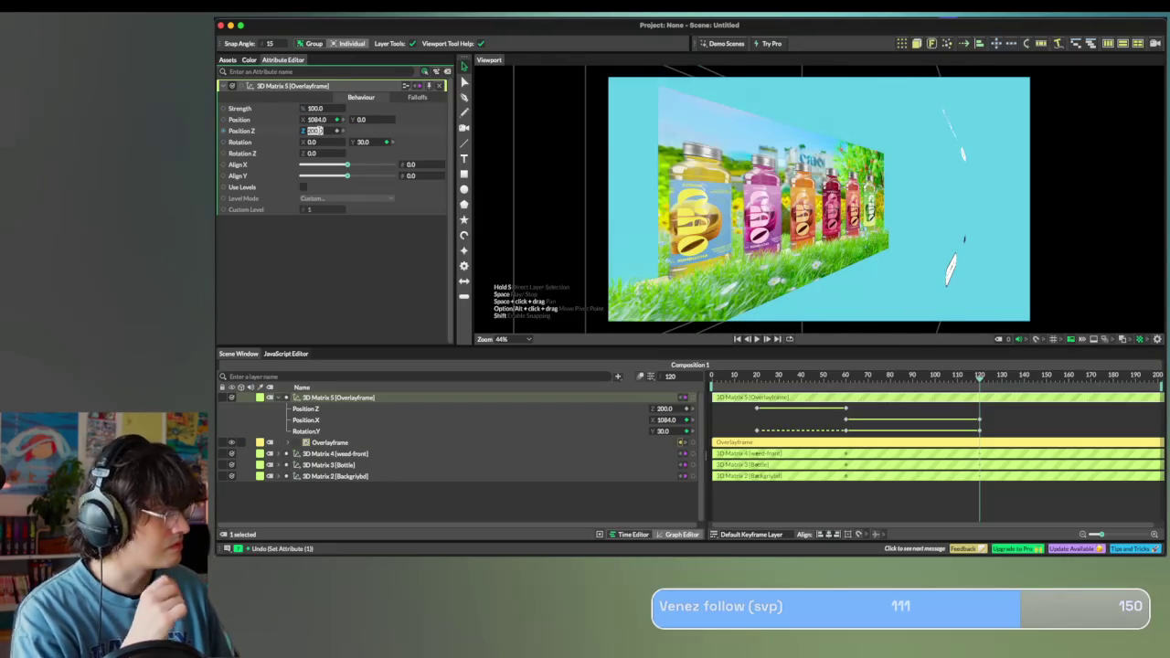
# Push the Overlayframe 3D Matrix to Position Z 800 and slide it right to X 1727.
pyautogui.write('500')
pyautogui.press('Return')
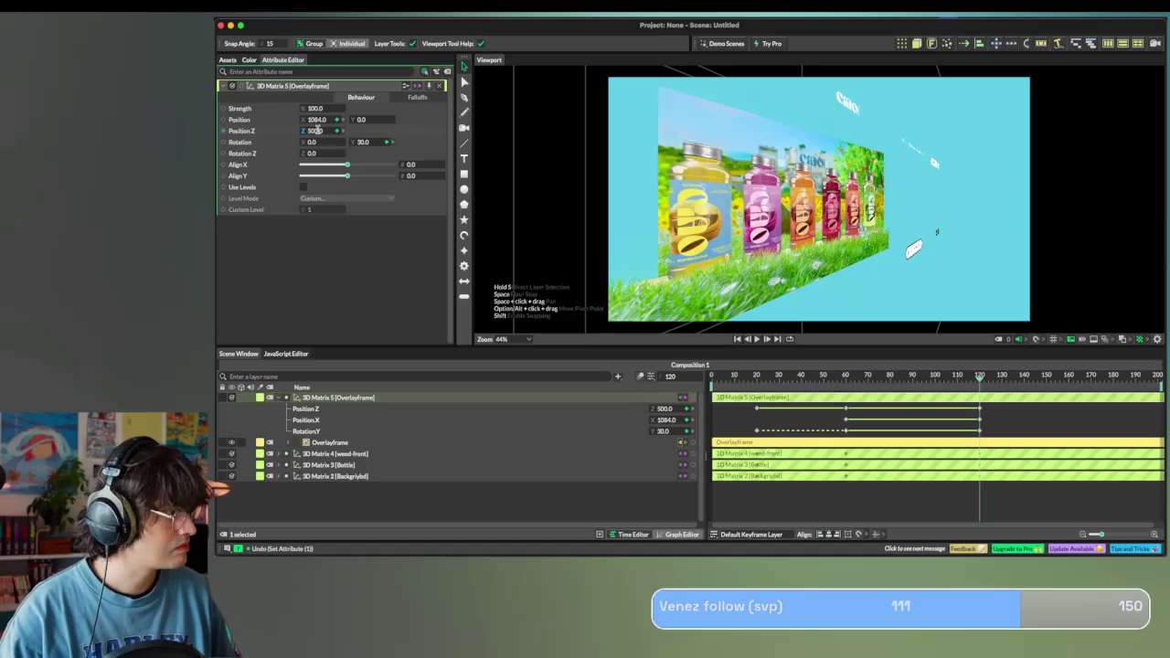
pyautogui.write('800')
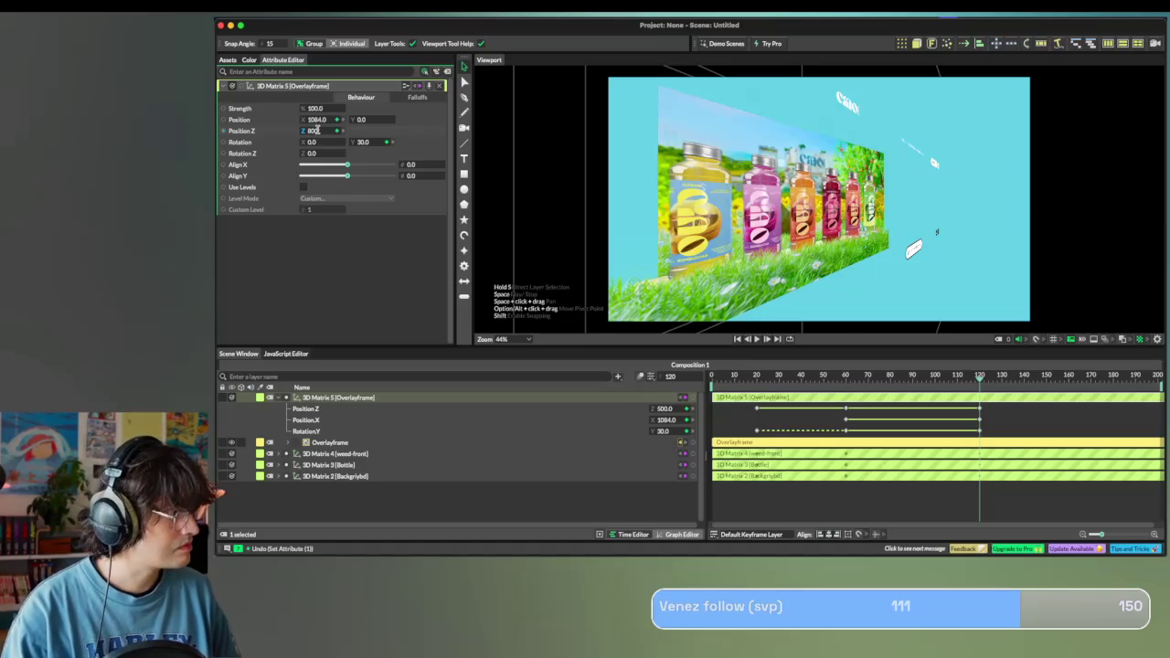
pyautogui.press('Return')
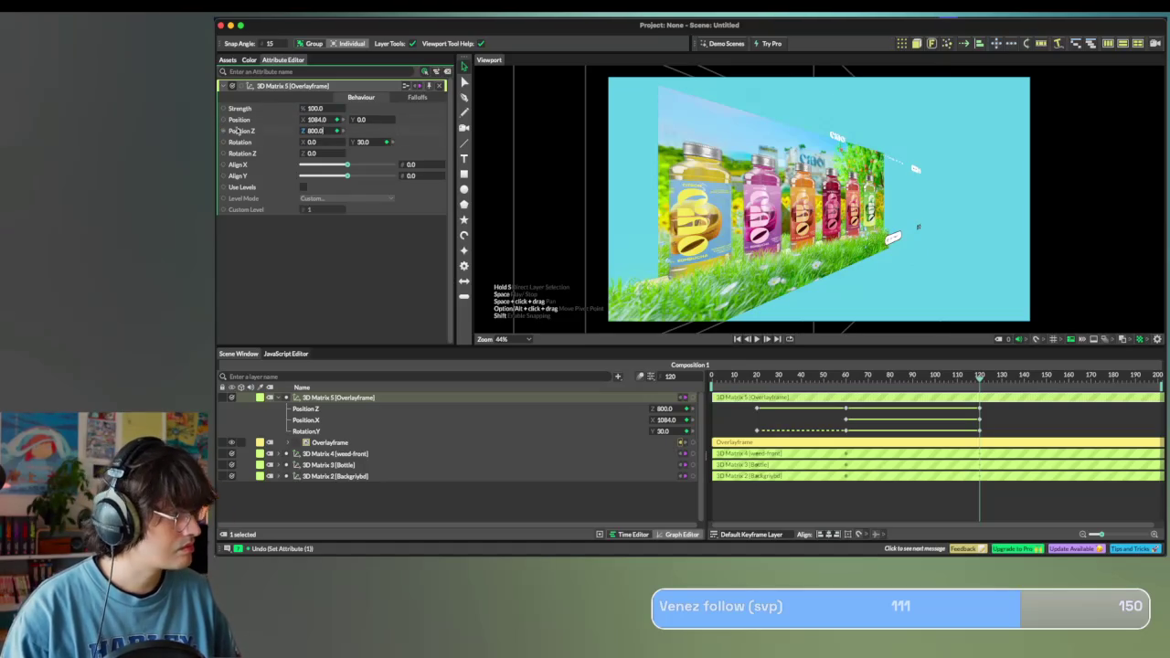
pyautogui.moveTo(320, 121); pyautogui.dragTo(722, 151)
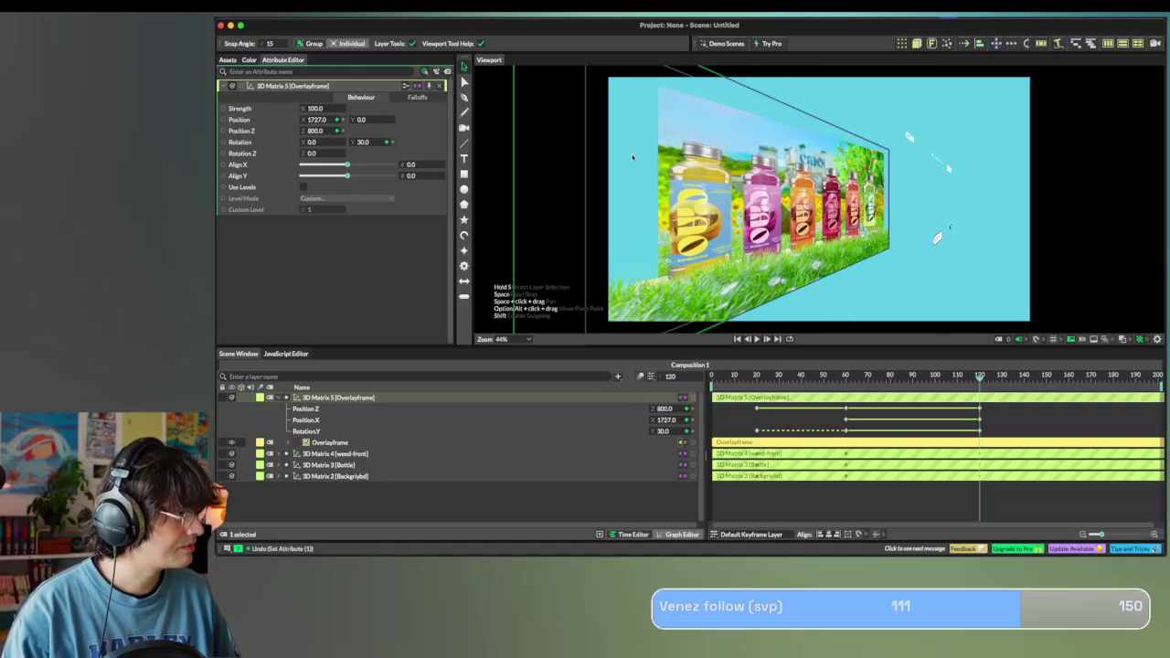
pyautogui.click(334, 453)
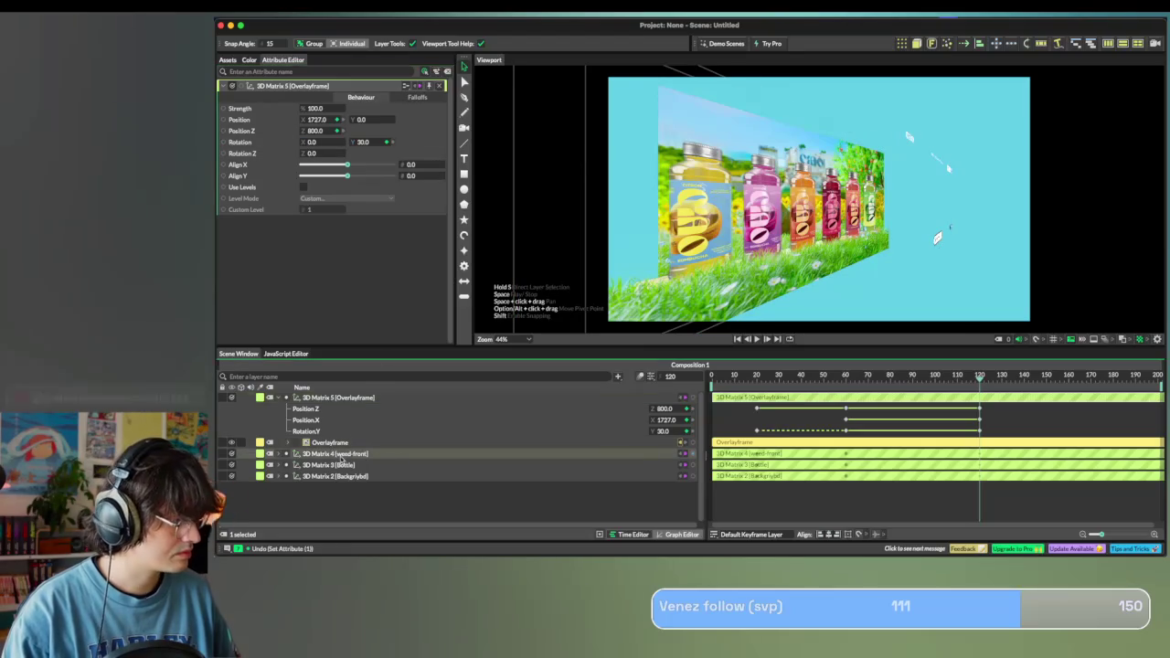
# Set the weed-front layer to depth 800 and slide it right to X 759.
pyautogui.click(324, 131)
pyautogui.write('0')
pyautogui.press('Return')
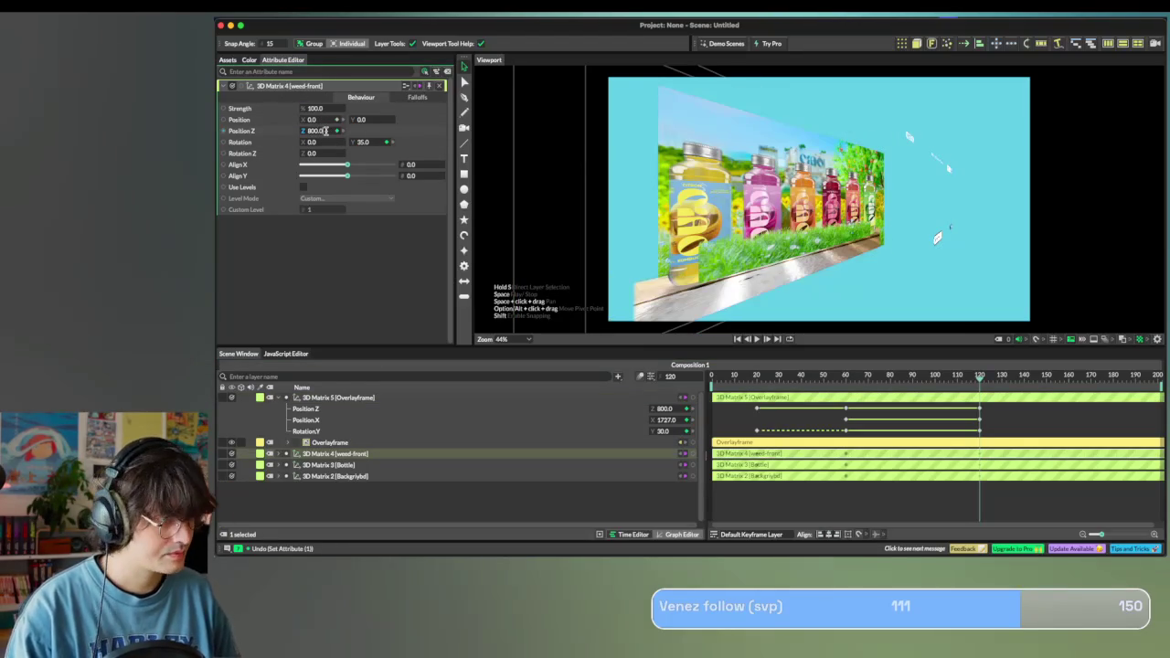
pyautogui.moveTo(315, 122); pyautogui.dragTo(709, 199)
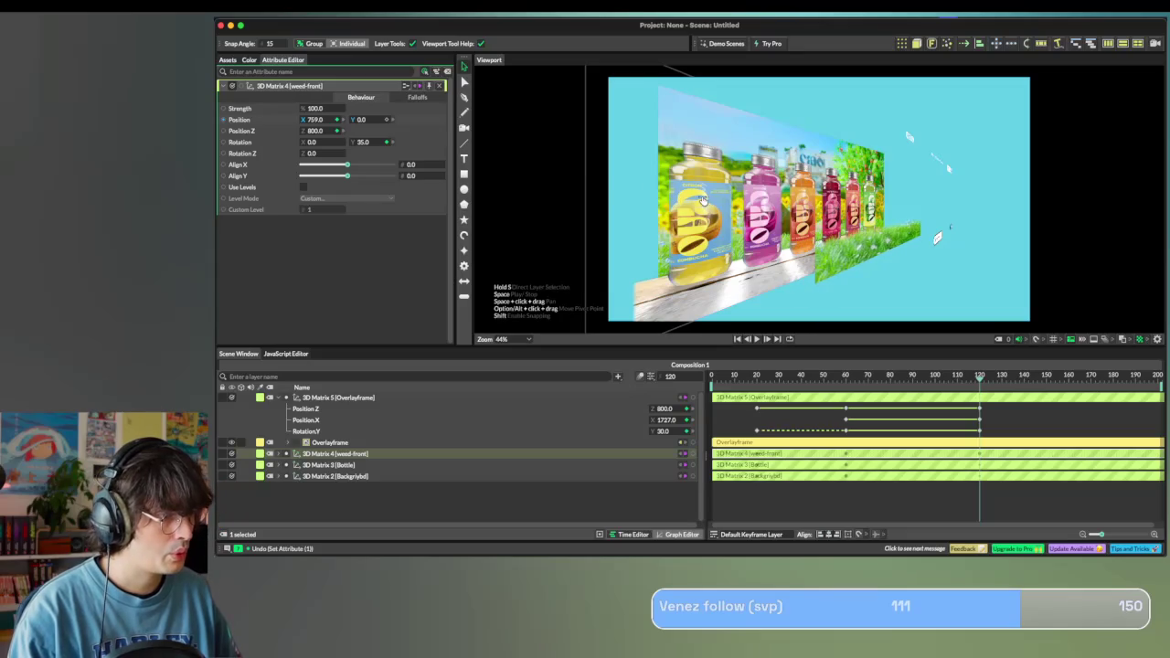
# Set the Bottle layer to depth 800 and shift it slightly right to X 55.
pyautogui.click(329, 466)
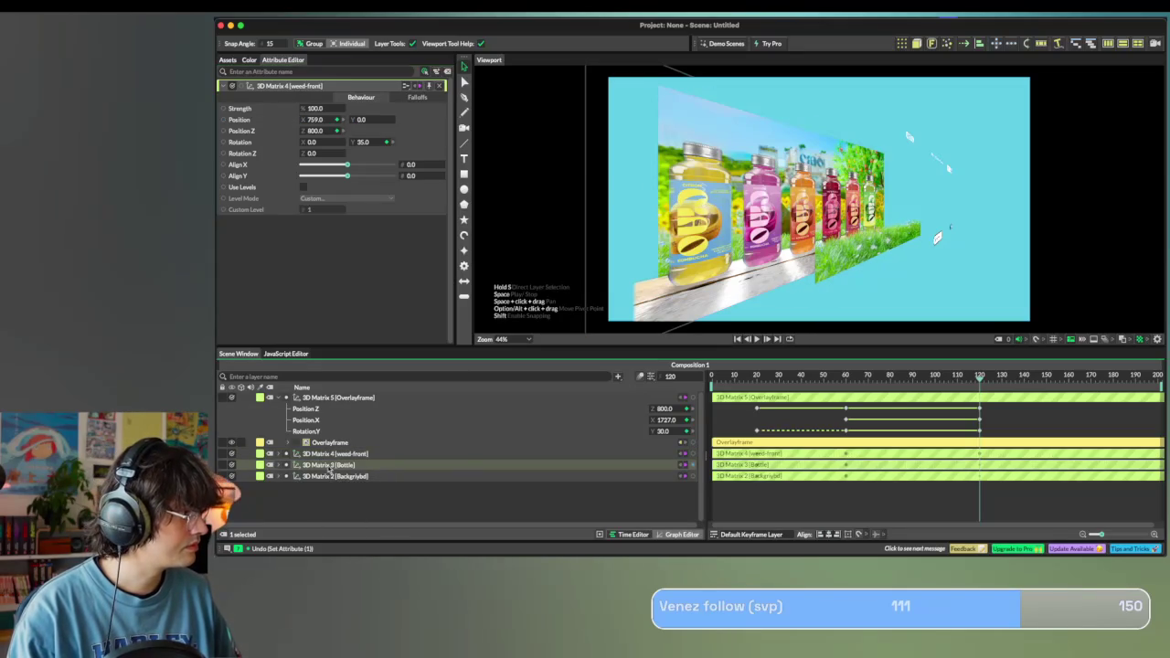
pyautogui.click(315, 130)
pyautogui.write('800')
pyautogui.press('Return')
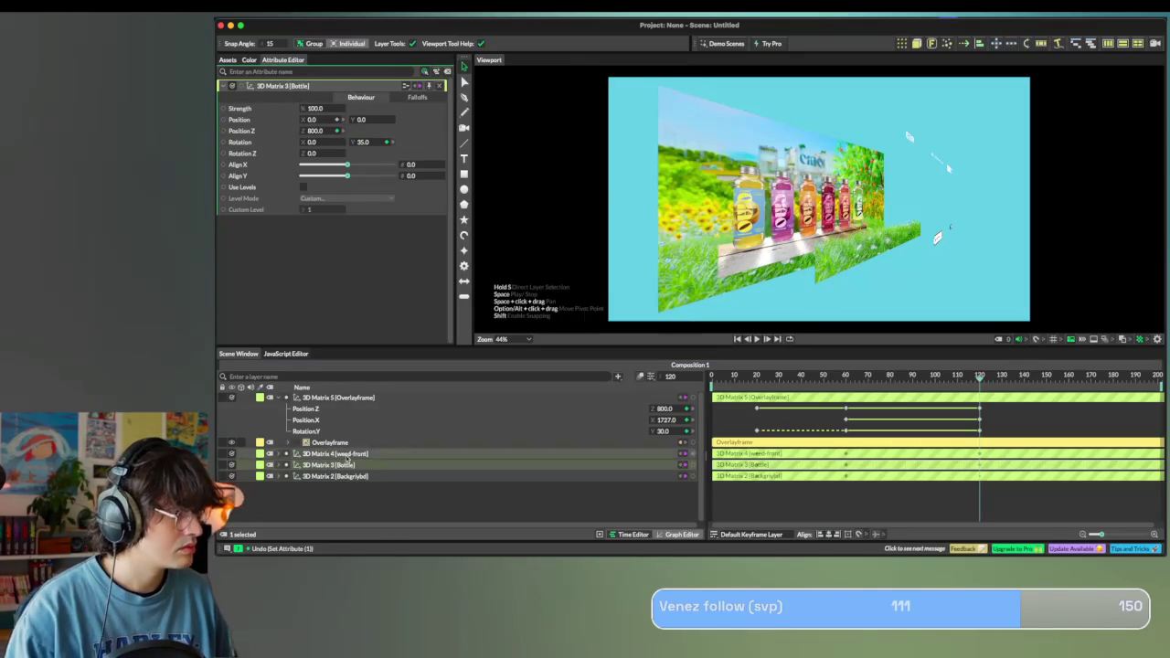
pyautogui.moveTo(313, 120); pyautogui.dragTo(349, 125)
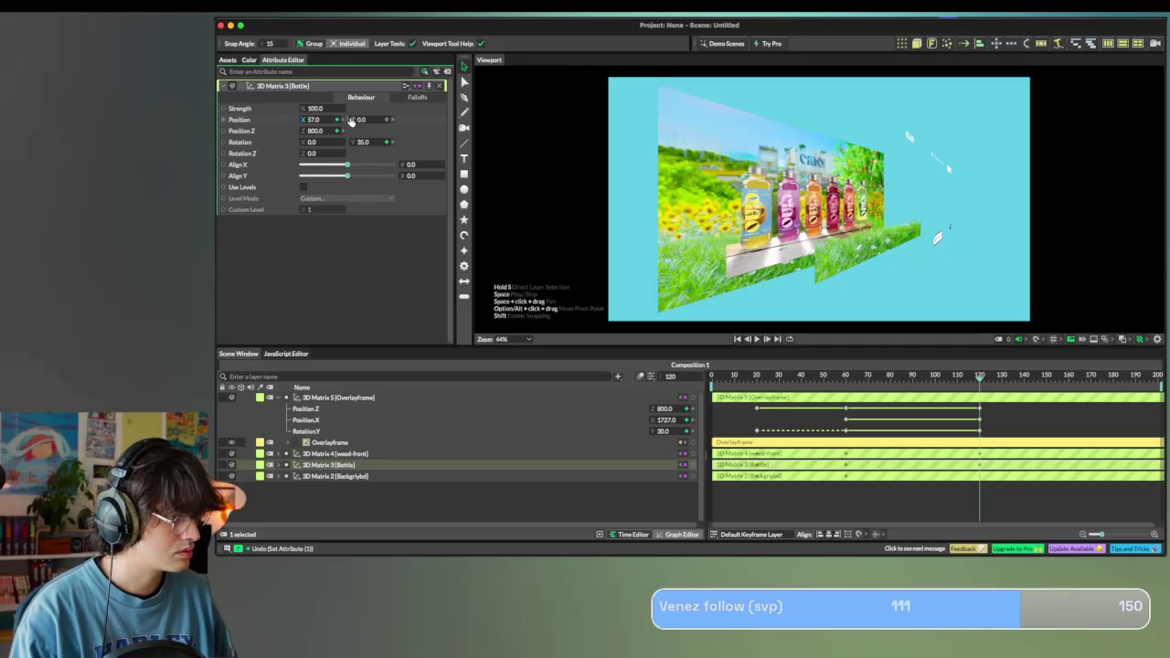
# Set the background layer to depth 800 and slide it left to X -386.
pyautogui.click(327, 476)
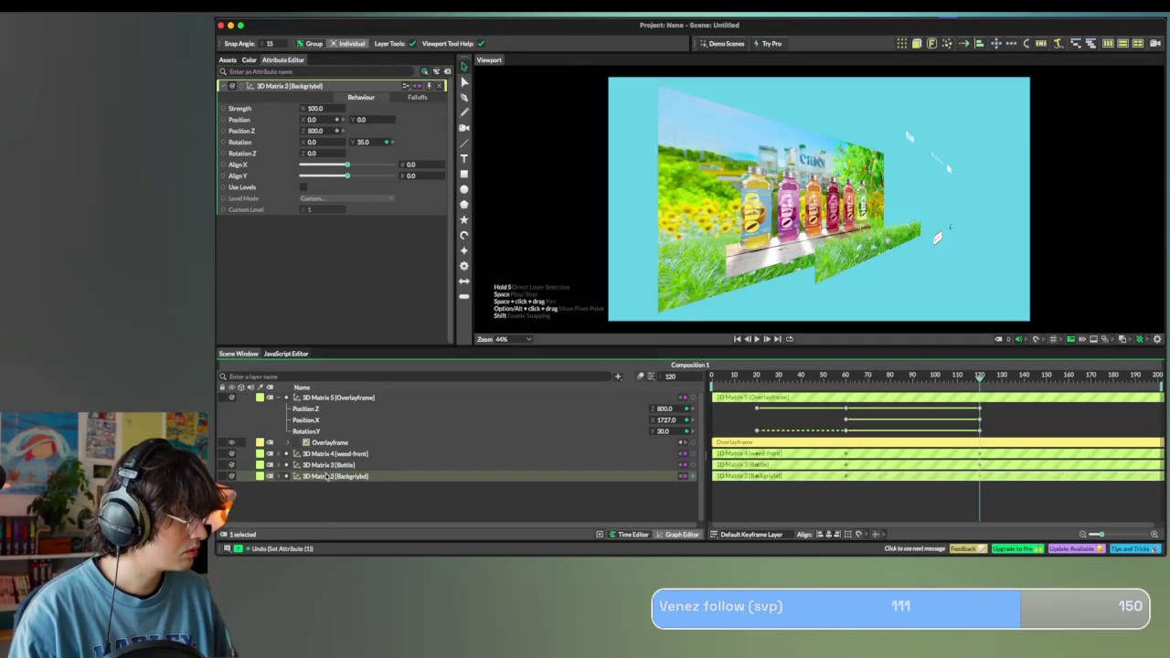
pyautogui.click(315, 131)
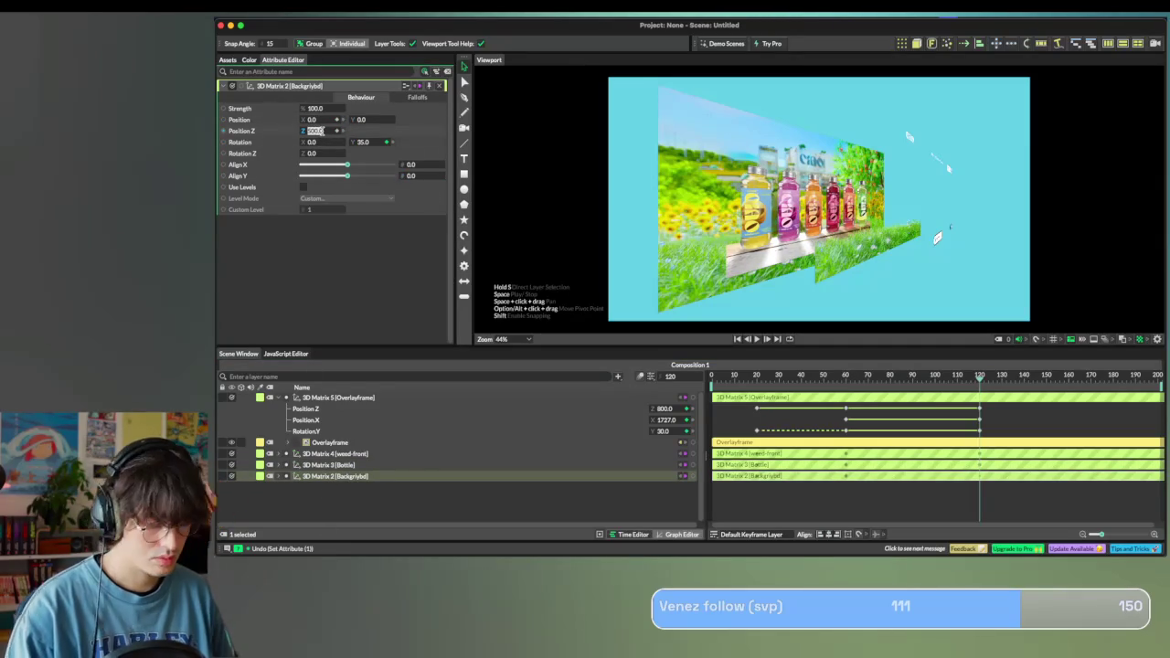
pyautogui.write('800')
pyautogui.press('Return')
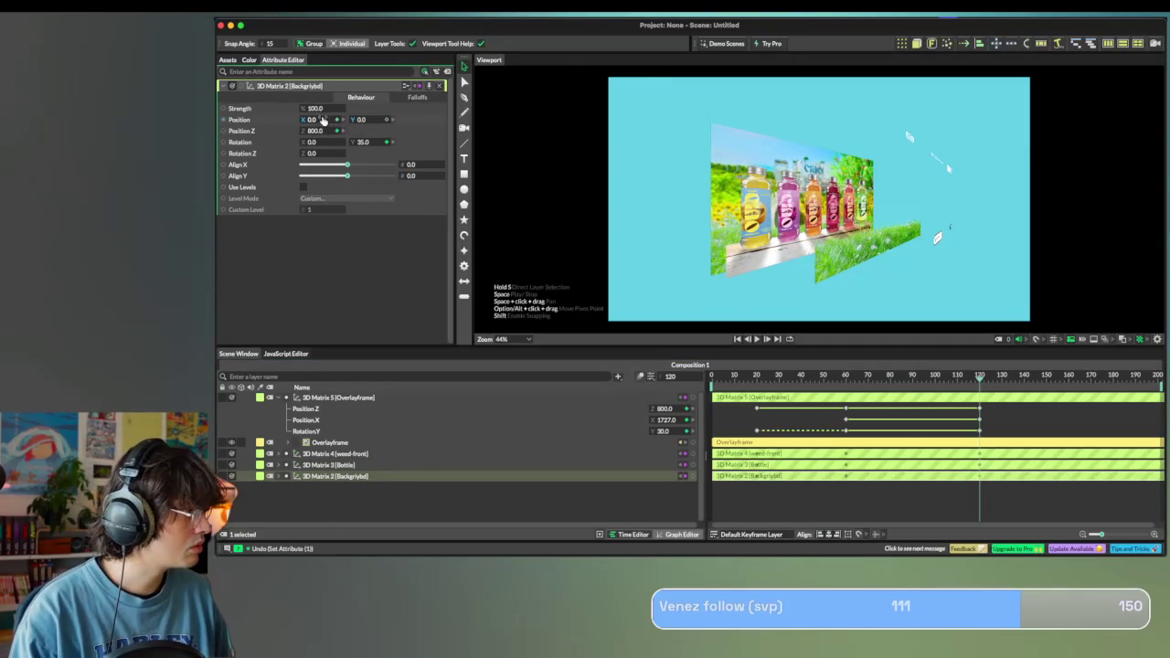
pyautogui.moveTo(325, 120); pyautogui.dragTo(217, 113)
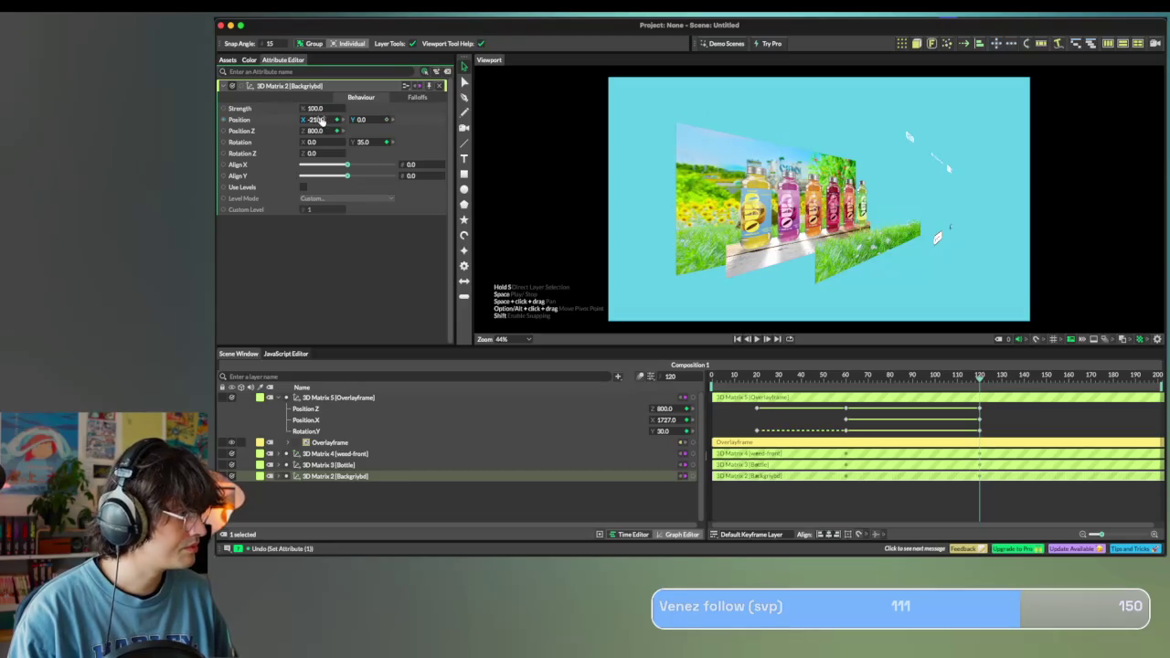
pyautogui.moveTo(320, 121); pyautogui.dragTo(225, 121)
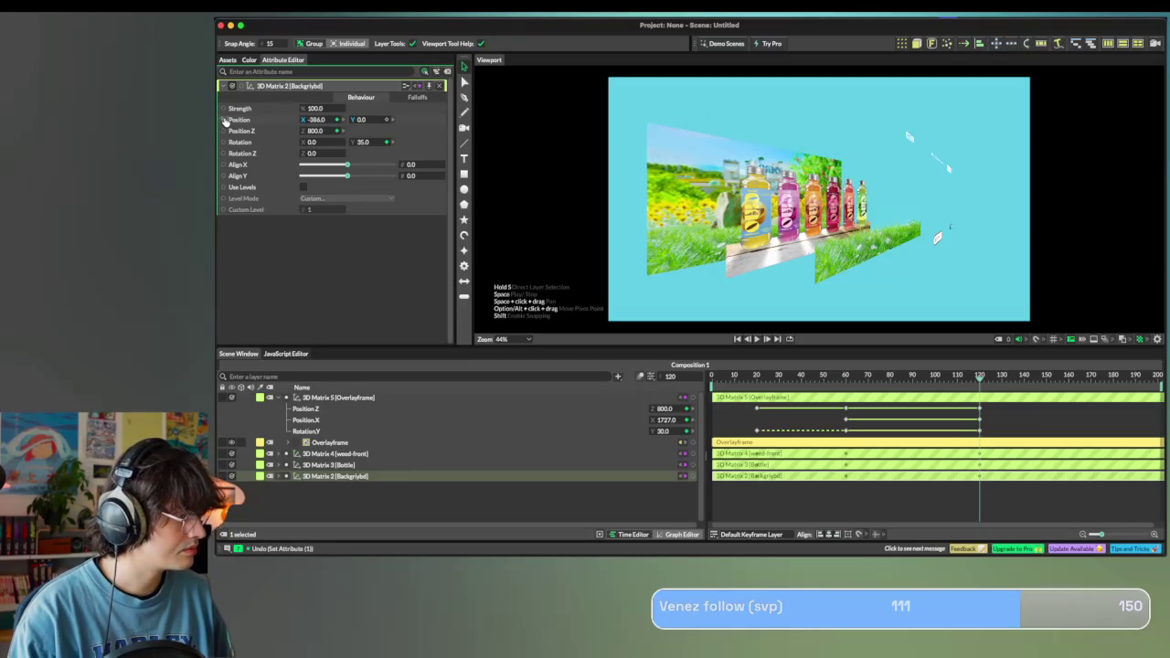
# Set the Bottle layer's Rotation Y to 32.
pyautogui.click(318, 465)
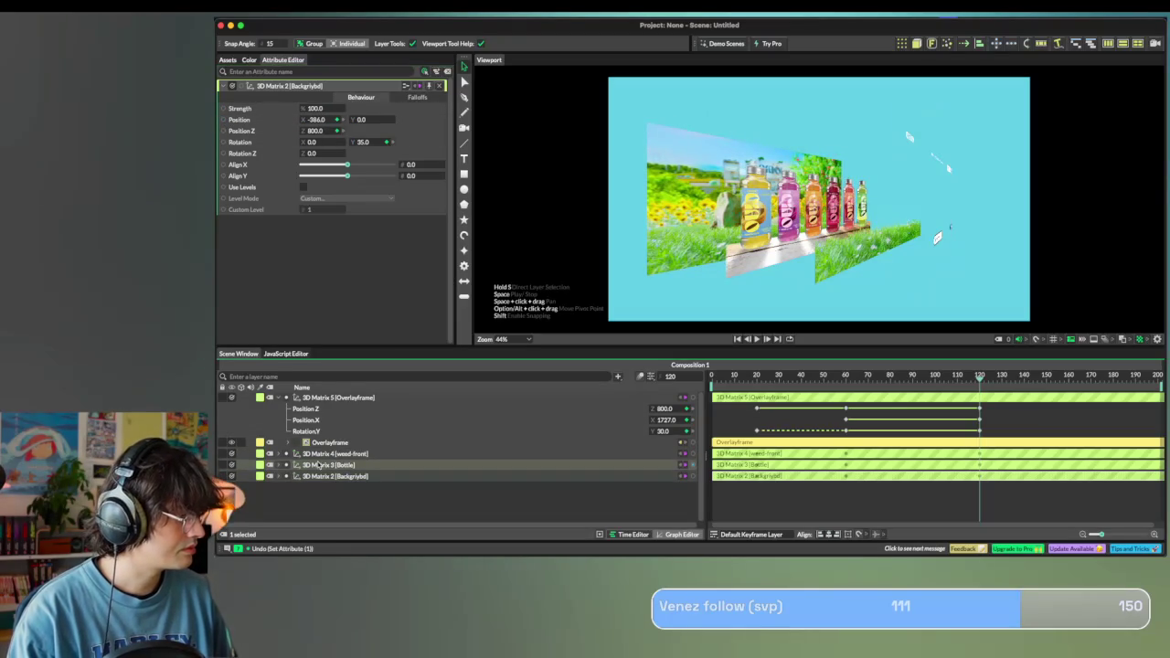
pyautogui.click(366, 141)
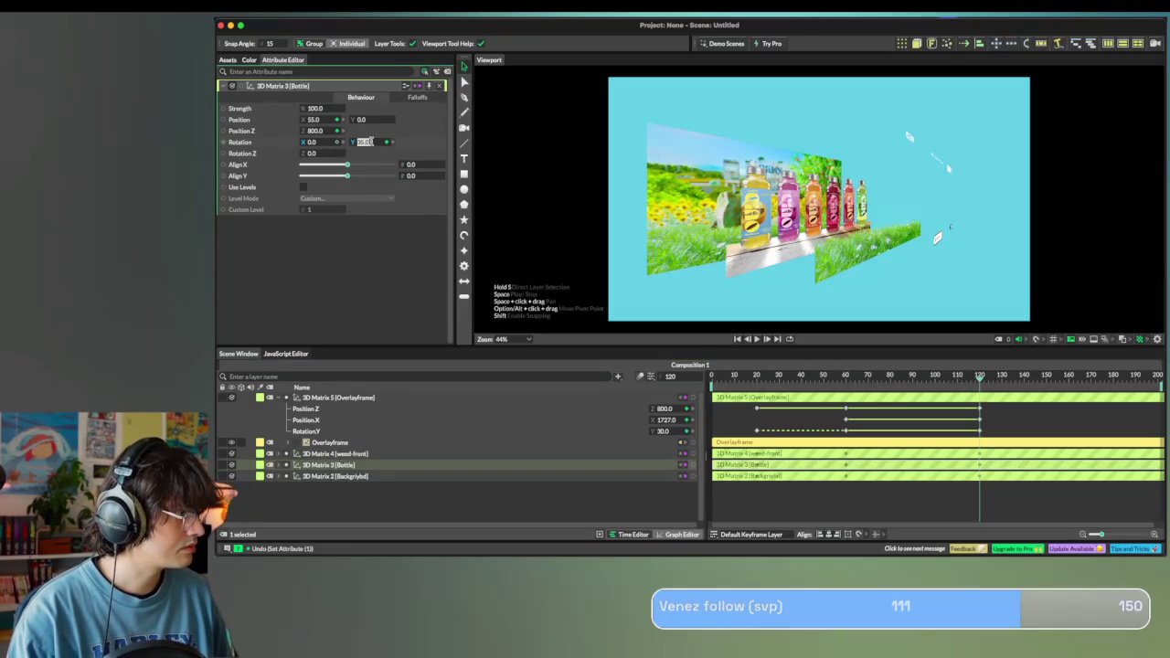
pyautogui.write('32.0')
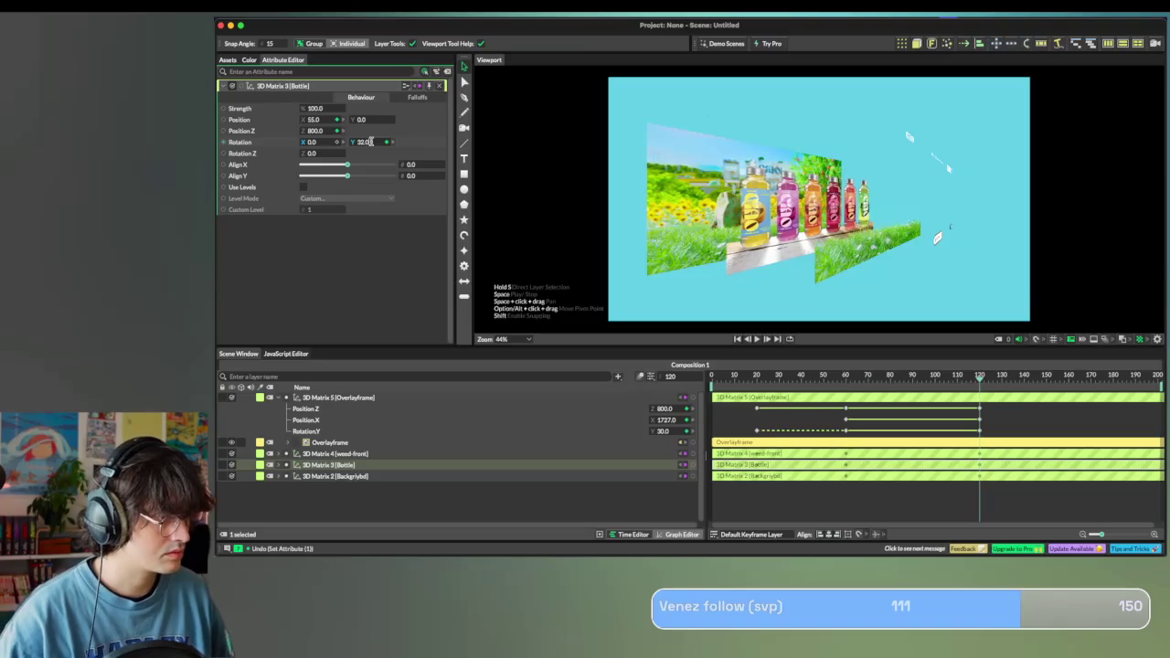
pyautogui.click(329, 454)
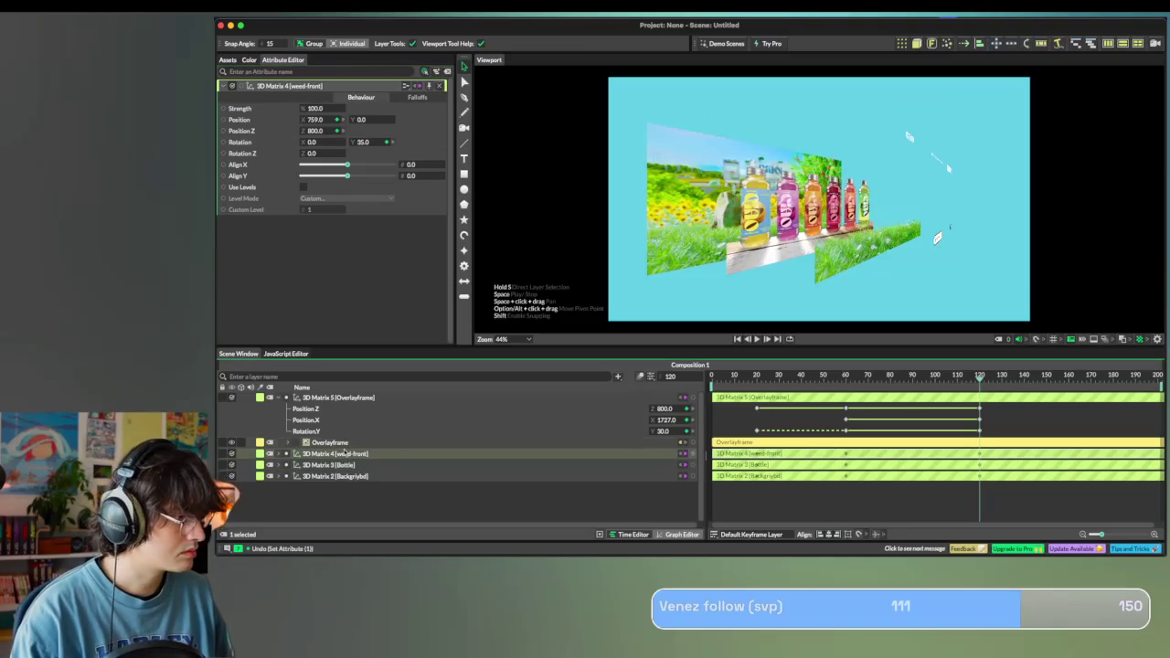
# Set Rotation Y to 30 on weed-front and 24 on Overlayframe, previewing frame 65.
pyautogui.click(367, 142)
pyautogui.write('30')
pyautogui.press('Return')
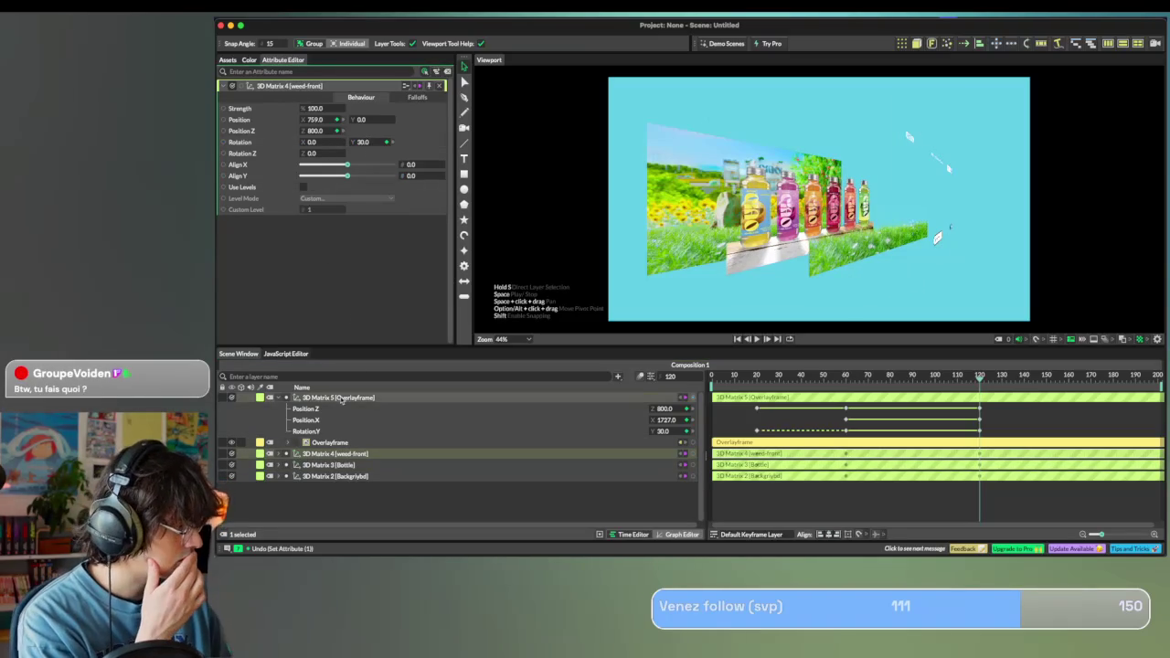
pyautogui.click(356, 398)
pyautogui.click(364, 143)
pyautogui.press('Return')
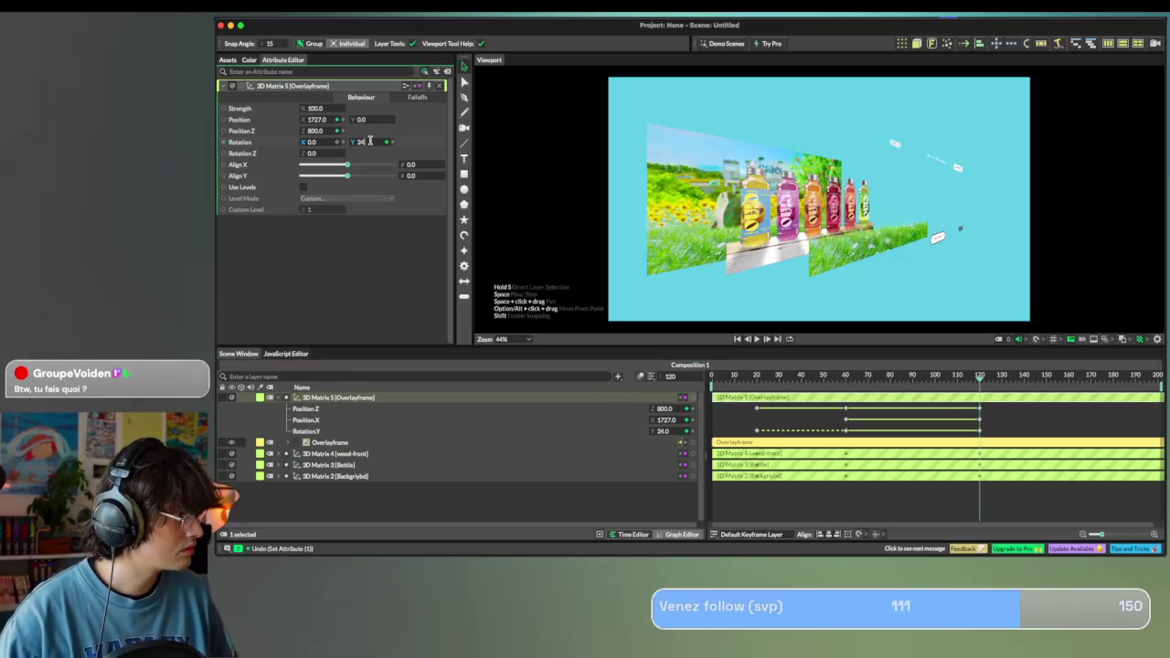
pyautogui.moveTo(967, 385)
pyautogui.mouseDown()
pyautogui.moveTo(858, 383)
pyautogui.moveTo(1008, 364)
pyautogui.mouseUp()
pyautogui.click(907, 324)
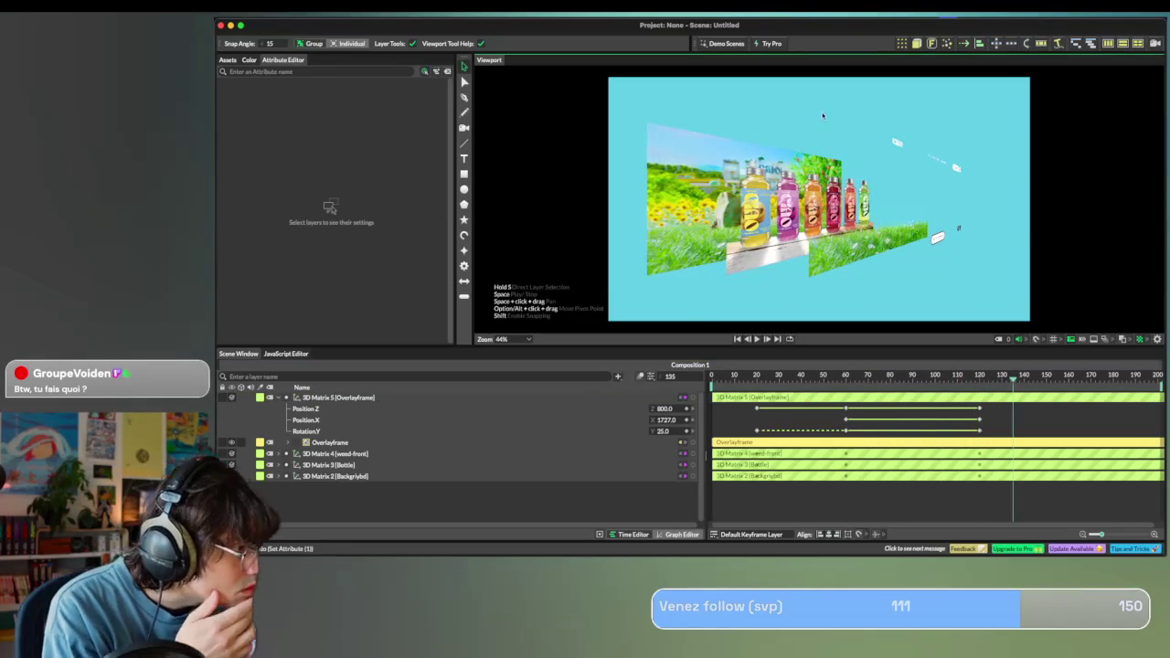
# Rewind the timeline and undo an accidental Overlayframe keyframe move.
pyautogui.moveTo(1013, 377)
pyautogui.mouseDown()
pyautogui.moveTo(935, 377)
pyautogui.moveTo(678, 423)
pyautogui.mouseUp()
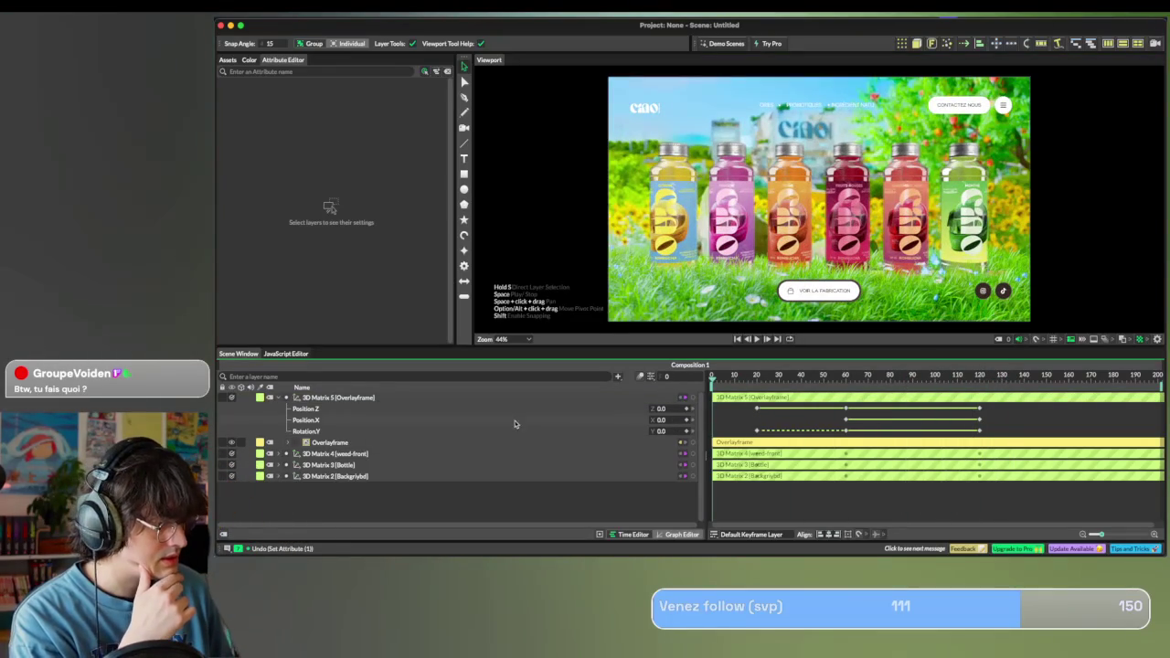
pyautogui.click(286, 398)
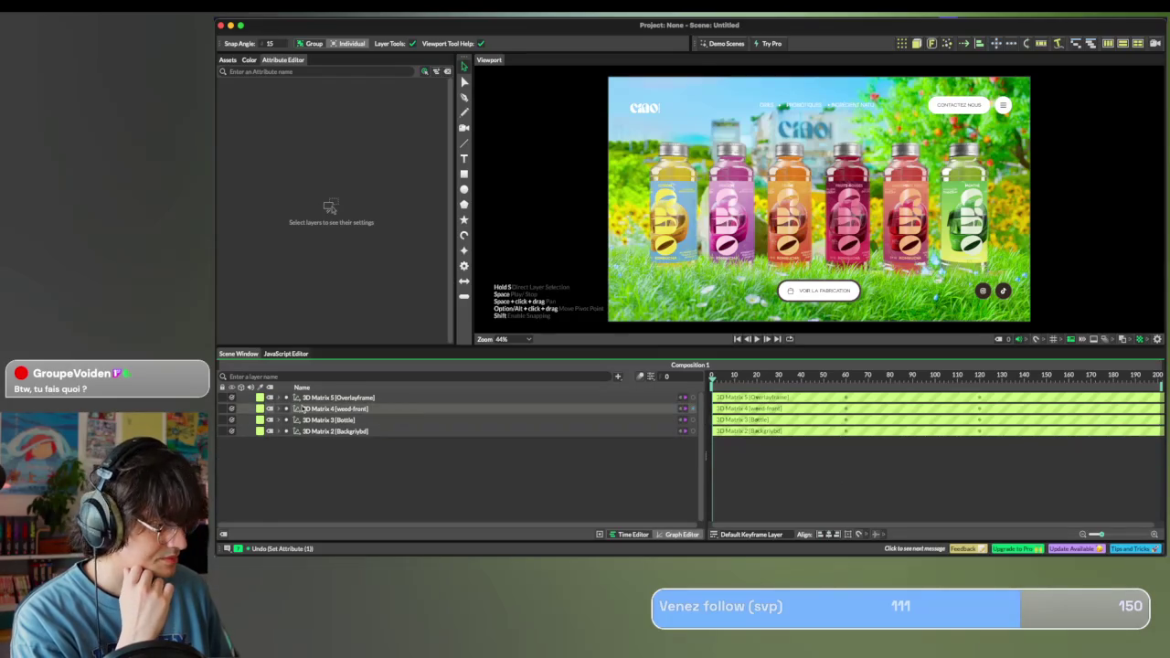
pyautogui.click(279, 399)
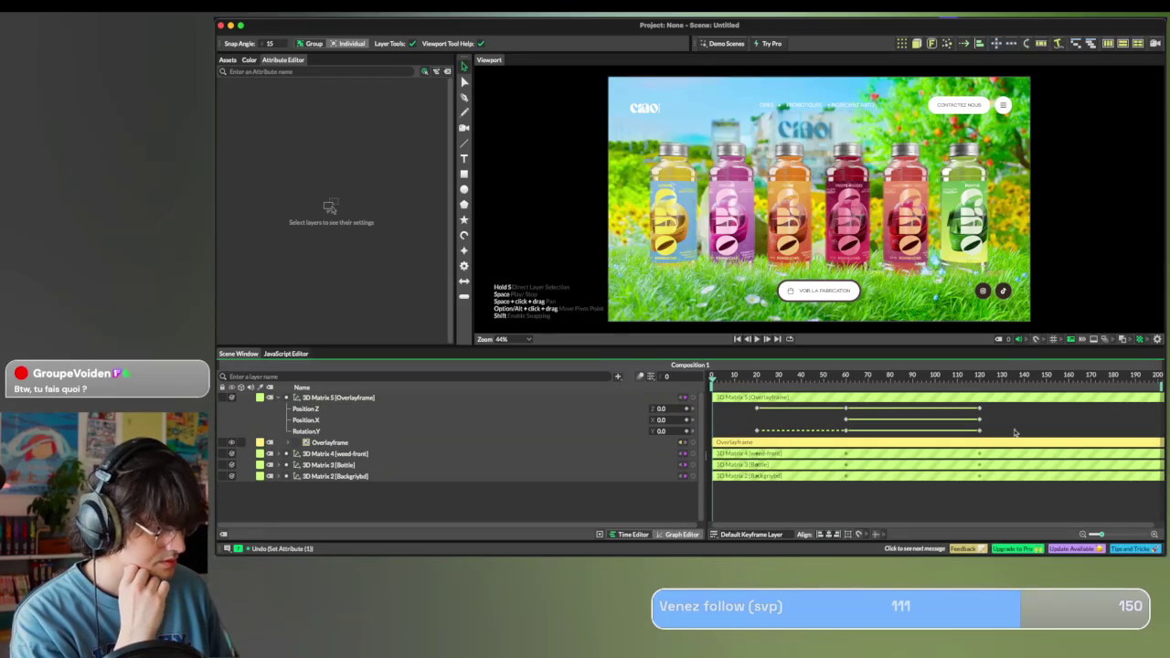
pyautogui.moveTo(1014, 439); pyautogui.dragTo(847, 436)
pyautogui.hotkey('ctrl', 'z')
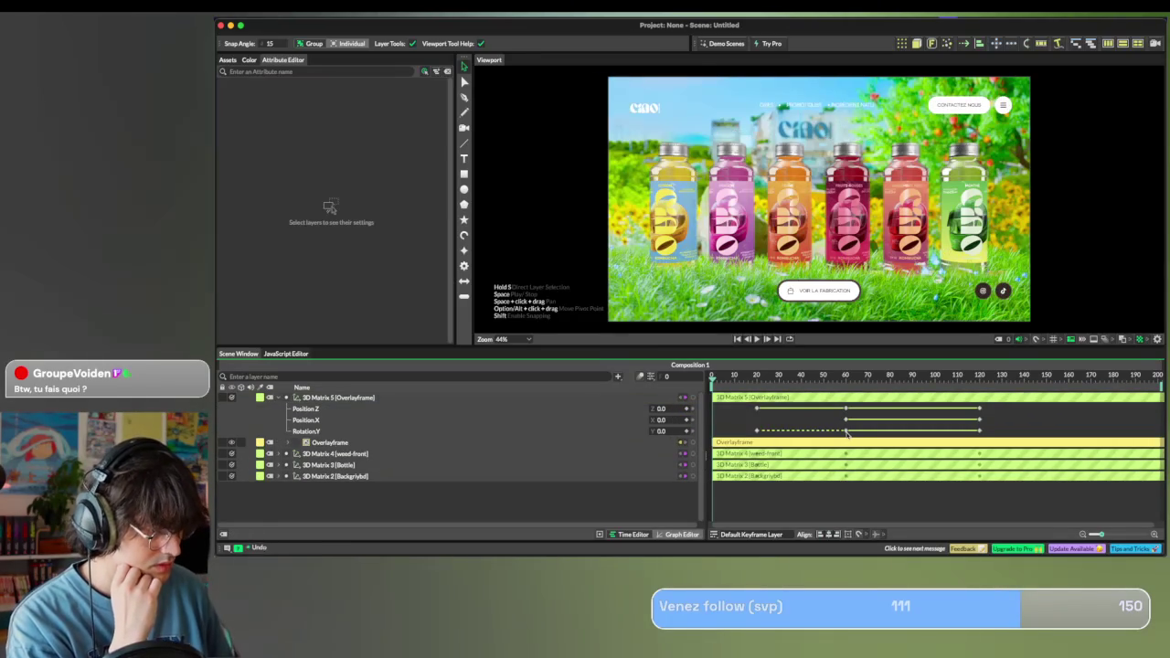
# Select the Overlayframe keyframes and preview the animation, stopping at frame 137.
pyautogui.moveTo(818, 436); pyautogui.dragTo(990, 436)
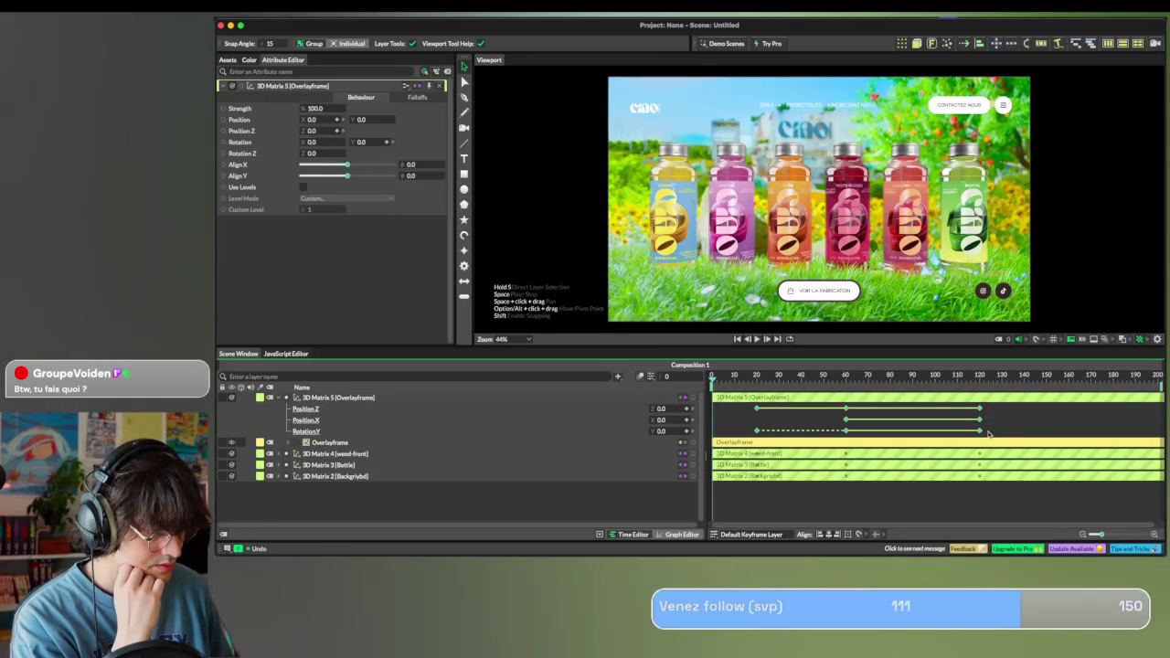
pyautogui.rightClick(982, 421)
pyautogui.moveTo(1011, 294)
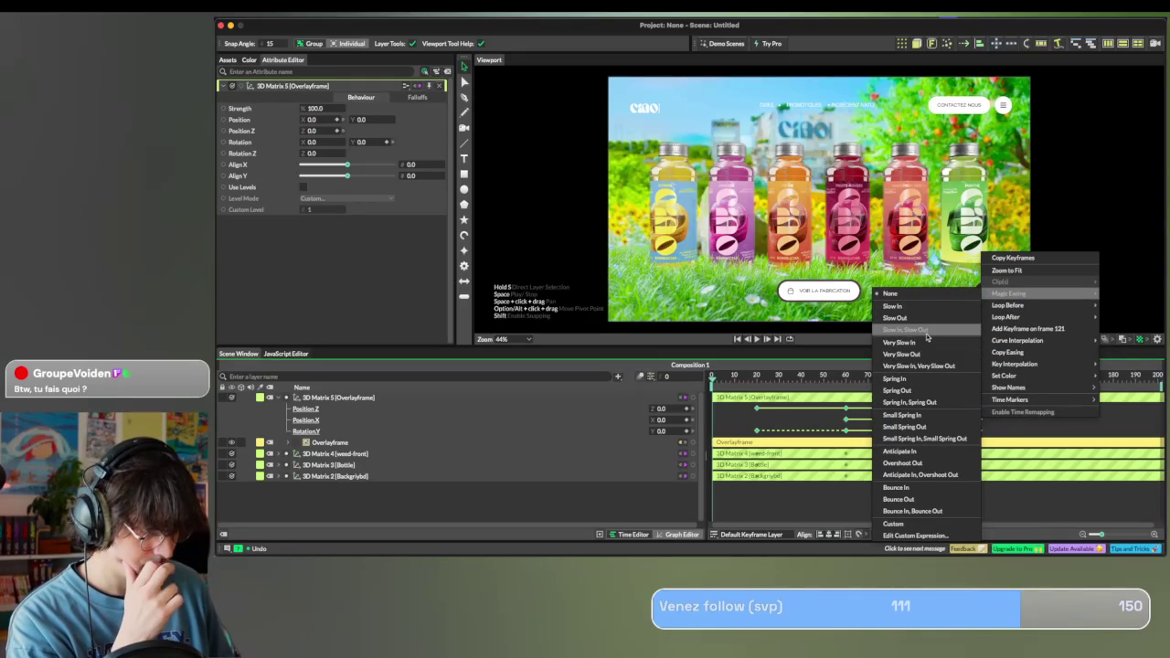
pyautogui.click(926, 331)
pyautogui.press('space')
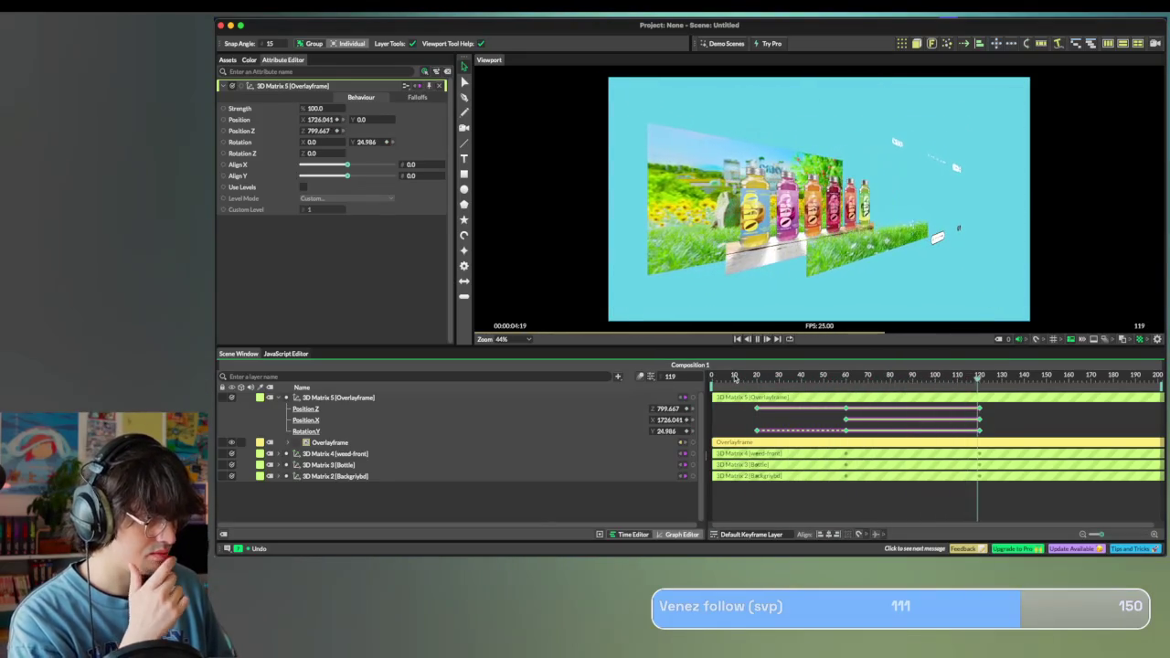
pyautogui.press('space')
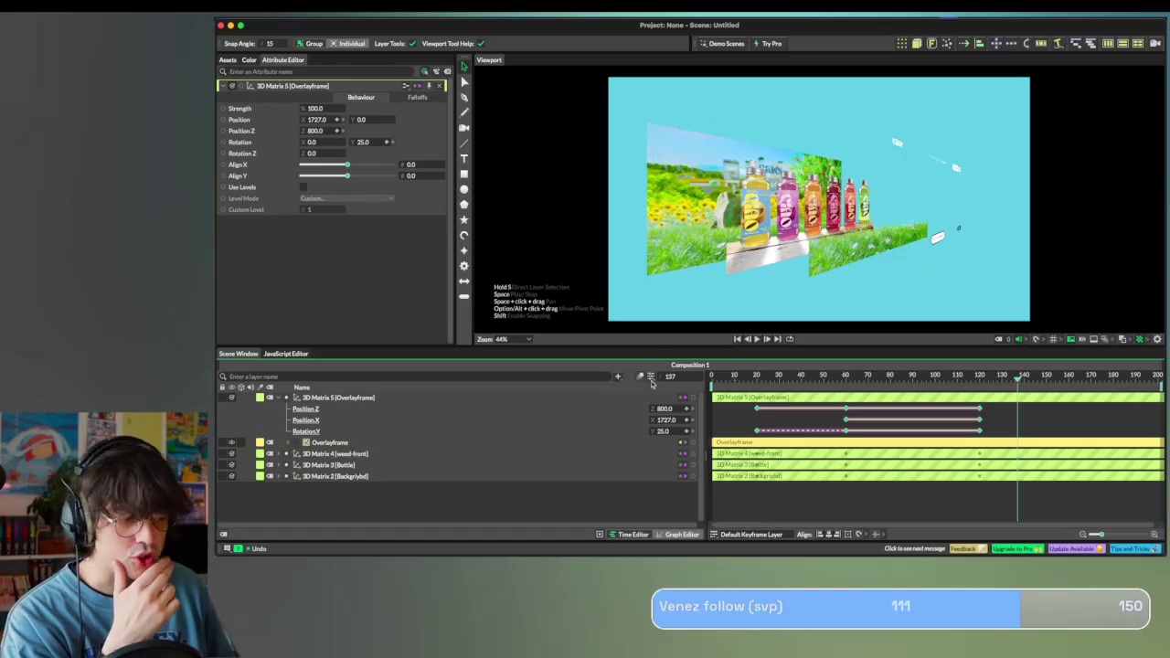
# Marquee-select all Overlayframe matrix keyframes and apply Slow In, Slow Out easing.
pyautogui.click(998, 411)
pyautogui.moveTo(998, 411); pyautogui.dragTo(718, 435)
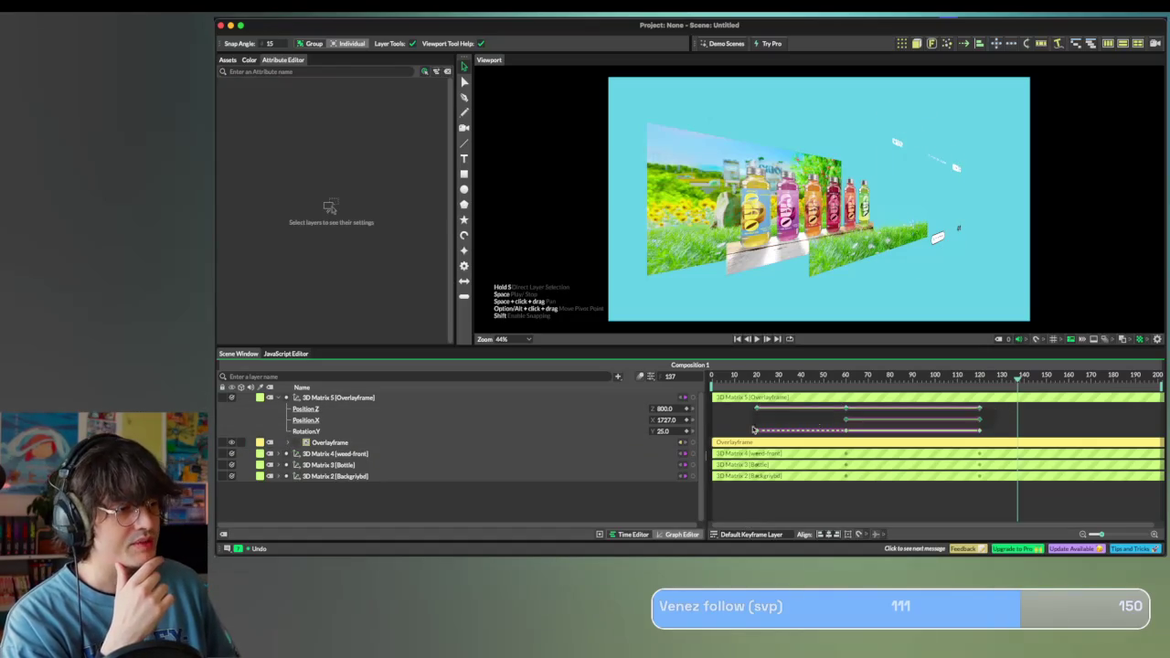
pyautogui.rightClick(852, 420)
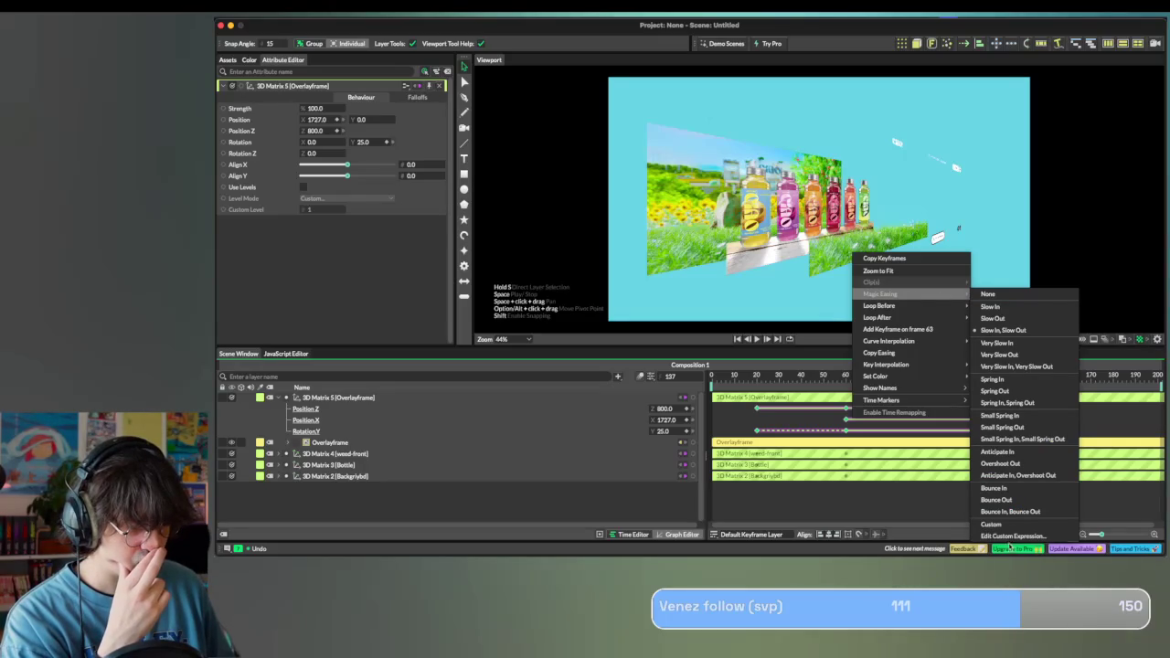
pyautogui.moveTo(905, 293)
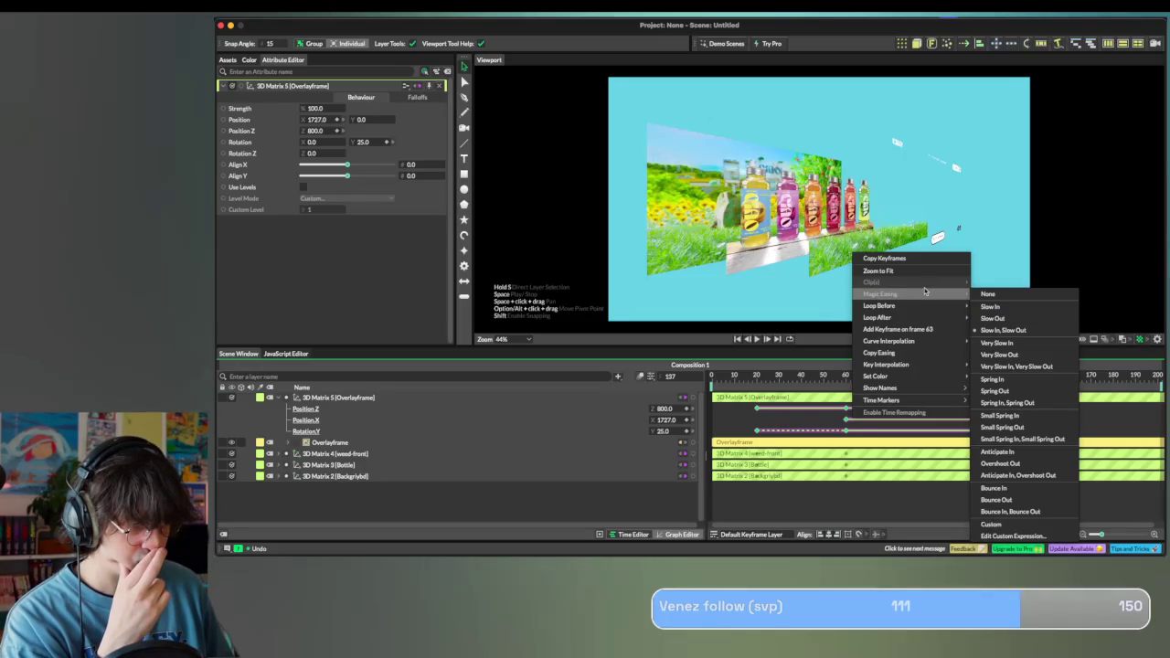
pyautogui.click(786, 327)
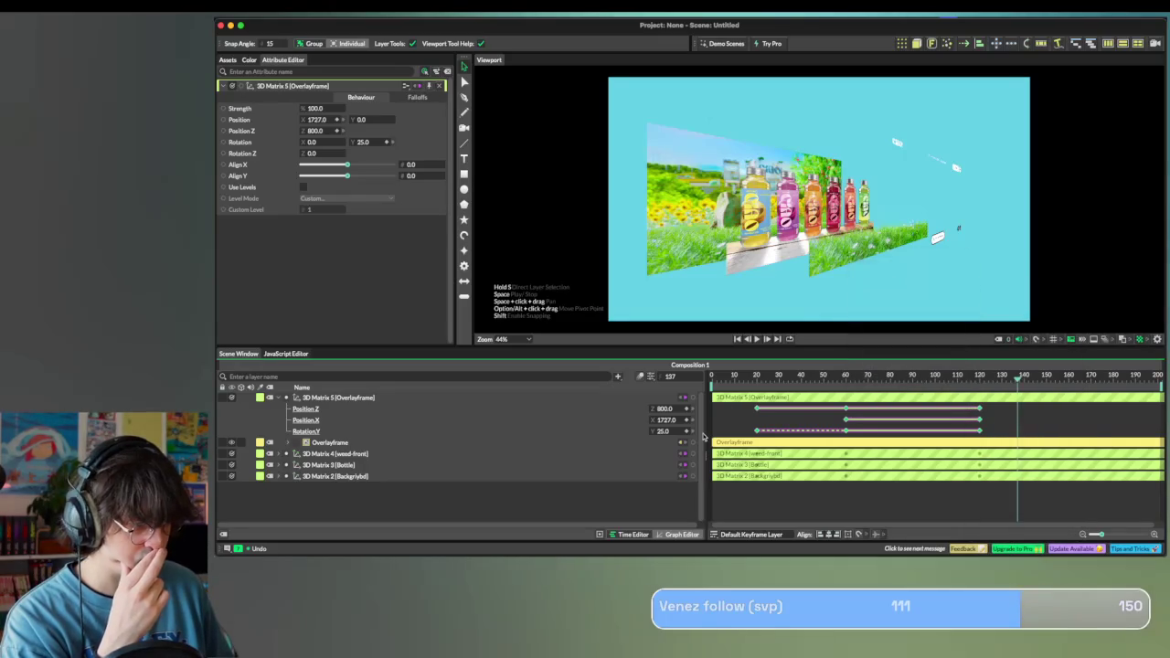
pyautogui.click(278, 461)
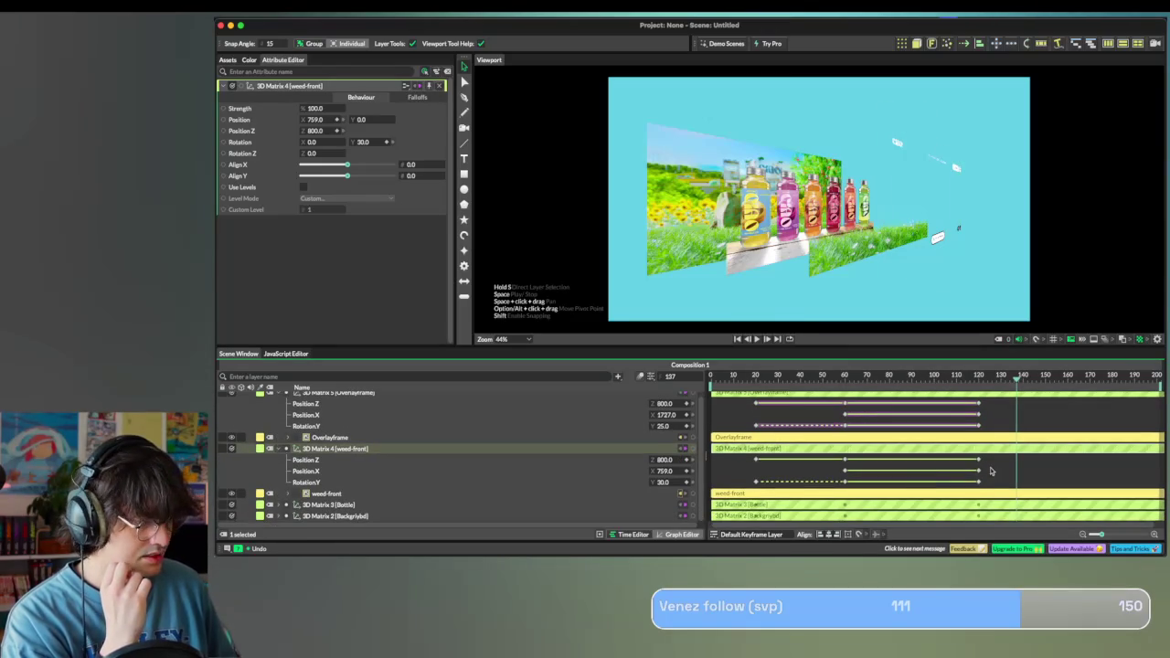
# Ease all weed-front matrix keyframes with Slow In, Slow Out.
pyautogui.moveTo(709, 459); pyautogui.dragTo(821, 475)
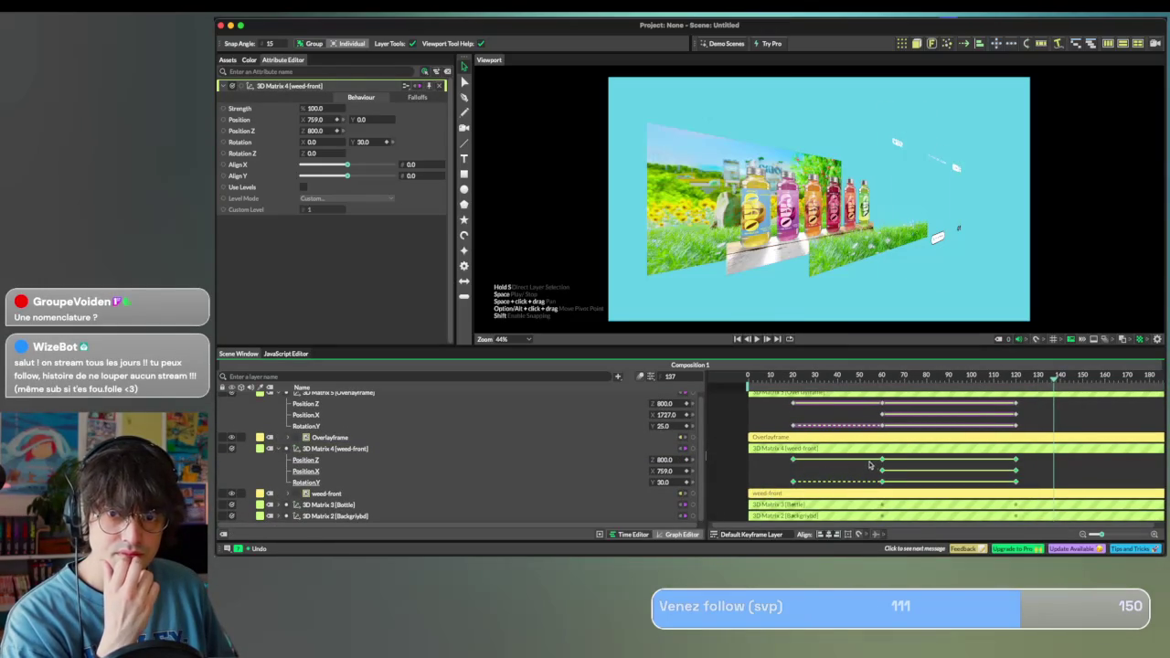
pyautogui.click(915, 467)
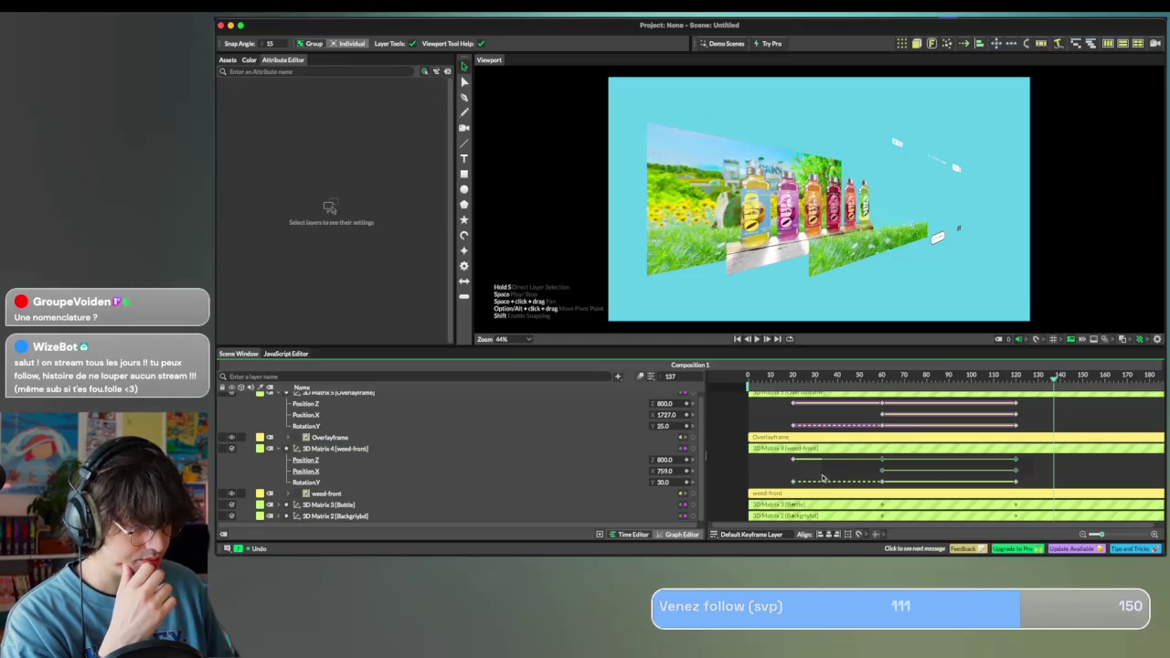
pyautogui.click(822, 482)
pyautogui.click(882, 477)
pyautogui.hotkey('ctrl', 'a')
pyautogui.rightClick(885, 470)
pyautogui.moveTo(914, 355)
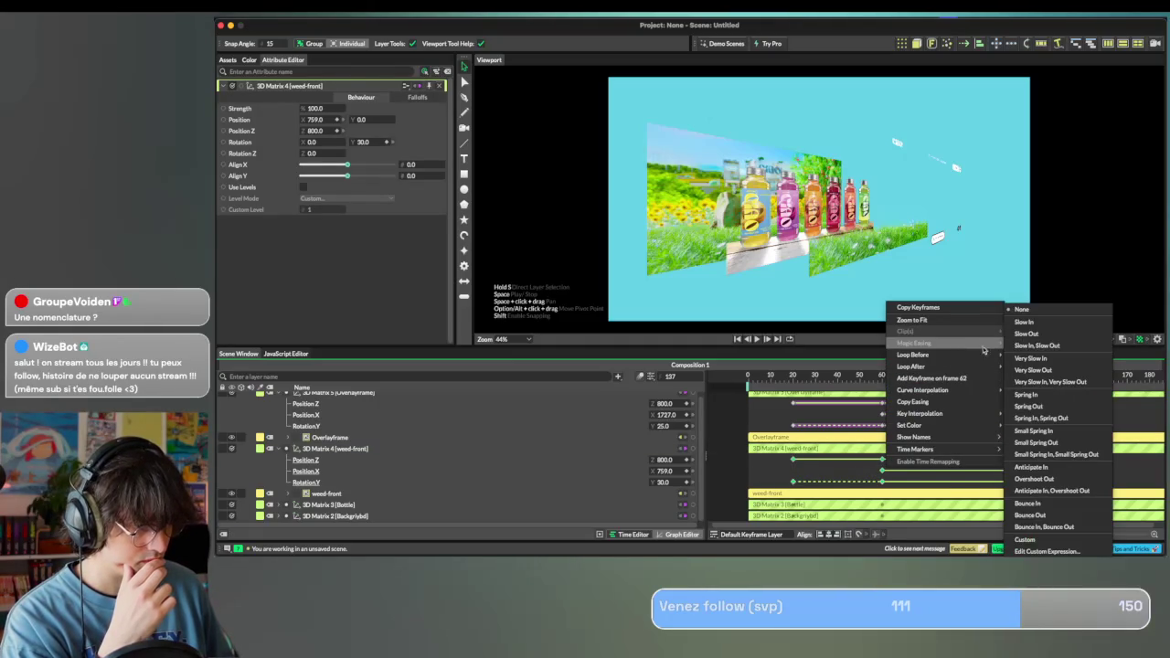
pyautogui.click(809, 469)
# Ease all Bottle matrix keyframes with Slow In, Slow Out.
pyautogui.click(756, 470)
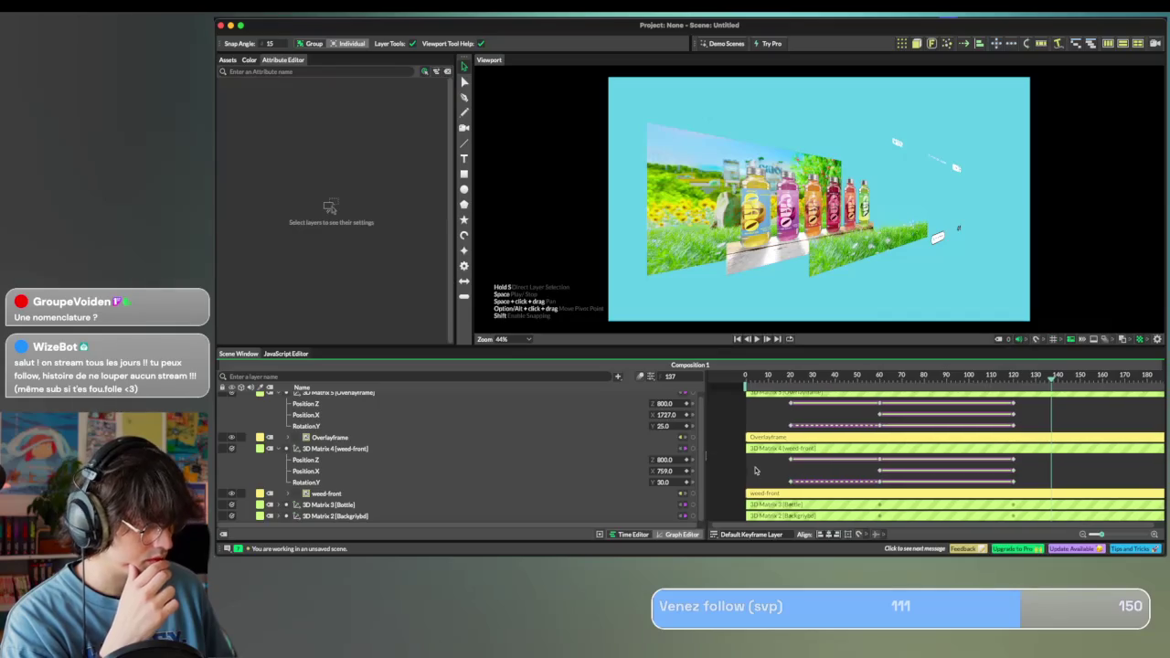
pyautogui.click(276, 507)
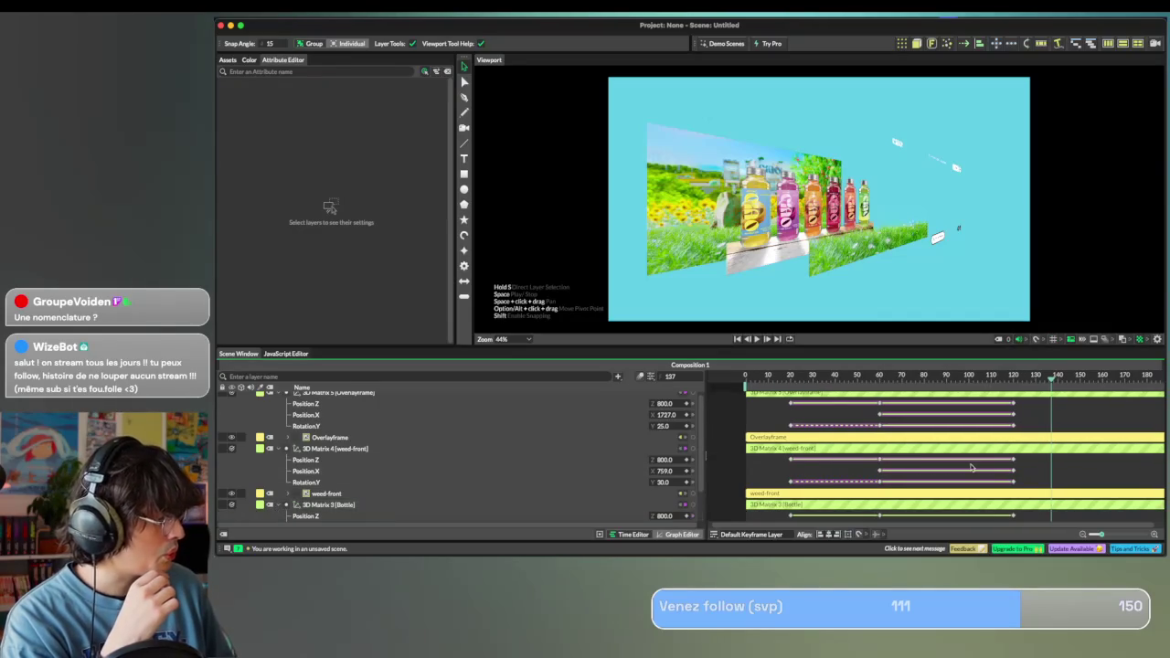
pyautogui.scroll(-2, 977, 454)
pyautogui.moveTo(986, 471); pyautogui.dragTo(746, 501)
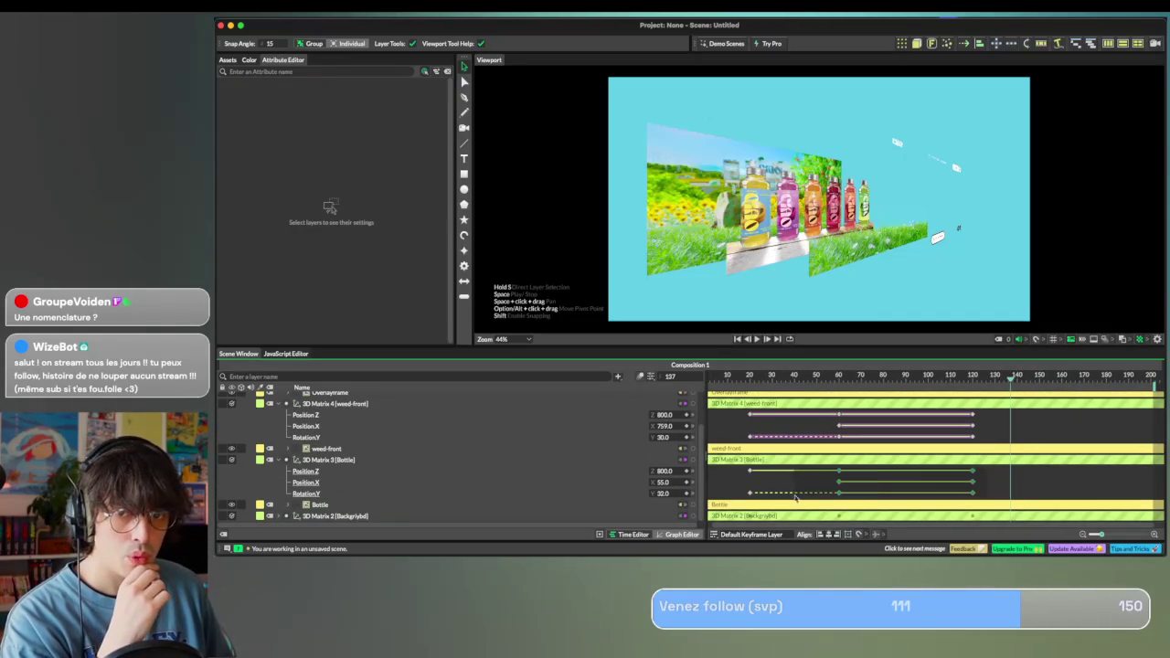
pyautogui.rightClick(835, 473)
pyautogui.moveTo(866, 346)
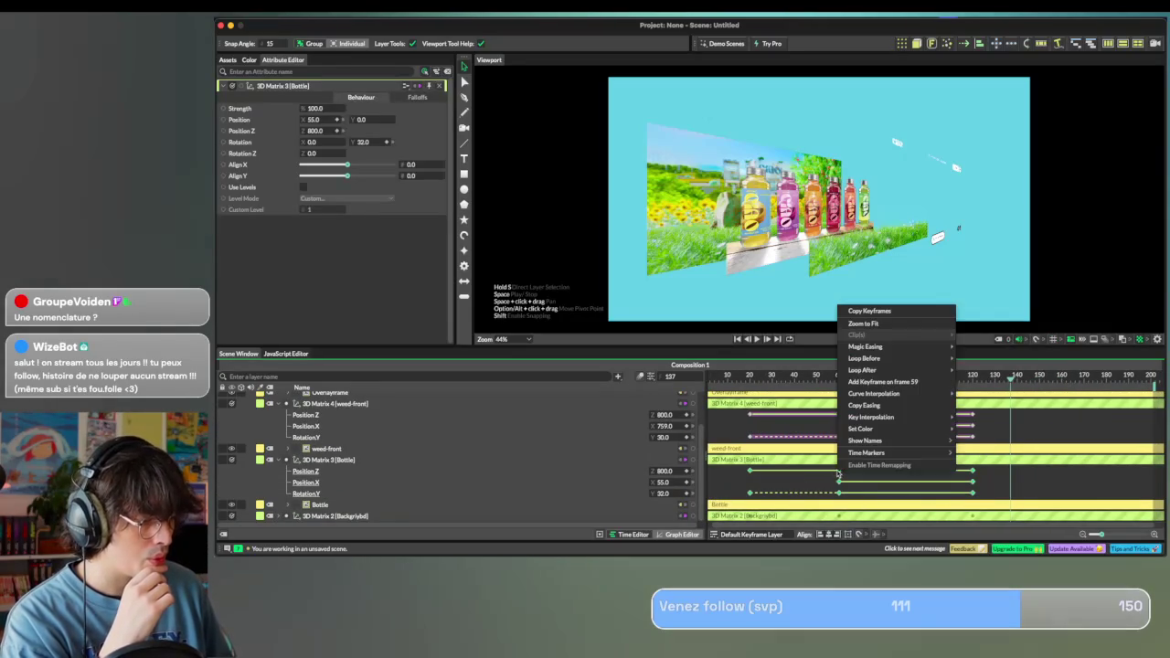
pyautogui.click(960, 346)
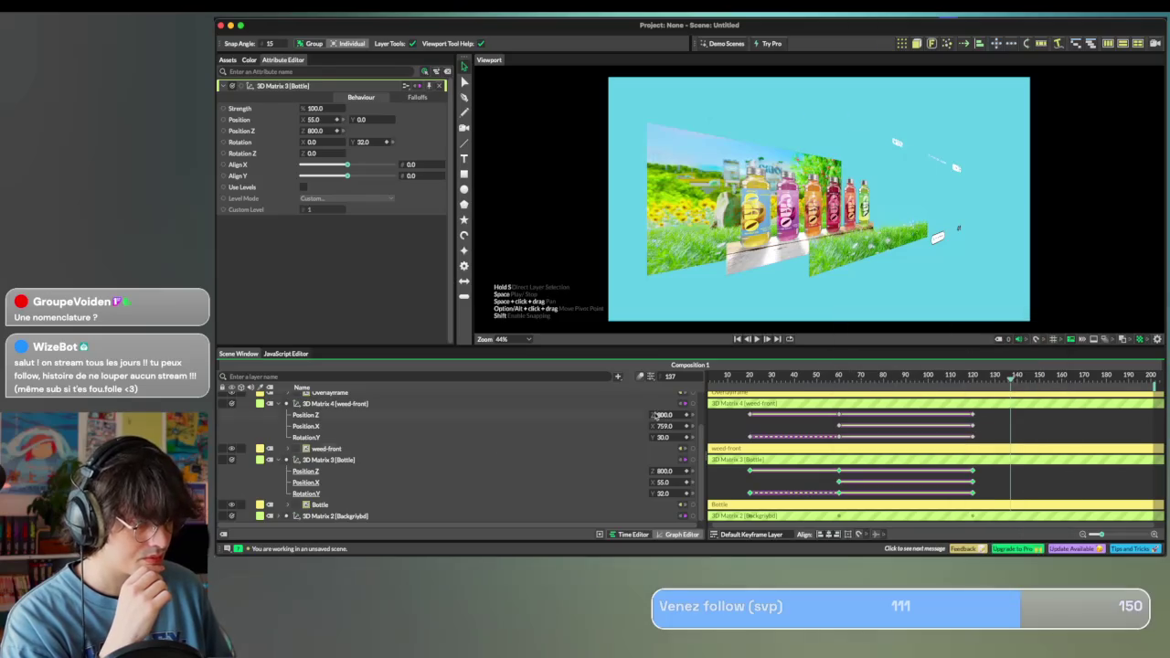
# Ease the background matrix keyframes with Slow In, Slow Out.
pyautogui.click(278, 518)
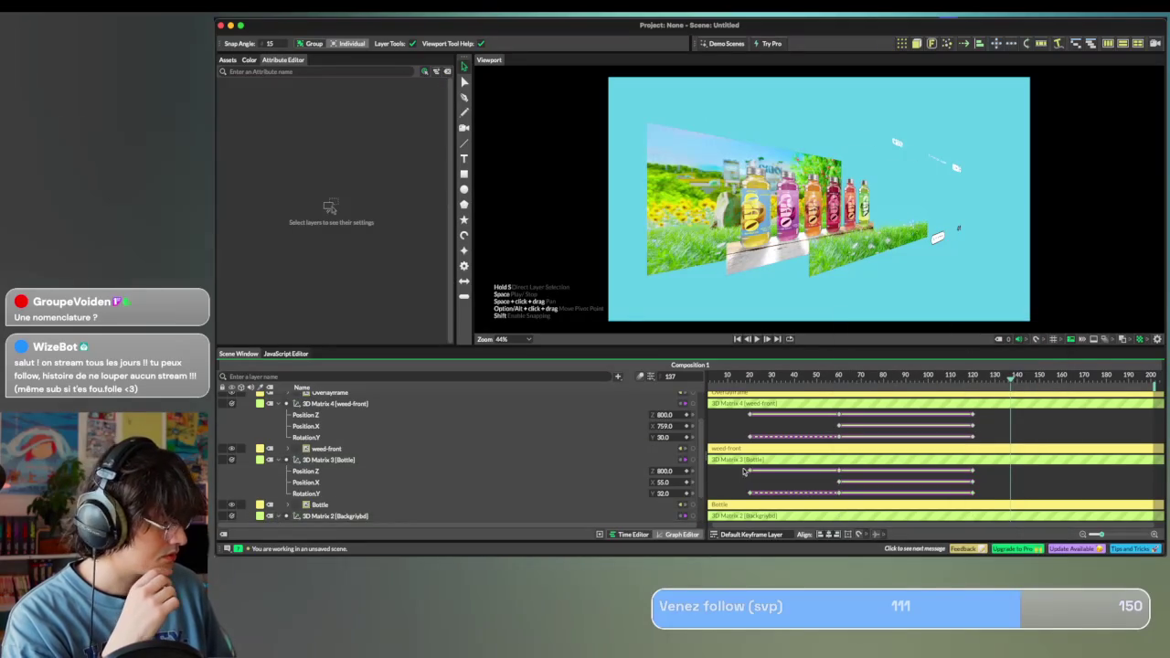
pyautogui.hscroll(-3, 914, 458)
pyautogui.click(894, 492)
pyautogui.rightClick(904, 492)
pyautogui.moveTo(933, 365)
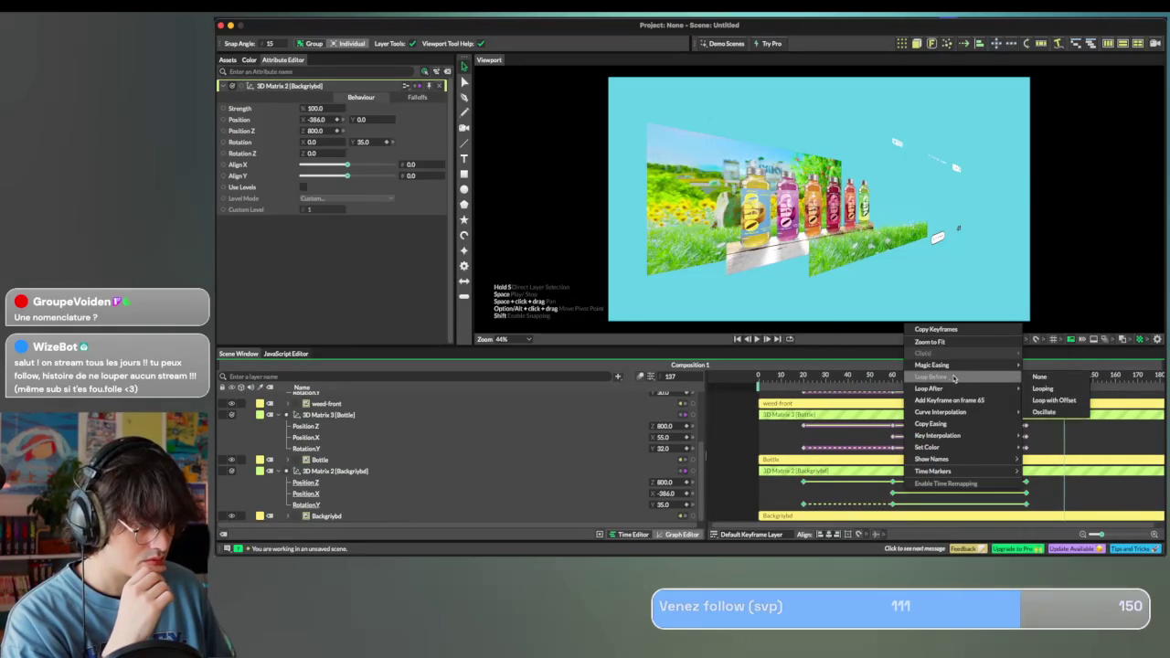
pyautogui.click(1047, 346)
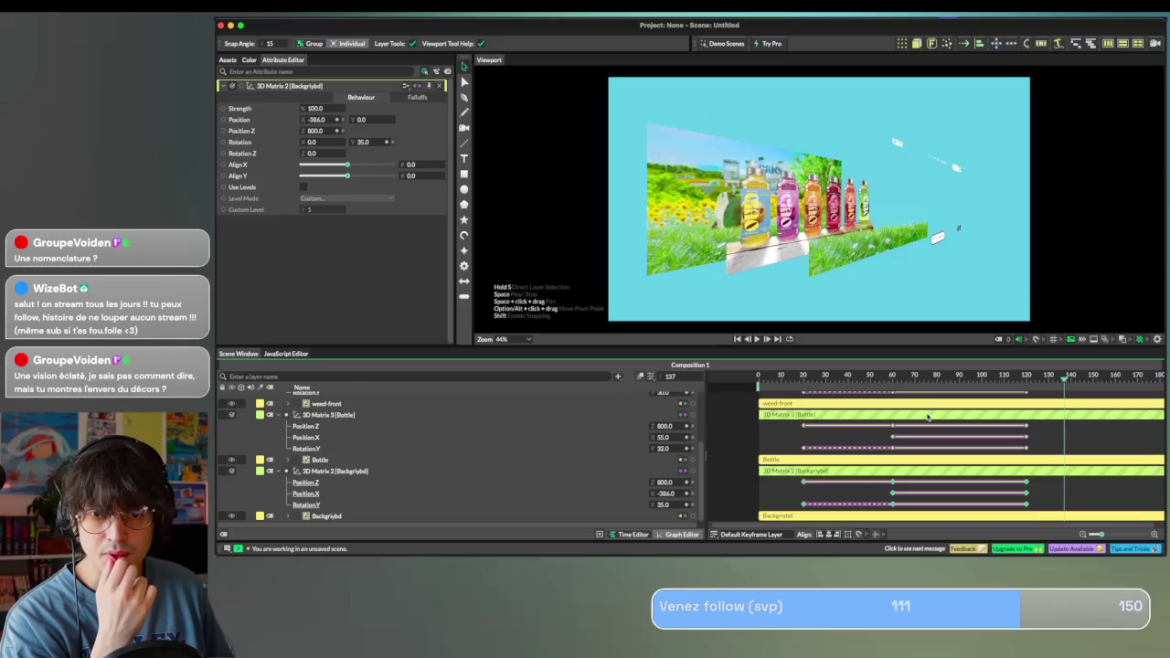
pyautogui.press('Home')
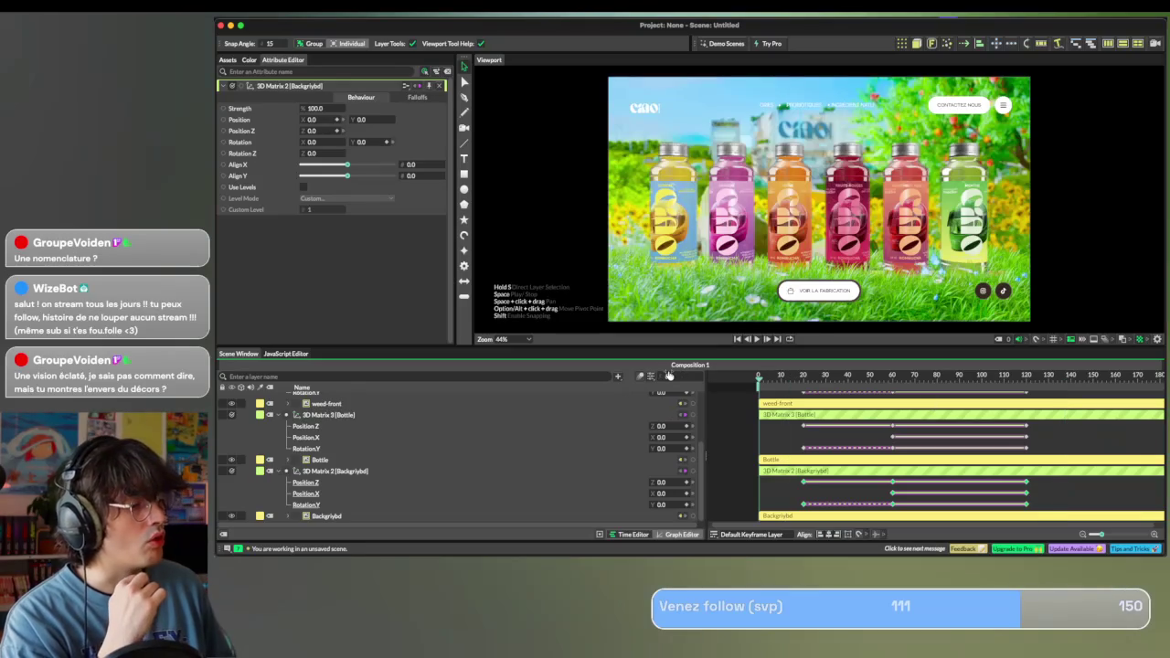
pyautogui.press('space')
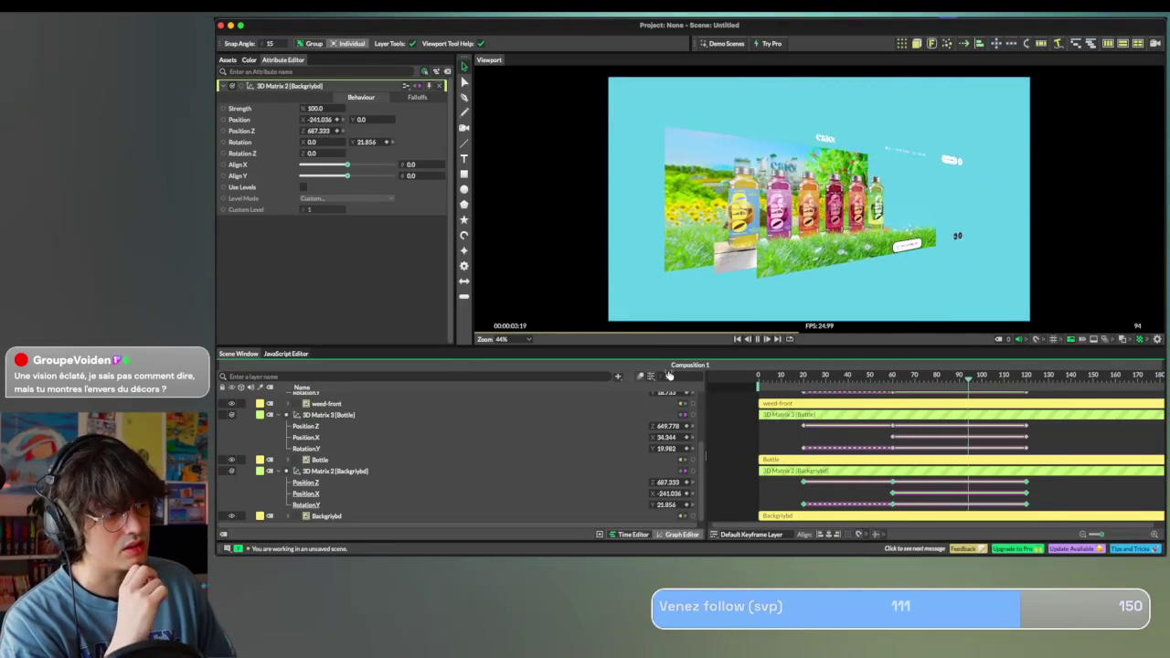
pyautogui.press('space')
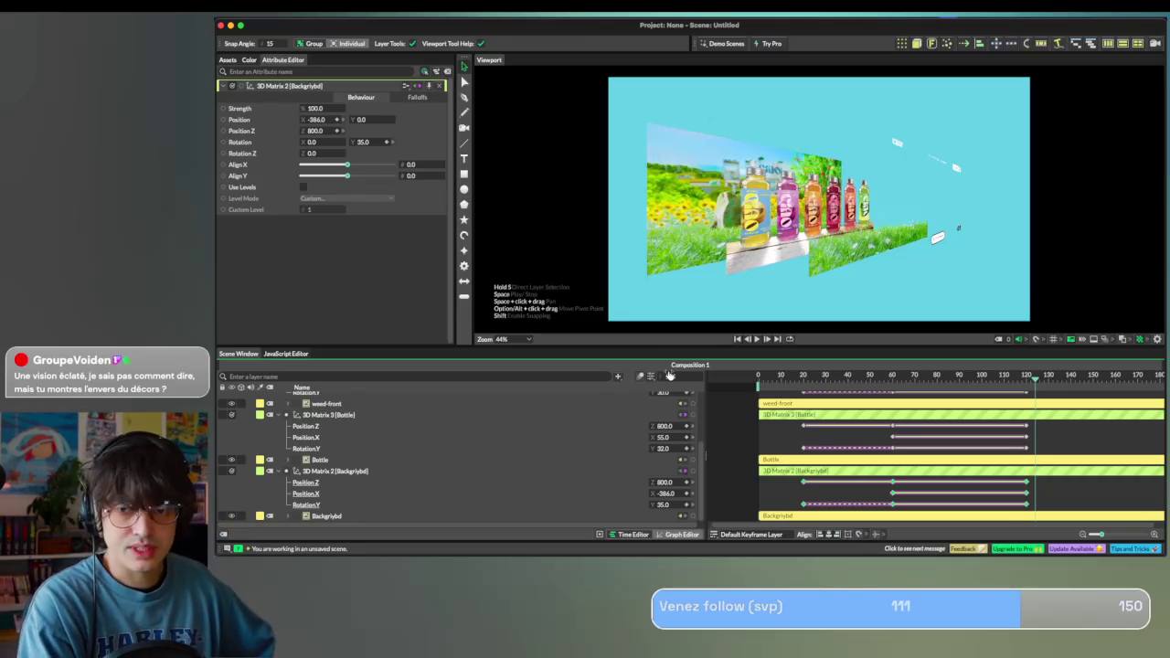
pyautogui.press('space')
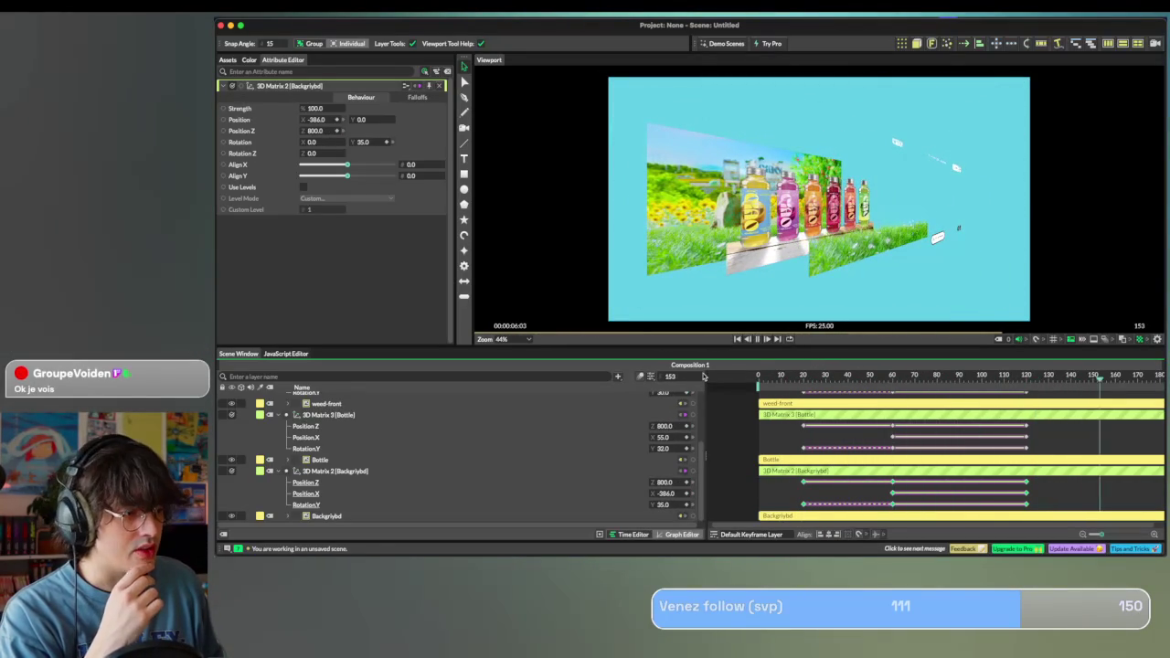
pyautogui.click(947, 378)
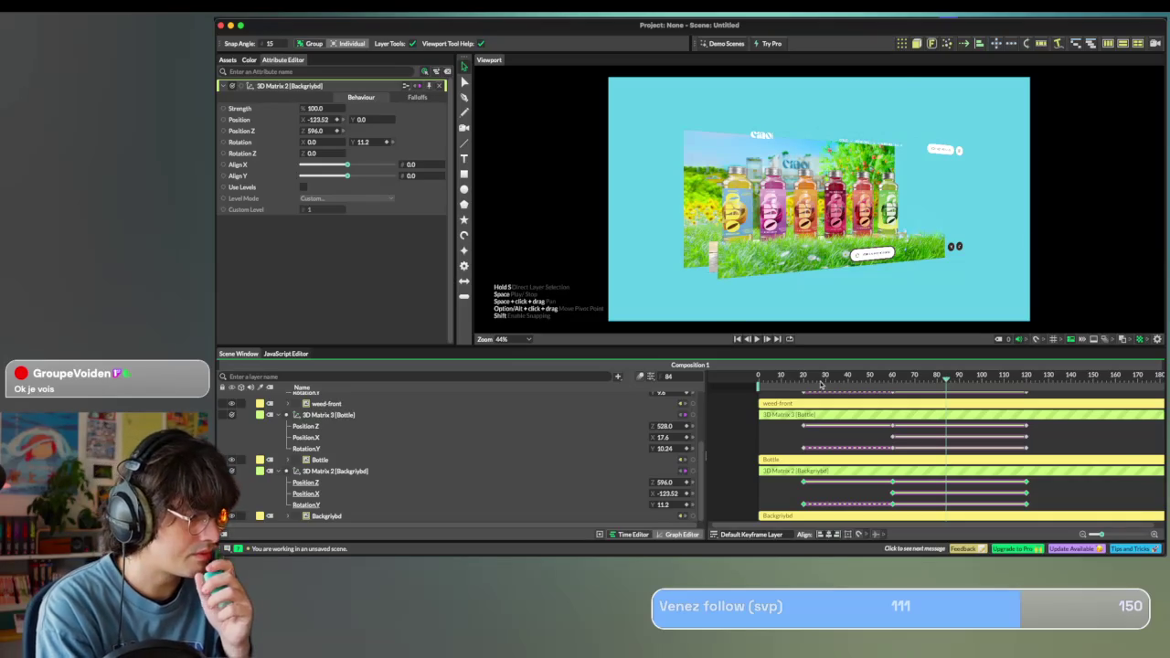
pyautogui.moveTo(821, 385); pyautogui.dragTo(737, 382)
pyautogui.press('space')
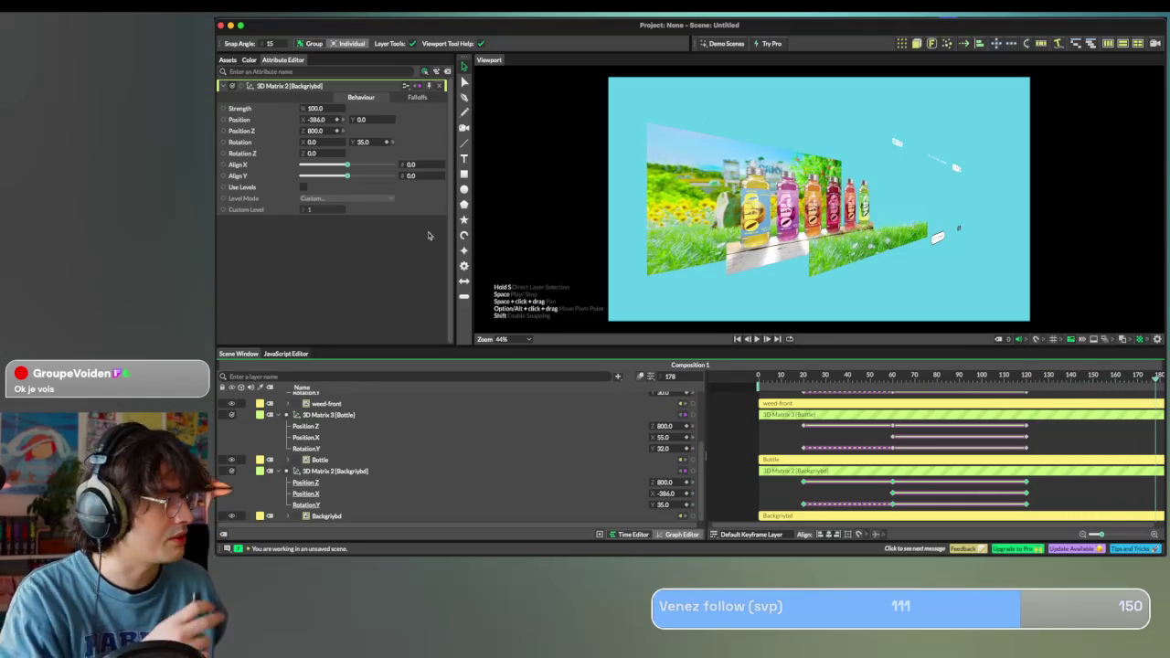
# Bring up Save As for main_page_animation.cv, browse the folders, then dismiss the dialog.
pyautogui.click(288, 9)
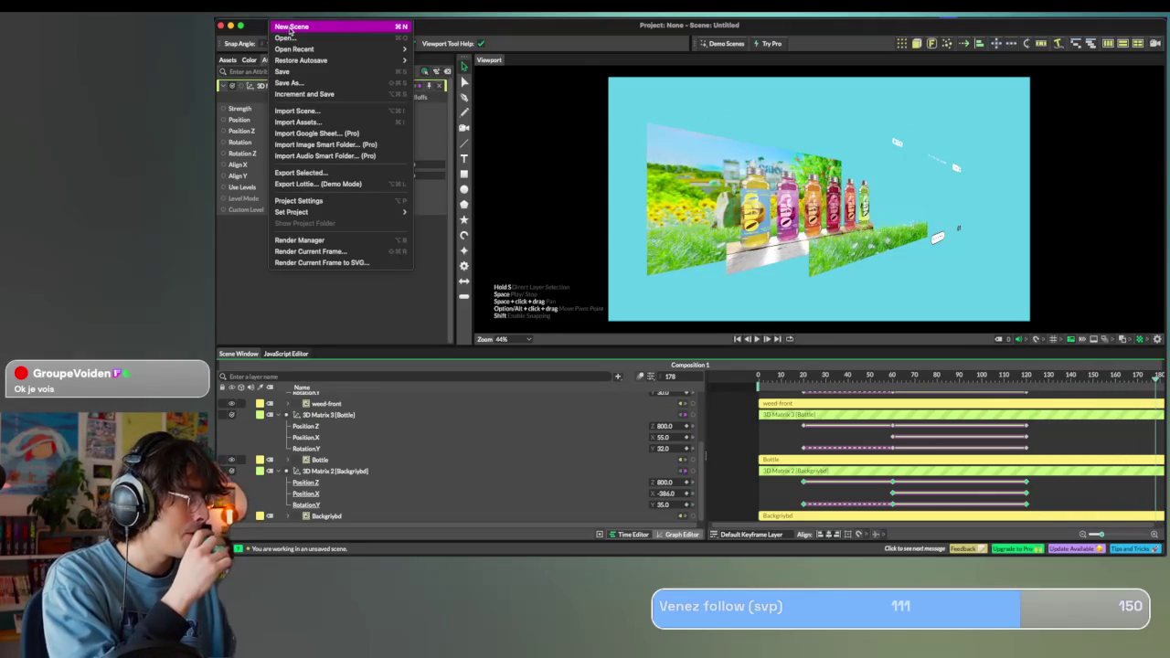
pyautogui.click(289, 82)
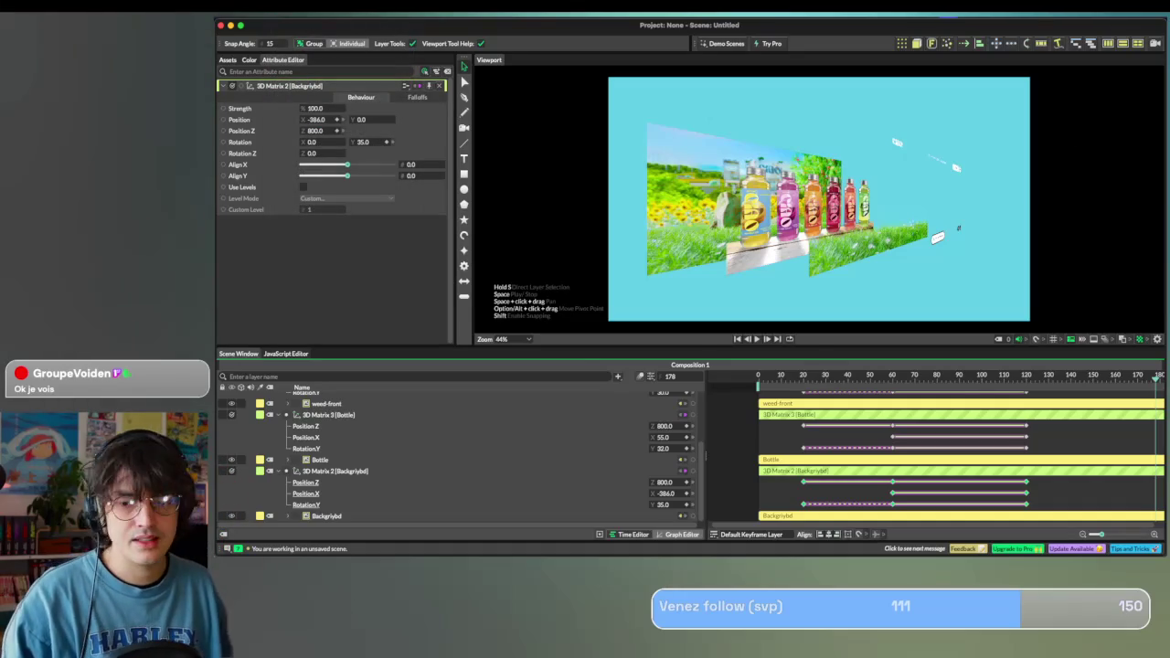
pyautogui.moveTo(606, 103); pyautogui.dragTo(638, 106)
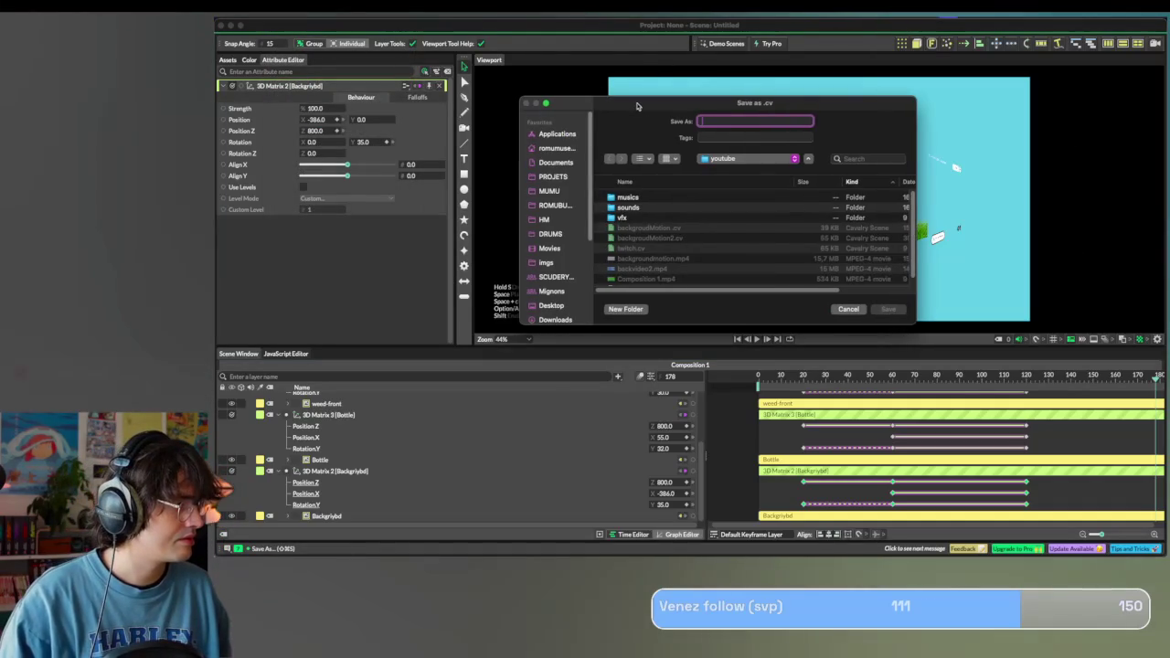
pyautogui.scroll(-2, 645, 238)
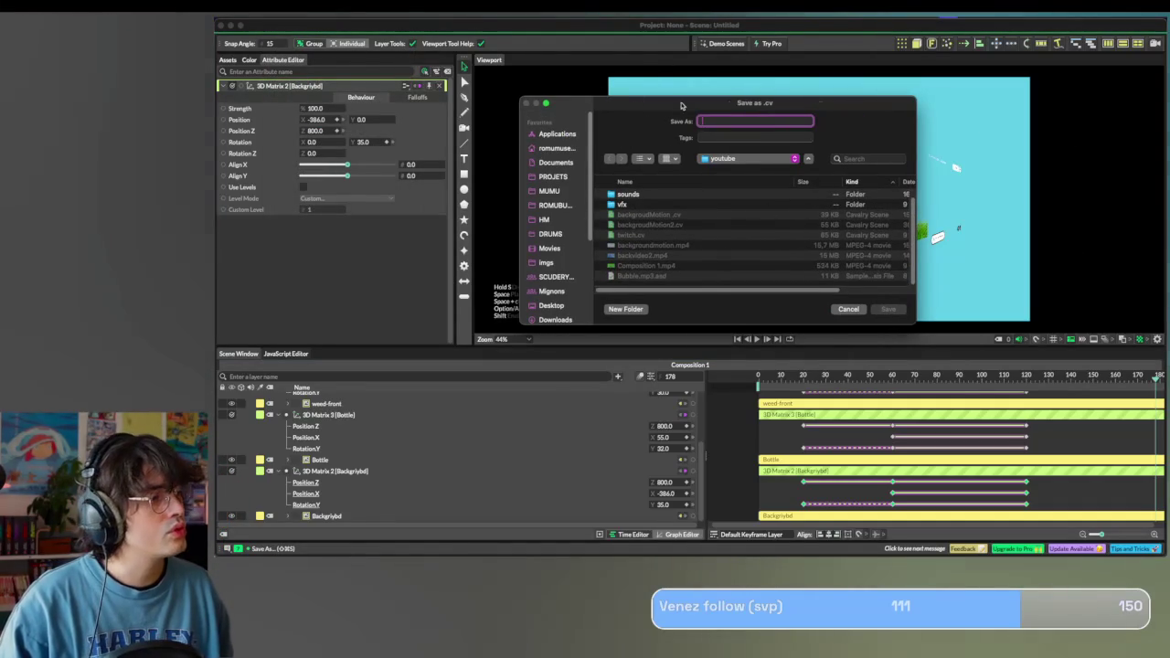
pyautogui.press('Escape')
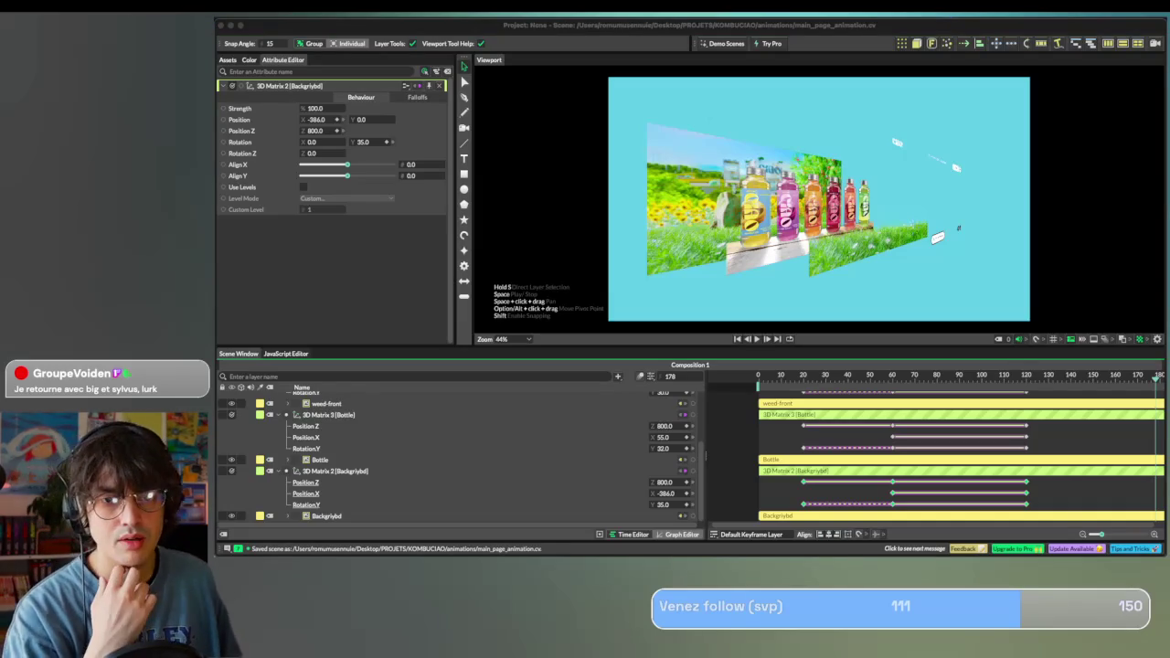
pyautogui.click(326, 516)
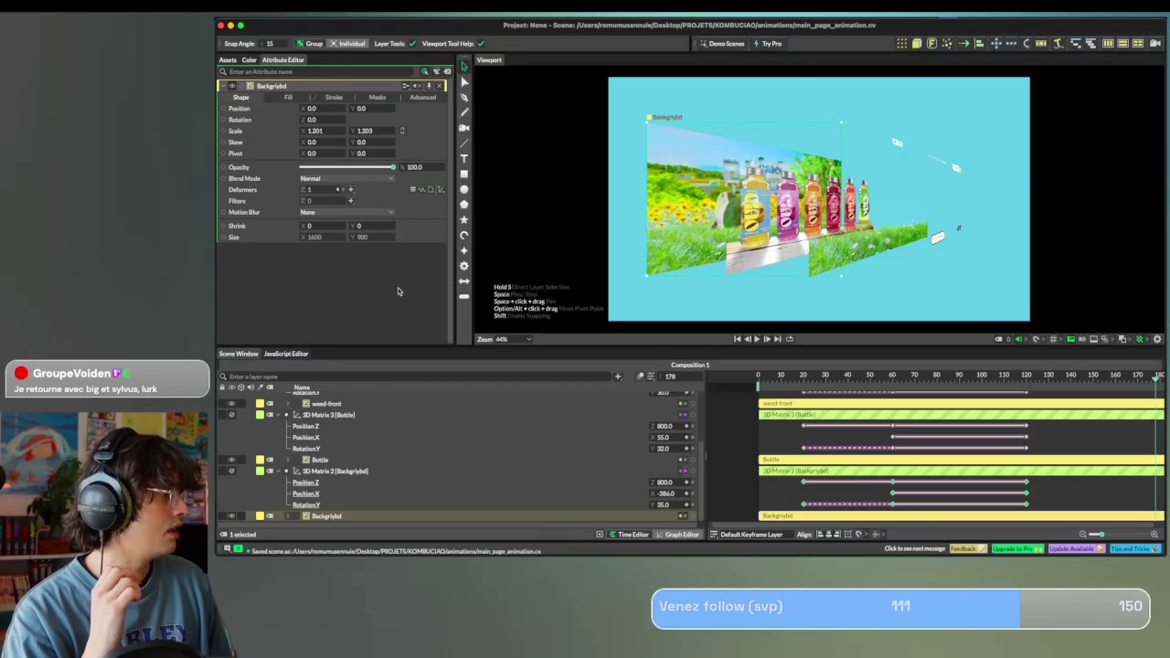
# Show all windows and switch to the workspace holding the CiaoKombucha Figma file.
pyautogui.hotkey('ctrl', 'Up')
pyautogui.hotkey('ctrl', 'Up')
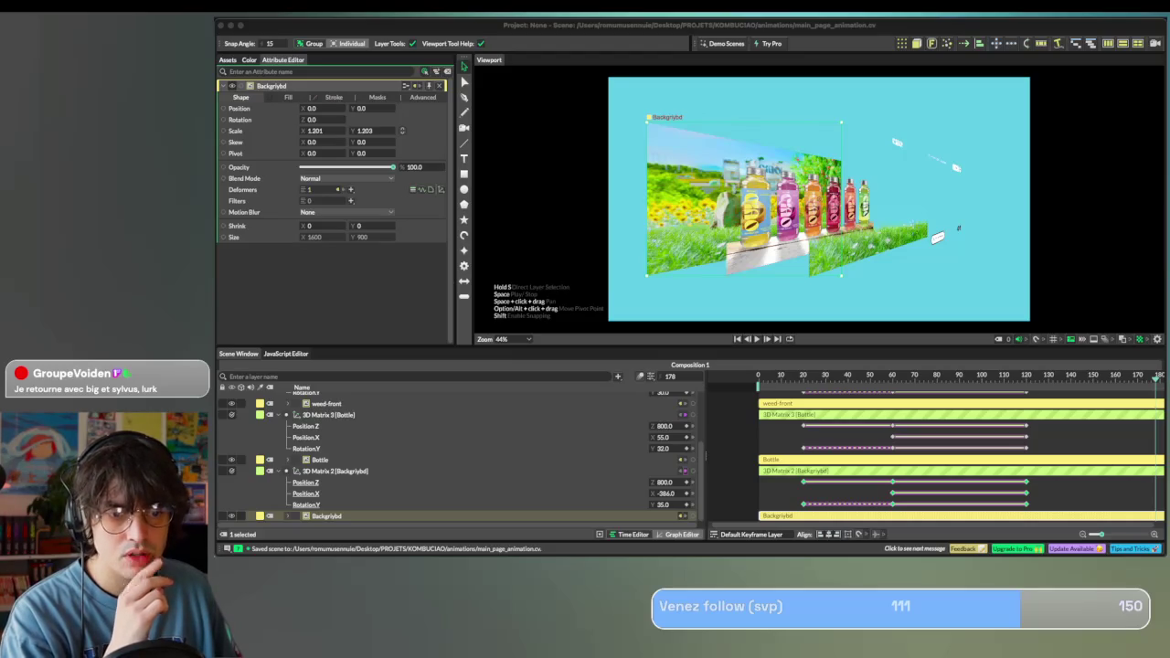
pyautogui.press('super+Tab')
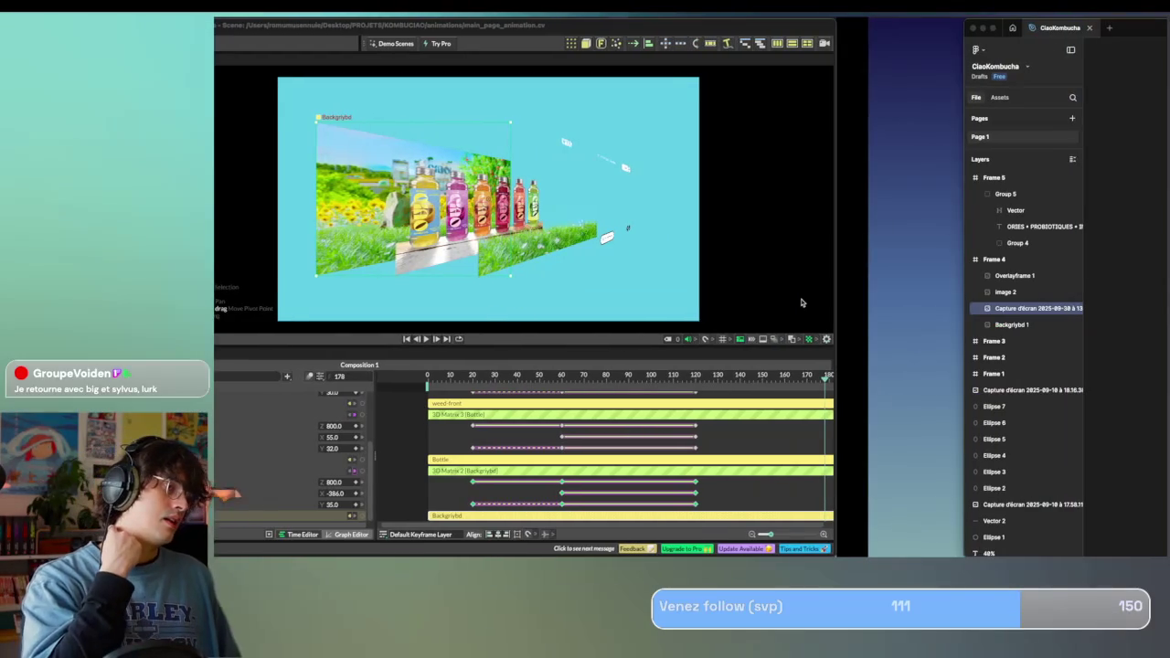
# Load ciaokombucha.com in a new Firefox tab via the 'ciao' autocomplete.
pyautogui.hscroll(5, 802, 303)
pyautogui.hscroll(5, 801, 303)
pyautogui.hscroll(5, 802, 302)
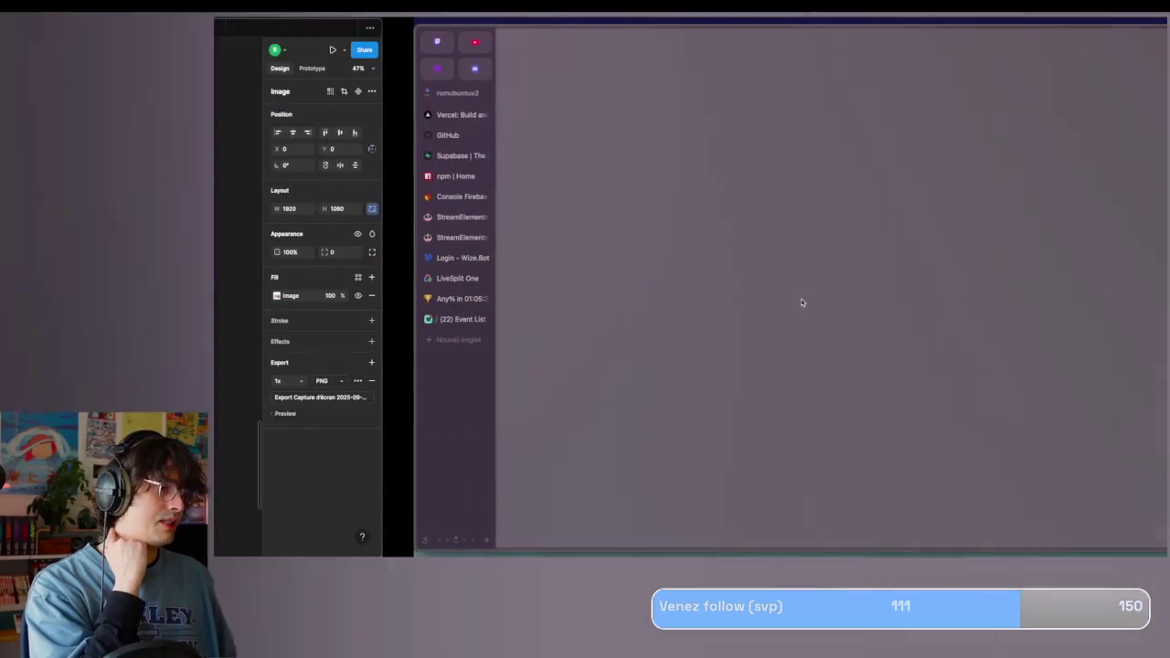
pyautogui.hscroll(3, 244, 196)
pyautogui.hscroll(3, 244, 195)
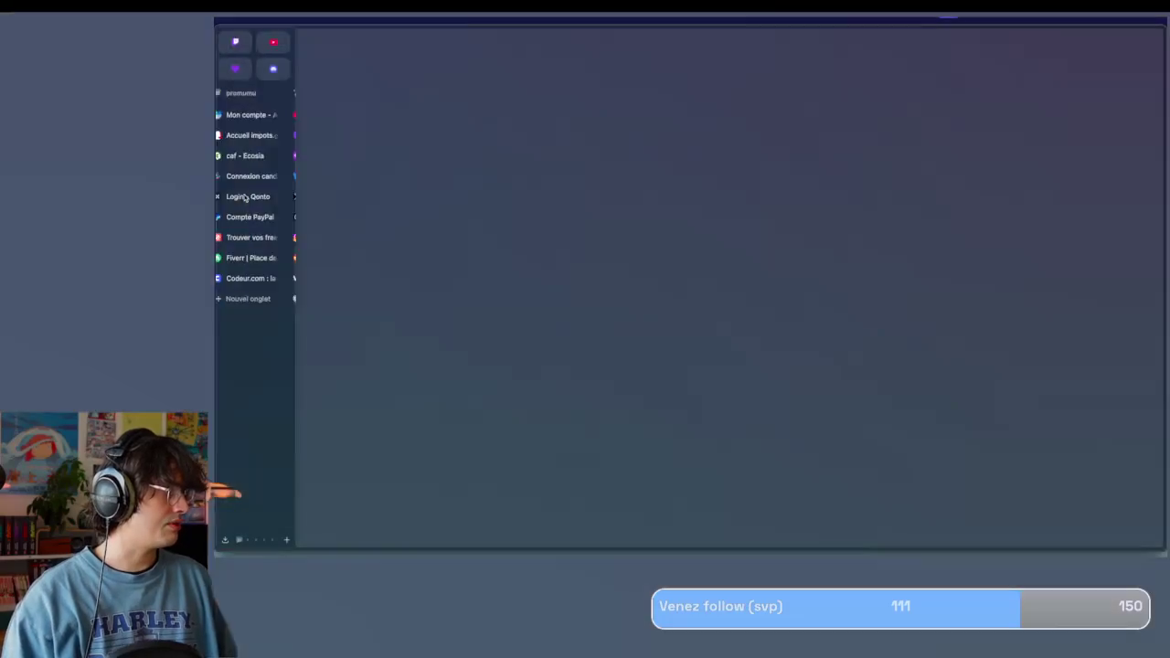
pyautogui.hscroll(-3, 244, 198)
pyautogui.click(265, 119)
pyautogui.write('ciao')
pyautogui.press('Return')
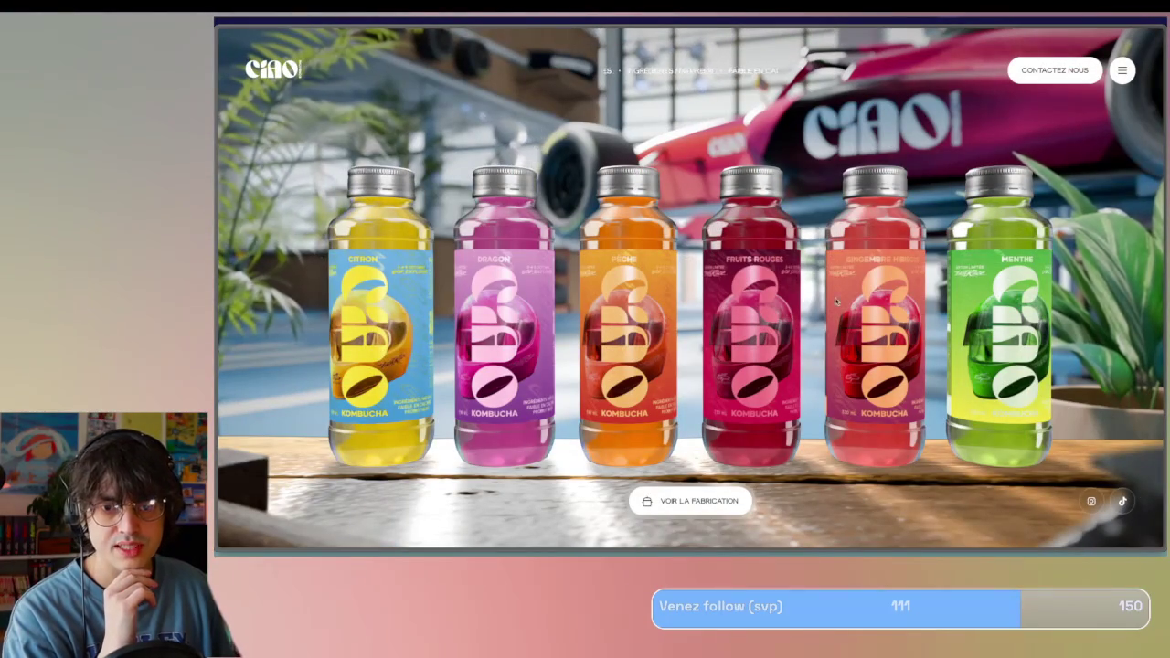
# Open the Pêche bottle page and show its HTML in Firefox's Inspector.
pyautogui.click(619, 259)
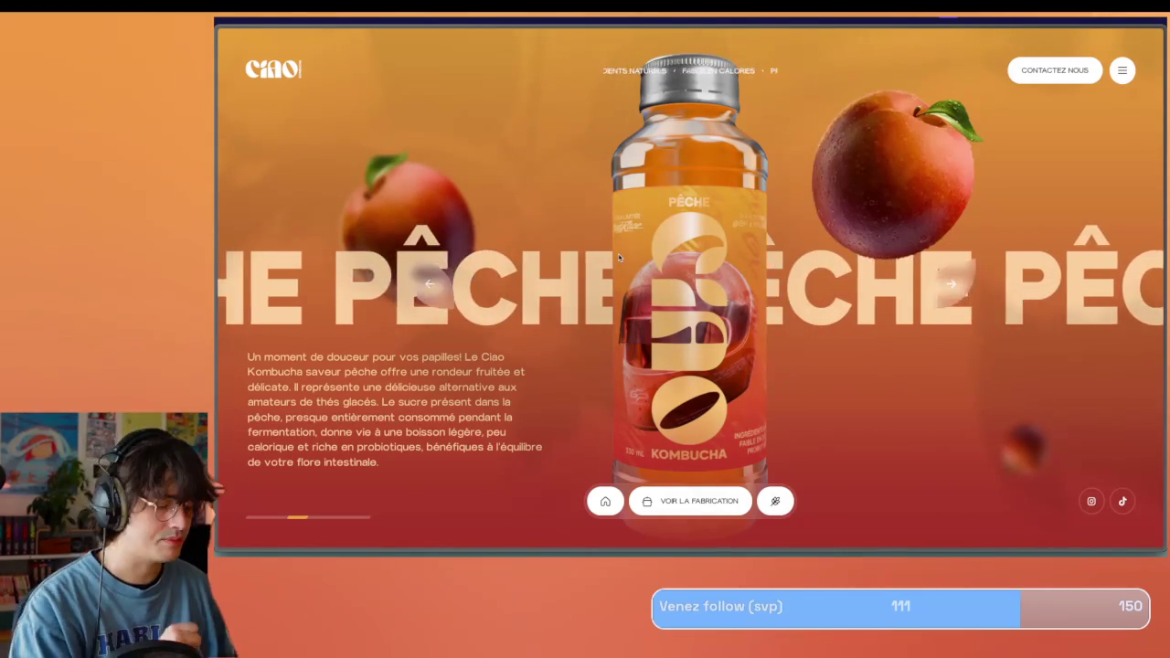
pyautogui.press('F12')
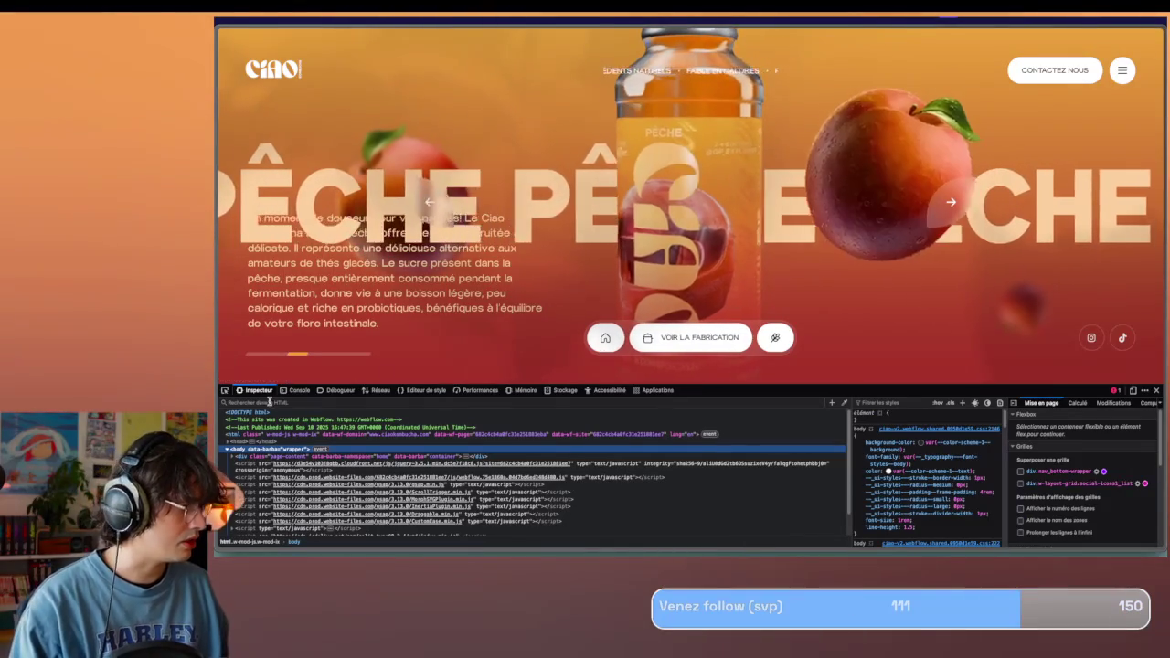
# Preview the Pêche page in responsive mode at 1280 × 720 with the page area enlarged above the inspector.
pyautogui.click(1133, 390)
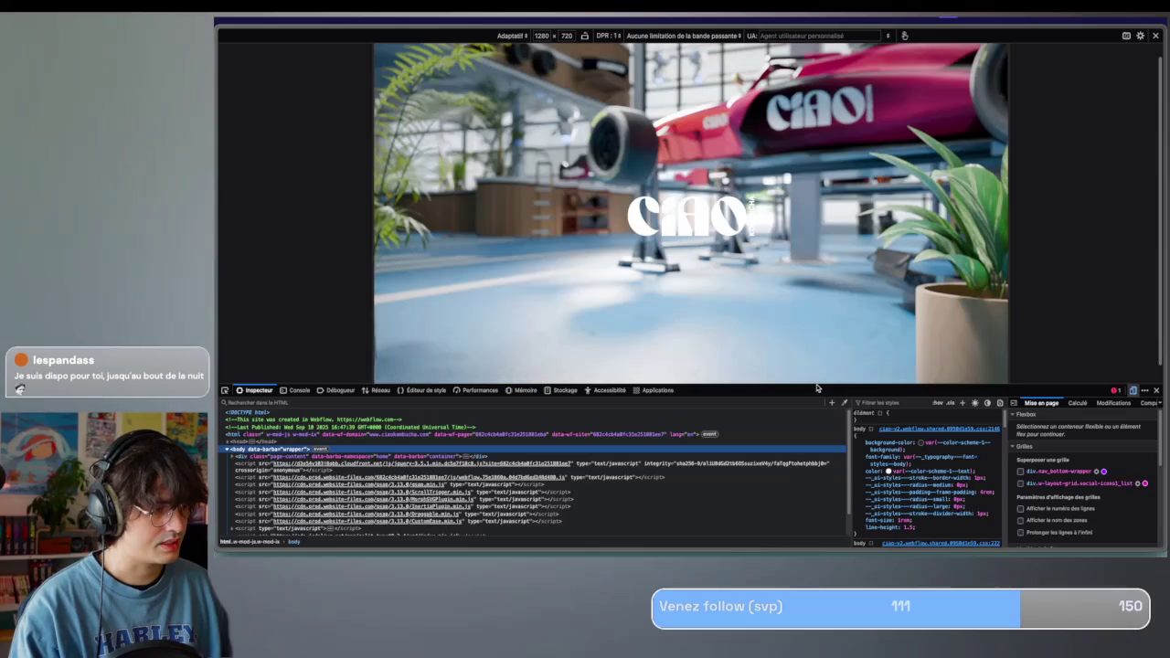
pyautogui.moveTo(817, 385); pyautogui.dragTo(848, 454)
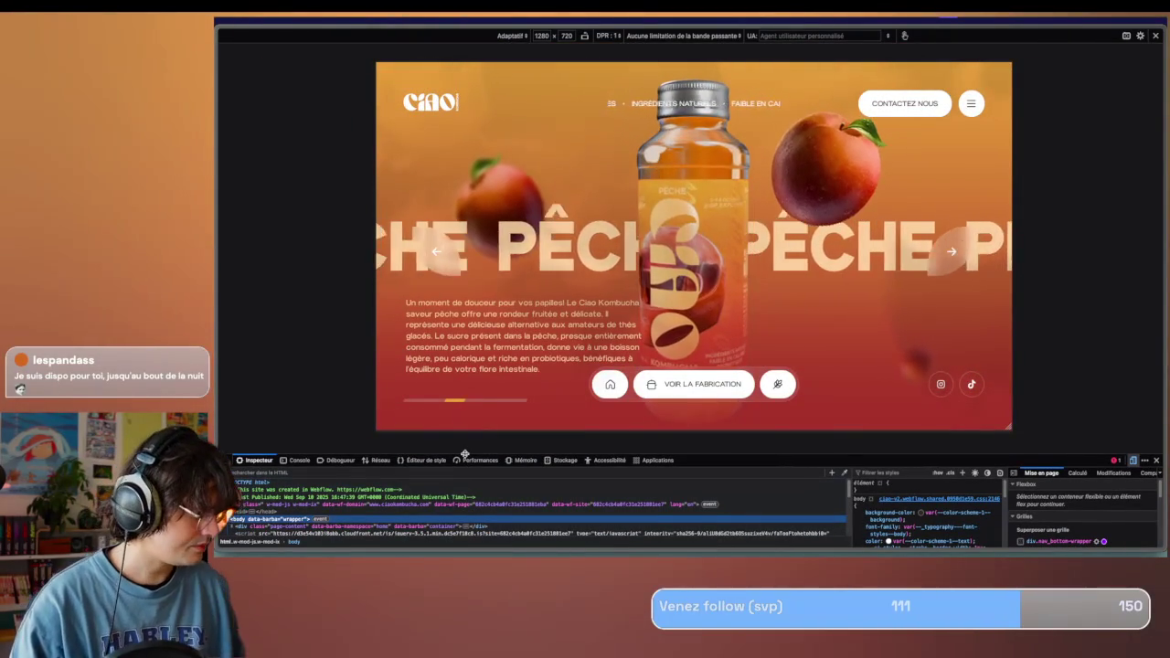
pyautogui.moveTo(465, 458); pyautogui.dragTo(466, 444)
pyautogui.scroll(-5, 374, 506)
pyautogui.scroll(-2, 374, 503)
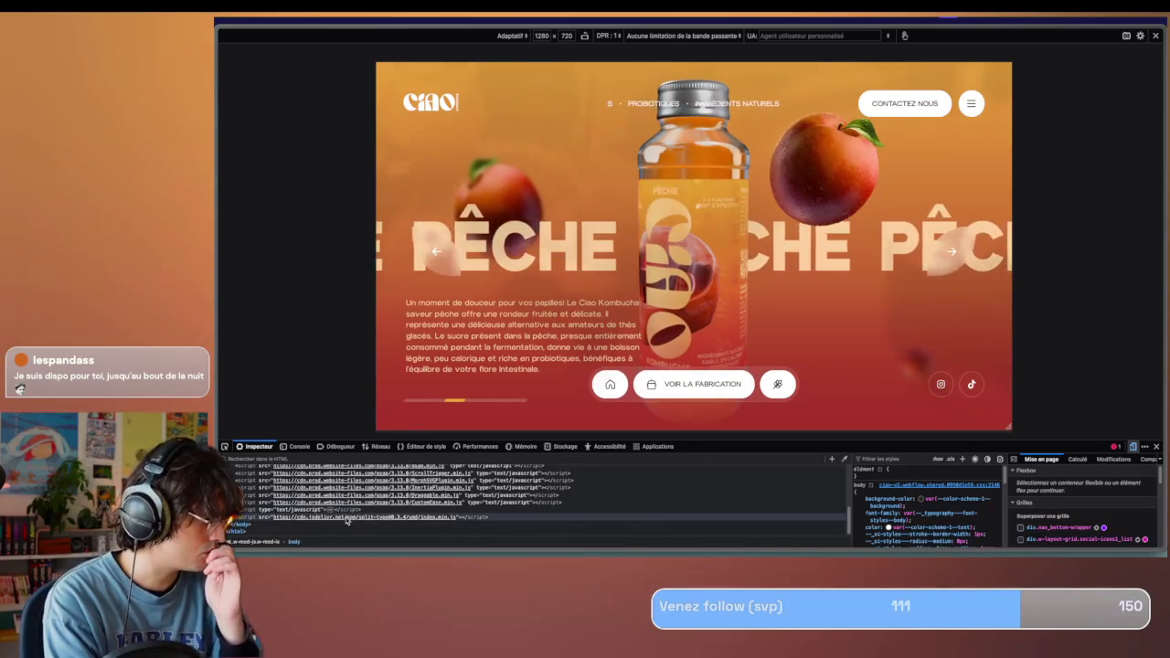
pyautogui.scroll(8, 346, 520)
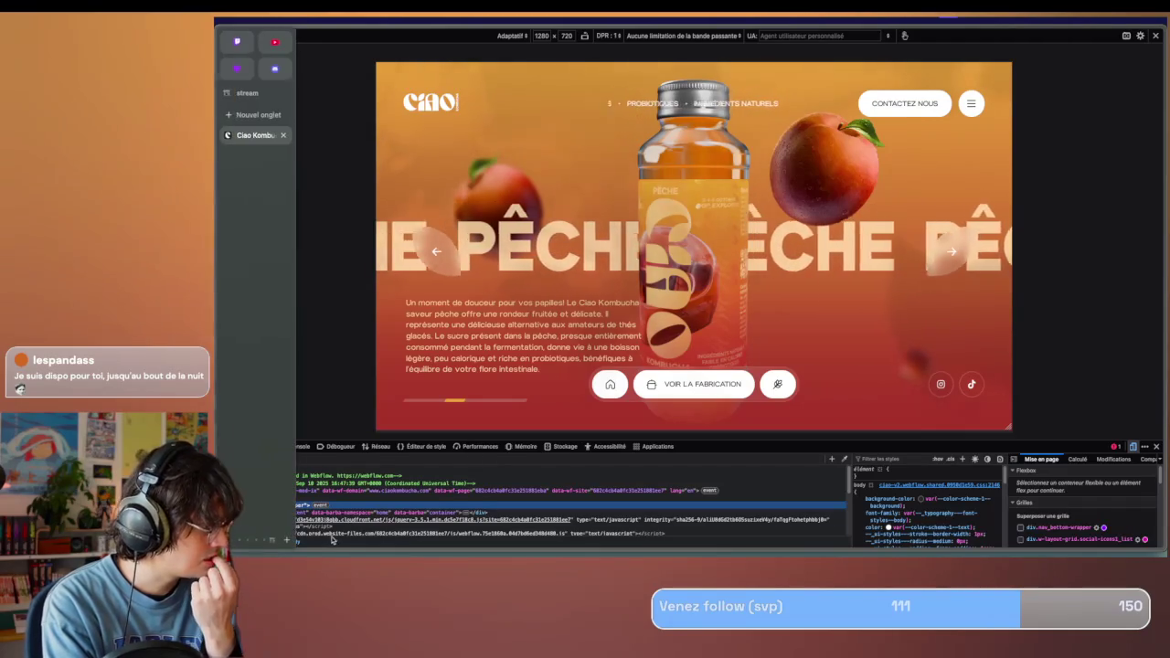
pyautogui.scroll(-3, 347, 520)
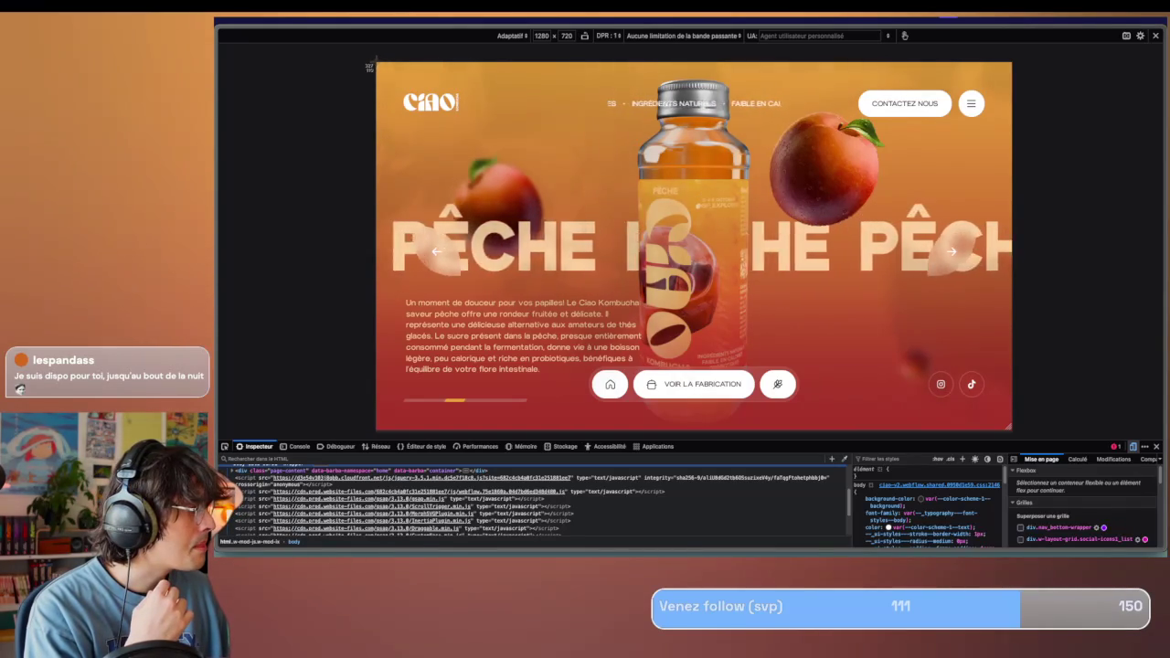
pyautogui.moveTo(1011, 437); pyautogui.dragTo(1009, 431)
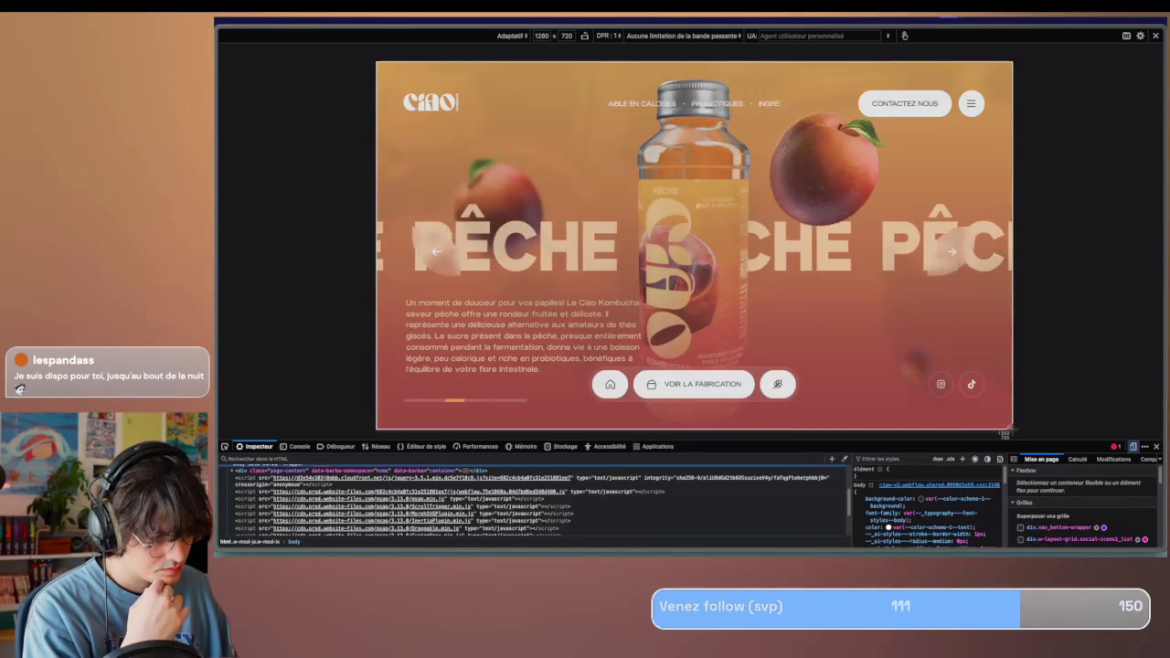
pyautogui.moveTo(1009, 431); pyautogui.dragTo(1013, 432)
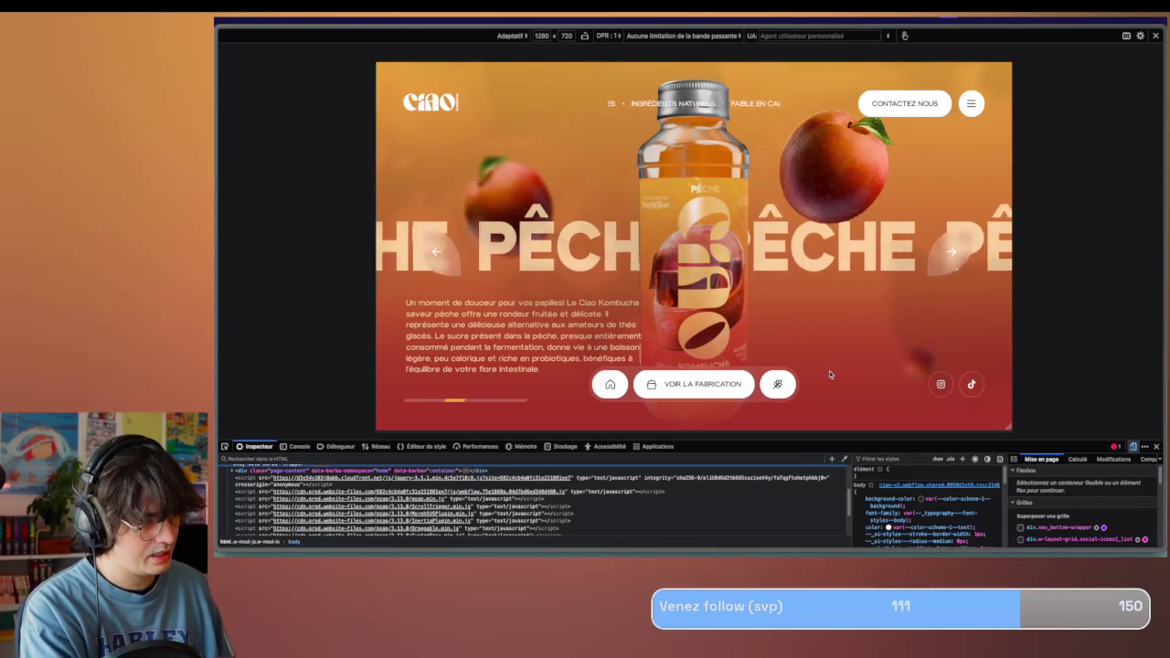
# Try display: none on main-wrapper, then disable that rule again.
pyautogui.scroll(2, 320, 494)
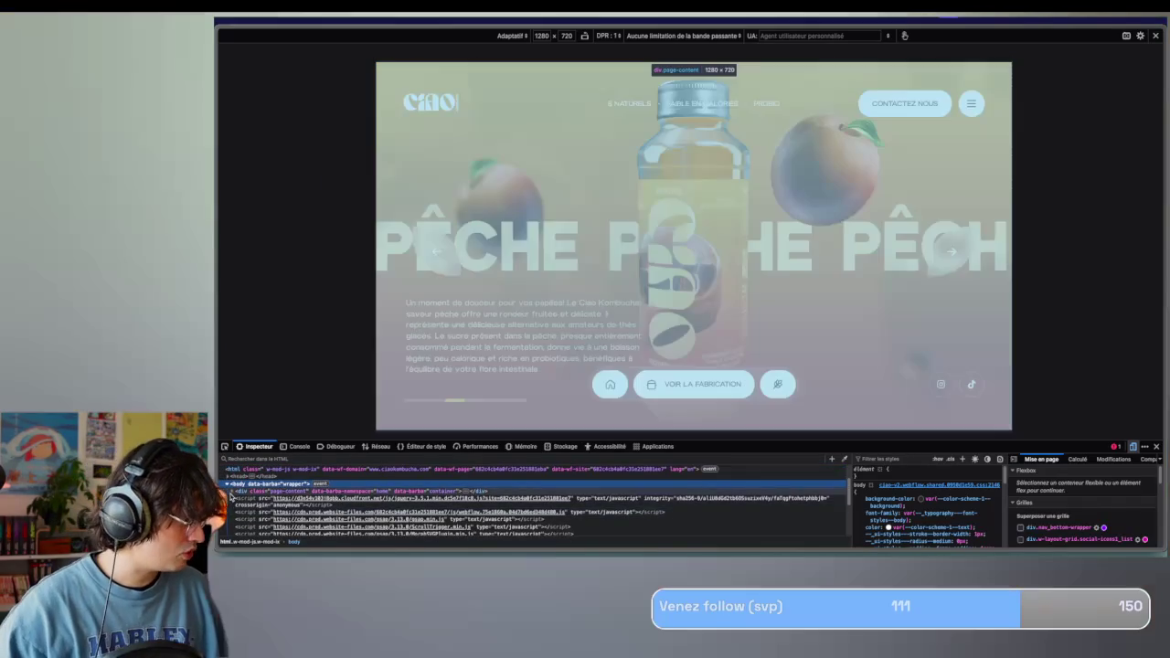
pyautogui.click(237, 498)
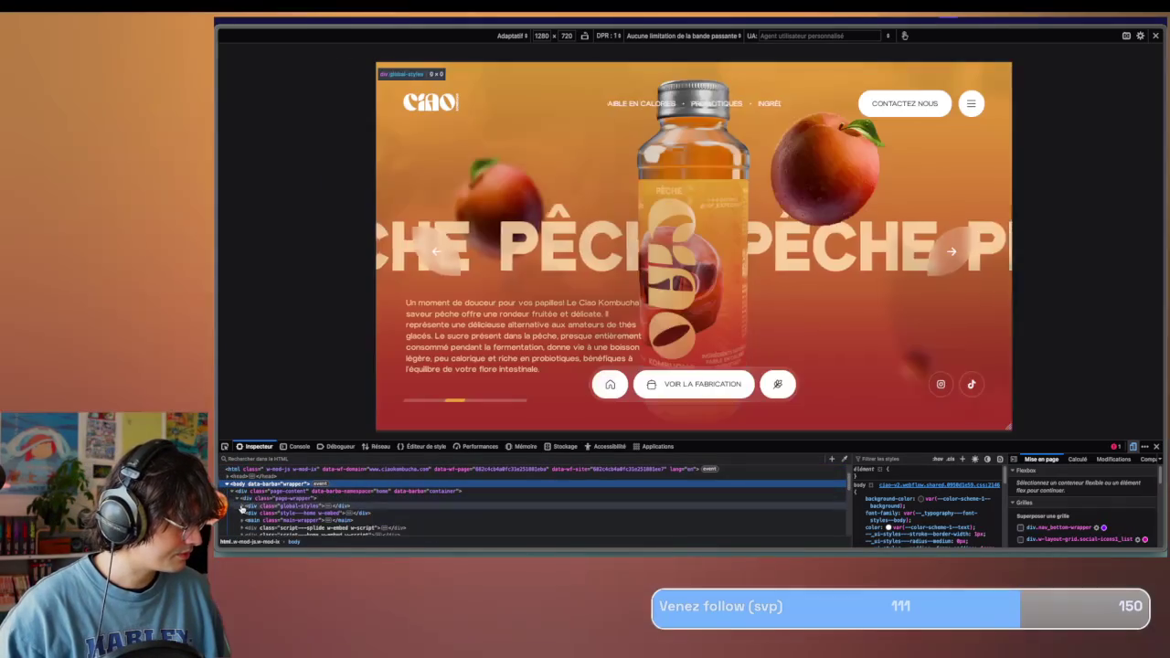
pyautogui.click(272, 487)
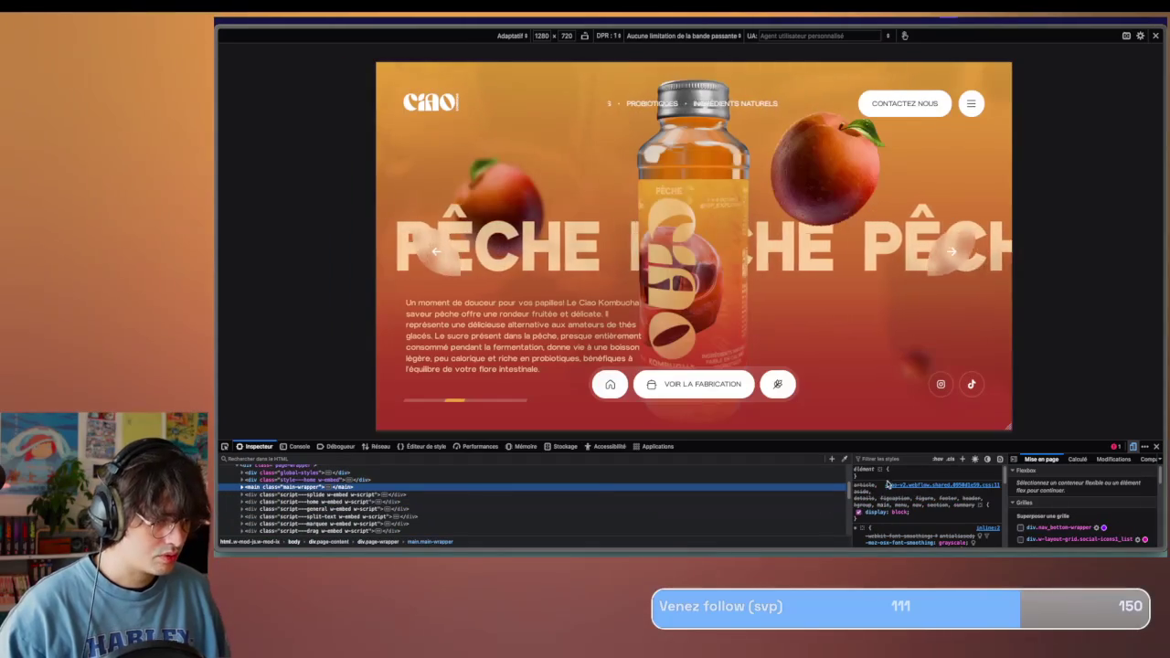
pyautogui.click(894, 474)
pyautogui.write('display: none;')
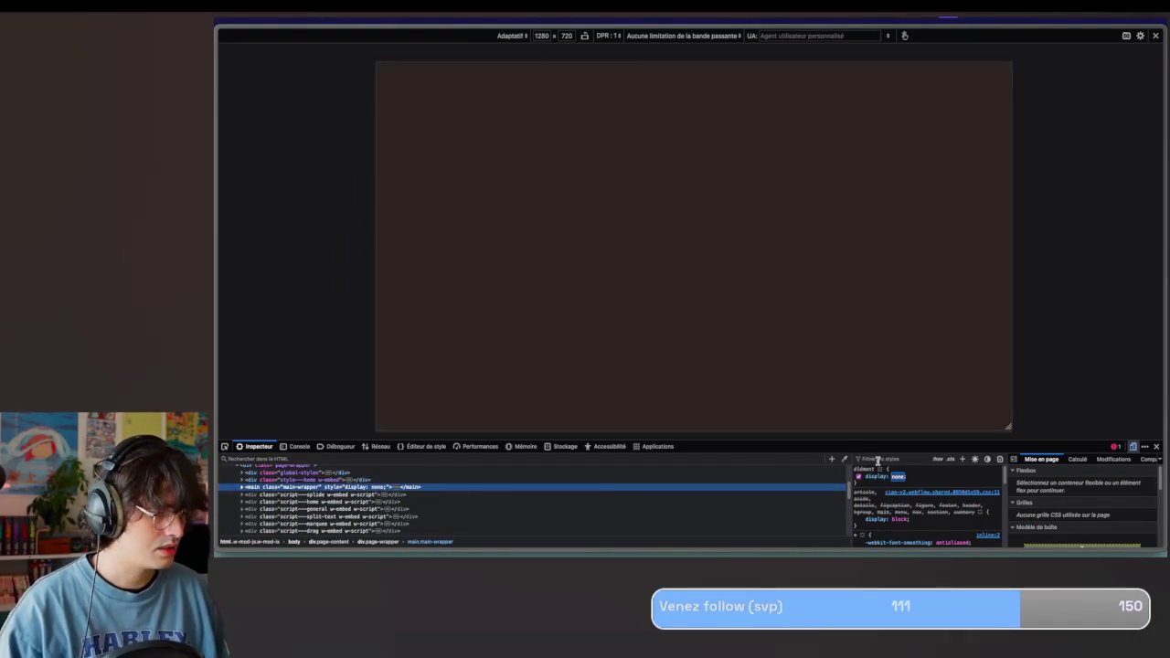
pyautogui.press('Return')
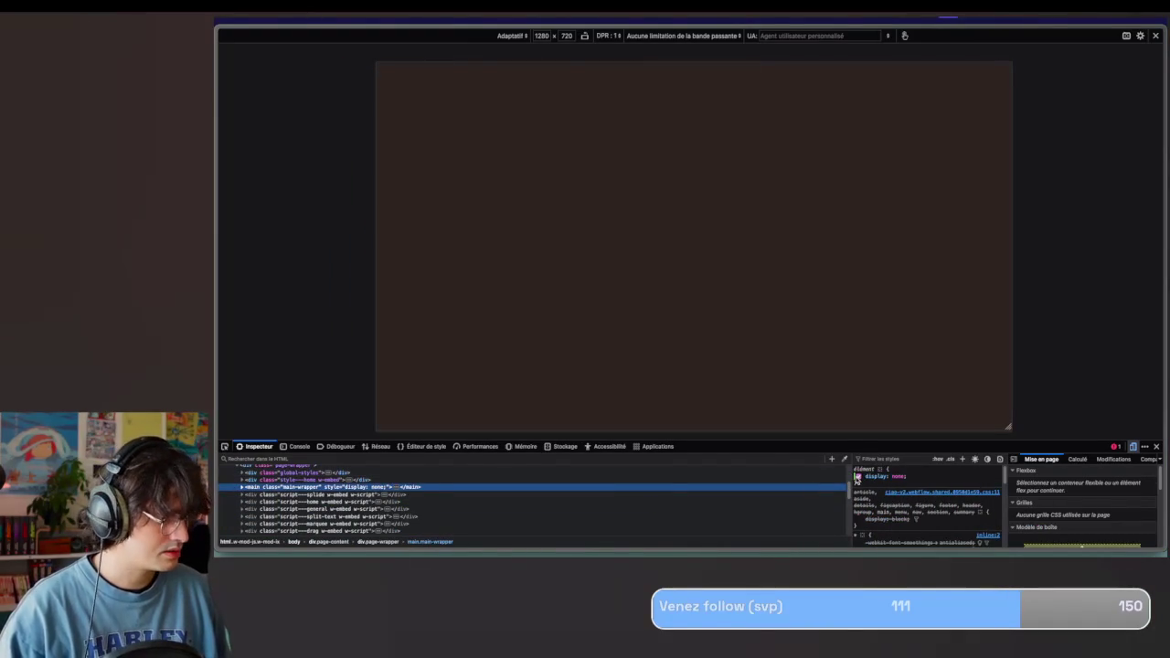
pyautogui.click(856, 476)
# Hide the navbar component with display: none.
pyautogui.click(240, 487)
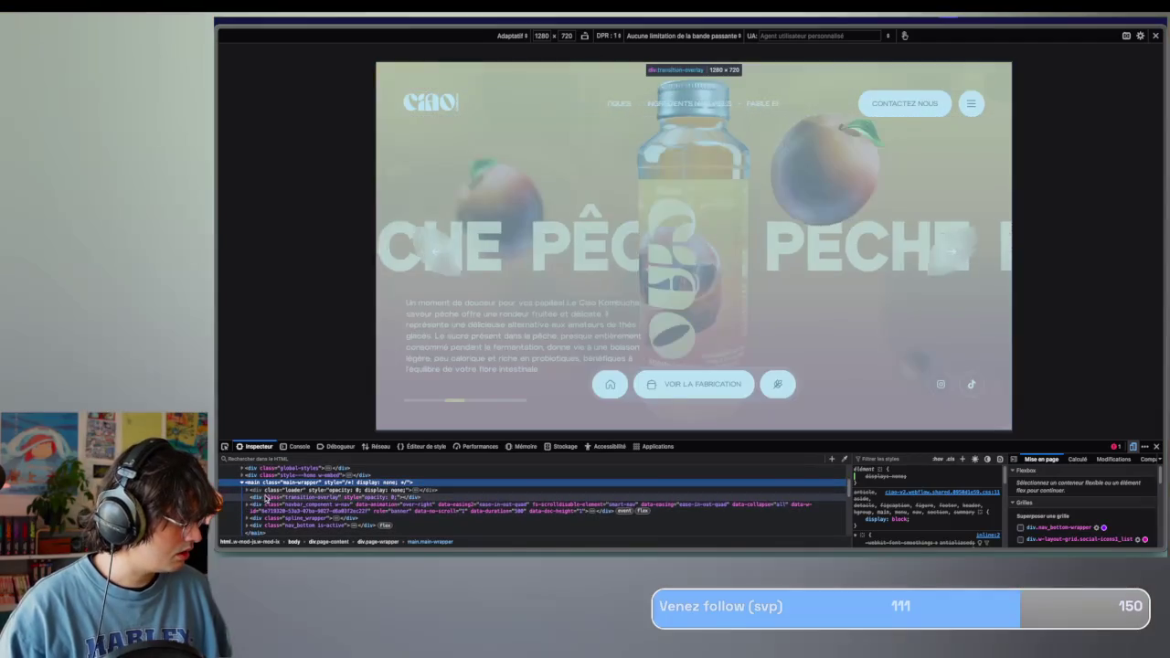
pyautogui.click(265, 498)
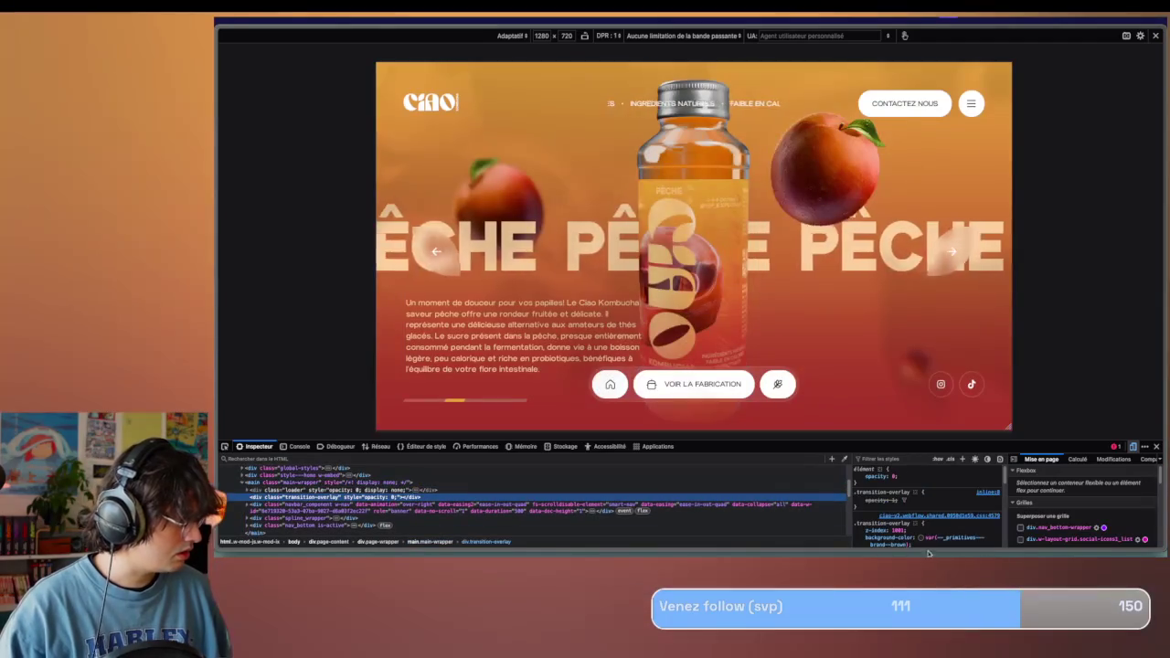
pyautogui.click(910, 479)
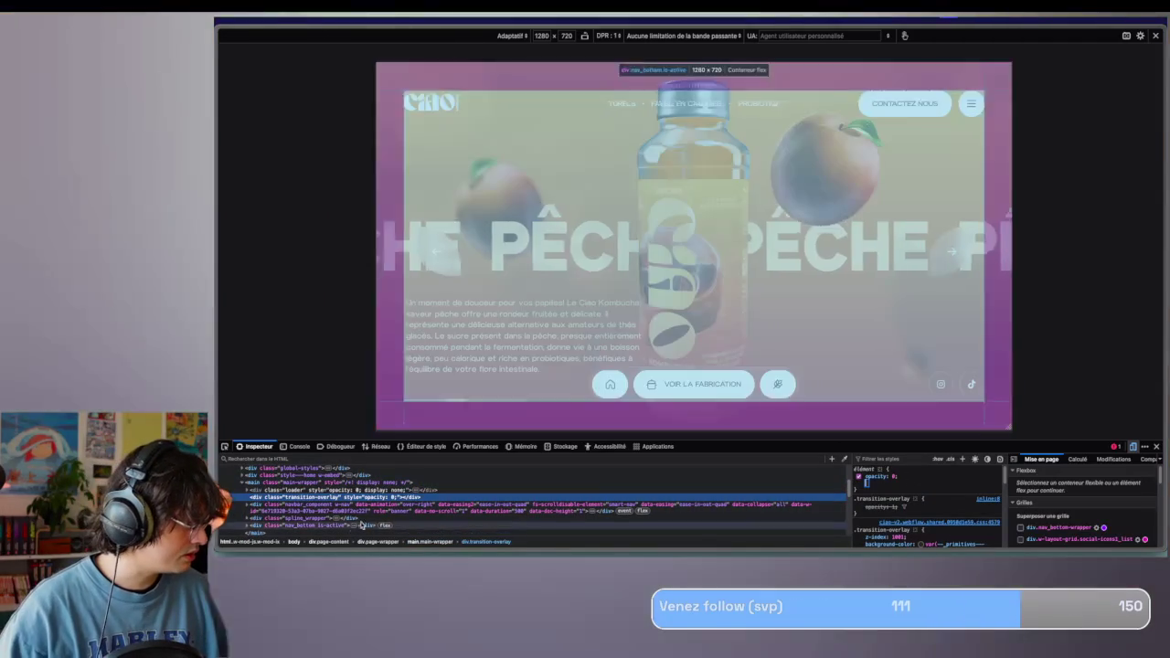
pyautogui.click(750, 504)
pyautogui.scroll(3, 895, 497)
pyautogui.click(899, 498)
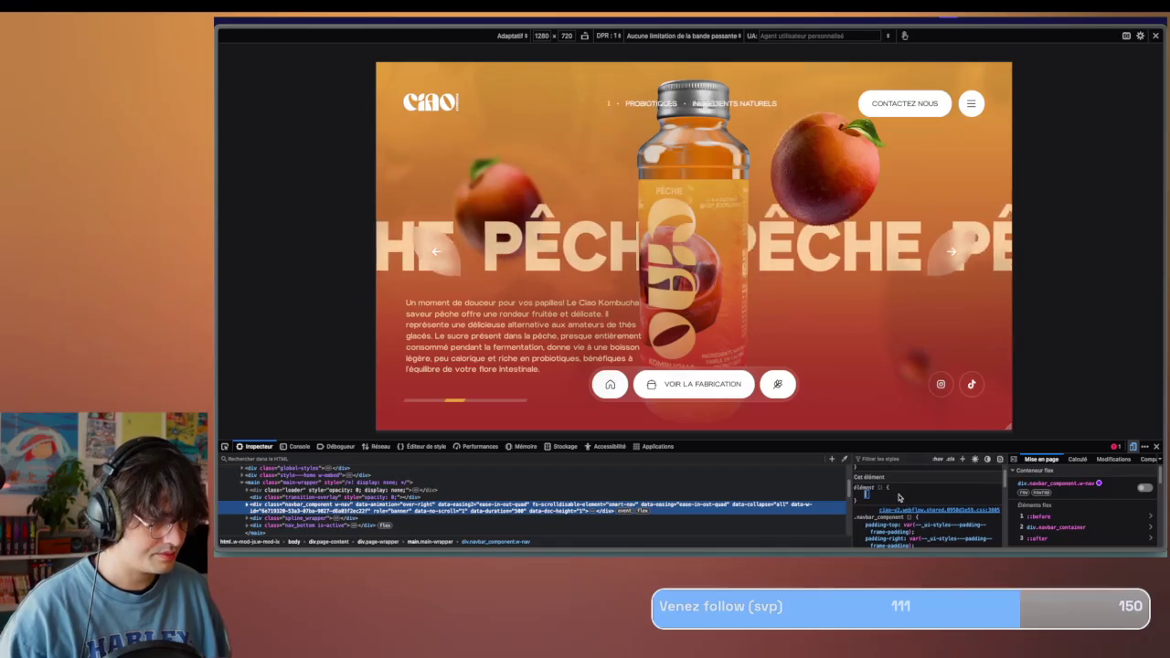
pyautogui.write(': none')
pyautogui.press('Return')
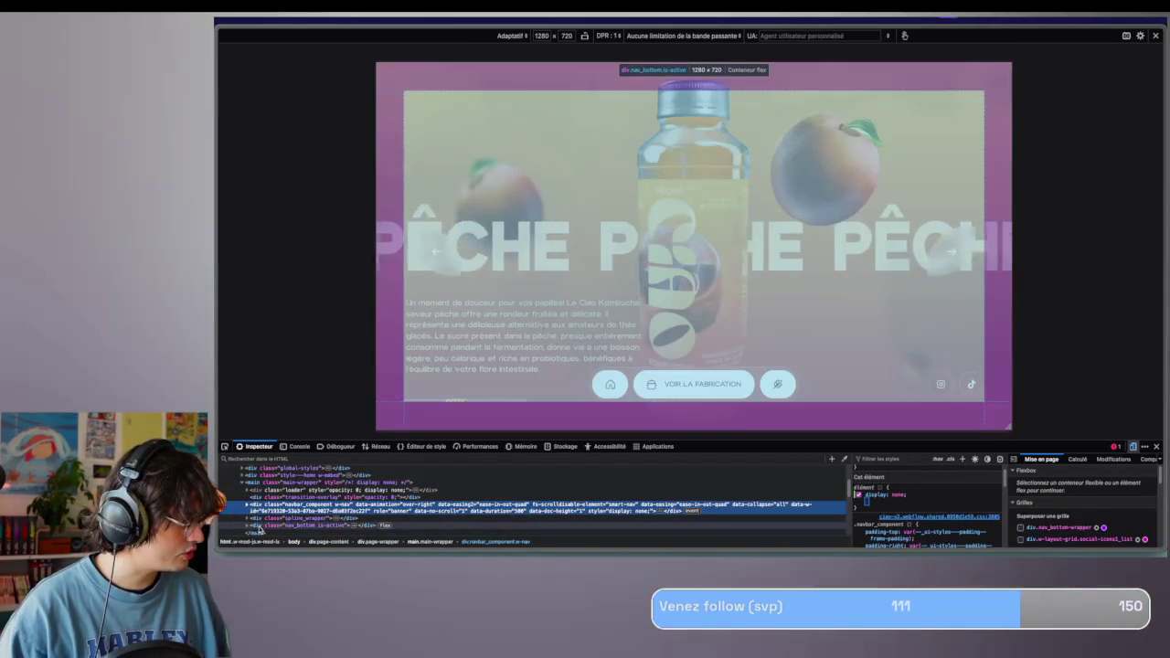
# Set the middle-screen element's display to none.
pyautogui.click(256, 526)
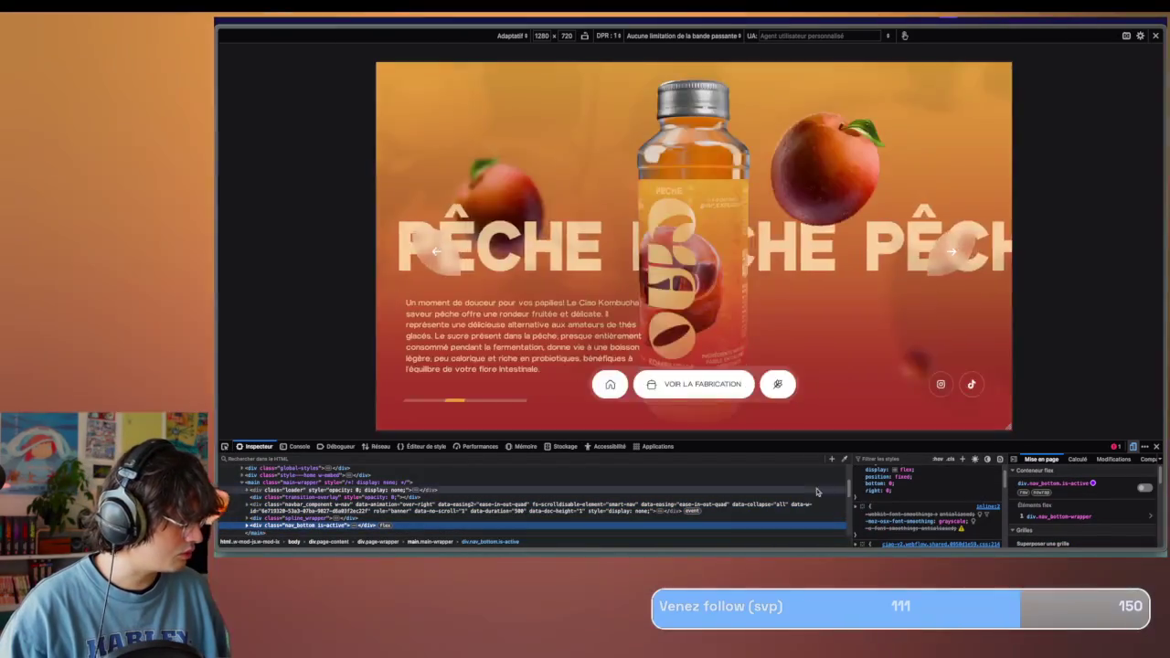
pyautogui.scroll(-2, 885, 505)
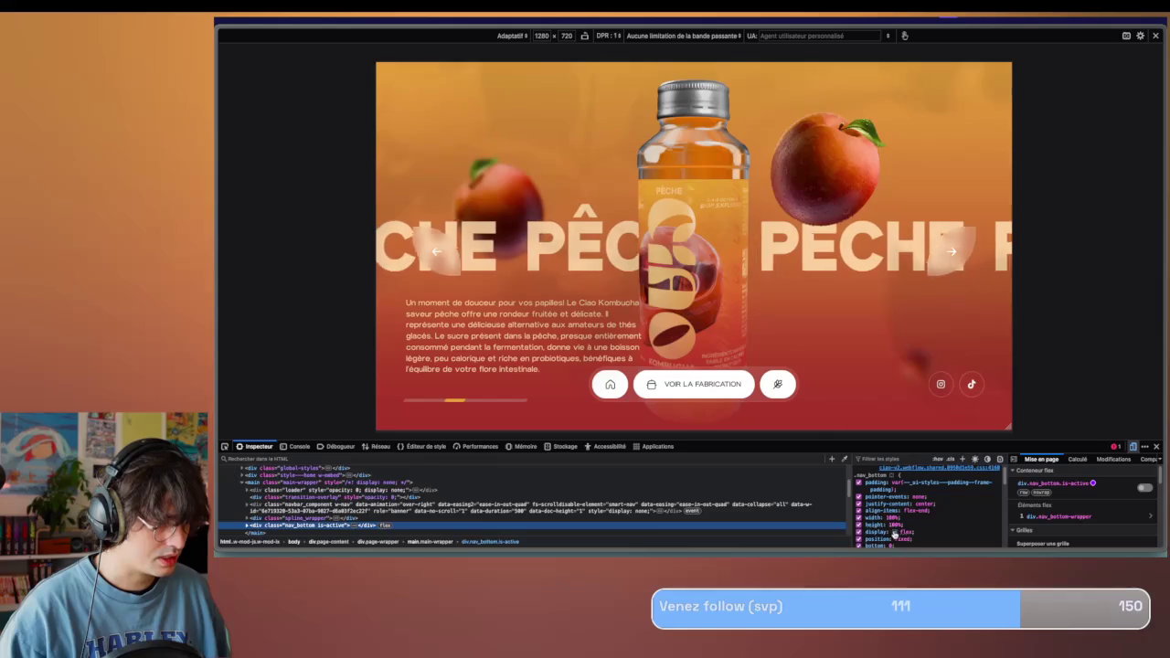
pyautogui.scroll(-1, 891, 526)
pyautogui.write('none')
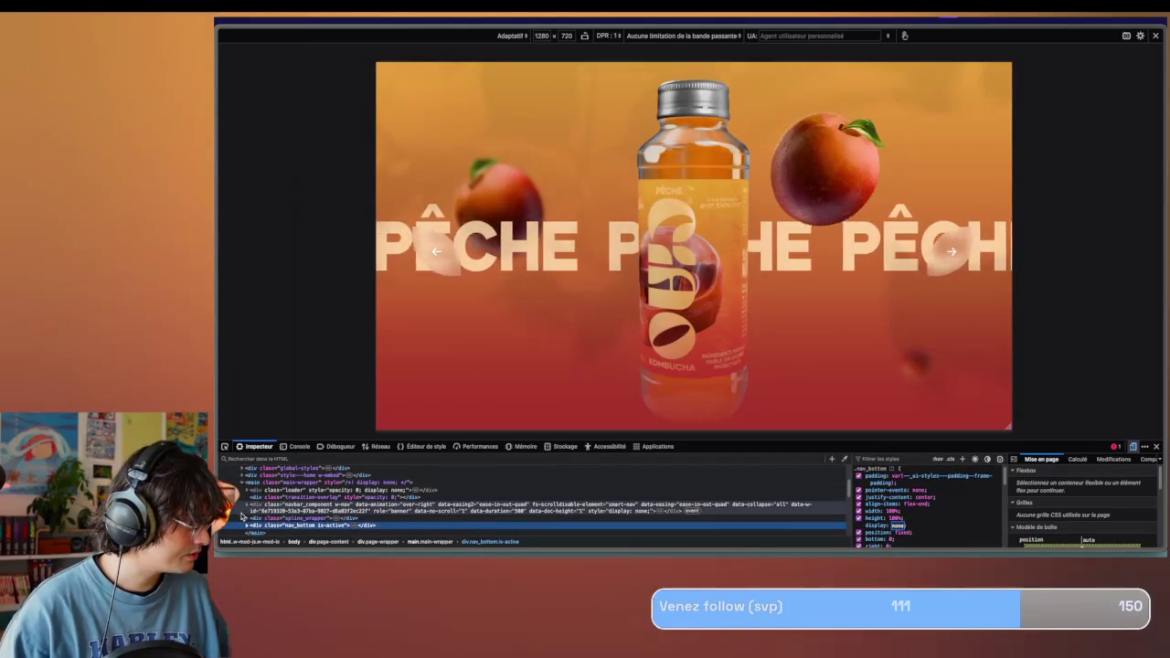
pyautogui.click(244, 509)
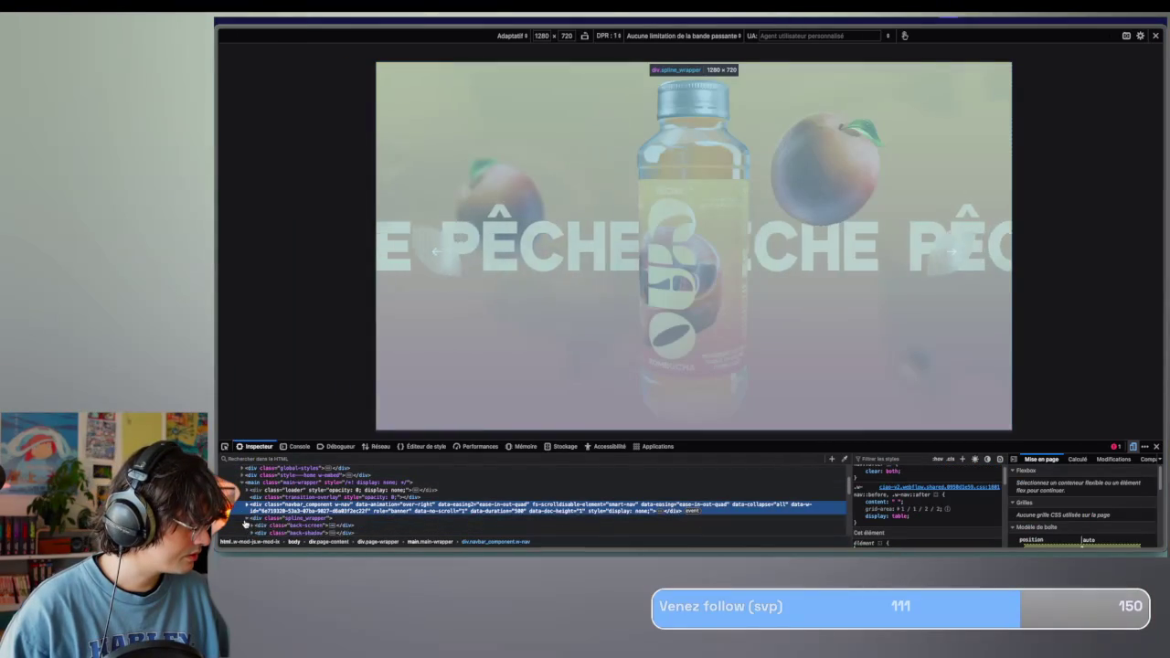
pyautogui.click(245, 519)
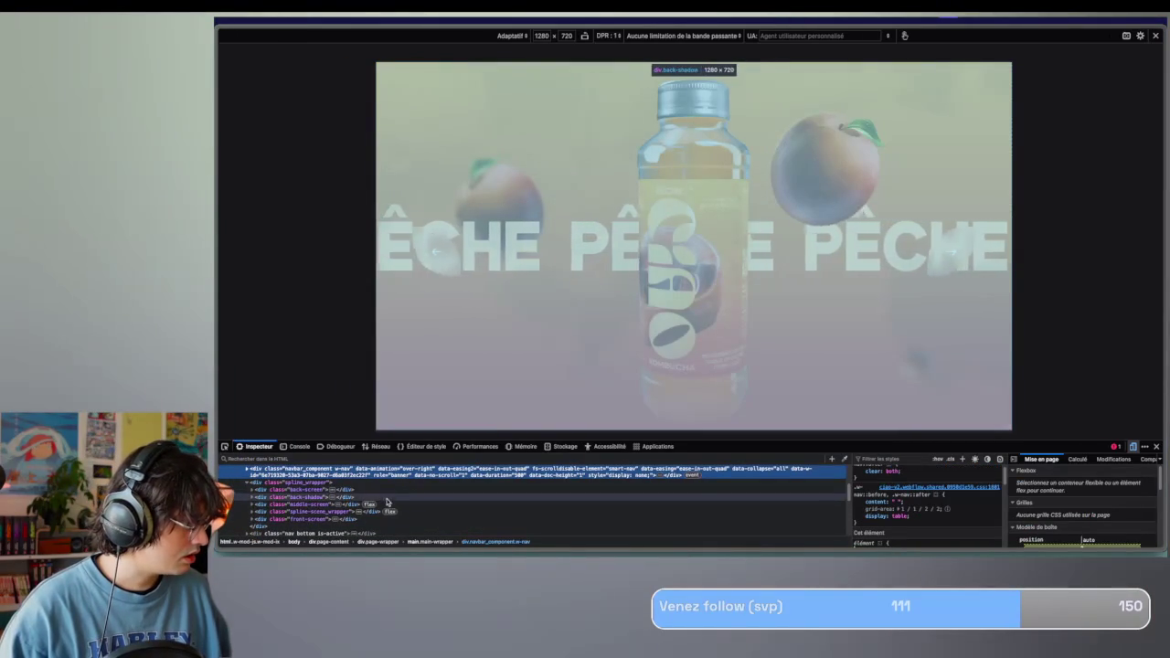
pyautogui.click(399, 498)
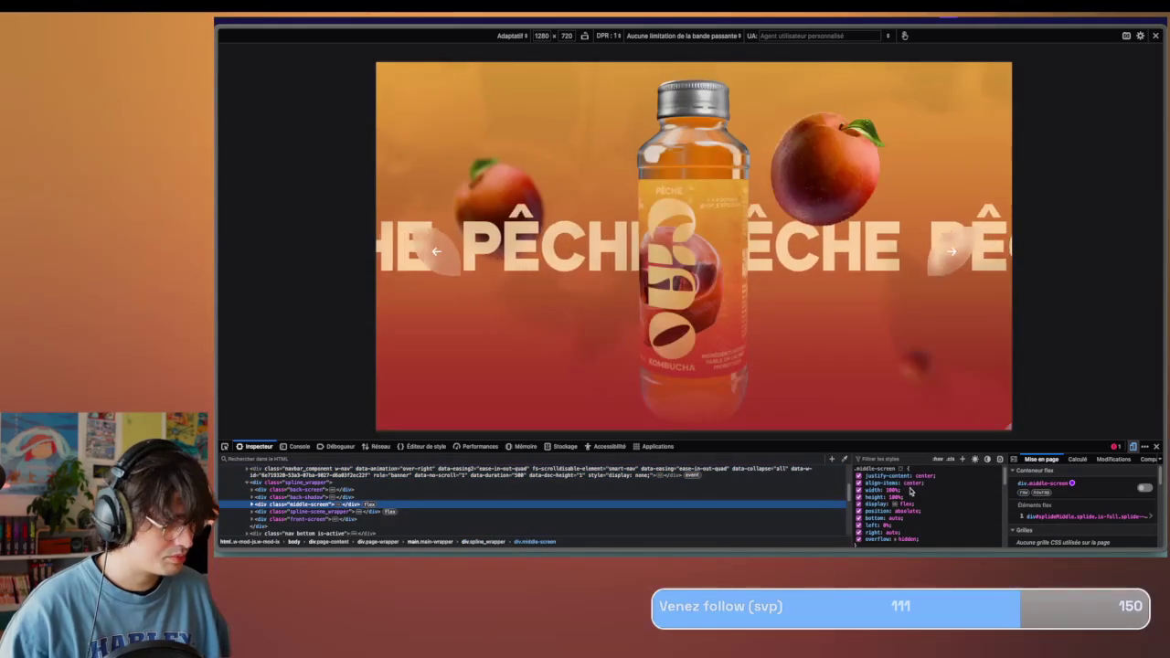
pyautogui.click(934, 539)
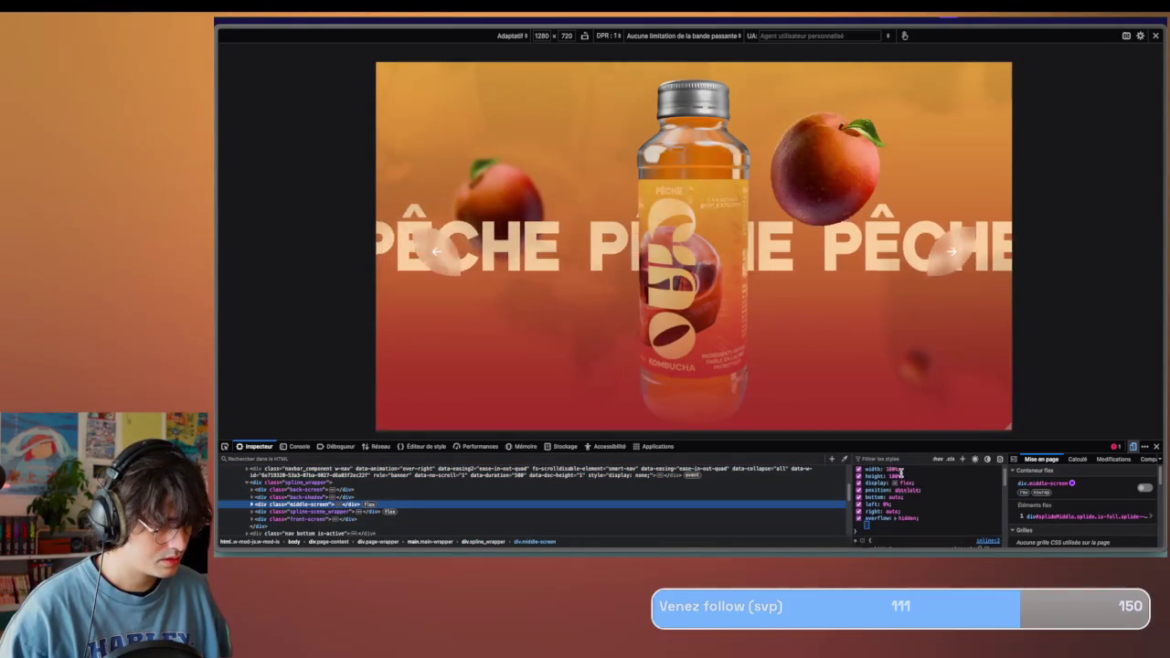
pyautogui.write('none')
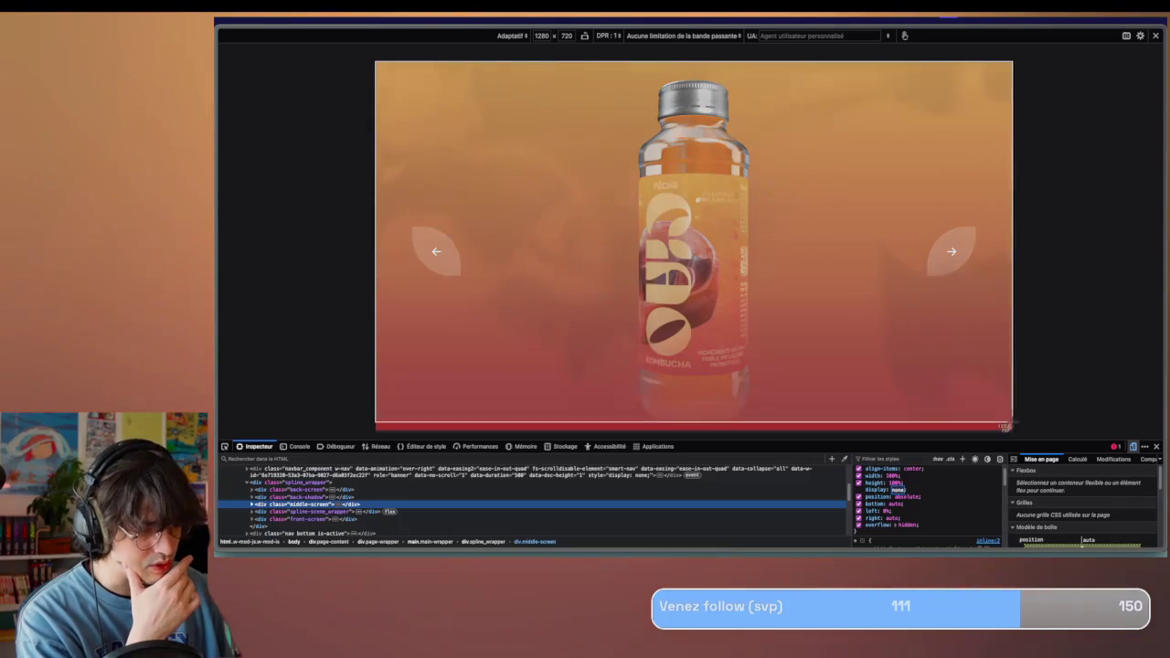
pyautogui.moveTo(1010, 429); pyautogui.dragTo(1013, 432)
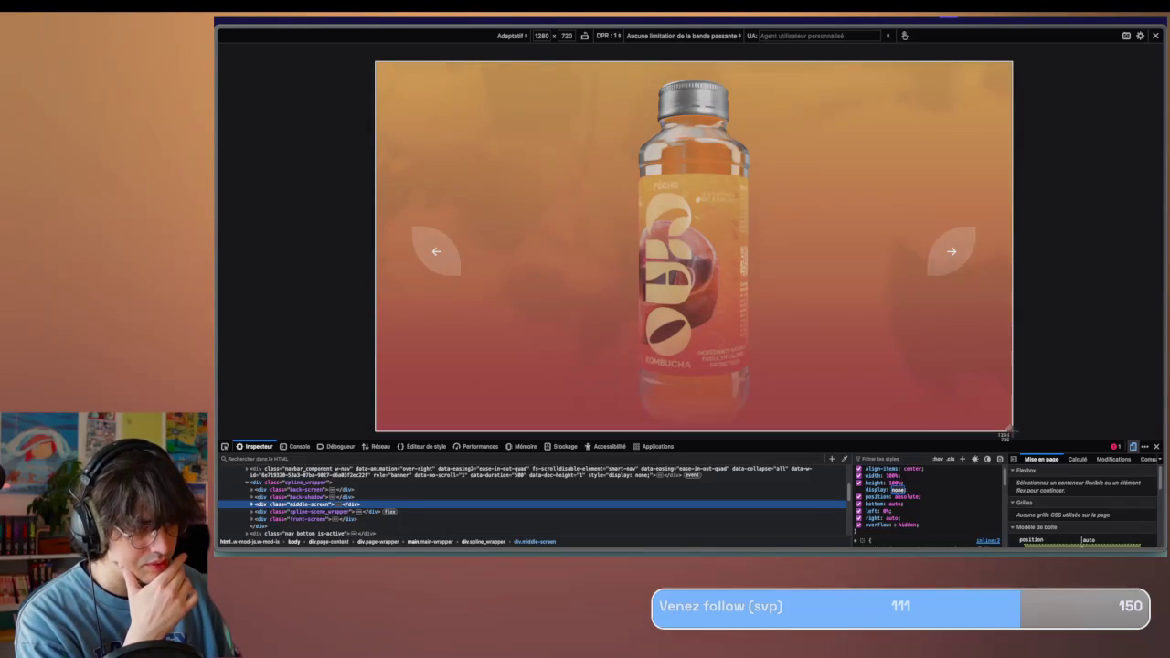
pyautogui.press('Return')
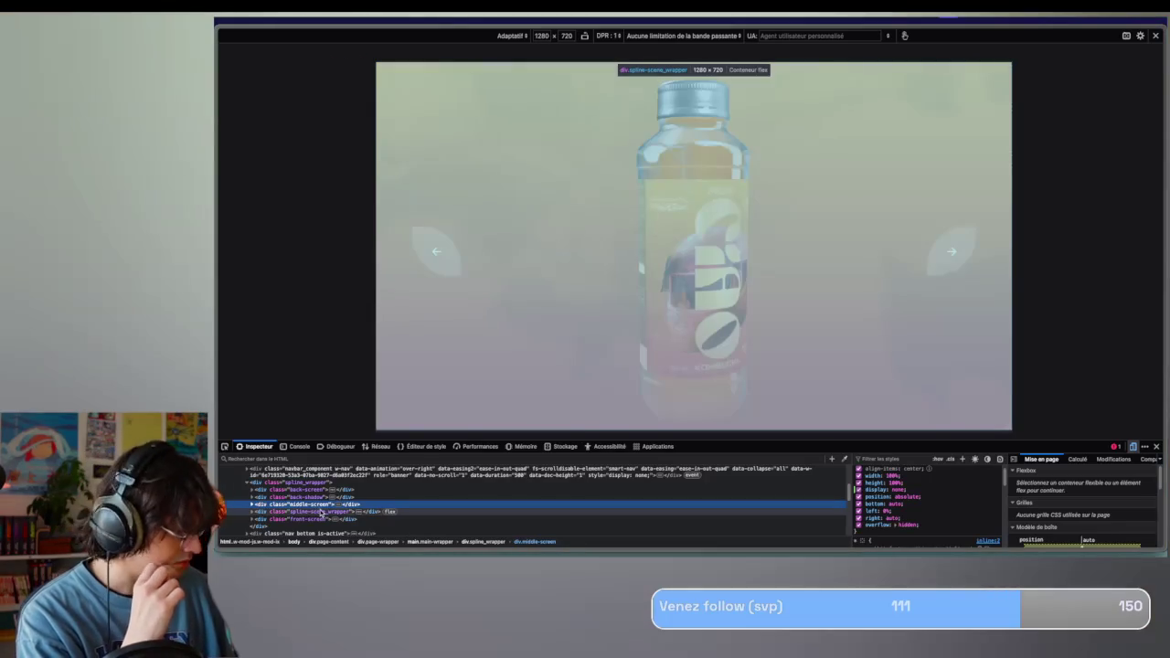
# Hide front-screen and spline-scene_wrapper with display: none, then screenshot the bare gradient preview.
pyautogui.click(347, 512)
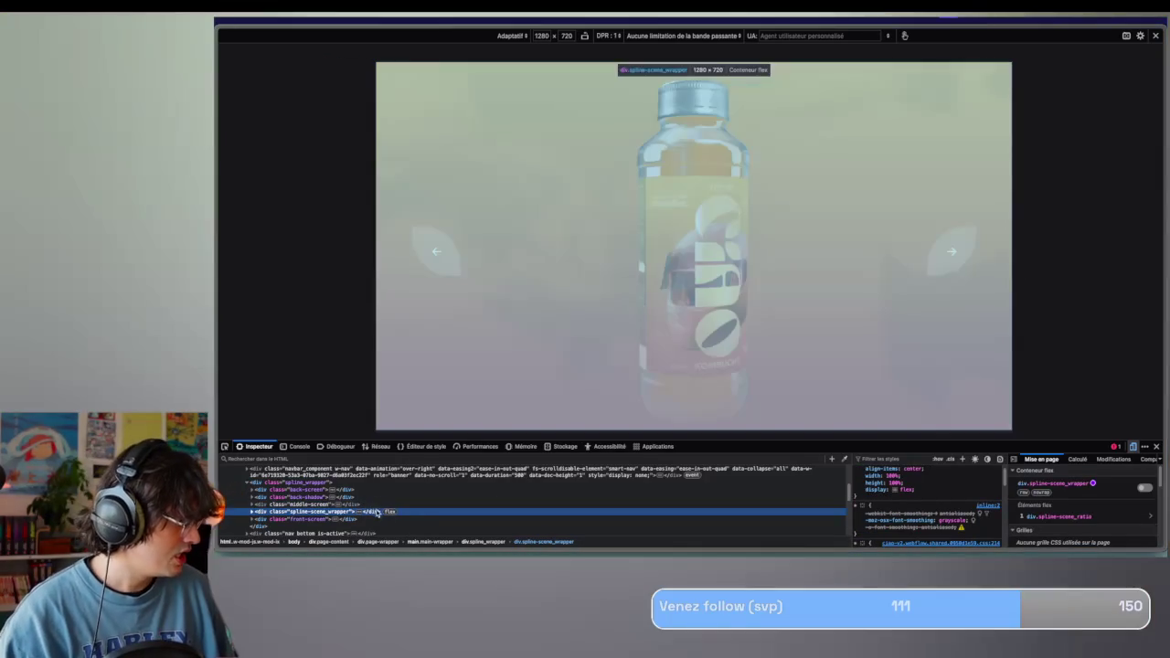
pyautogui.click(302, 518)
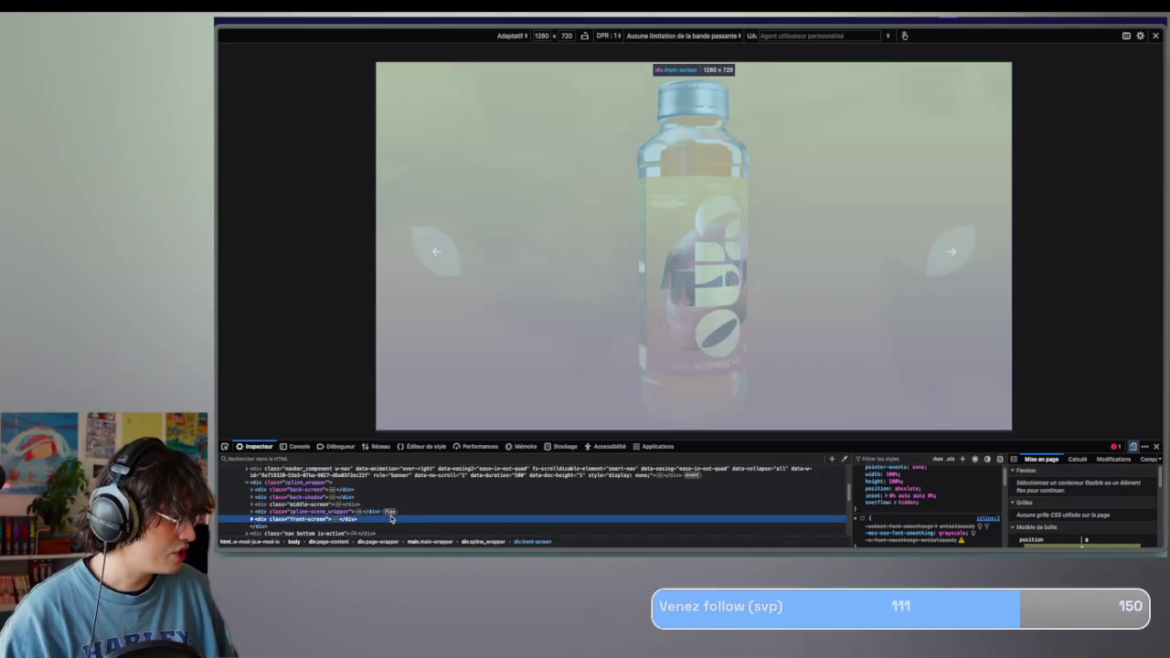
pyautogui.click(932, 505)
pyautogui.write('display: ')
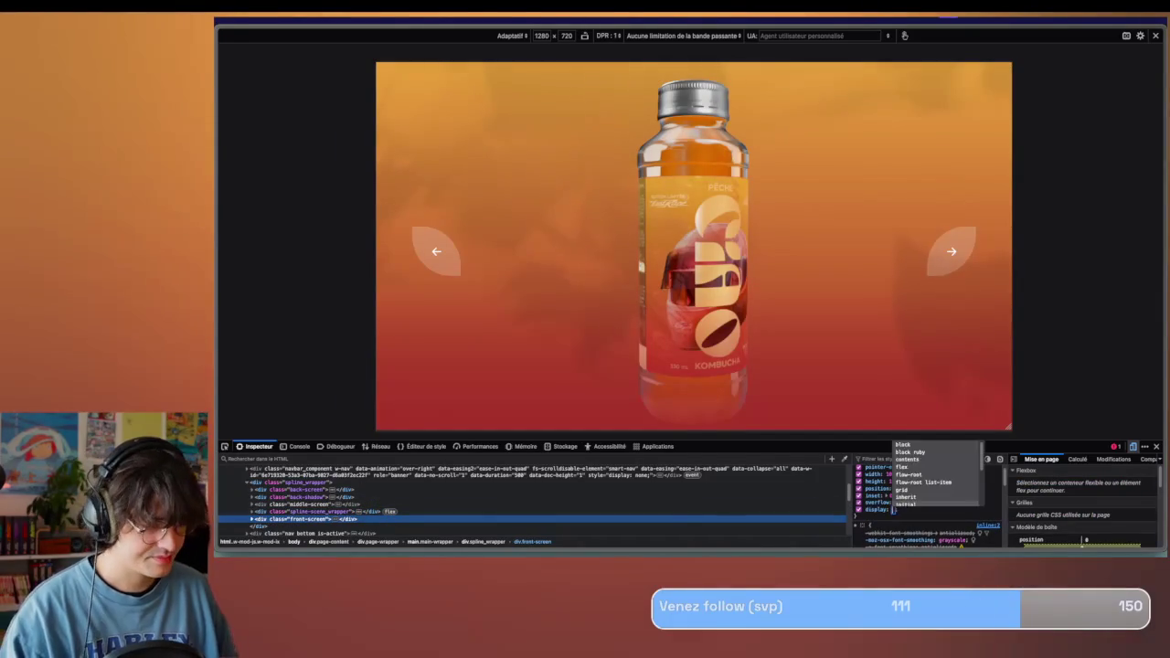
pyautogui.write('none')
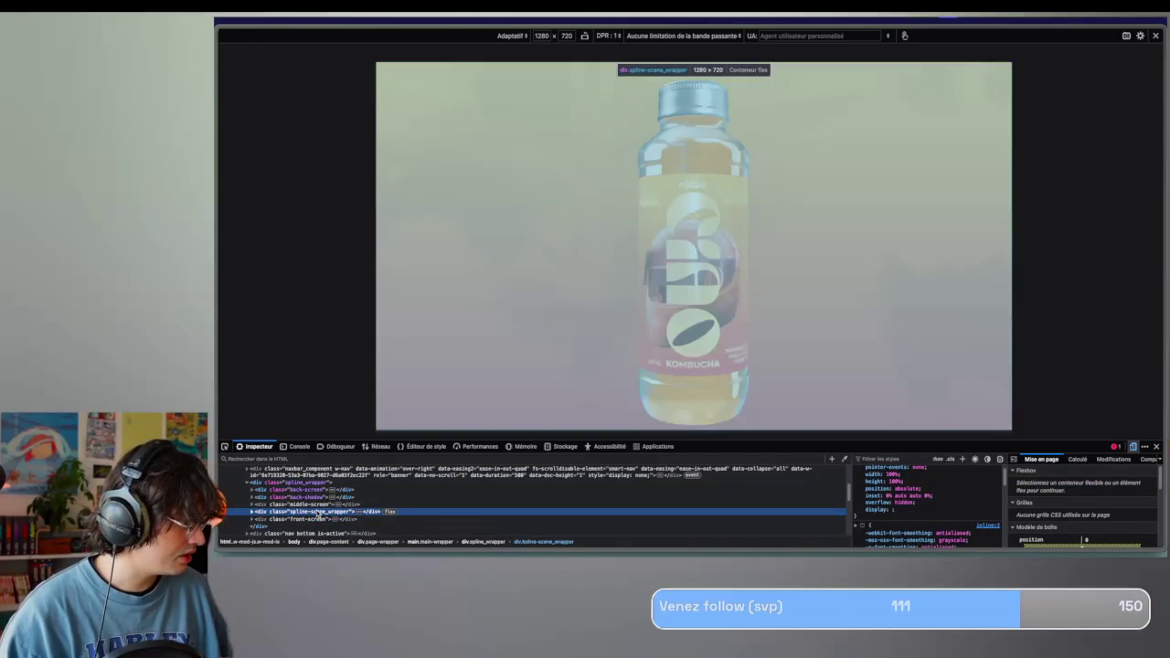
pyautogui.click(795, 511)
pyautogui.click(906, 489)
pyautogui.write('none')
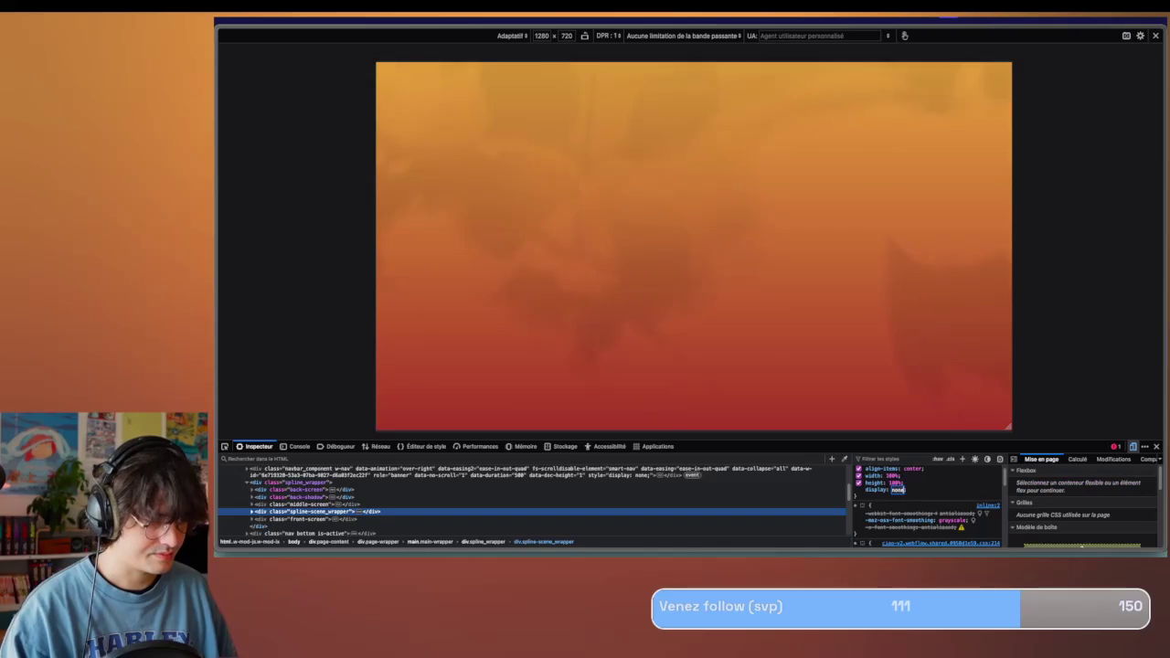
pyautogui.press('Return')
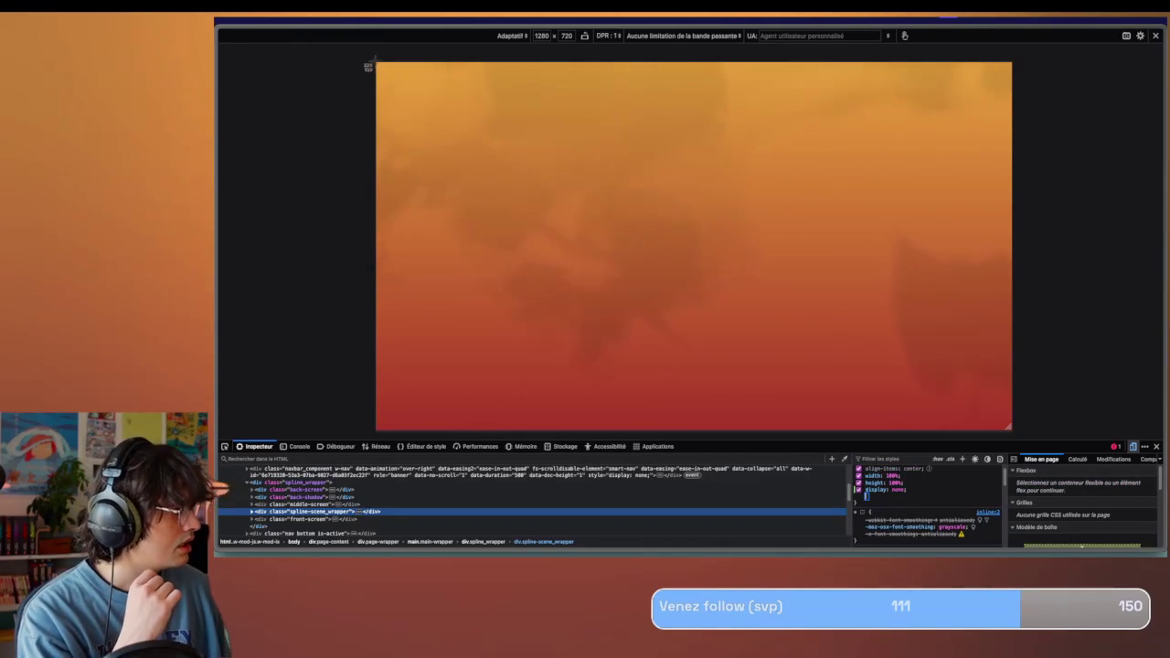
pyautogui.moveTo(368, 66); pyautogui.dragTo(1009, 429)
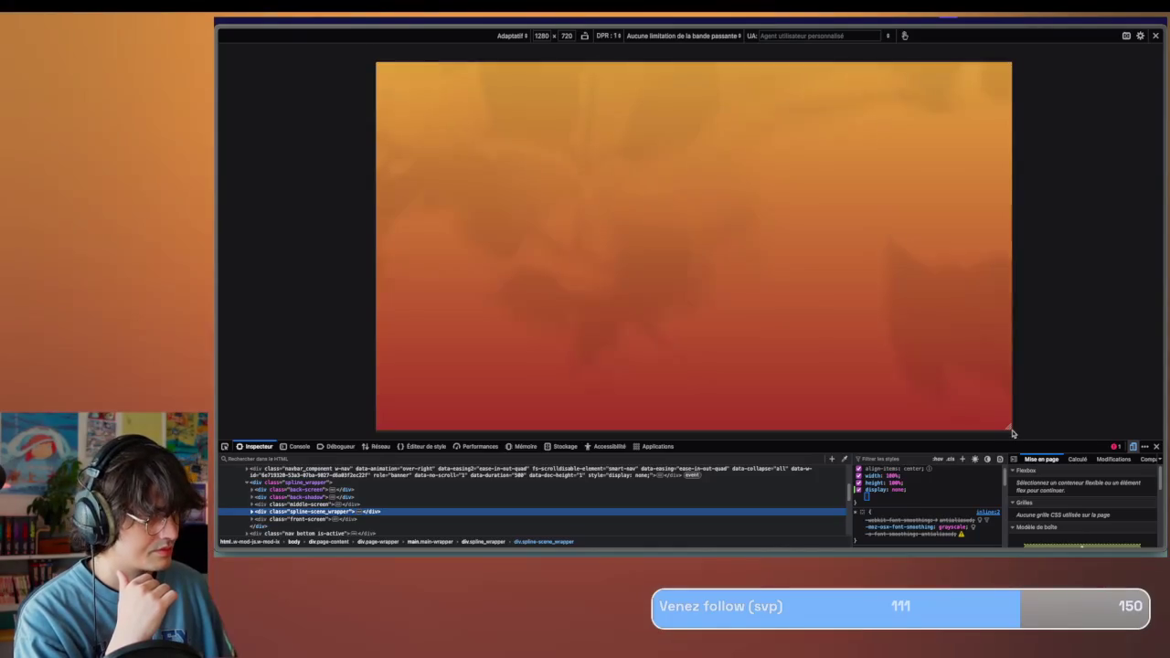
pyautogui.press('super+Tab')
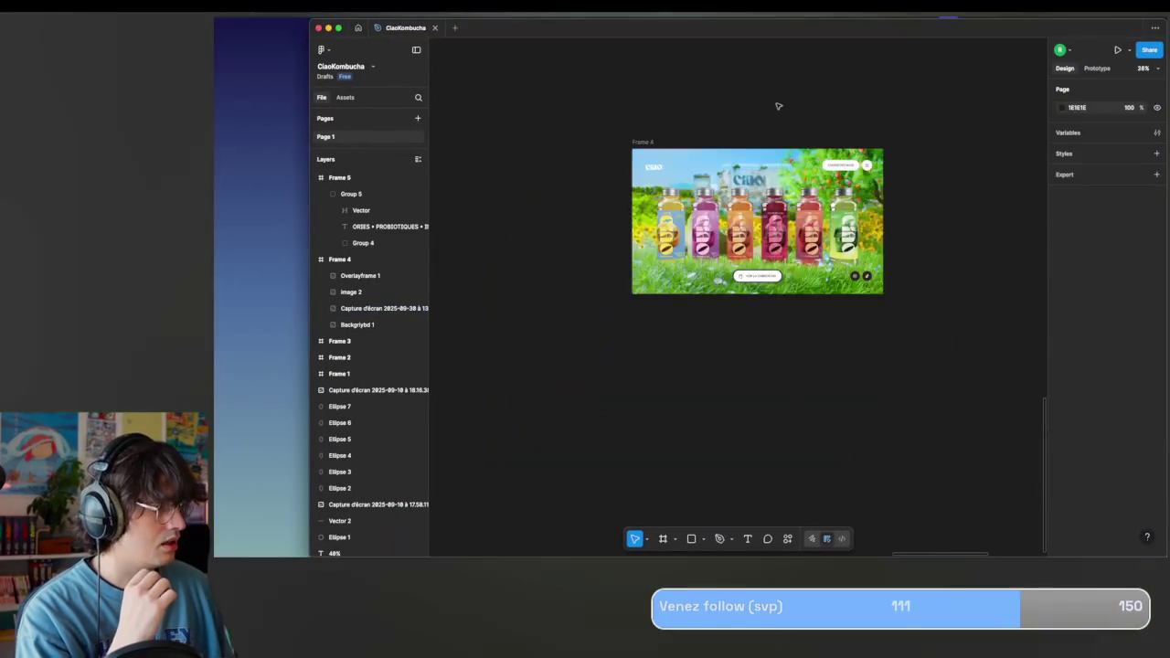
# Put Group 5 back inside Frame 5 and undo an accidentally pasted text object.
pyautogui.hscroll(5, 778, 106)
pyautogui.hscroll(5, 835, 110)
pyautogui.click(760, 274)
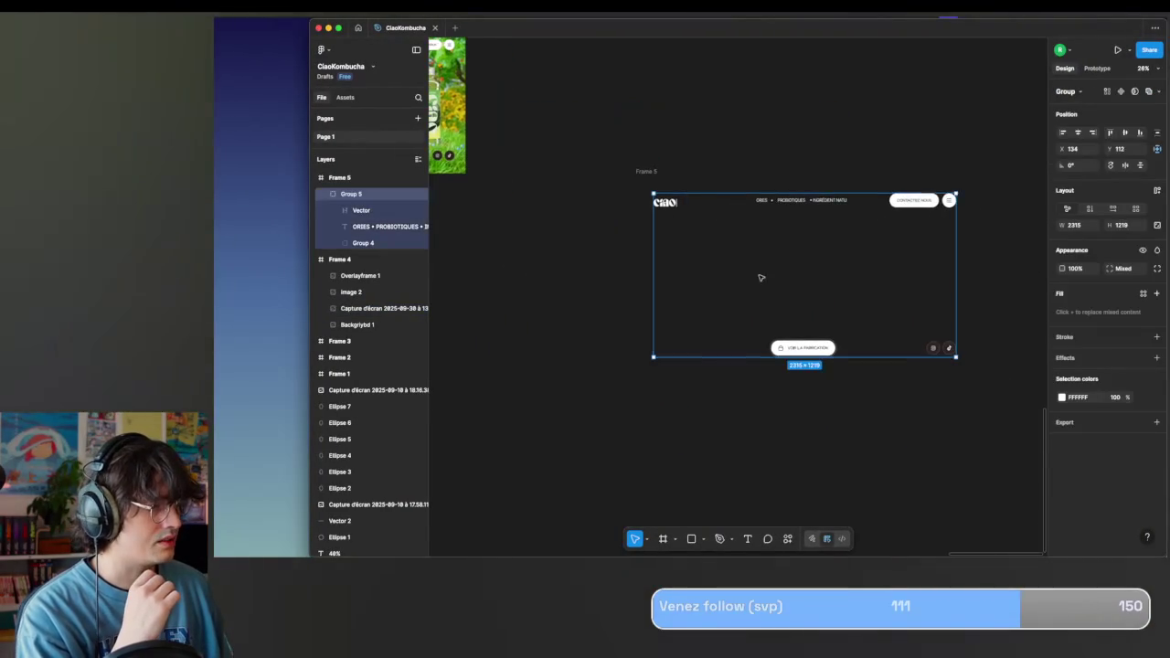
pyautogui.press('super+z')
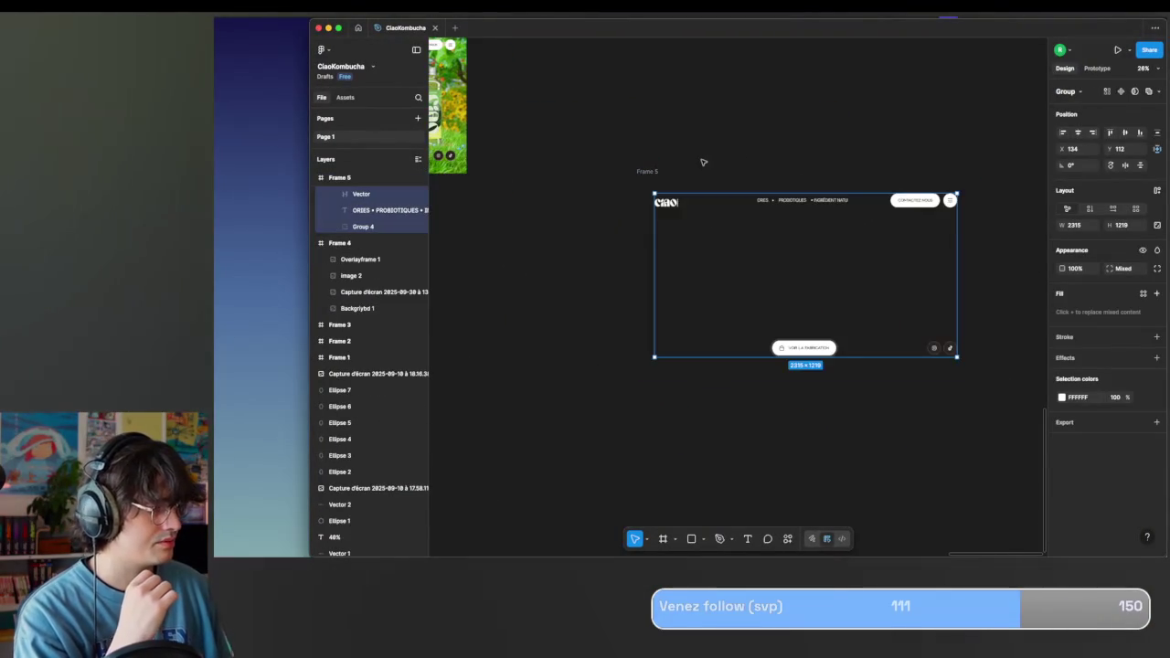
pyautogui.click(656, 174)
pyautogui.hscroll(2, 749, 172)
pyautogui.hscroll(3, 795, 172)
pyautogui.hscroll(2, 843, 170)
pyautogui.hscroll(5, 844, 170)
pyautogui.click(867, 169)
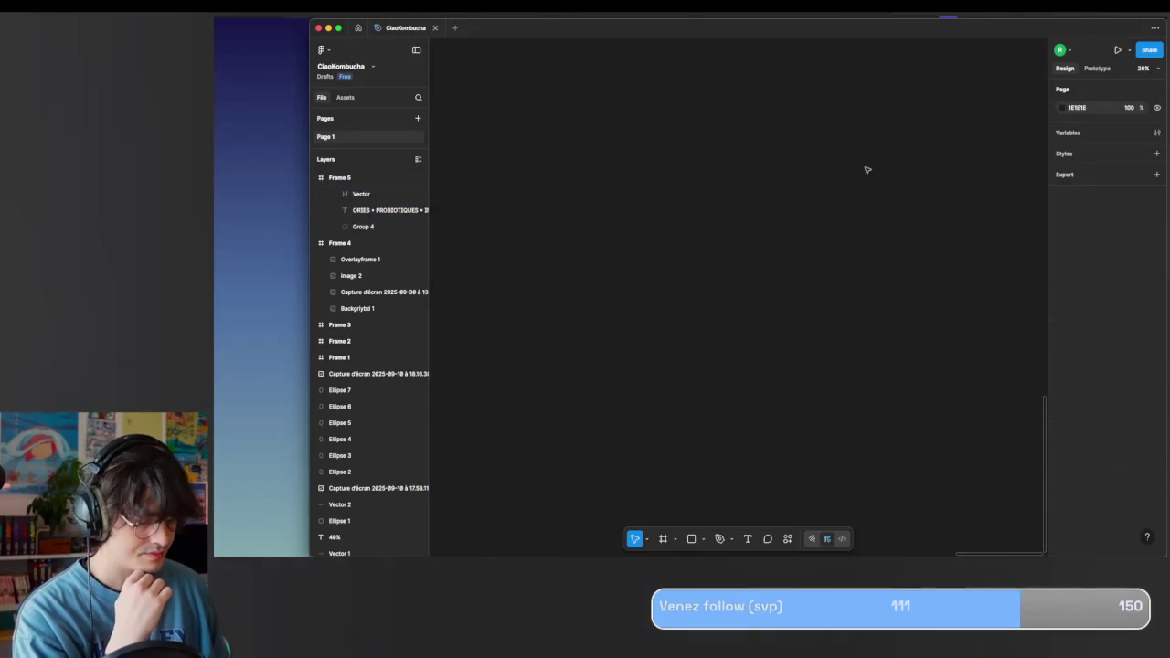
pyautogui.press('super+v')
pyautogui.press('super+z')
# Drag the gradient, second and PÊCHE page screenshots from Raycast's screenshot search onto the canvas.
pyautogui.press('super+space')
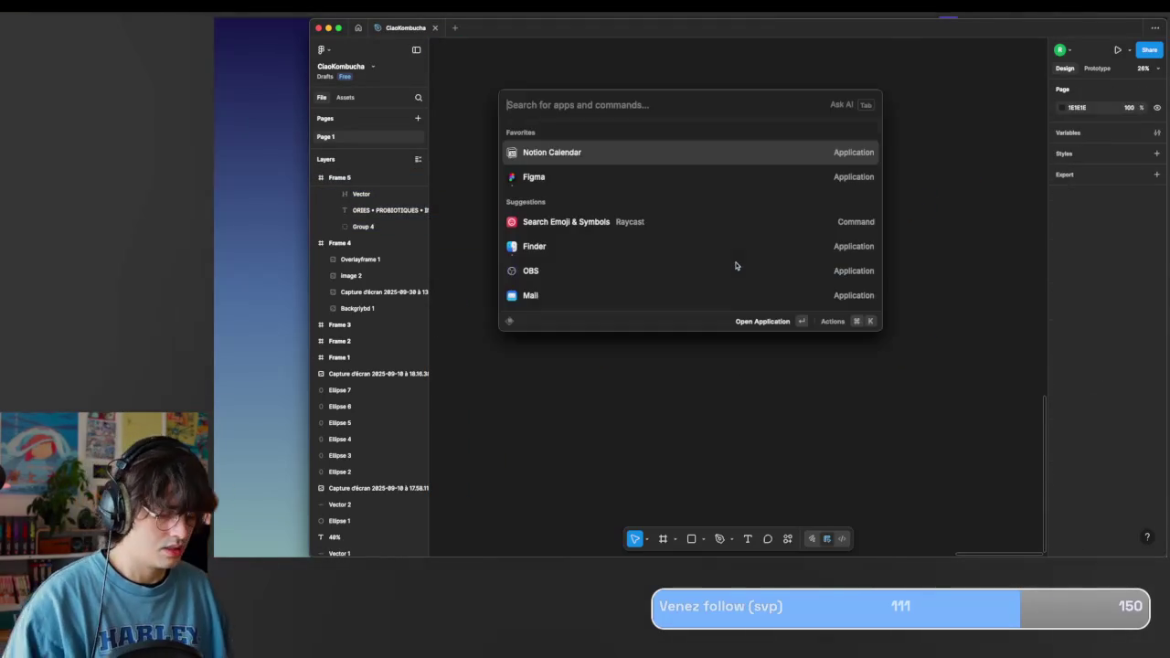
pyautogui.write('x')
pyautogui.press('BackSpace')
pyautogui.write('s')
pyautogui.press('Return')
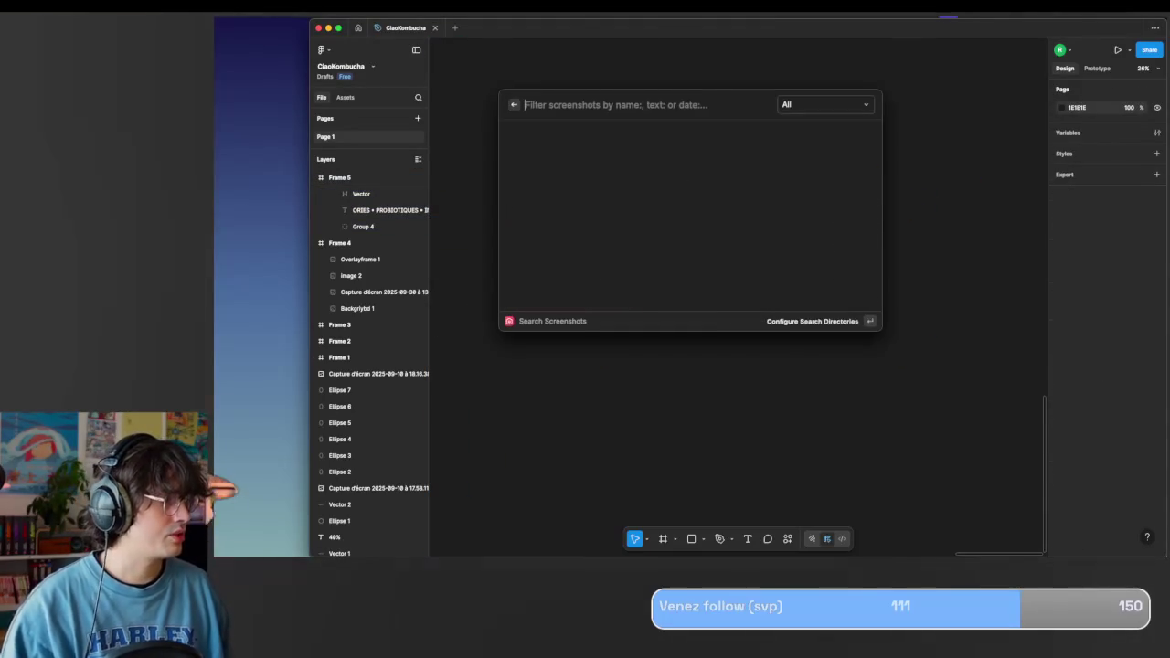
pyautogui.moveTo(564, 201); pyautogui.dragTo(951, 178)
pyautogui.moveTo(690, 201); pyautogui.dragTo(982, 329)
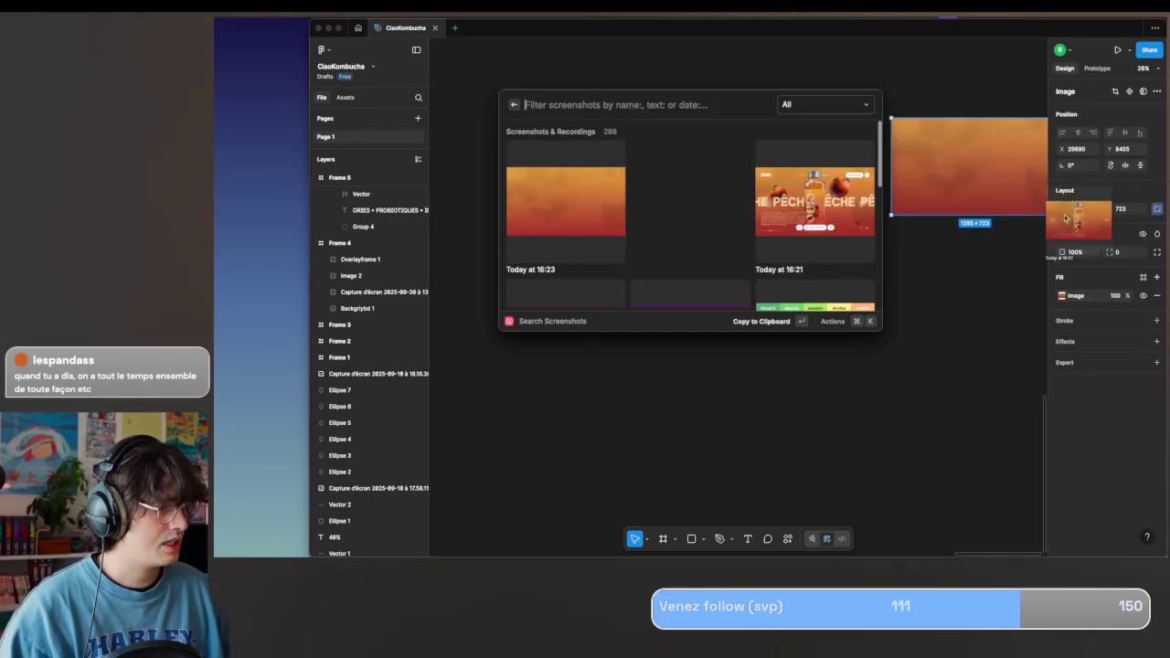
pyautogui.moveTo(763, 202)
pyautogui.mouseDown()
pyautogui.moveTo(843, 349)
pyautogui.moveTo(609, 80)
pyautogui.mouseUp()
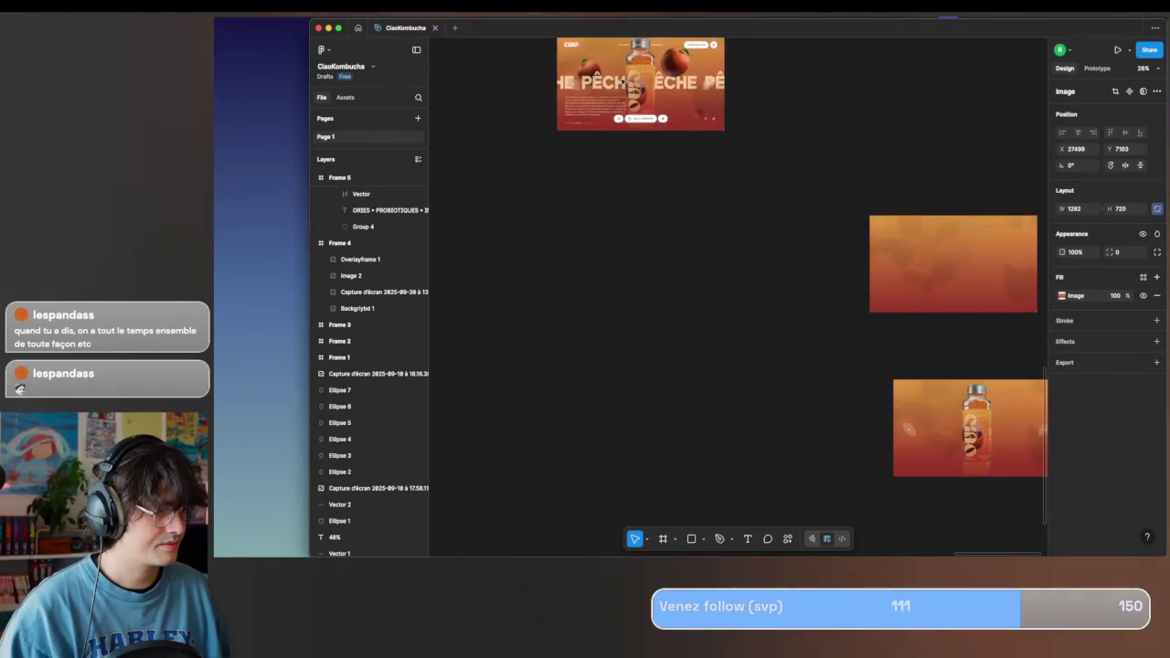
pyautogui.hotkey('ctrl', 'Right')
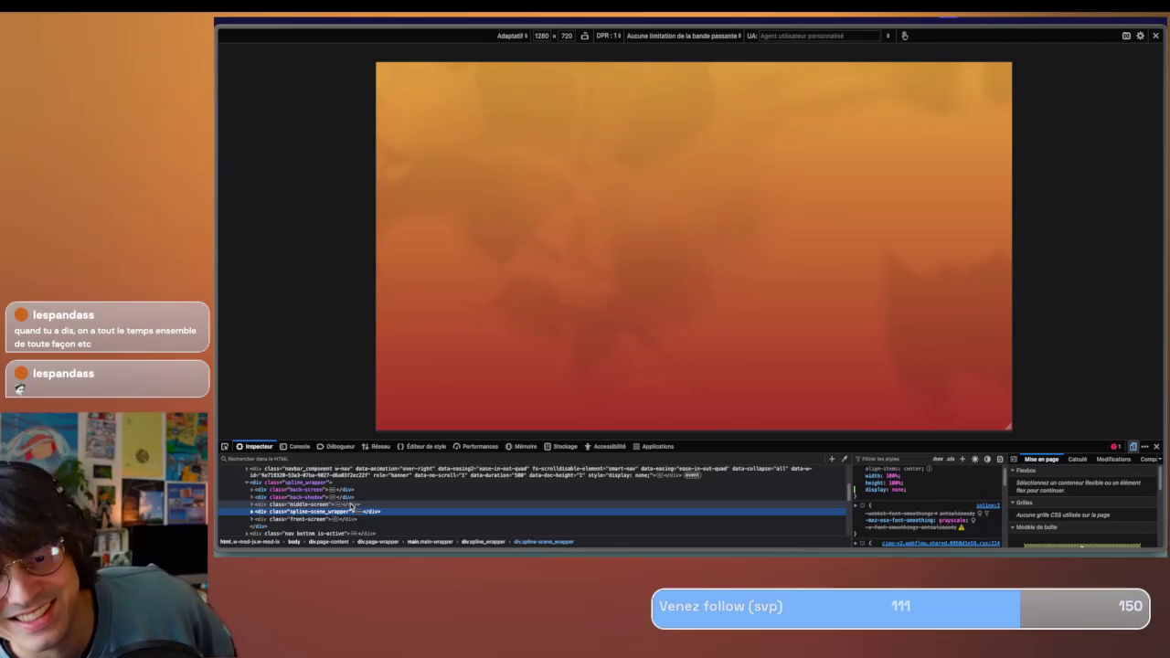
# Check Frame 4's Overlayframe 1 layer in Figma before returning to Firefox.
pyautogui.hotkey('ctrl', 'Left')
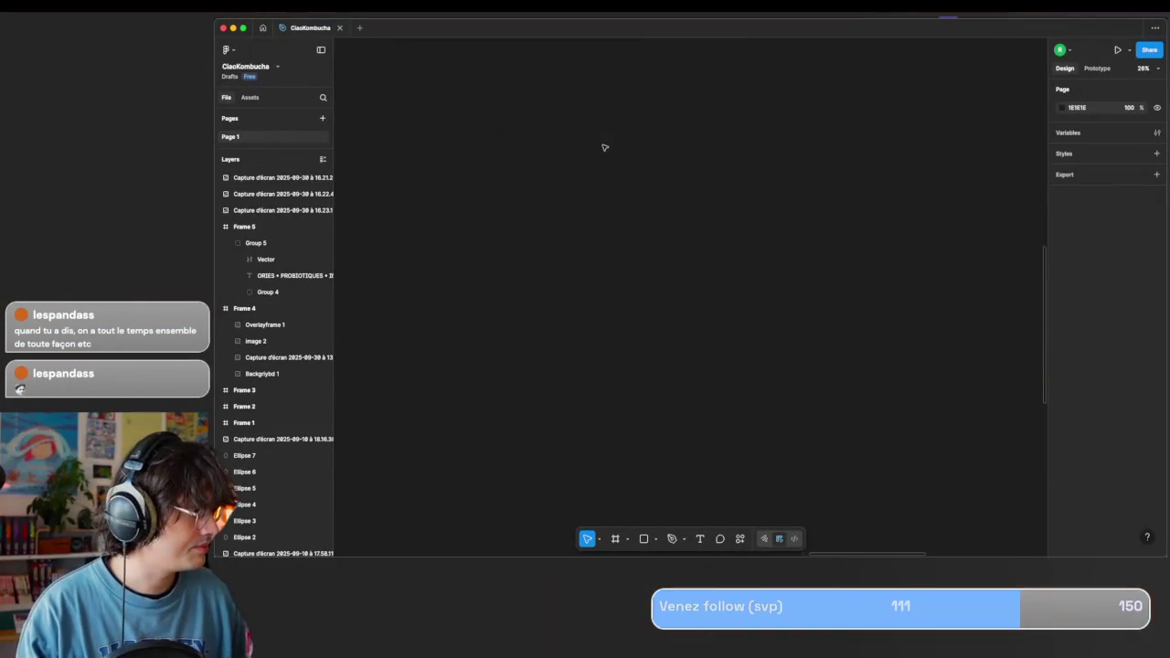
pyautogui.click(244, 308)
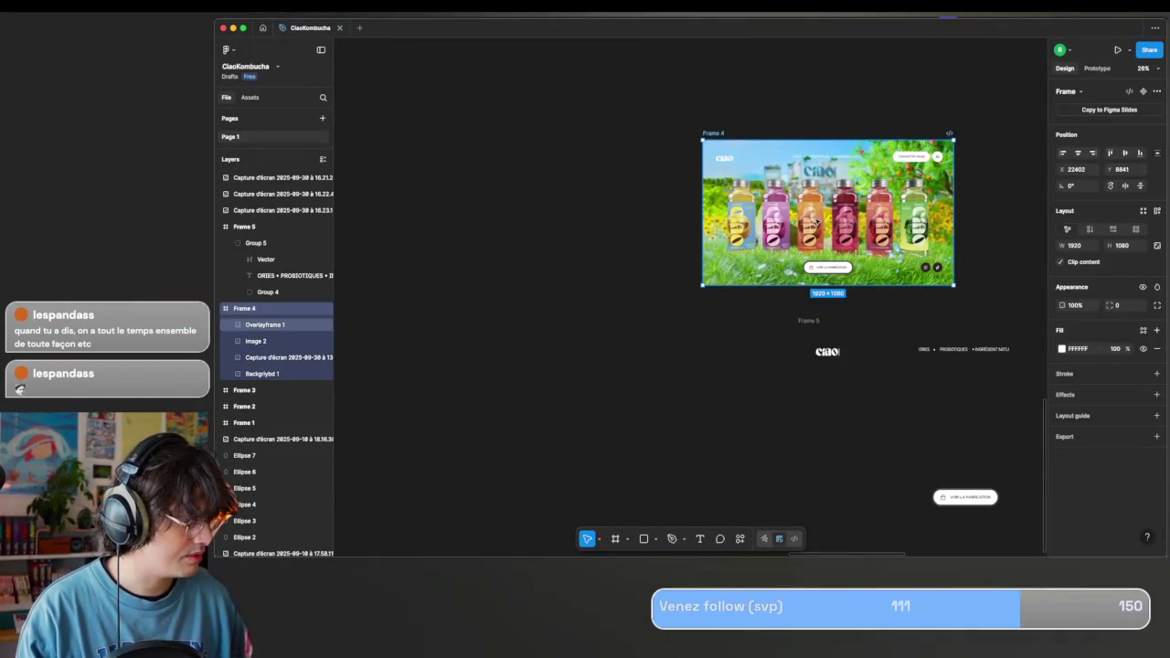
pyautogui.click(264, 325)
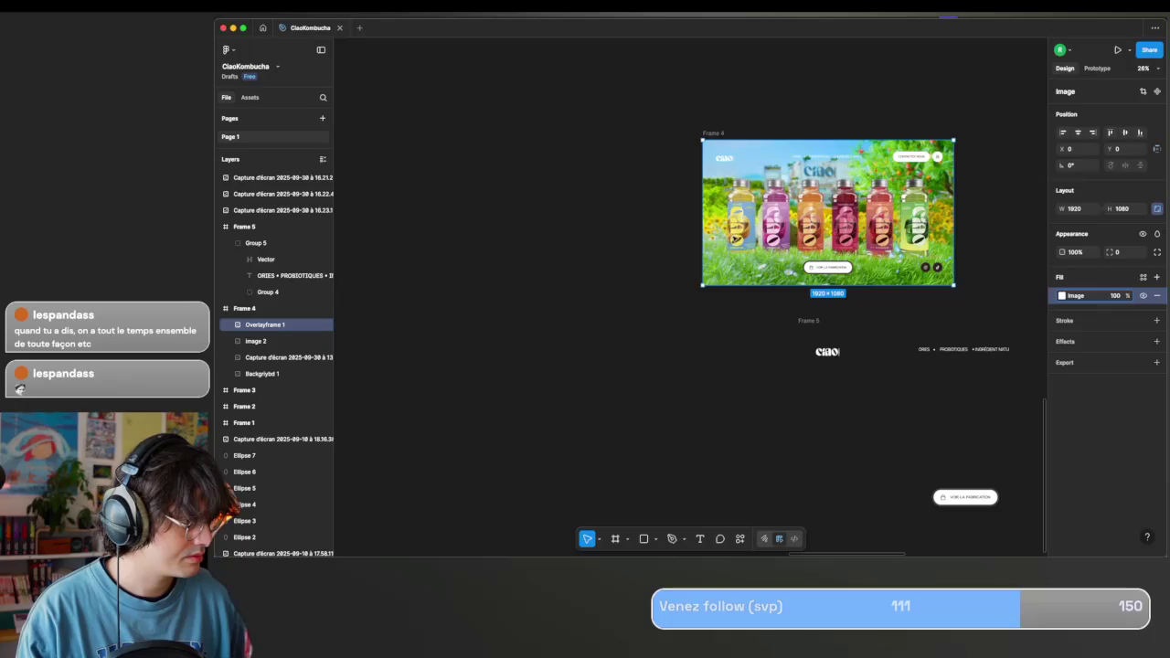
pyautogui.hotkey('ctrl', 'Right')
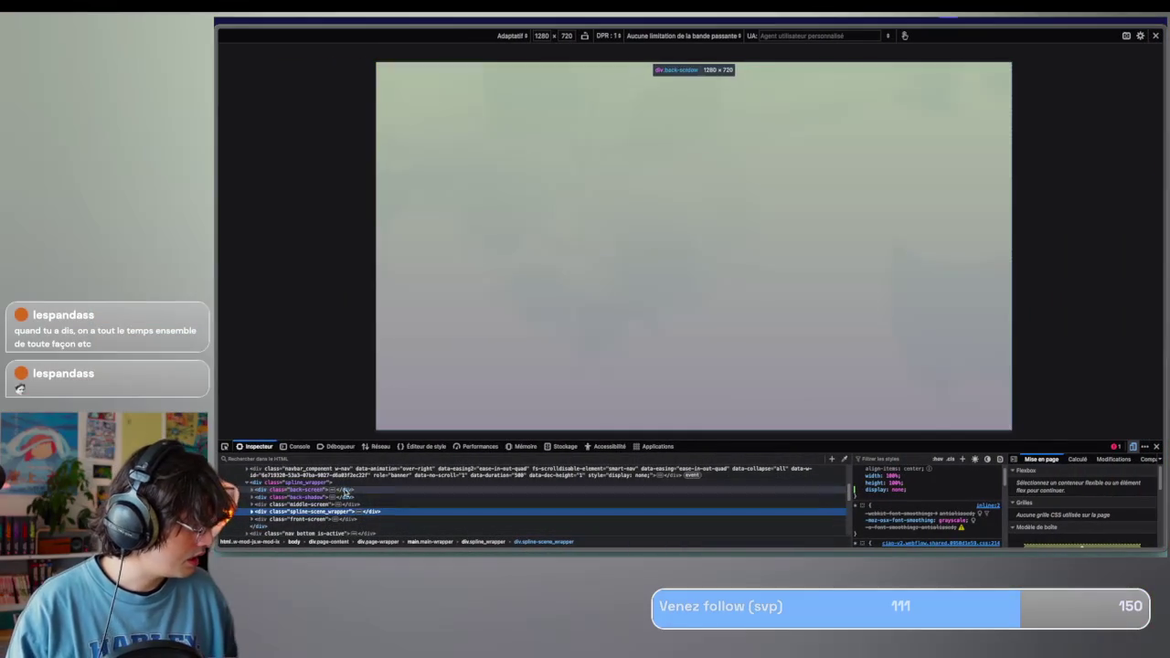
# Add display: none to the .back-screen orange background layer.
pyautogui.click(293, 490)
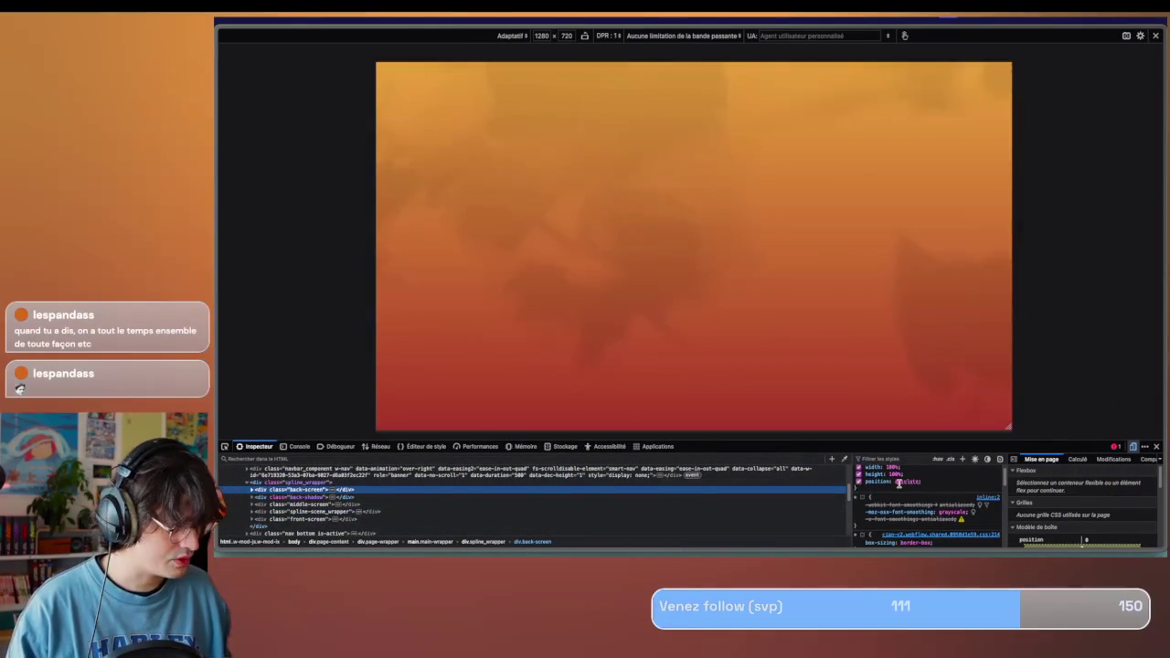
pyautogui.click(933, 524)
pyautogui.write('display: none')
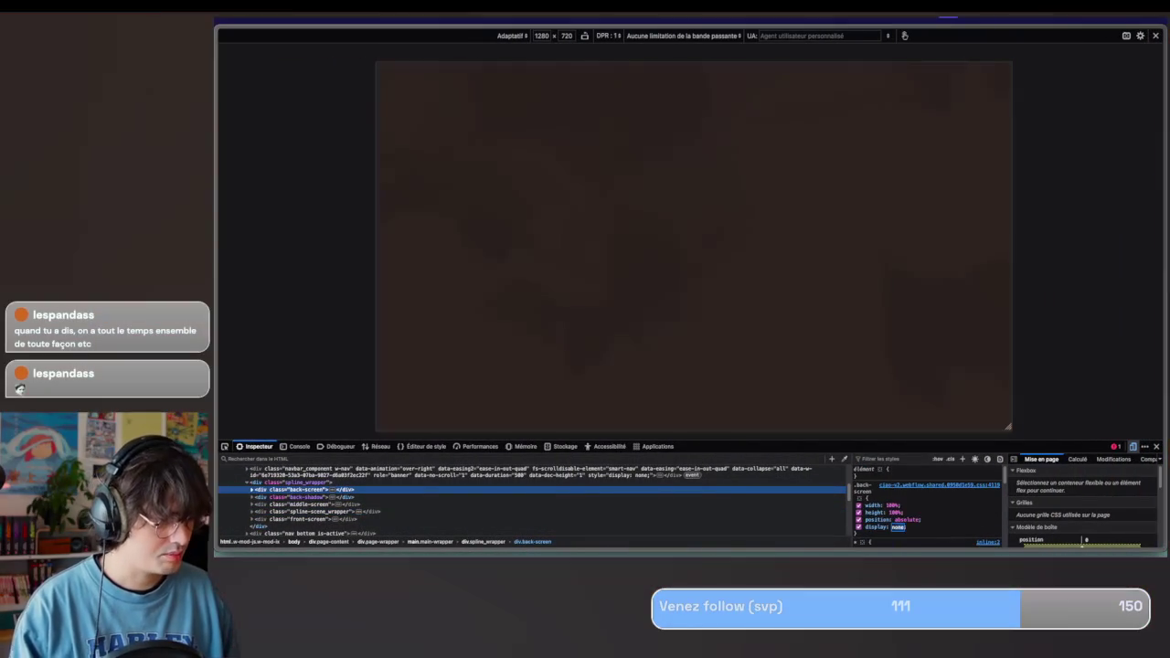
pyautogui.press('Escape')
pyautogui.click(934, 524)
pyautogui.write('display')
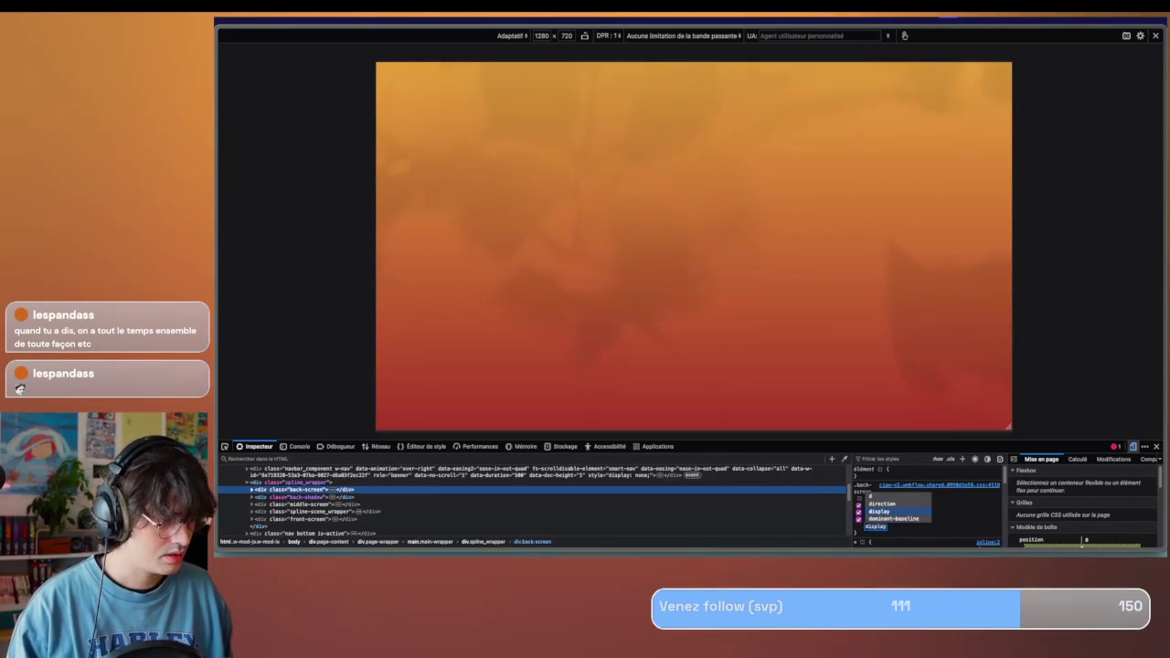
pyautogui.press('Return')
pyautogui.write('none')
pyautogui.press('Escape')
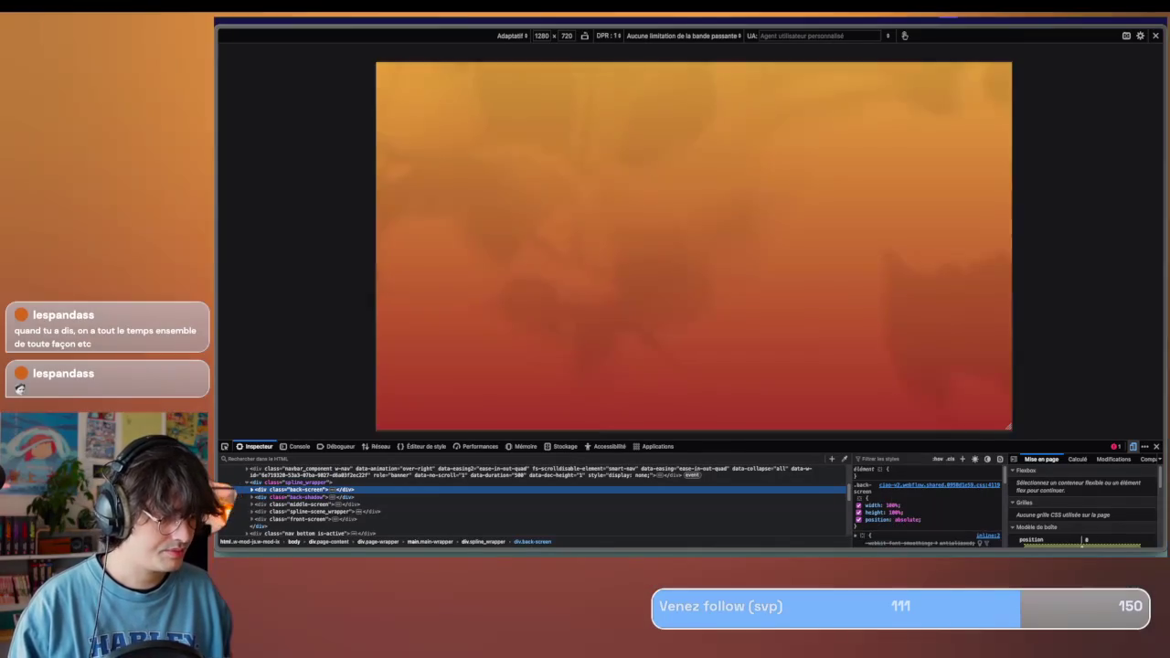
pyautogui.click(934, 524)
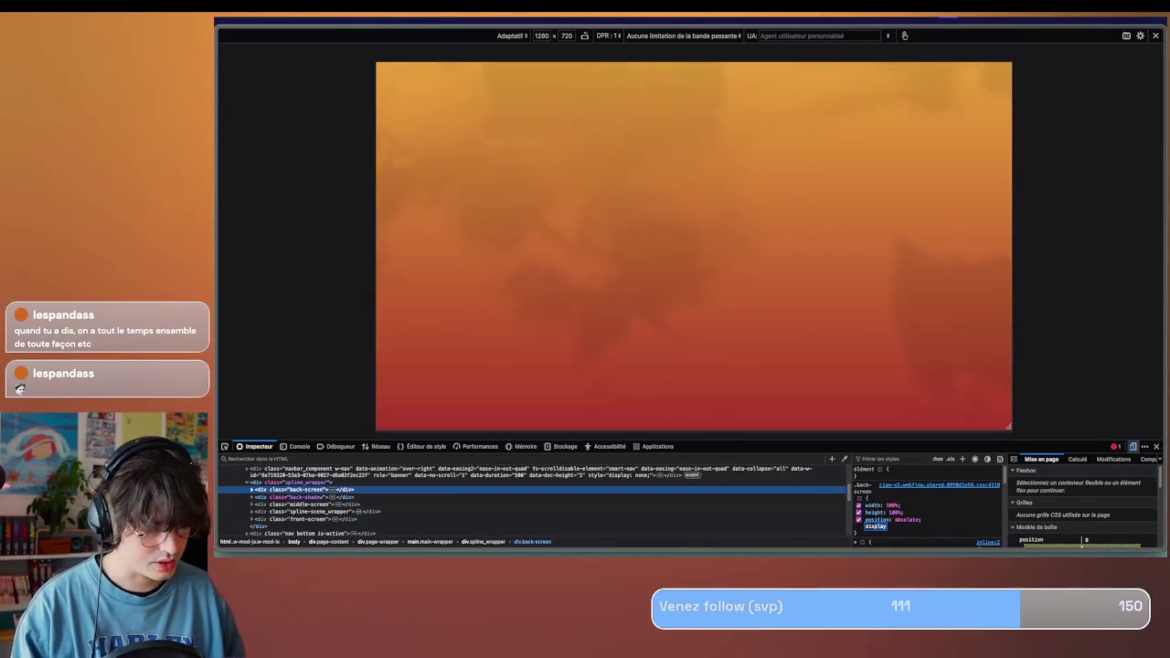
pyautogui.press('Return')
pyautogui.write('none')
pyautogui.press('Return')
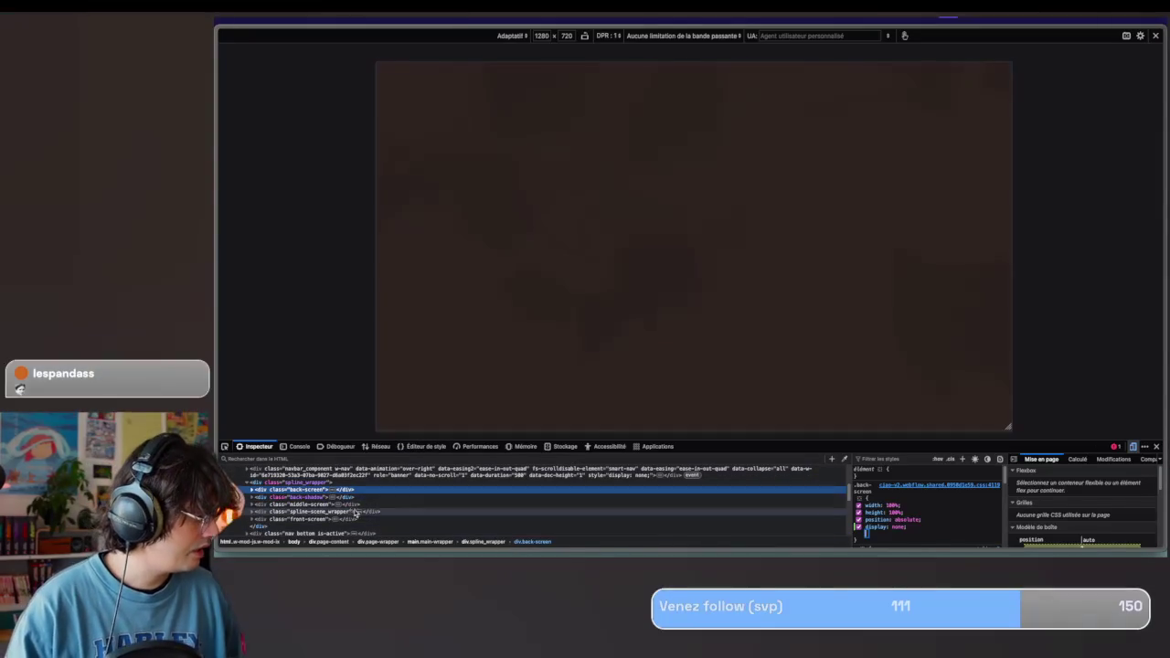
# Untick display: none on .spline-scene_wrapper and screenshot the bottle on the dark backdrop.
pyautogui.click(351, 512)
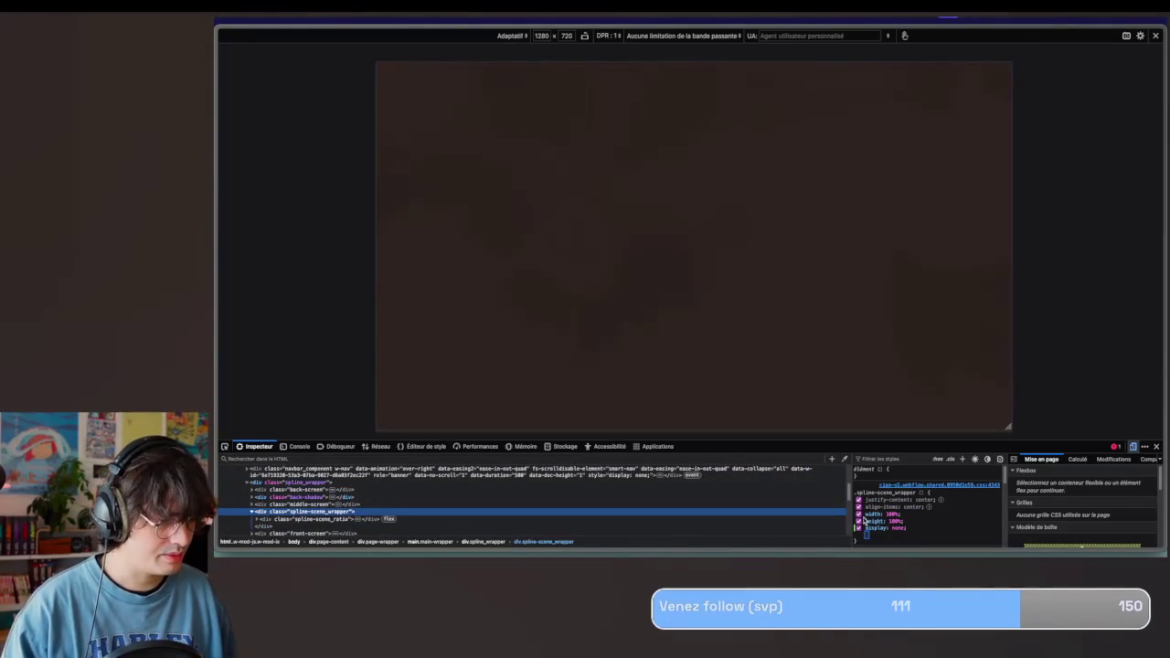
pyautogui.click(857, 529)
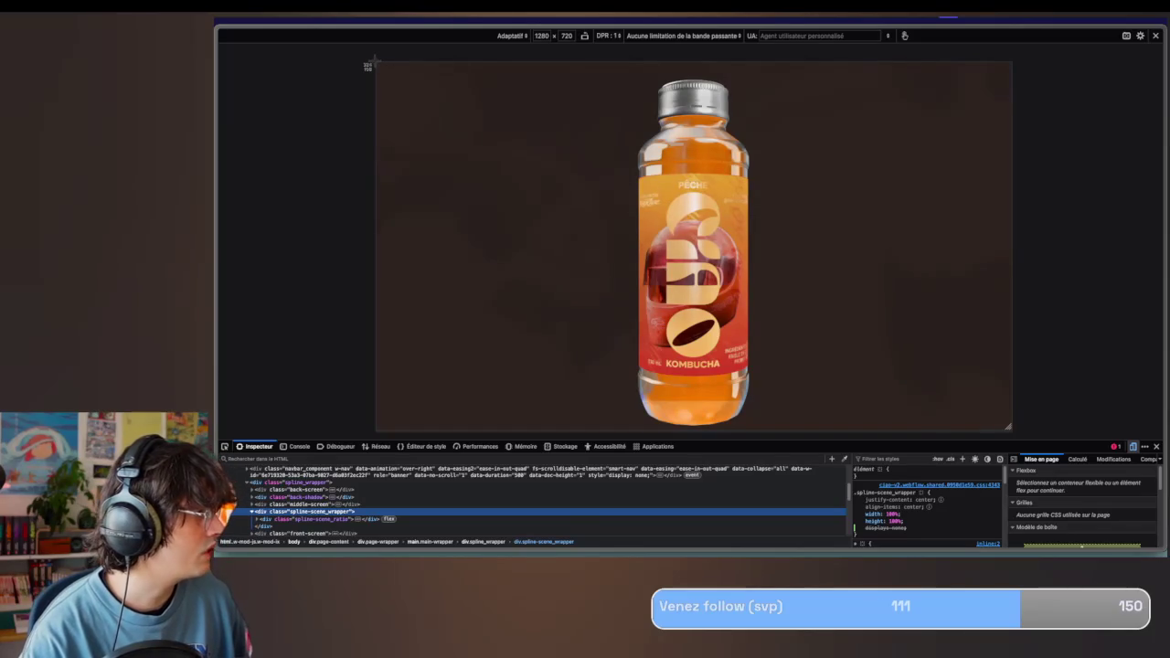
pyautogui.moveTo(373, 61); pyautogui.dragTo(1010, 428)
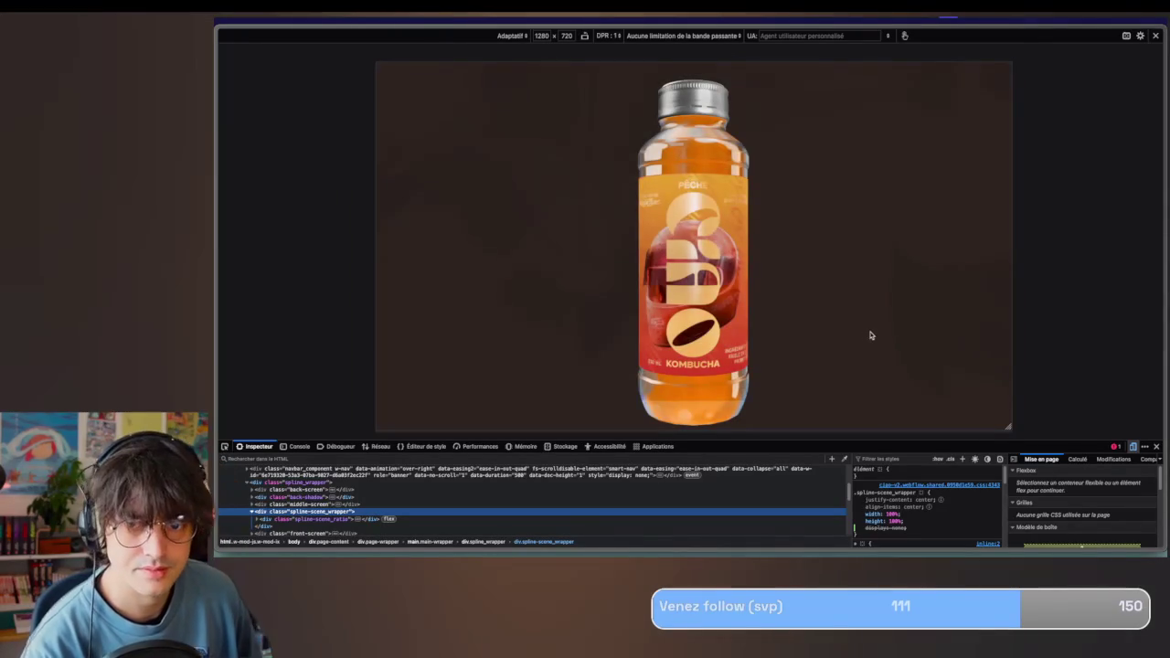
pyautogui.press('super+Tab')
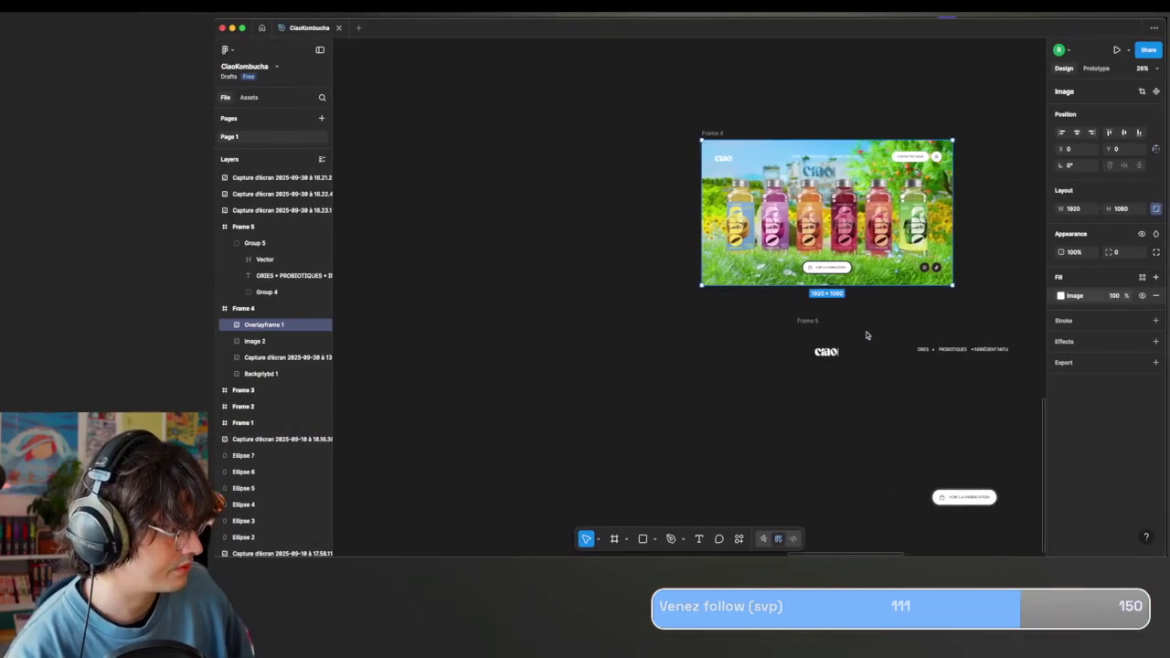
# Drop the latest bottle screenshot from Raycast's screenshot list onto the canvas.
pyautogui.keyDown('ctrl'); pyautogui.scroll(-5, 684, 418); pyautogui.keyUp('ctrl')
pyautogui.hscroll(5, 705, 339)
pyautogui.hscroll(5, 705, 343)
pyautogui.hscroll(3, 705, 344)
pyautogui.hotkey('alt', 'space')
pyautogui.write('sc')
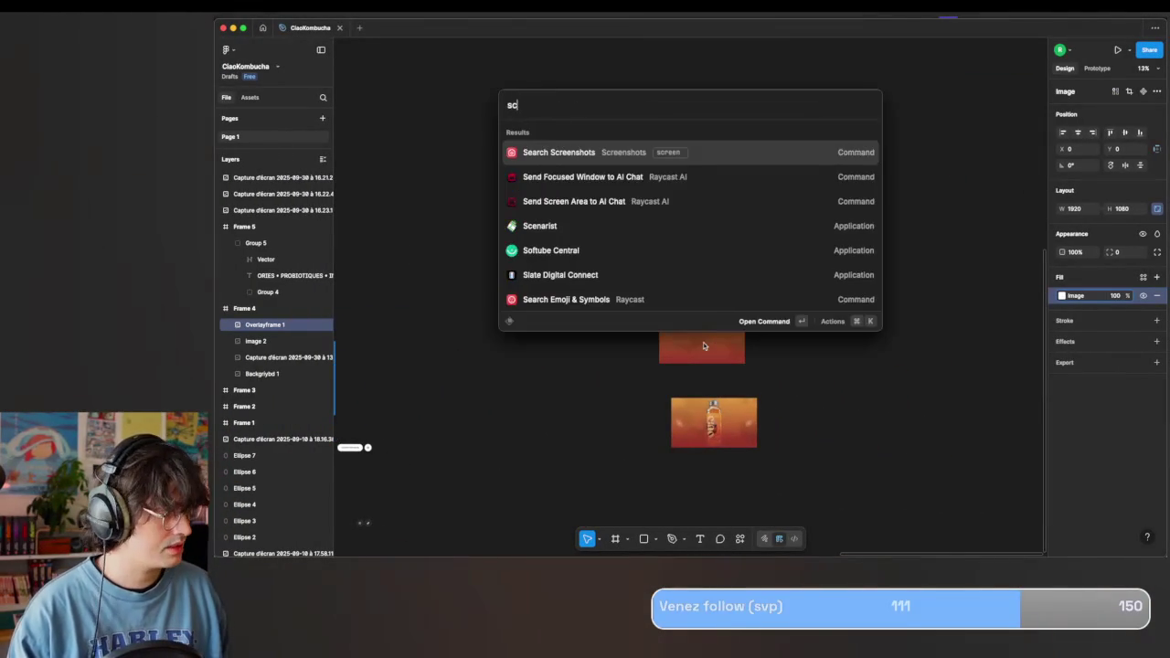
pyautogui.press('Return')
pyautogui.moveTo(564, 231)
pyautogui.mouseDown()
pyautogui.moveTo(988, 197)
pyautogui.moveTo(973, 187)
pyautogui.mouseUp()
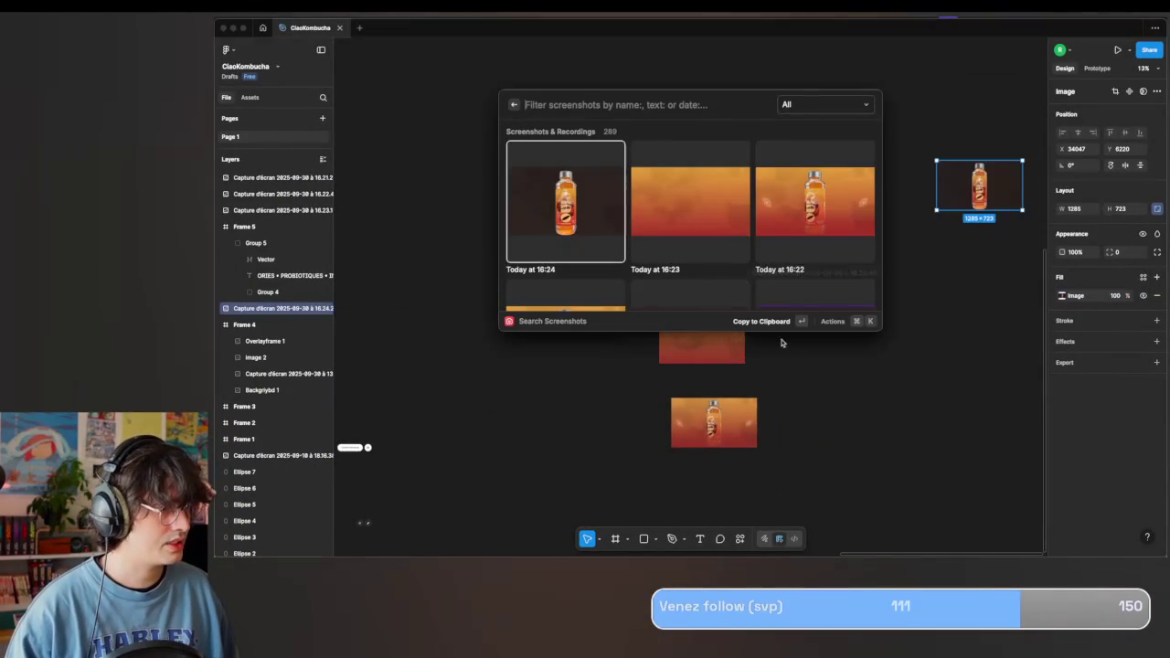
pyautogui.moveTo(827, 164); pyautogui.dragTo(823, 162)
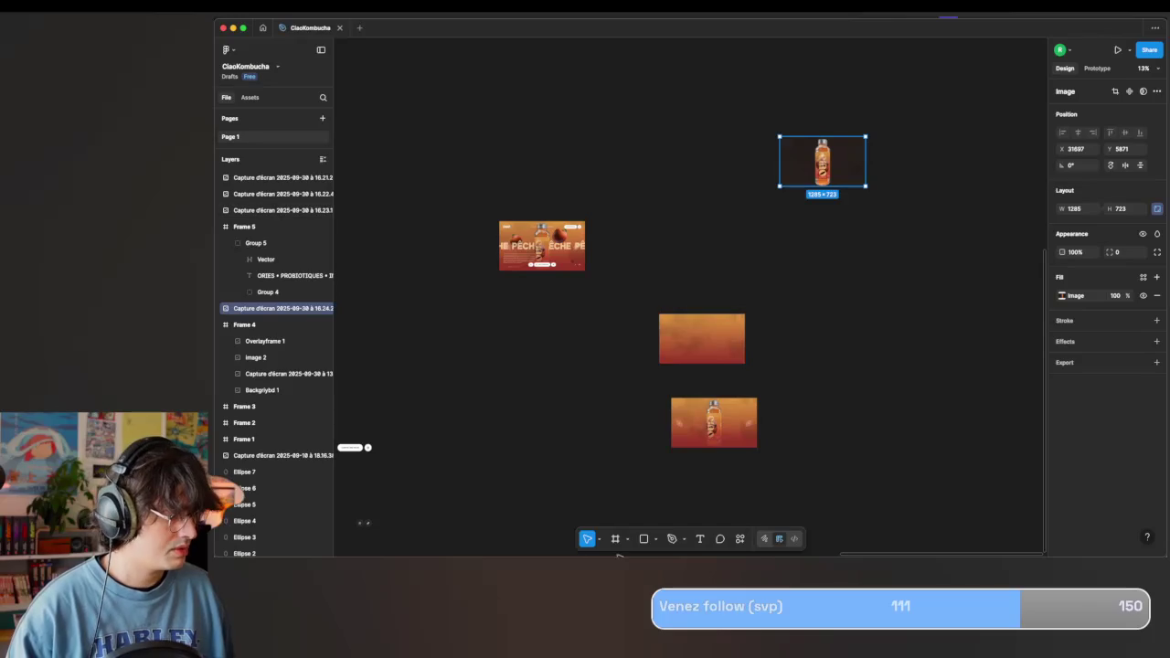
# Draw a new frame and size it to 1920 × 1080.
pyautogui.press('f')
pyautogui.moveTo(821, 269); pyautogui.dragTo(1050, 459)
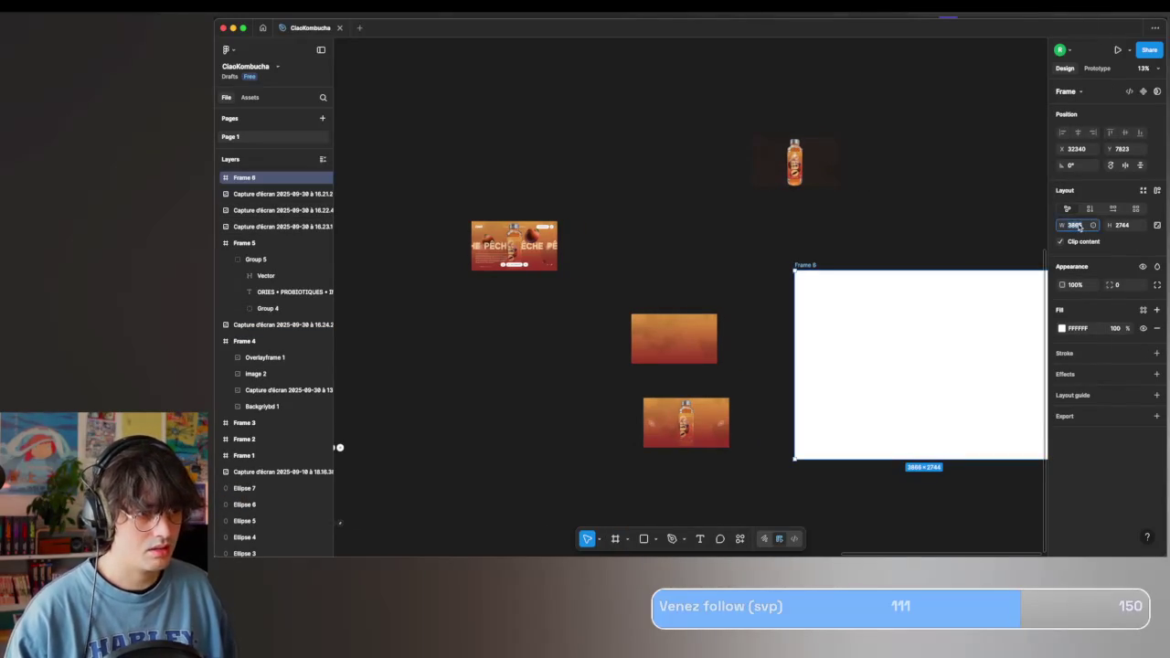
pyautogui.write('0')
pyautogui.press('Tab')
pyautogui.write('1')
pyautogui.press('Return')
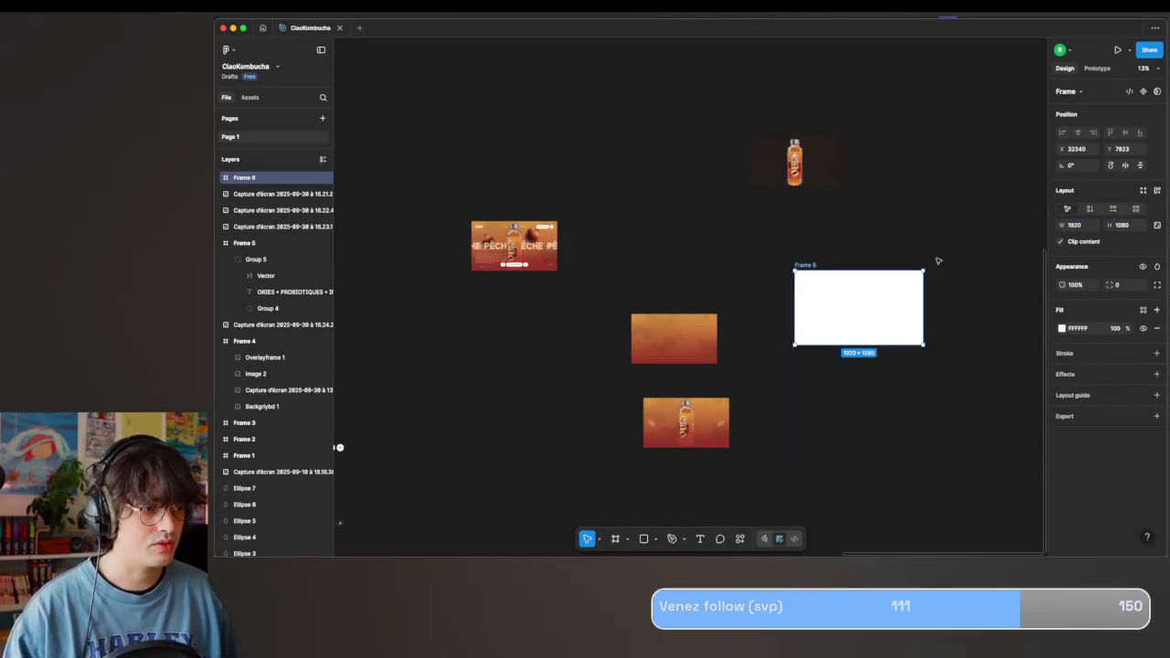
# Move Frame 6 higher and the bottle screenshot lower, then open the screenshot in Photopea.
pyautogui.moveTo(876, 299); pyautogui.dragTo(668, 209)
pyautogui.scroll(3, 875, 290)
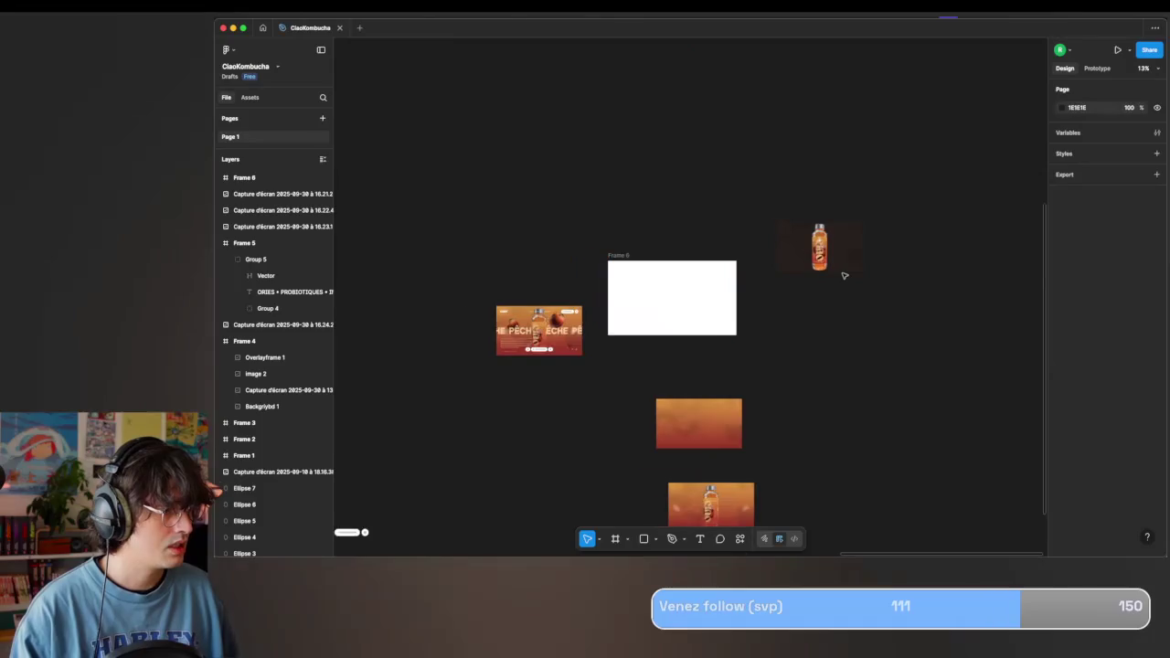
pyautogui.scroll(3, 842, 274)
pyautogui.moveTo(797, 224); pyautogui.dragTo(797, 393)
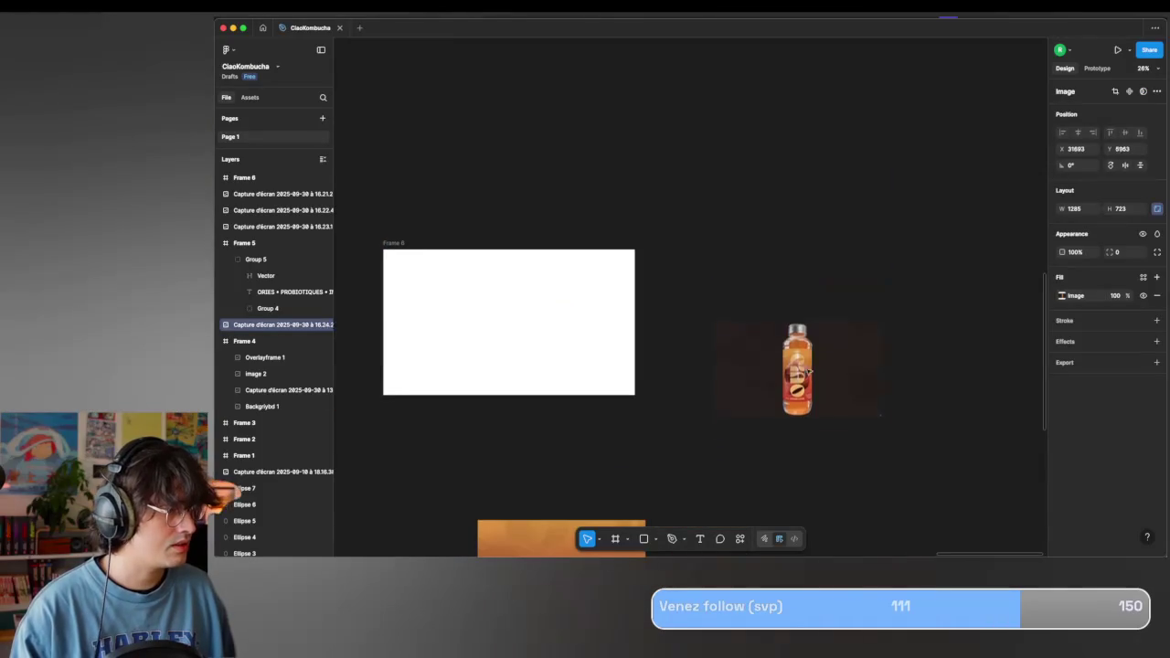
pyautogui.click(739, 540)
pyautogui.click(712, 400)
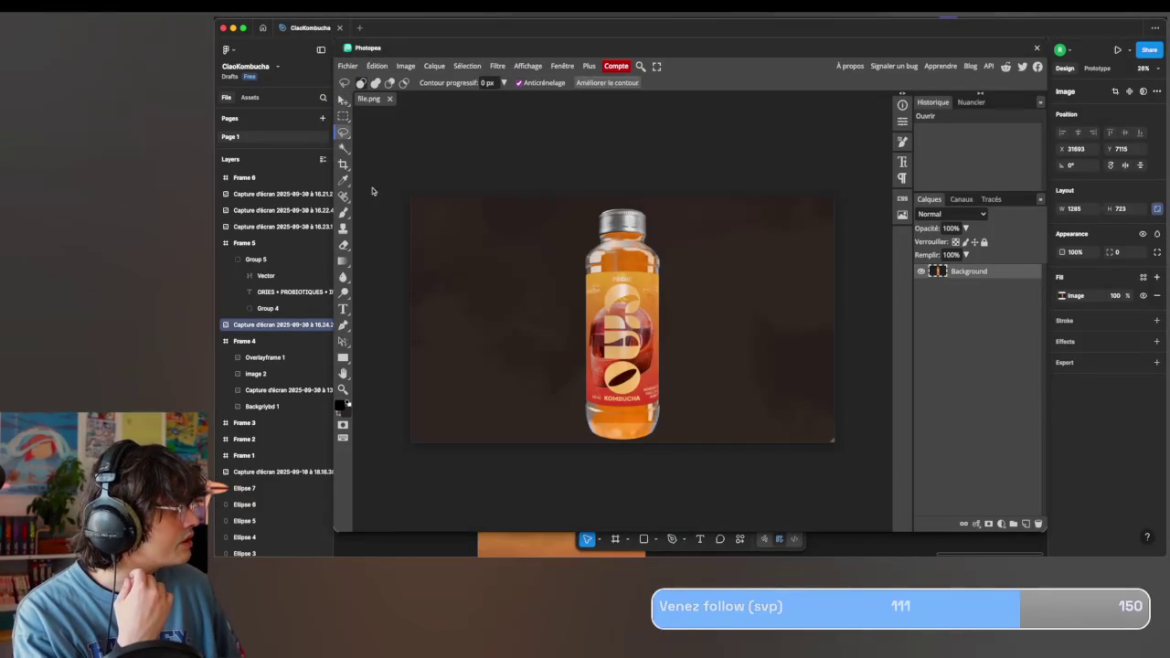
# Magic-wand select and delete the dark background, then undo the deletion.
pyautogui.click(343, 148)
pyautogui.click(503, 309)
pyautogui.scroll(2, 580, 300)
pyautogui.scroll(2, 634, 175)
pyautogui.scroll(2, 635, 175)
pyautogui.press('Delete')
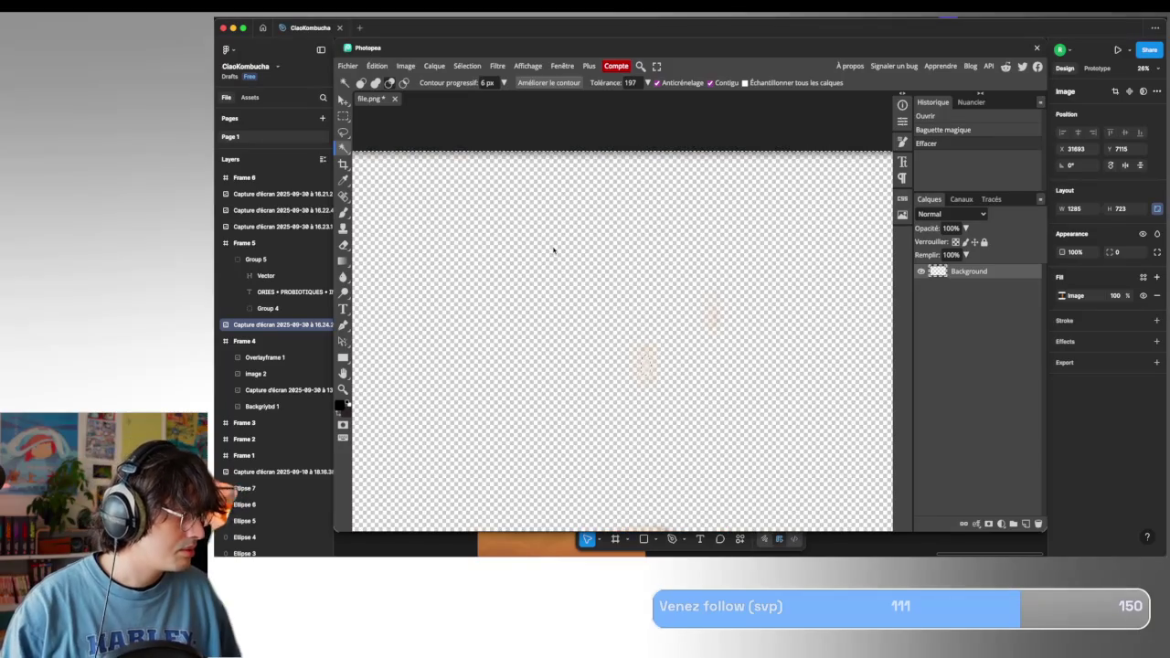
pyautogui.scroll(-5, 553, 250)
pyautogui.hotkey('ctrl', 'z')
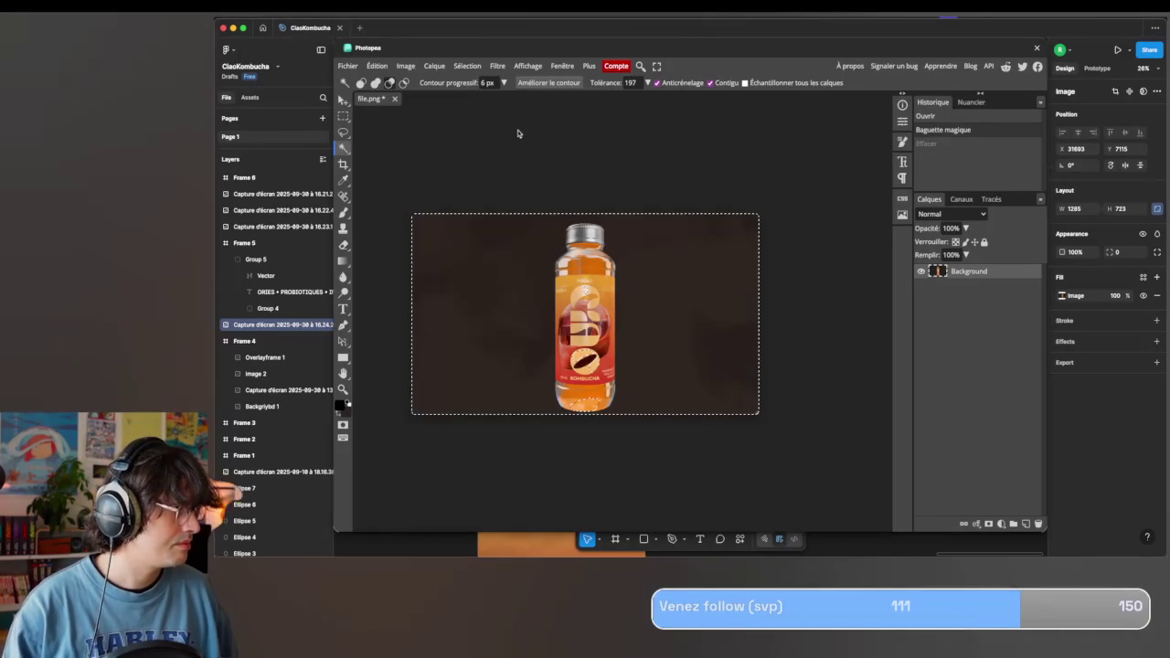
# Reselect and delete the dark background and leftovers, then undo both changes.
pyautogui.click(534, 182)
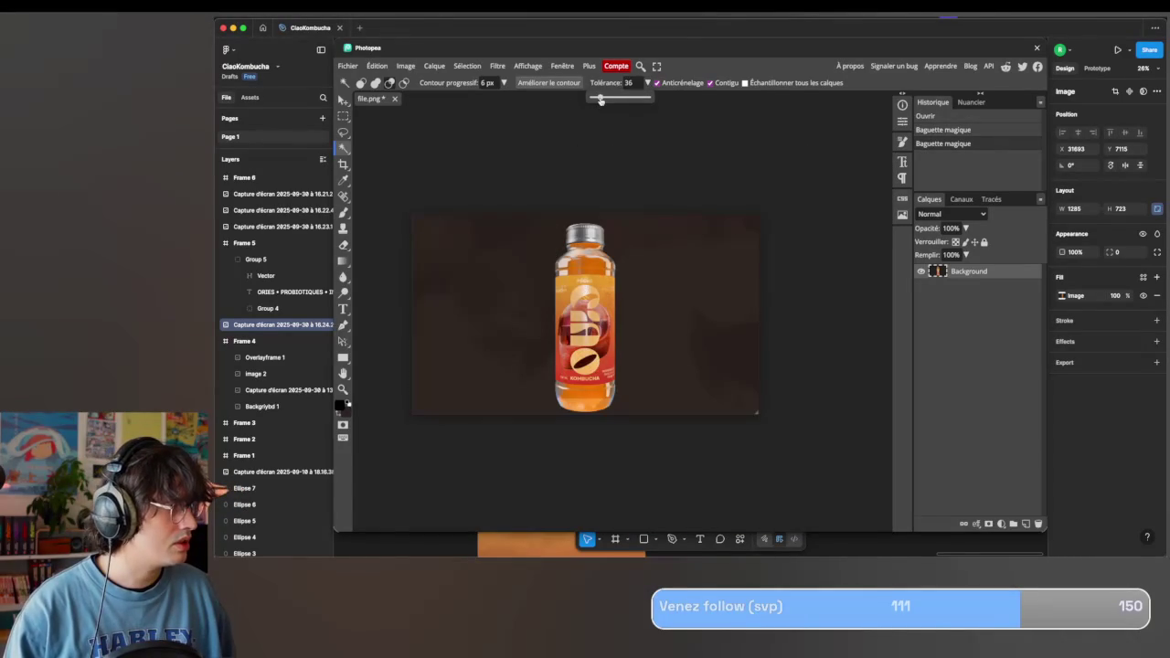
pyautogui.click(439, 291)
pyautogui.press('Delete')
pyautogui.click(542, 193)
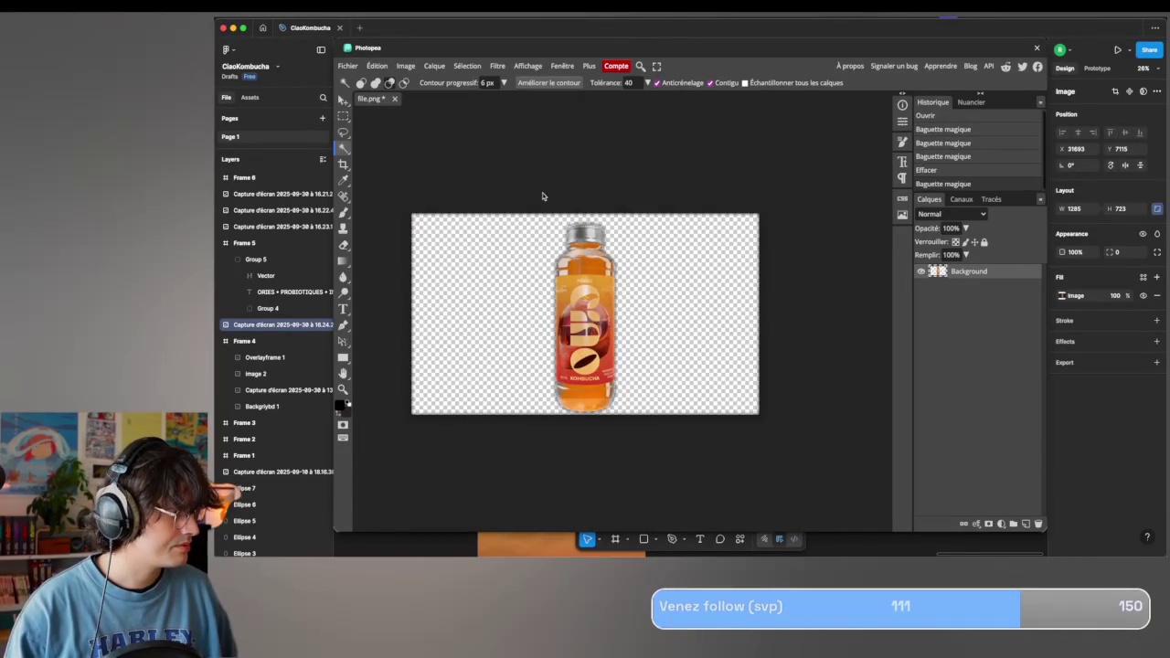
pyautogui.scroll(-2, 542, 195)
pyautogui.scroll(-1, 551, 222)
pyautogui.scroll(3, 551, 222)
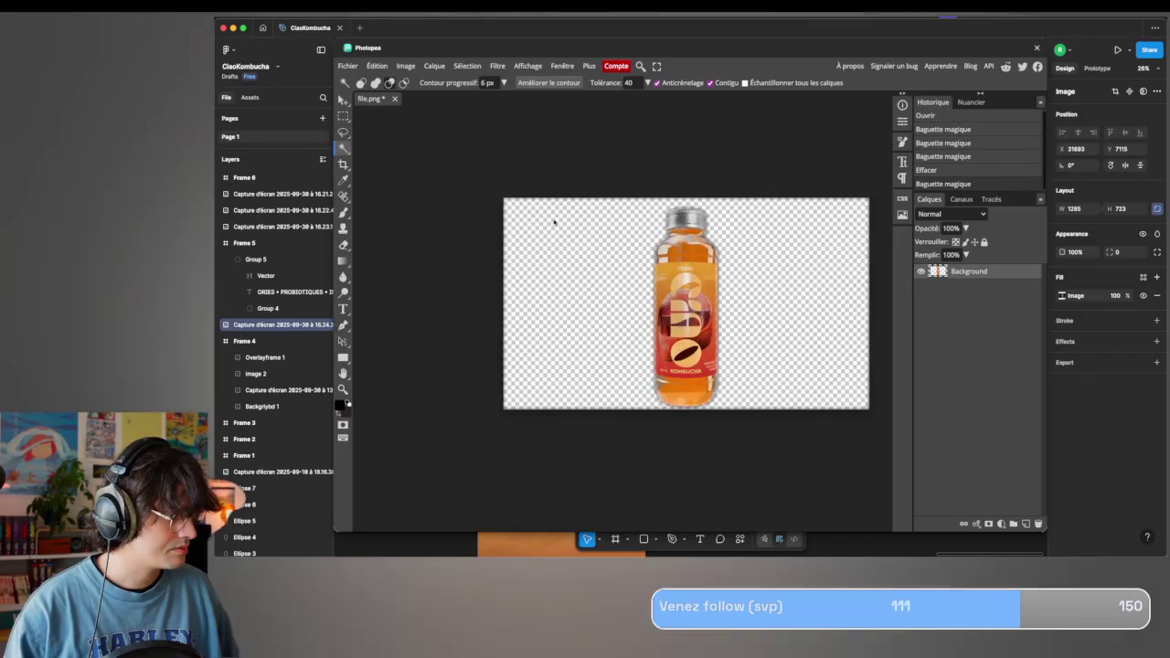
pyautogui.hotkey('ctrl', 'z')
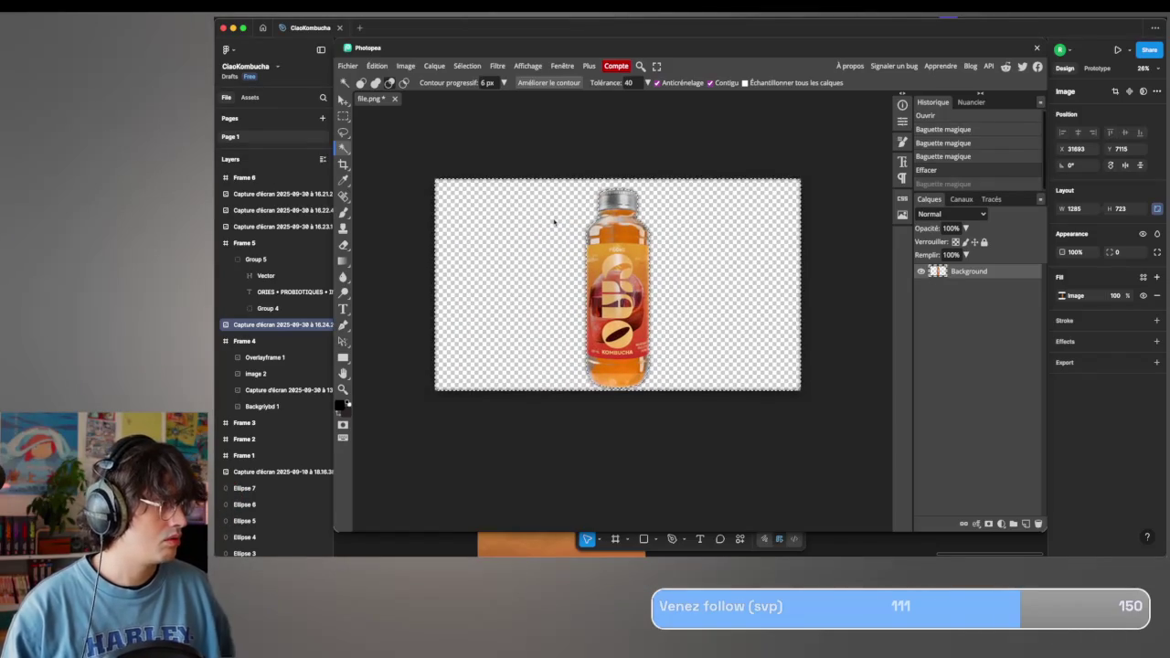
pyautogui.hotkey('ctrl', 'z')
# Retry the background selection at tolerance 82, undo it, and reset the selection tools.
pyautogui.click(648, 83)
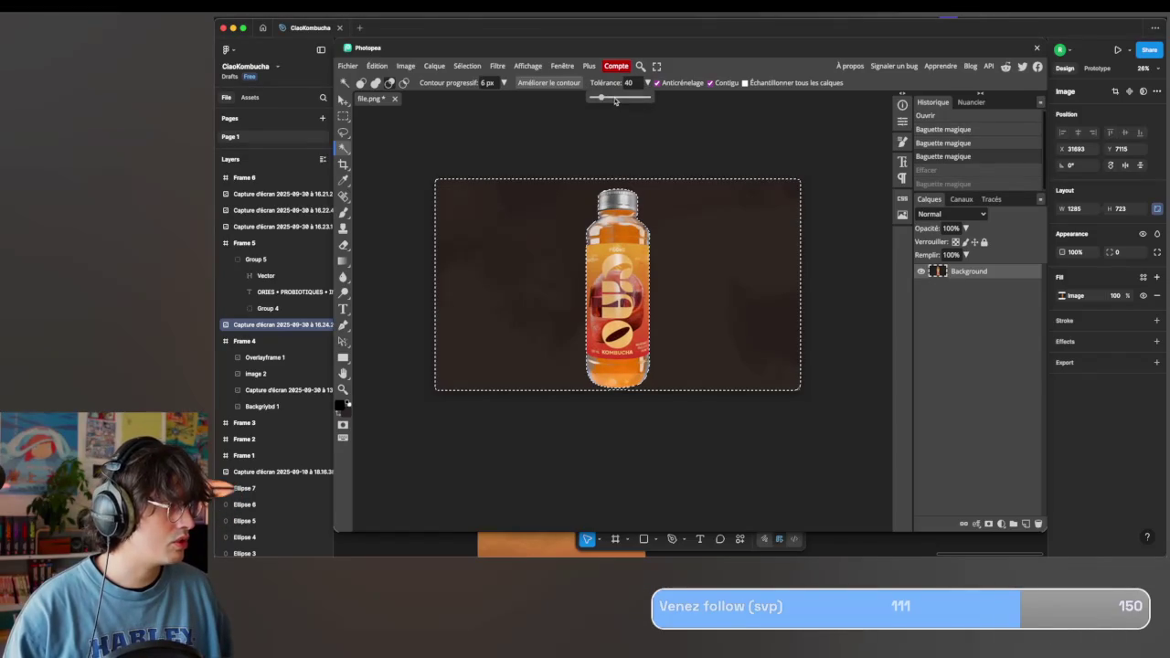
pyautogui.click(538, 133)
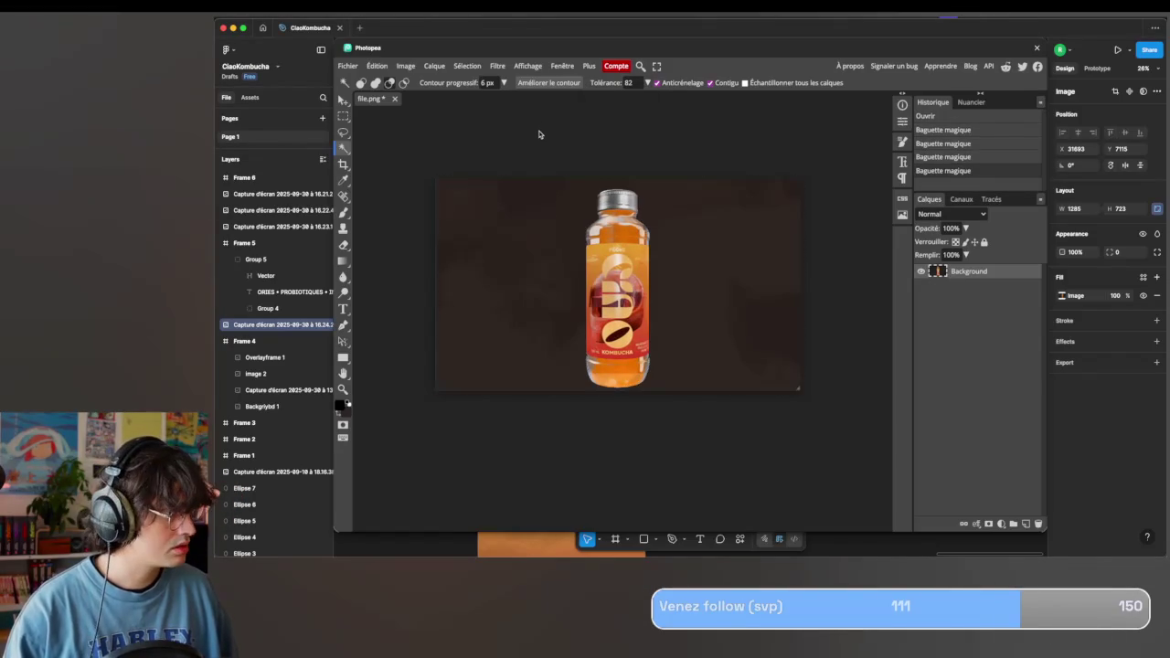
pyautogui.click(503, 292)
pyautogui.press('Delete')
pyautogui.hotkey('ctrl', 'z')
pyautogui.press('m')
pyautogui.click(536, 242)
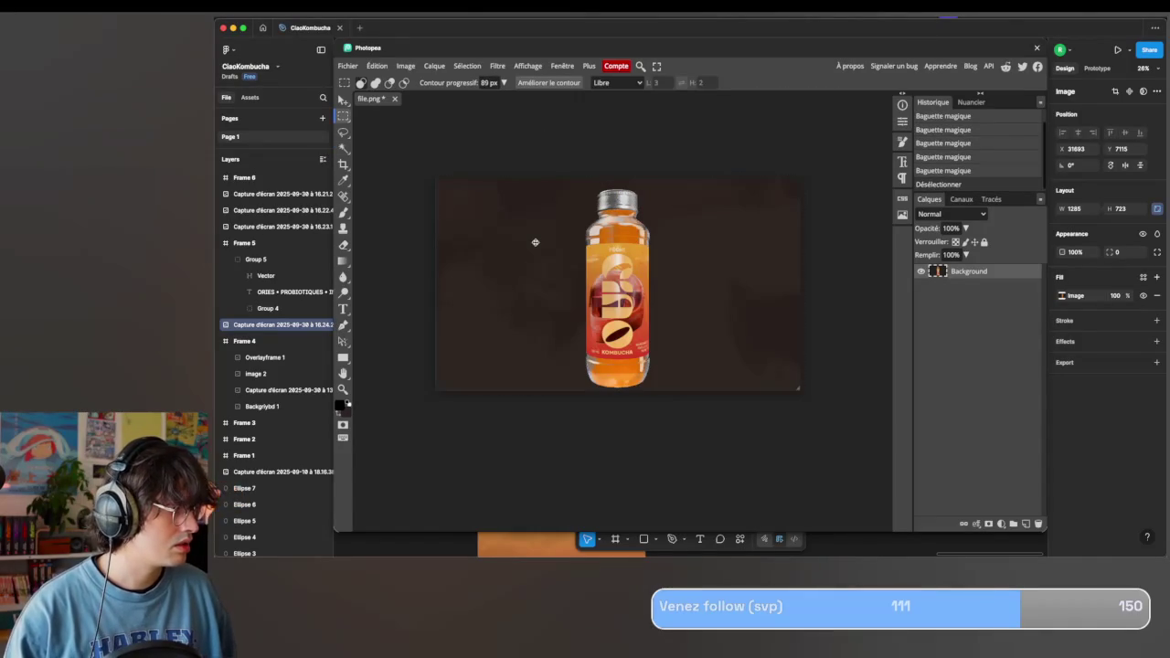
pyautogui.press('w')
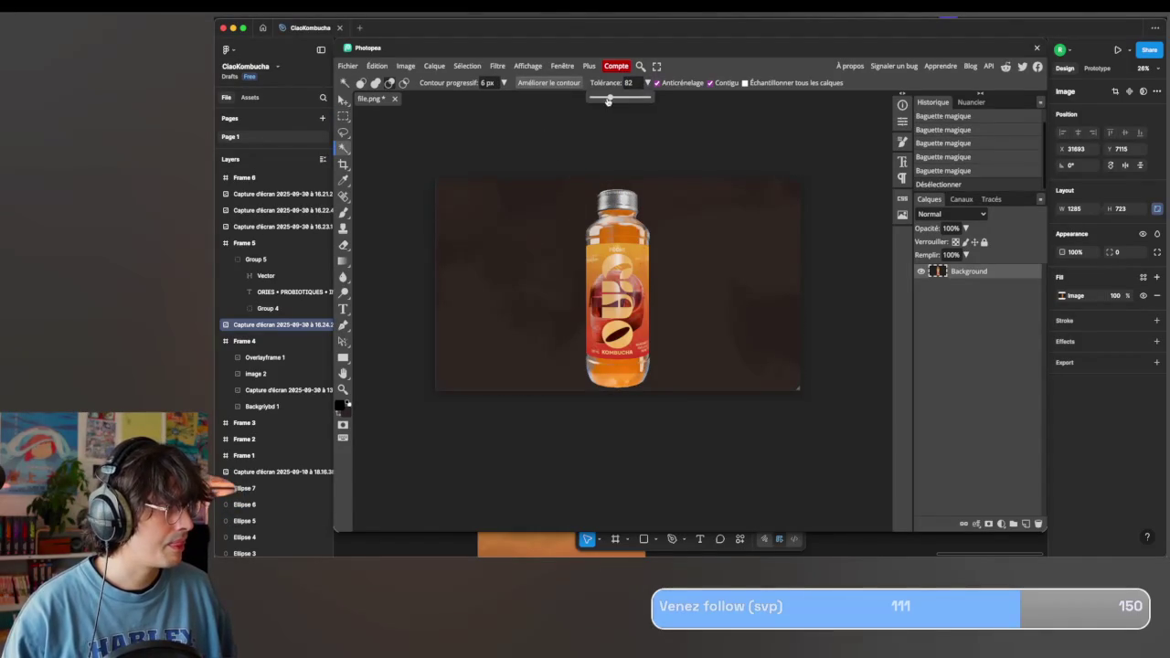
# Erase the dark background at tolerance 60, deselect, and save the cut-out bottle back to Figma.
pyautogui.click(514, 327)
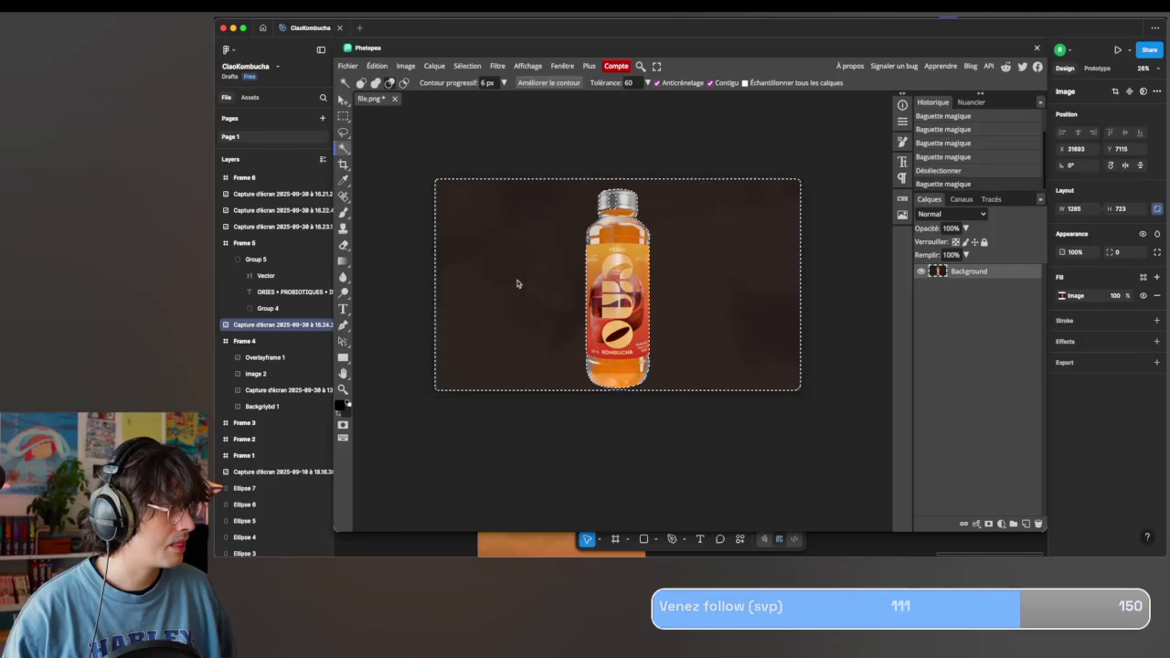
pyautogui.press('Delete')
pyautogui.click(507, 445)
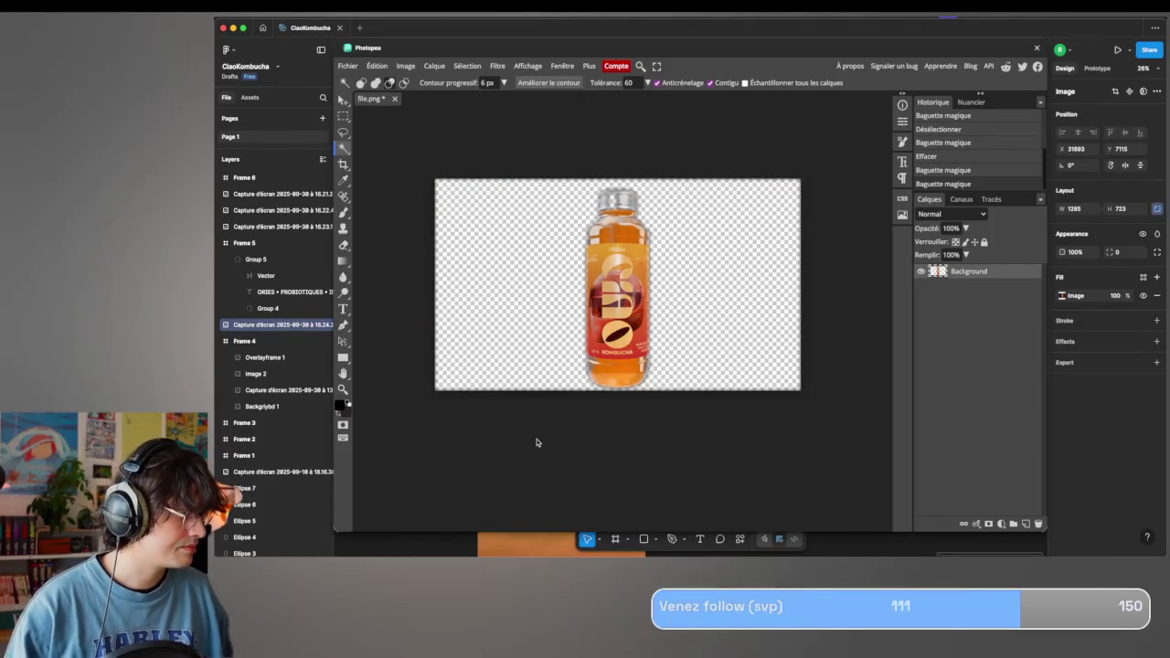
pyautogui.press('m')
pyautogui.hotkey('ctrl', 'd')
pyautogui.hotkey('ctrl', 'd')
pyautogui.hotkey('ctrl', 's')
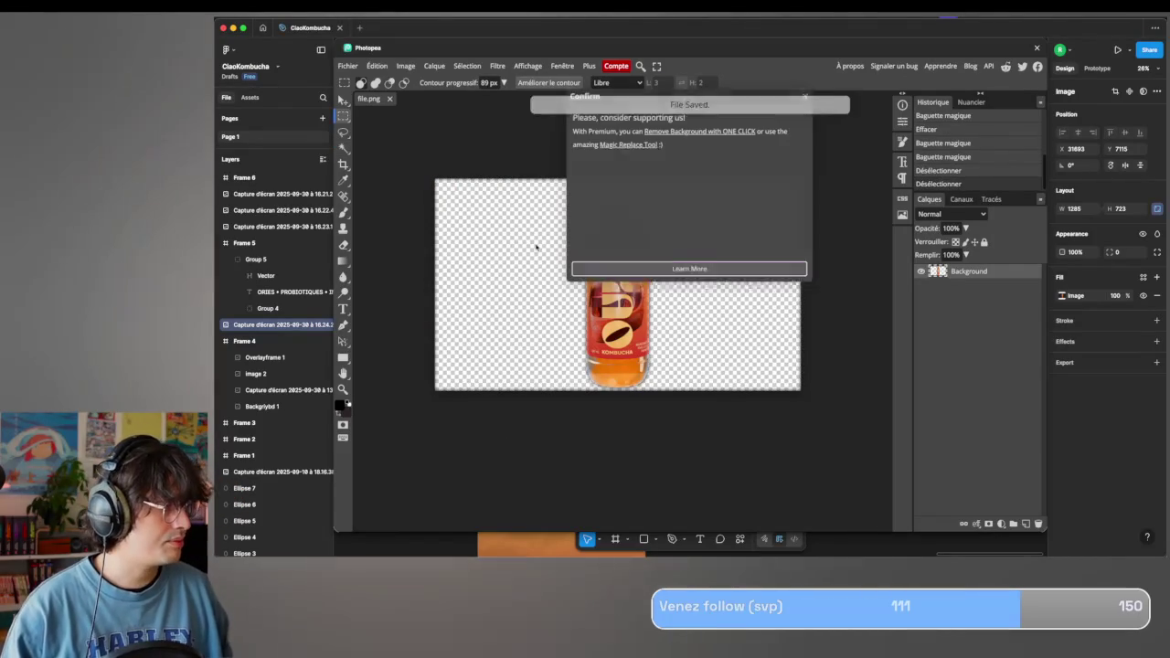
pyautogui.click(1037, 47)
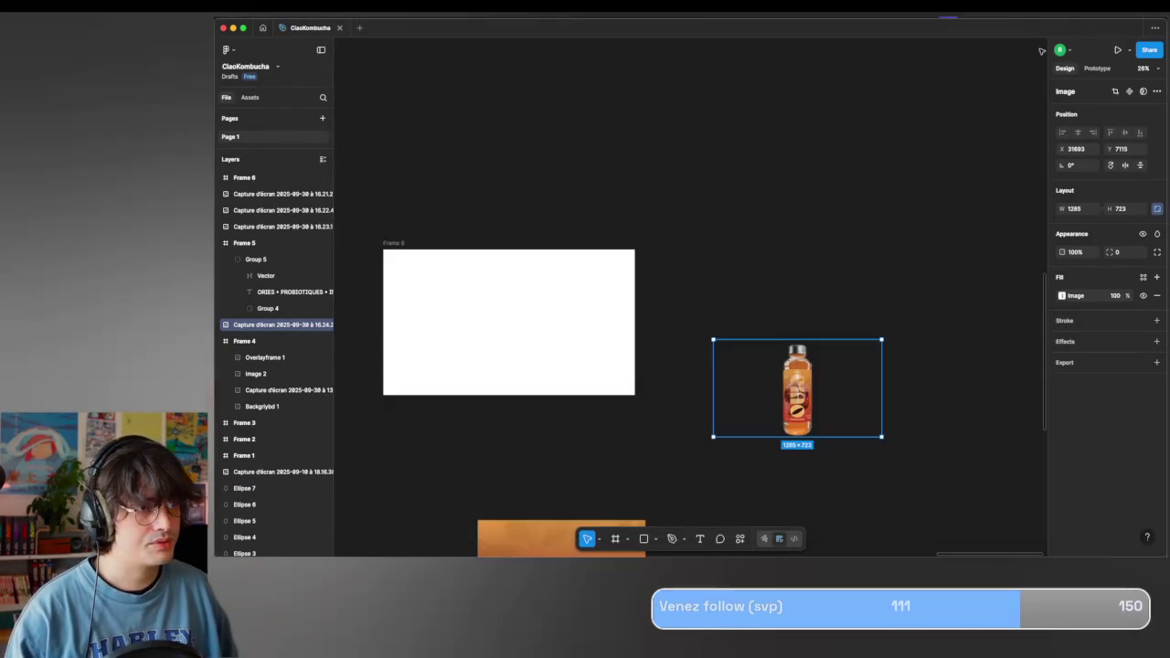
# Move the orange gradient image behind Frame 6 and resize it to 1920×1080.
pyautogui.hscroll(-3, 697, 283)
pyautogui.scroll(-3, 719, 280)
pyautogui.scroll(-2, 719, 279)
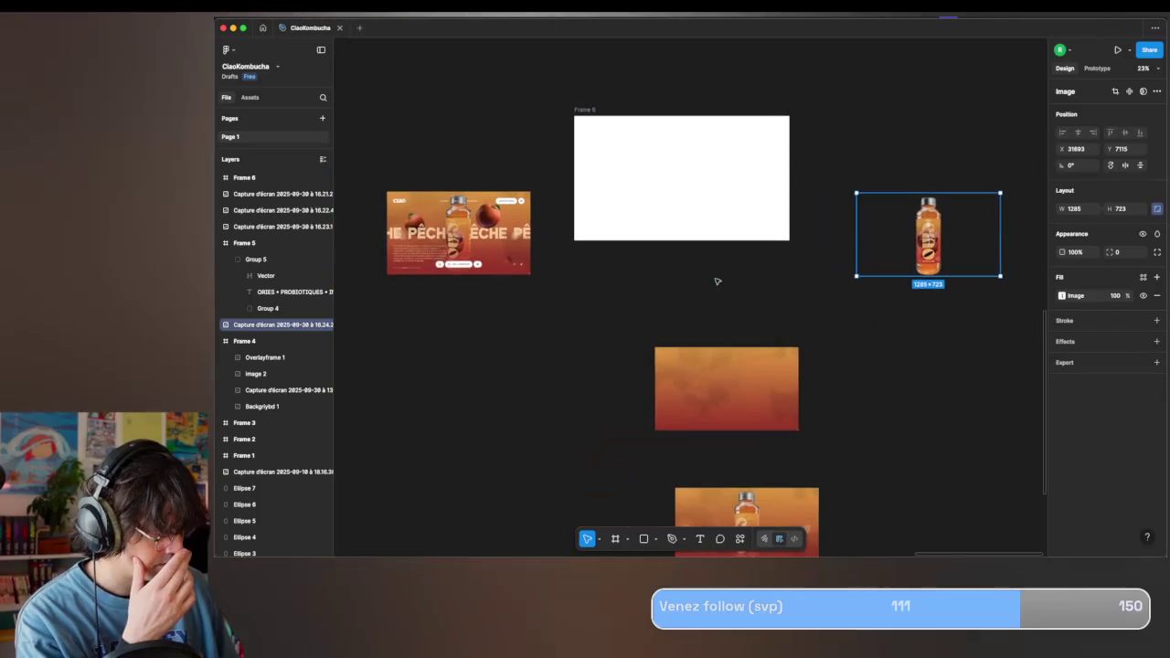
pyautogui.click(751, 373)
pyautogui.moveTo(751, 373)
pyautogui.mouseDown()
pyautogui.moveTo(654, 192)
pyautogui.moveTo(709, 184)
pyautogui.moveTo(789, 240)
pyautogui.mouseUp()
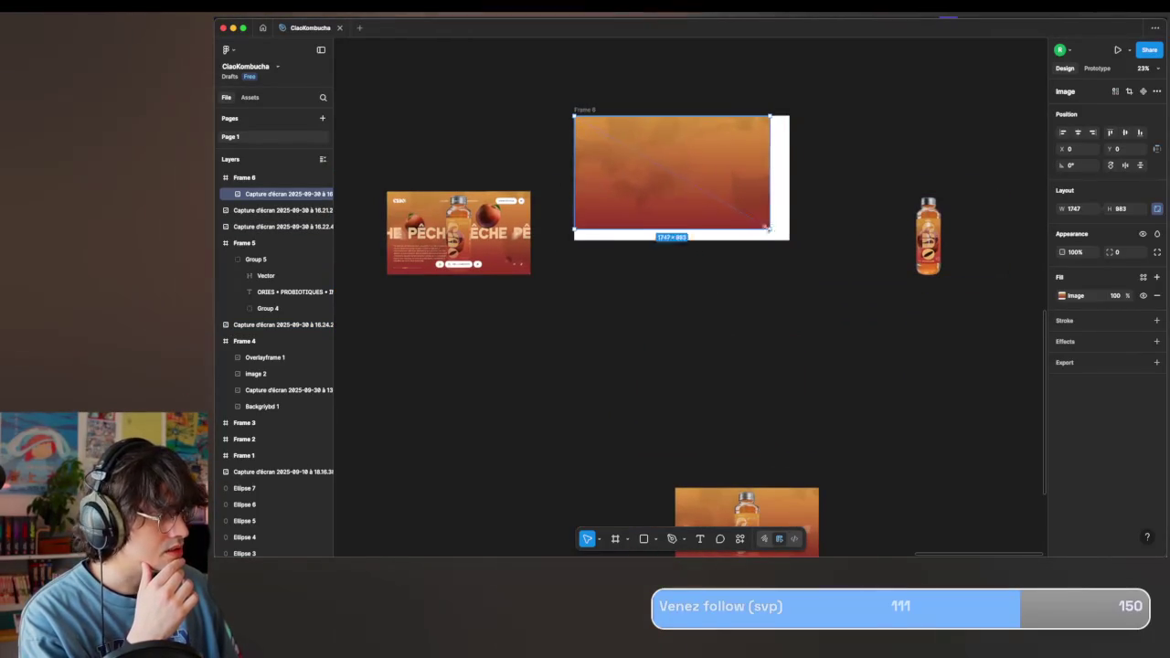
pyautogui.hotkey('shift', '2')
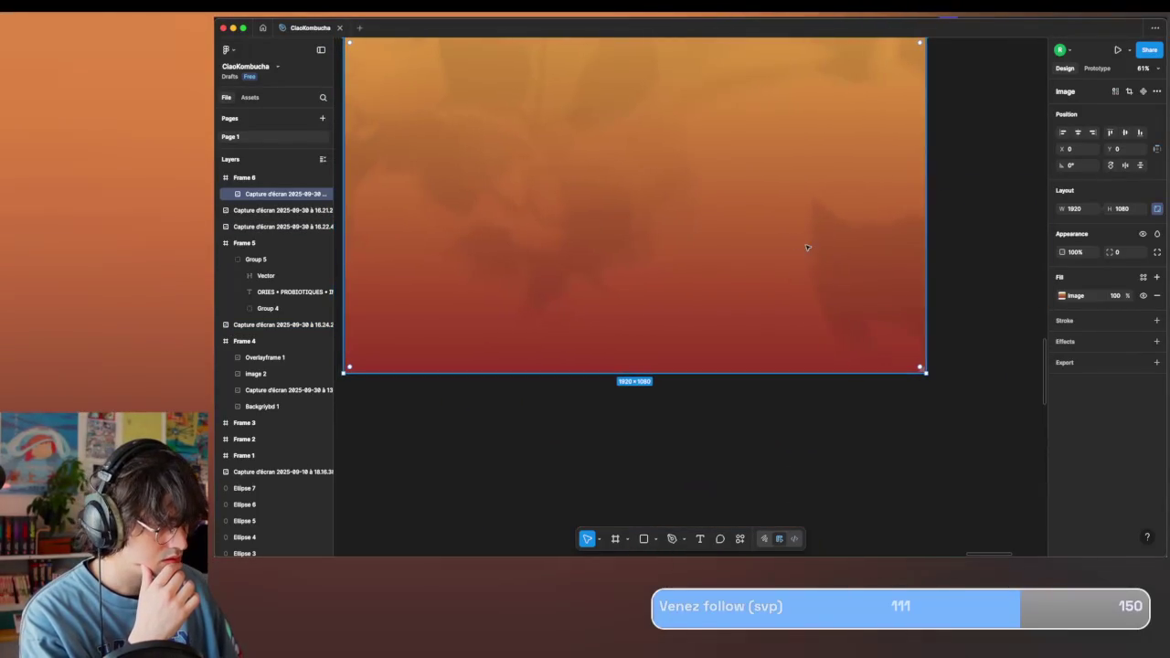
# Open the selected gradient image in the Photopea plugin.
pyautogui.keyDown('ctrl'); pyautogui.scroll(3, 872, 314); pyautogui.keyUp('ctrl')
pyautogui.keyDown('ctrl'); pyautogui.scroll(2, 872, 313); pyautogui.keyUp('ctrl')
pyautogui.keyDown('ctrl'); pyautogui.scroll(2, 874, 314); pyautogui.keyUp('ctrl')
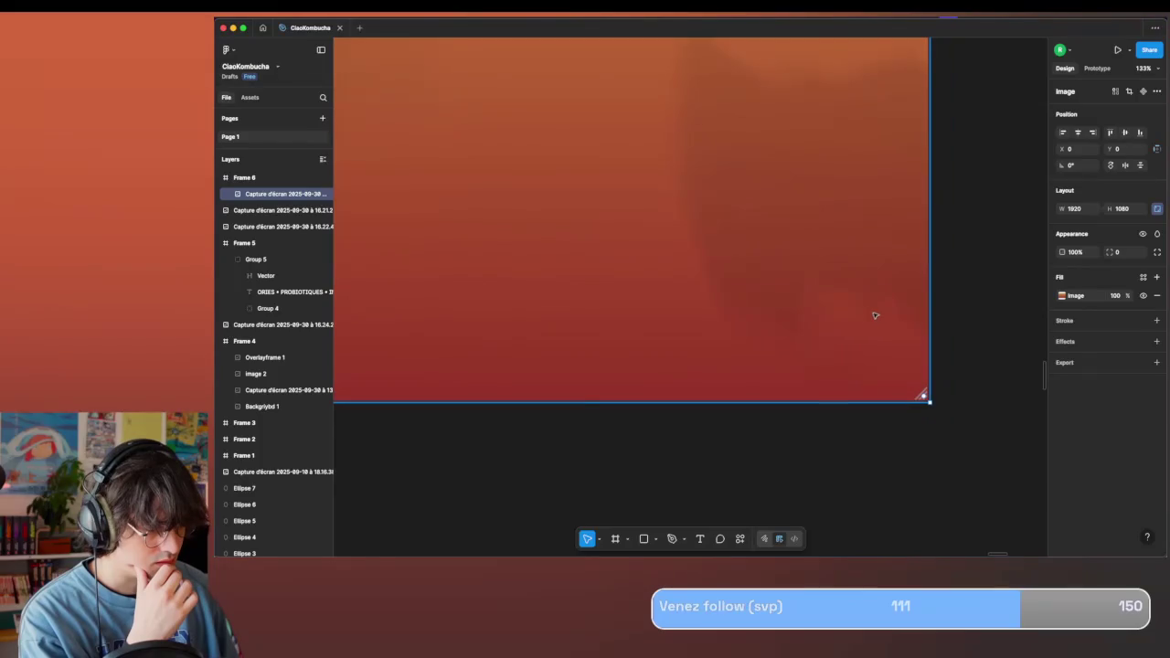
pyautogui.keyDown('ctrl'); pyautogui.scroll(-5, 887, 329); pyautogui.keyUp('ctrl')
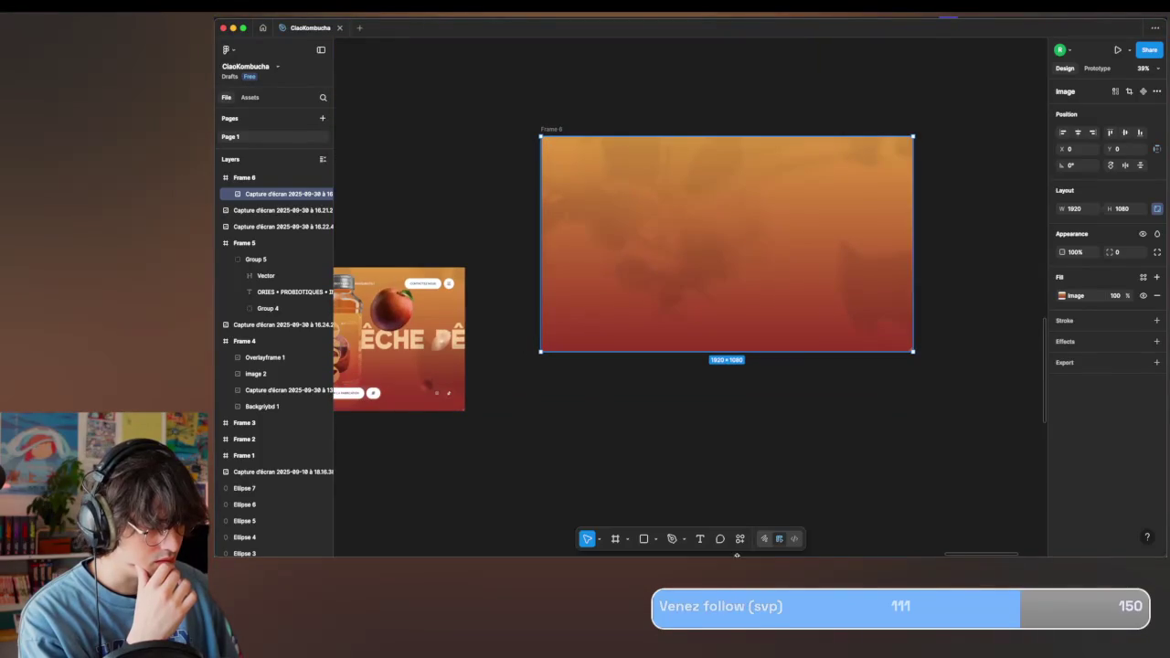
pyautogui.click(740, 539)
pyautogui.click(666, 401)
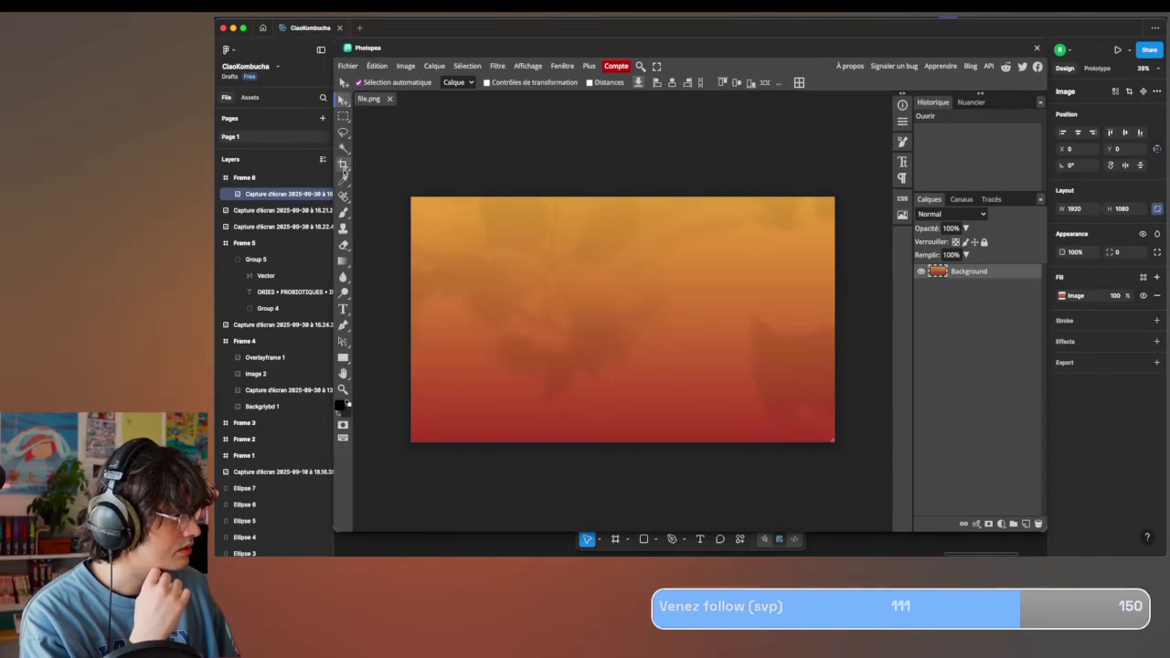
# Spot-heal the red mark in the gradient's bottom-right corner, save, and close Photopea.
pyautogui.click(344, 197)
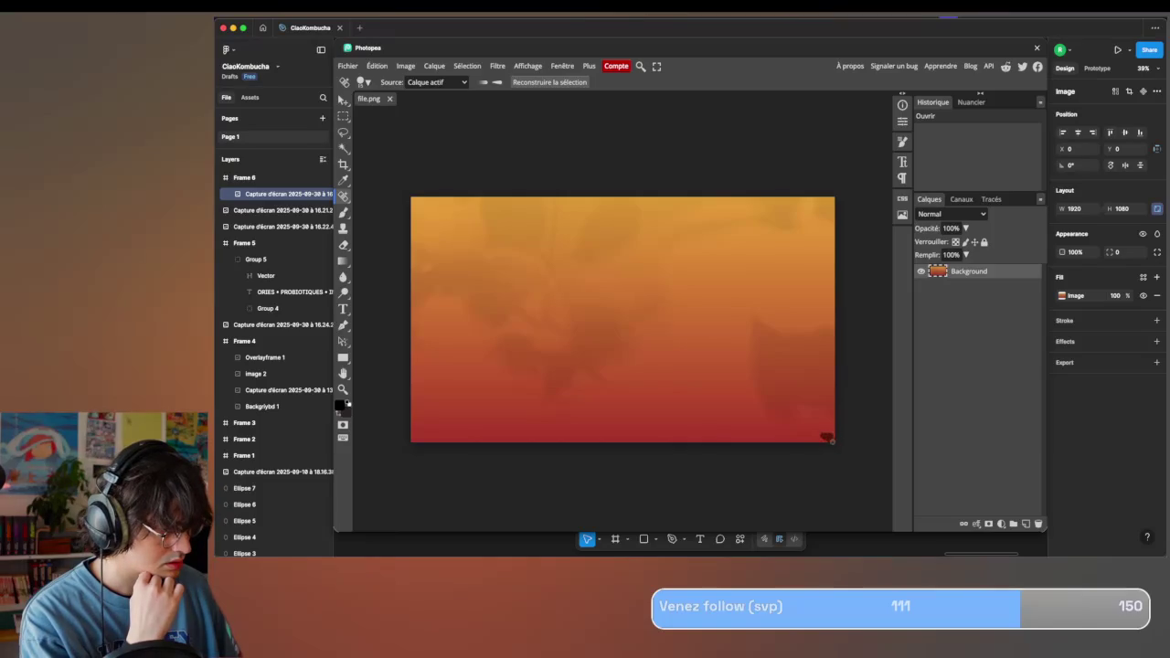
pyautogui.click(828, 439)
pyautogui.hotkey('ctrl', 's')
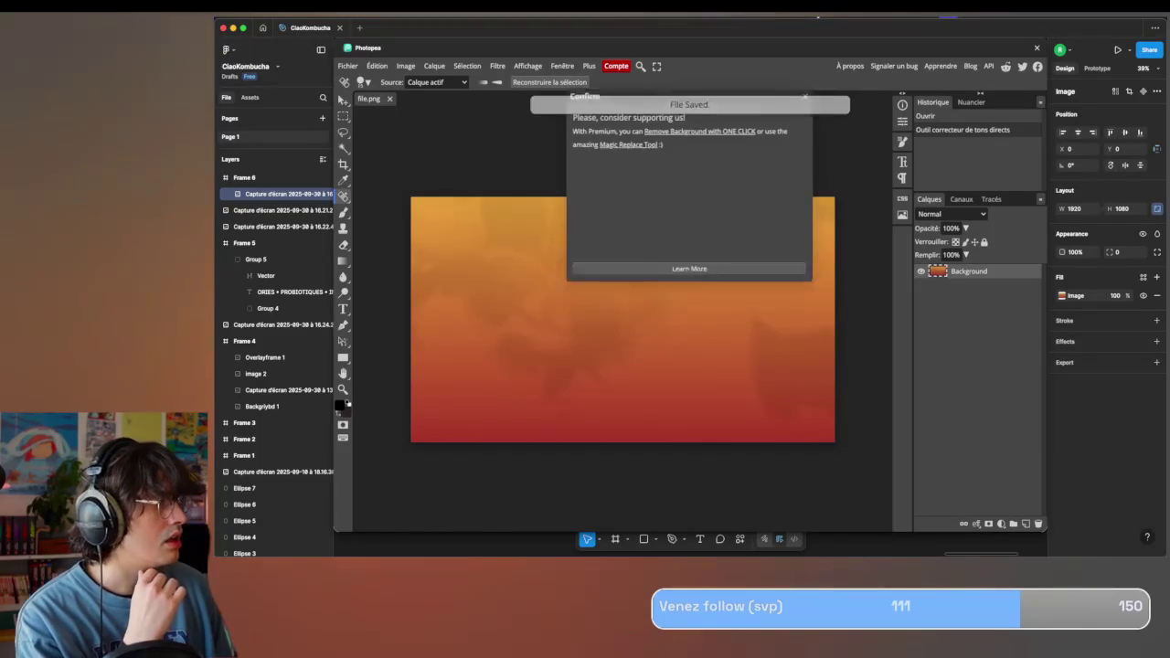
pyautogui.click(1036, 48)
pyautogui.scroll(-5, 946, 256)
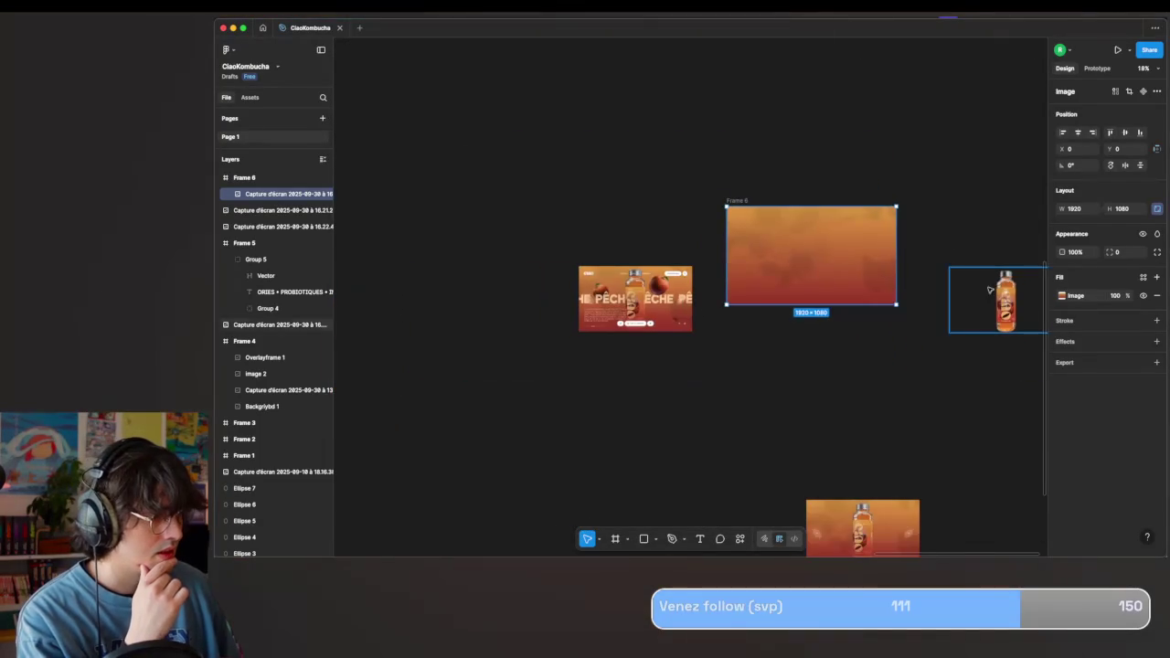
# Move the bottle image into Frame 6 and enlarge it to 1920×1080.
pyautogui.click(1027, 318)
pyautogui.moveTo(1028, 318); pyautogui.dragTo(808, 251)
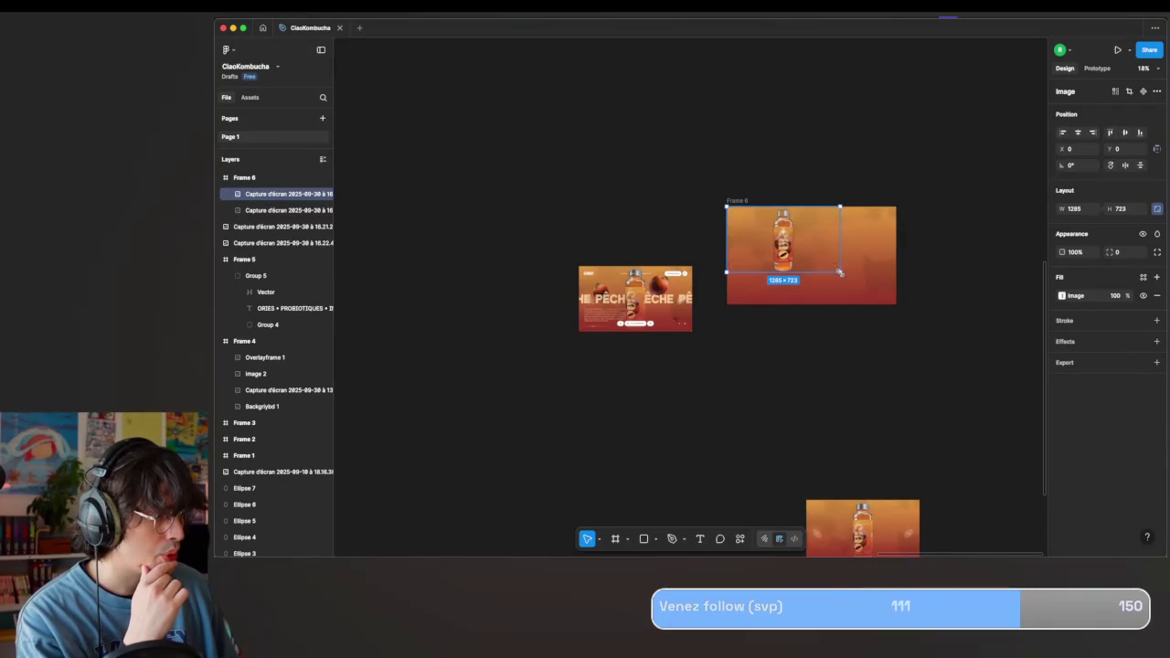
pyautogui.moveTo(840, 273); pyautogui.dragTo(895, 304)
pyautogui.click(845, 357)
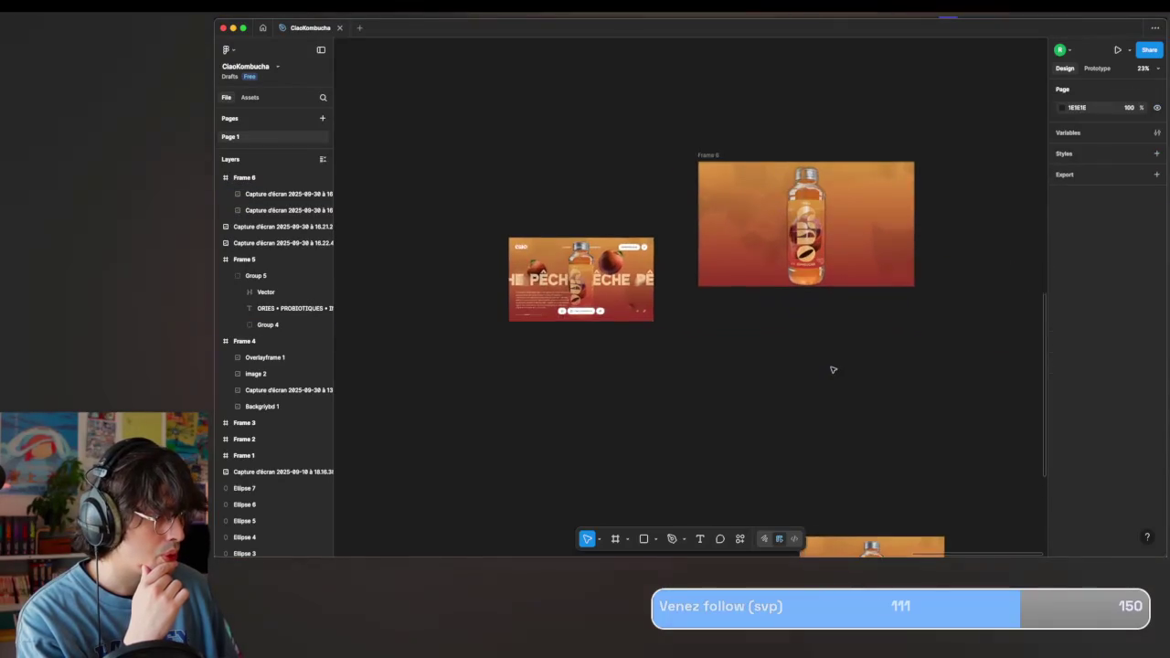
pyautogui.scroll(5, 832, 366)
pyautogui.scroll(-5, 838, 371)
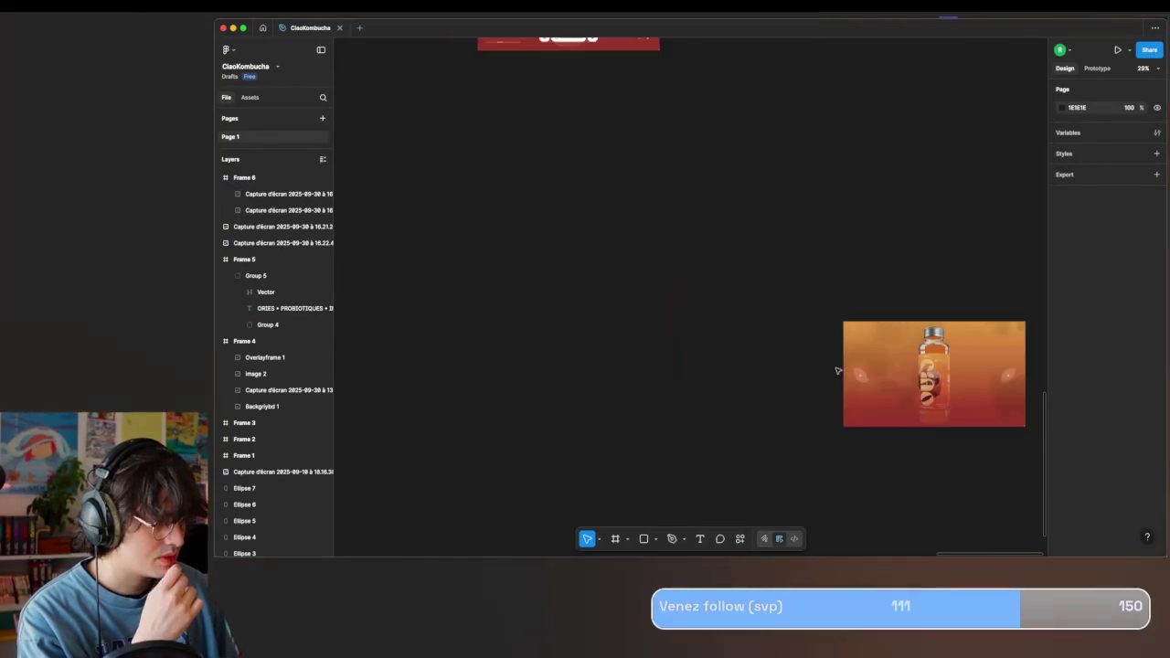
pyautogui.scroll(-5, 835, 368)
# Locate the arrow-button capture and select it.
pyautogui.scroll(3, 835, 368)
pyautogui.scroll(3, 776, 297)
pyautogui.hscroll(2, 776, 297)
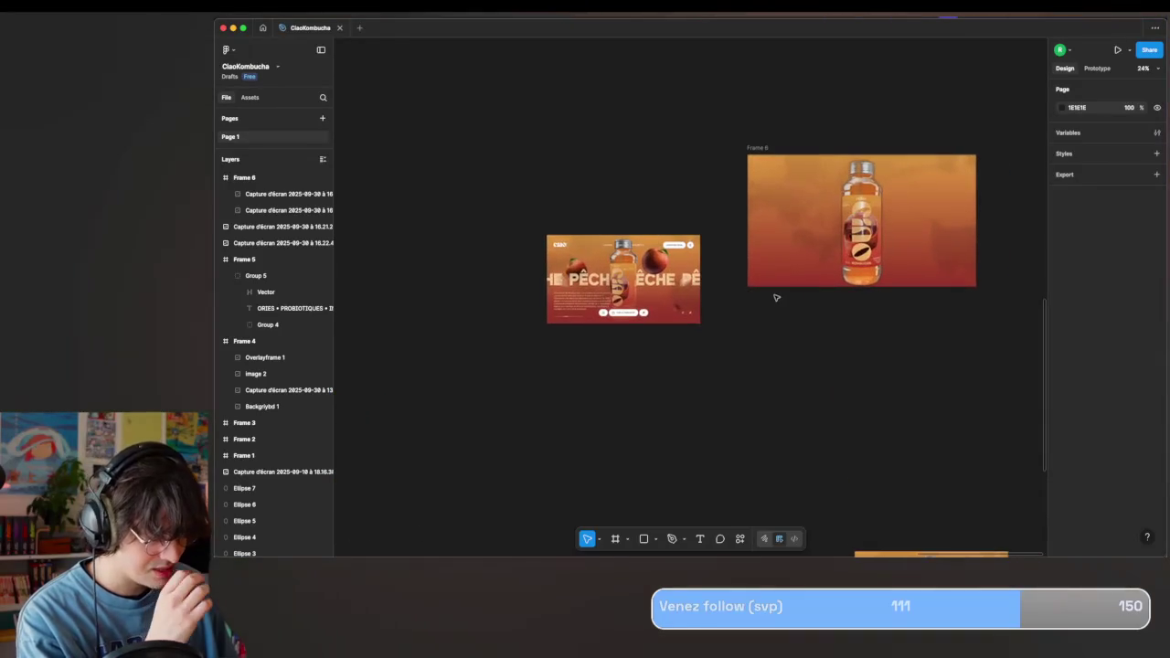
pyautogui.scroll(3, 785, 271)
pyautogui.hscroll(3, 786, 272)
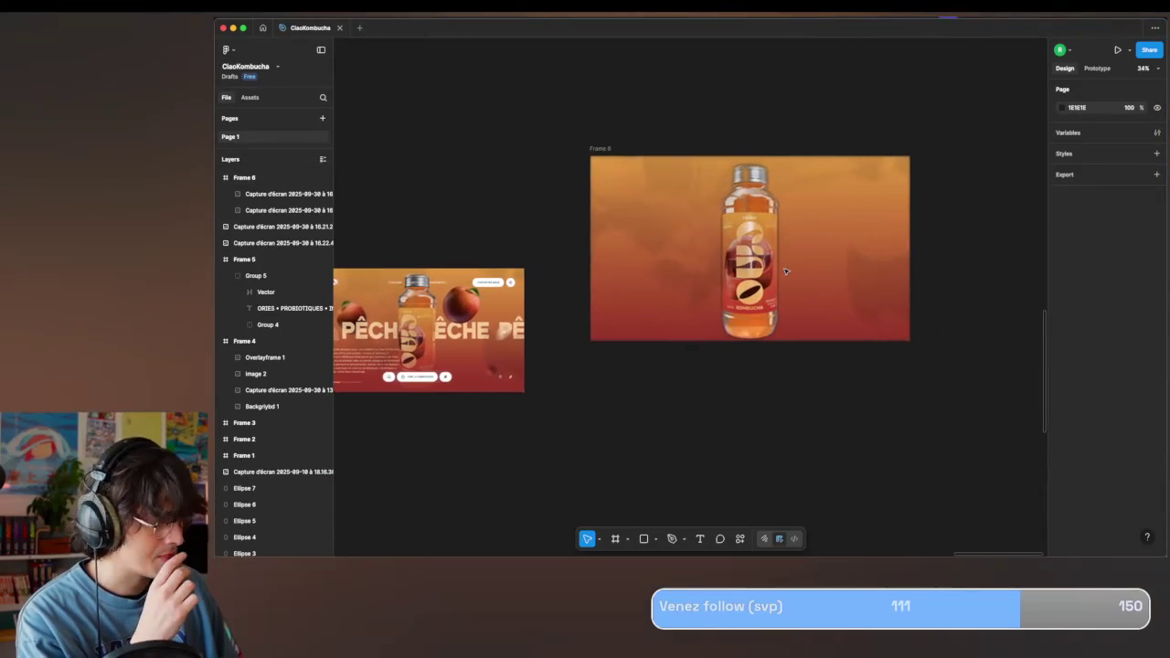
pyautogui.scroll(-3, 785, 271)
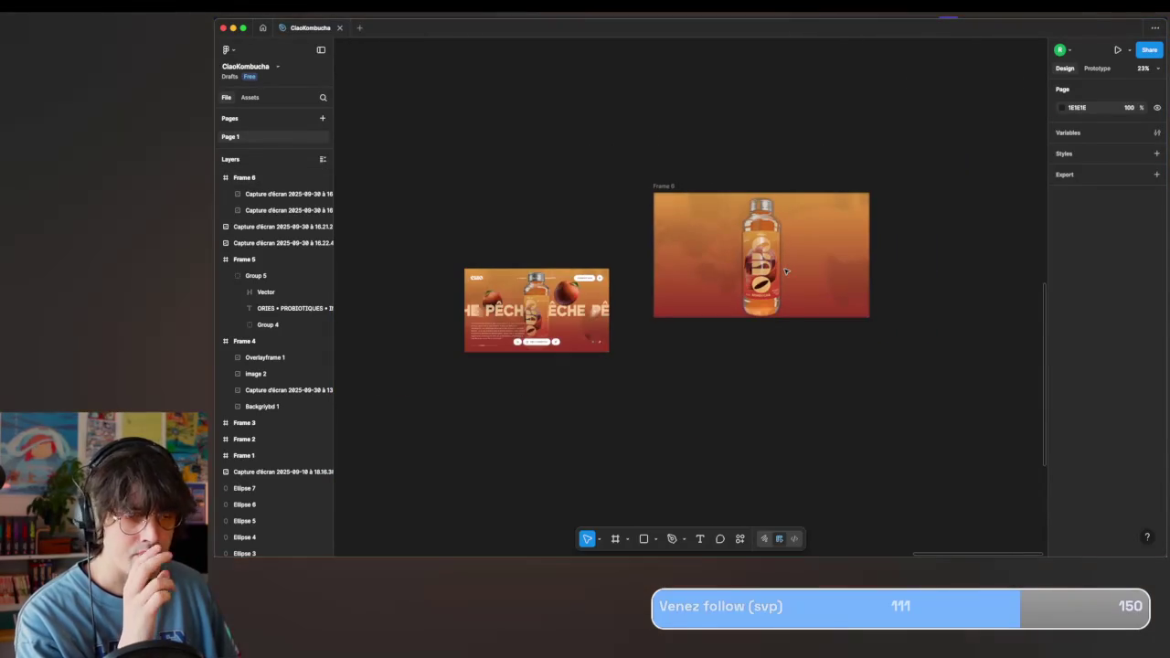
pyautogui.scroll(4, 574, 307)
pyautogui.scroll(-2, 574, 307)
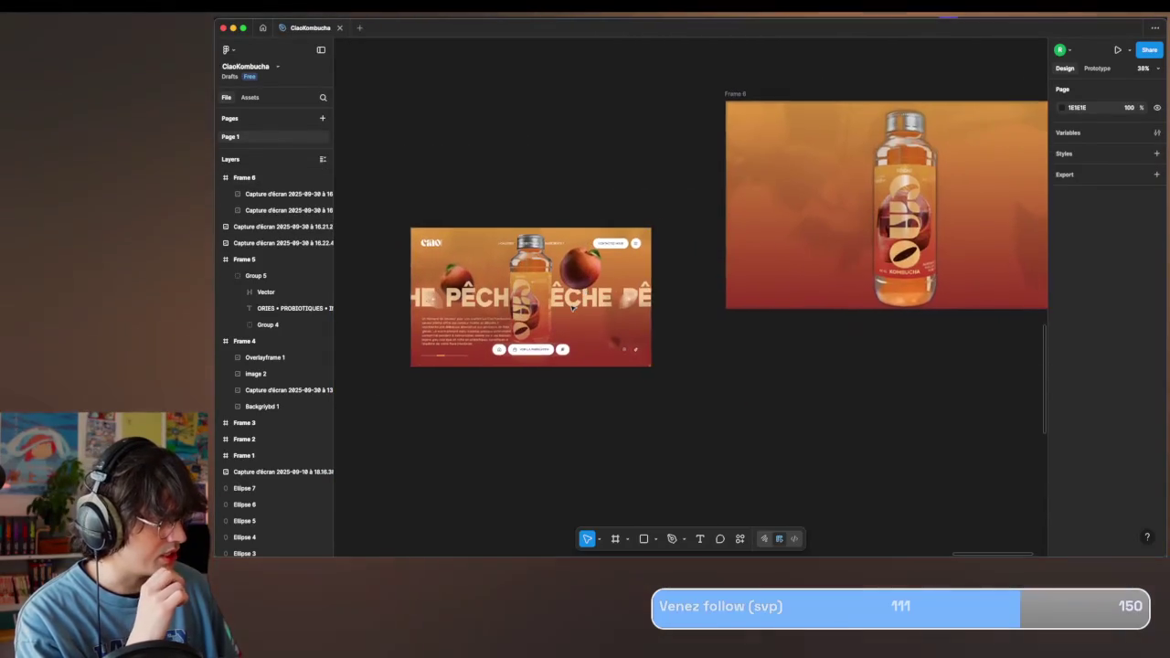
pyautogui.scroll(2, 555, 213)
pyautogui.scroll(-3, 555, 213)
pyautogui.scroll(-3, 622, 282)
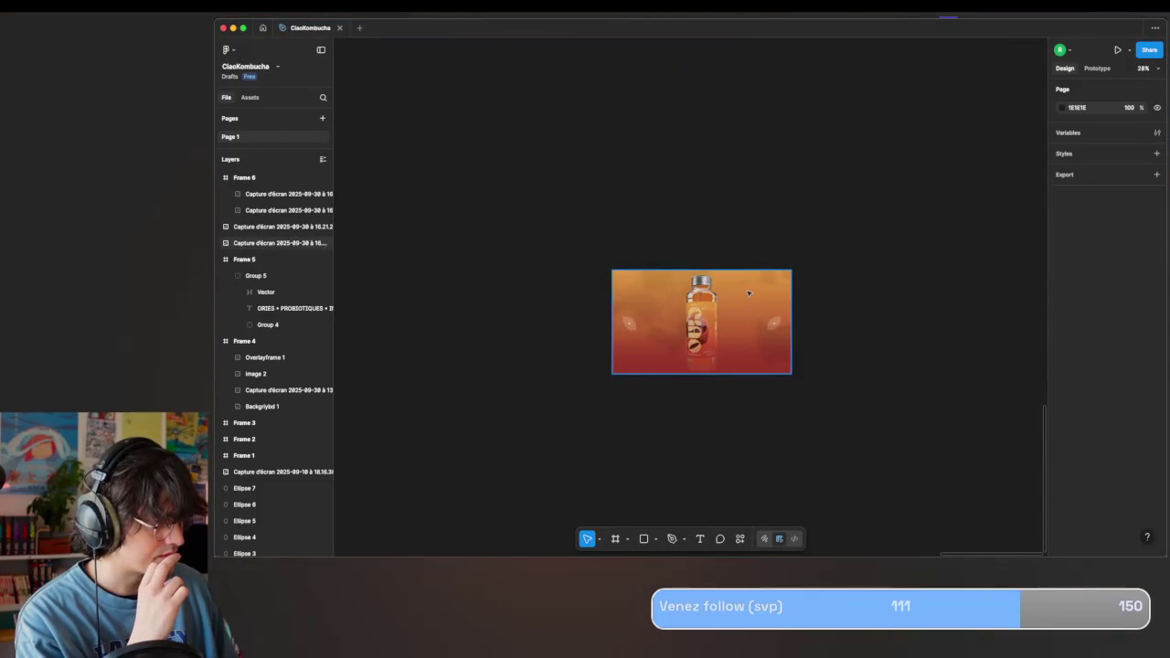
pyautogui.click(687, 320)
pyautogui.scroll(3, 671, 338)
pyautogui.scroll(3, 732, 329)
pyautogui.scroll(-5, 737, 306)
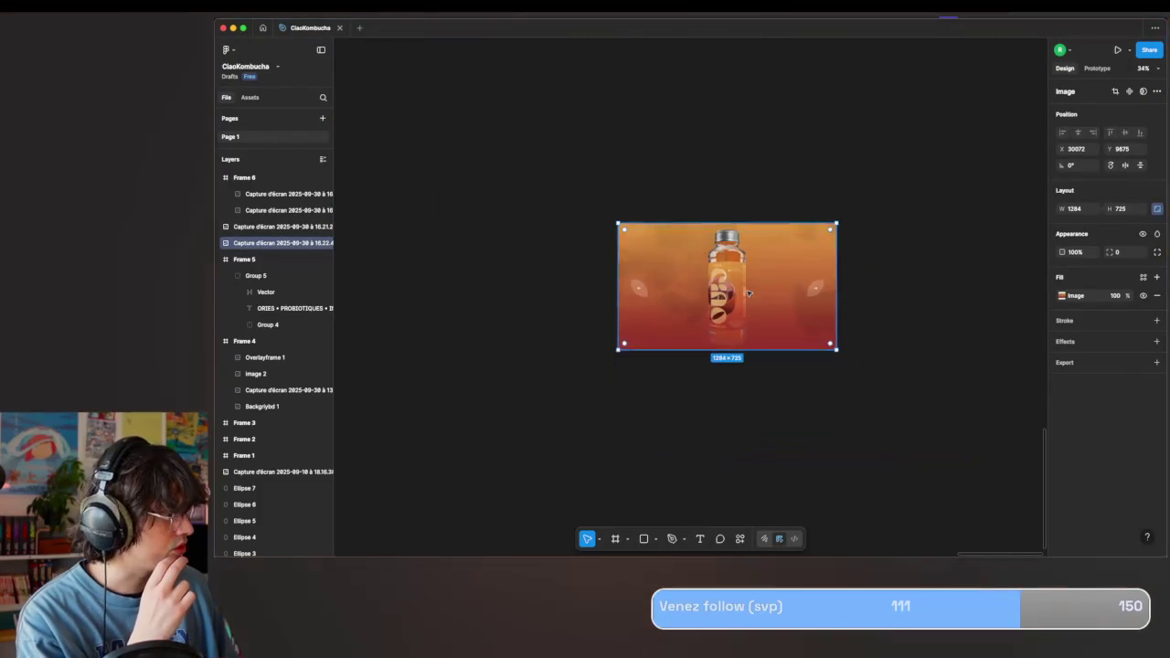
pyautogui.click(615, 539)
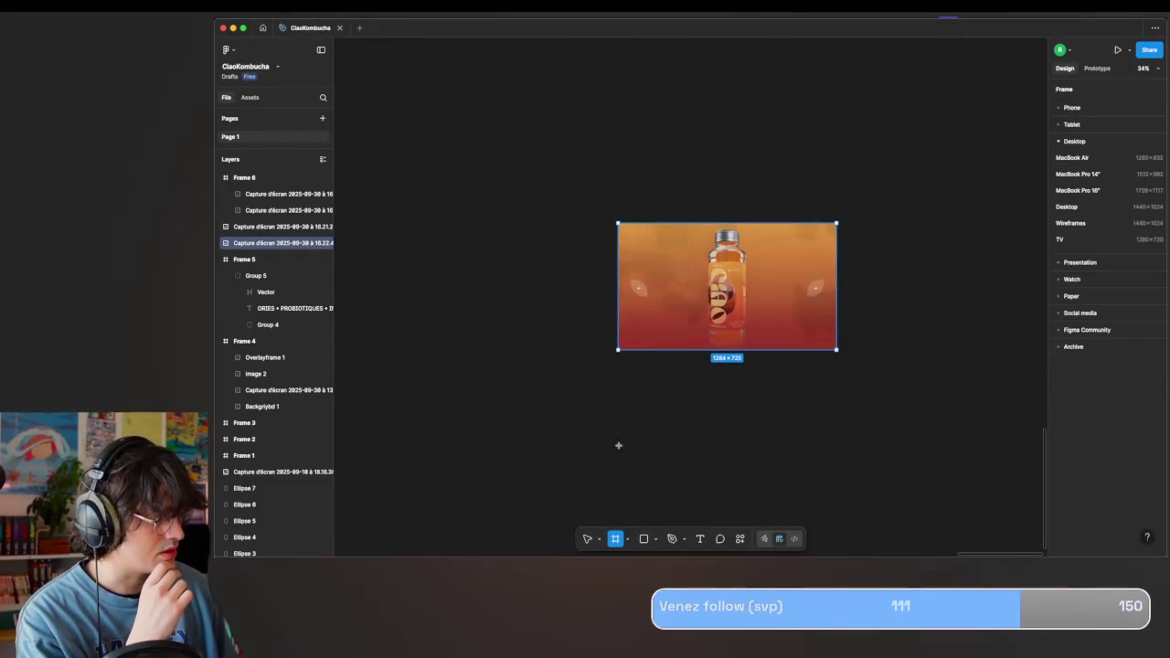
# Draw Frame 7, move the arrow-button capture into it, and trim the frame to 1284×725.
pyautogui.moveTo(630, 389); pyautogui.dragTo(911, 543)
pyautogui.scroll(2, 812, 420)
pyautogui.scroll(3, 813, 421)
pyautogui.moveTo(668, 122); pyautogui.dragTo(692, 434)
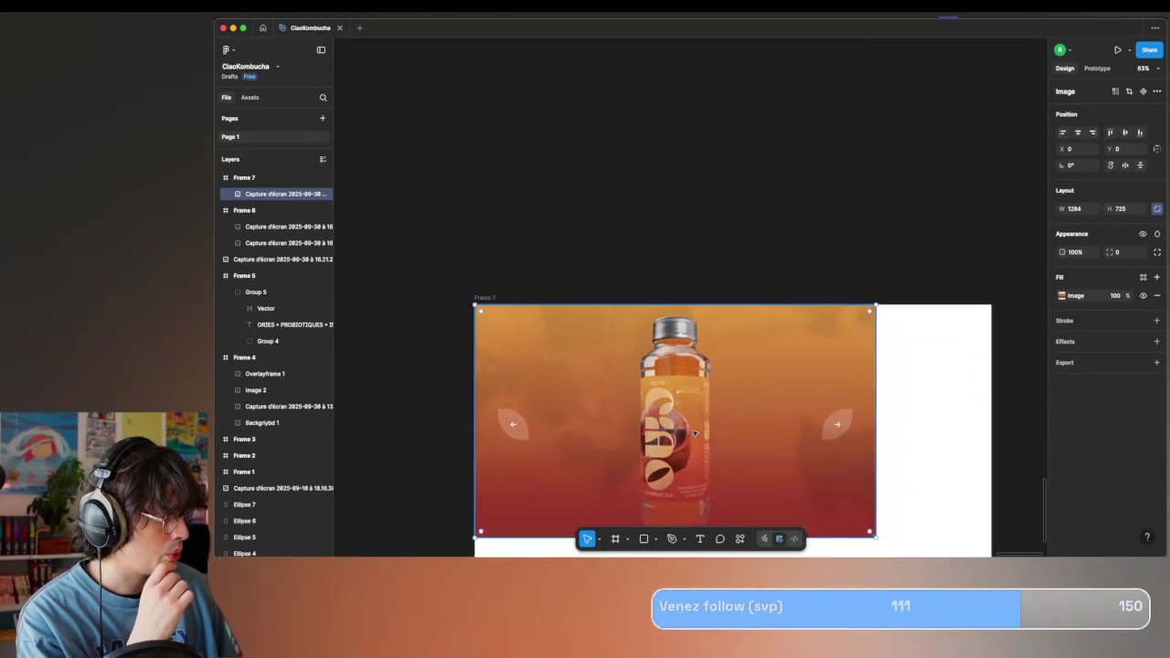
pyautogui.scroll(-3, 822, 448)
pyautogui.click(921, 468)
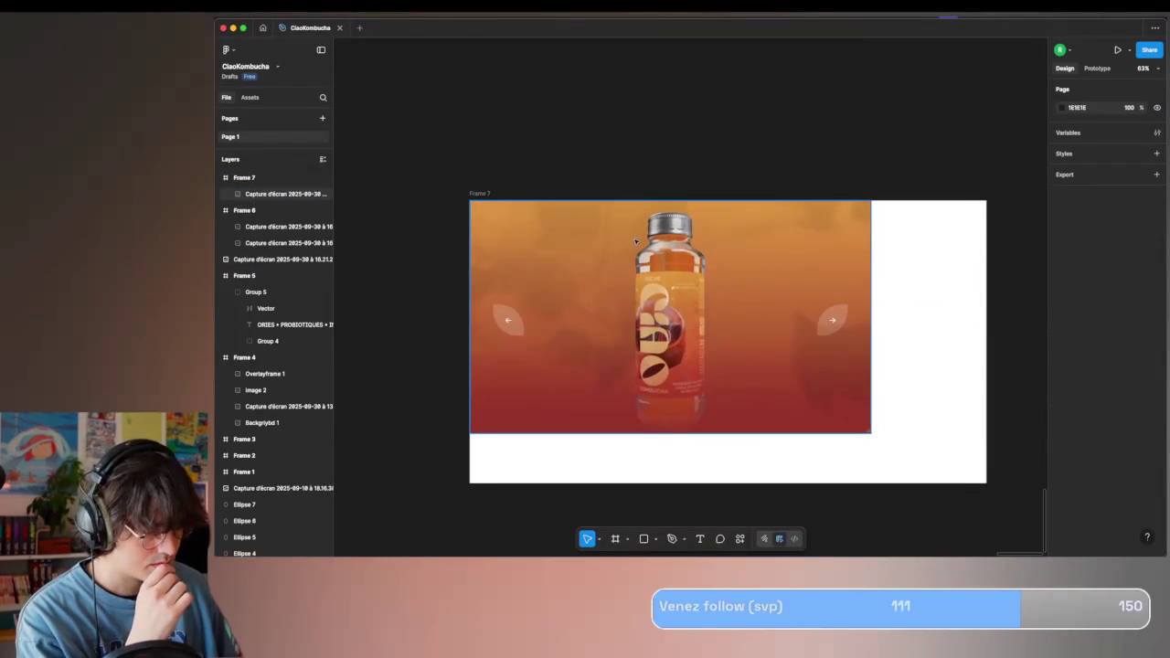
pyautogui.click(474, 193)
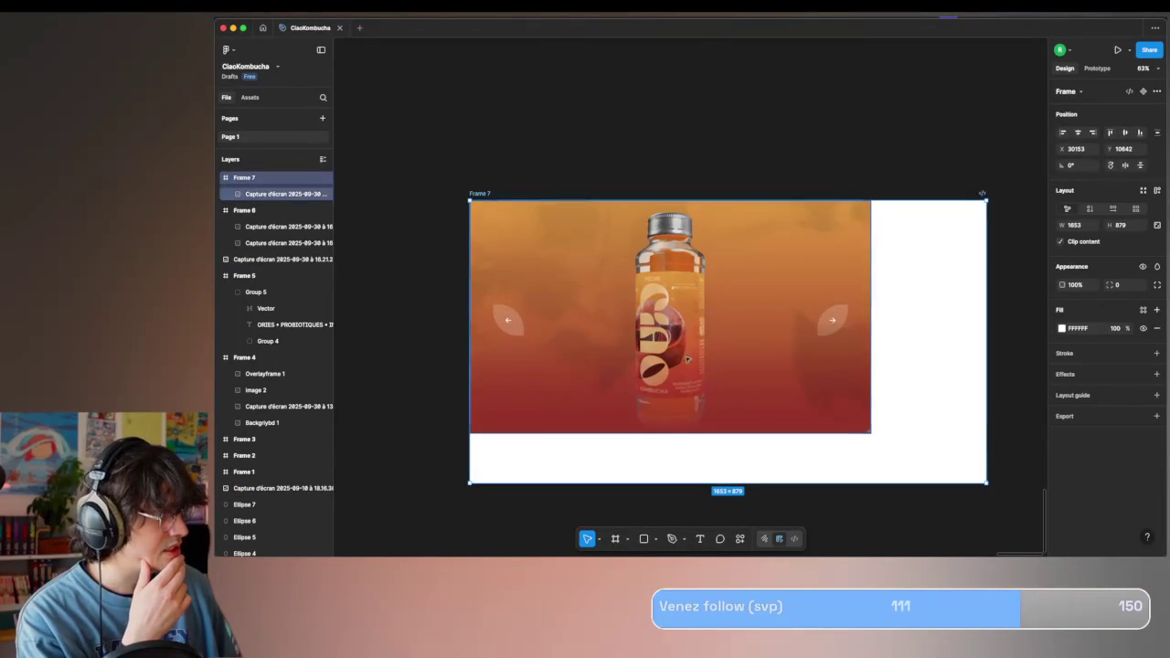
pyautogui.moveTo(985, 483); pyautogui.dragTo(867, 433)
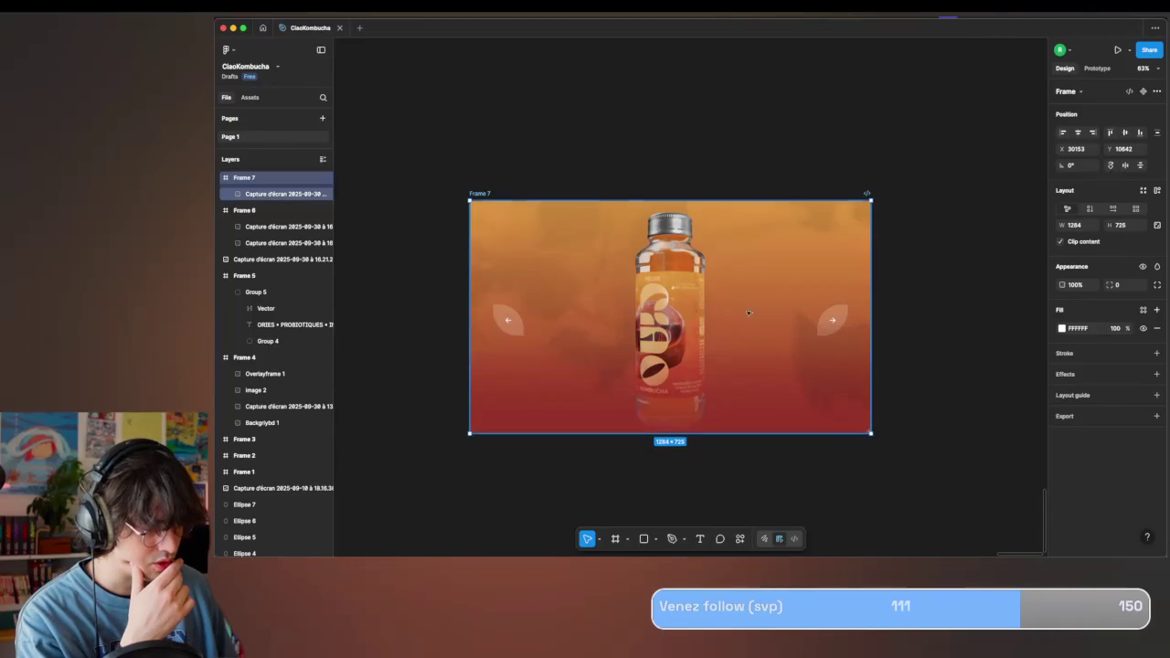
# Draw a 96×98 square over the capture's right arrow.
pyautogui.scroll(5, 716, 277)
pyautogui.hscroll(5, 716, 277)
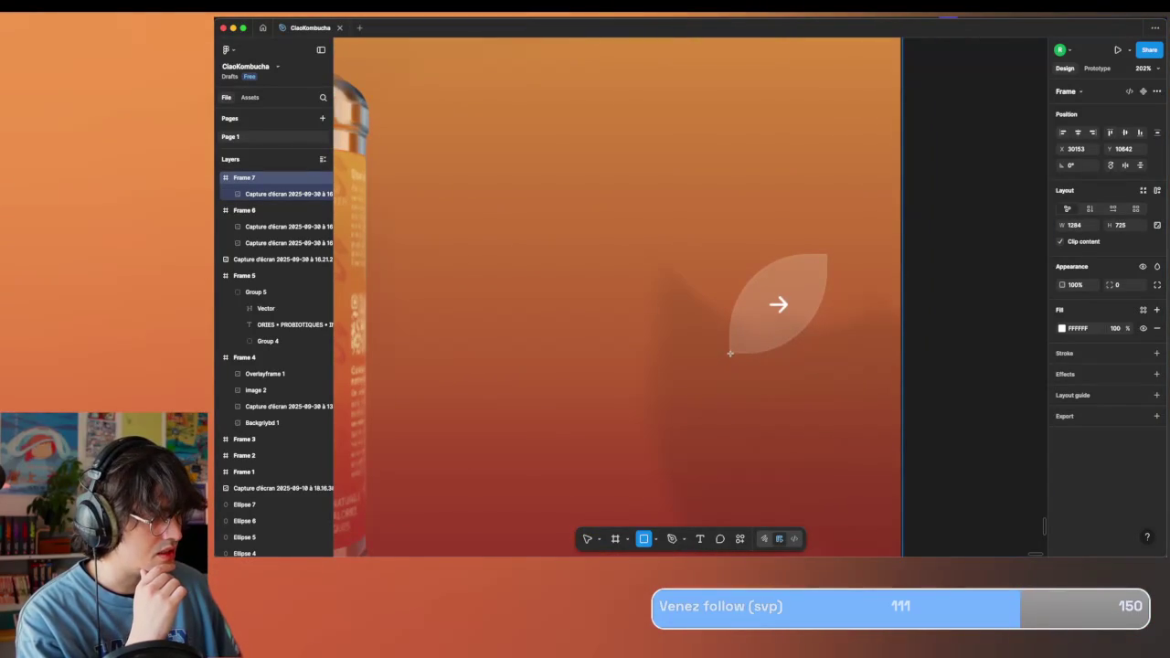
pyautogui.moveTo(729, 353); pyautogui.dragTo(822, 253)
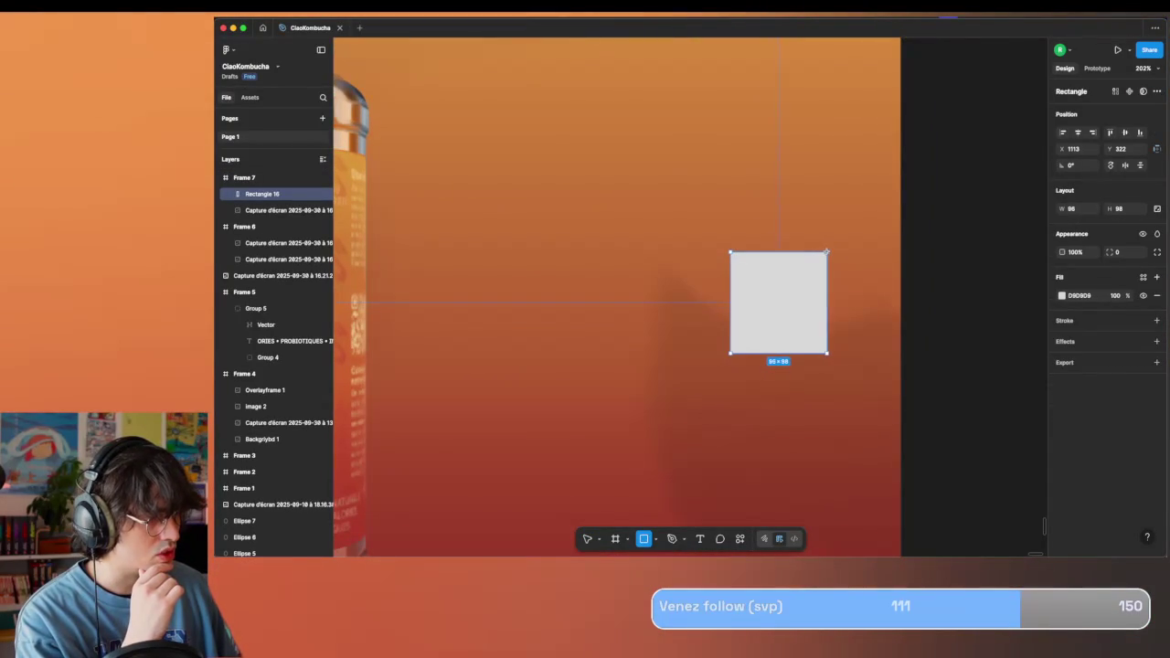
# Set the square's fill to 20% opacity and fine-tune its edges.
pyautogui.scroll(5, 830, 250)
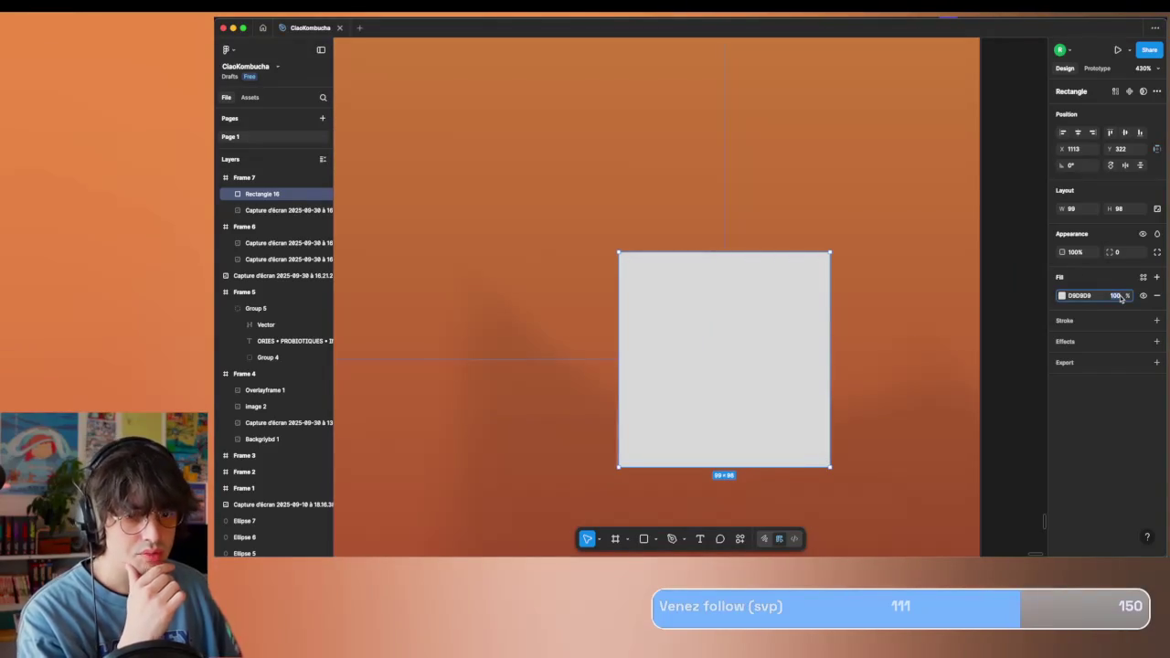
pyautogui.write('1')
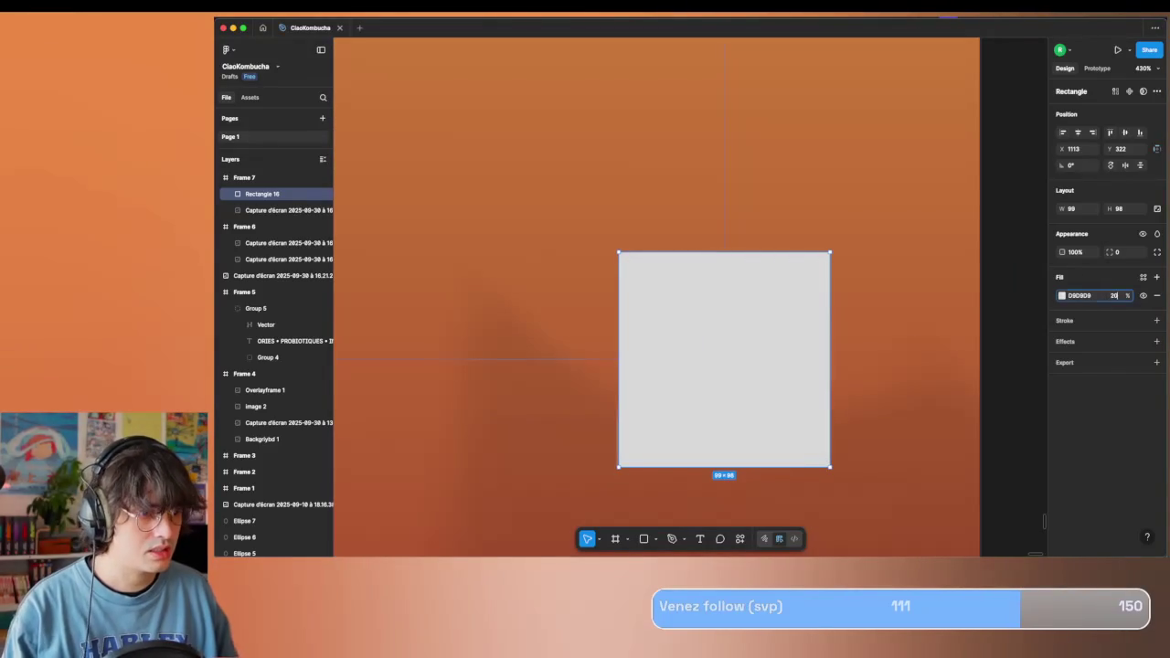
pyautogui.press('Return')
pyautogui.scroll(3, 848, 348)
pyautogui.scroll(5, 841, 162)
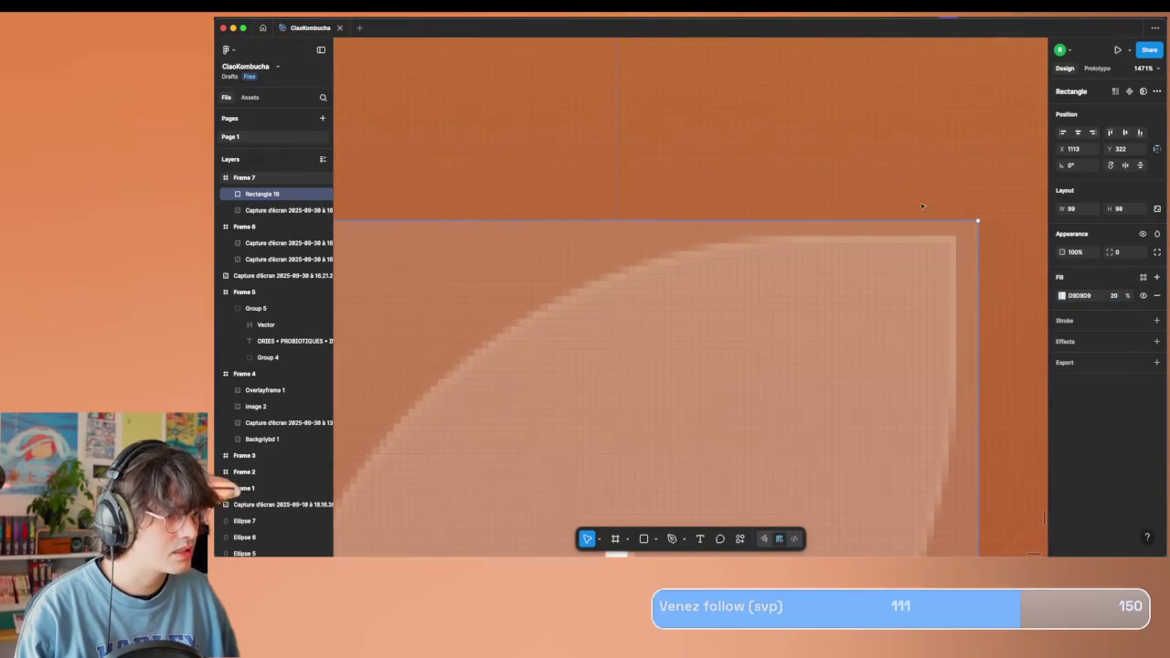
pyautogui.moveTo(975, 222); pyautogui.dragTo(956, 239)
pyautogui.scroll(-10, 957, 238)
pyautogui.hscroll(-8, 956, 239)
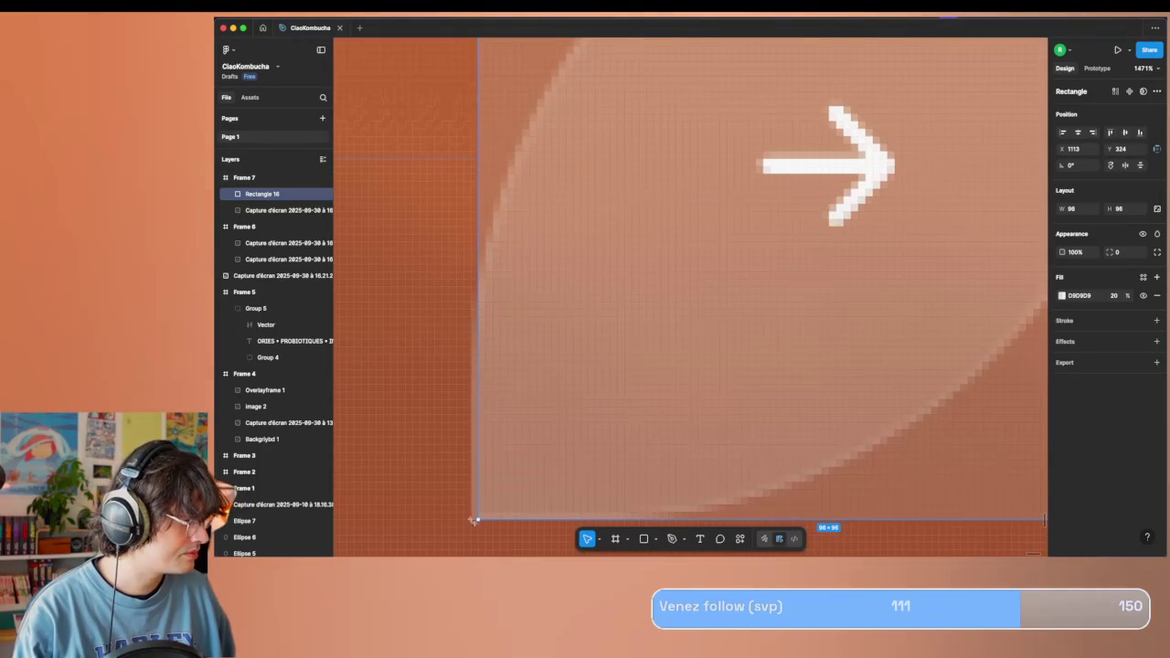
pyautogui.moveTo(477, 520); pyautogui.dragTo(471, 521)
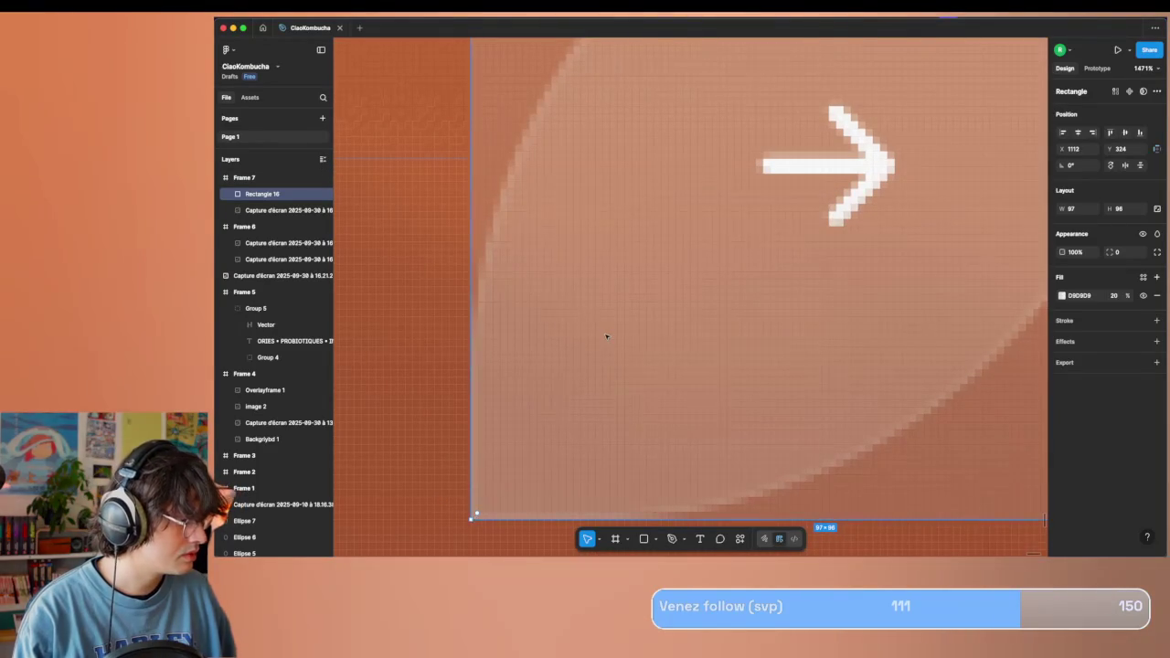
pyautogui.hotkey('shift', '2')
# Round the square's top-left corner to about 72 and bottom-right to about 80.
pyautogui.click(1157, 253)
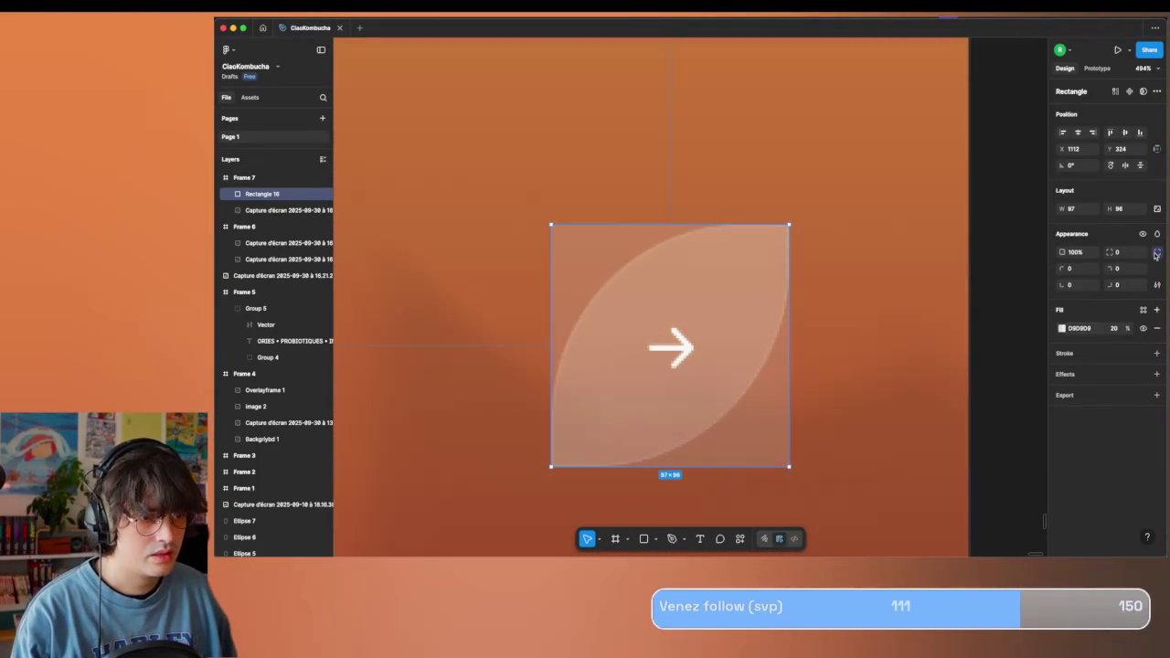
pyautogui.moveTo(1061, 269); pyautogui.dragTo(825, 315)
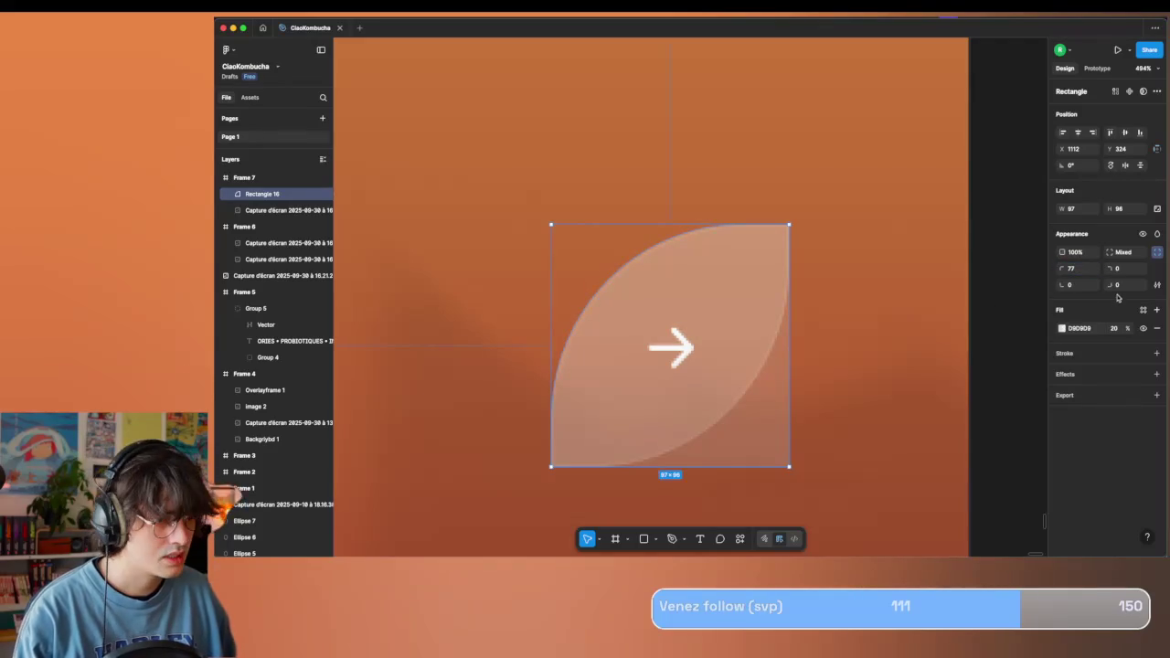
pyautogui.moveTo(1143, 285); pyautogui.dragTo(827, 334)
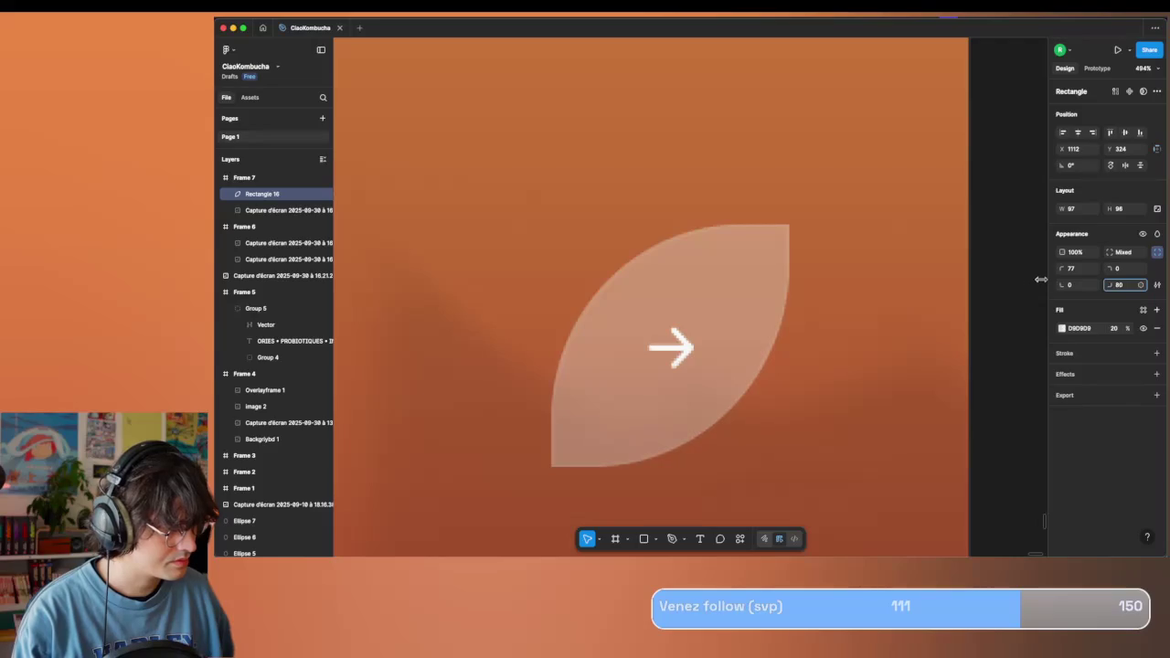
pyautogui.scroll(-5, 671, 289)
pyautogui.hscroll(-5, 671, 302)
pyautogui.scroll(-2, 779, 308)
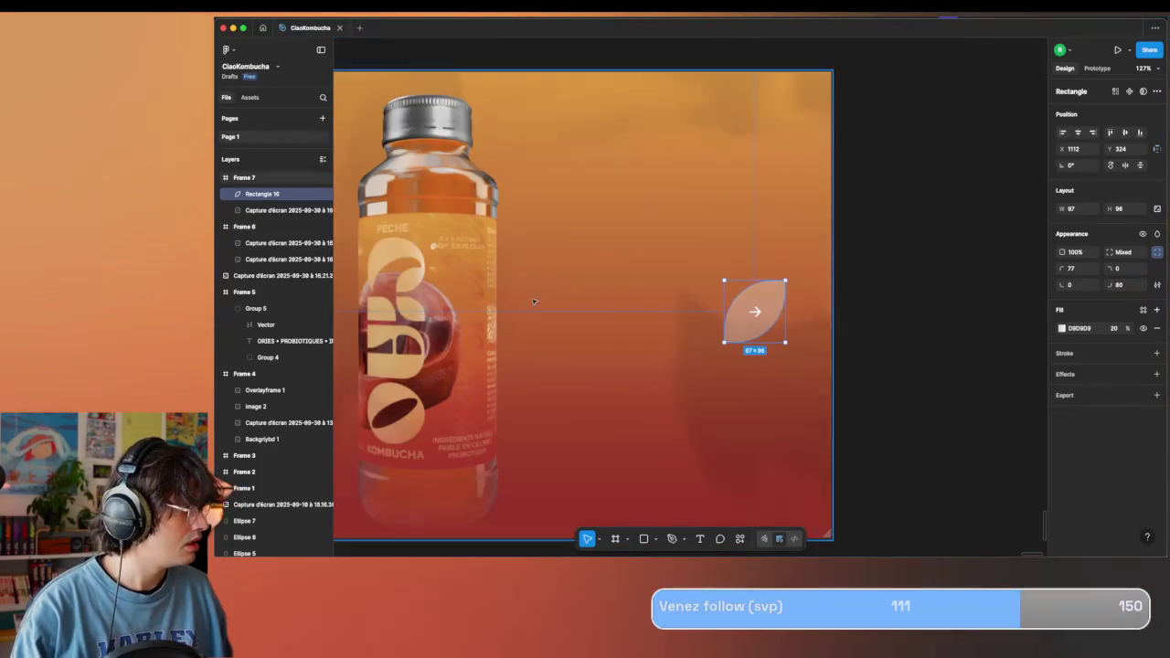
# Duplicate the leaf shape and place the copy over the left arrow.
pyautogui.moveTo(780, 308); pyautogui.dragTo(487, 309)
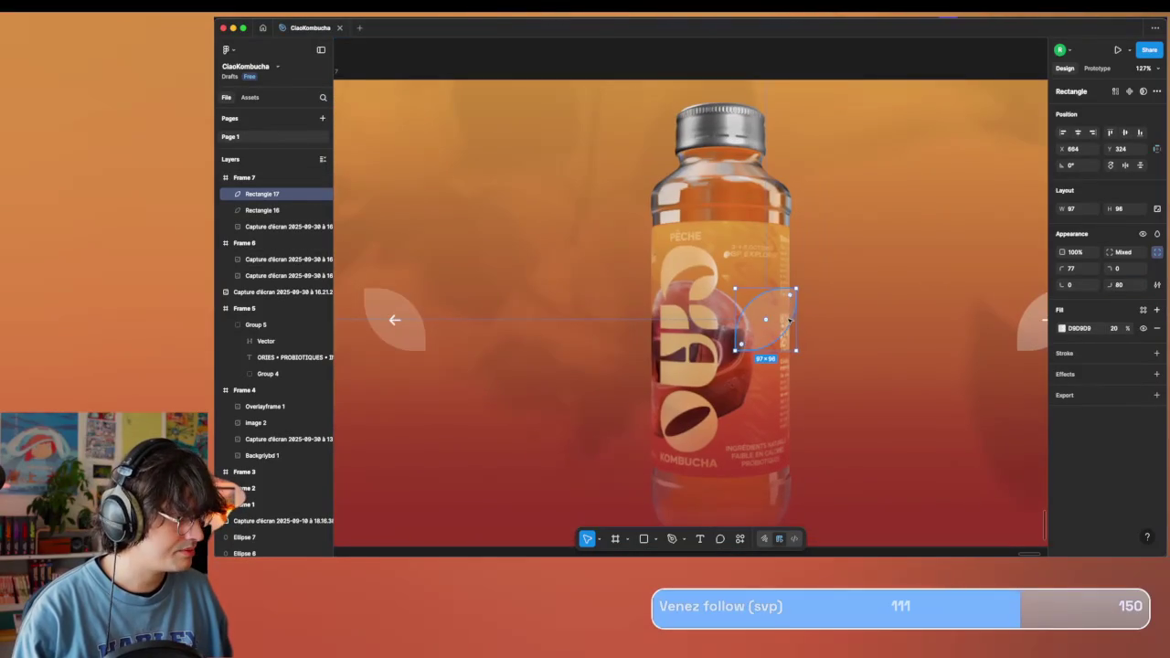
pyautogui.moveTo(792, 320); pyautogui.dragTo(442, 320)
pyautogui.hscroll(-3, 443, 320)
pyautogui.moveTo(603, 324)
pyautogui.mouseDown()
pyautogui.moveTo(512, 324)
pyautogui.moveTo(620, 322)
pyautogui.mouseUp()
pyautogui.scroll(5, 512, 322)
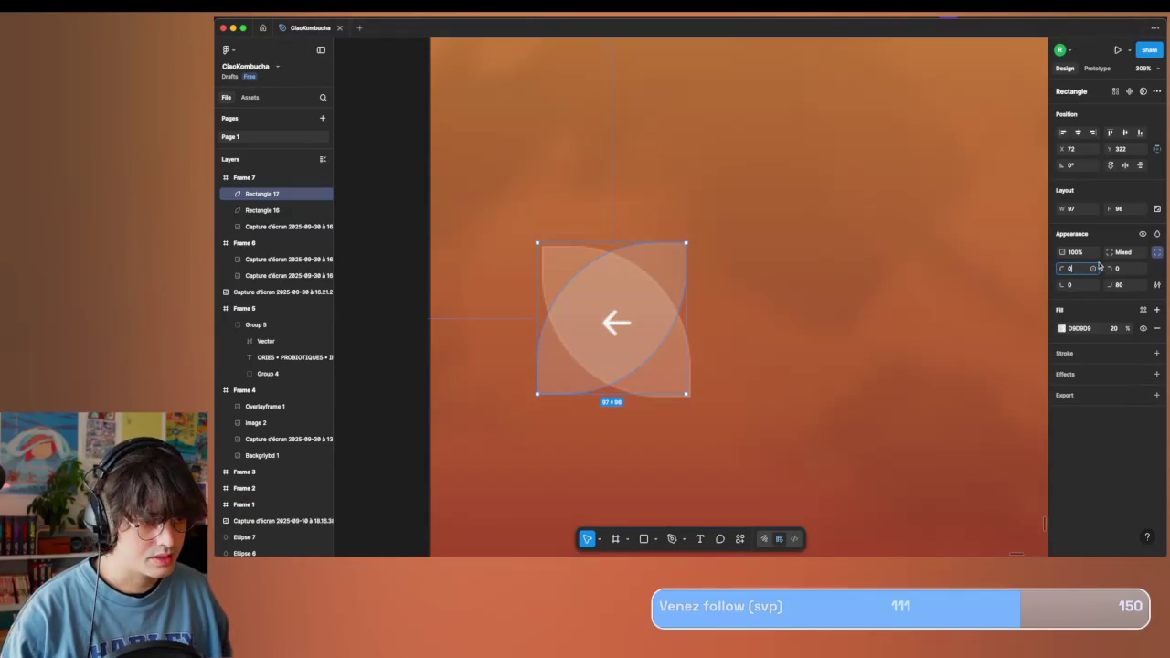
# Mirror the copy with corner radii 0/80/80/0 and align it.
pyautogui.click(1122, 269)
pyautogui.click(1077, 285)
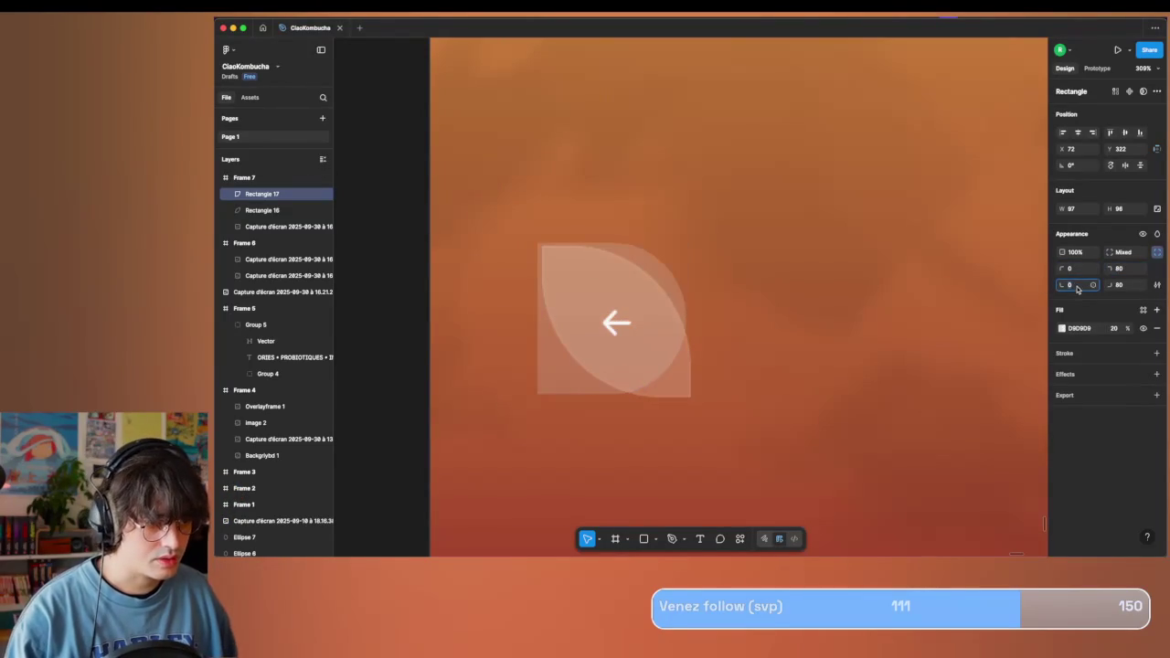
pyautogui.write('80')
pyautogui.click(1123, 287)
pyautogui.write('0')
pyautogui.press('Return')
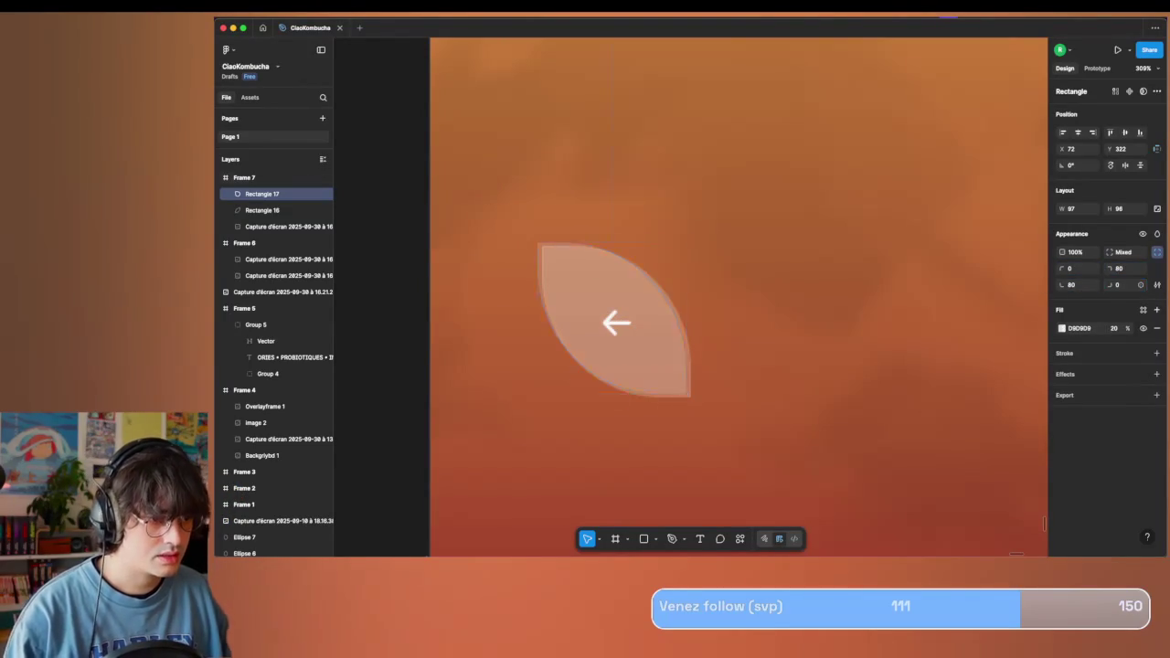
pyautogui.scroll(3, 677, 320)
pyautogui.scroll(2, 676, 320)
pyautogui.scroll(1, 687, 316)
pyautogui.moveTo(688, 316); pyautogui.dragTo(686, 322)
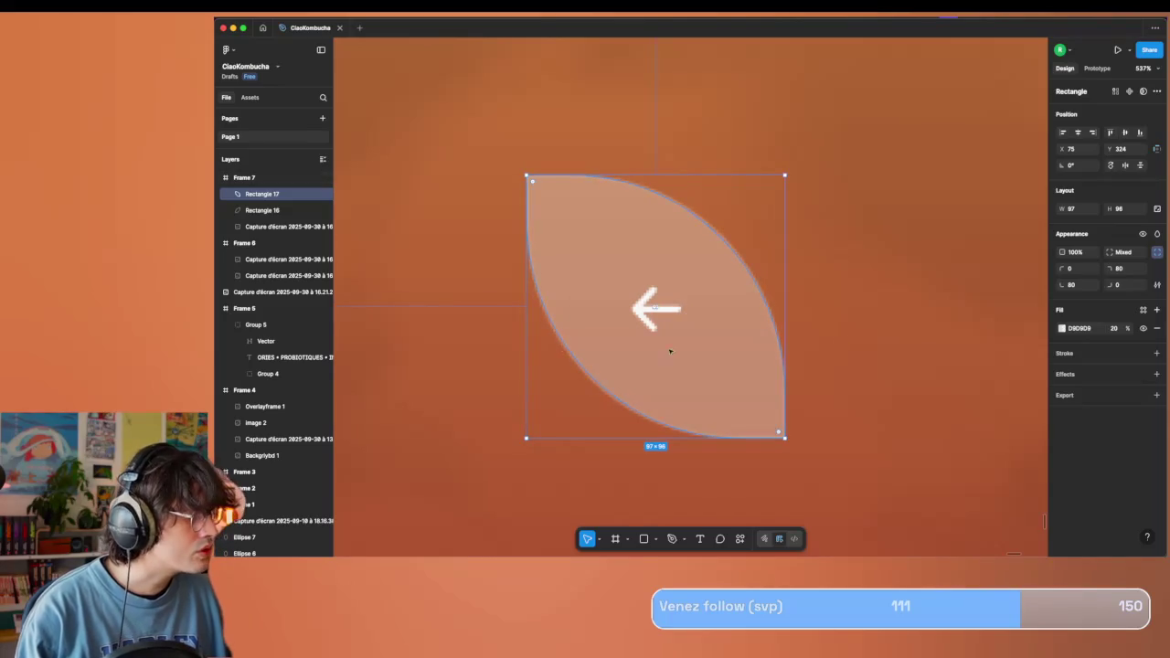
# Group both leaves as Group 6 at 100% fill and place it beneath the screenshot.
pyautogui.keyDown('shift'); pyautogui.click(273, 212); pyautogui.keyUp('shift')
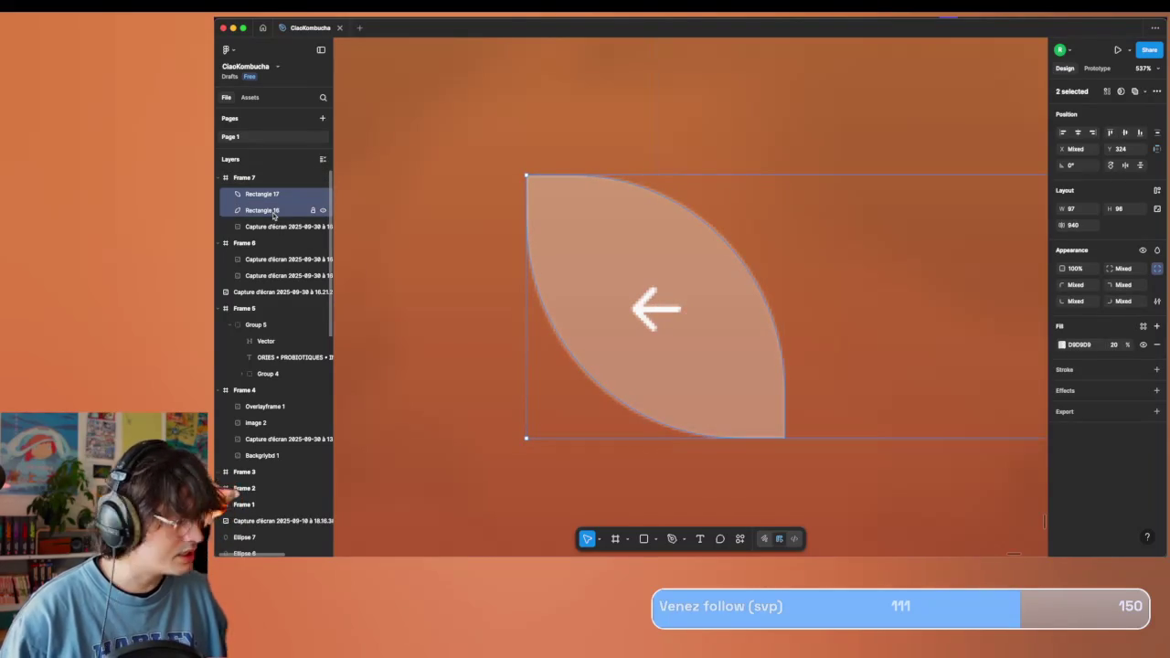
pyautogui.hotkey('ctrl', 'g')
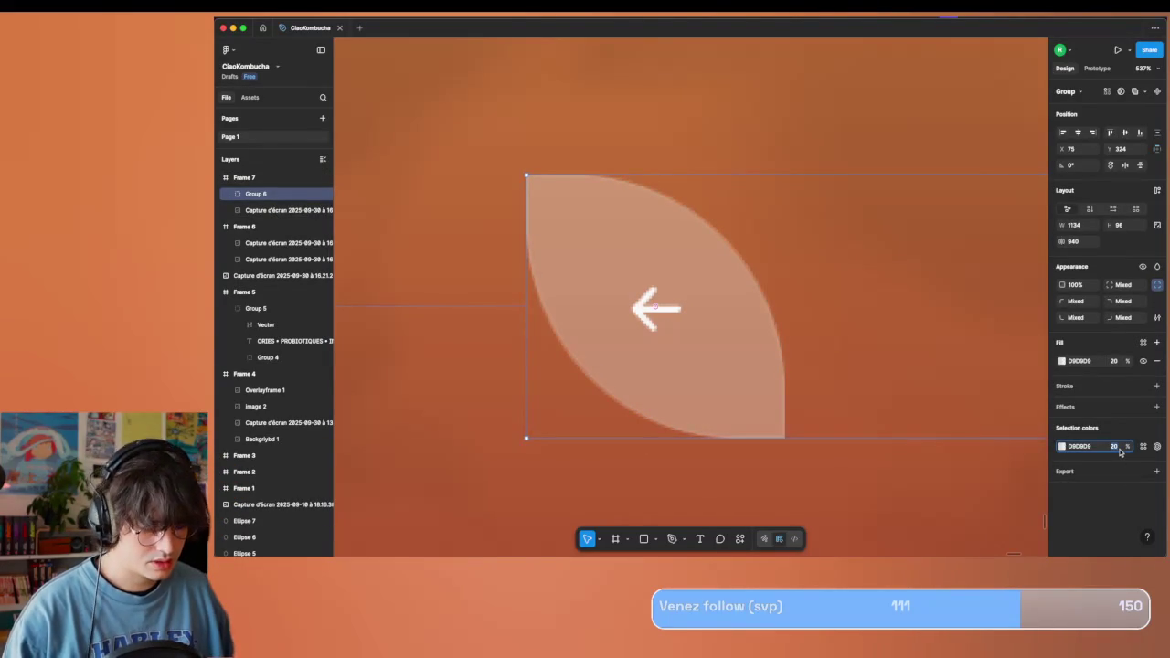
pyautogui.write('100')
pyautogui.press('Return')
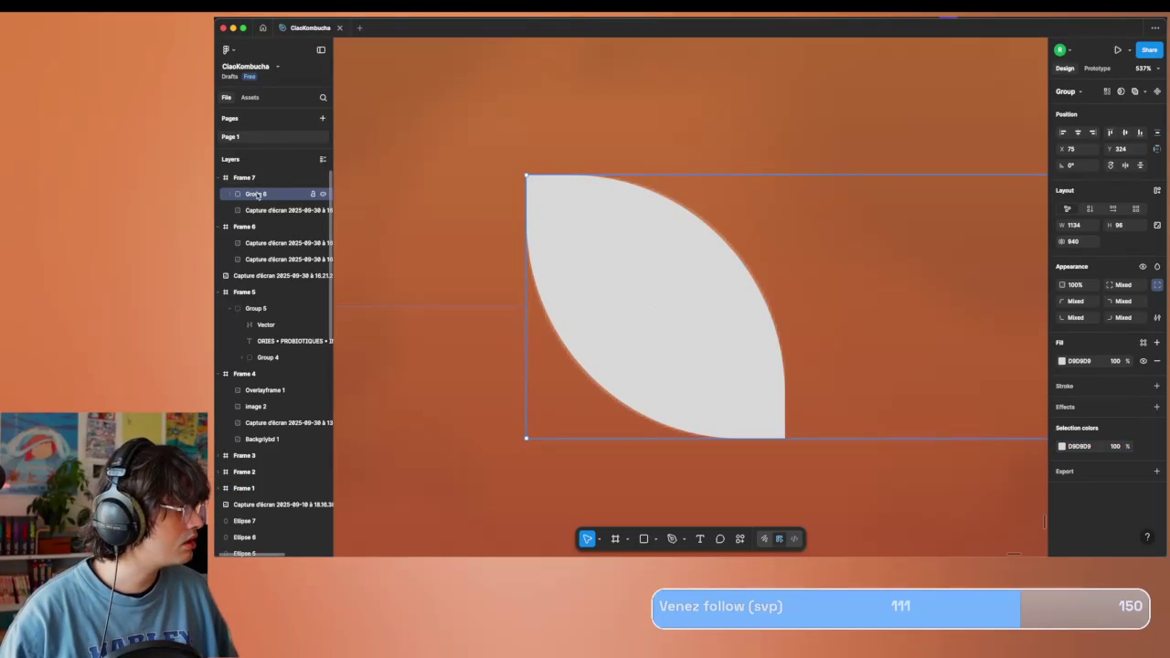
pyautogui.moveTo(244, 214); pyautogui.dragTo(243, 215)
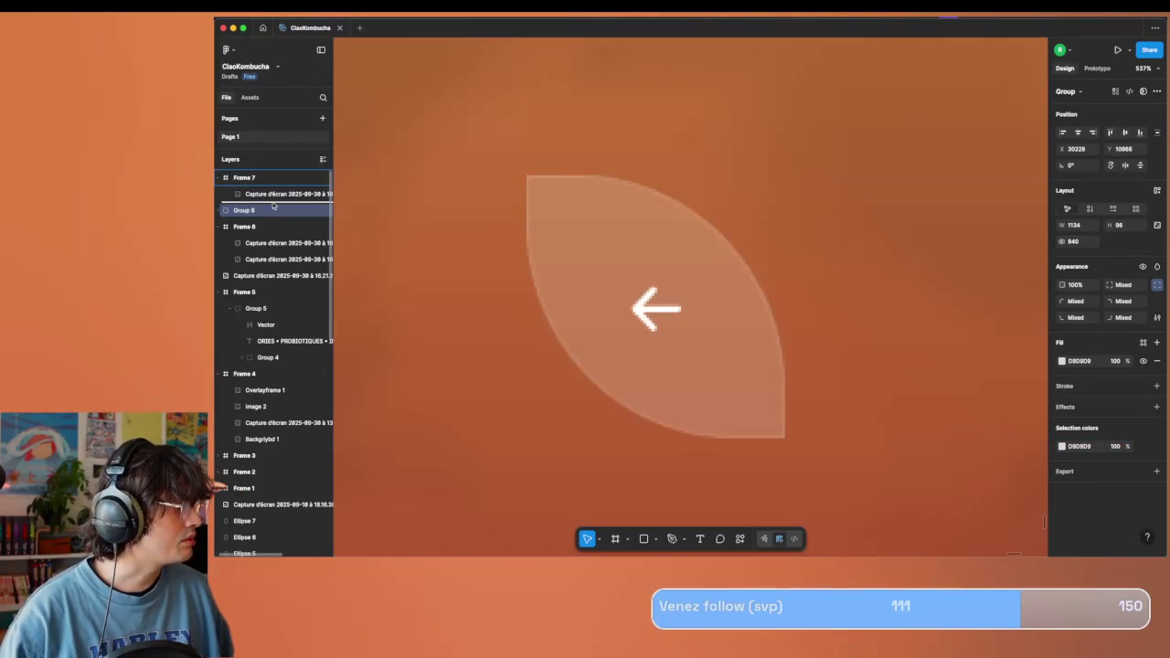
pyautogui.rightClick(267, 214)
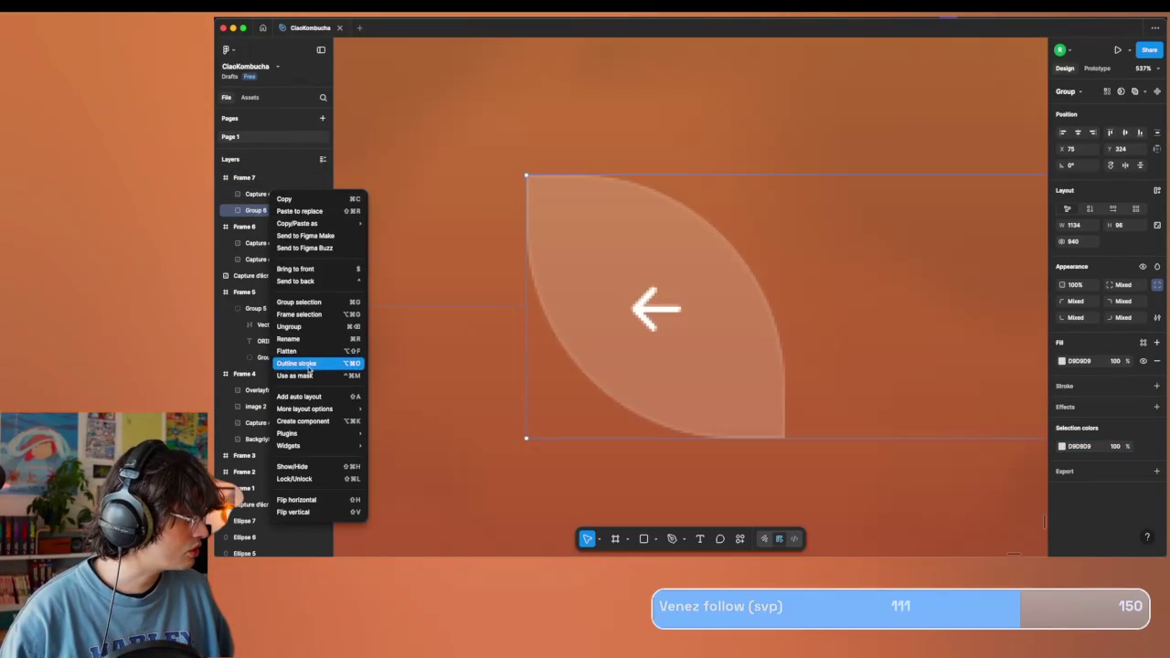
# Use Group 6 as a mask and deselect to view the result.
pyautogui.click(294, 374)
pyautogui.scroll(-5, 686, 293)
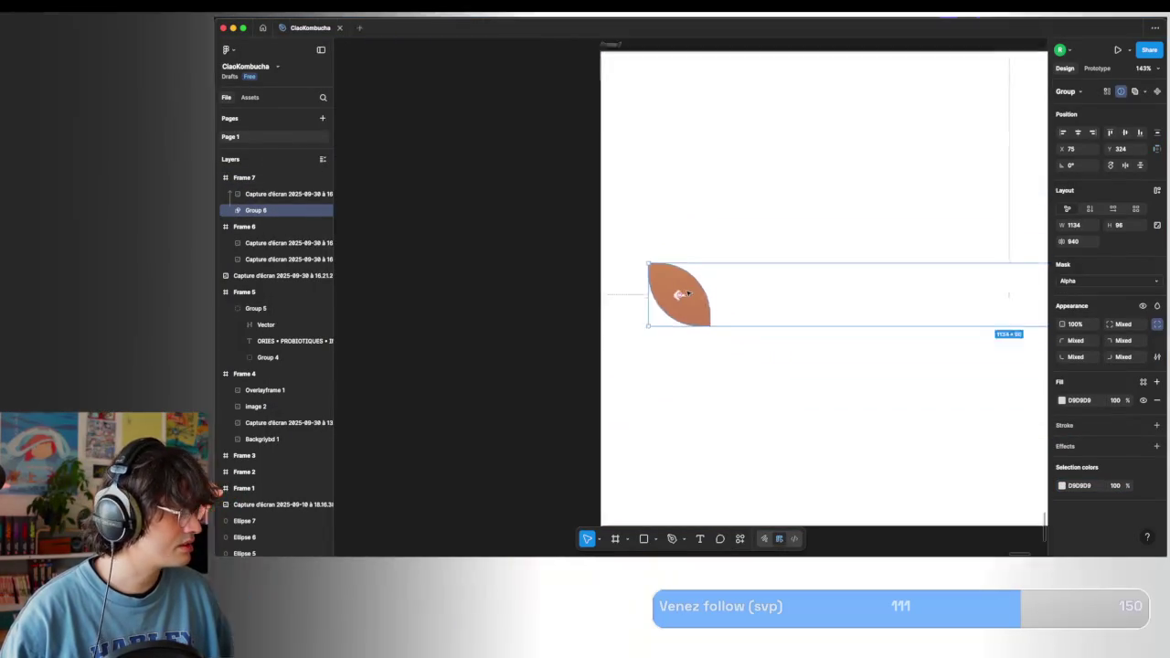
pyautogui.scroll(-5, 686, 294)
pyautogui.click(674, 384)
# Zoom out to review the frames and select the Pêche page screenshot.
pyautogui.scroll(3, 672, 380)
pyautogui.scroll(3, 670, 376)
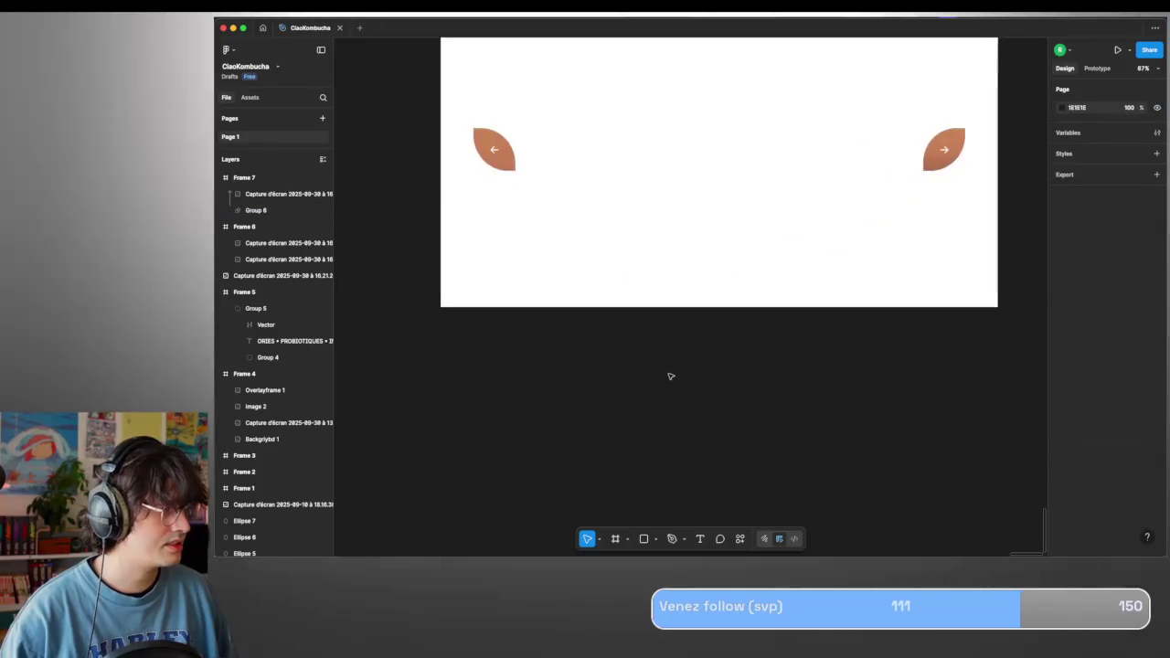
pyautogui.scroll(2, 670, 376)
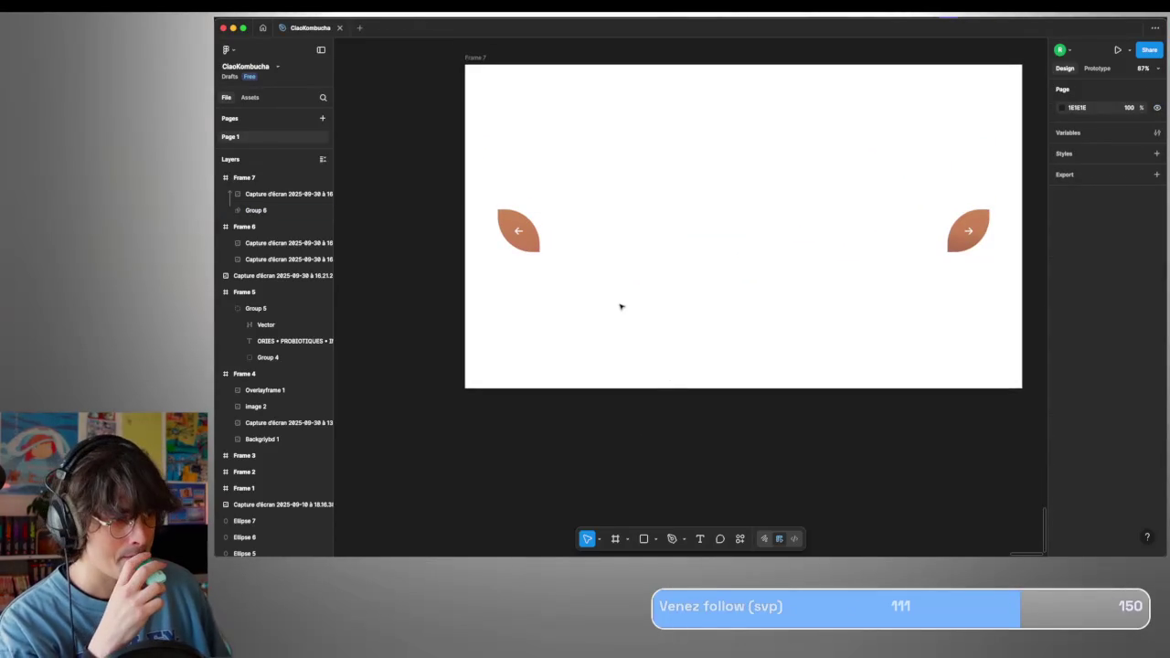
pyautogui.scroll(-5, 621, 307)
pyautogui.scroll(-4, 621, 305)
pyautogui.scroll(-4, 621, 305)
pyautogui.hscroll(-3, 685, 256)
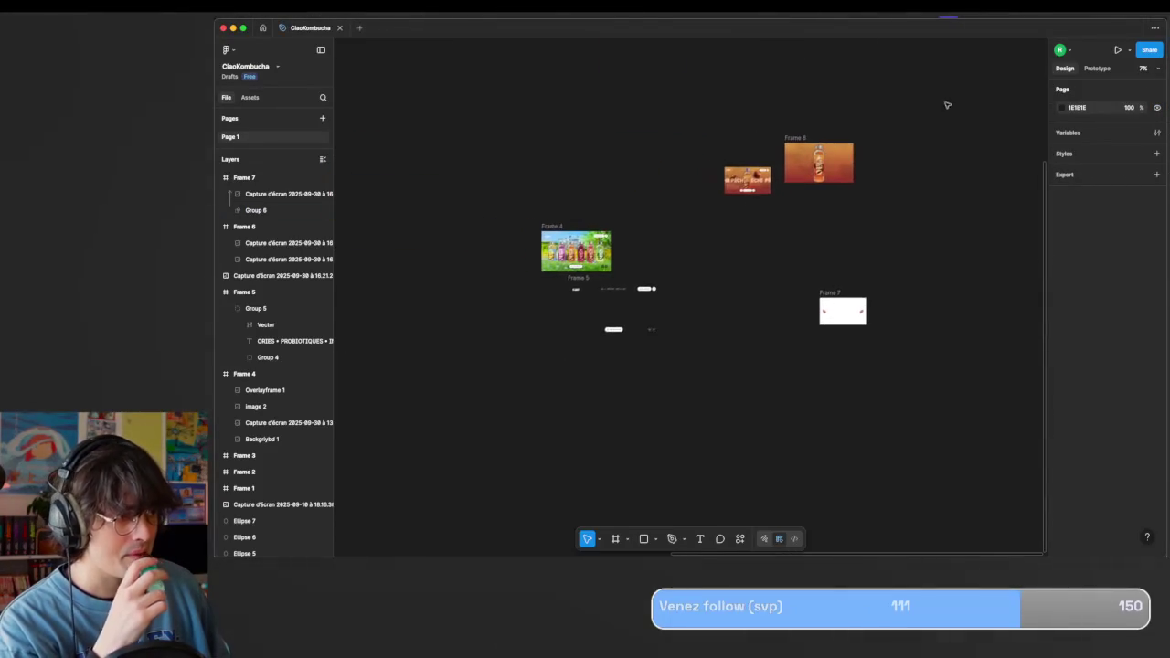
pyautogui.scroll(2, 751, 204)
pyautogui.scroll(3, 731, 219)
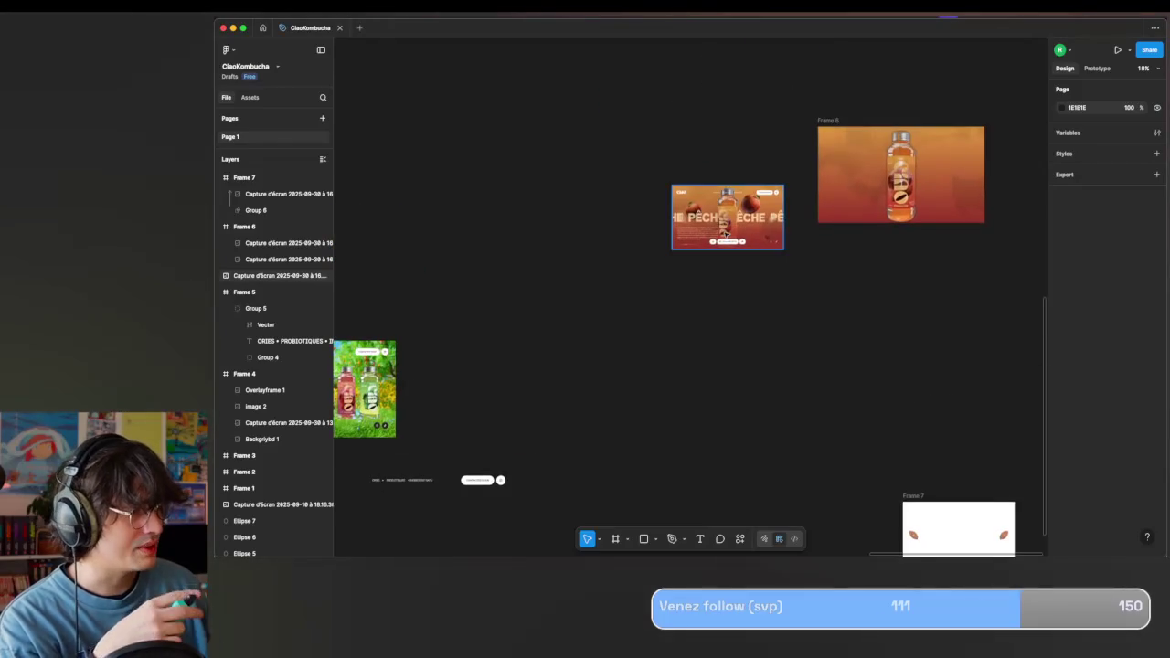
pyautogui.scroll(4, 725, 234)
pyautogui.scroll(5, 725, 224)
pyautogui.scroll(2, 725, 211)
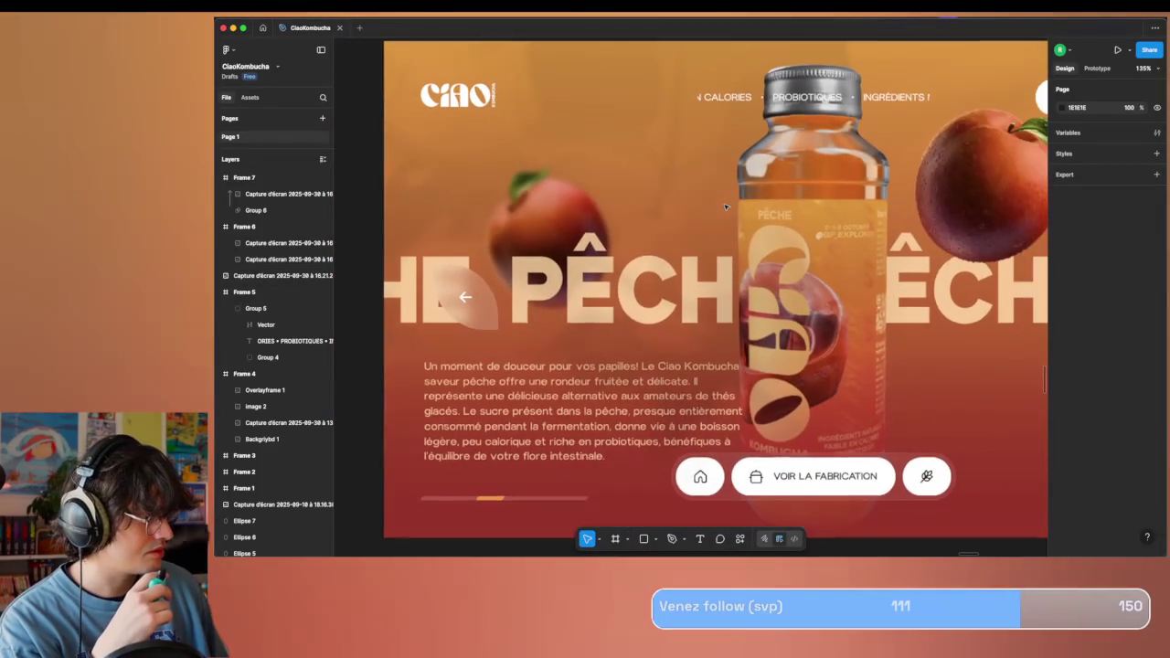
pyautogui.scroll(-1, 725, 207)
pyautogui.scroll(-4, 725, 208)
pyautogui.scroll(-4, 725, 208)
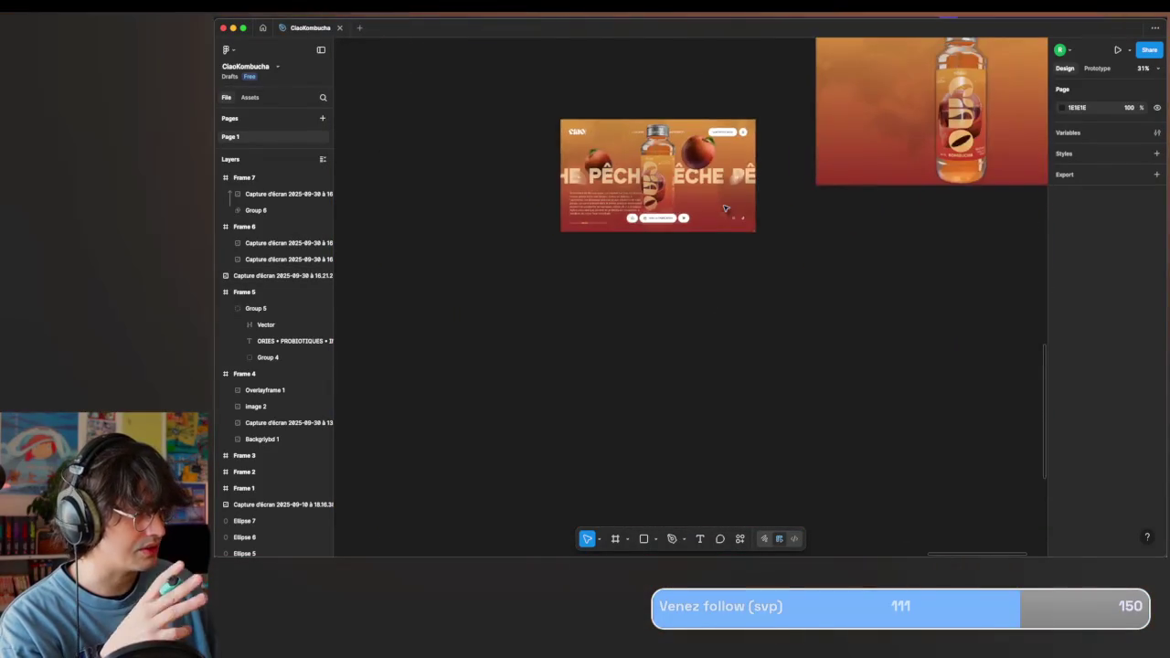
pyautogui.scroll(-1, 725, 208)
pyautogui.scroll(-3, 725, 208)
pyautogui.scroll(-5, 725, 209)
pyautogui.scroll(-1, 726, 208)
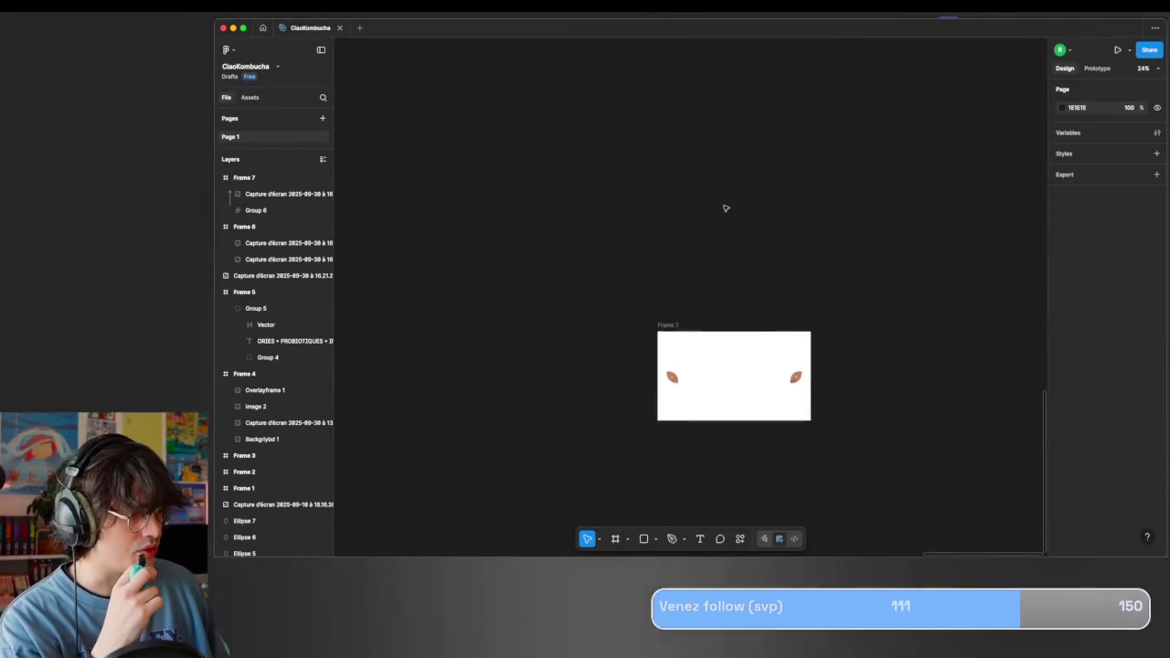
pyautogui.scroll(5, 726, 209)
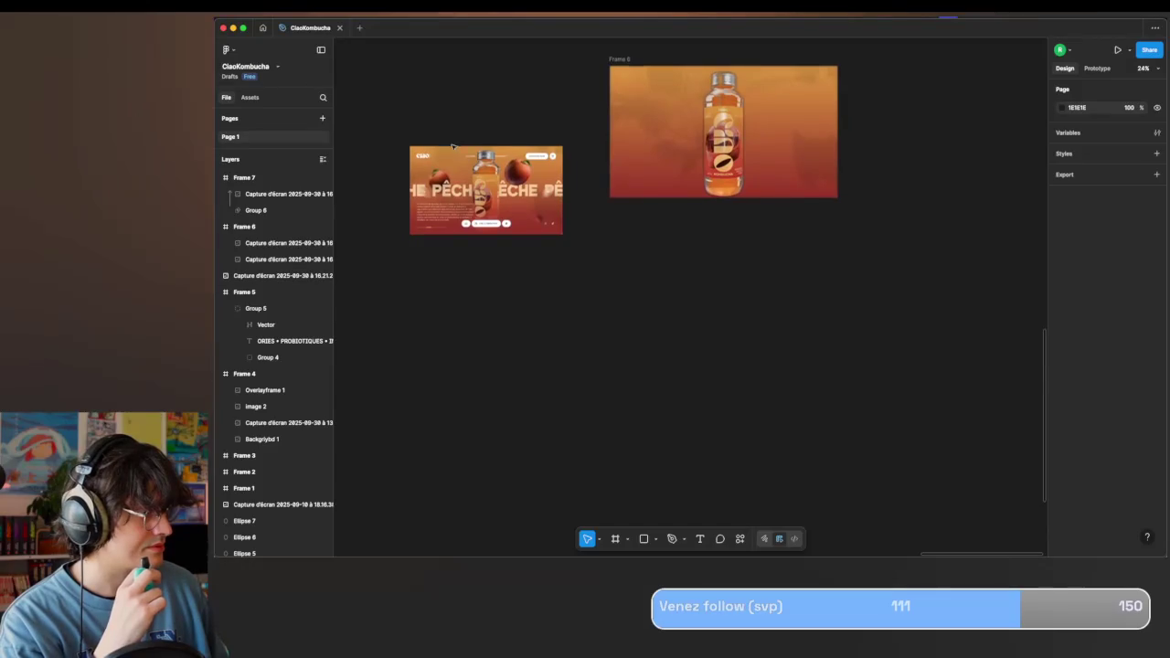
pyautogui.scroll(-4, 451, 146)
pyautogui.scroll(2, 452, 147)
pyautogui.scroll(1, 452, 146)
pyautogui.hscroll(-2, 453, 147)
pyautogui.scroll(1, 454, 147)
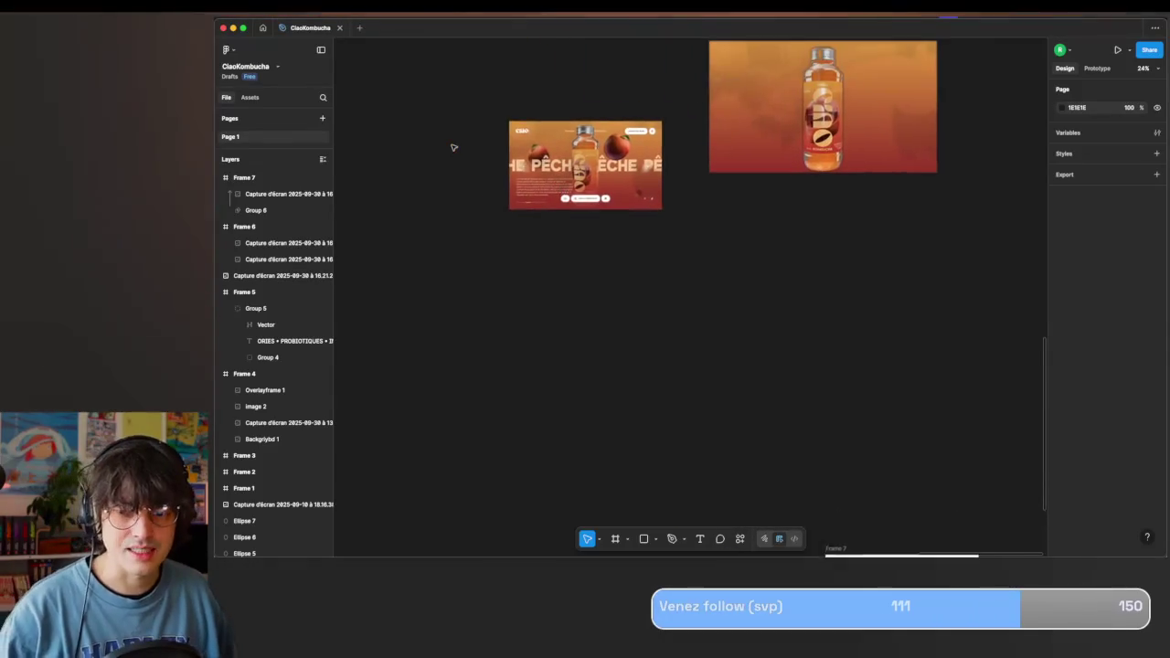
pyautogui.scroll(1, 453, 147)
pyautogui.scroll(1, 455, 147)
pyautogui.scroll(1, 457, 149)
pyautogui.scroll(2, 470, 154)
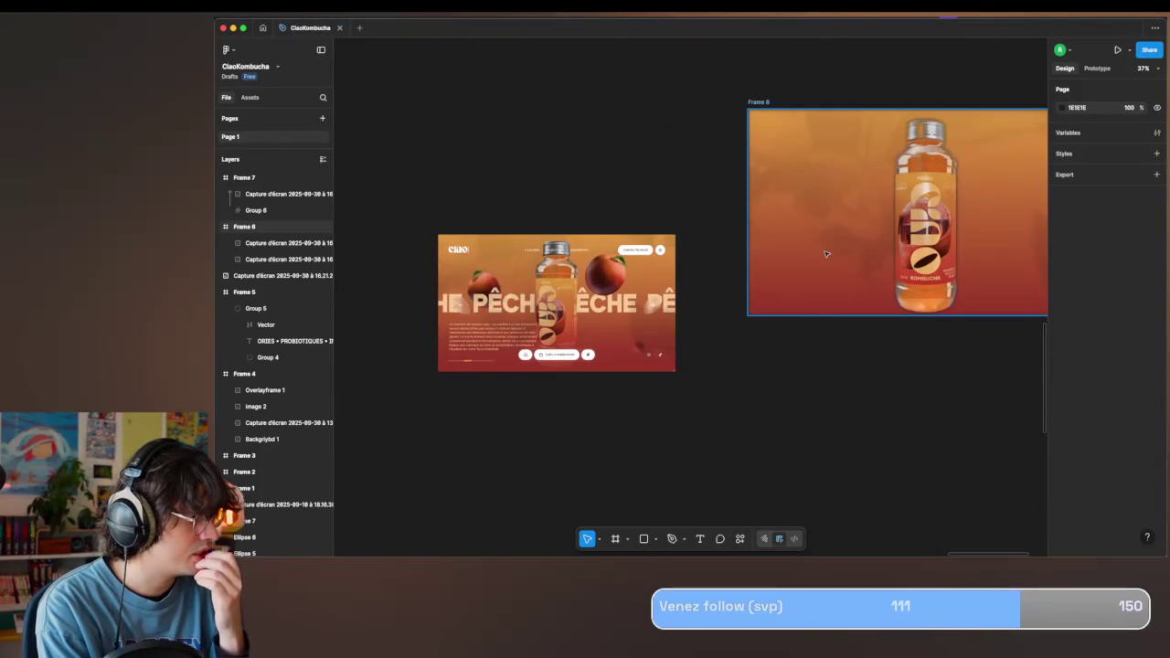
pyautogui.scroll(-3, 826, 254)
pyautogui.click(660, 94)
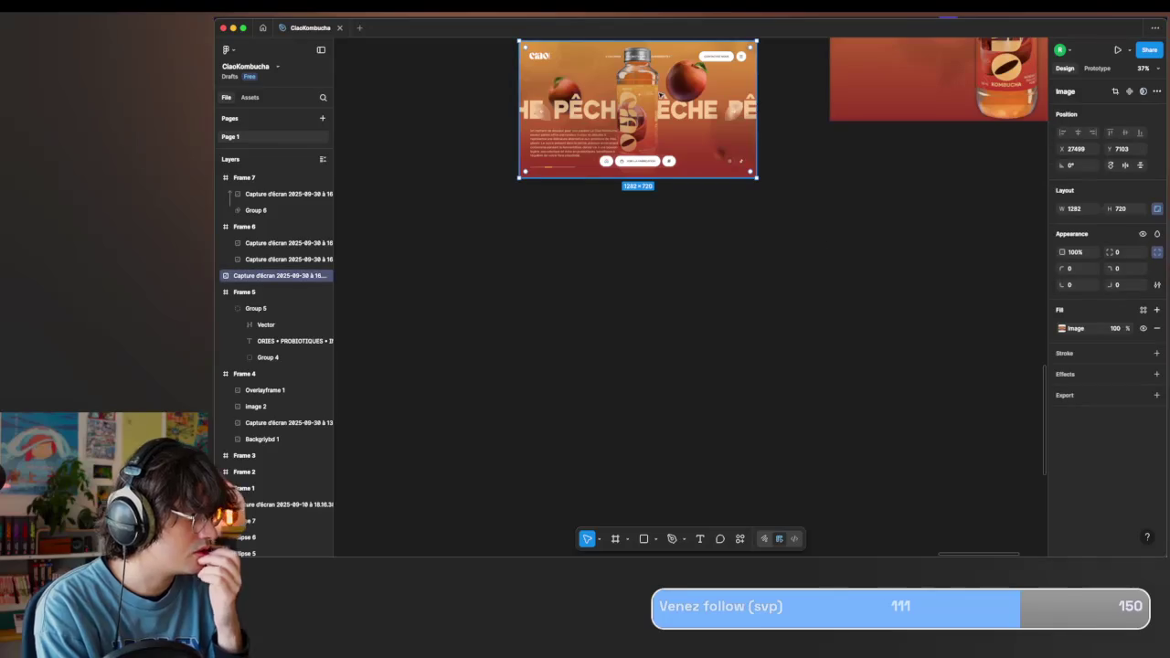
# Duplicate the Pêche screenshot into Frame 7 and group it with Group 6 as Group 7.
pyautogui.moveTo(617, 169); pyautogui.dragTo(850, 402)
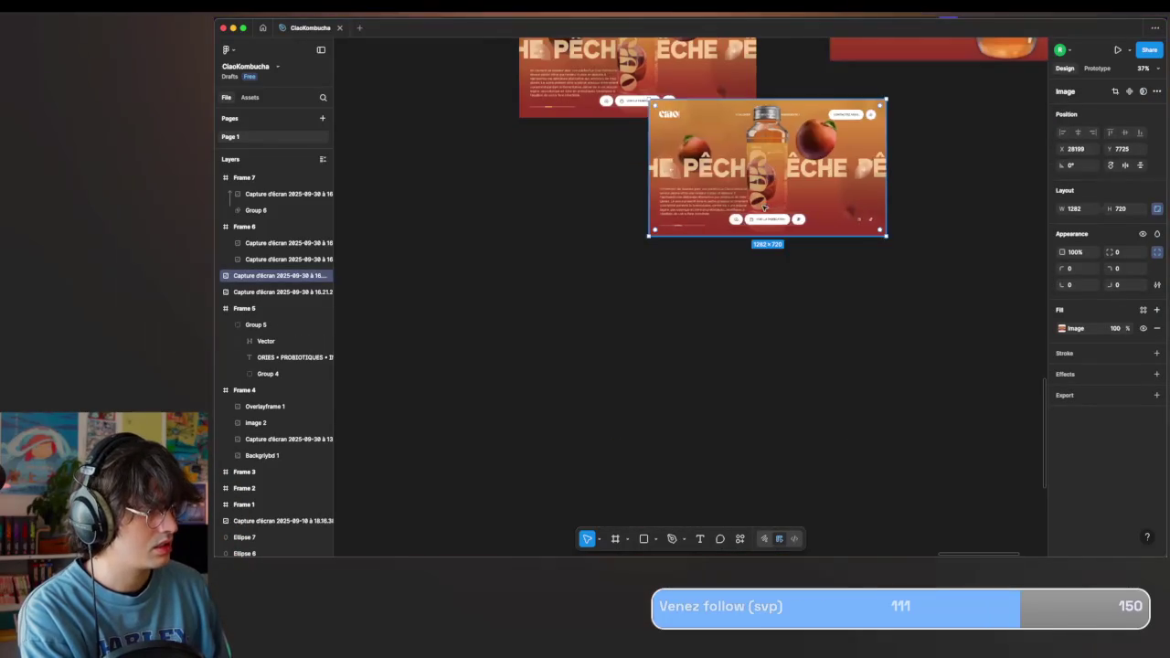
pyautogui.scroll(-3, 914, 411)
pyautogui.hscroll(2, 914, 412)
pyautogui.moveTo(731, 129)
pyautogui.mouseDown()
pyautogui.moveTo(896, 360)
pyautogui.moveTo(903, 353)
pyautogui.mouseUp()
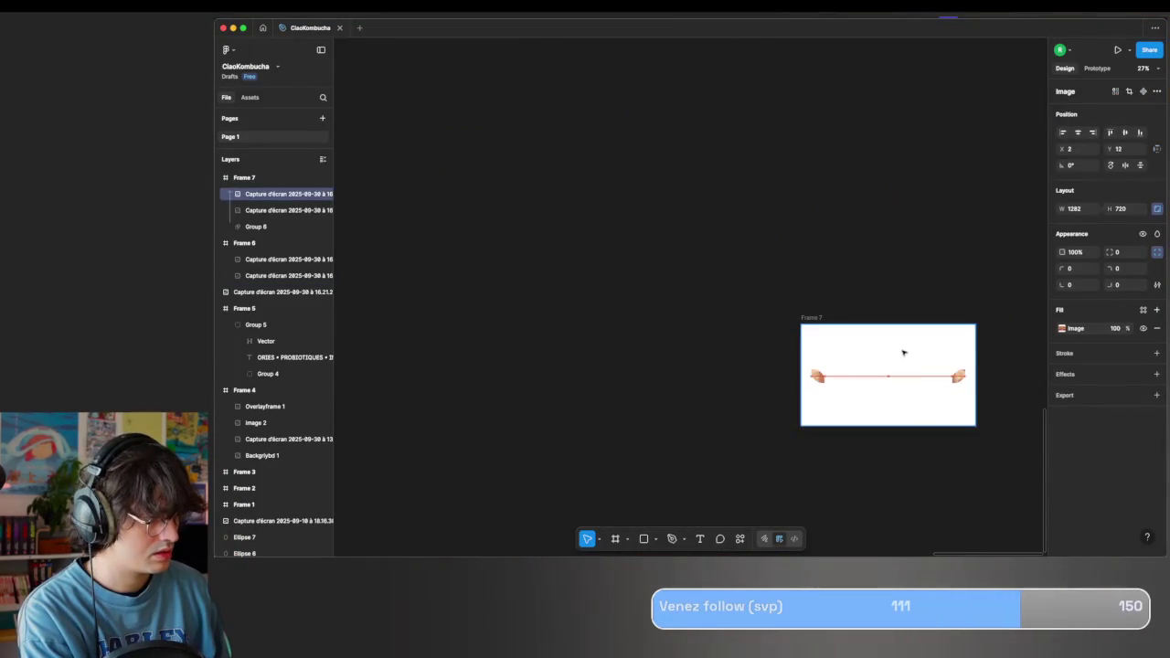
pyautogui.click(261, 226)
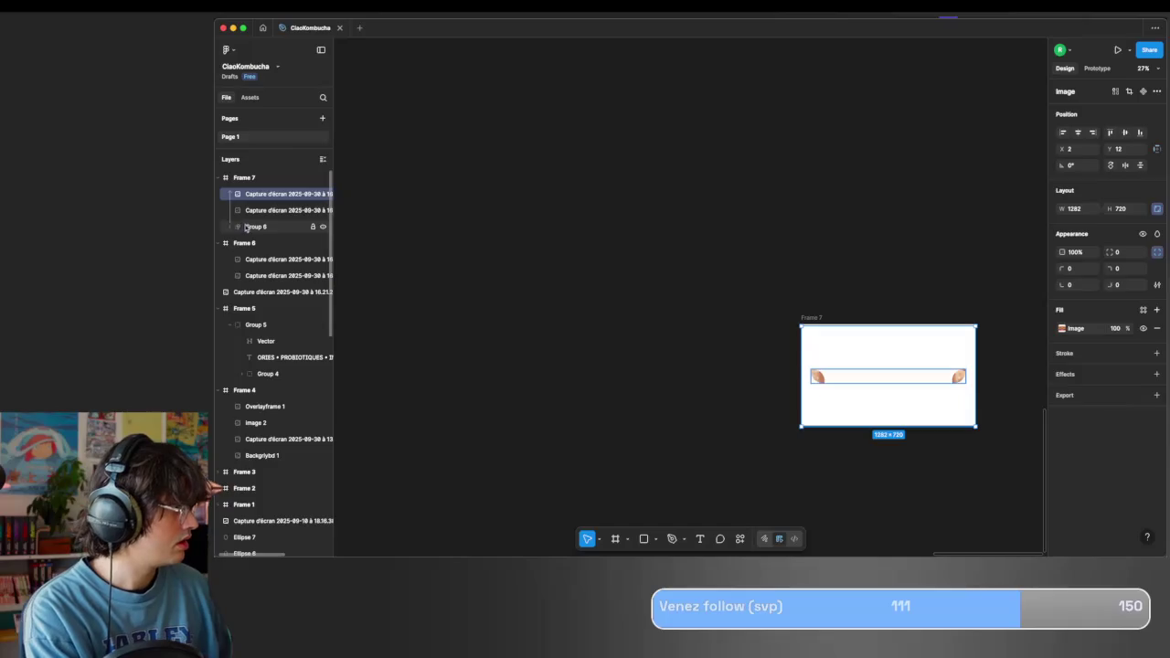
pyautogui.keyDown('shift'); pyautogui.click(269, 210); pyautogui.keyUp('shift')
pyautogui.press('super+g')
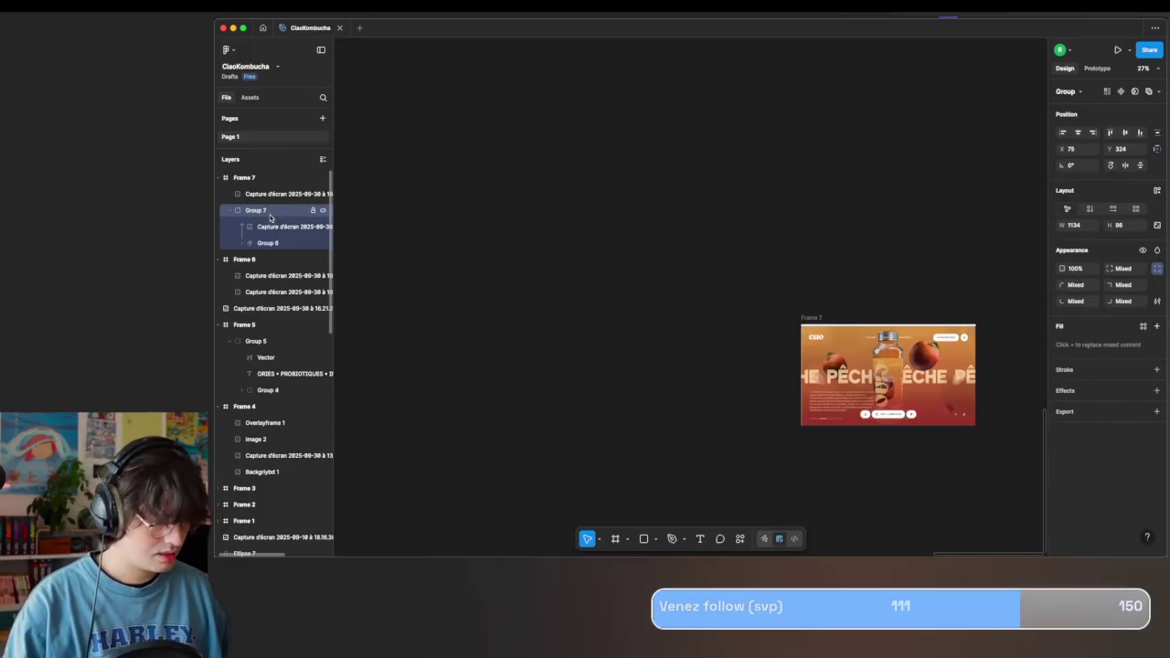
# Align Frame 7's screenshot to position 0, 0 and enlarge it to 1291×725.
pyautogui.click(274, 194)
pyautogui.scroll(5, 960, 430)
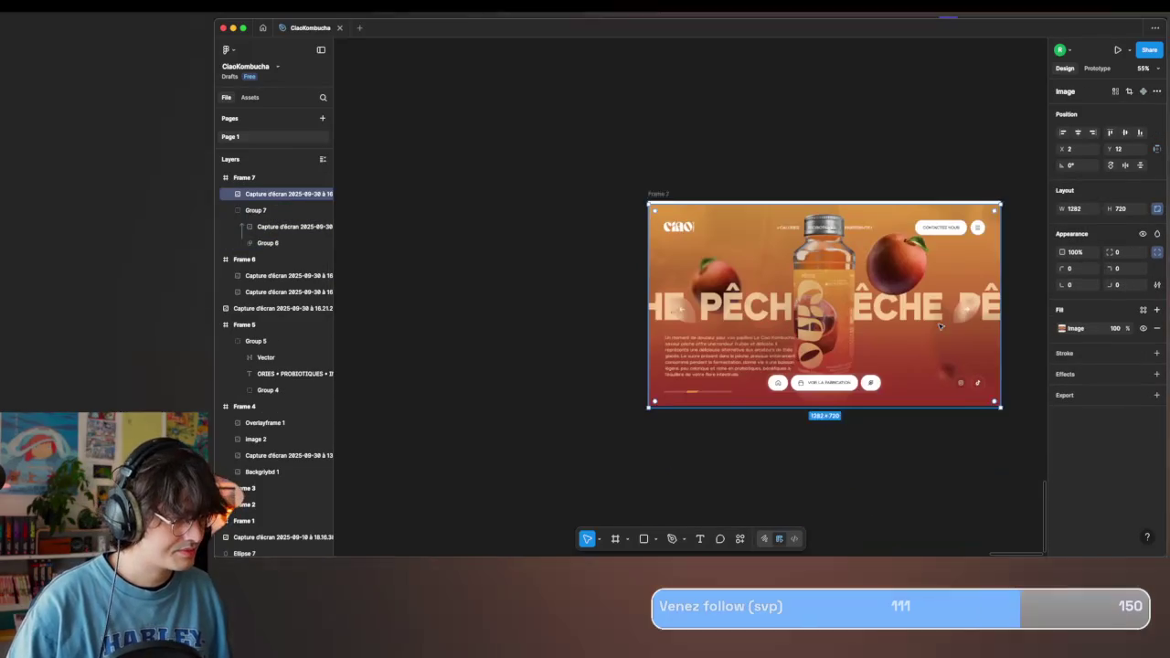
pyautogui.moveTo(853, 288); pyautogui.dragTo(852, 284)
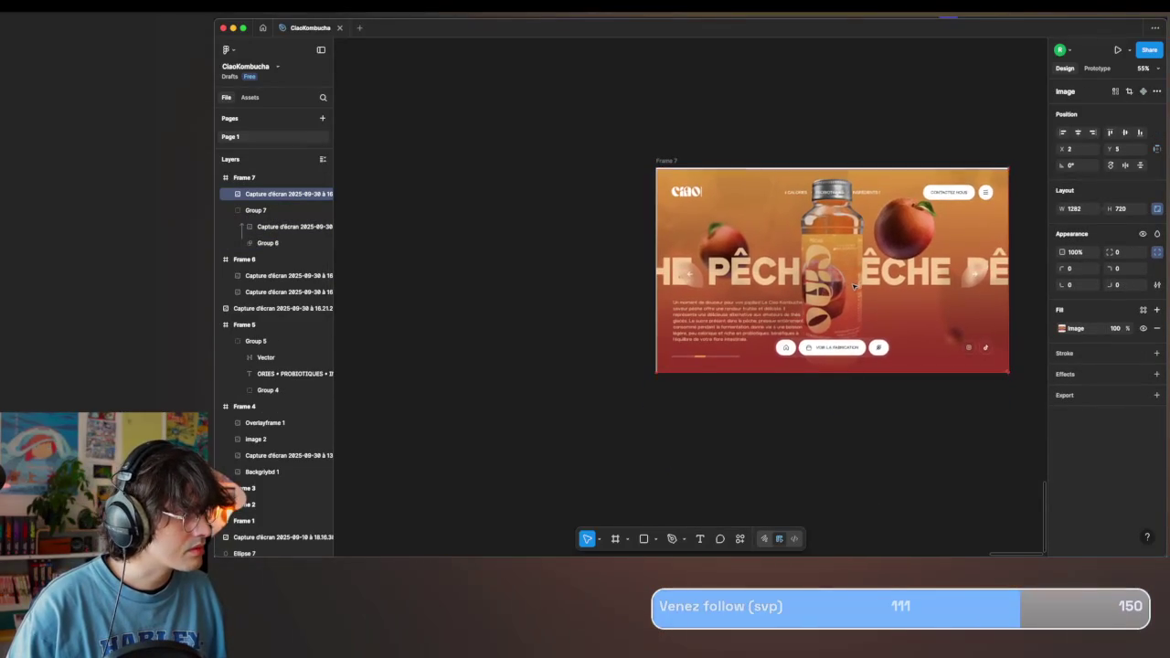
pyautogui.scroll(-3, 878, 297)
pyautogui.hscroll(3, 878, 297)
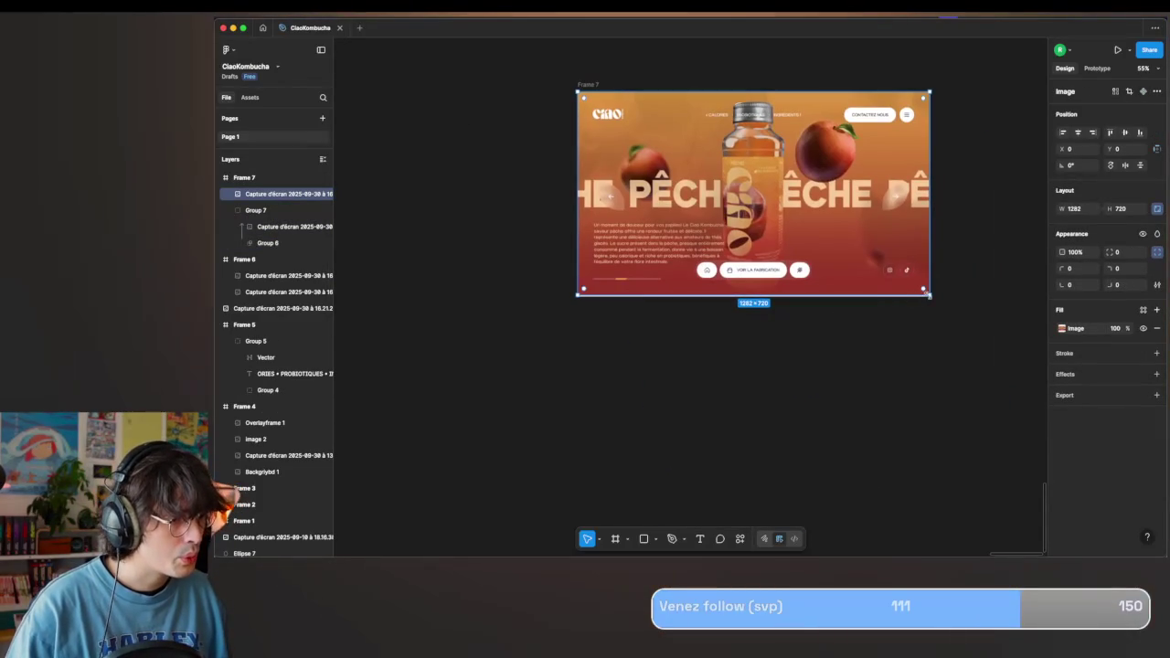
pyautogui.moveTo(928, 294); pyautogui.dragTo(932, 297)
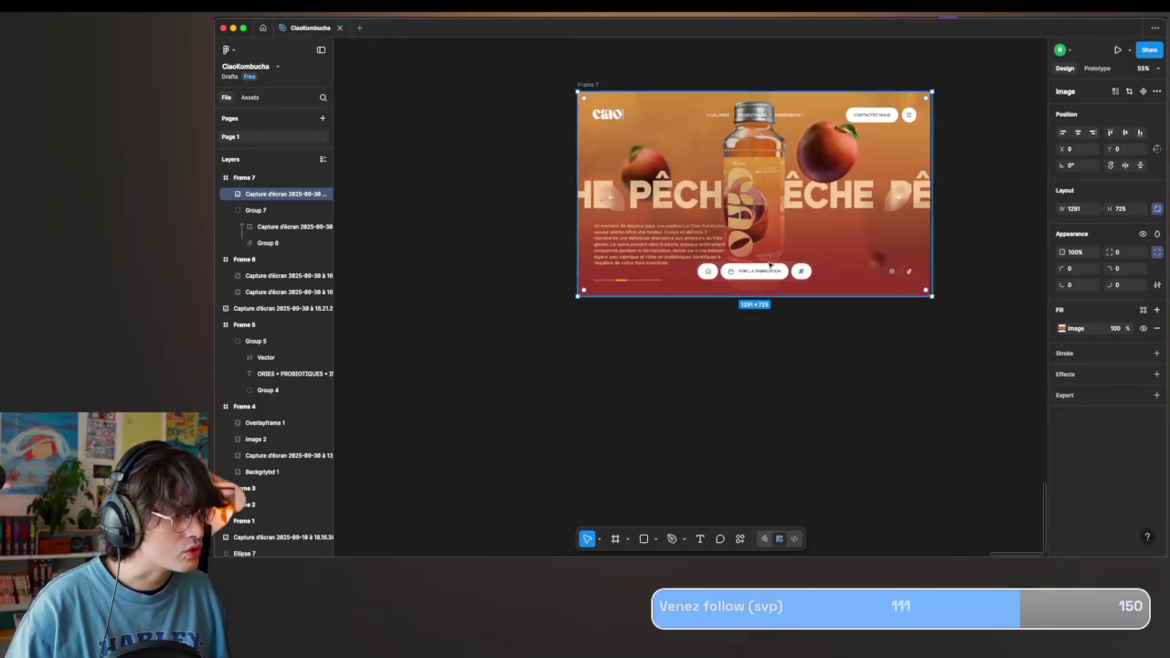
pyautogui.scroll(5, 770, 265)
pyautogui.scroll(2, 769, 265)
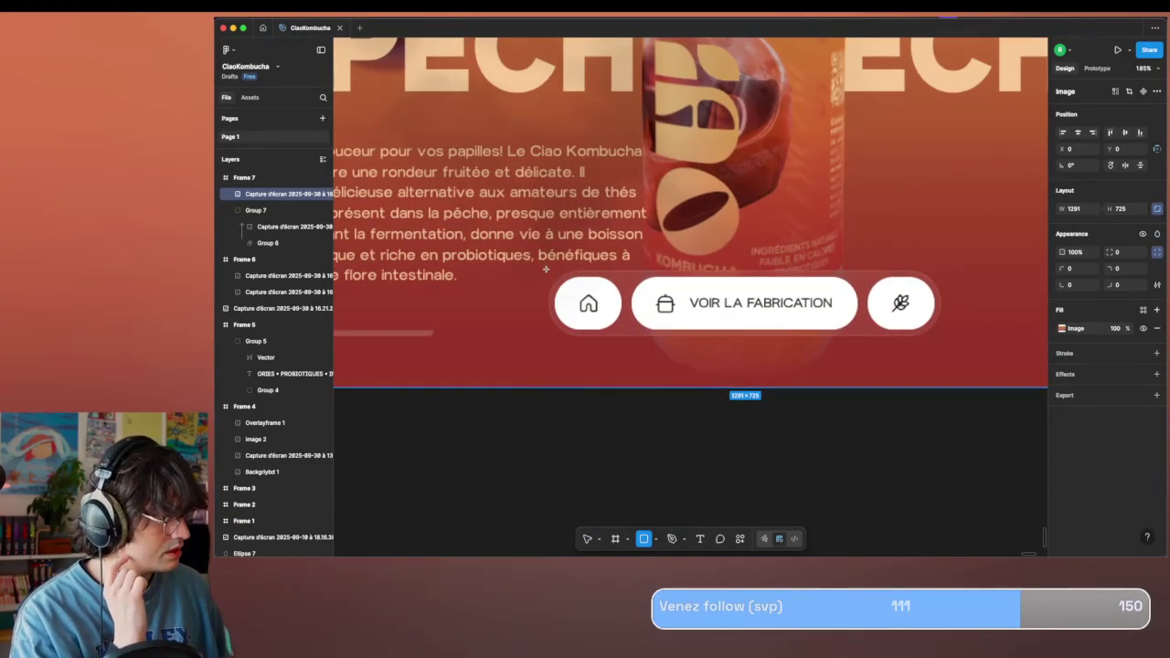
# Draw a rectangle over the three button pills with 20% fill opacity.
pyautogui.moveTo(547, 271); pyautogui.dragTo(938, 334)
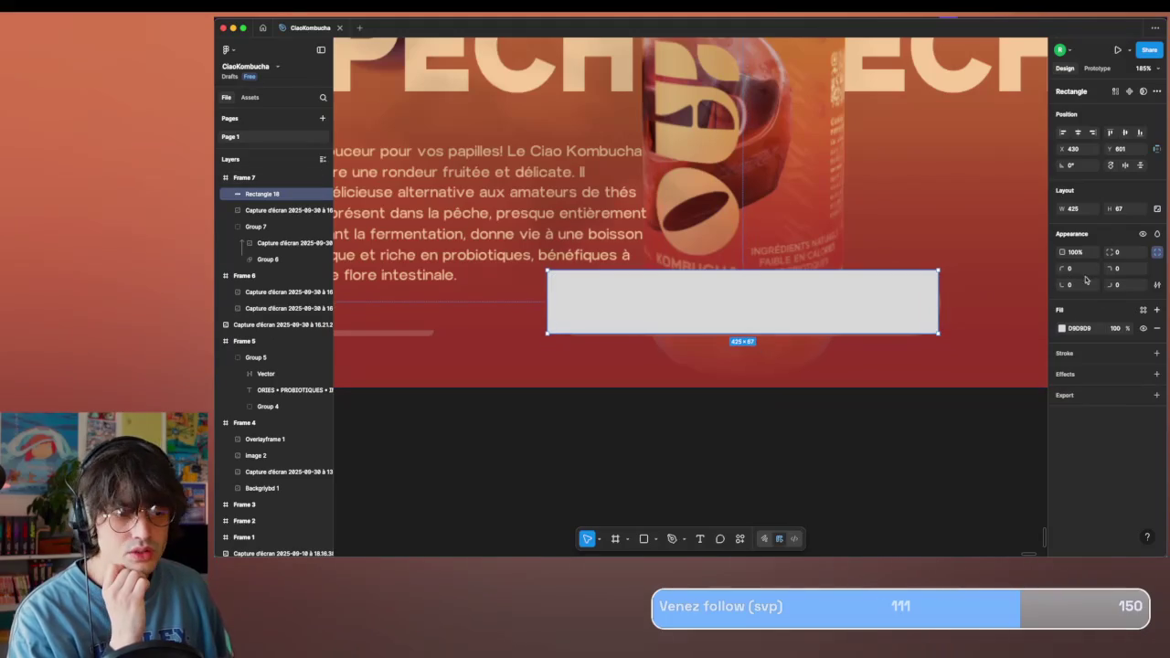
pyautogui.write('20')
pyautogui.press('Return')
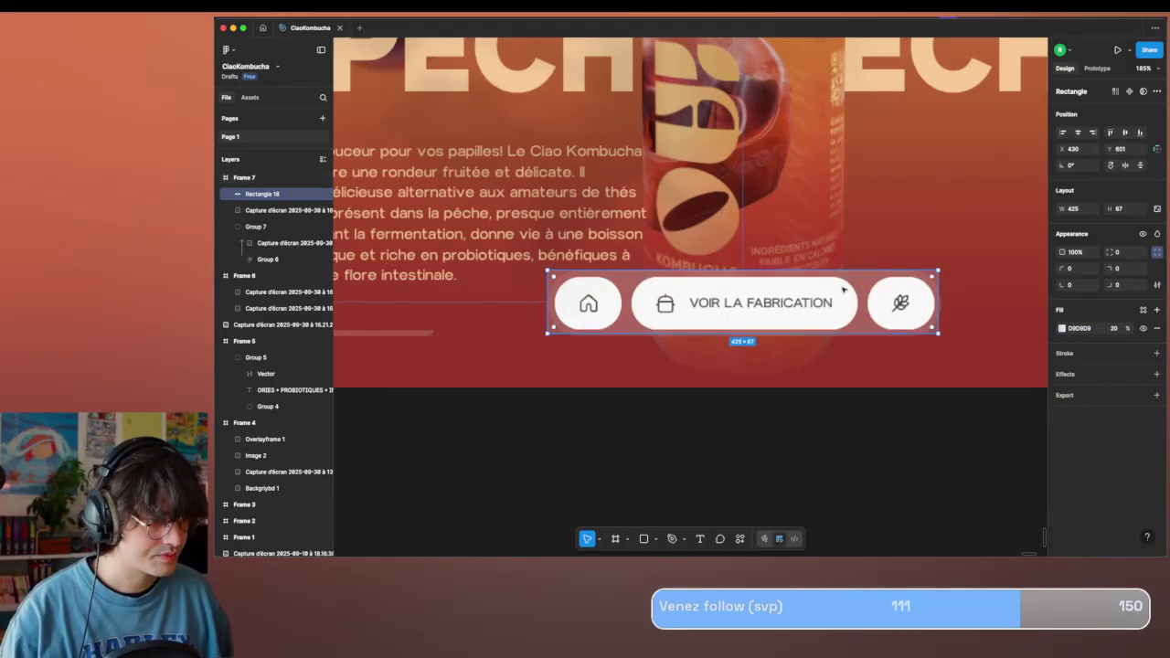
pyautogui.scroll(5, 725, 298)
pyautogui.scroll(3, 725, 298)
pyautogui.scroll(4, 725, 298)
pyautogui.hscroll(2, 731, 300)
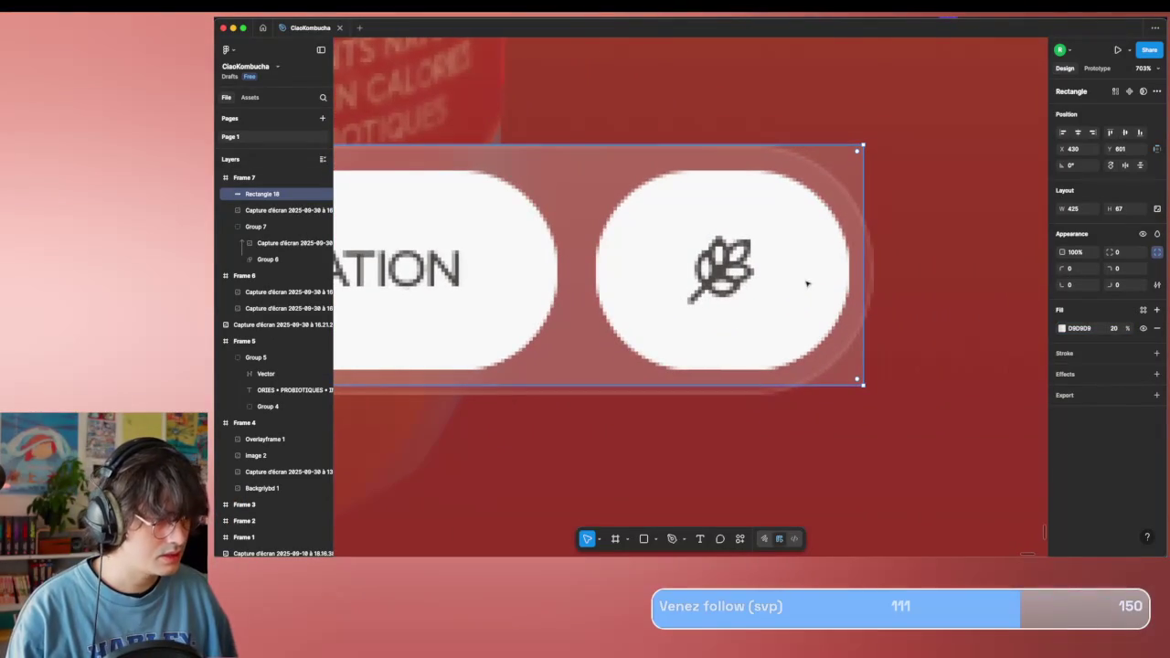
# Resize the rectangle to 427×70 so it fits the button bar.
pyautogui.moveTo(865, 274); pyautogui.dragTo(872, 274)
pyautogui.hscroll(-3, 761, 404)
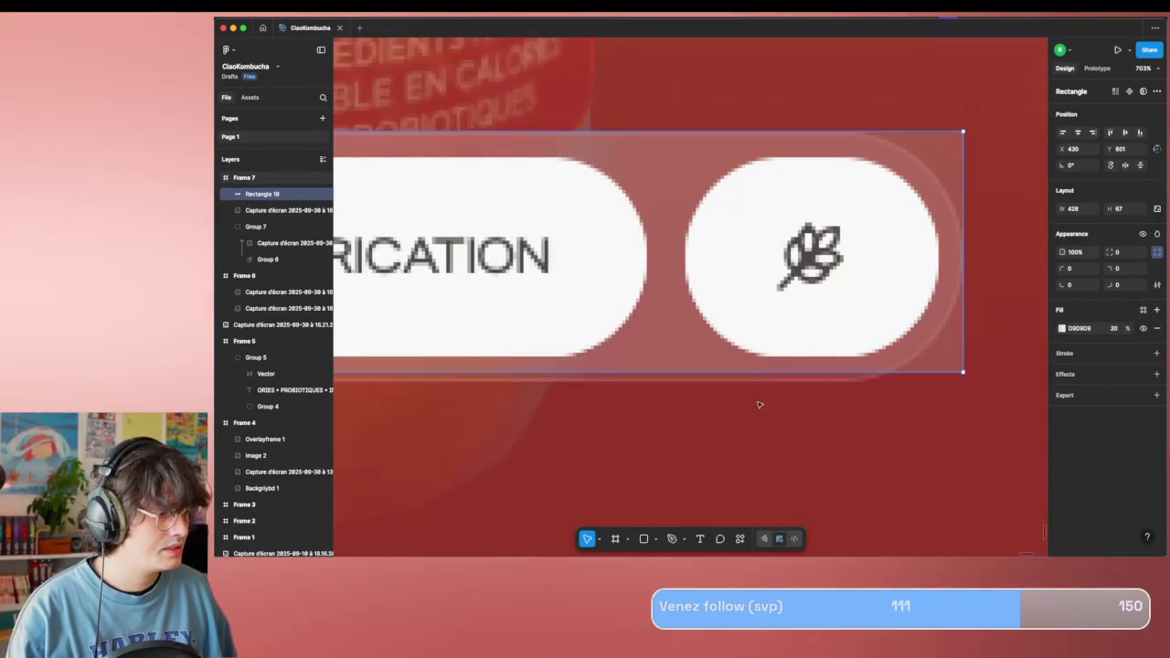
pyautogui.moveTo(748, 369); pyautogui.dragTo(743, 381)
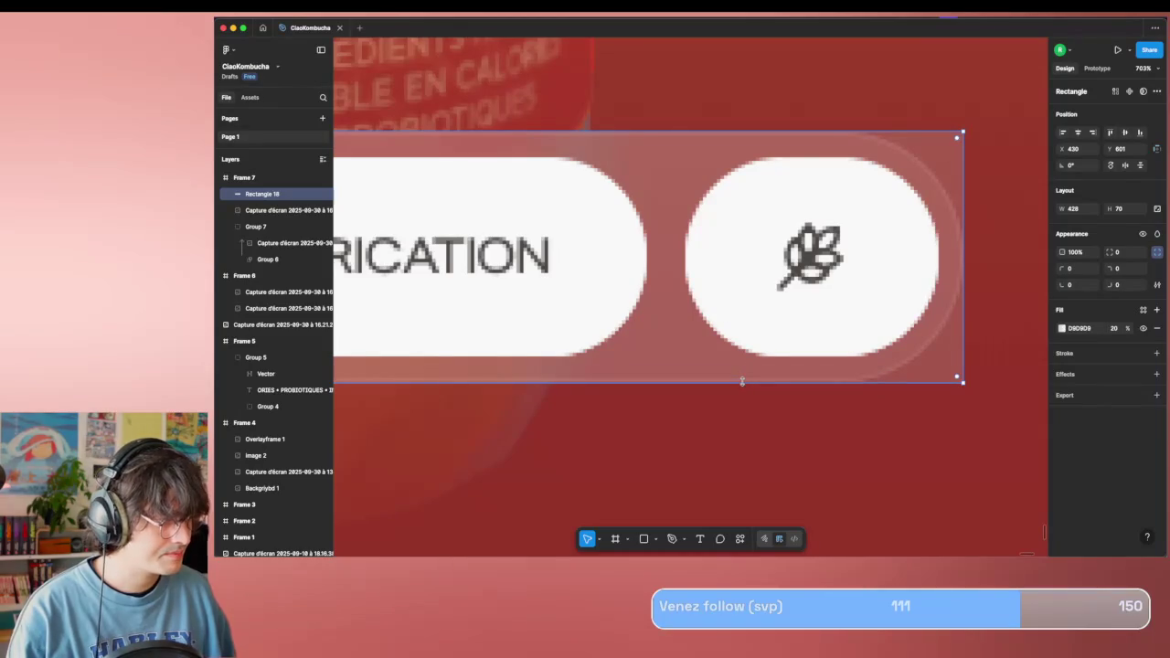
pyautogui.hscroll(-10, 743, 382)
pyautogui.hscroll(-5, 667, 301)
pyautogui.hscroll(-3, 599, 225)
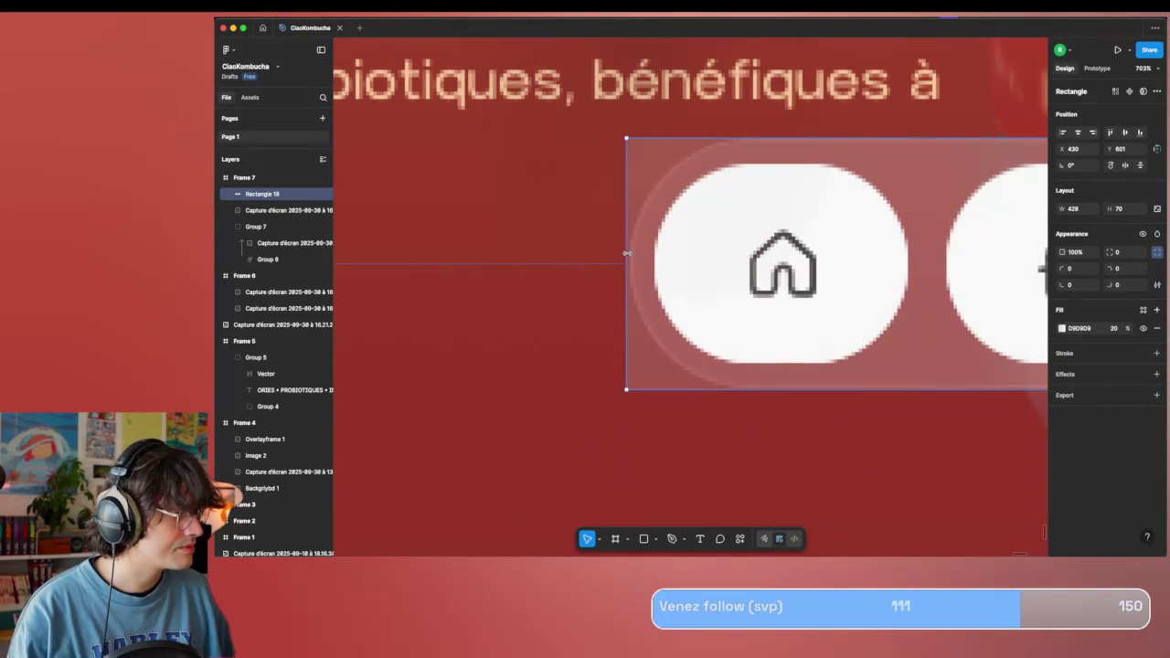
pyautogui.scroll(-5, 678, 255)
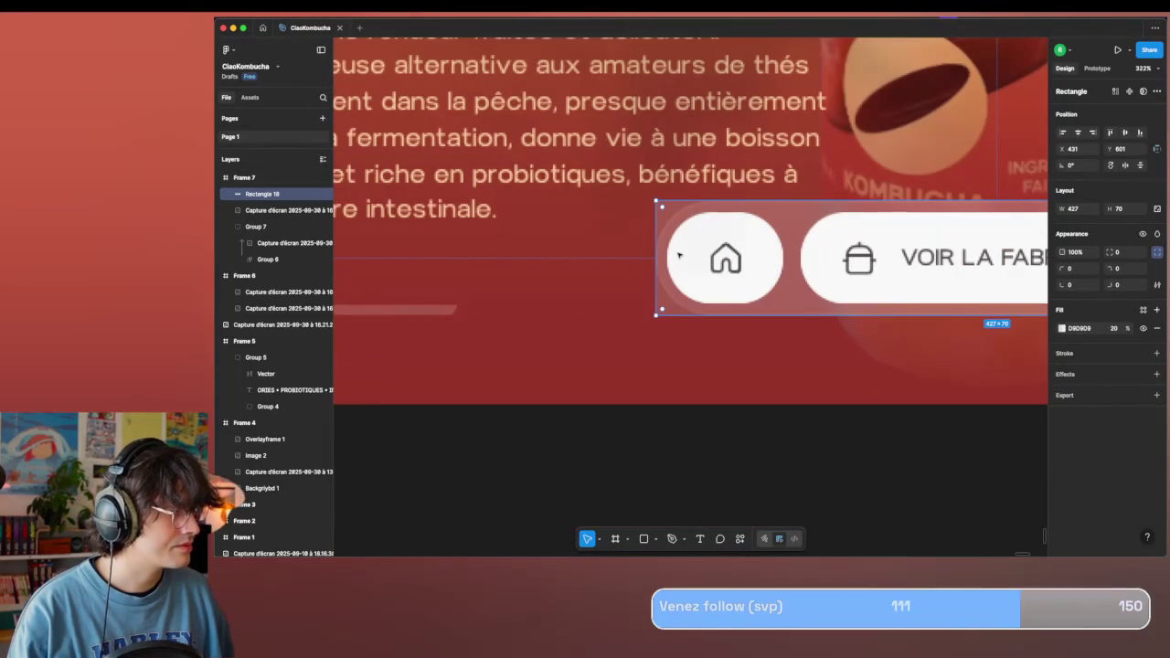
# Give the rectangle a uniform corner radius of 37 and restore its fill to 100% opacity.
pyautogui.click(1156, 255)
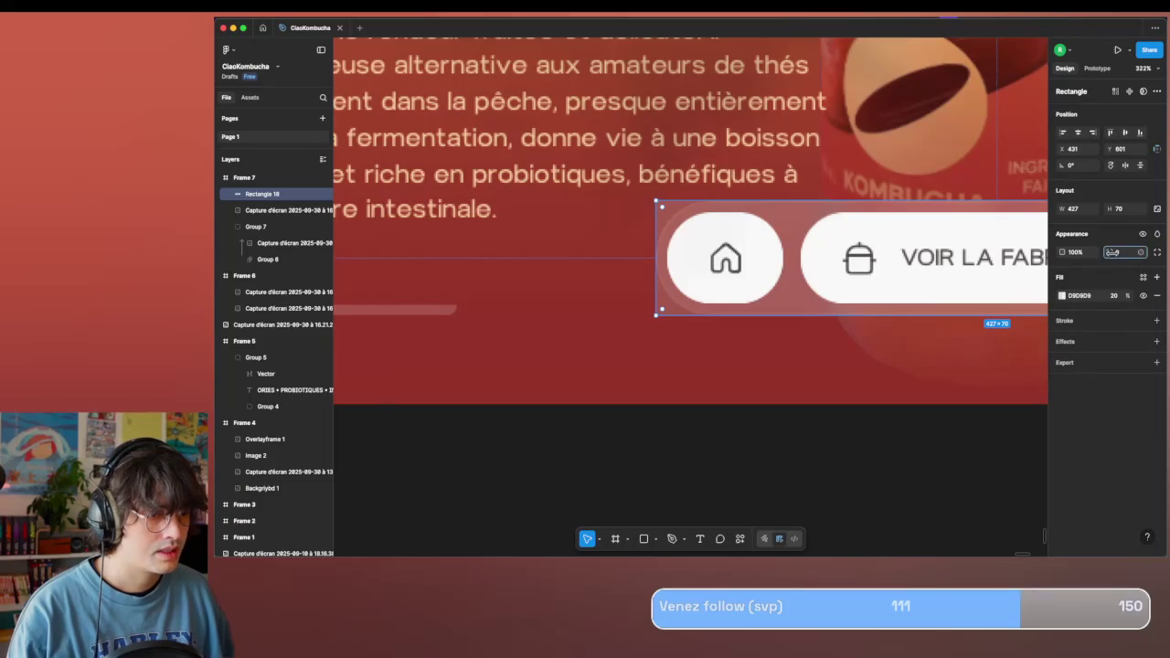
pyautogui.moveTo(1112, 253); pyautogui.dragTo(1149, 255)
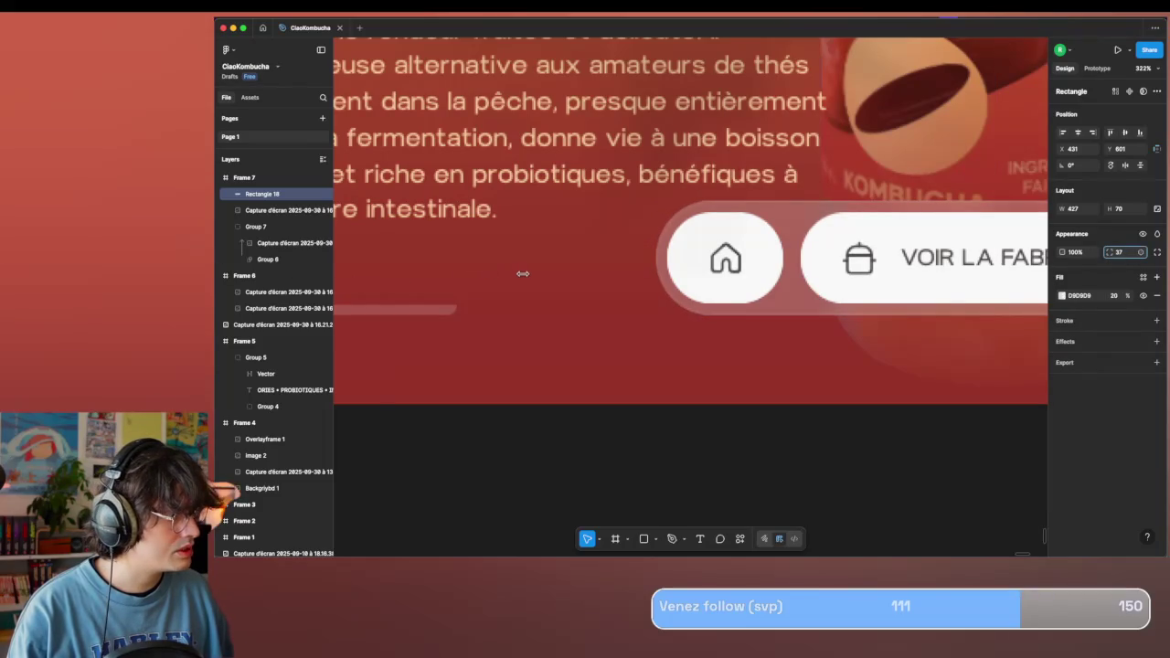
pyautogui.scroll(-6, 522, 273)
pyautogui.scroll(2, 522, 273)
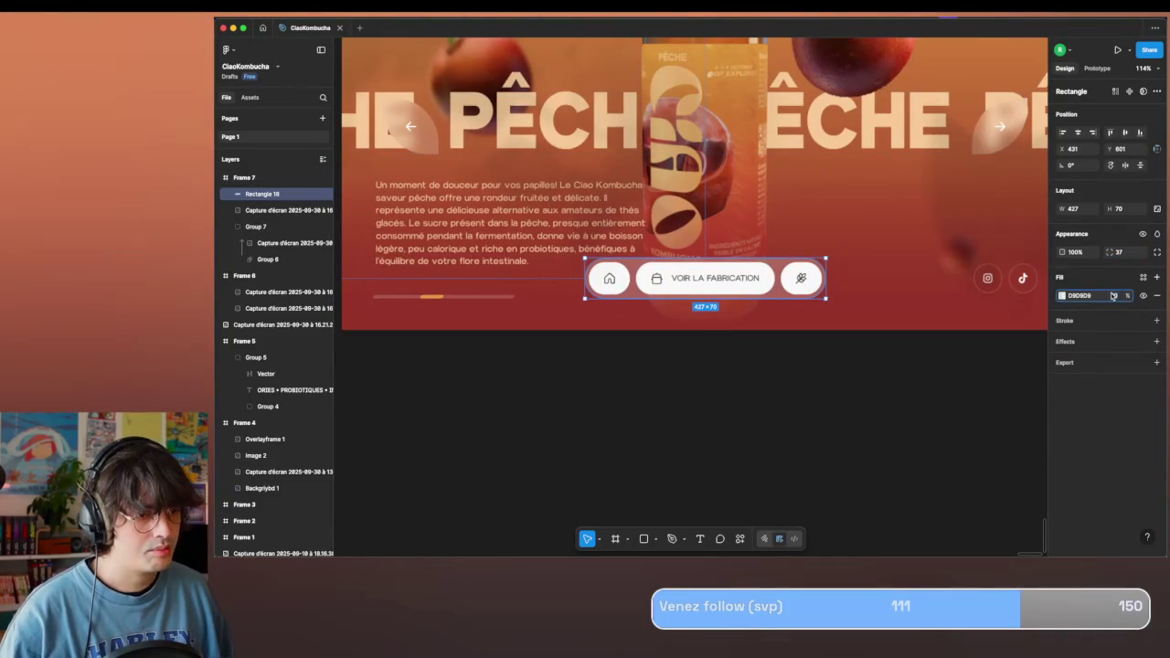
pyautogui.write('100')
pyautogui.press('Return')
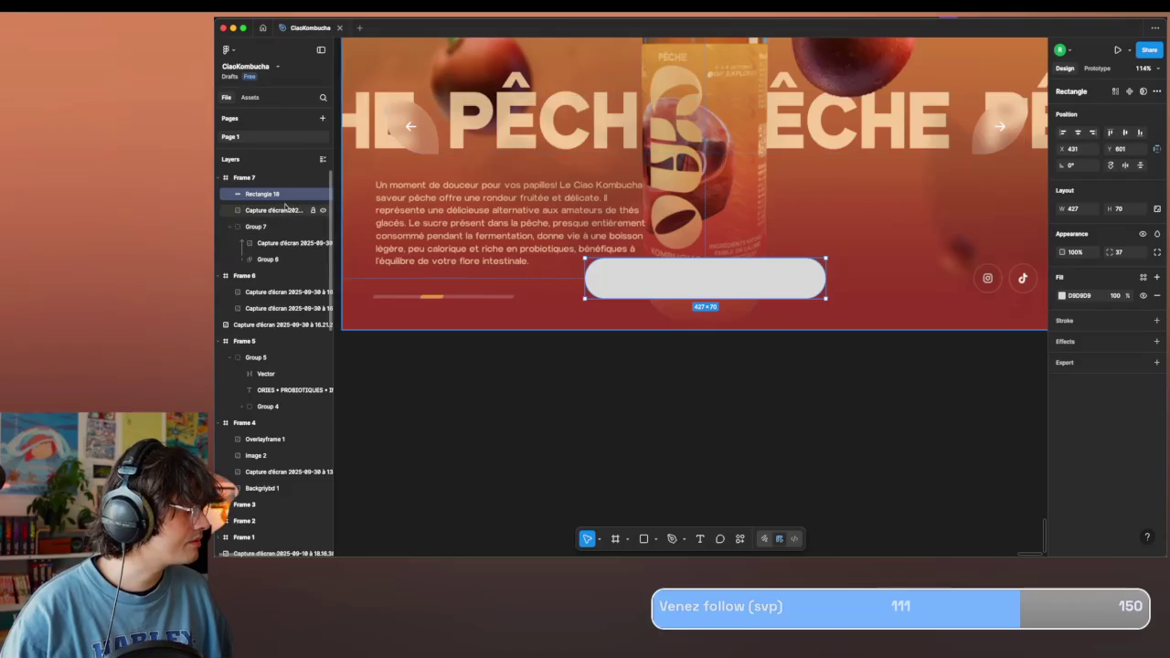
# Move Rectangle 18 below the screenshot layer and use it as a mask.
pyautogui.moveTo(280, 217); pyautogui.dragTo(280, 216)
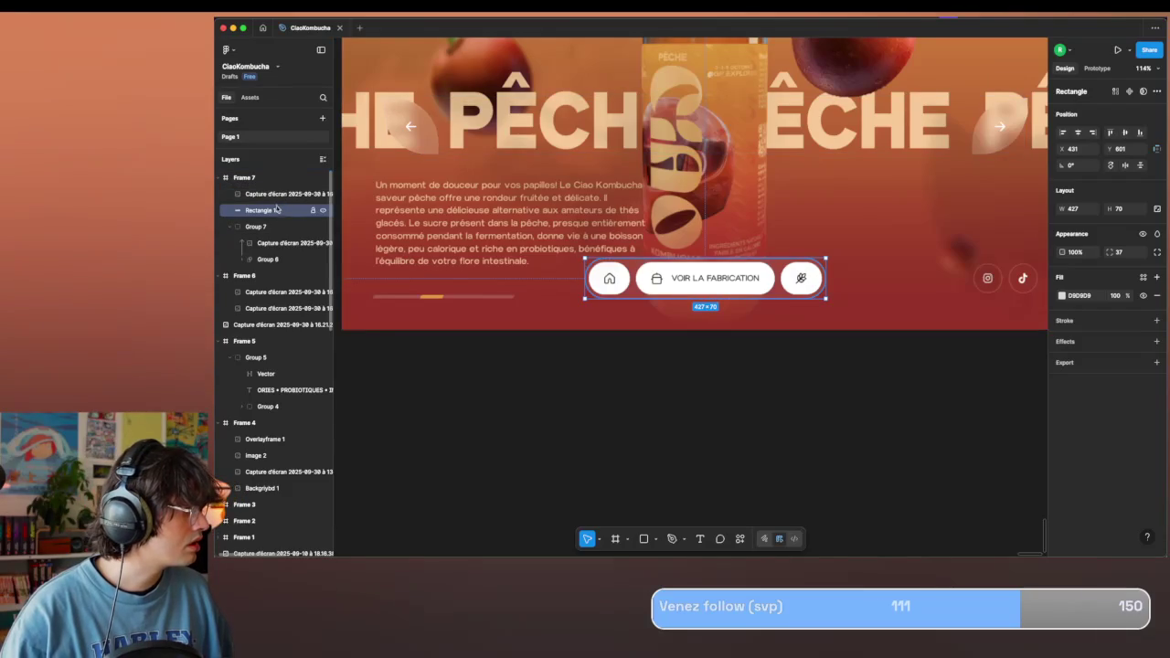
pyautogui.rightClick(282, 209)
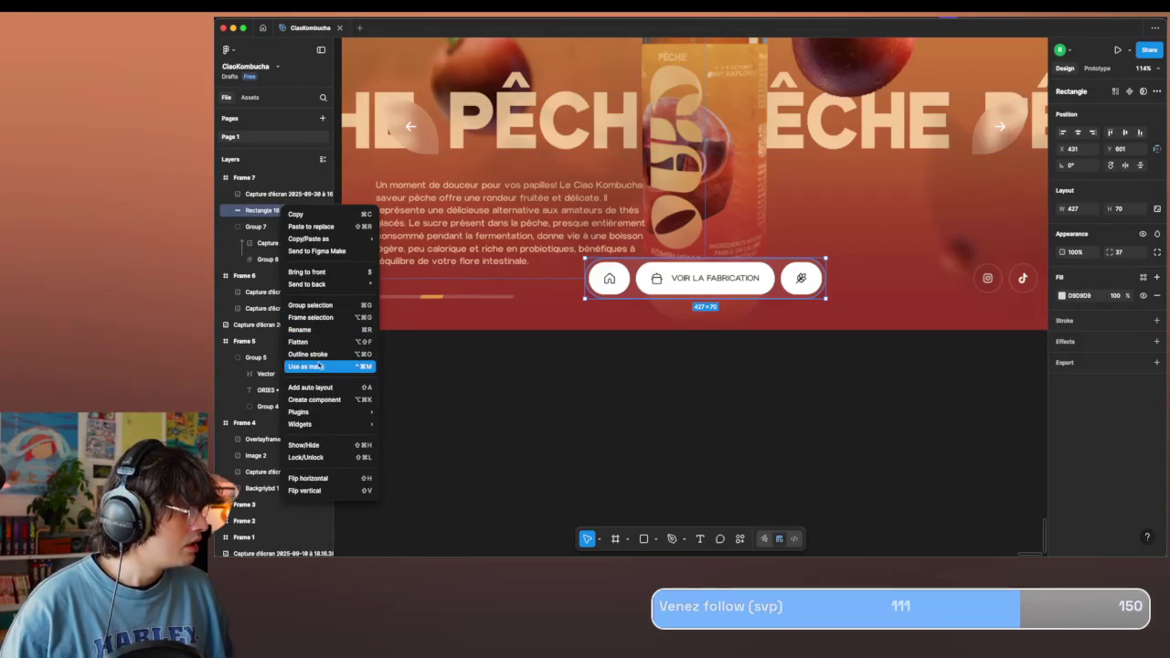
pyautogui.click(318, 365)
pyautogui.scroll(-5, 555, 419)
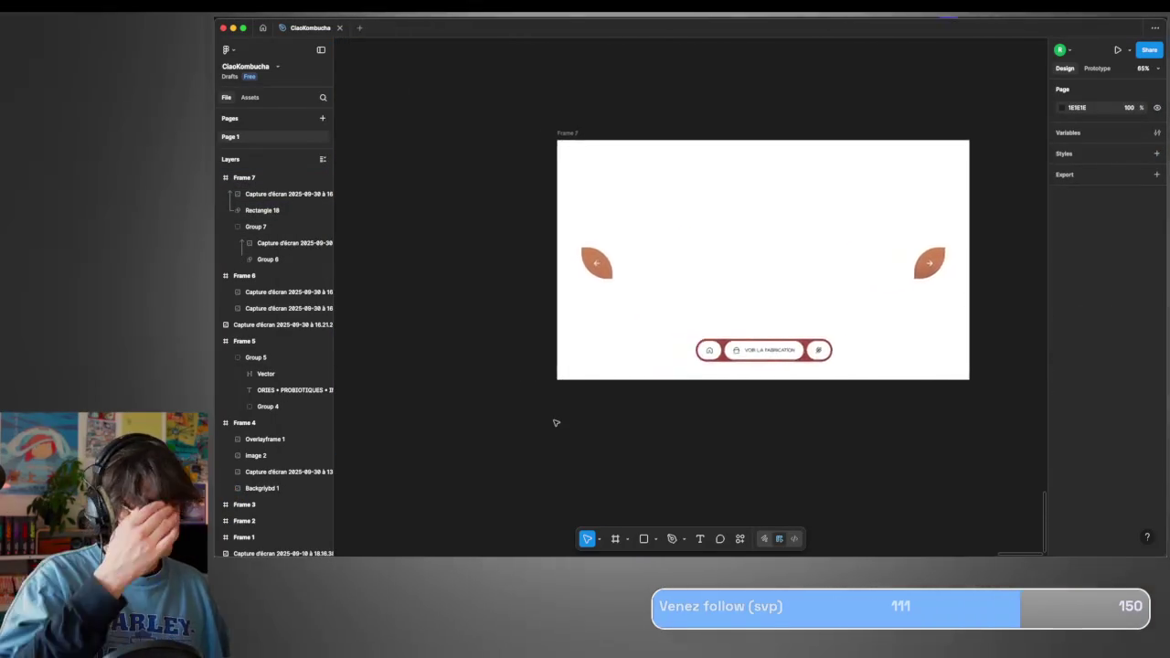
pyautogui.scroll(-5, 555, 423)
pyautogui.hscroll(-5, 555, 422)
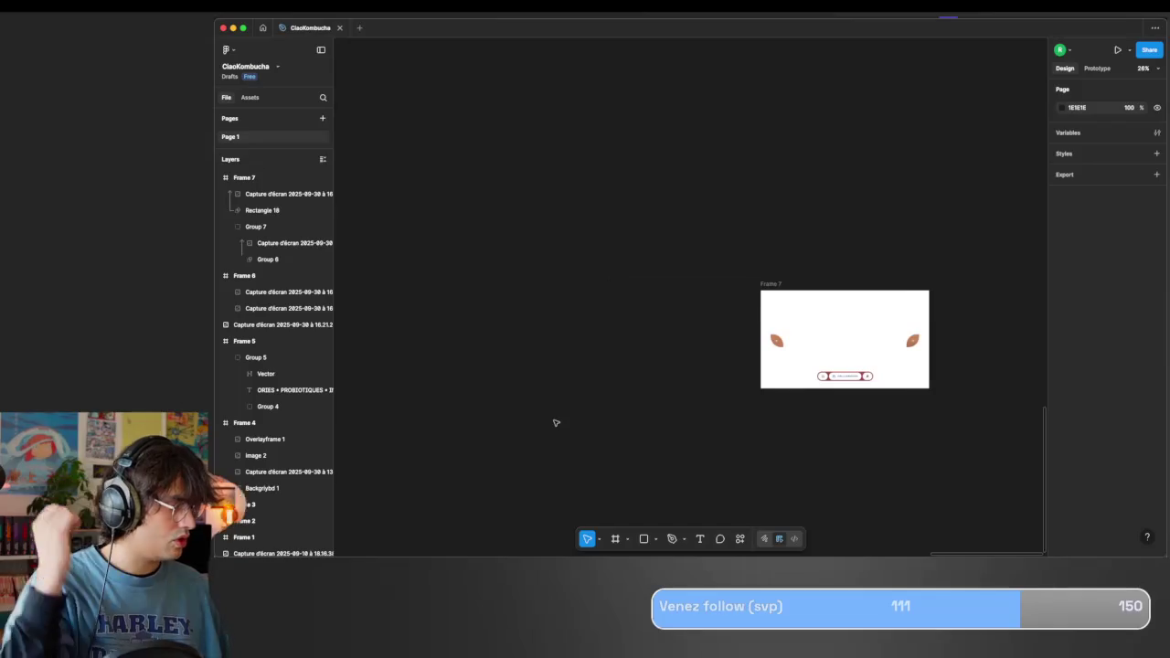
pyautogui.hscroll(-5, 790, 313)
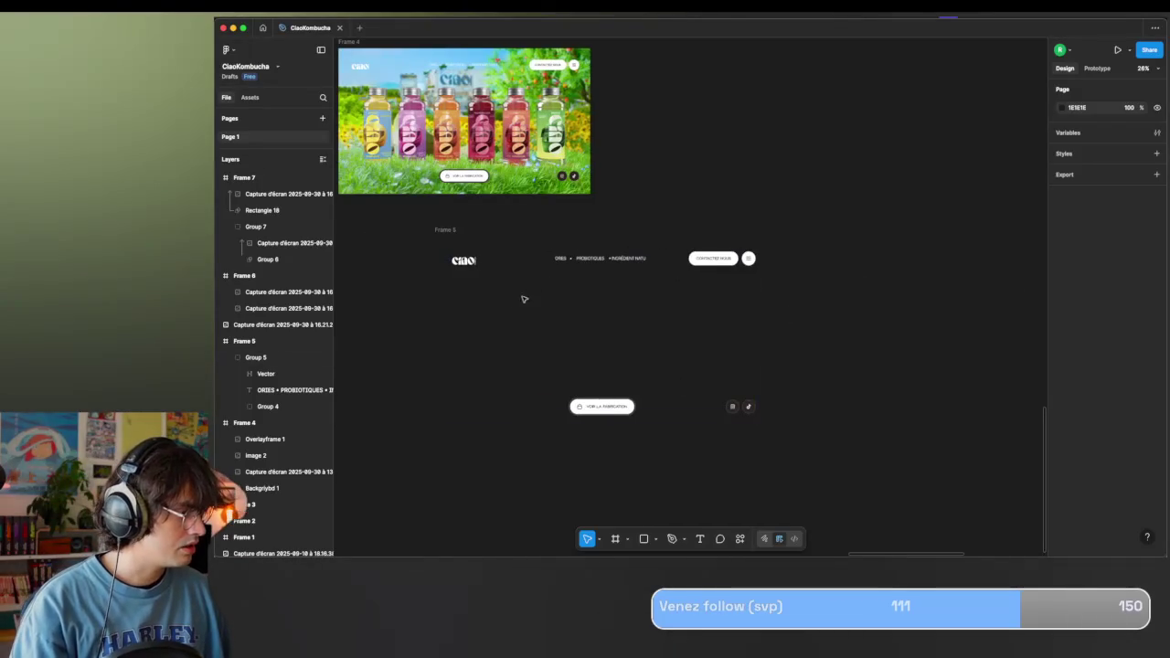
# Copy Group 5 from Frame 5 and paste it into Frame 7.
pyautogui.click(464, 263)
pyautogui.hscroll(5, 608, 403)
pyautogui.hscroll(5, 615, 294)
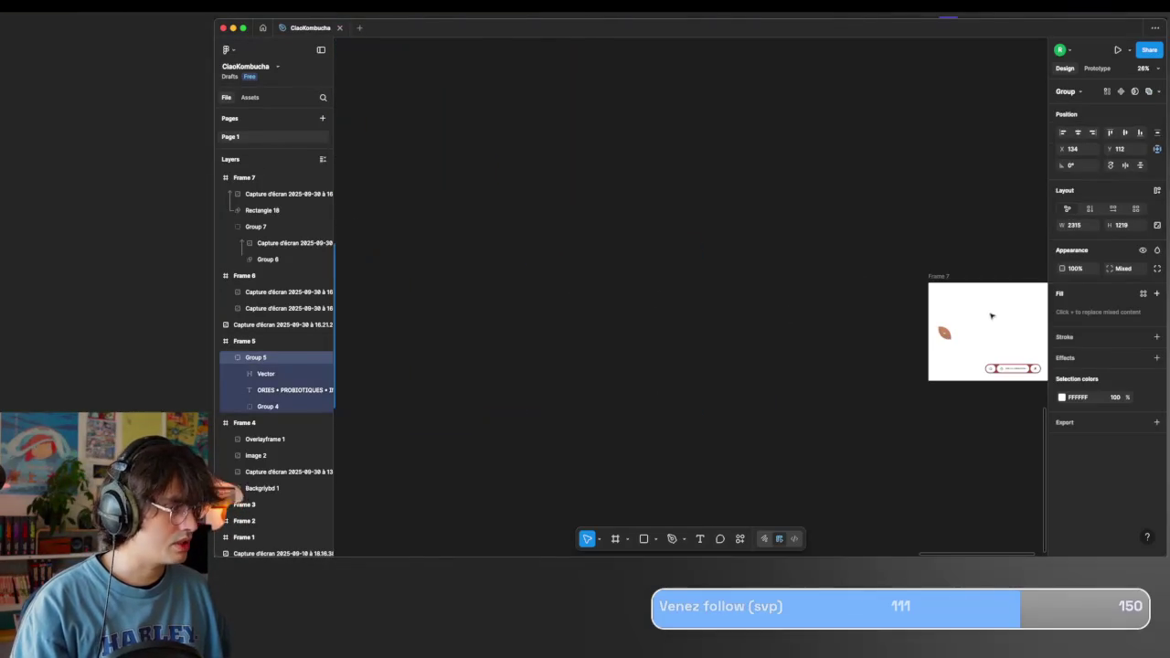
pyautogui.click(244, 177)
pyautogui.hscroll(3, 935, 283)
pyautogui.hscroll(-5, 935, 284)
pyautogui.hscroll(-5, 935, 282)
pyautogui.hscroll(2, 915, 265)
pyautogui.click(886, 243)
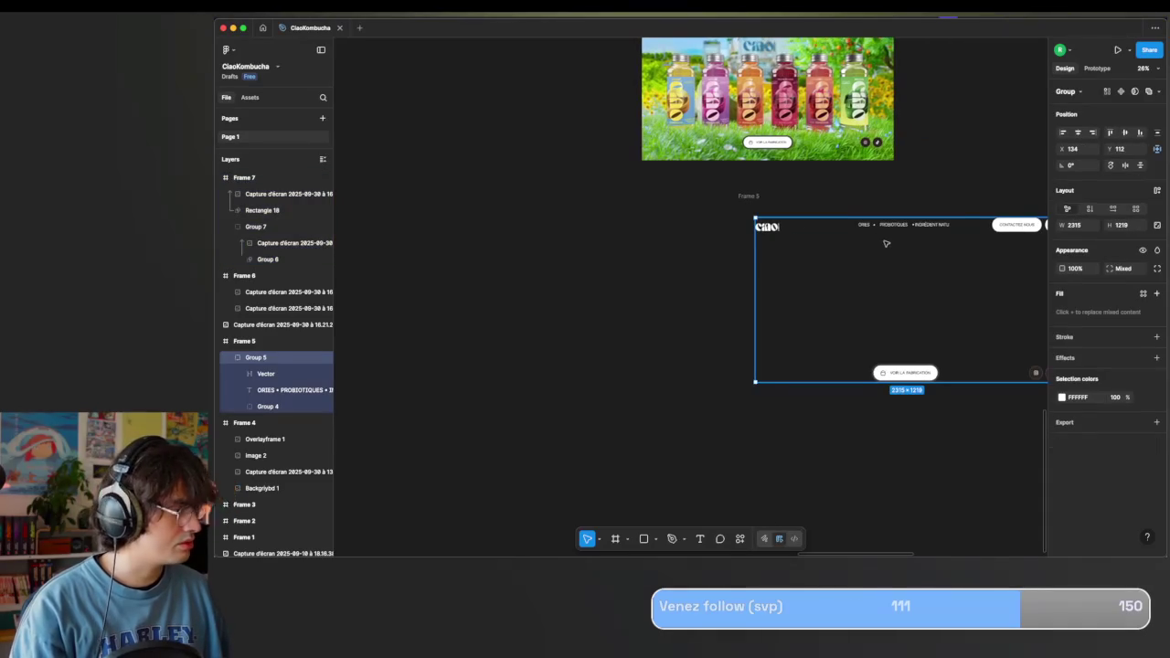
pyautogui.hscroll(3, 886, 243)
pyautogui.hscroll(2, 882, 244)
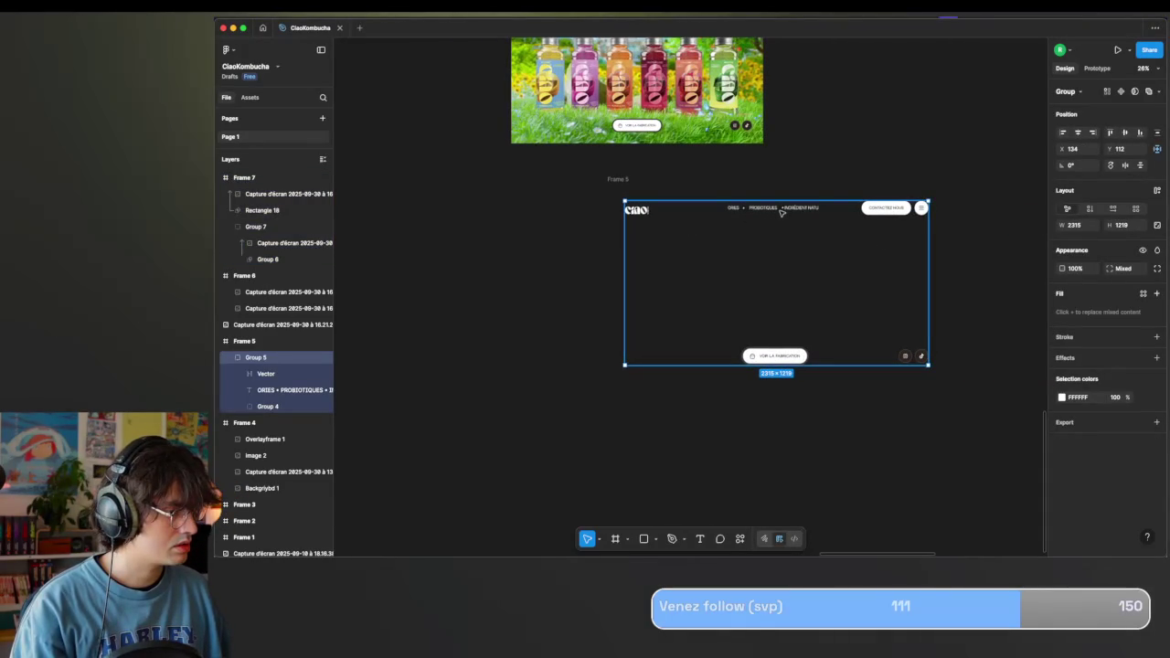
pyautogui.hscroll(5, 782, 214)
pyautogui.hscroll(5, 808, 222)
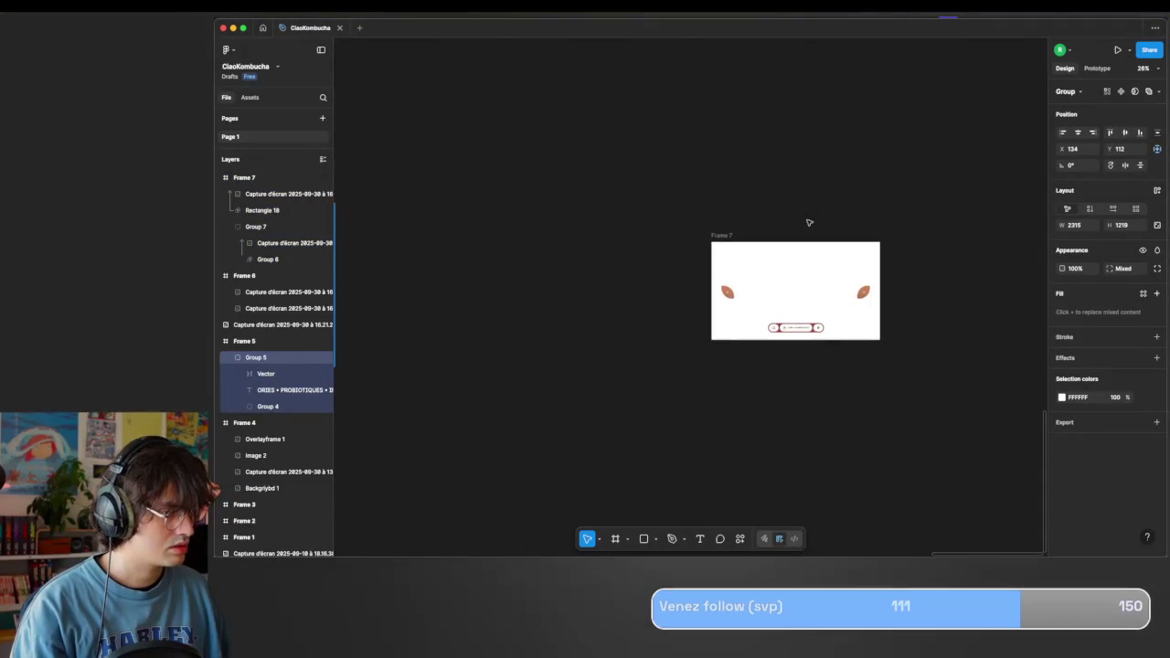
pyautogui.click(717, 235)
pyautogui.hotkey('ctrl', 'v')
# Shrink the pasted Group 5 to Frame 7's top, then delete it again.
pyautogui.scroll(5, 801, 305)
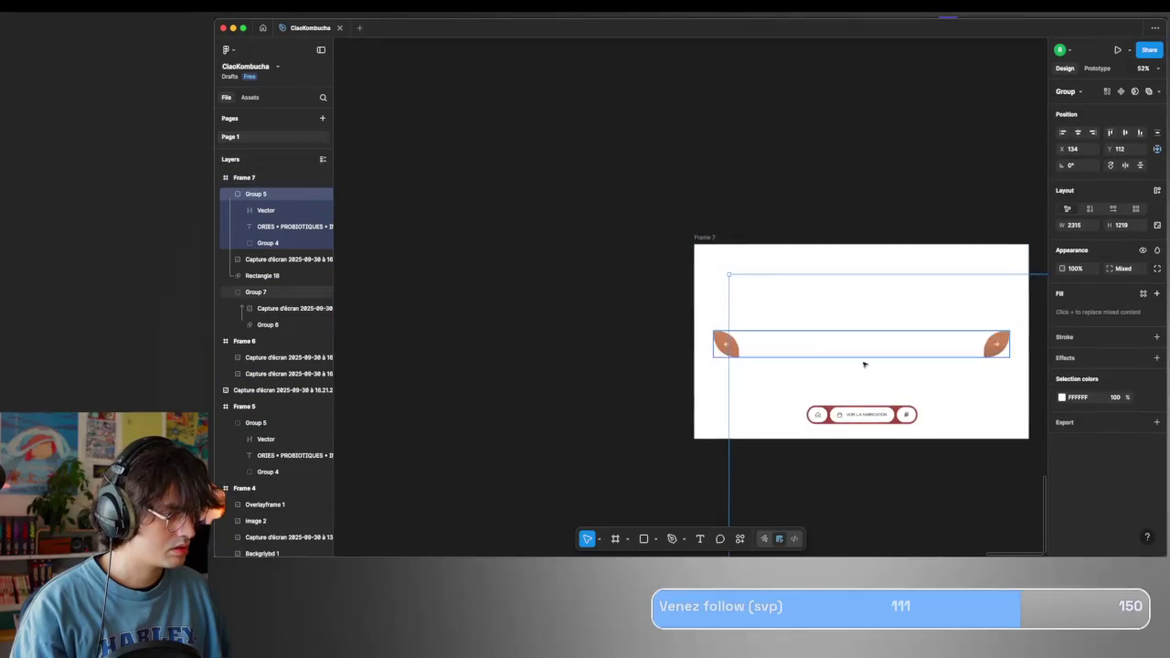
pyautogui.hscroll(5, 873, 374)
pyautogui.scroll(-2, 873, 374)
pyautogui.hscroll(3, 873, 374)
pyautogui.moveTo(975, 362)
pyautogui.mouseDown()
pyautogui.moveTo(748, 249)
pyautogui.moveTo(719, 264)
pyautogui.mouseUp()
pyautogui.hscroll(-3, 810, 274)
pyautogui.scroll(2, 810, 274)
pyautogui.scroll(2, 828, 283)
pyautogui.press('Delete')
pyautogui.scroll(-3, 718, 265)
pyautogui.scroll(-3, 718, 265)
pyautogui.scroll(5, 719, 265)
# Select the Vector logo and navigation text inside Group 5, then reselect Frame 7.
pyautogui.doubleClick(660, 208)
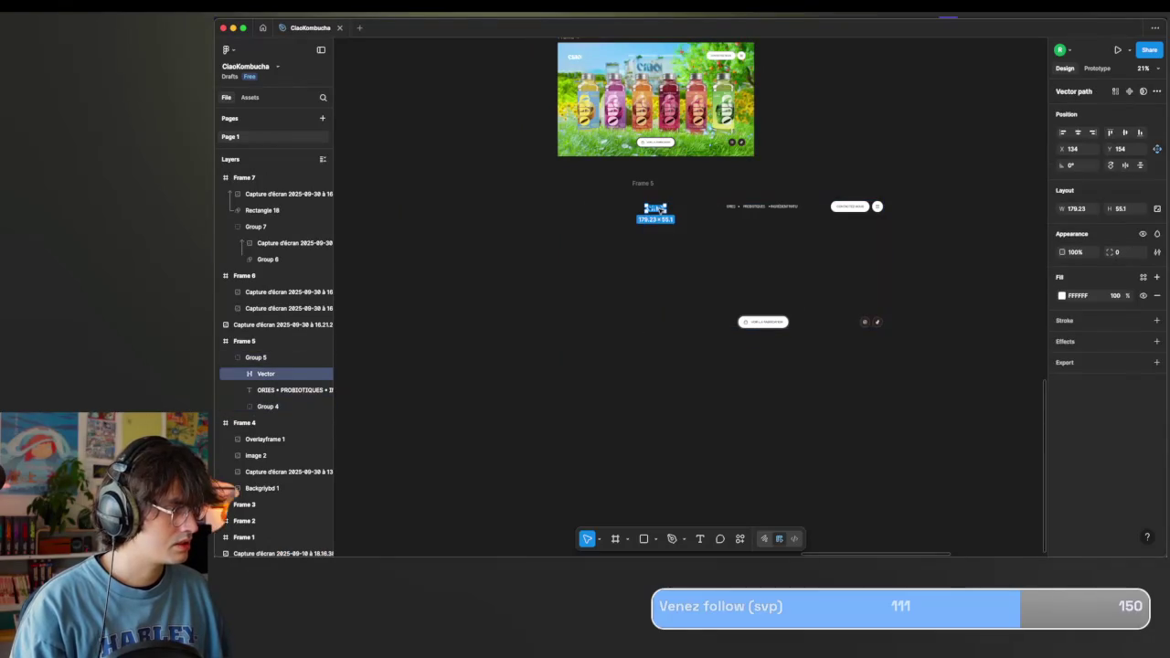
pyautogui.keyDown('shift'); pyautogui.click(738, 208); pyautogui.keyUp('shift')
pyautogui.scroll(-3, 853, 212)
pyautogui.scroll(1, 853, 213)
pyautogui.scroll(3, 760, 211)
pyautogui.scroll(2, 759, 211)
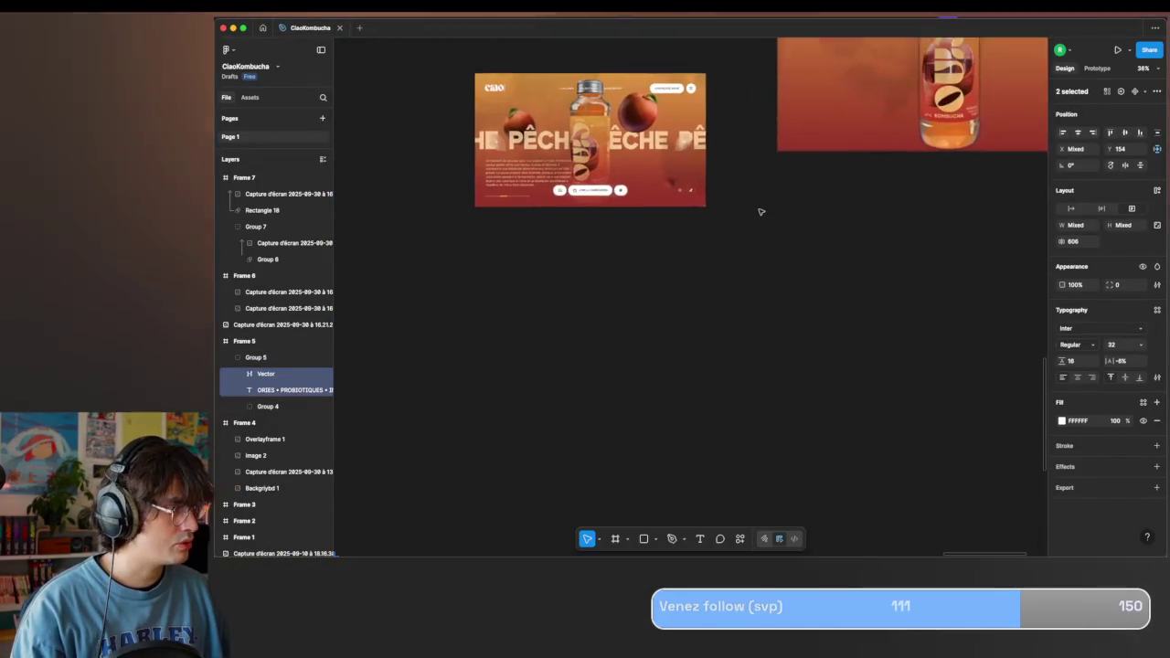
pyautogui.scroll(-5, 758, 283)
pyautogui.click(685, 183)
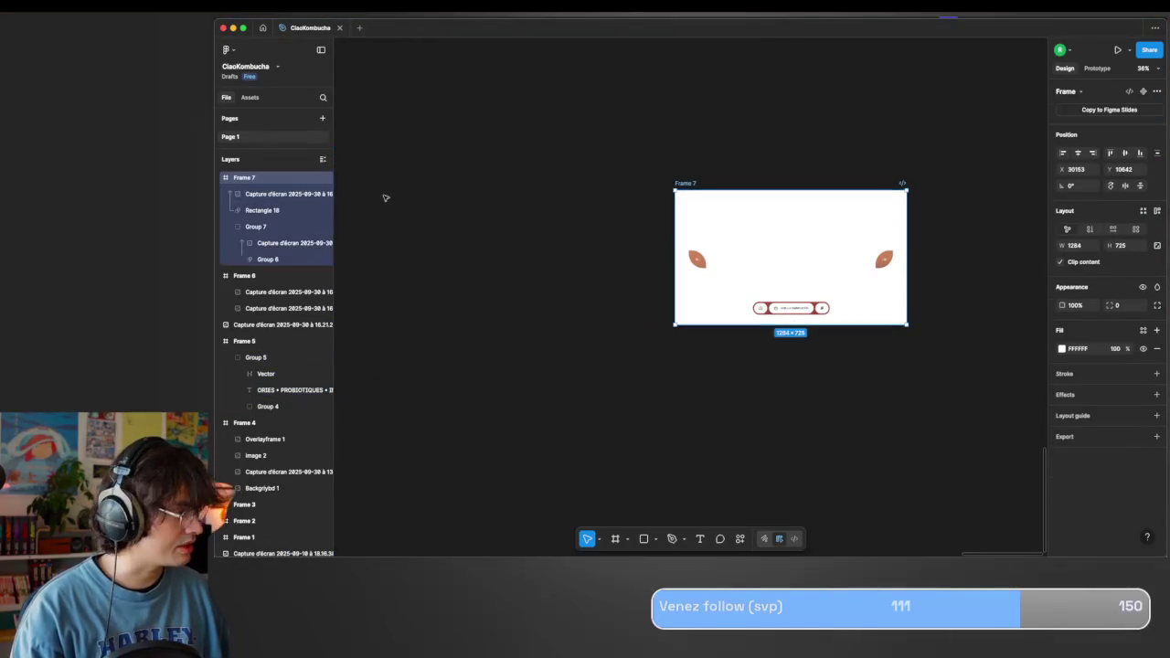
# Remove the mask from Rectangle 18.
pyautogui.click(273, 211)
pyautogui.rightClick(279, 211)
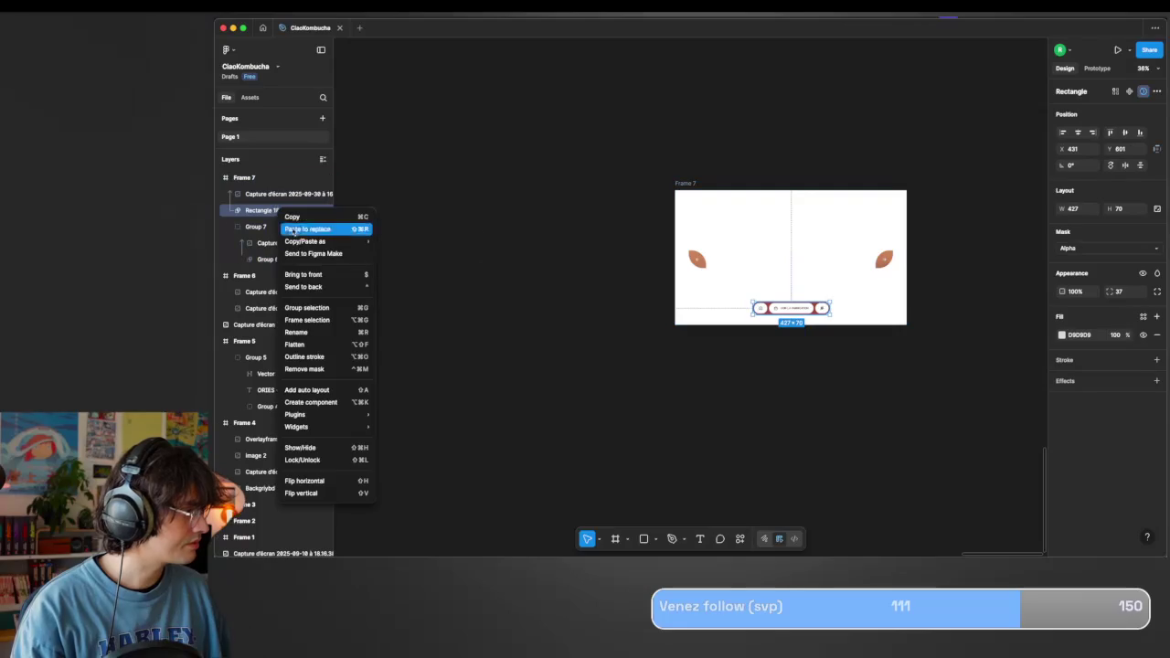
pyautogui.click(319, 369)
pyautogui.scroll(5, 588, 306)
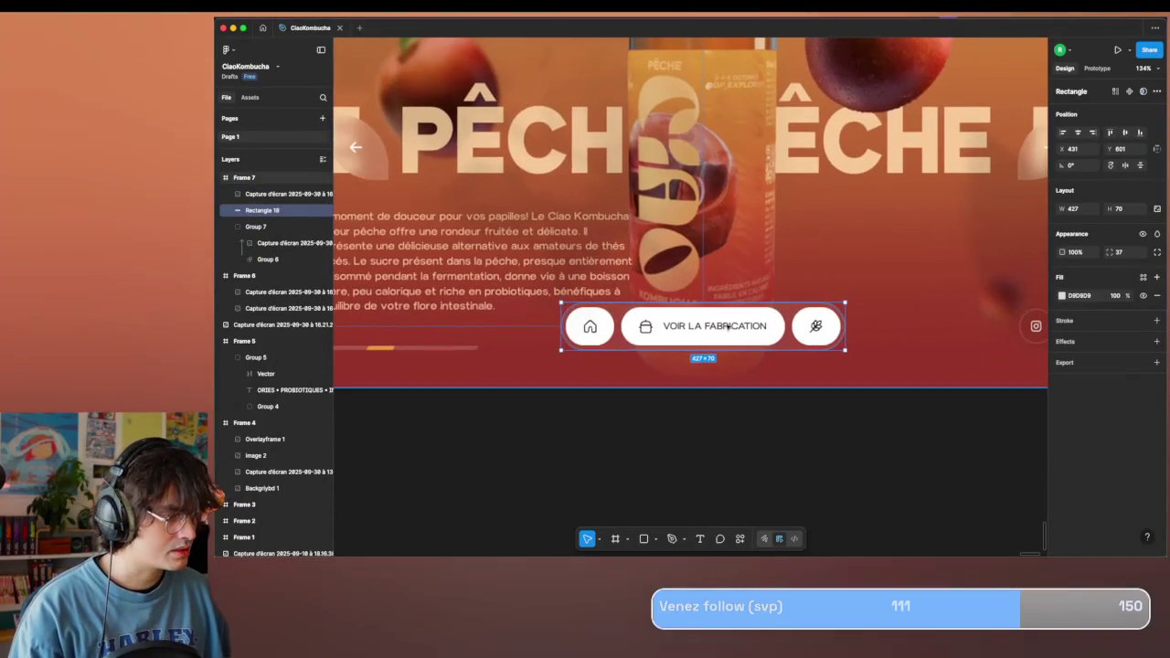
pyautogui.click(245, 216)
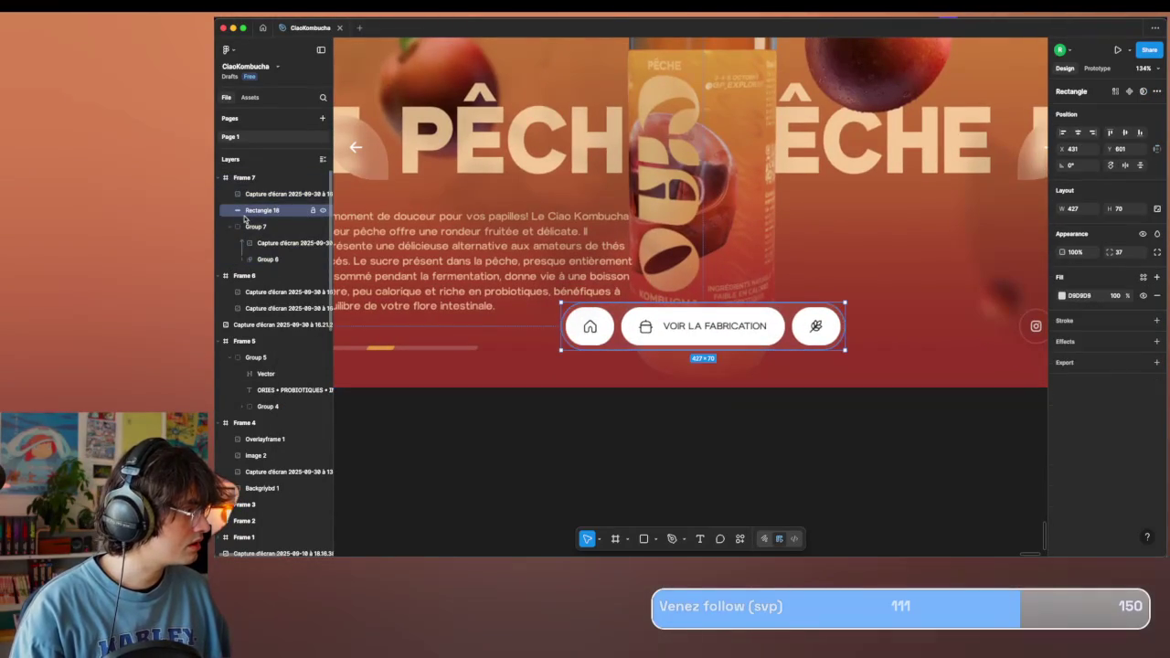
pyautogui.scroll(-5, 637, 281)
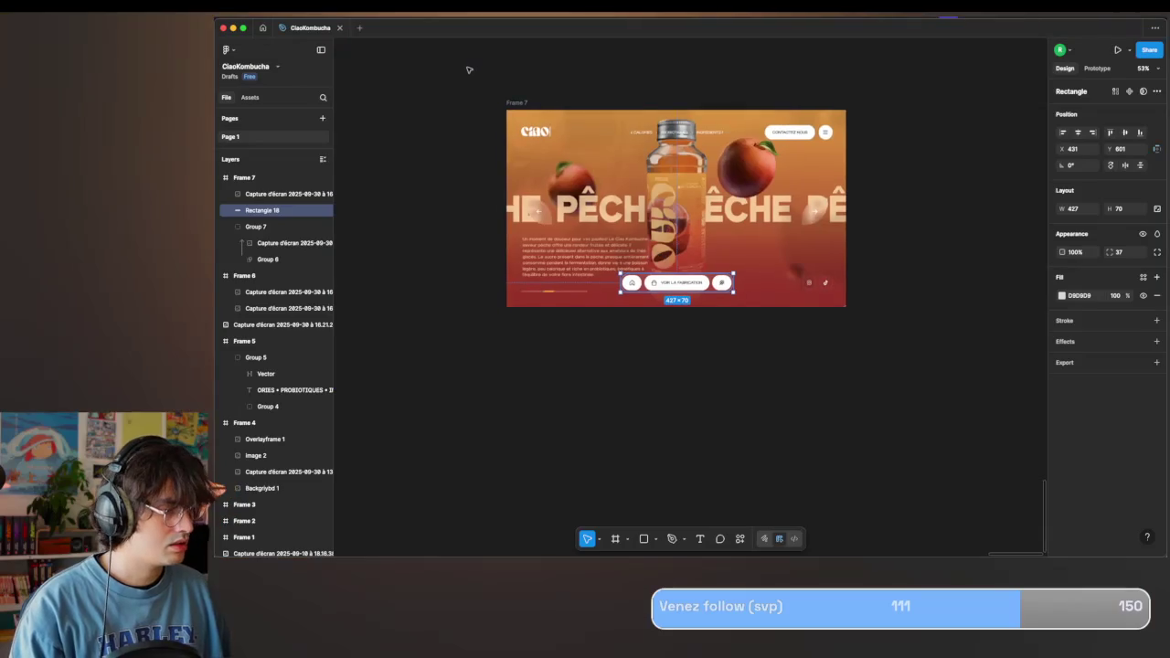
# Duplicate Rectangle 18 above the screenshot over CONTACTEZ NOUS at 20% fill opacity.
pyautogui.hotkey('ctrl', 'd')
pyautogui.moveTo(682, 352); pyautogui.dragTo(788, 215)
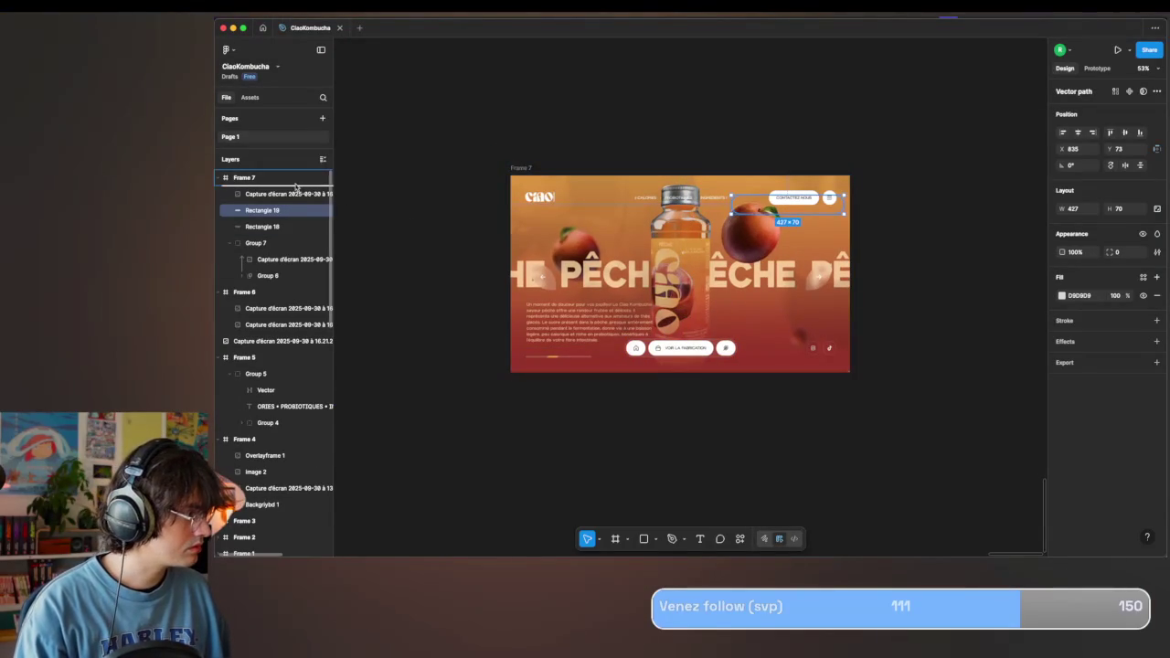
pyautogui.moveTo(295, 186); pyautogui.dragTo(295, 186)
pyautogui.scroll(3, 796, 173)
pyautogui.scroll(3, 796, 173)
pyautogui.scroll(2, 823, 219)
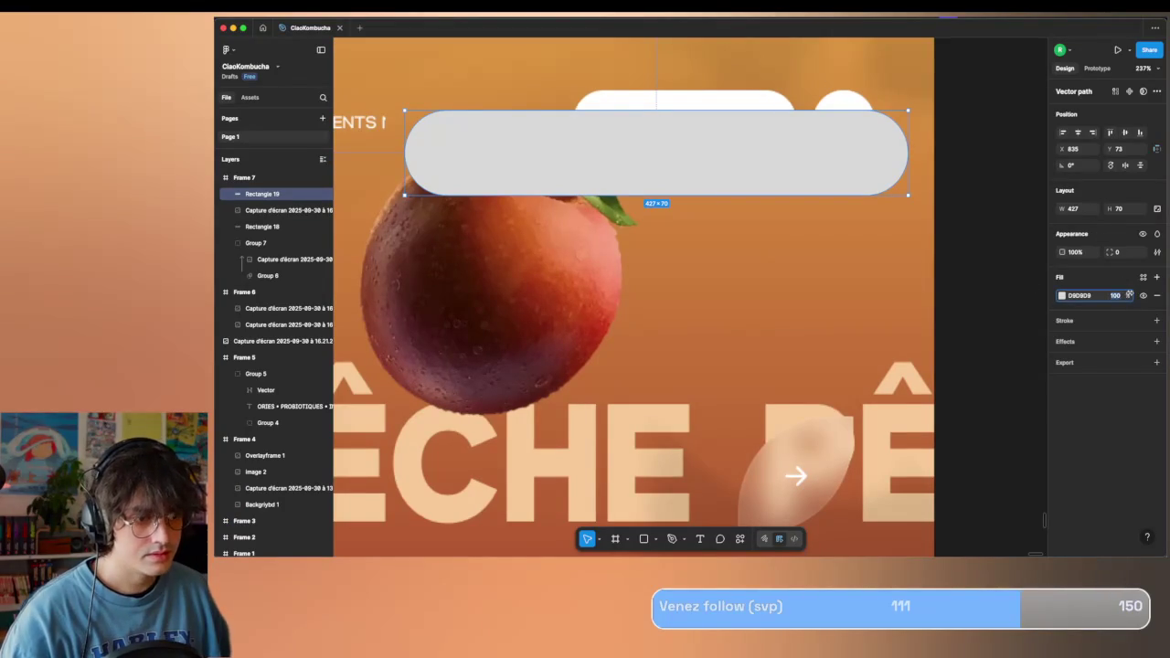
pyautogui.write('20')
pyautogui.press('Return')
# Resize the trial copy to height 54, clearing the menu circle, then delete it.
pyautogui.scroll(3, 476, 82)
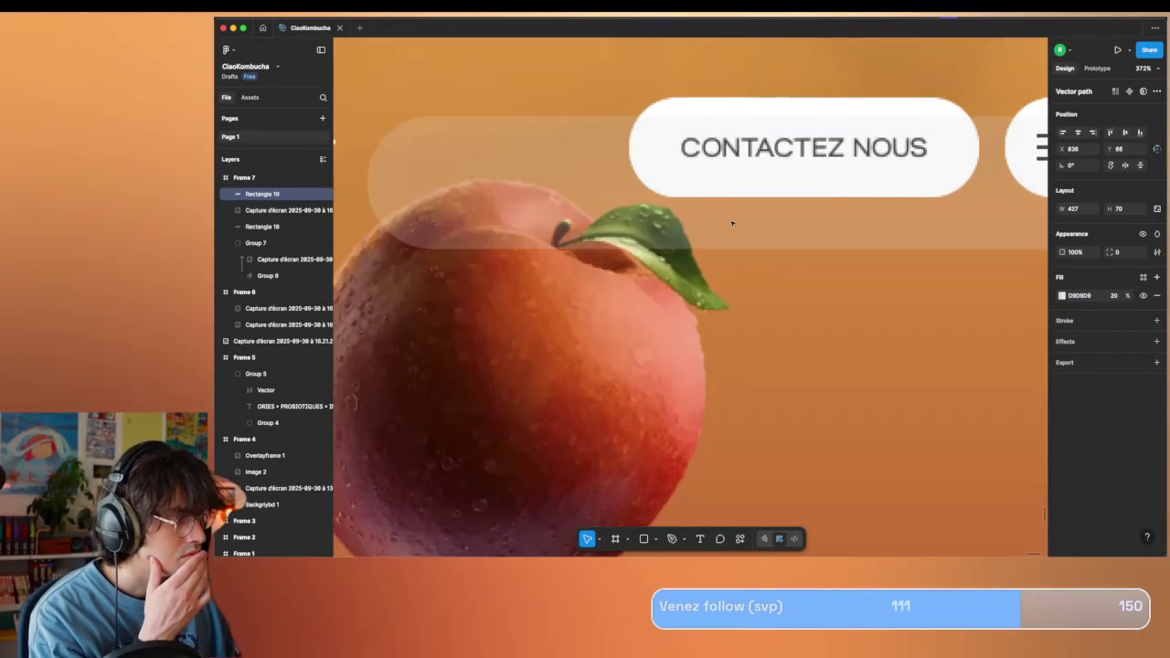
pyautogui.moveTo(736, 209); pyautogui.dragTo(737, 200)
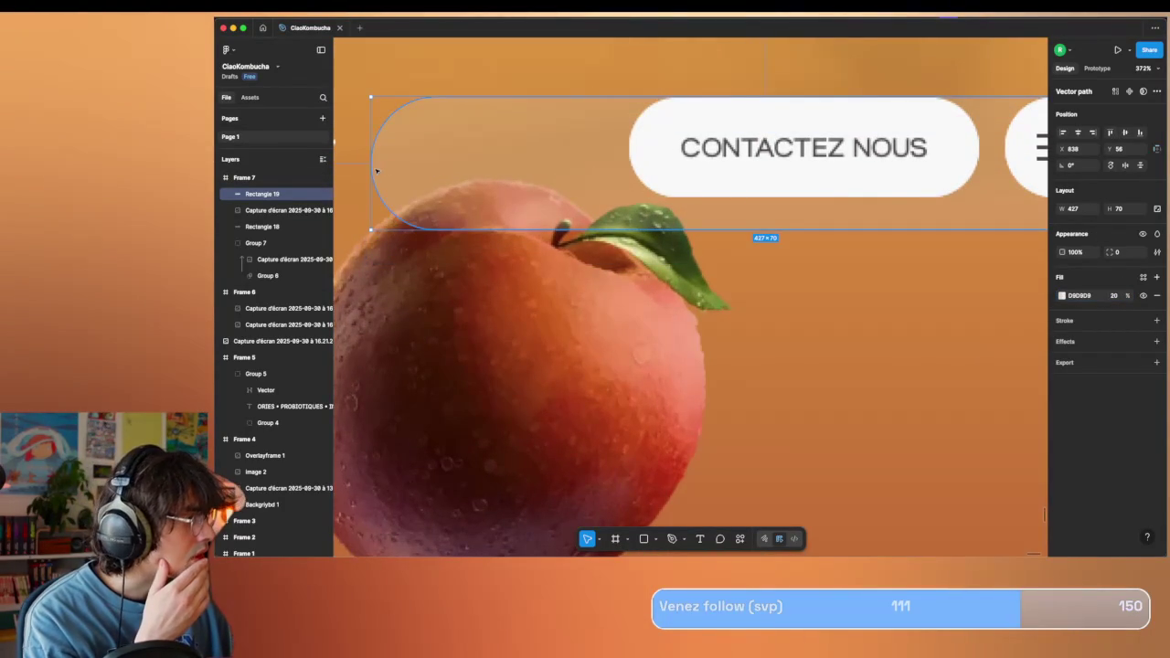
pyautogui.moveTo(370, 168); pyautogui.dragTo(619, 158)
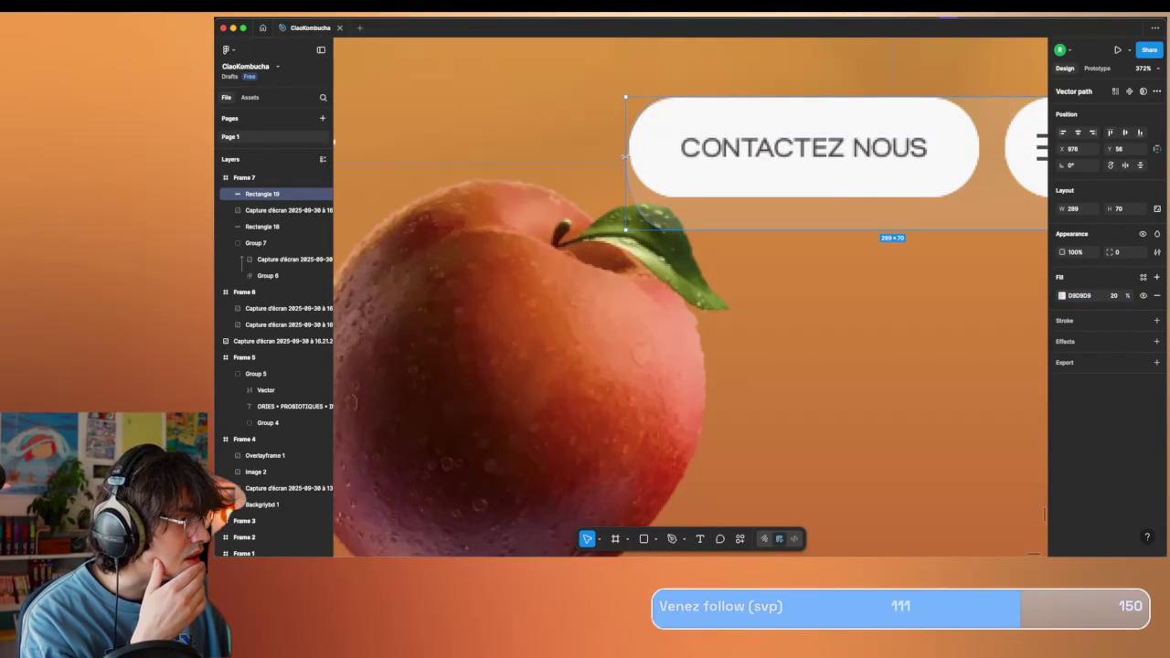
pyautogui.scroll(2, 812, 244)
pyautogui.hscroll(3, 812, 244)
pyautogui.moveTo(868, 270); pyautogui.dragTo(867, 239)
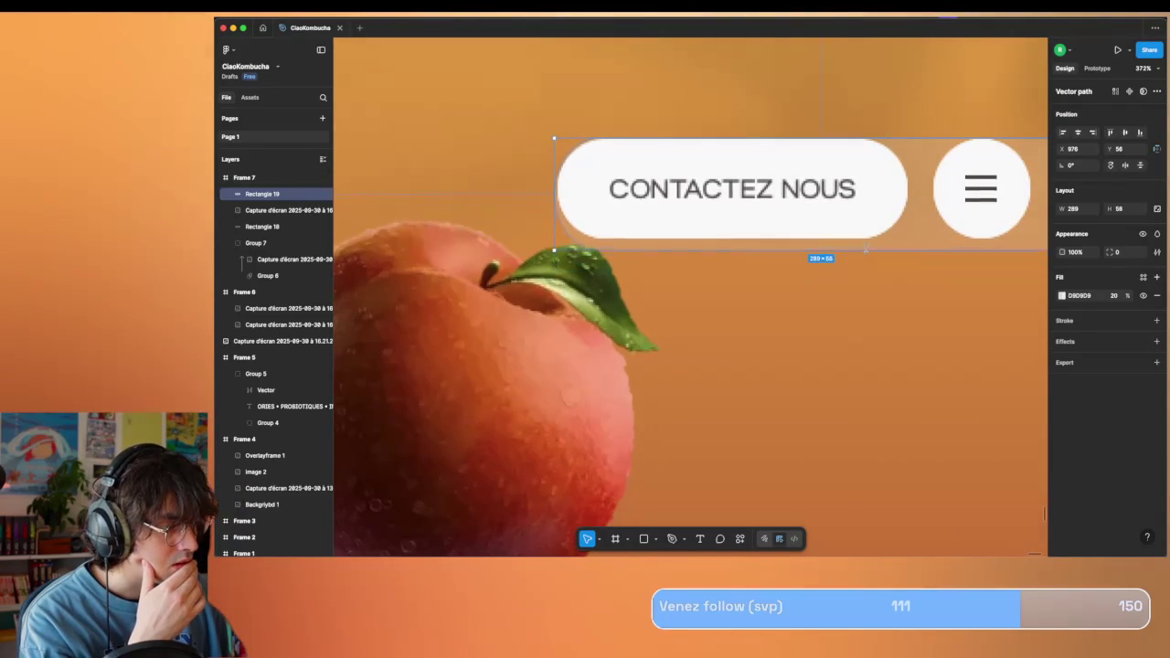
pyautogui.hscroll(3, 867, 239)
pyautogui.moveTo(792, 191); pyautogui.dragTo(619, 199)
pyautogui.hscroll(-4, 613, 192)
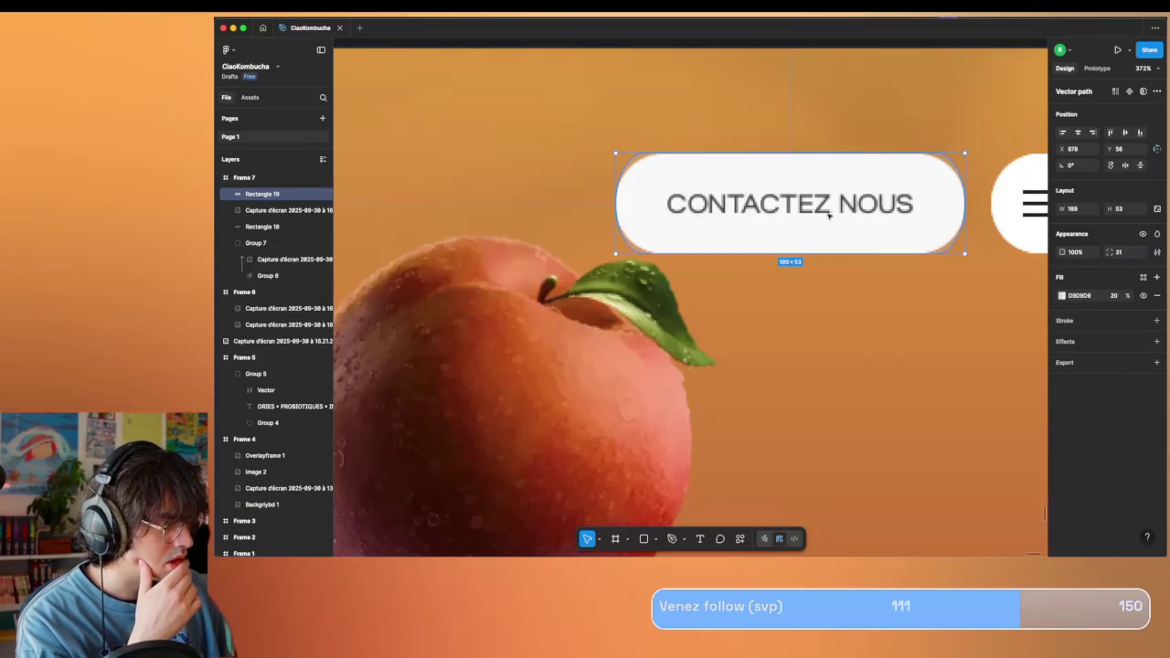
pyautogui.click(263, 211)
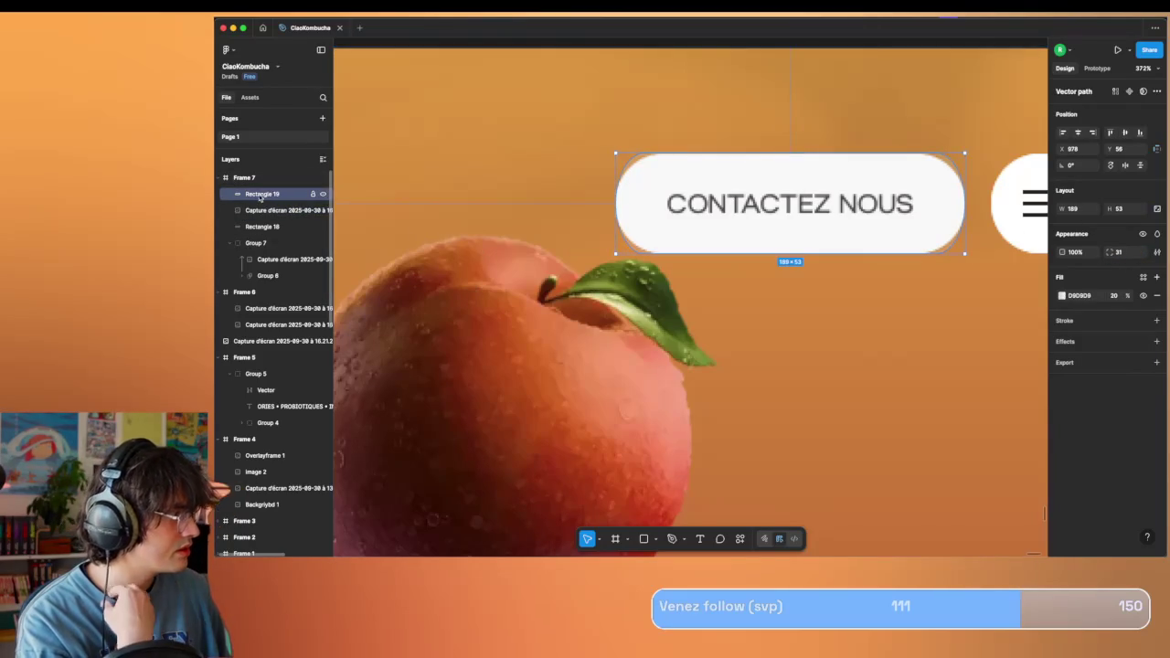
pyautogui.press('Delete')
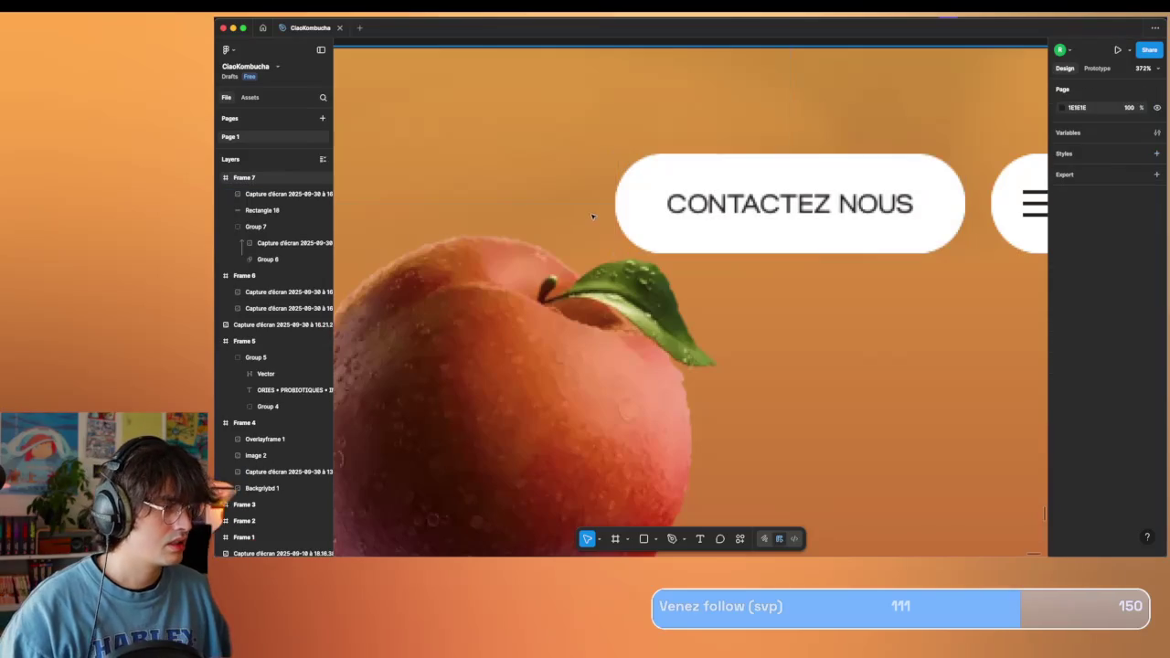
# Draw a rectangle over the CONTACTEZ NOUS button with 60% fill opacity.
pyautogui.moveTo(622, 156); pyautogui.dragTo(830, 264)
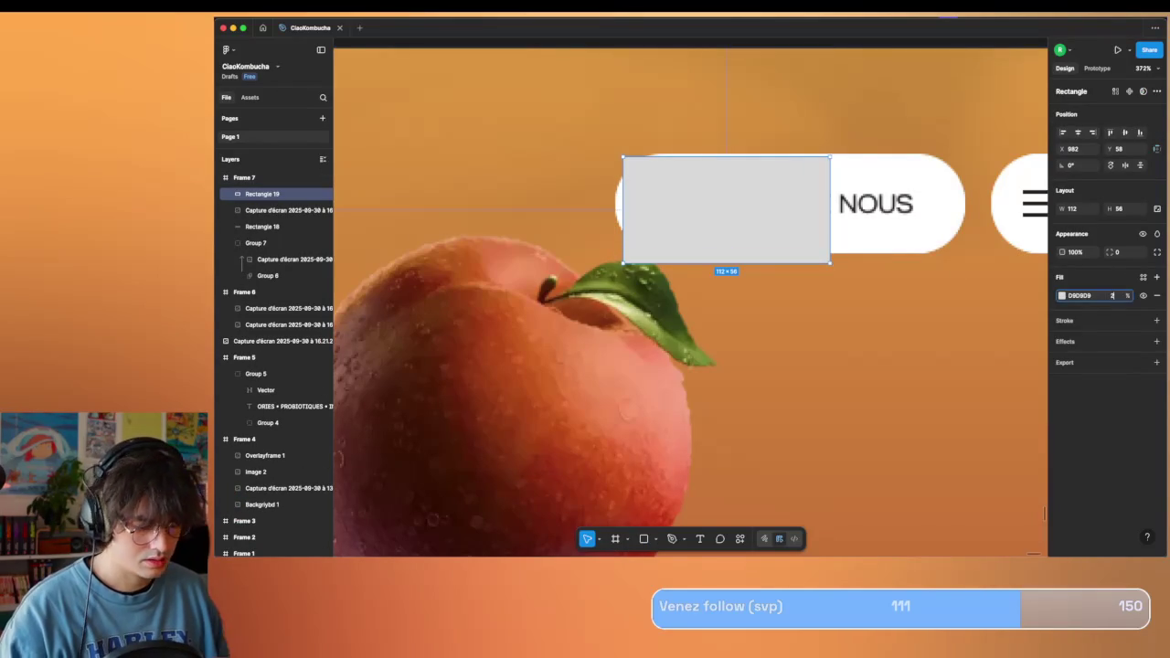
pyautogui.write('0')
pyautogui.press('Return')
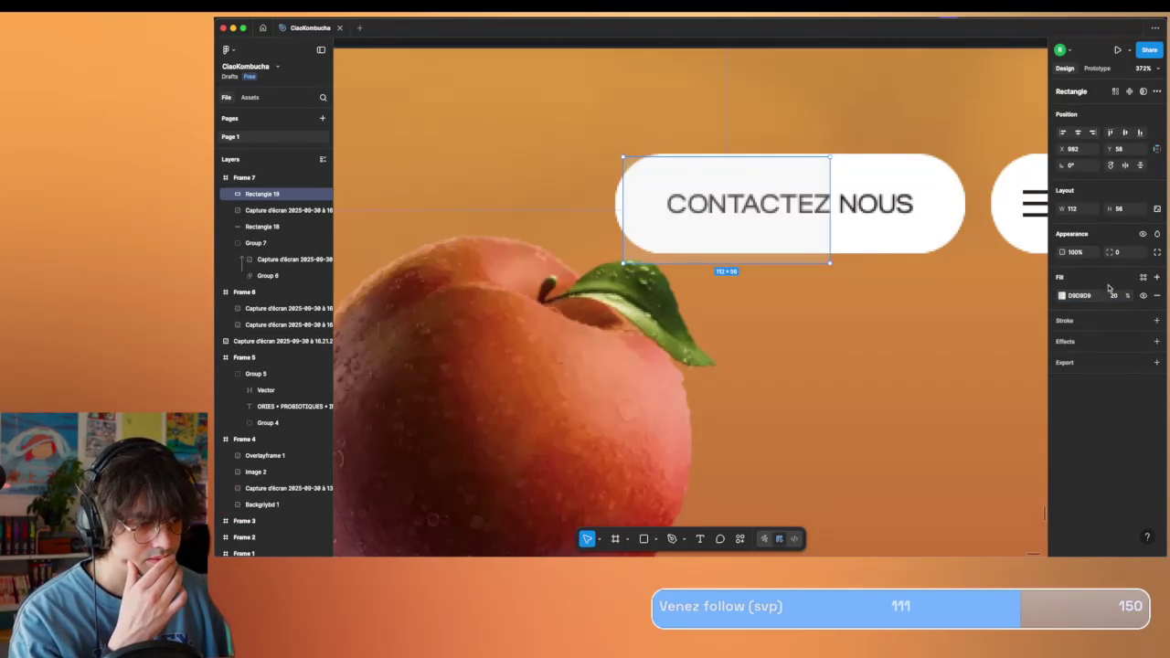
pyautogui.write('60')
pyautogui.press('Return')
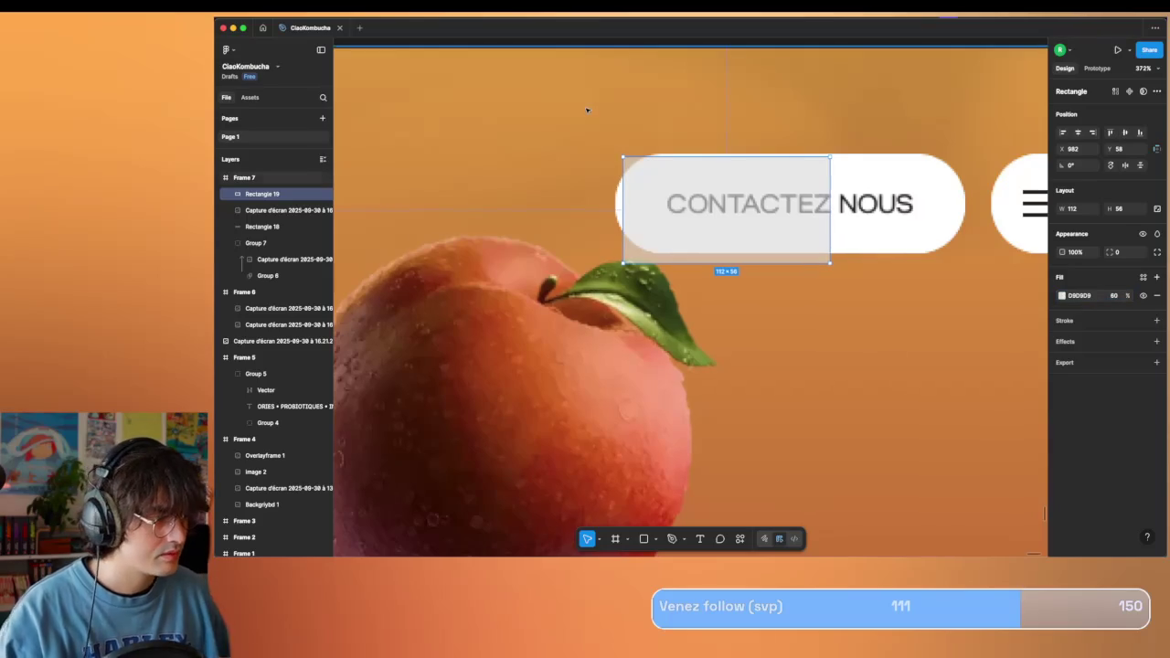
pyautogui.scroll(2, 587, 109)
pyautogui.scroll(5, 687, 198)
pyautogui.hscroll(2, 723, 247)
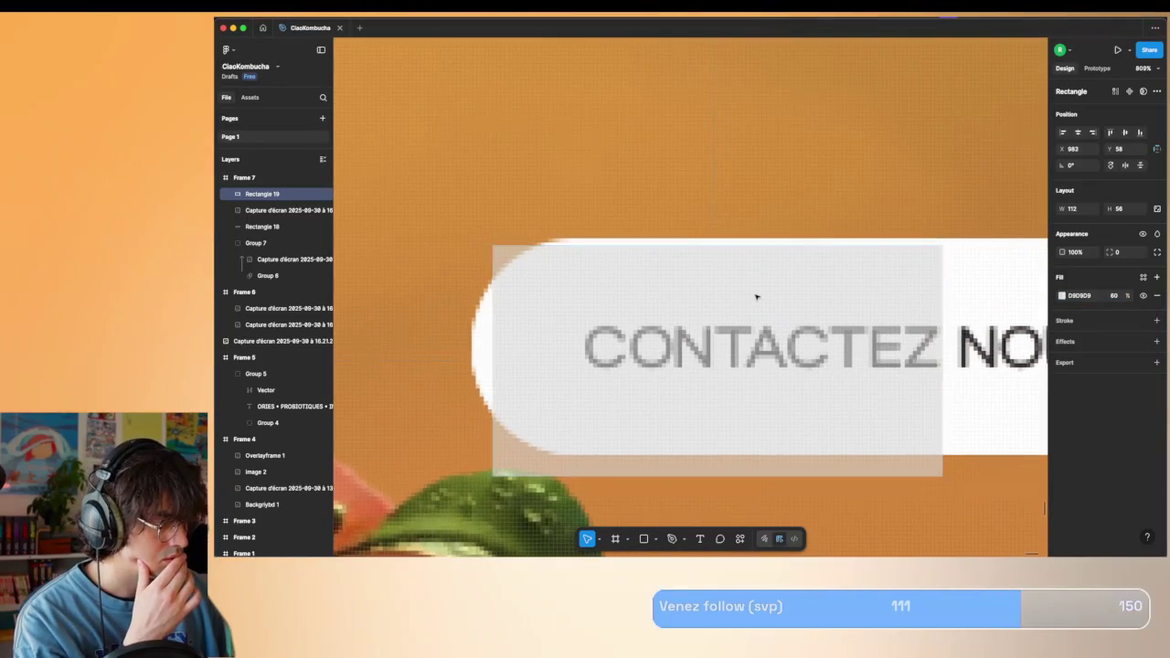
# Fit the rectangle to the button at 189×53 with corner radius 46.
pyautogui.moveTo(758, 295); pyautogui.dragTo(759, 290)
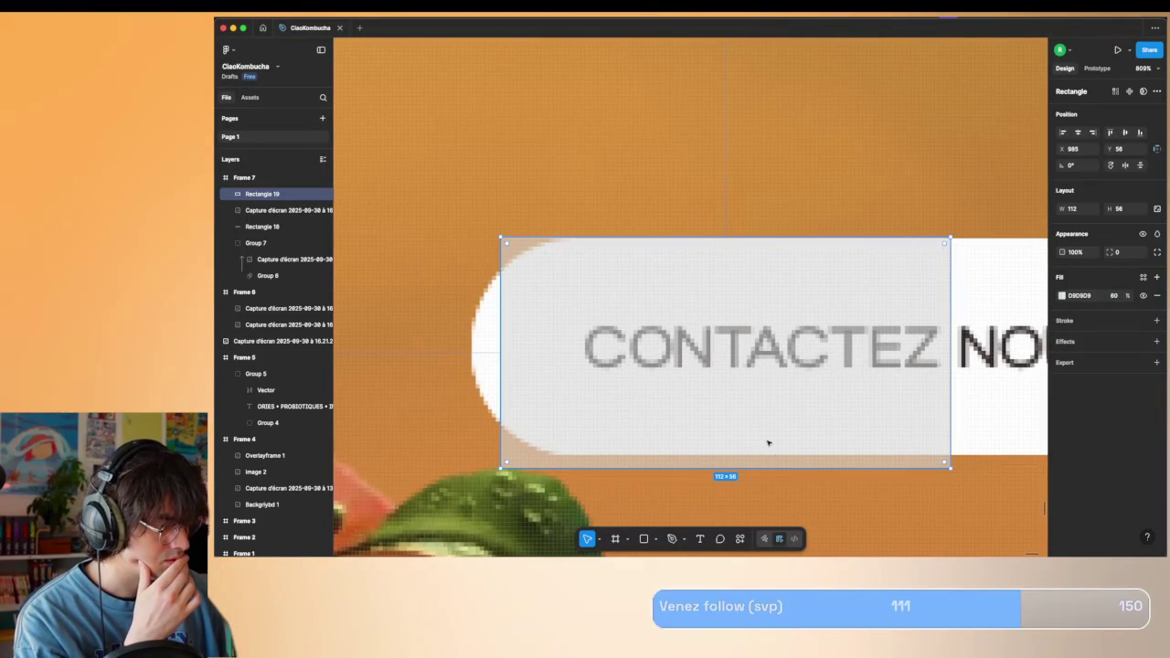
pyautogui.moveTo(770, 464); pyautogui.dragTo(772, 454)
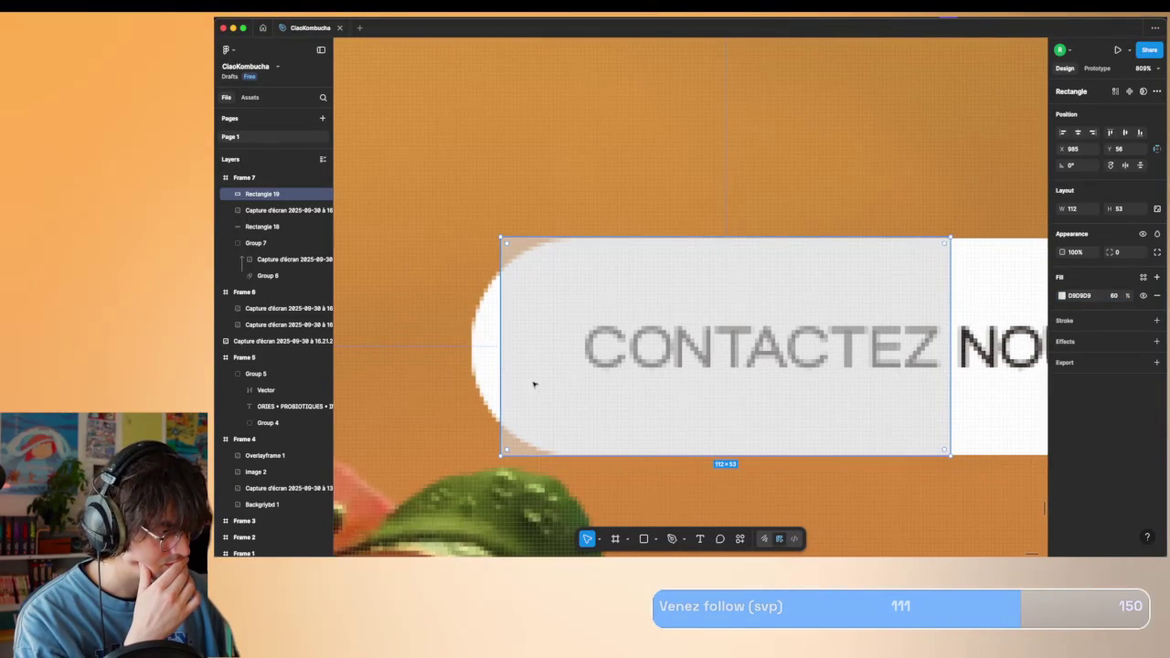
pyautogui.moveTo(502, 373); pyautogui.dragTo(472, 373)
pyautogui.hscroll(5, 645, 352)
pyautogui.moveTo(632, 373); pyautogui.dragTo(914, 373)
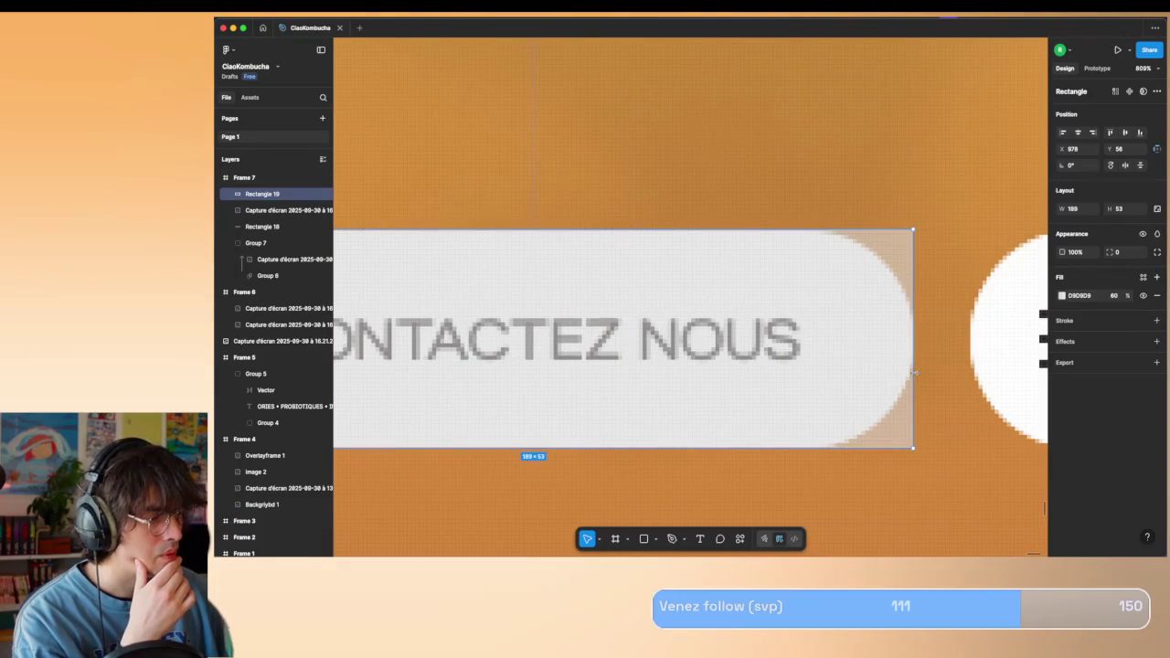
pyautogui.moveTo(1109, 253); pyautogui.dragTo(610, 277)
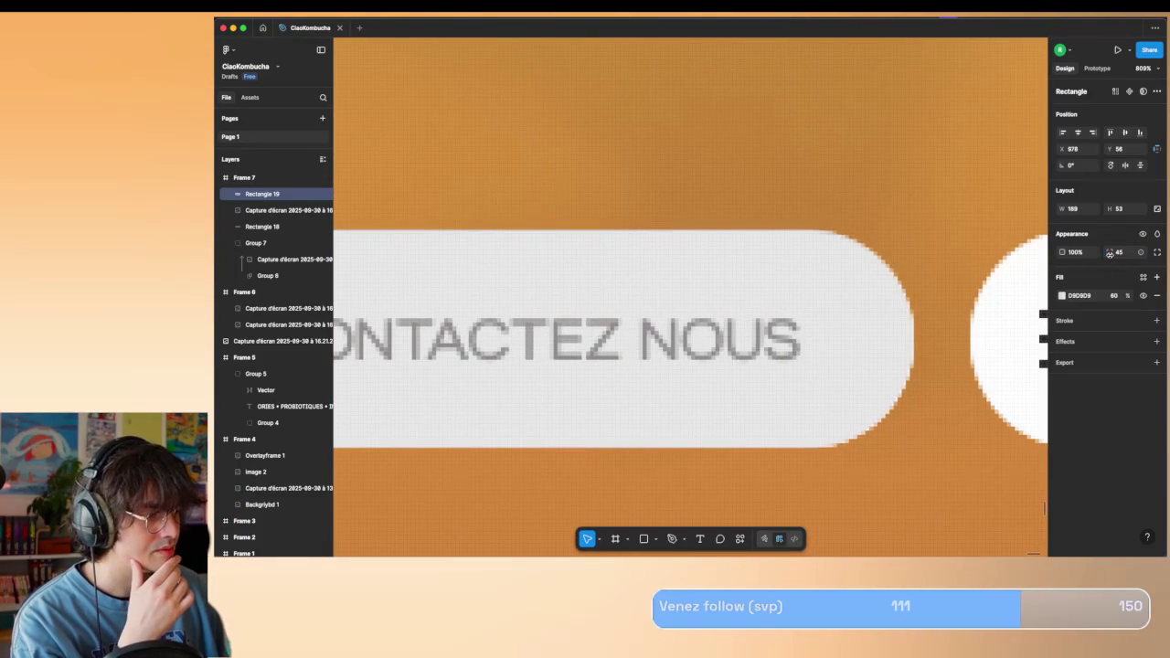
pyautogui.scroll(-2, 699, 212)
pyautogui.scroll(-3, 698, 212)
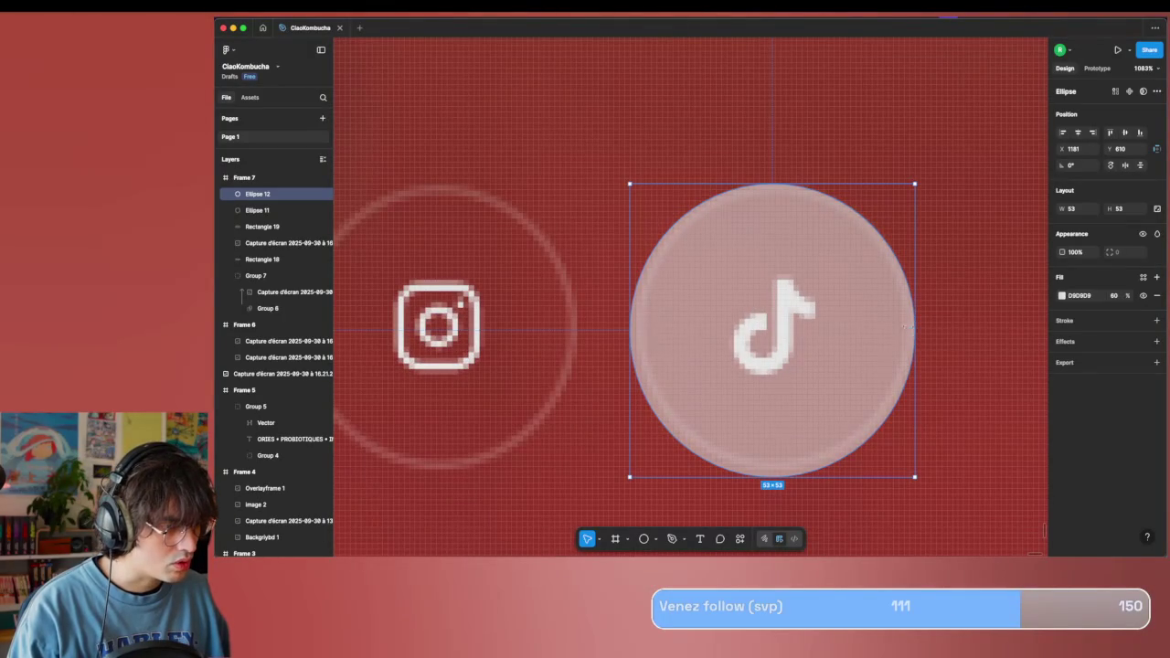
# Resize the translucent circle over the TikTok icon to 52×51.
pyautogui.moveTo(911, 325); pyautogui.dragTo(916, 315)
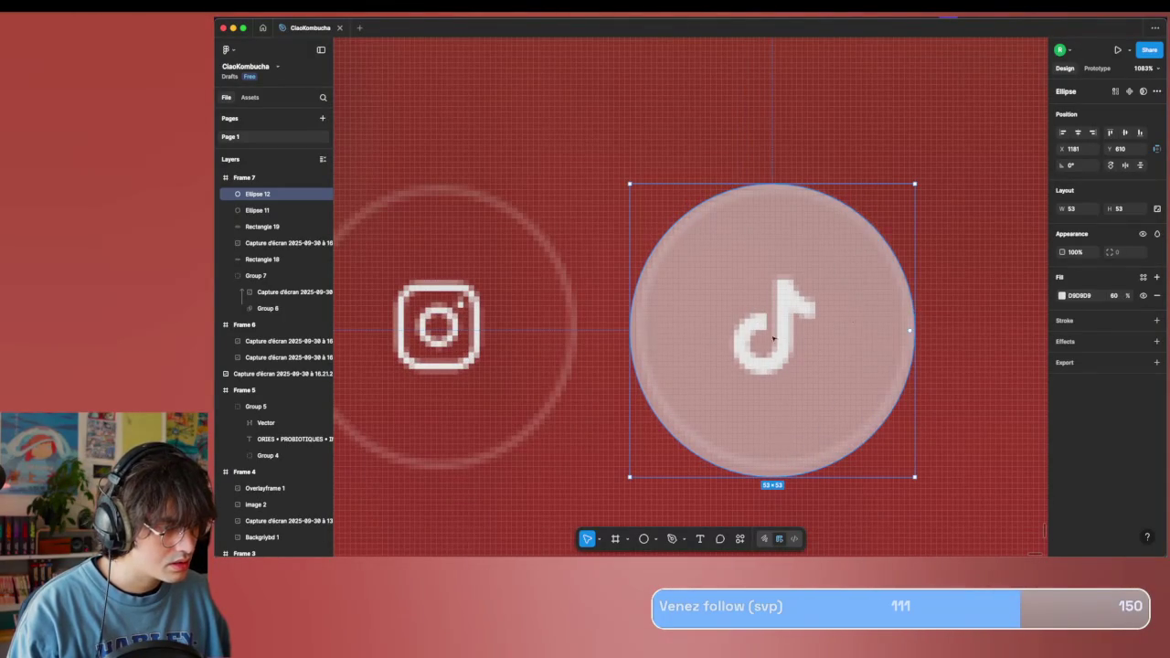
pyautogui.moveTo(631, 340); pyautogui.dragTo(635, 341)
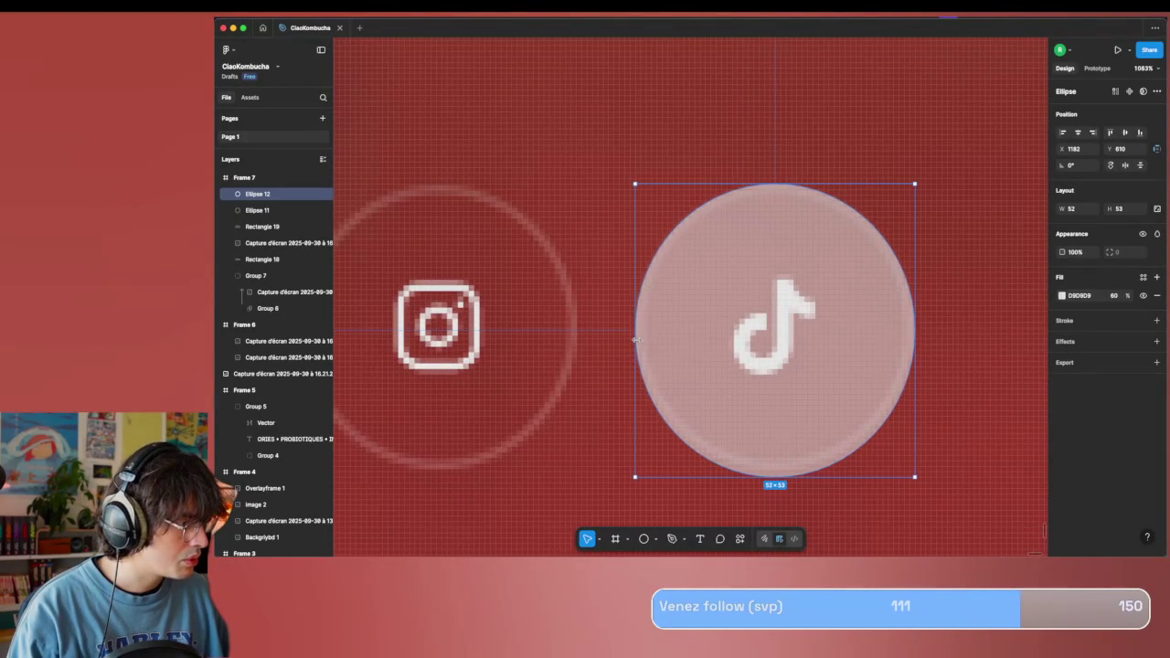
pyautogui.click(783, 485)
pyautogui.click(779, 459)
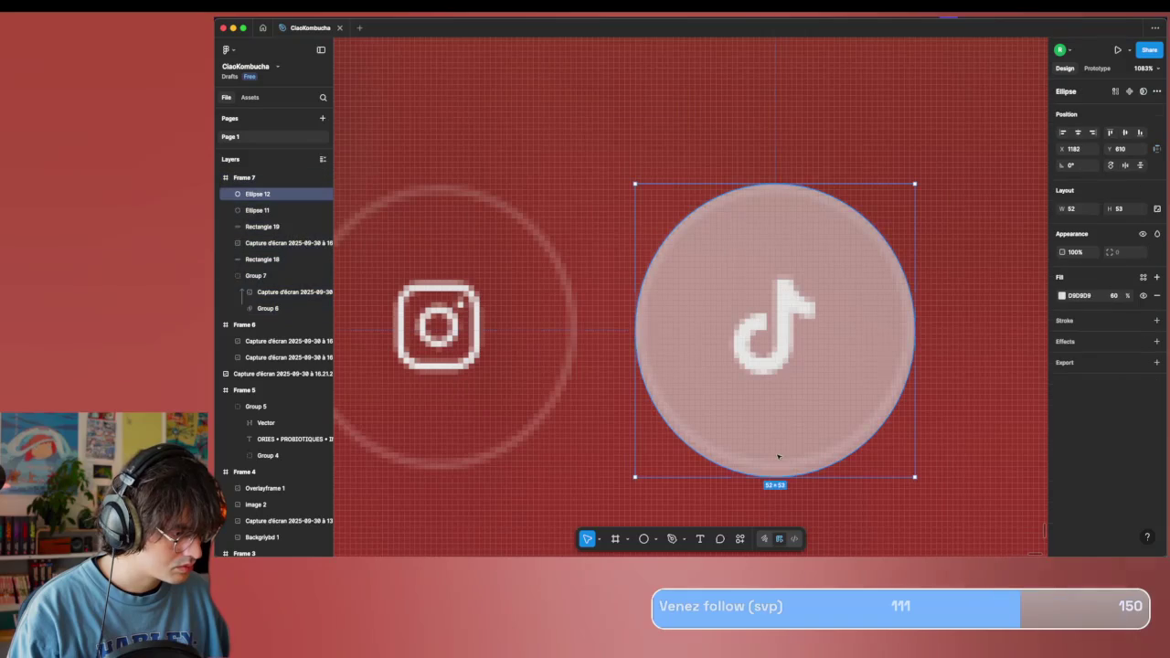
pyautogui.moveTo(780, 476); pyautogui.dragTo(782, 466)
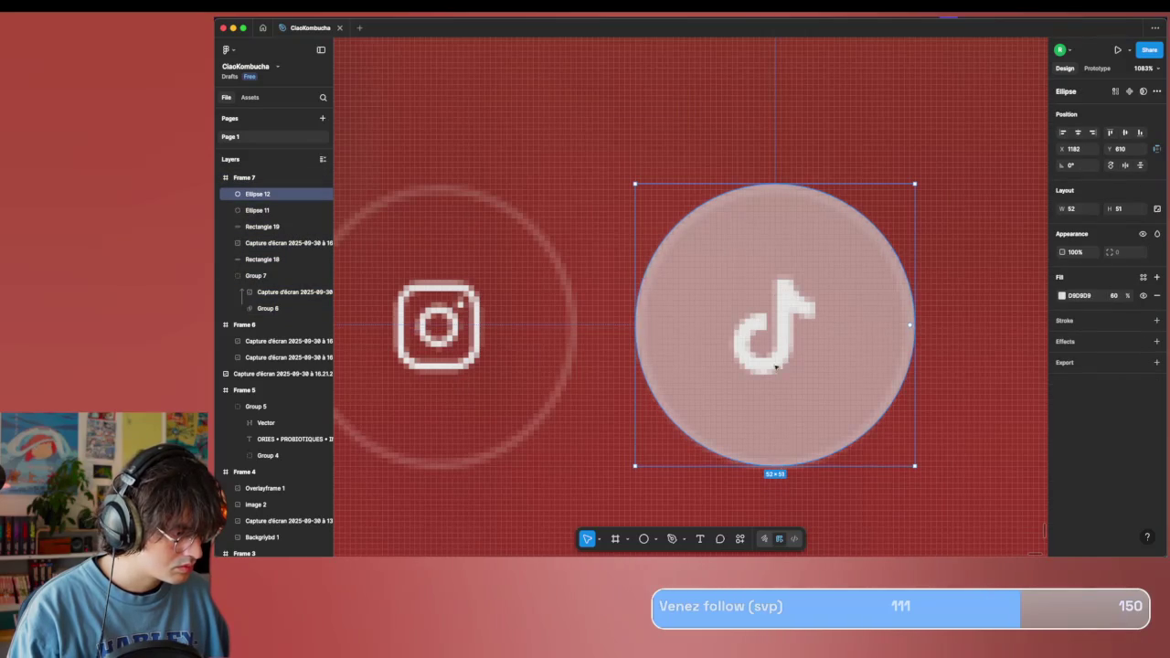
pyautogui.scroll(-5, 636, 409)
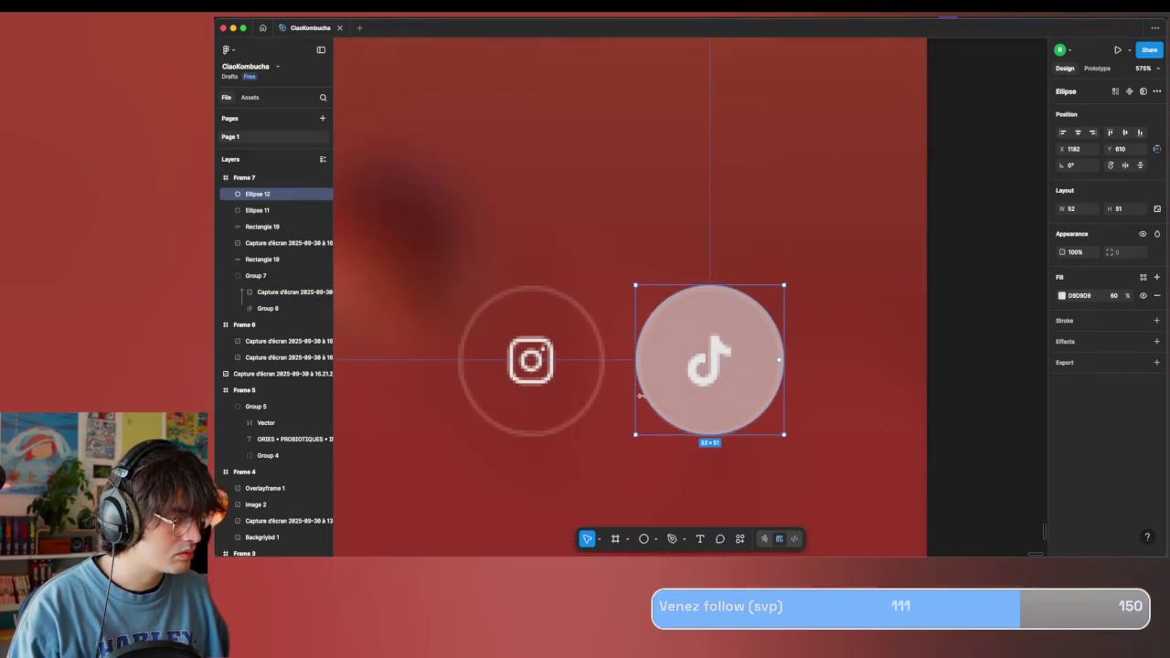
# Duplicate the circle and place the copy over the Instagram icon.
pyautogui.press('super+d')
pyautogui.moveTo(719, 325); pyautogui.dragTo(538, 324)
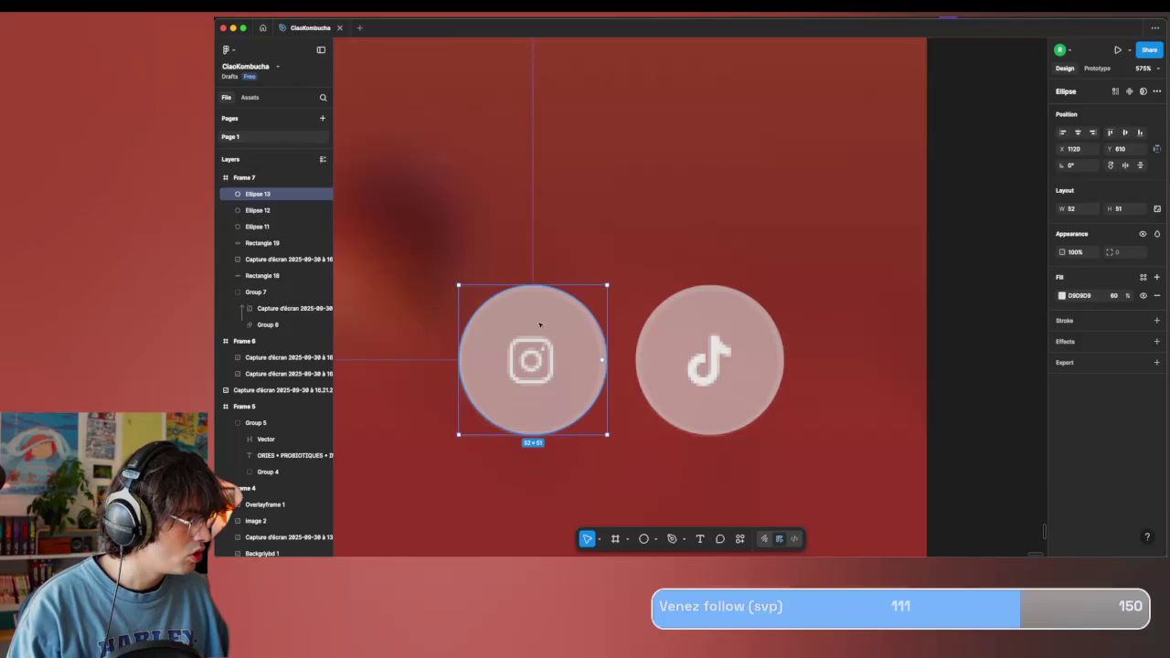
pyautogui.press('Escape')
pyautogui.scroll(-3, 700, 478)
pyautogui.hscroll(-3, 735, 447)
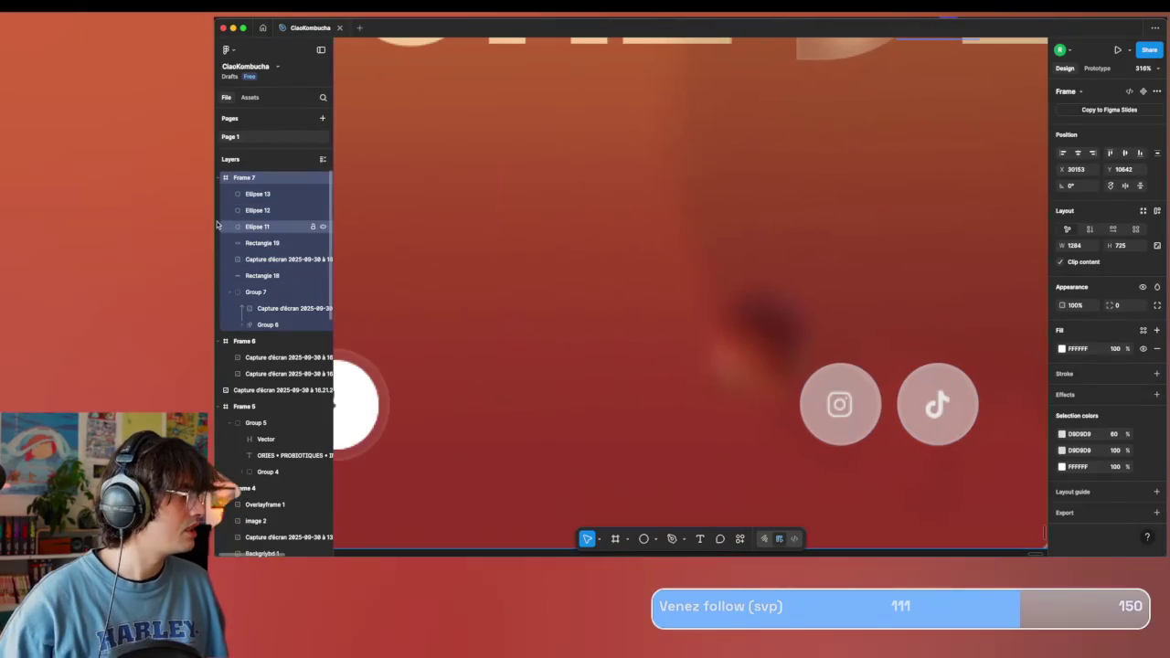
# Set the three circles and two pills to 100% fill and move them below the screenshot.
pyautogui.click(840, 404)
pyautogui.keyDown('shift'); pyautogui.click(262, 243); pyautogui.keyUp('shift')
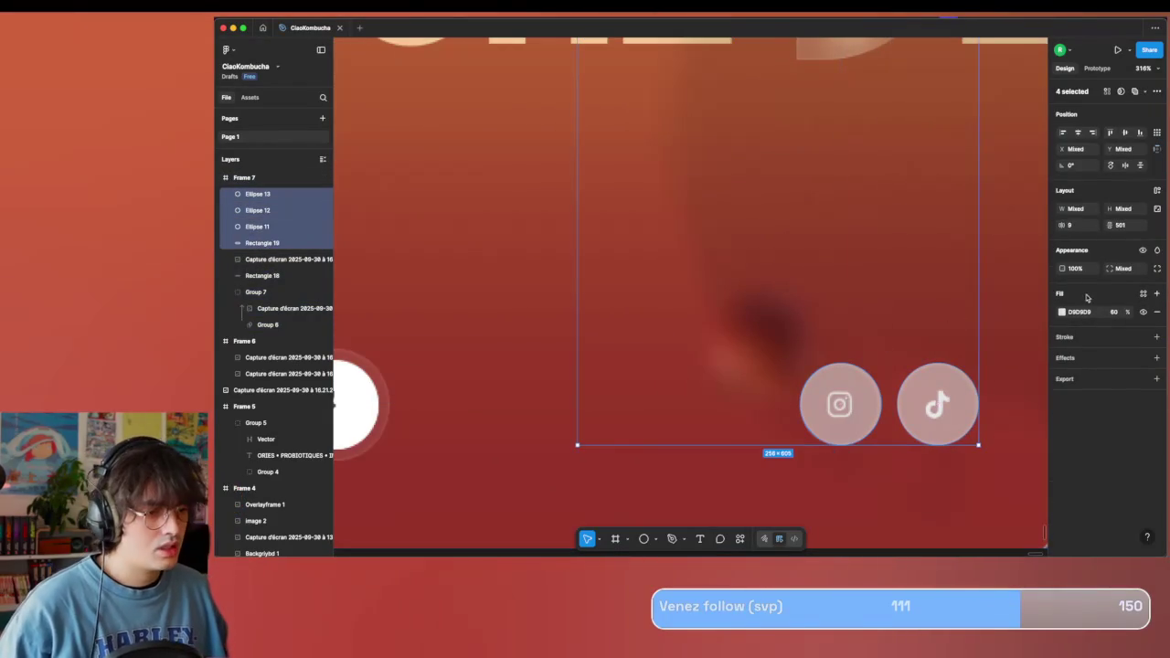
pyautogui.write('100')
pyautogui.press('Return')
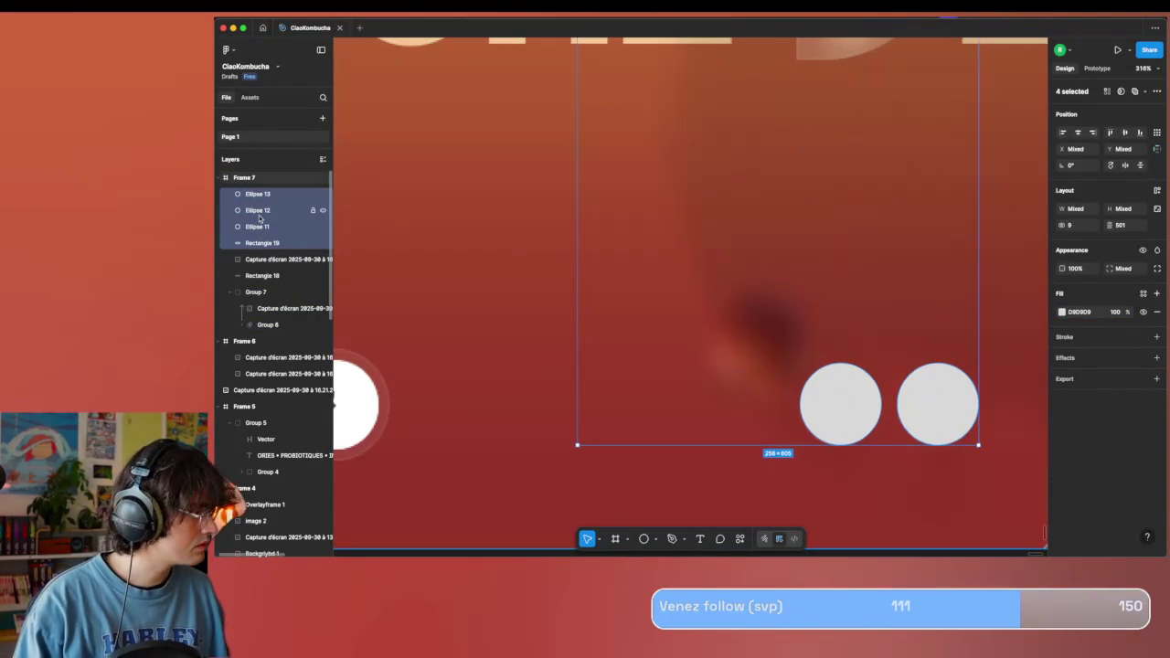
pyautogui.moveTo(256, 266); pyautogui.dragTo(258, 267)
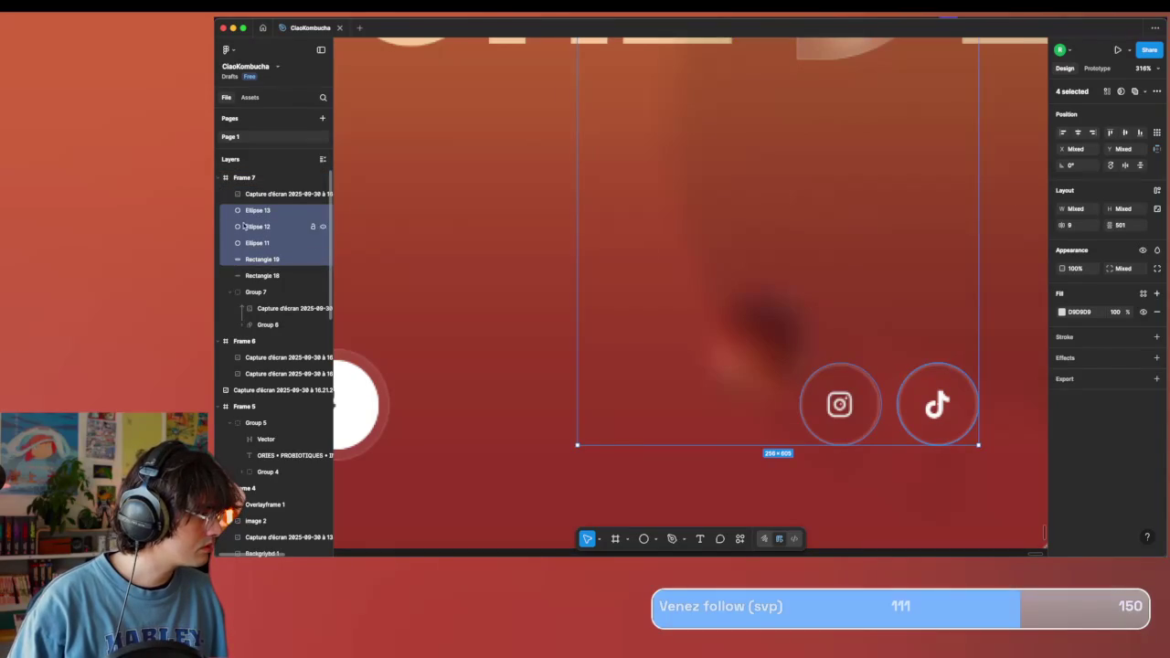
# Group the five overlay shapes as Group 8 and use it as a mask.
pyautogui.click(258, 276)
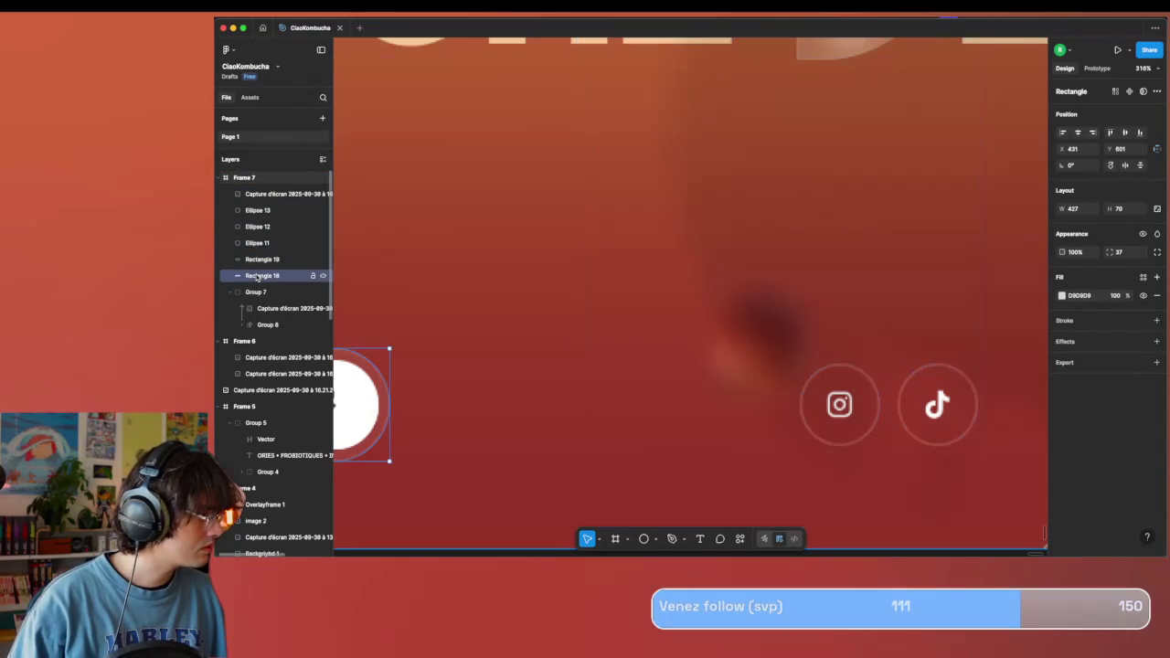
pyautogui.keyDown('shift'); pyautogui.click(260, 214); pyautogui.keyUp('shift')
pyautogui.hotkey('ctrl', 'g')
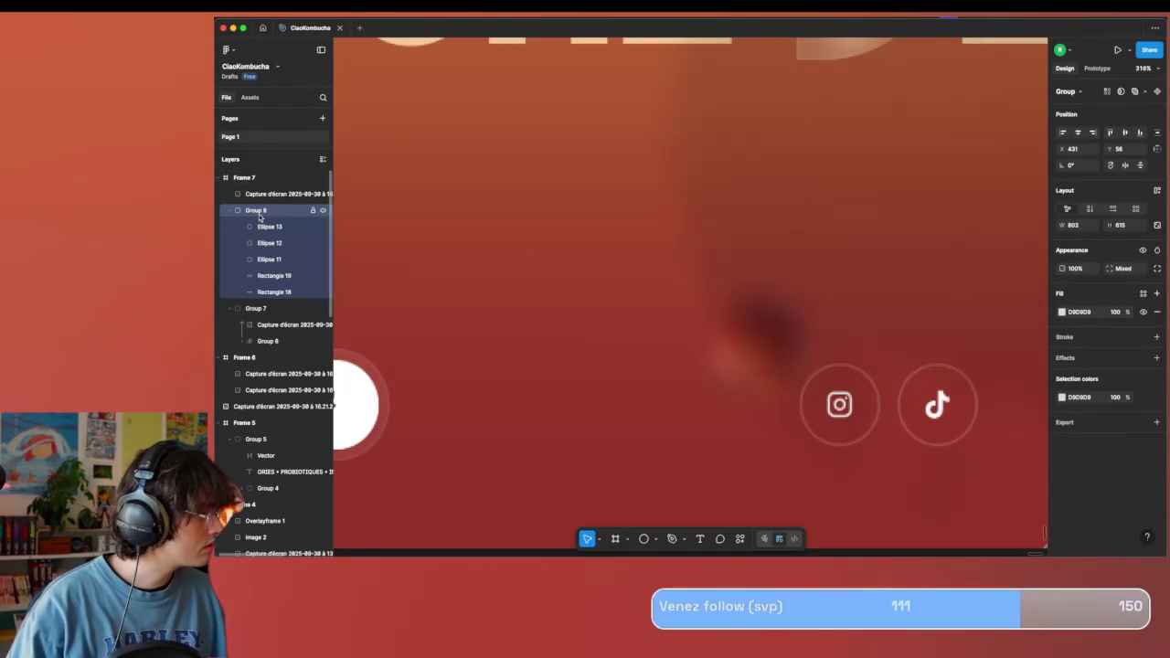
pyautogui.rightClick(260, 216)
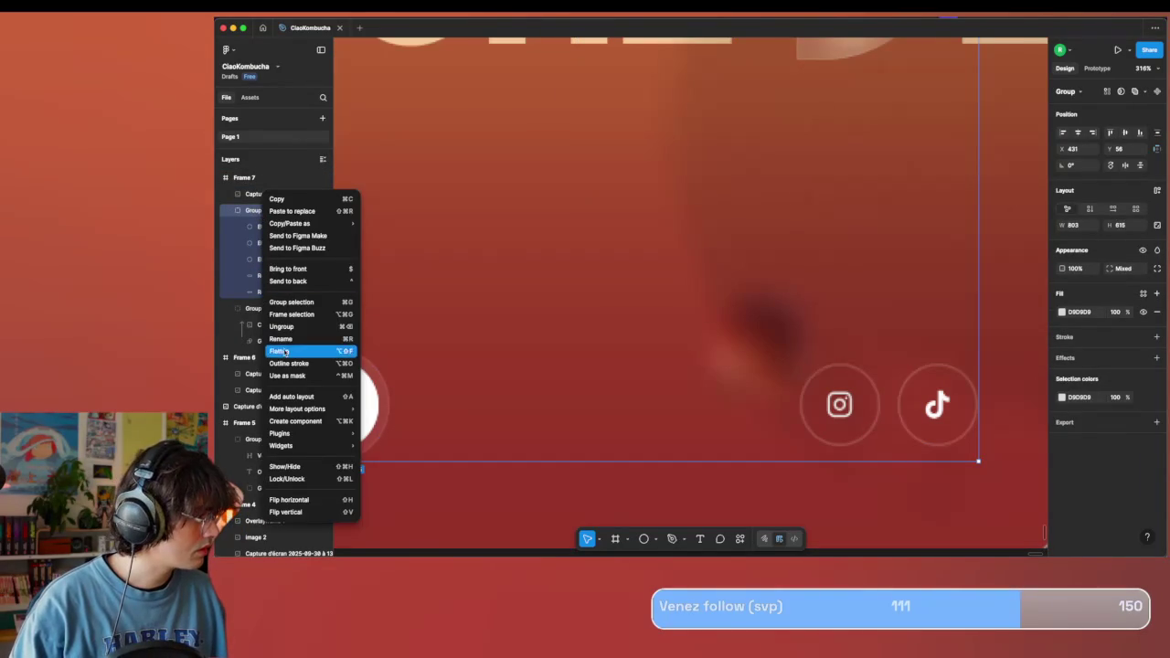
pyautogui.click(287, 375)
pyautogui.scroll(-5, 647, 274)
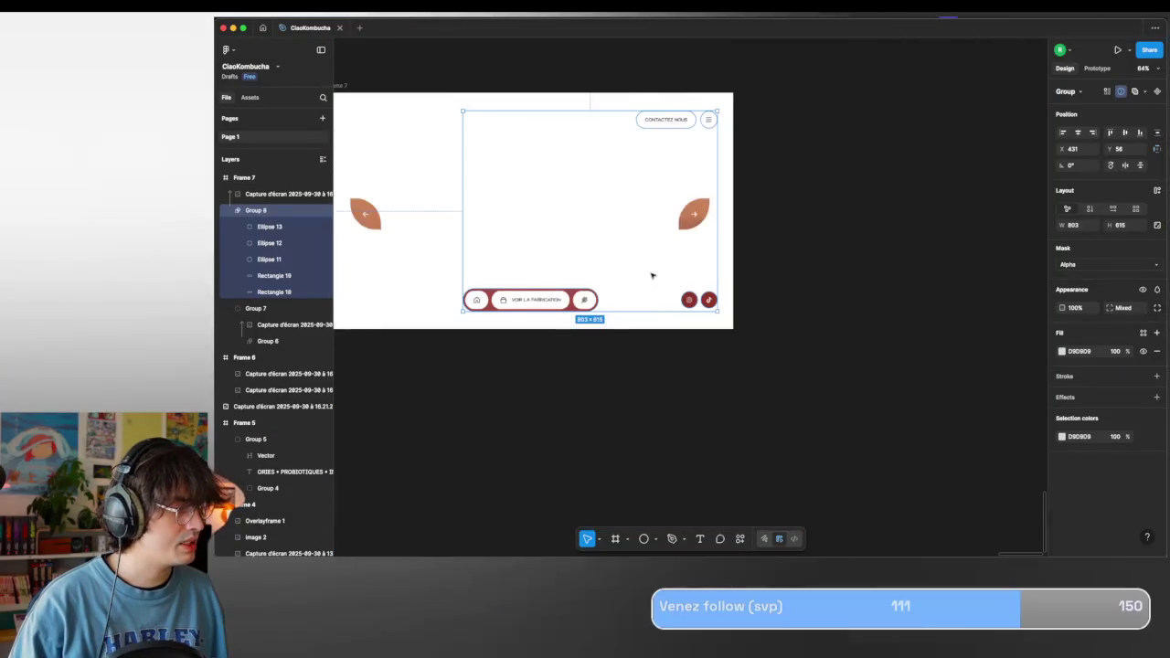
# Drag the top and bottom edges of the Rectangle 19 pill to make it 51 px tall.
pyautogui.click(614, 403)
pyautogui.hscroll(-3, 611, 408)
pyautogui.scroll(5, 914, 247)
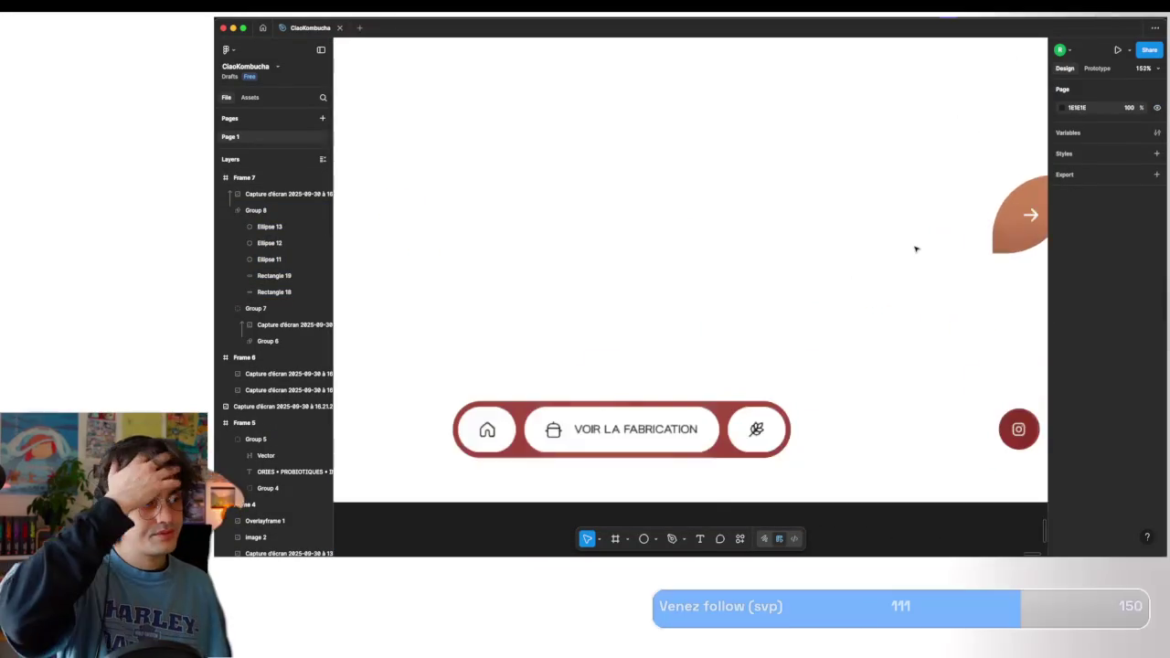
pyautogui.scroll(1, 916, 248)
pyautogui.scroll(3, 621, 253)
pyautogui.hscroll(2, 622, 254)
pyautogui.scroll(2, 729, 232)
pyautogui.scroll(5, 729, 233)
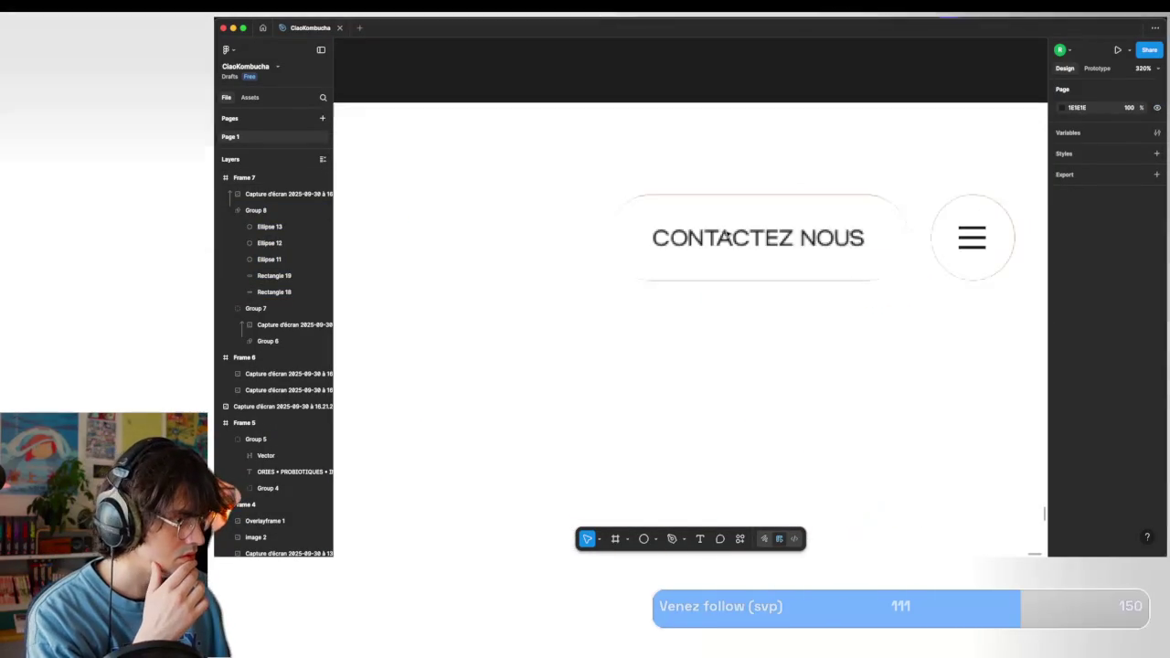
pyautogui.click(274, 276)
pyautogui.scroll(3, 720, 230)
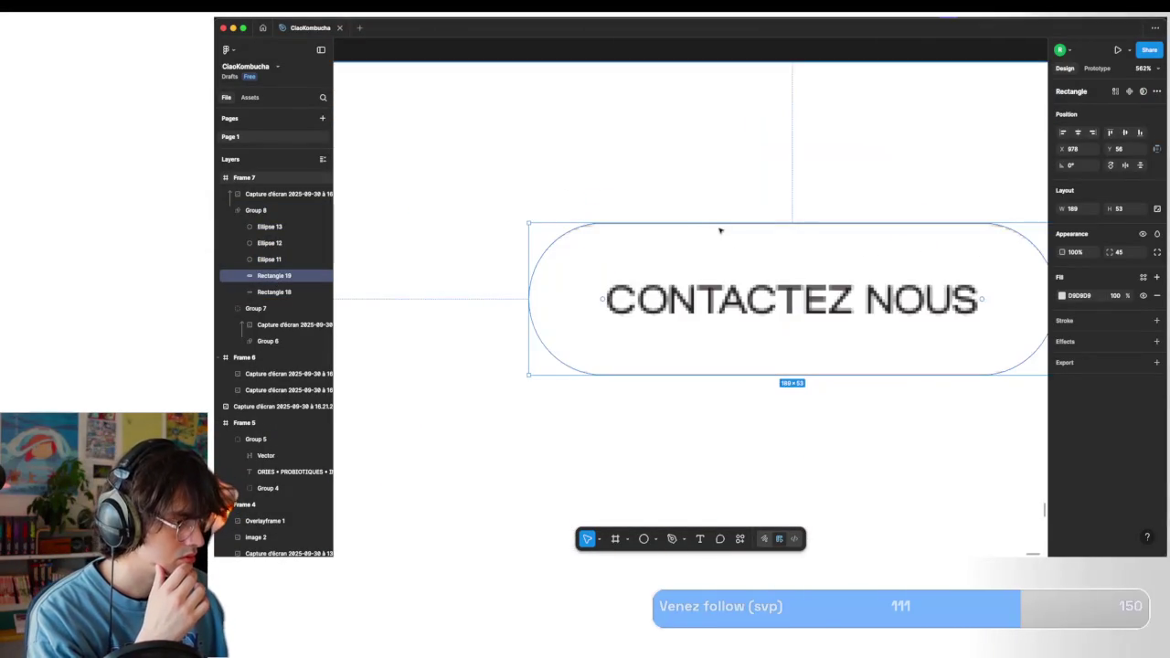
pyautogui.scroll(5, 729, 229)
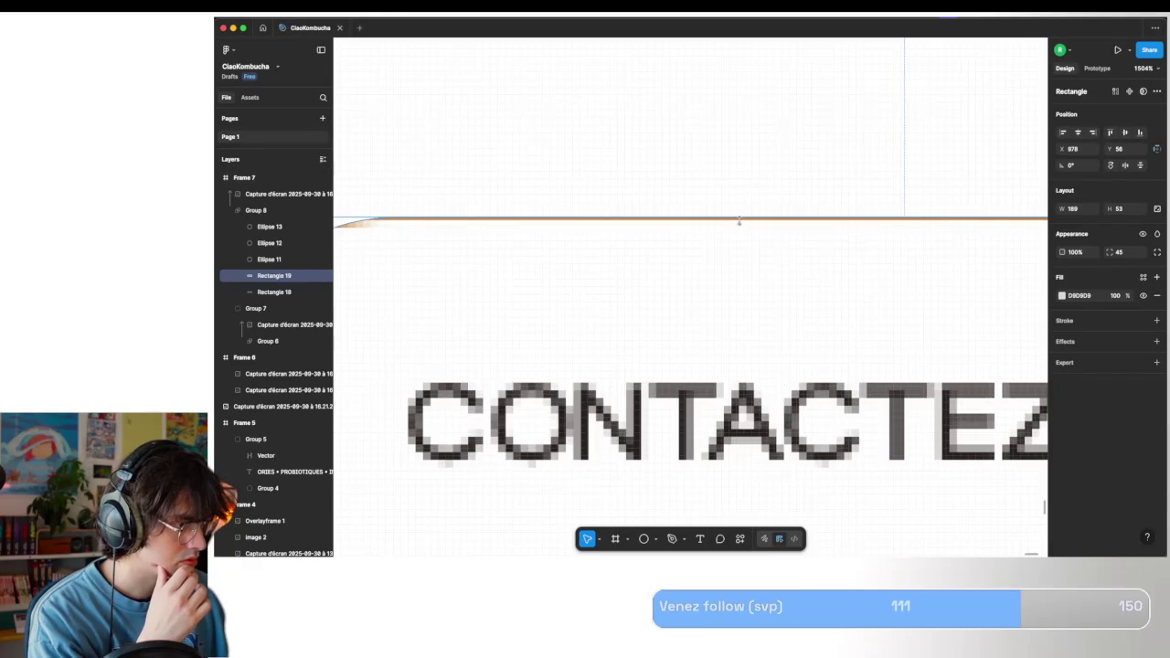
pyautogui.moveTo(739, 221); pyautogui.dragTo(739, 229)
pyautogui.scroll(-4, 739, 223)
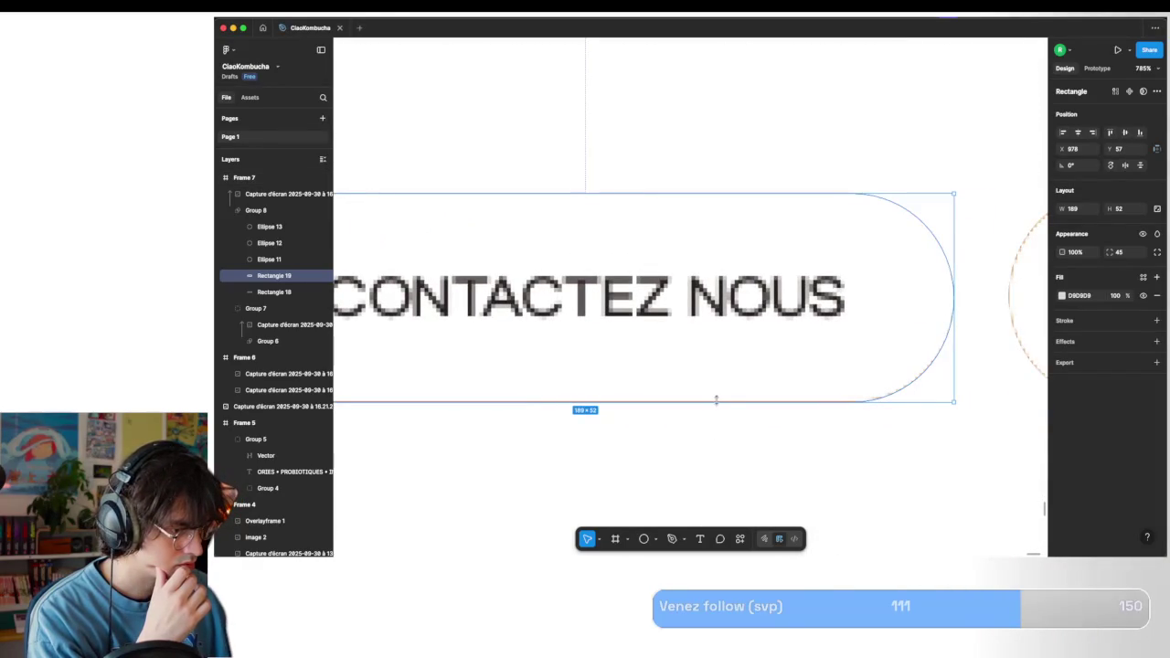
pyautogui.moveTo(716, 401); pyautogui.dragTo(716, 399)
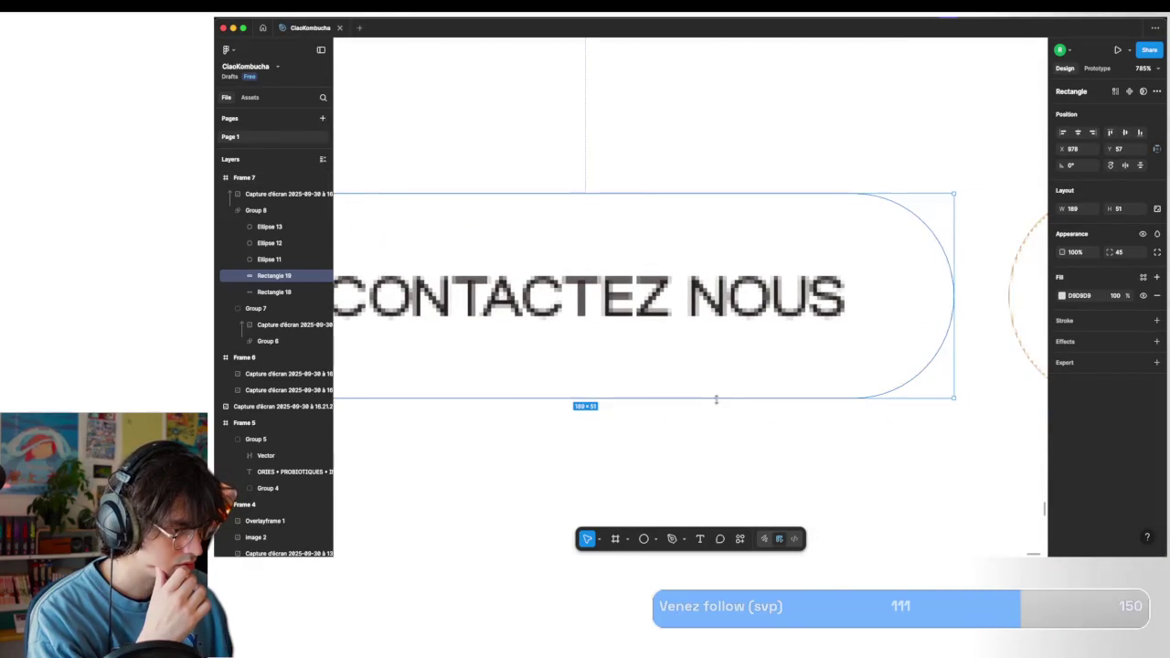
# Round the pill's corners to radius 58 and narrow its width to 187.
pyautogui.click(1108, 253)
pyautogui.write('58')
pyautogui.click(951, 302)
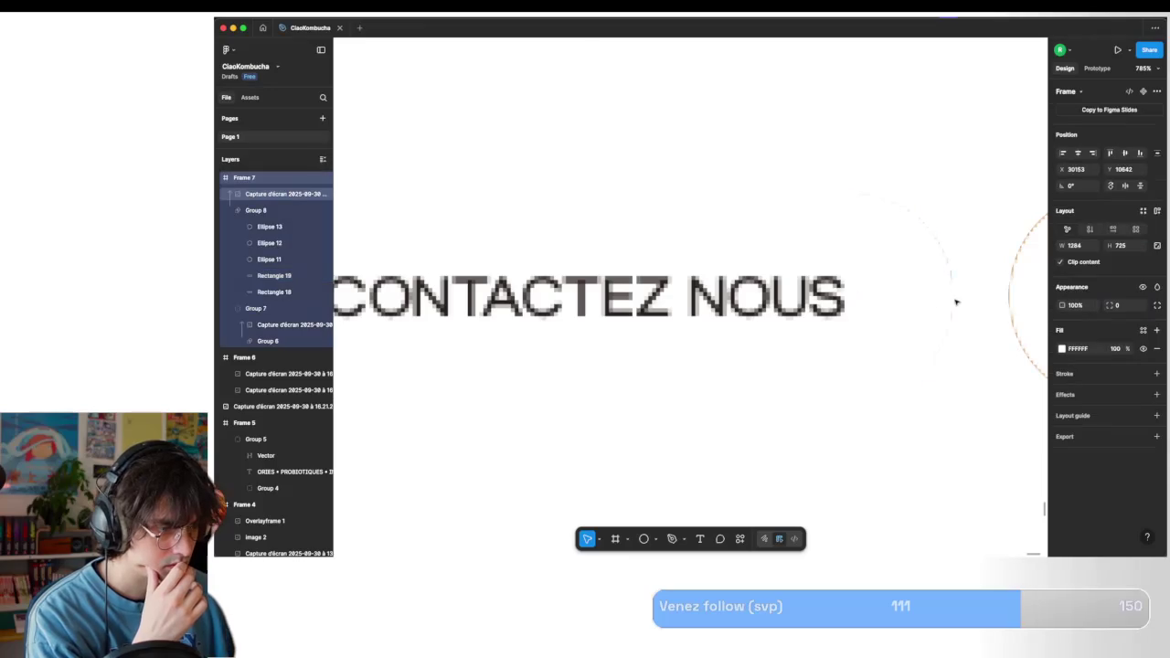
pyautogui.click(286, 292)
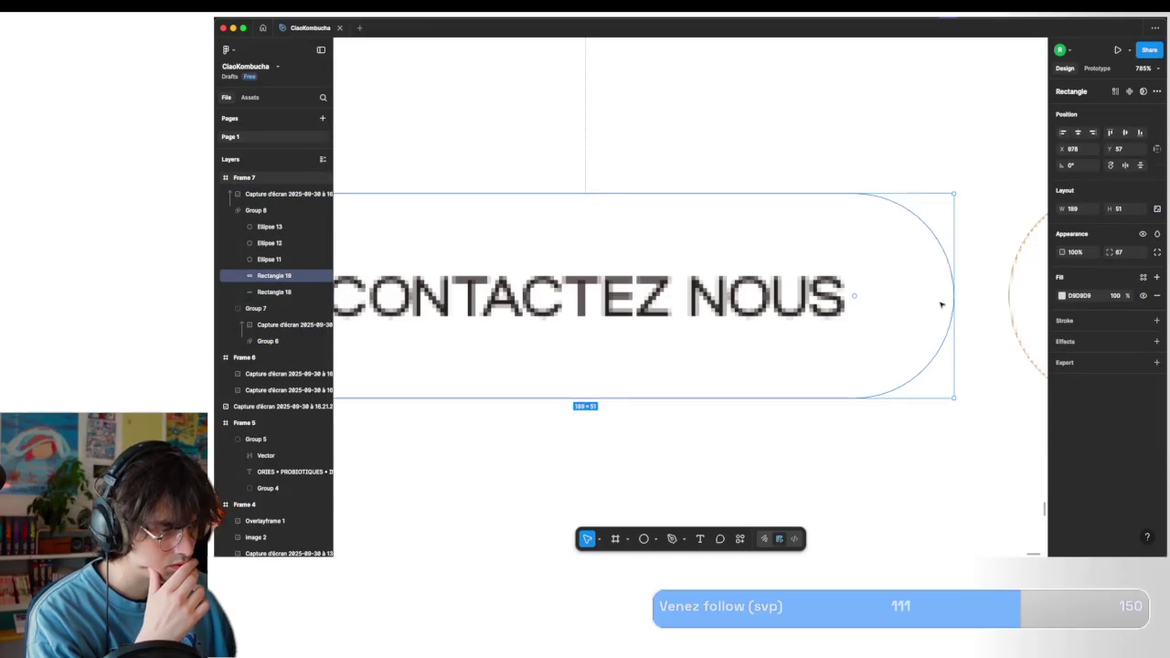
pyautogui.moveTo(951, 302); pyautogui.dragTo(945, 302)
pyautogui.hscroll(-10, 658, 303)
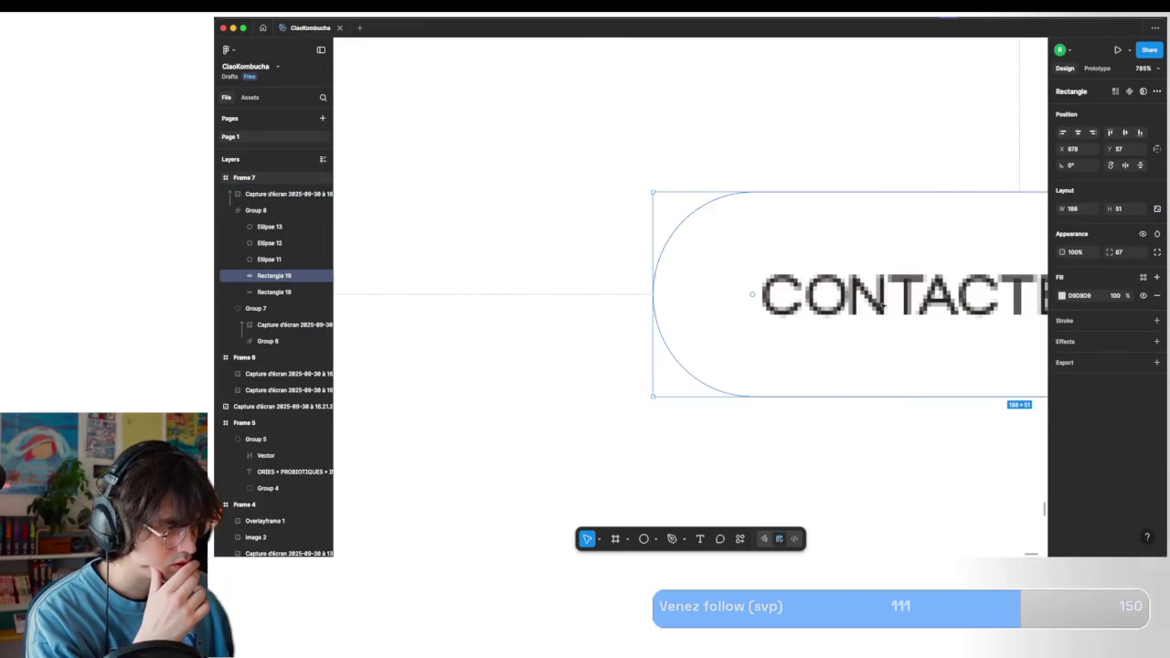
pyautogui.click(650, 304)
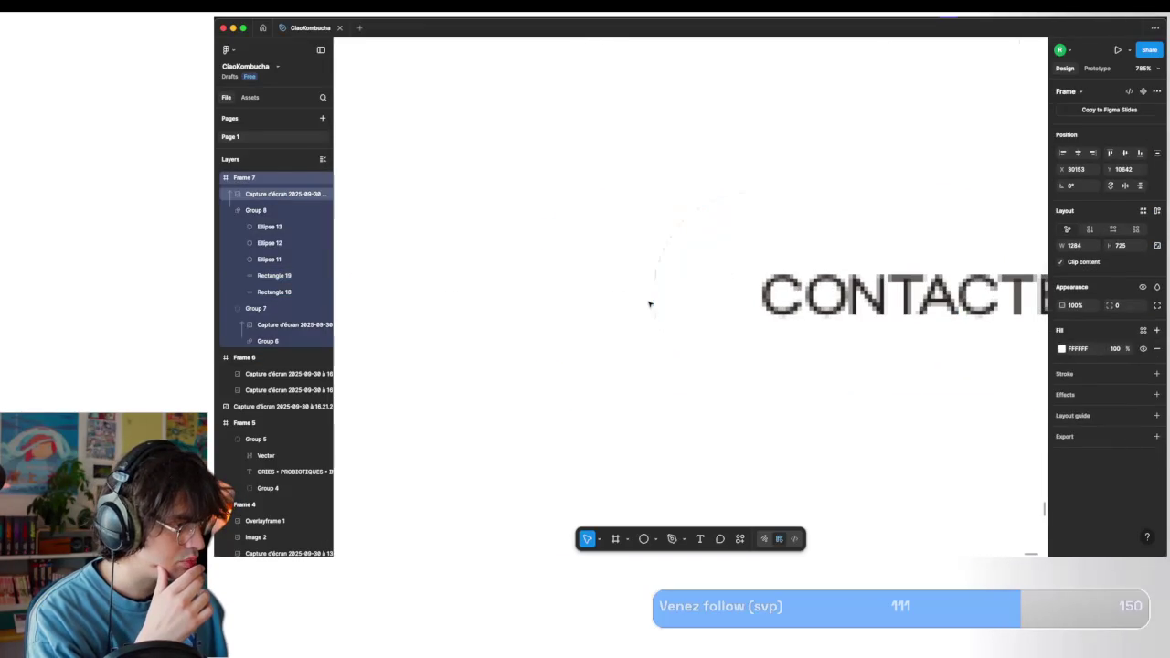
pyautogui.click(272, 279)
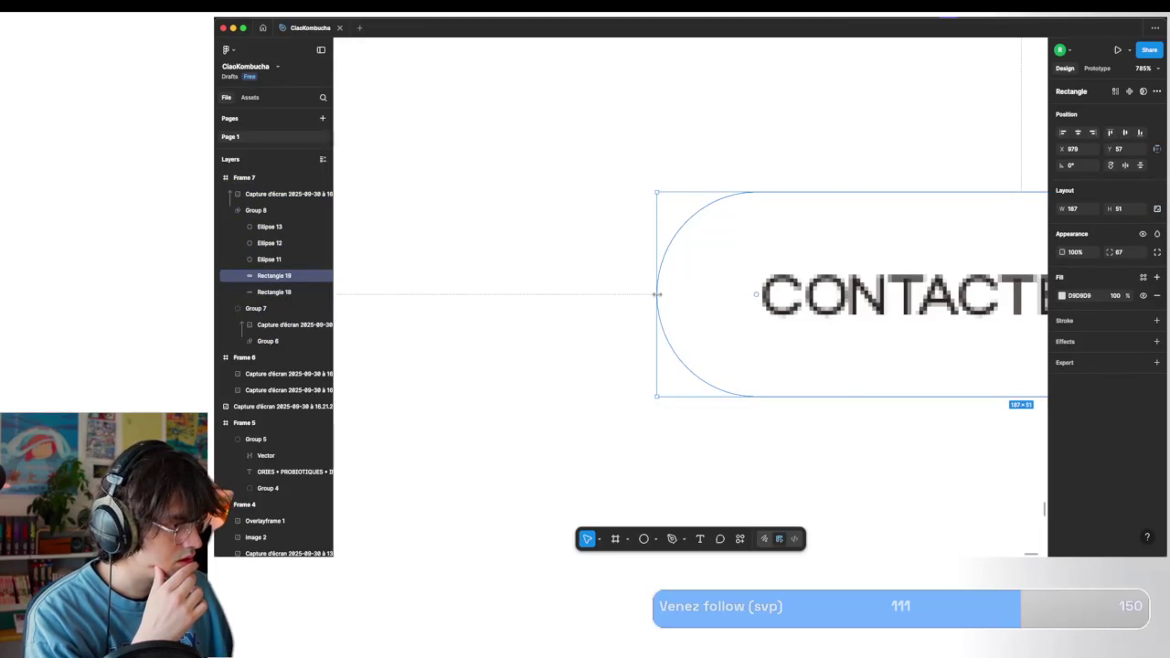
pyautogui.hscroll(10, 657, 294)
pyautogui.click(244, 178)
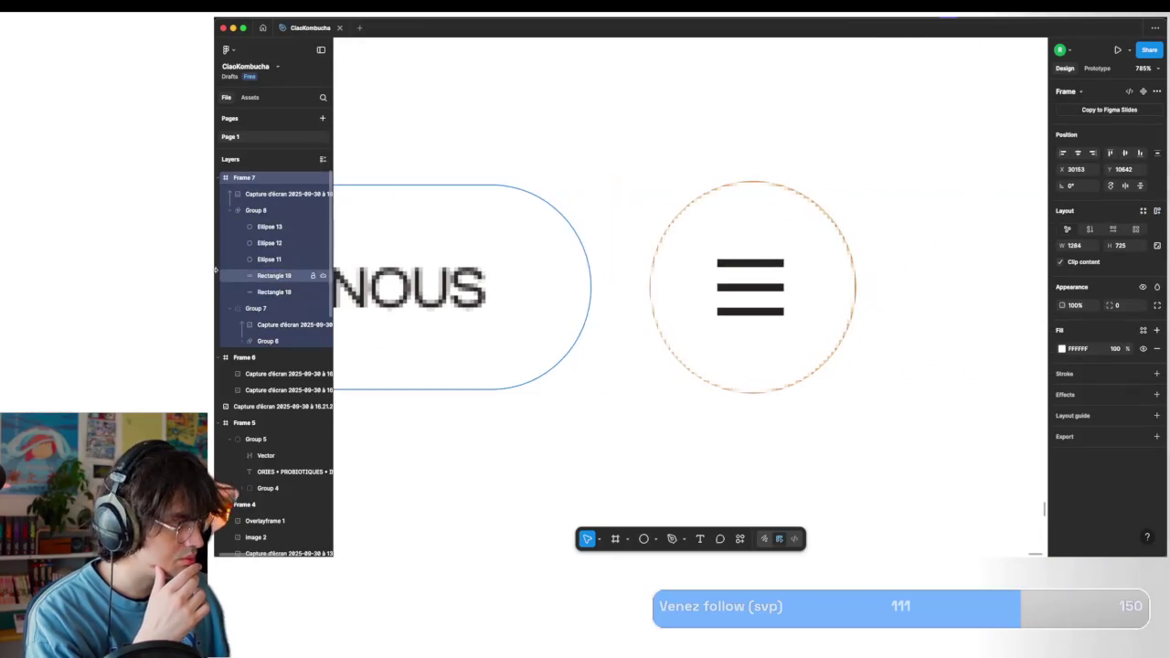
# Drag Ellipse 11's side, top and bottom edges until the menu circle is exactly 51 × 51.
pyautogui.click(268, 259)
pyautogui.moveTo(854, 268); pyautogui.dragTo(850, 268)
pyautogui.moveTo(647, 278); pyautogui.dragTo(651, 278)
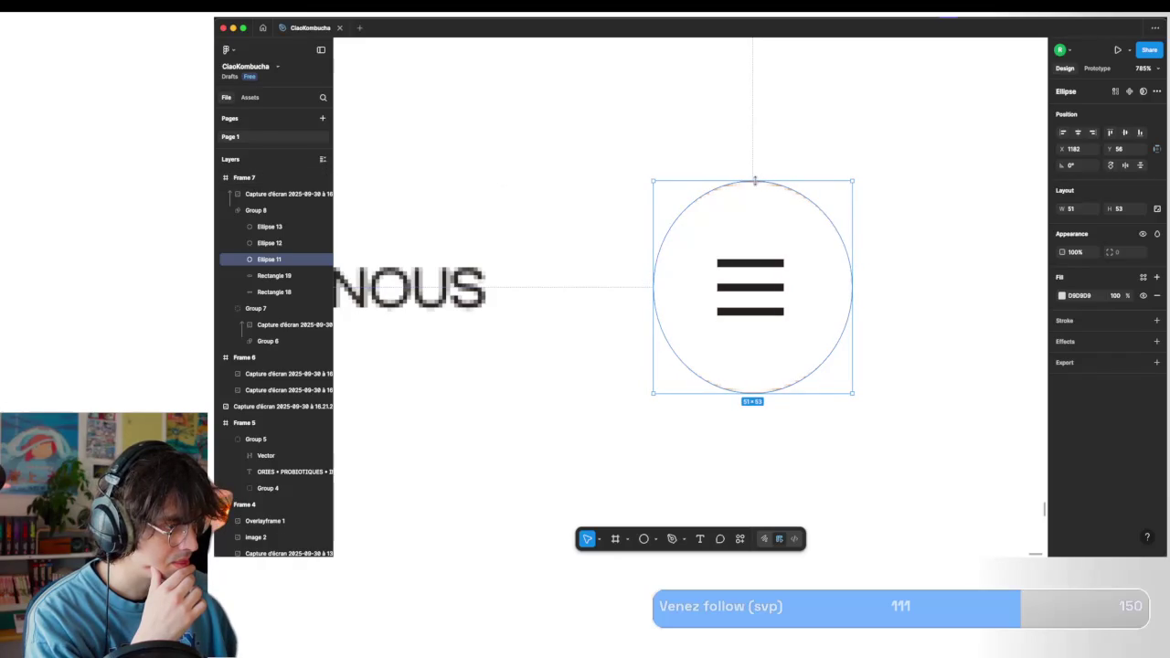
pyautogui.moveTo(755, 181); pyautogui.dragTo(755, 185)
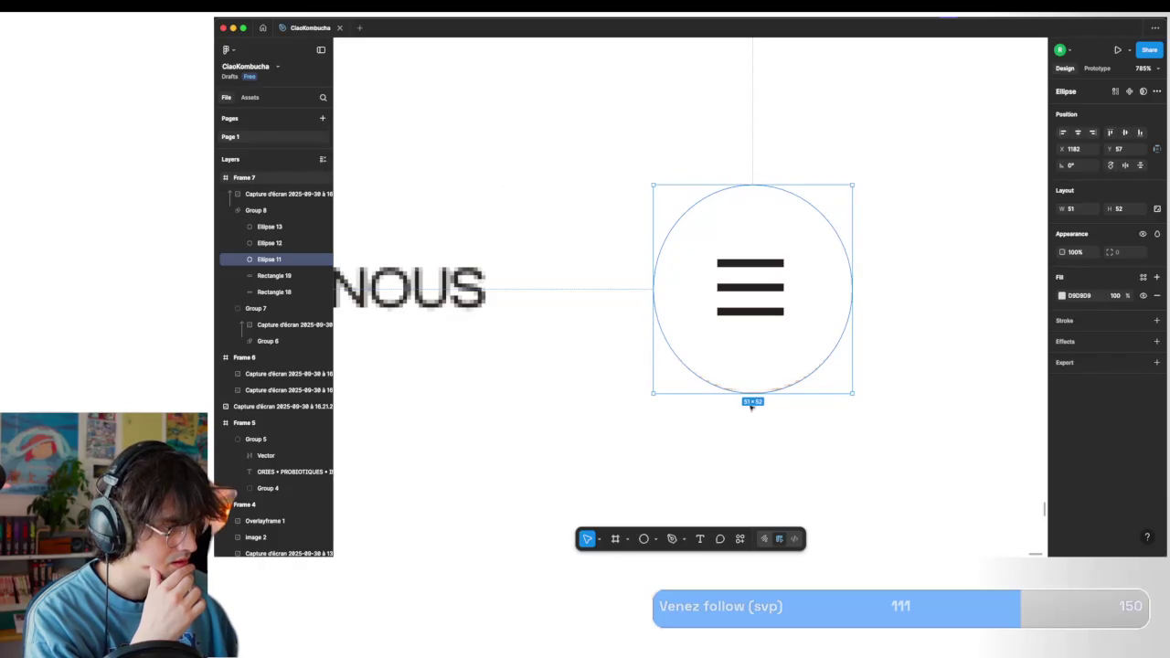
pyautogui.moveTo(754, 393); pyautogui.dragTo(753, 390)
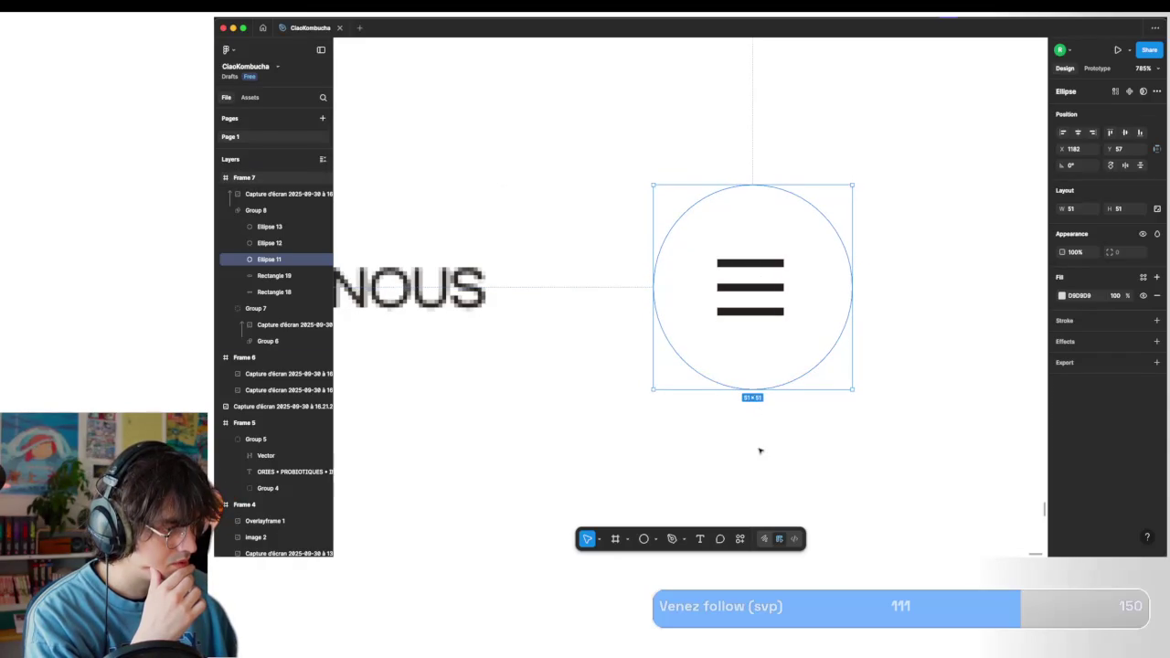
pyautogui.scroll(-5, 759, 450)
pyautogui.scroll(-5, 759, 450)
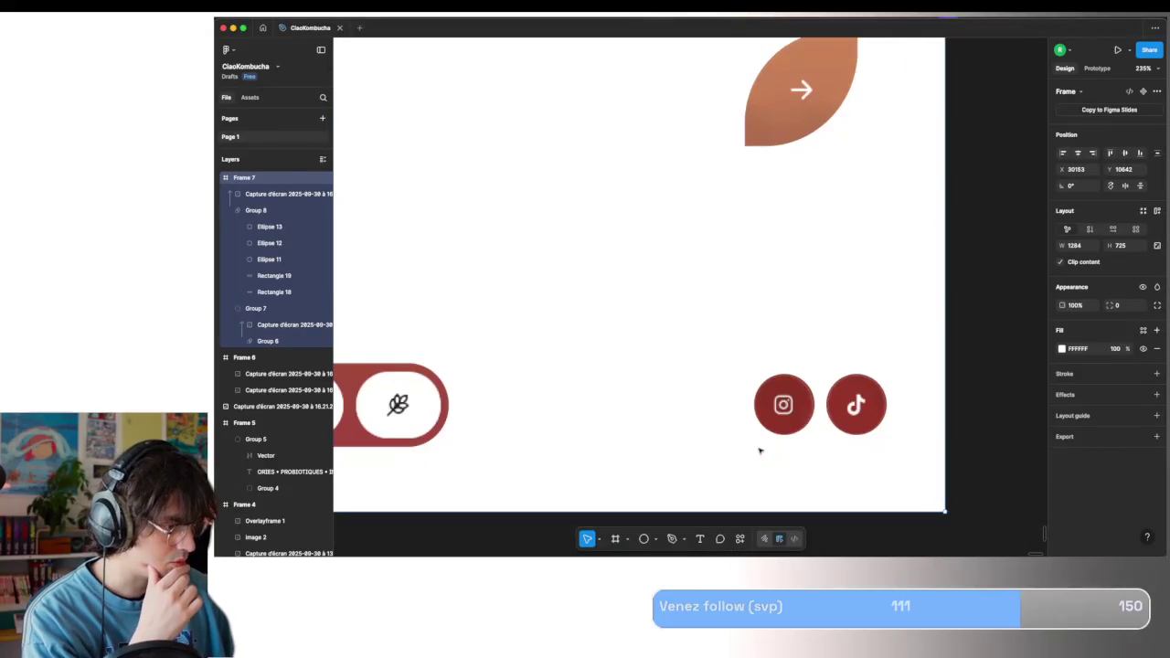
# Collapse Group 8 and replace Frame 7's white background with the dark red 7B2929 page colour.
pyautogui.scroll(-1, 758, 449)
pyautogui.scroll(-3, 759, 450)
pyautogui.scroll(-2, 759, 450)
pyautogui.scroll(-2, 759, 449)
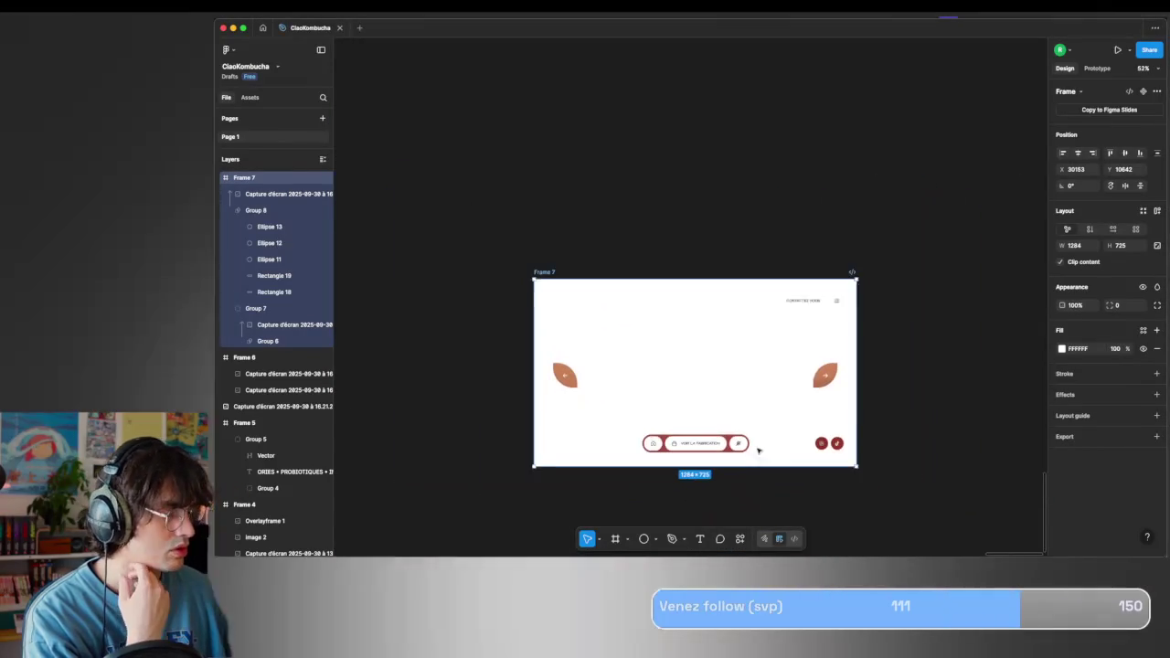
pyautogui.scroll(-1, 759, 450)
pyautogui.click(229, 211)
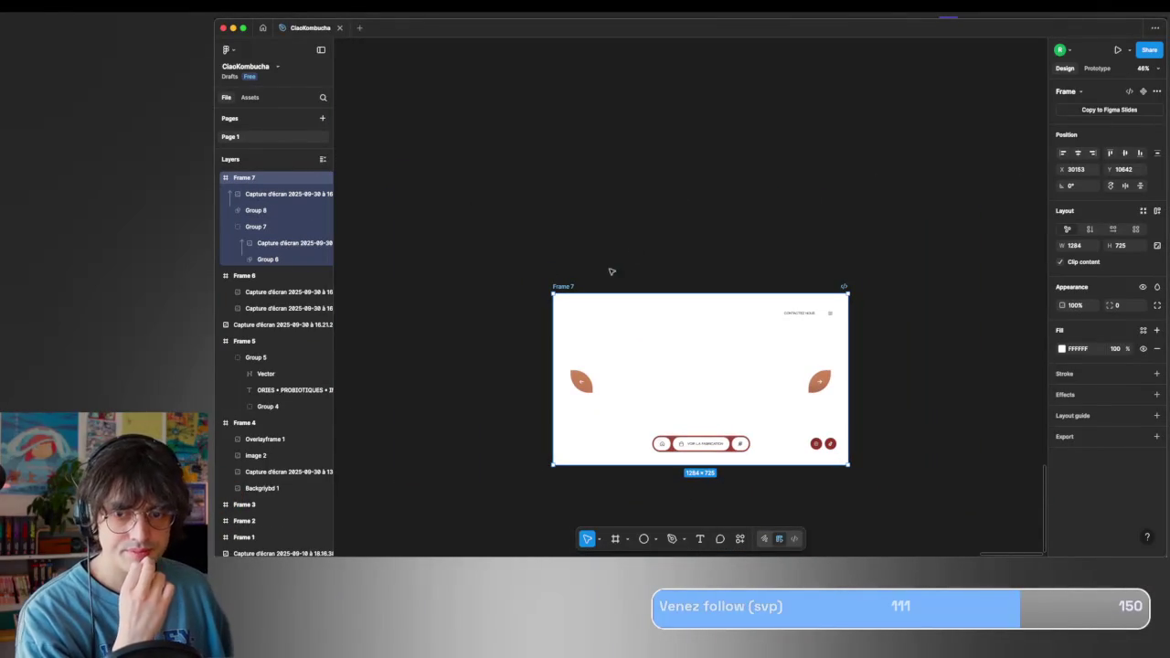
pyautogui.click(1062, 349)
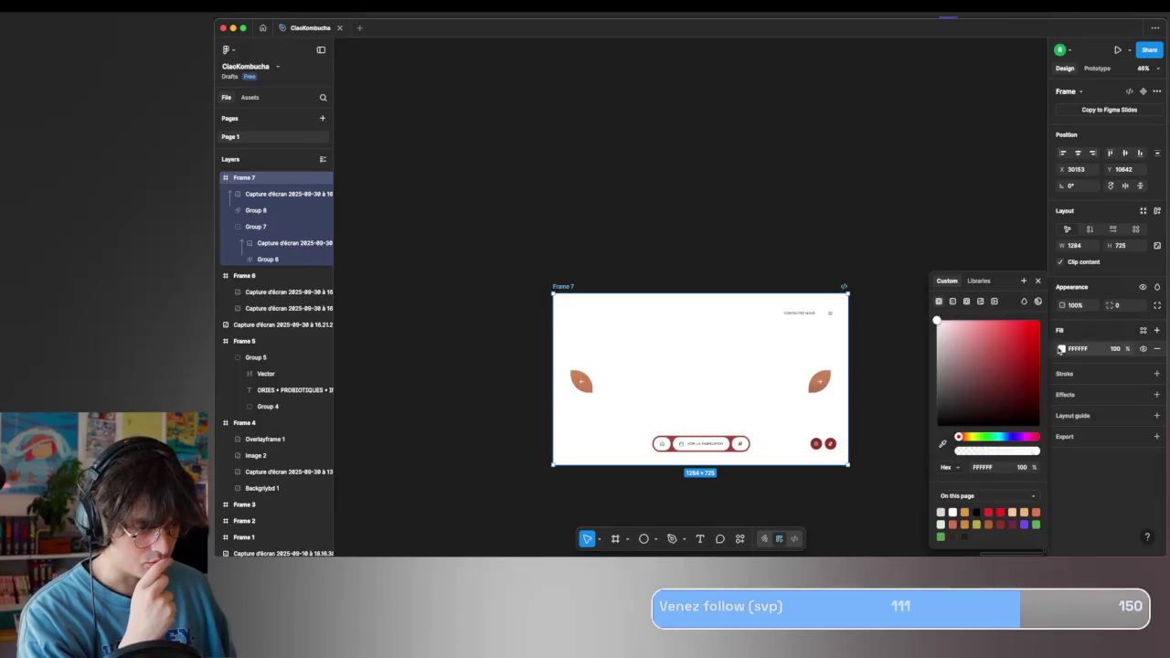
pyautogui.click(1006, 376)
pyautogui.click(778, 146)
pyautogui.scroll(-5, 778, 146)
pyautogui.hscroll(-3, 778, 146)
pyautogui.scroll(-5, 778, 146)
pyautogui.hscroll(1, 778, 146)
pyautogui.scroll(2, 677, 97)
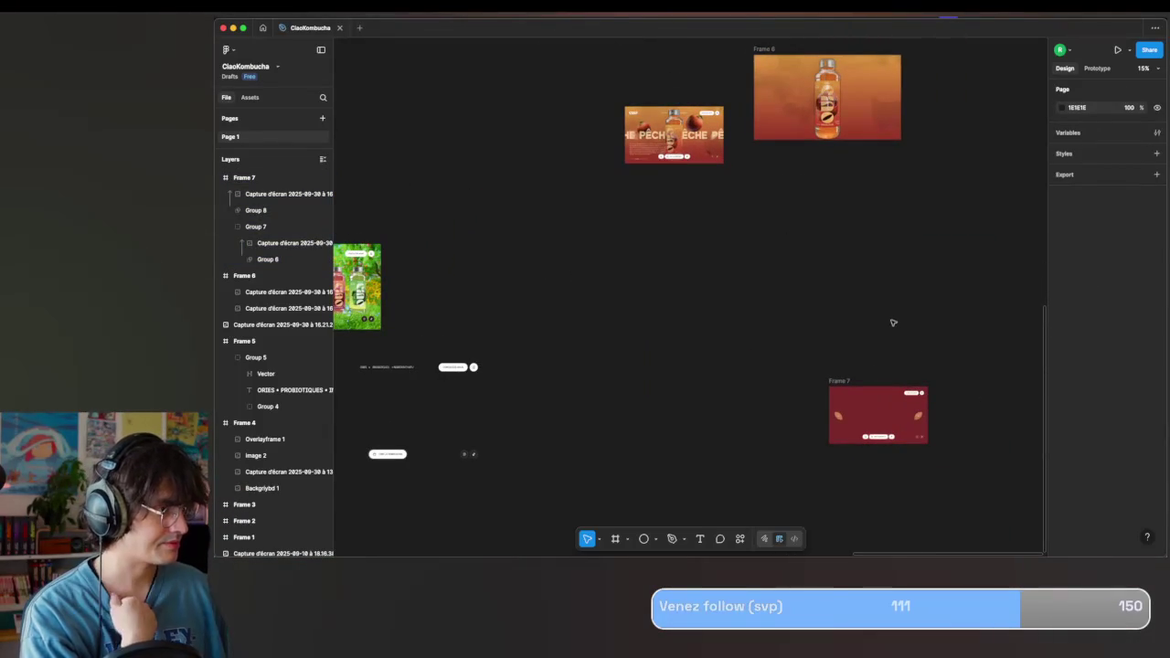
pyautogui.scroll(1, 842, 196)
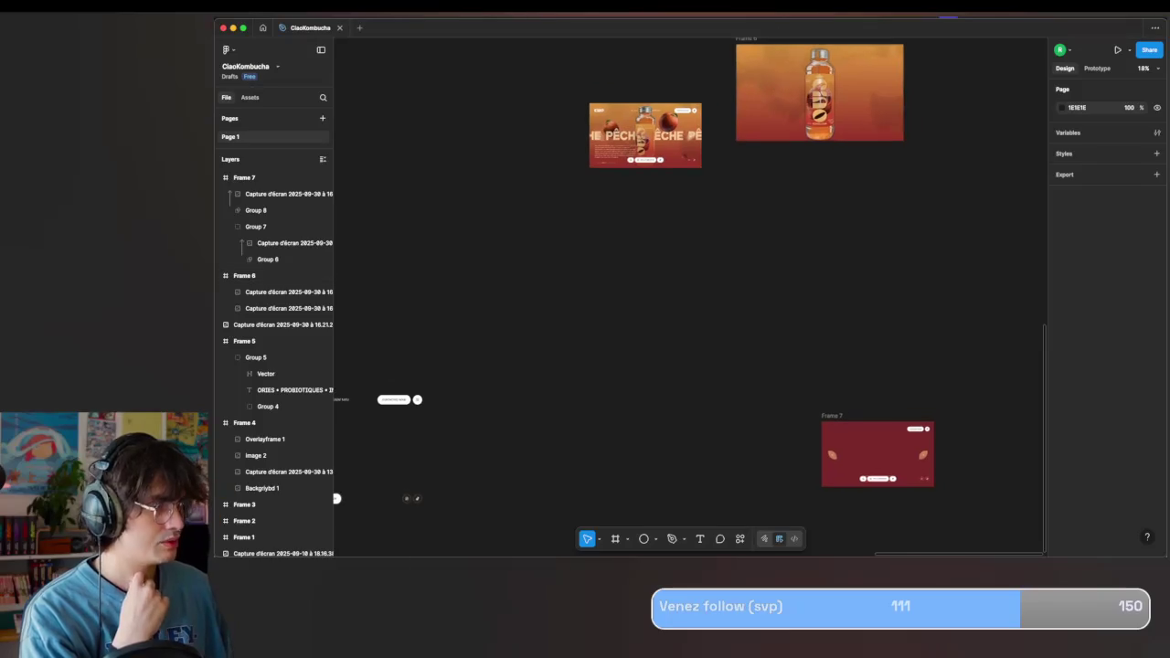
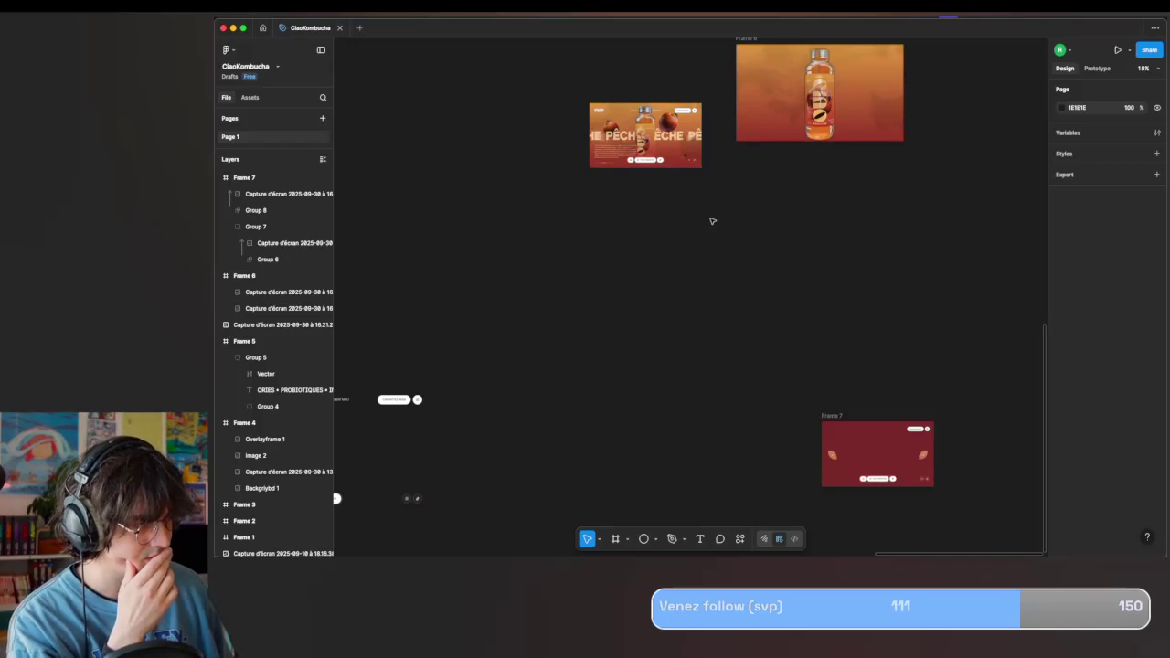
# Navigate the canvas to Frame 7 and select it.
pyautogui.scroll(5, 593, 145)
pyautogui.scroll(-5, 606, 173)
pyautogui.scroll(-5, 606, 172)
pyautogui.scroll(-5, 576, 160)
pyautogui.hscroll(3, 577, 160)
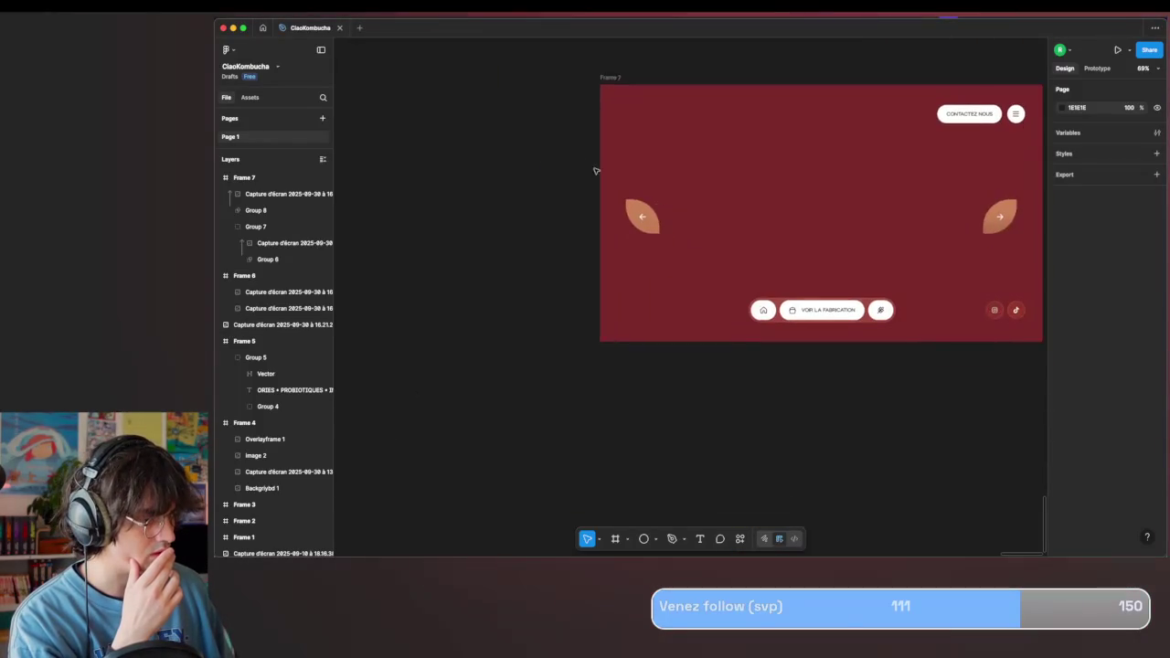
pyautogui.click(615, 73)
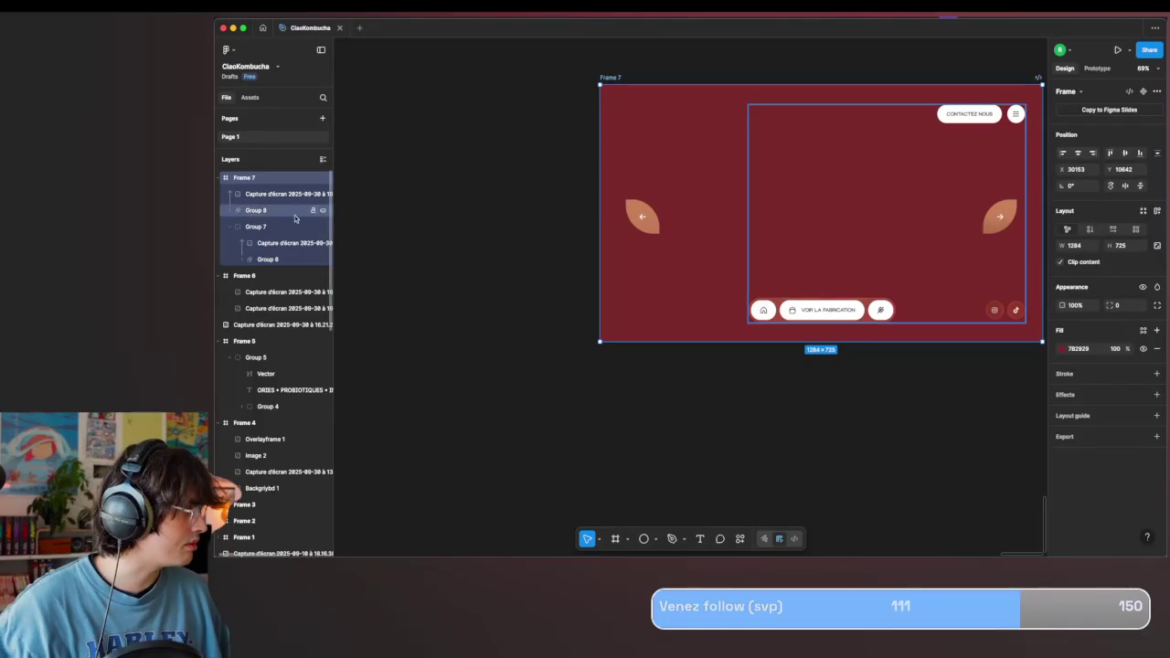
pyautogui.rightClick(283, 217)
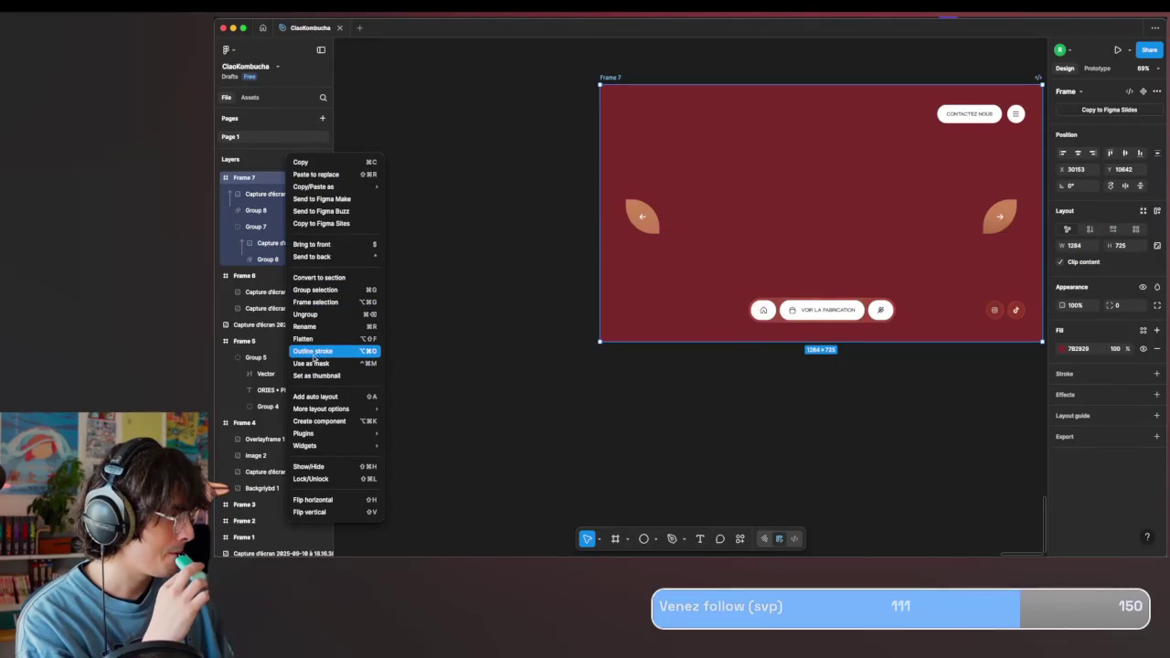
# Choose Remove mask on Group 8 in the Layers panel, then zoom into the description text.
pyautogui.click(245, 289)
pyautogui.click(250, 210)
pyautogui.rightClick(250, 210)
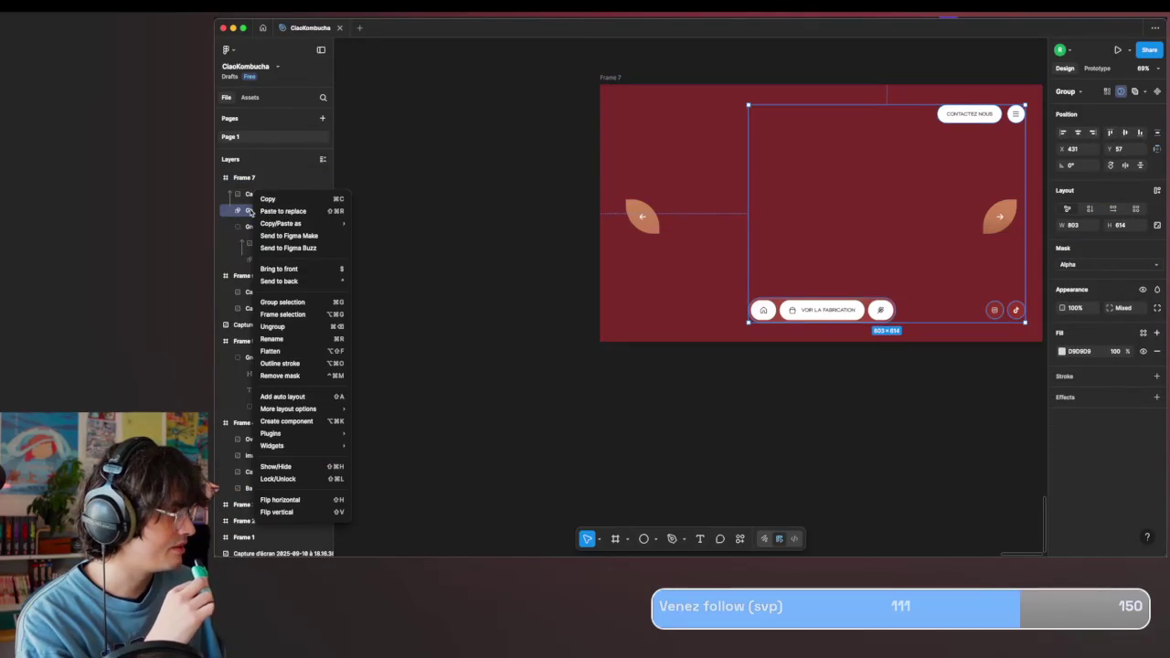
pyautogui.click(280, 375)
pyautogui.scroll(5, 575, 316)
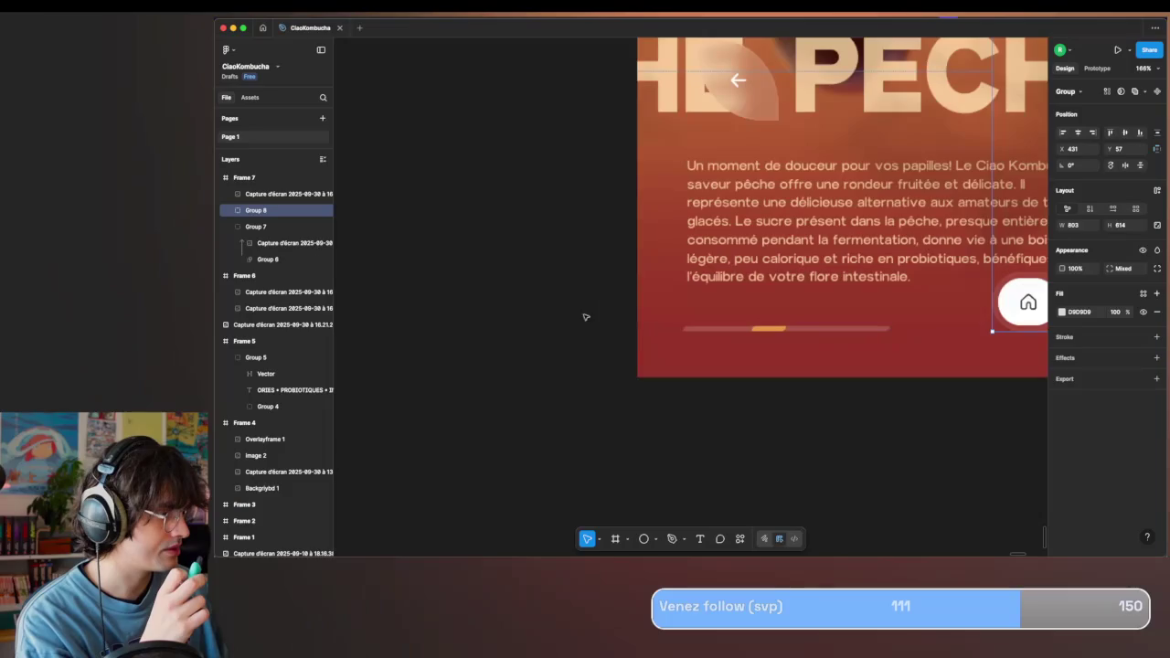
pyautogui.scroll(2, 784, 306)
pyautogui.click(655, 539)
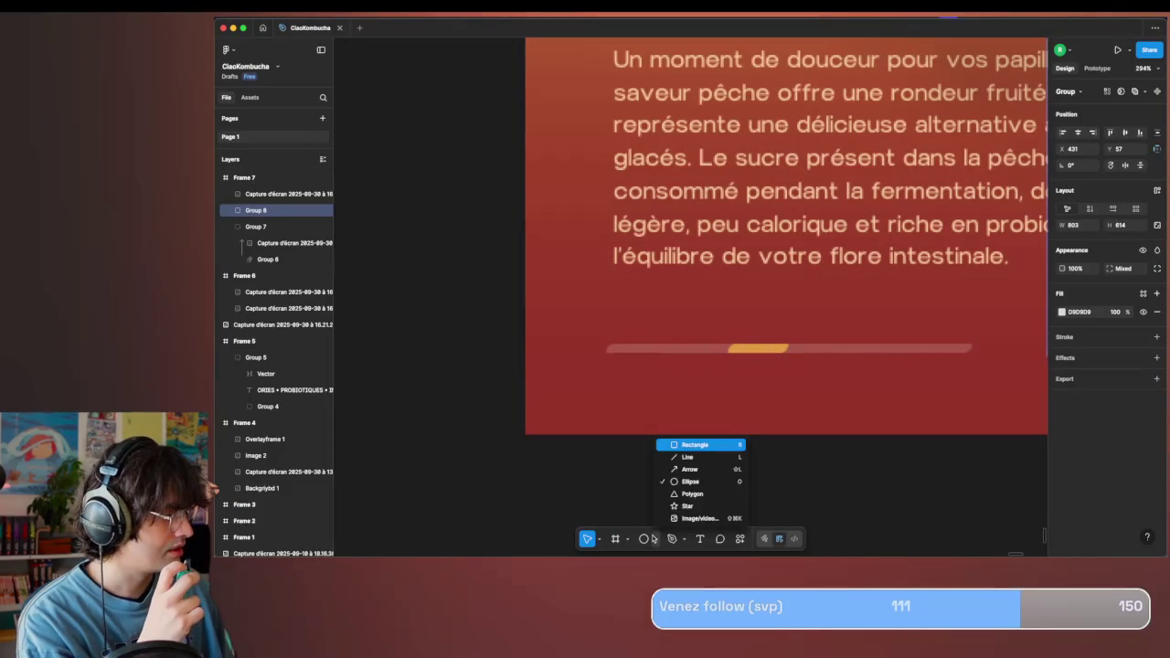
# Draw a thin rectangle over the progress track and line it up with the track.
pyautogui.click(695, 444)
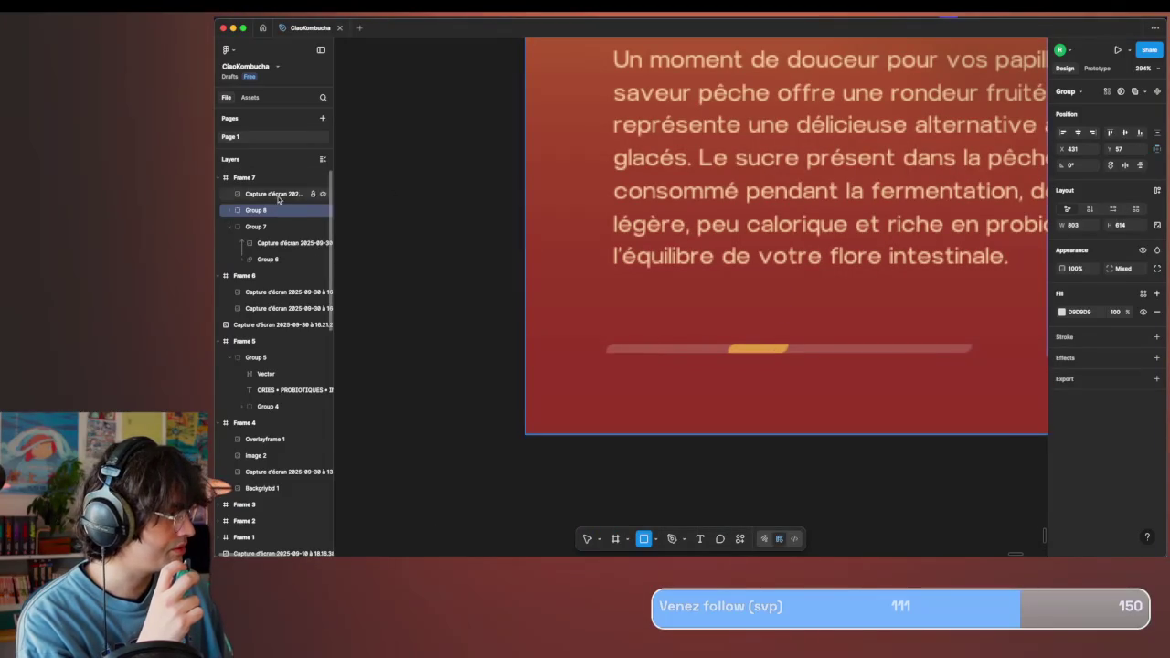
pyautogui.click(284, 194)
pyautogui.moveTo(608, 345); pyautogui.dragTo(972, 359)
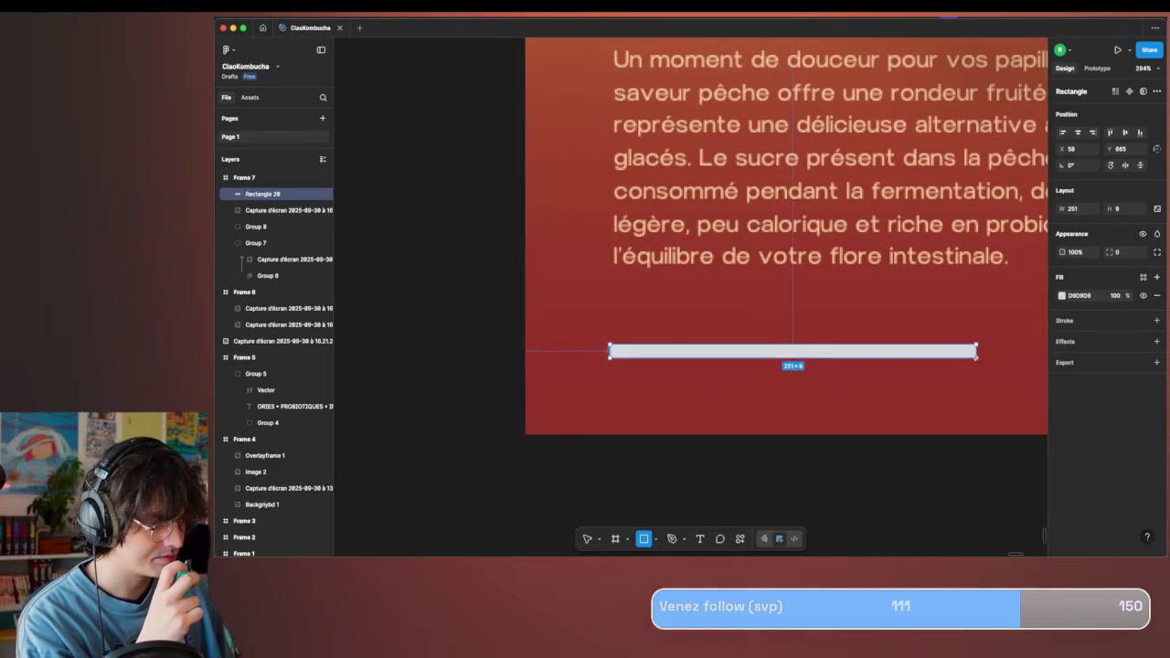
pyautogui.hotkey('shift', '2')
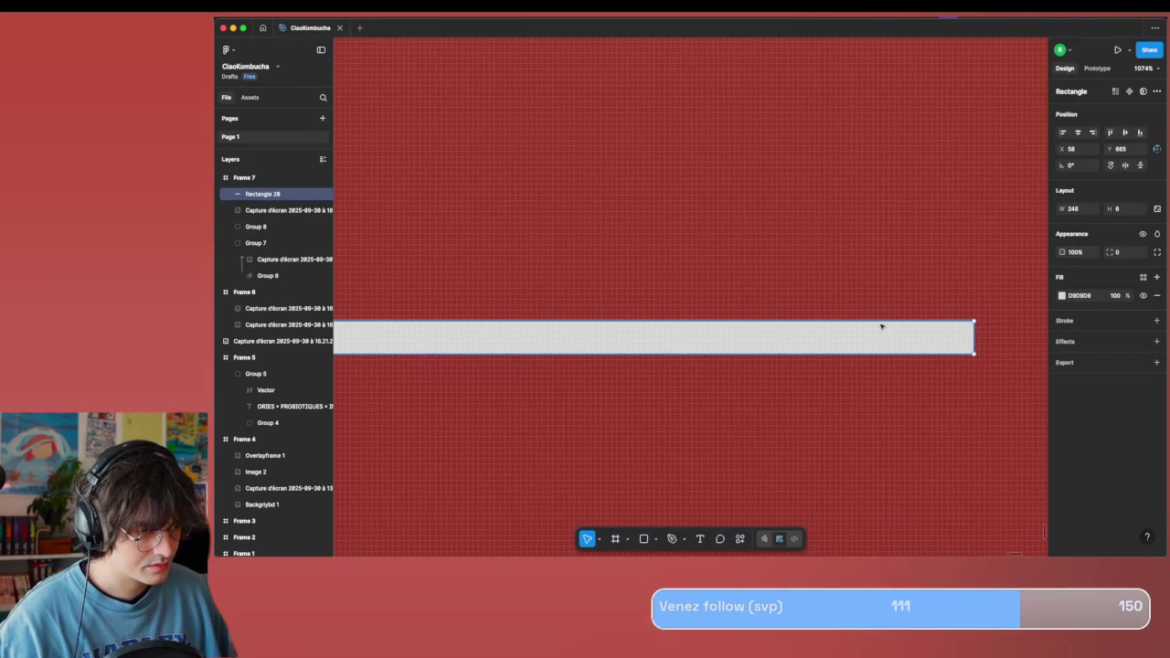
pyautogui.moveTo(881, 326); pyautogui.dragTo(954, 318)
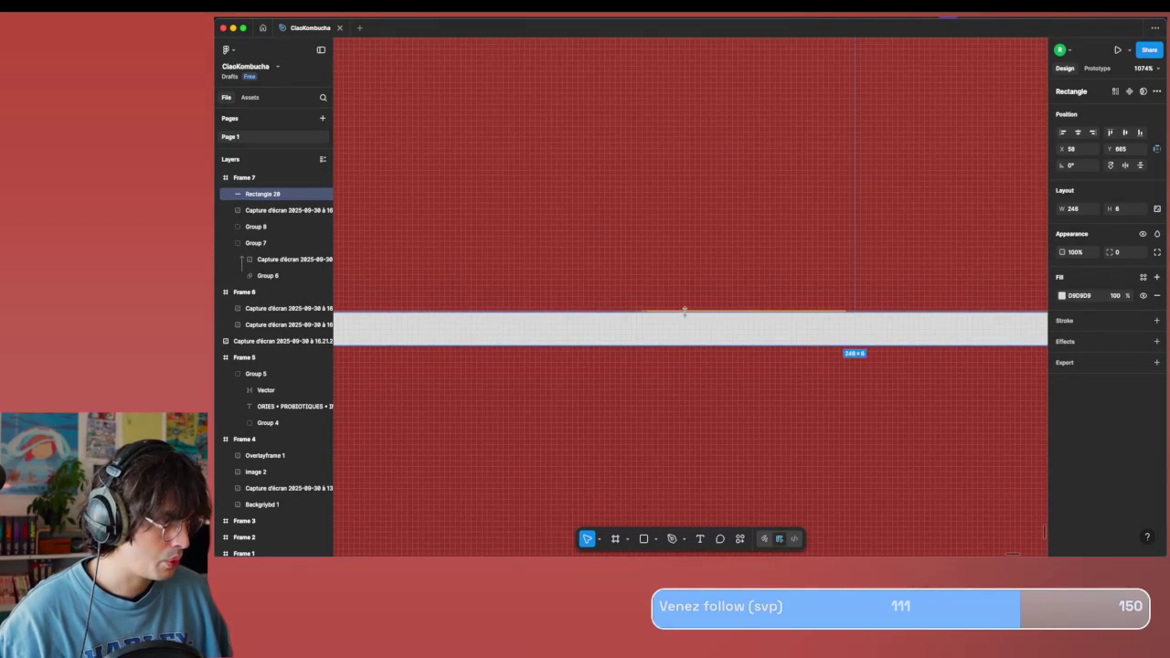
pyautogui.hscroll(-5, 675, 316)
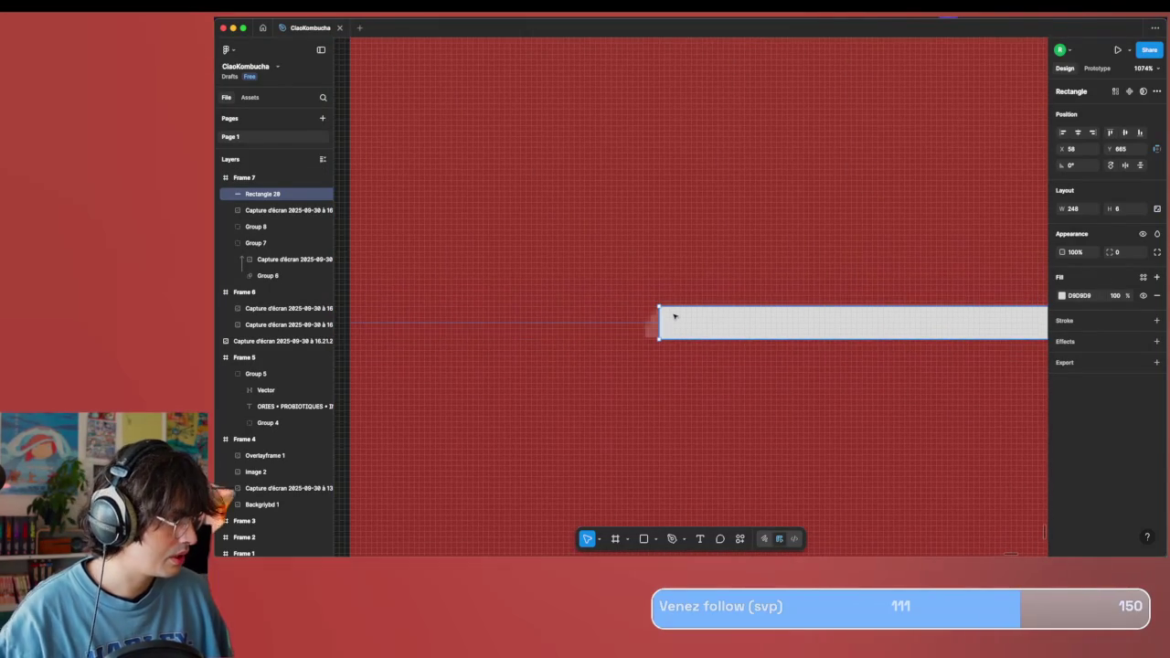
pyautogui.moveTo(658, 321); pyautogui.dragTo(637, 321)
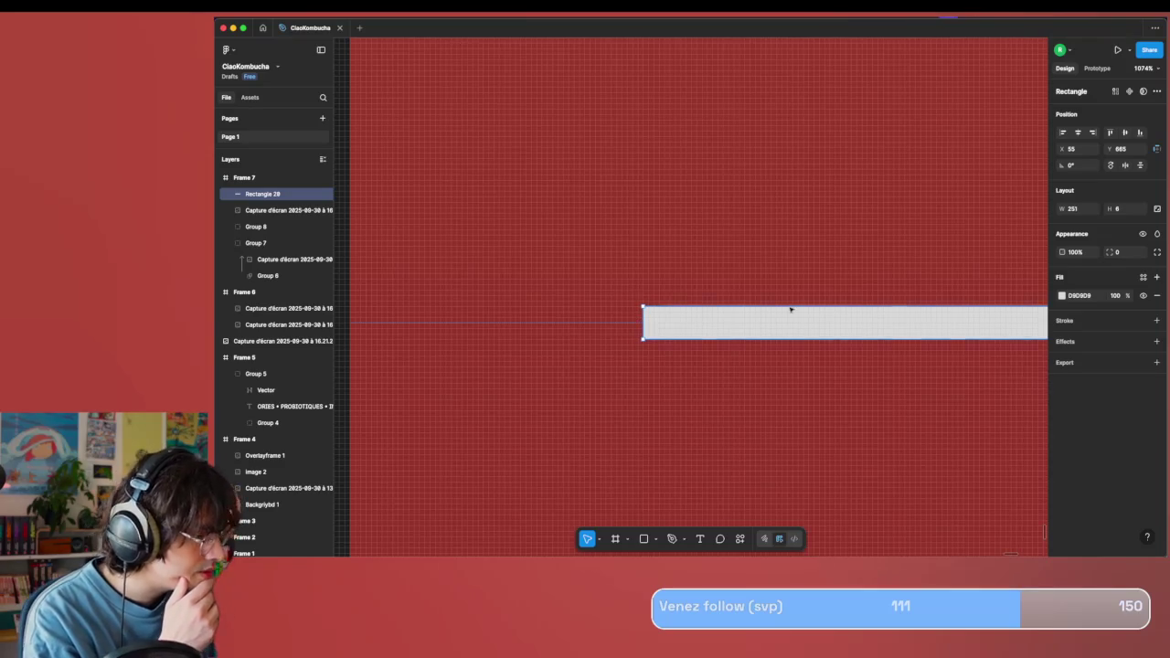
# Round the bar's left corners to 5 and set its fill opacity to 20%.
pyautogui.click(1156, 252)
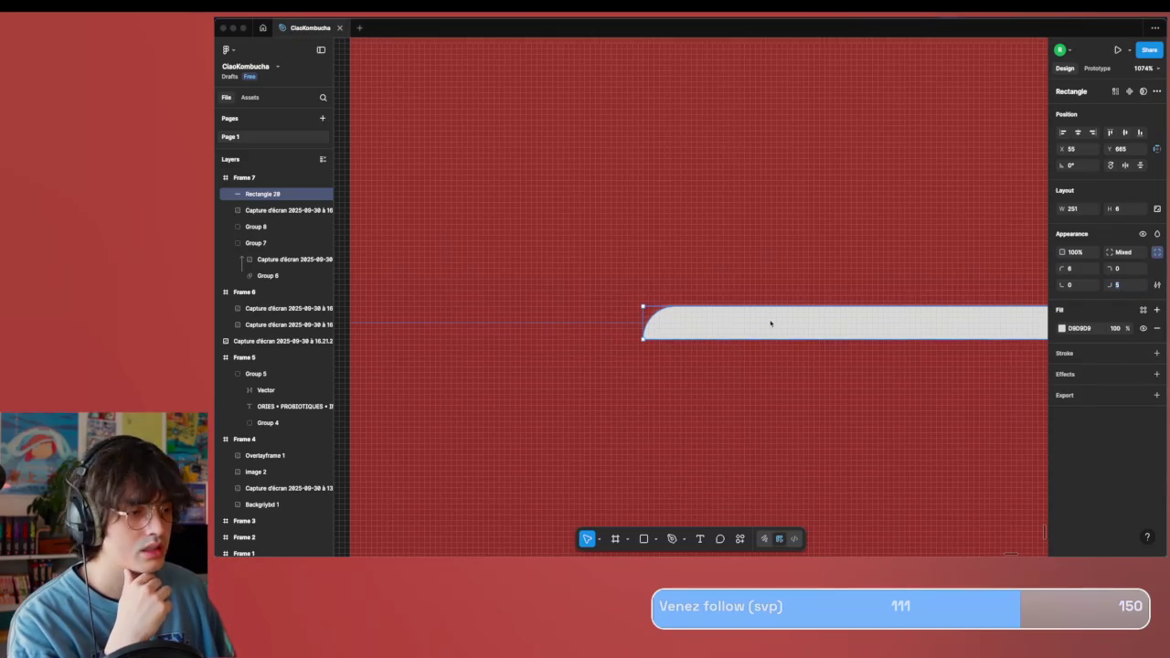
pyautogui.hscroll(3, 771, 321)
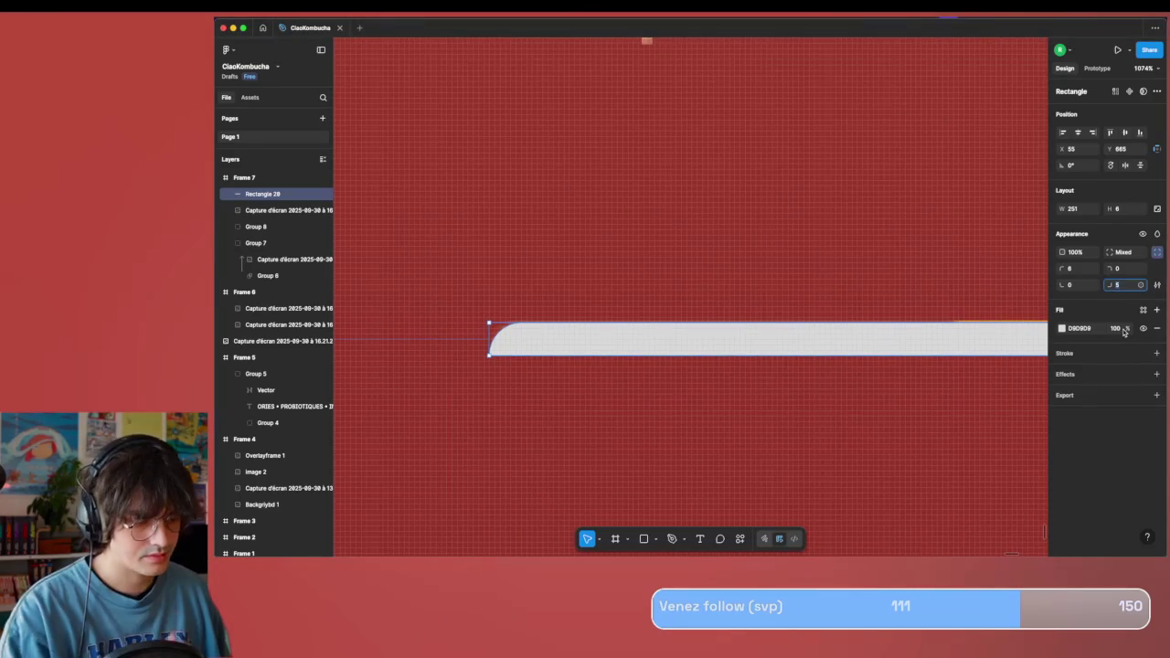
pyautogui.click(1120, 328)
pyautogui.write('20')
pyautogui.press('Return')
pyautogui.scroll(-5, 692, 275)
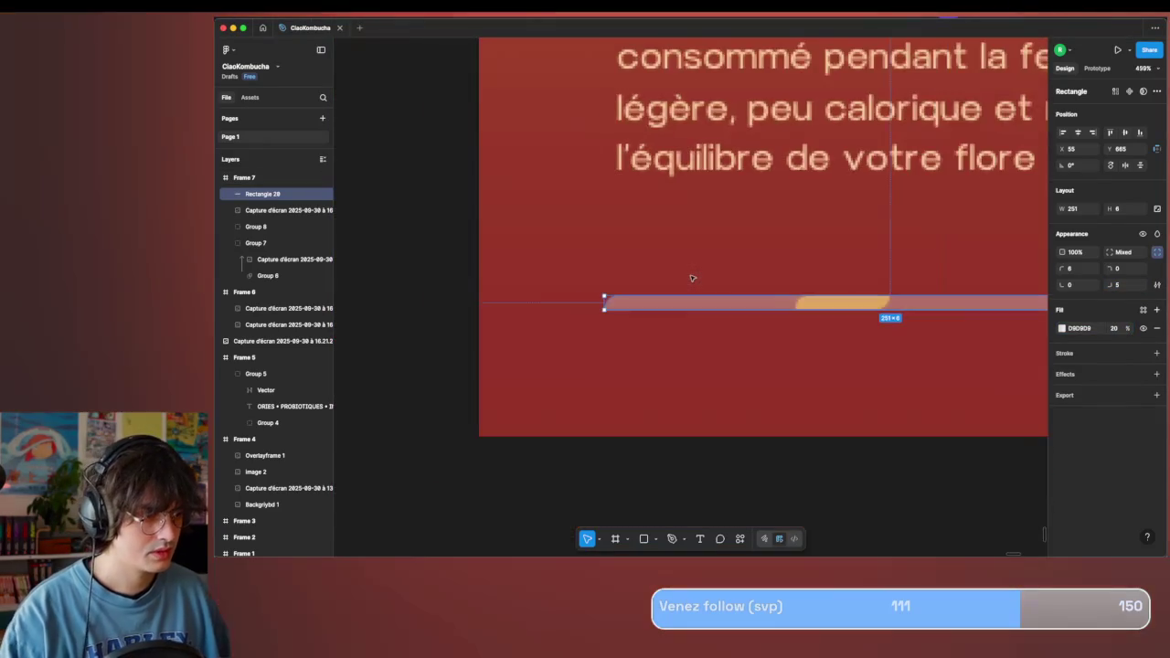
# Make the bar 5 high and set its fill opacity to 100%.
pyautogui.scroll(5, 746, 420)
pyautogui.scroll(-3, 747, 420)
pyautogui.scroll(5, 747, 419)
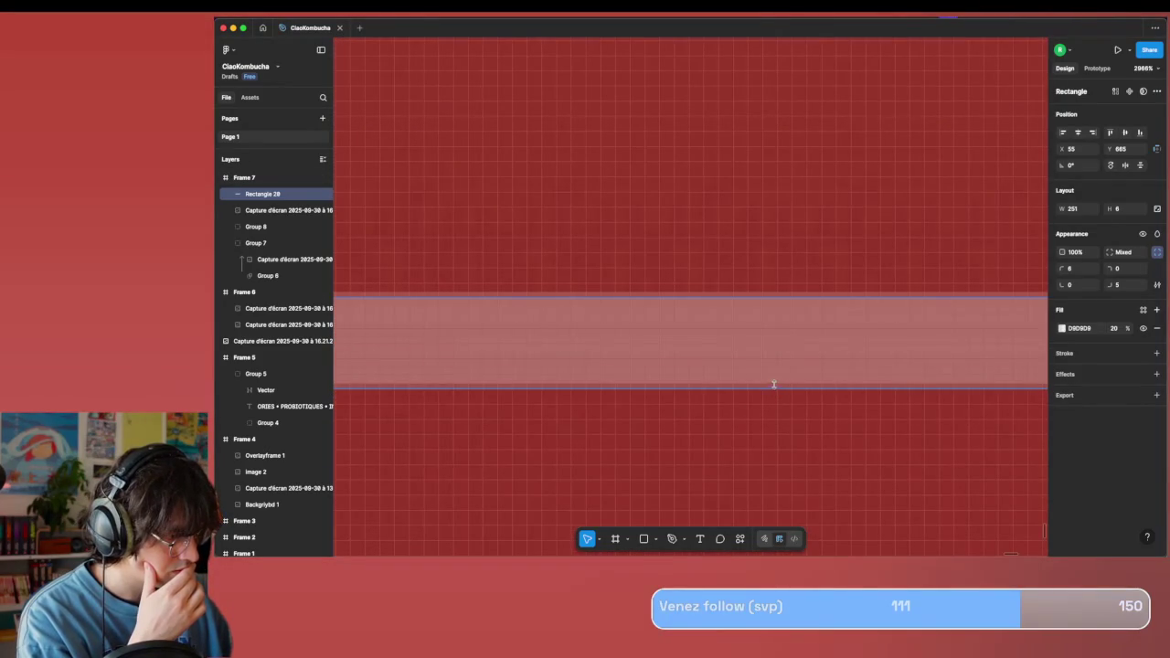
pyautogui.moveTo(774, 385); pyautogui.dragTo(775, 378)
pyautogui.hscroll(10, 777, 380)
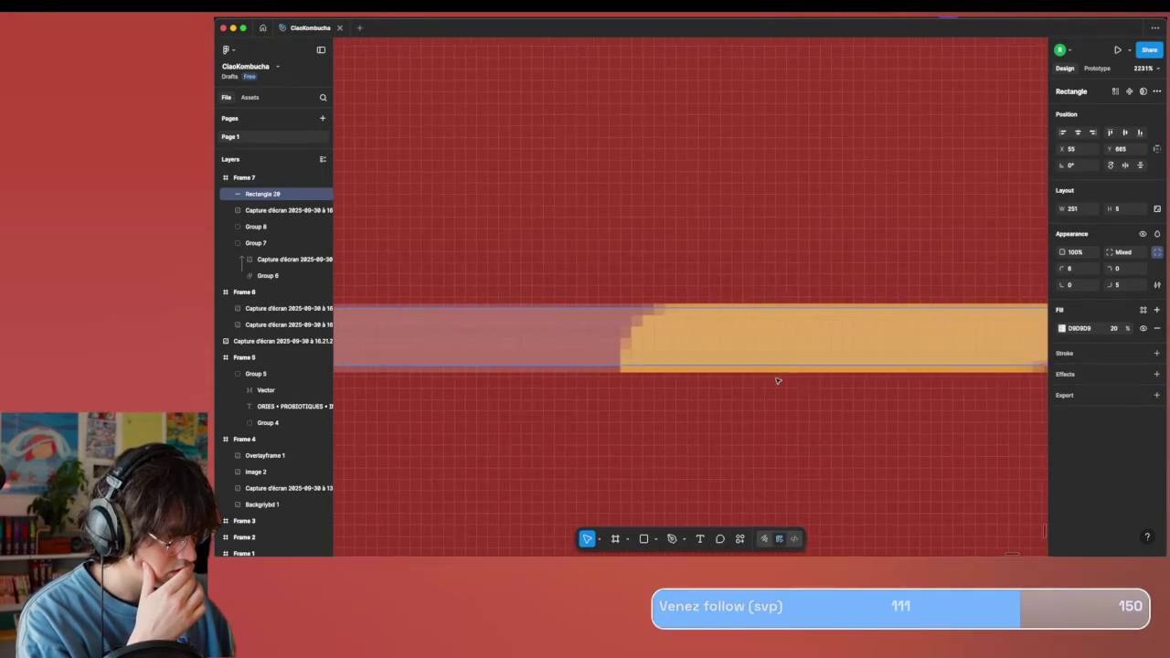
pyautogui.scroll(-3, 777, 380)
pyautogui.hscroll(5, 778, 382)
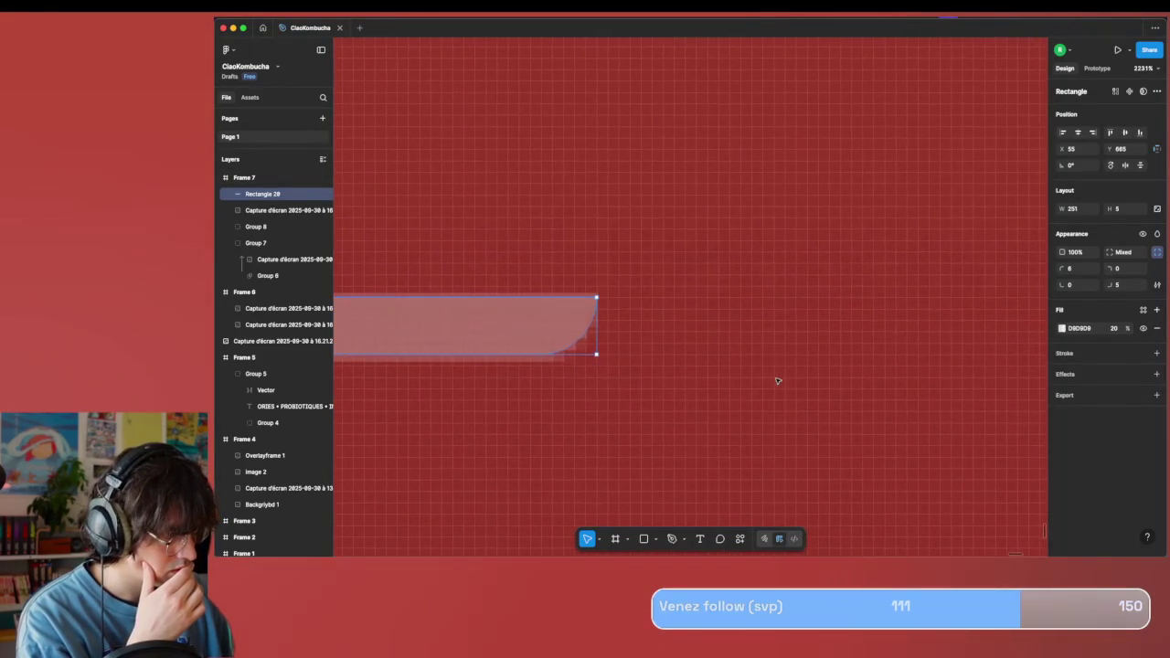
pyautogui.hscroll(-1, 775, 382)
pyautogui.hscroll(-4, 775, 382)
pyautogui.scroll(1, 774, 382)
pyautogui.hscroll(3, 774, 381)
pyautogui.hscroll(-8, 775, 380)
pyautogui.hscroll(-2, 776, 381)
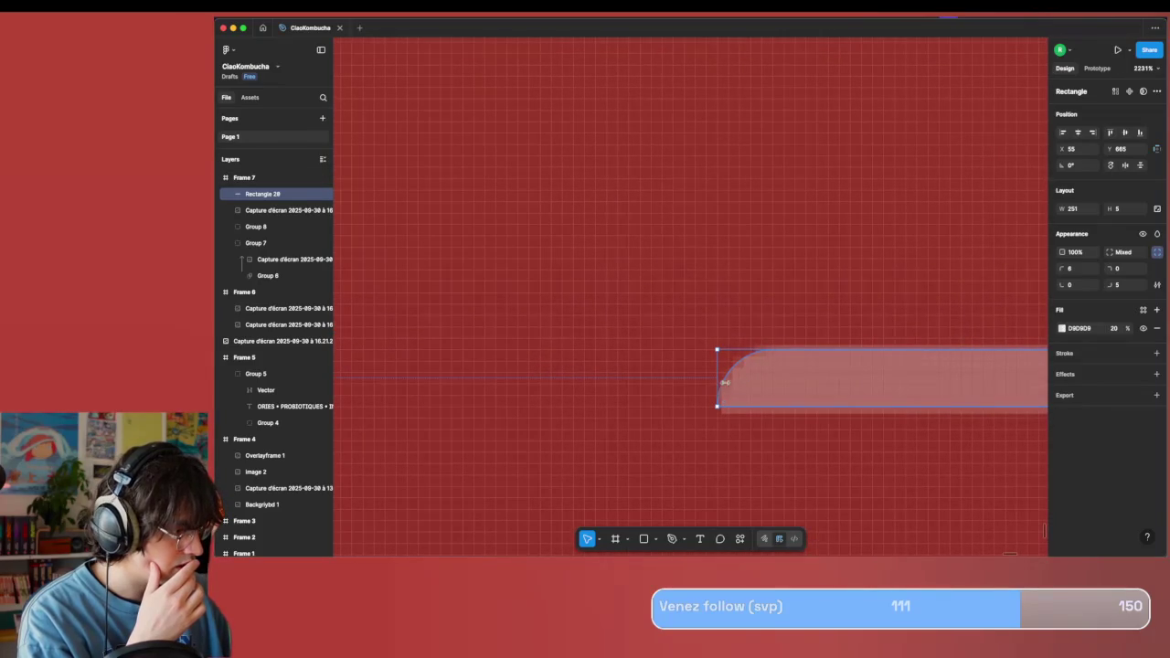
pyautogui.scroll(-10, 731, 382)
pyautogui.scroll(-3, 733, 384)
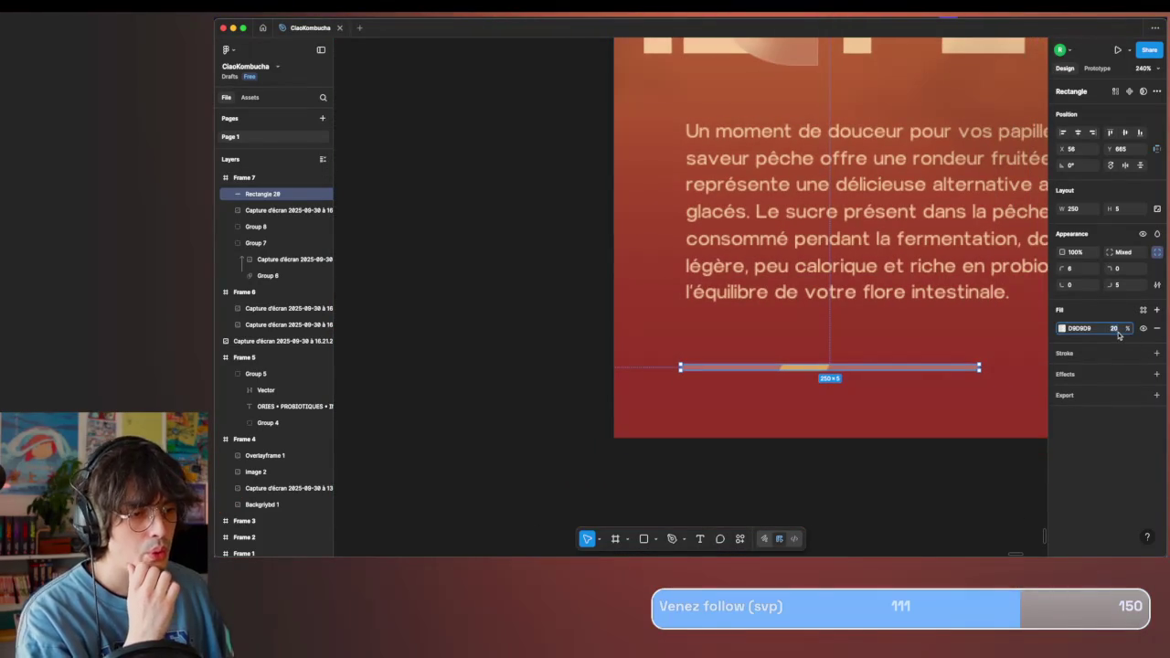
pyautogui.write('10')
pyautogui.press('Return')
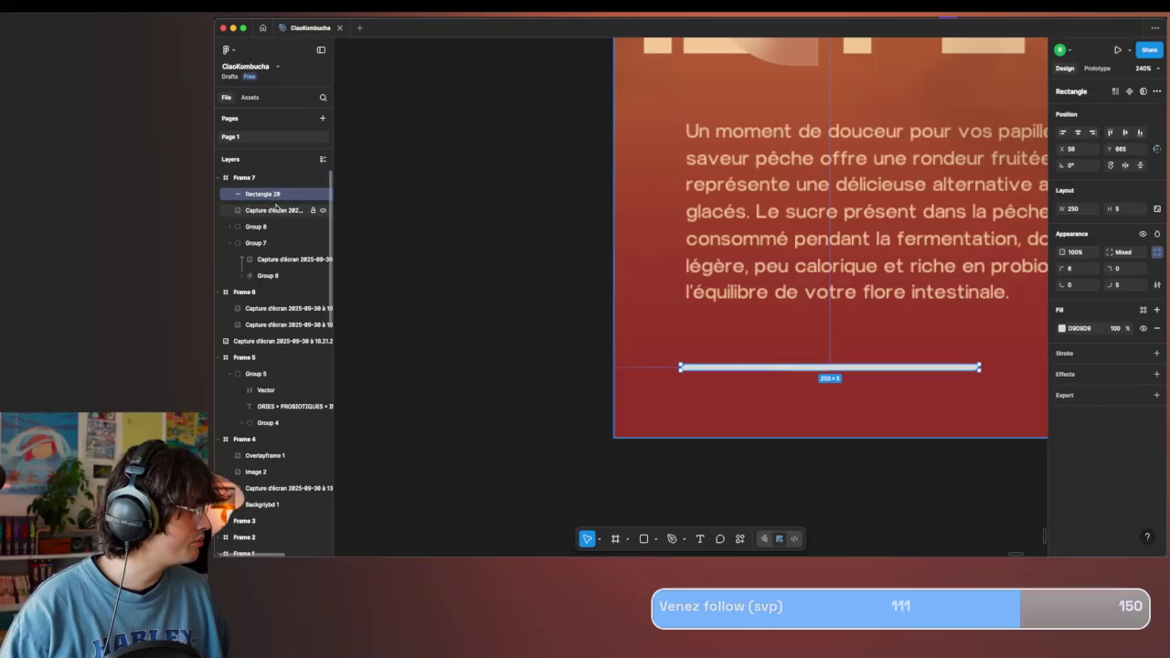
# Move Rectangle 28 into Group 8, make Group 8 a mask again, and zoom out.
pyautogui.moveTo(266, 230); pyautogui.dragTo(259, 229)
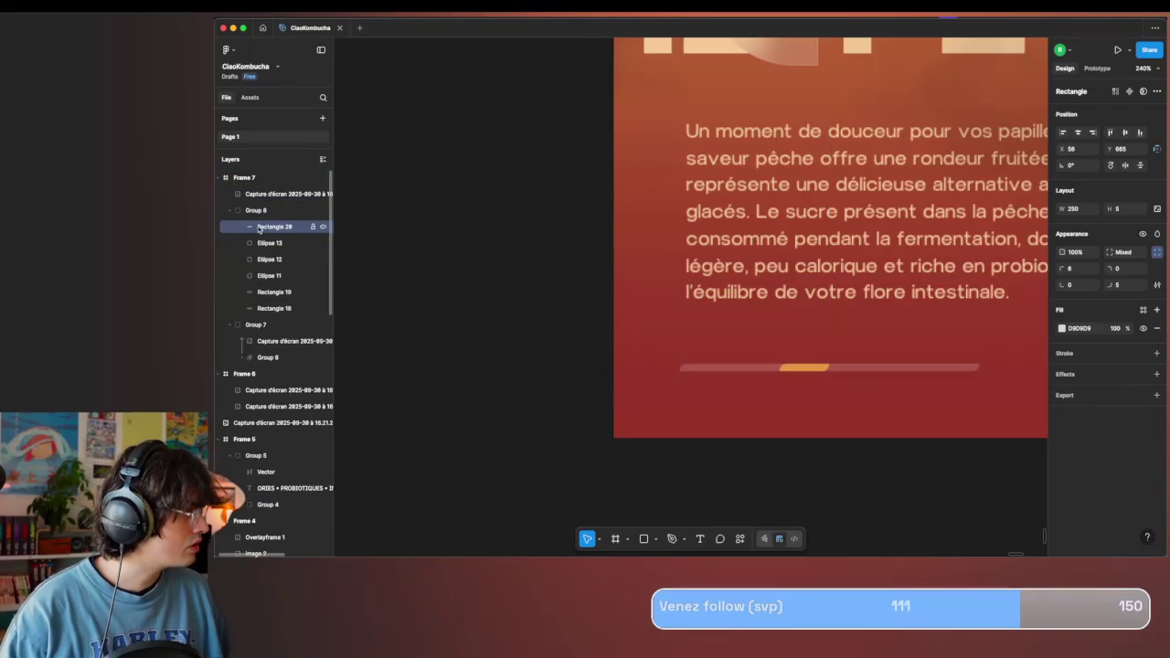
pyautogui.rightClick(263, 212)
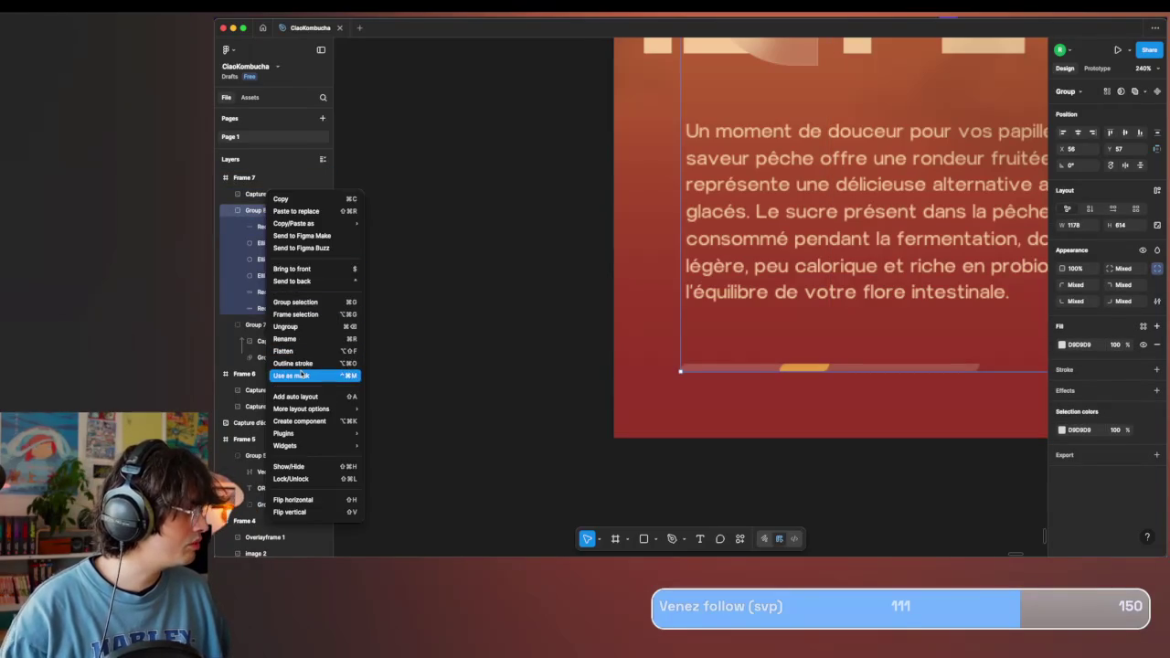
pyautogui.click(317, 374)
pyautogui.click(622, 384)
pyautogui.scroll(-5, 622, 384)
pyautogui.scroll(-1, 622, 384)
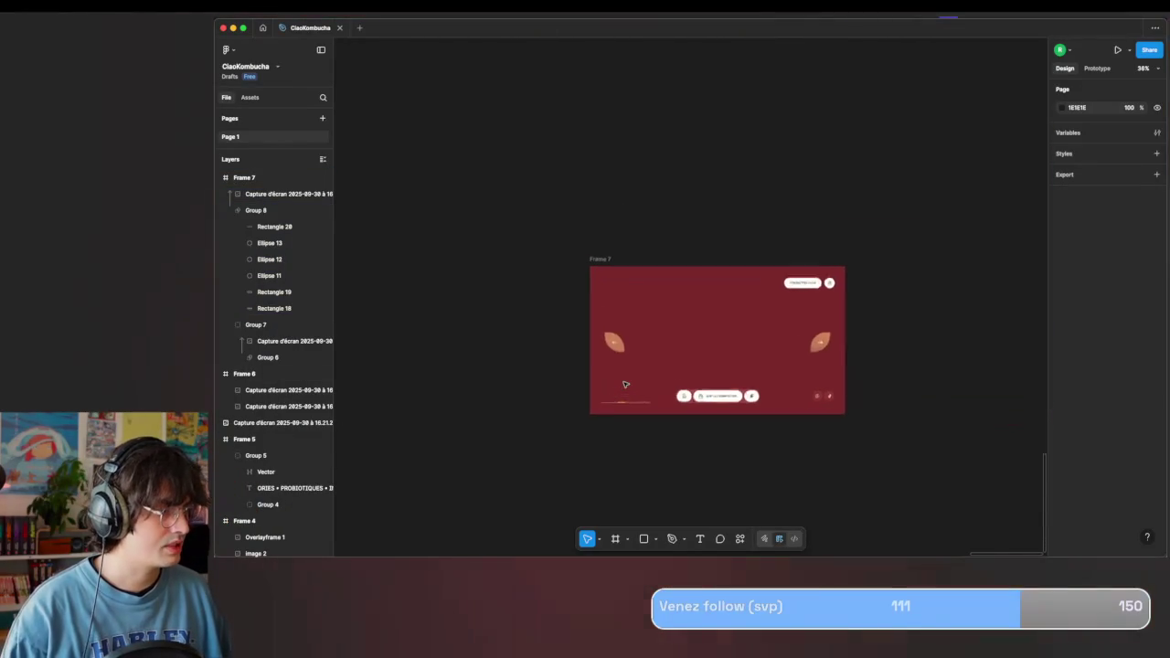
pyautogui.scroll(2, 625, 384)
pyautogui.scroll(-2, 625, 384)
pyautogui.scroll(-2, 626, 384)
pyautogui.scroll(3, 626, 384)
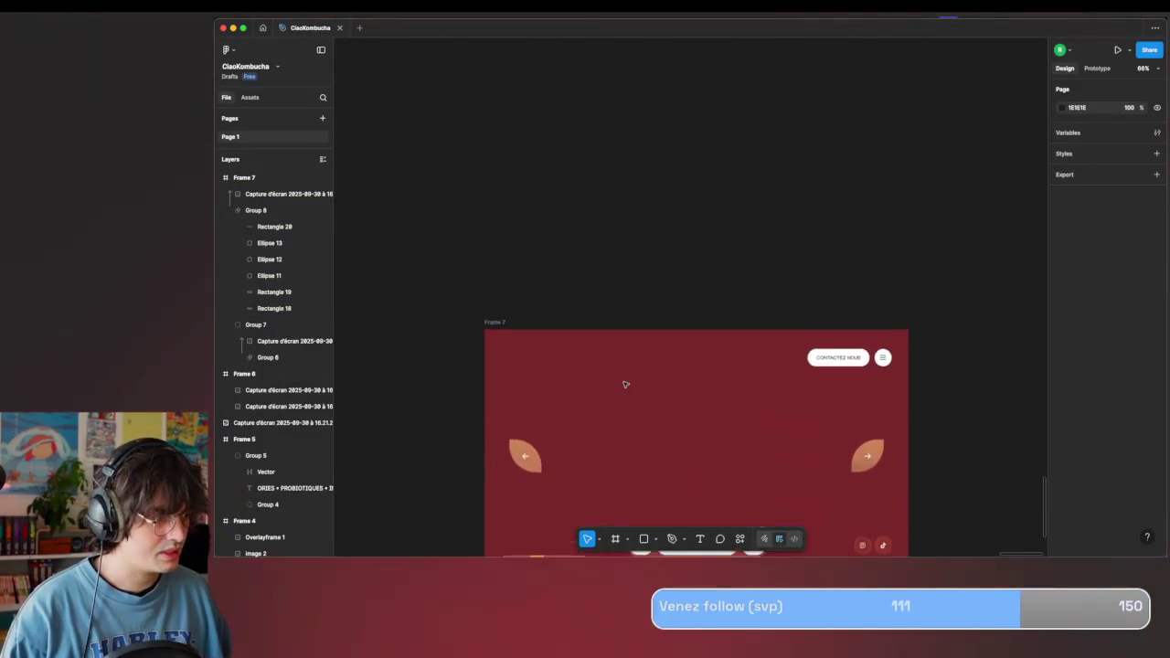
pyautogui.scroll(-3, 625, 384)
pyautogui.scroll(3, 625, 384)
pyautogui.hscroll(-2, 626, 384)
pyautogui.scroll(-3, 625, 384)
pyautogui.hscroll(-1, 625, 384)
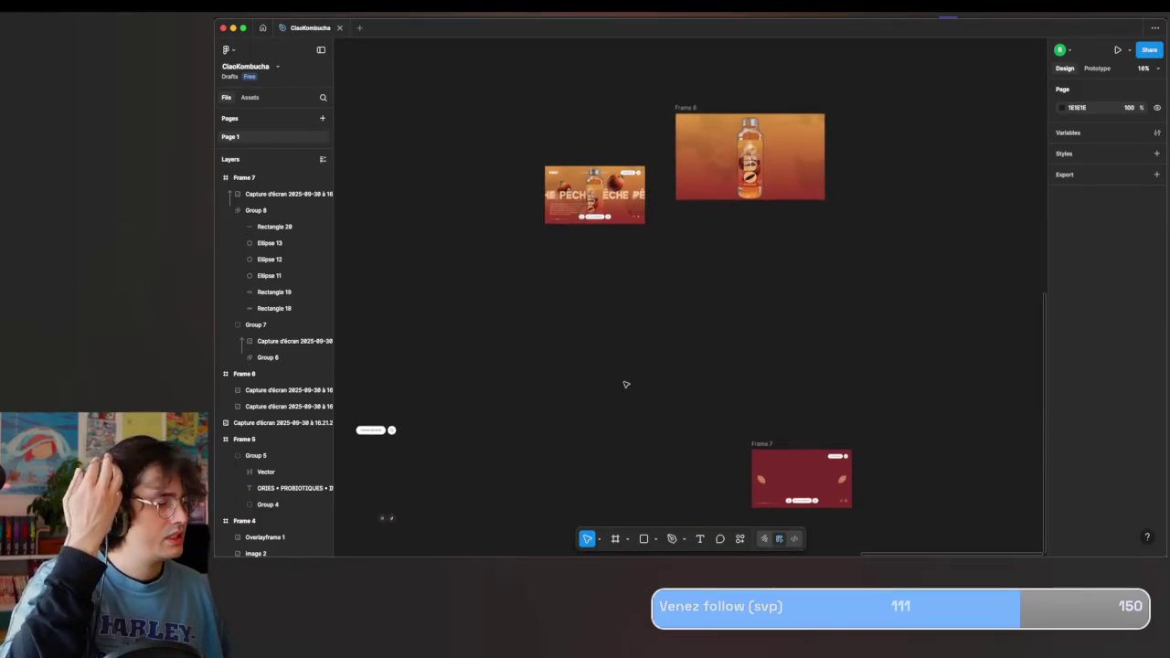
pyautogui.scroll(3, 630, 280)
pyautogui.hotkey('ctrl', 'Right')
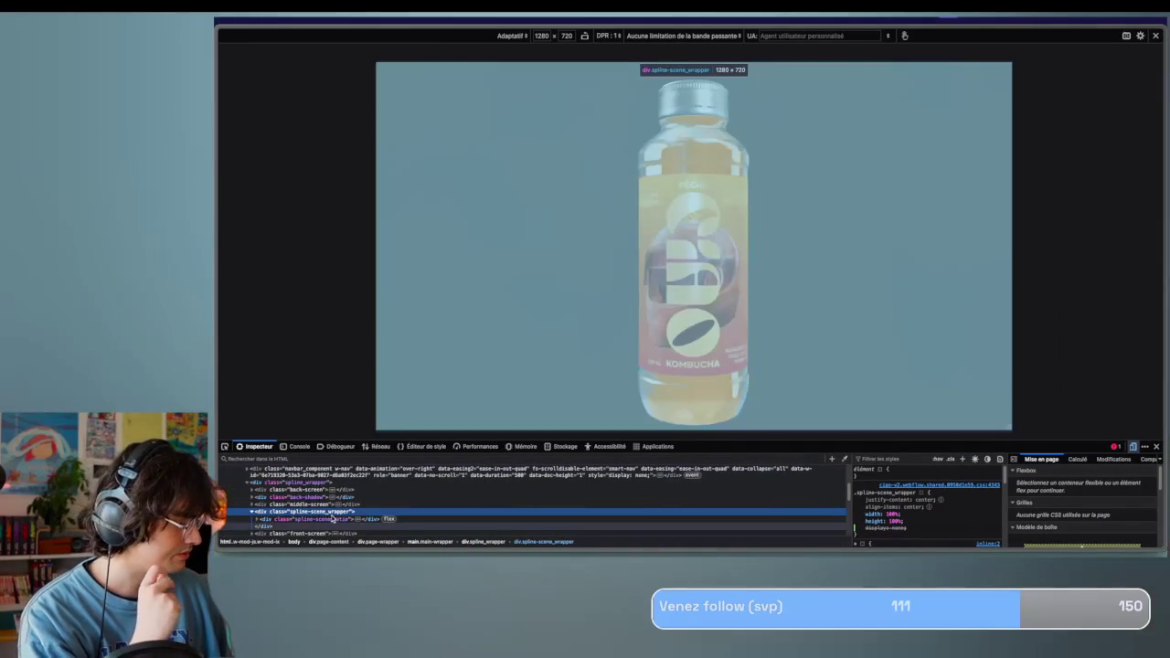
# Untick display: none on the middle-screen element so the PÊCHE row with peaches appears.
pyautogui.scroll(-1, 333, 517)
pyautogui.moveTo(892, 503)
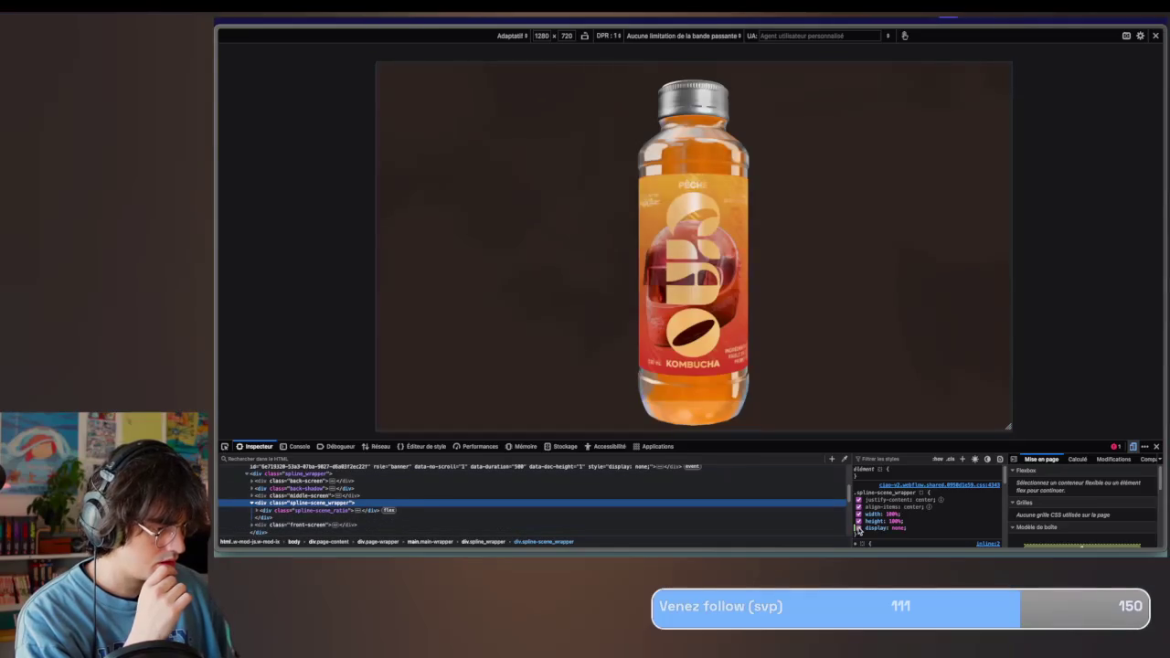
pyautogui.click(858, 529)
pyautogui.click(339, 494)
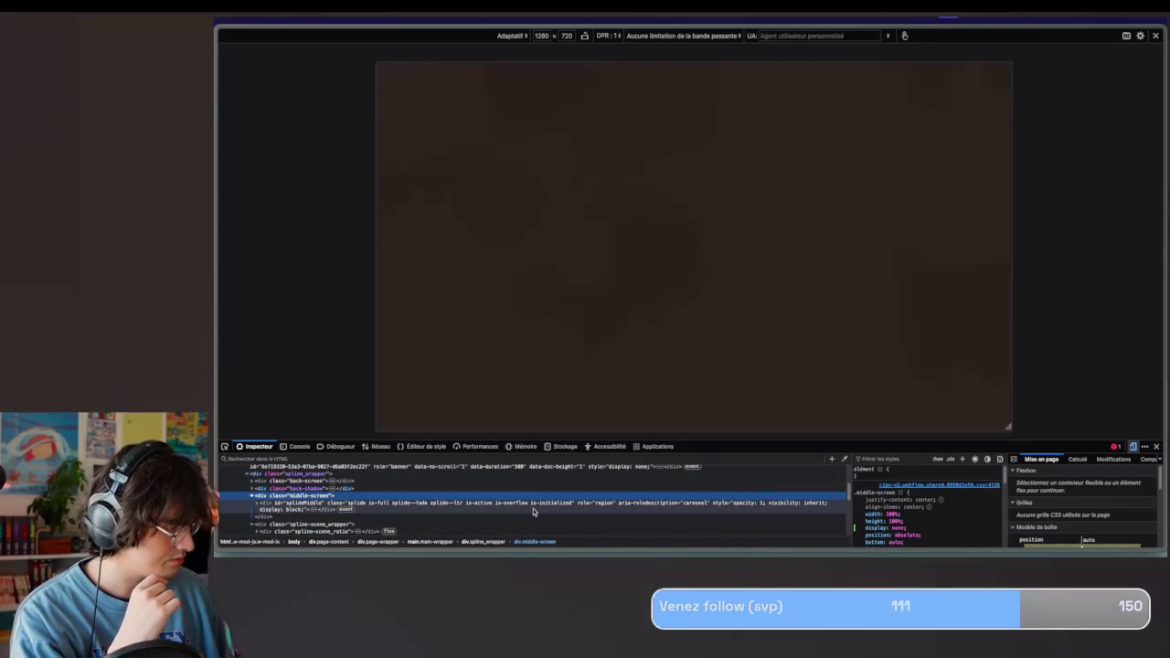
pyautogui.click(537, 510)
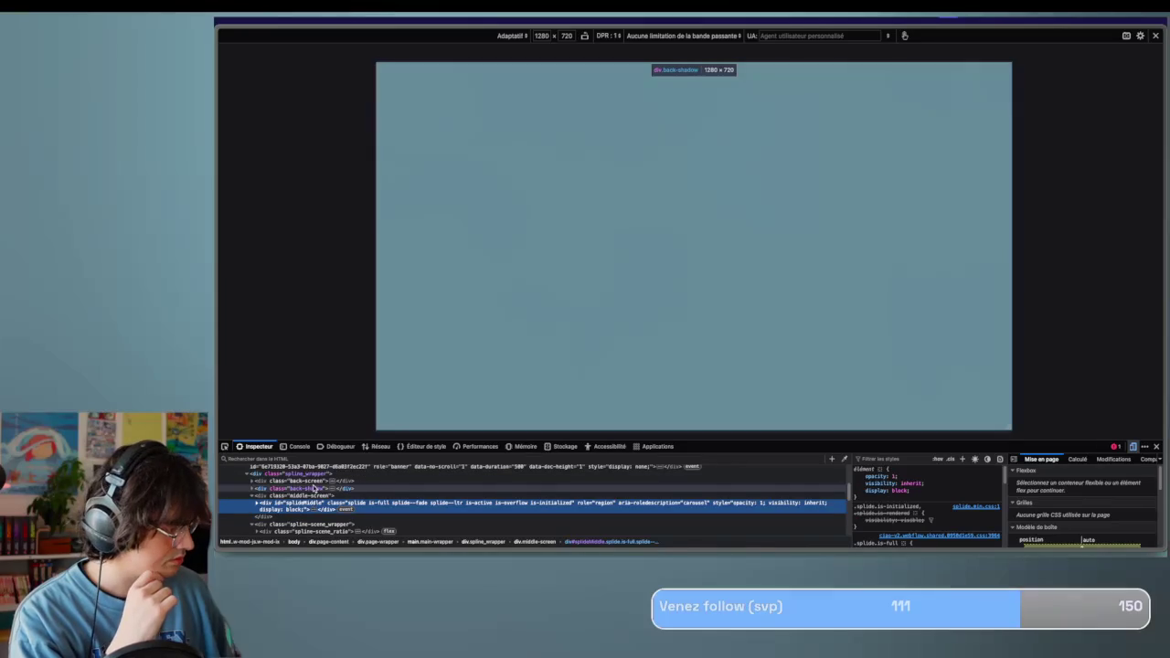
pyautogui.click(313, 495)
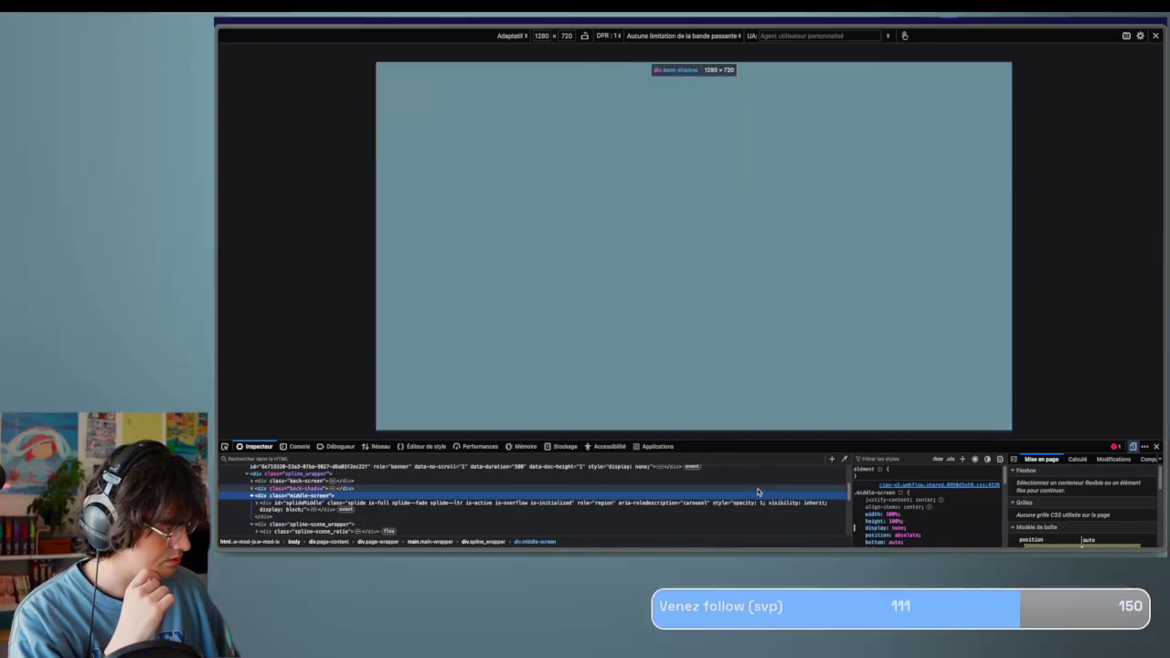
pyautogui.scroll(-2, 856, 498)
pyautogui.scroll(2, 863, 505)
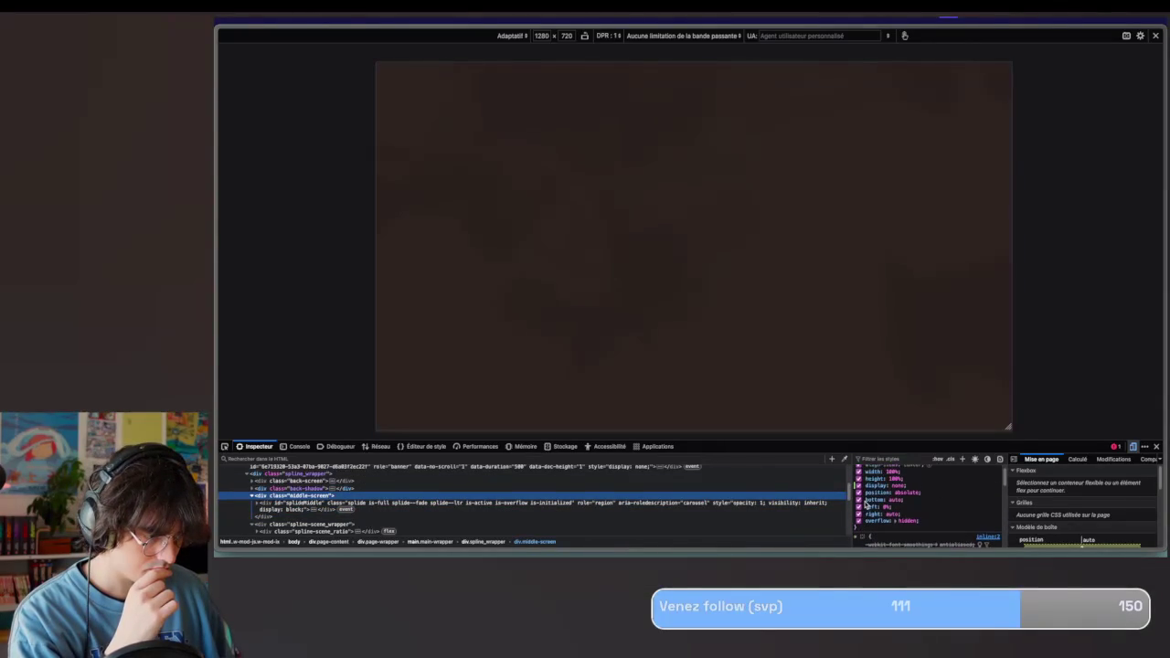
pyautogui.click(858, 485)
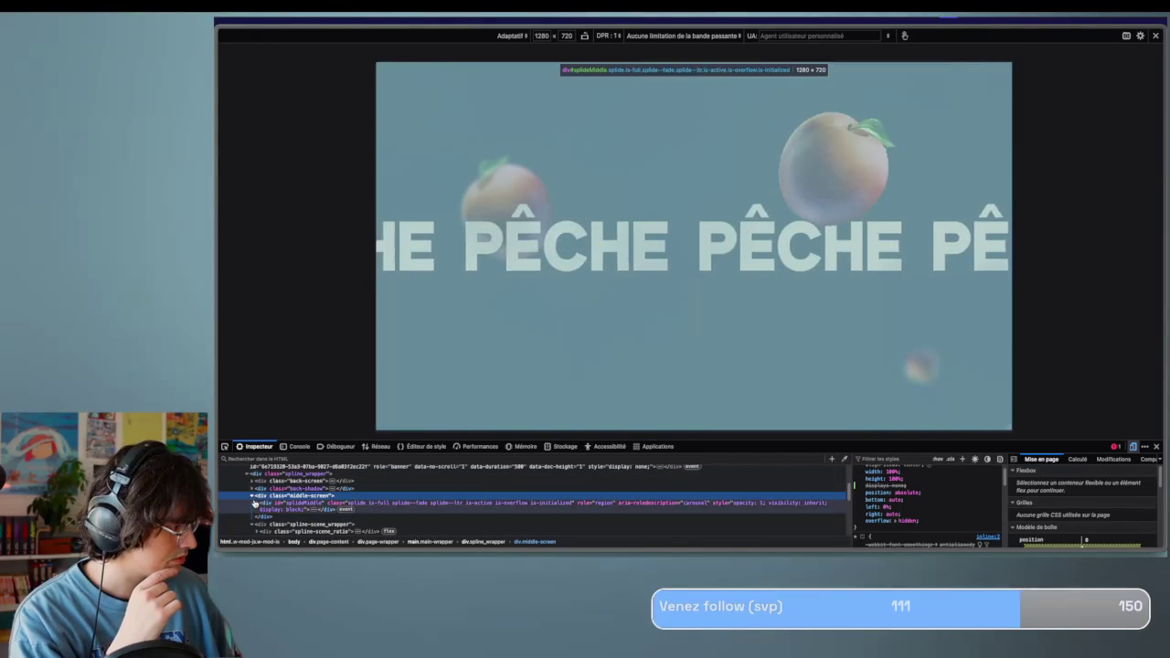
# Expand the splideMiddle carousel and its track, and make the inspector panel taller.
pyautogui.click(255, 503)
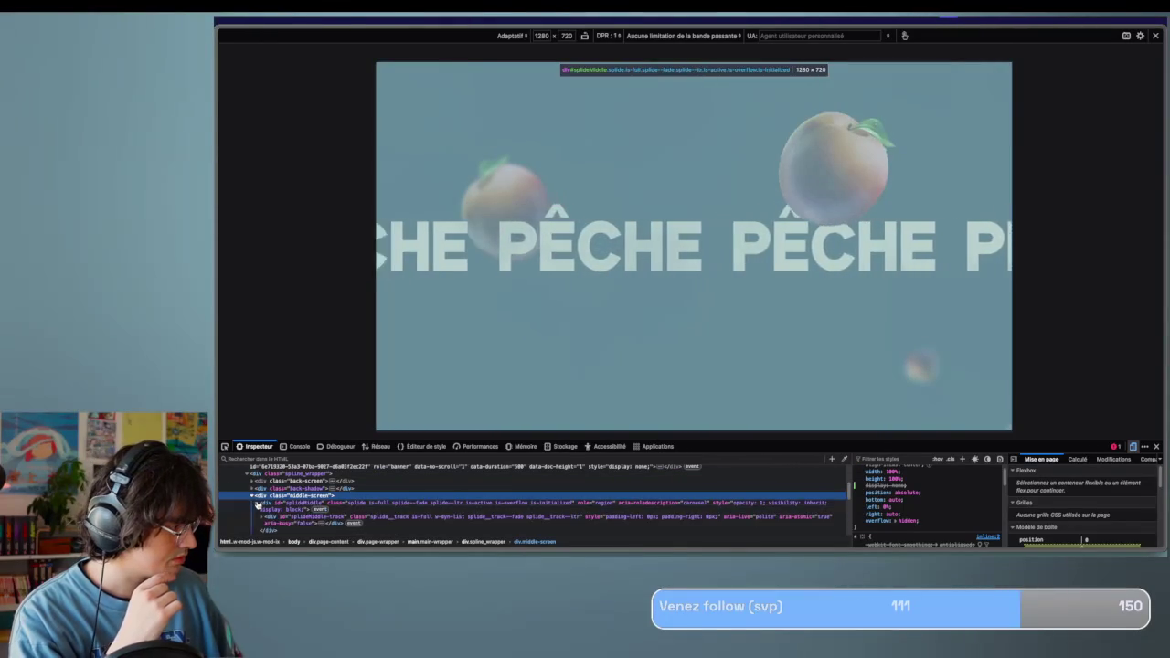
pyautogui.click(259, 502)
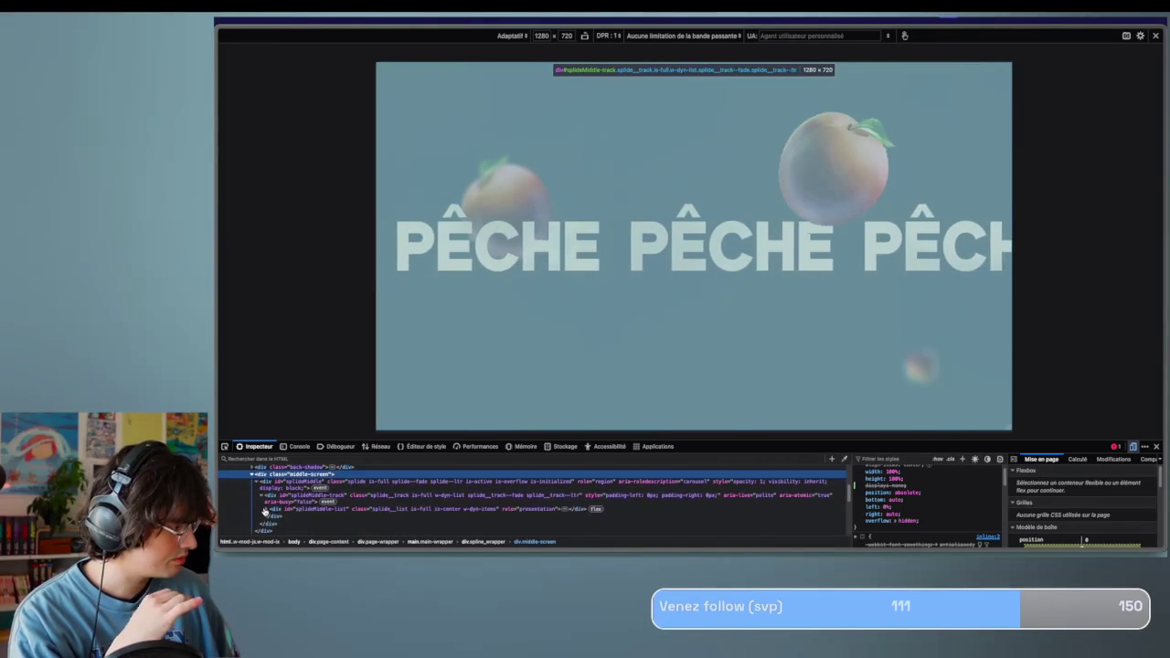
pyautogui.scroll(-1, 268, 512)
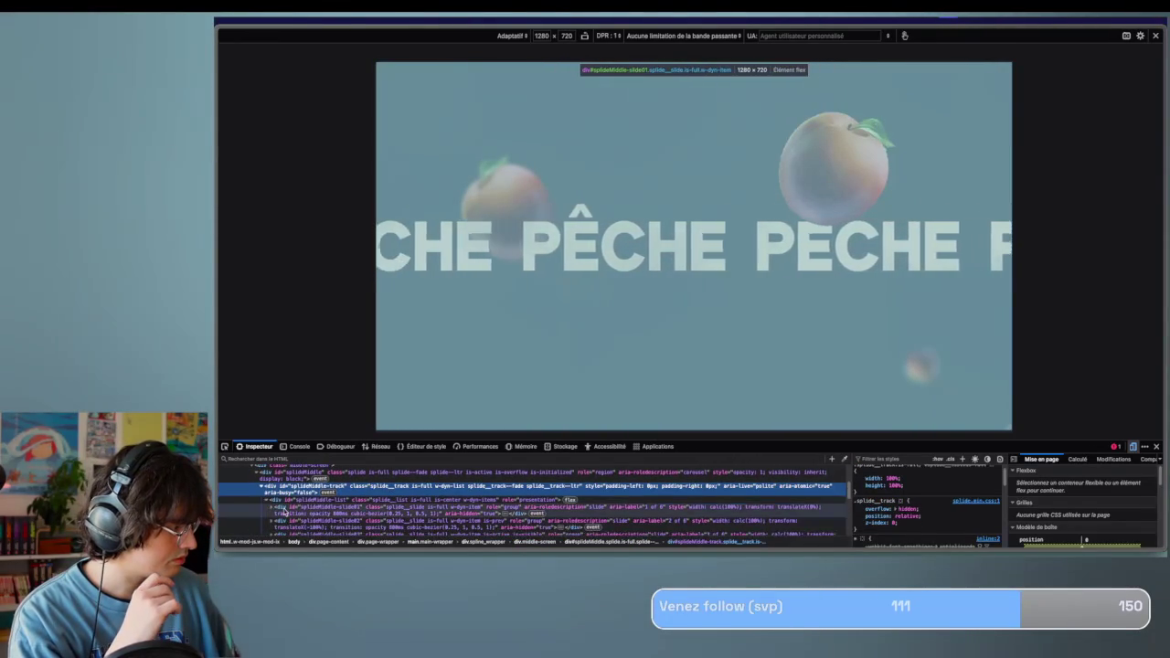
pyautogui.click(293, 489)
pyautogui.click(296, 503)
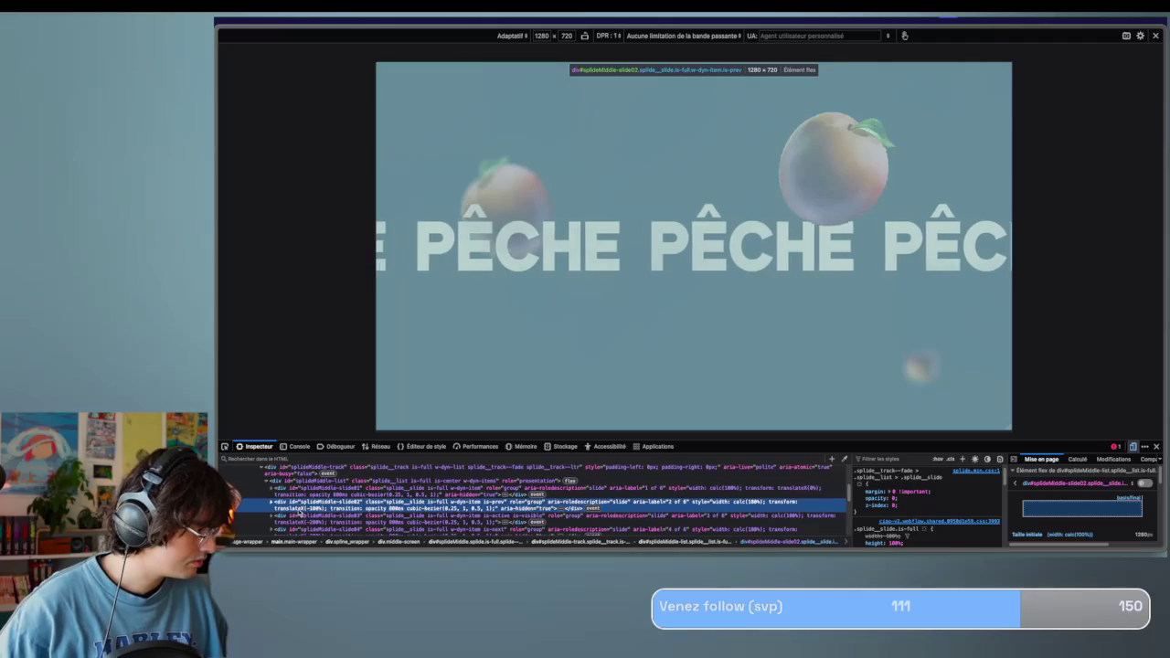
pyautogui.scroll(-1, 301, 517)
pyautogui.scroll(-3, 301, 518)
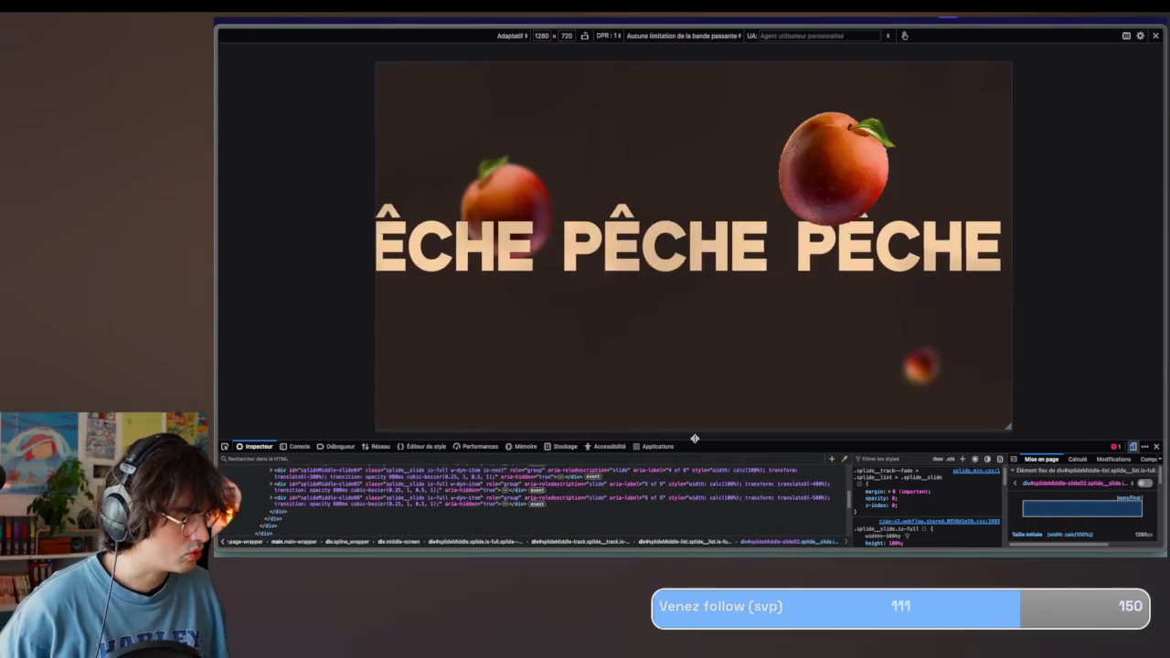
pyautogui.moveTo(694, 439); pyautogui.dragTo(706, 366)
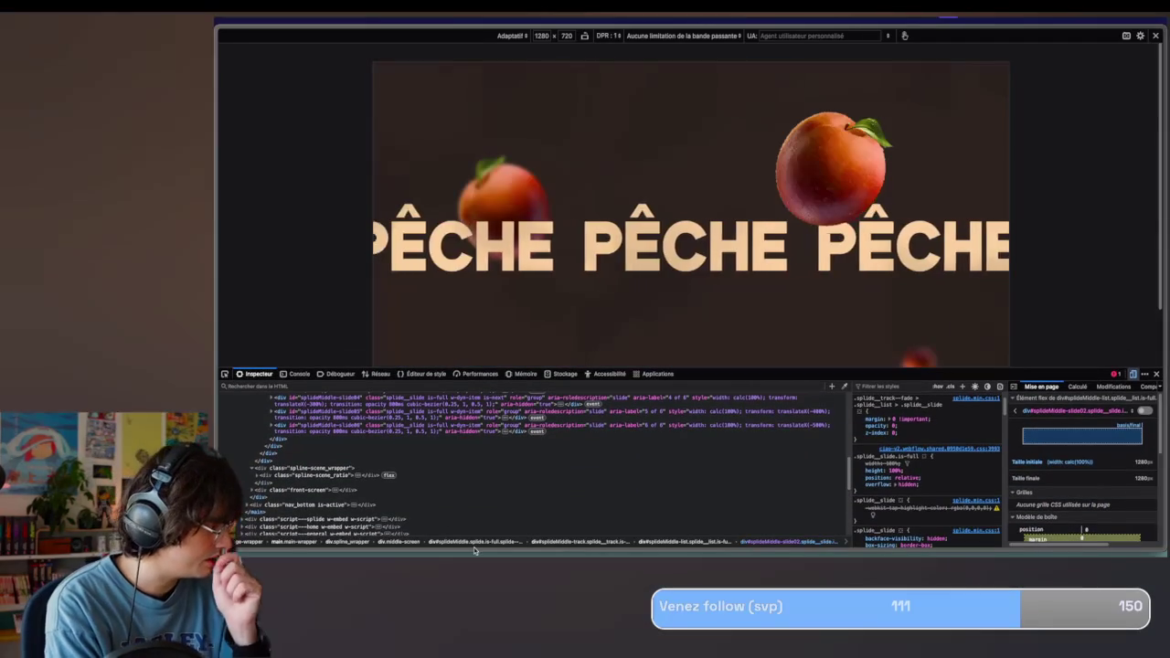
# Try a display: none declaration on splideMiddle-track, then discard it.
pyautogui.scroll(3, 411, 446)
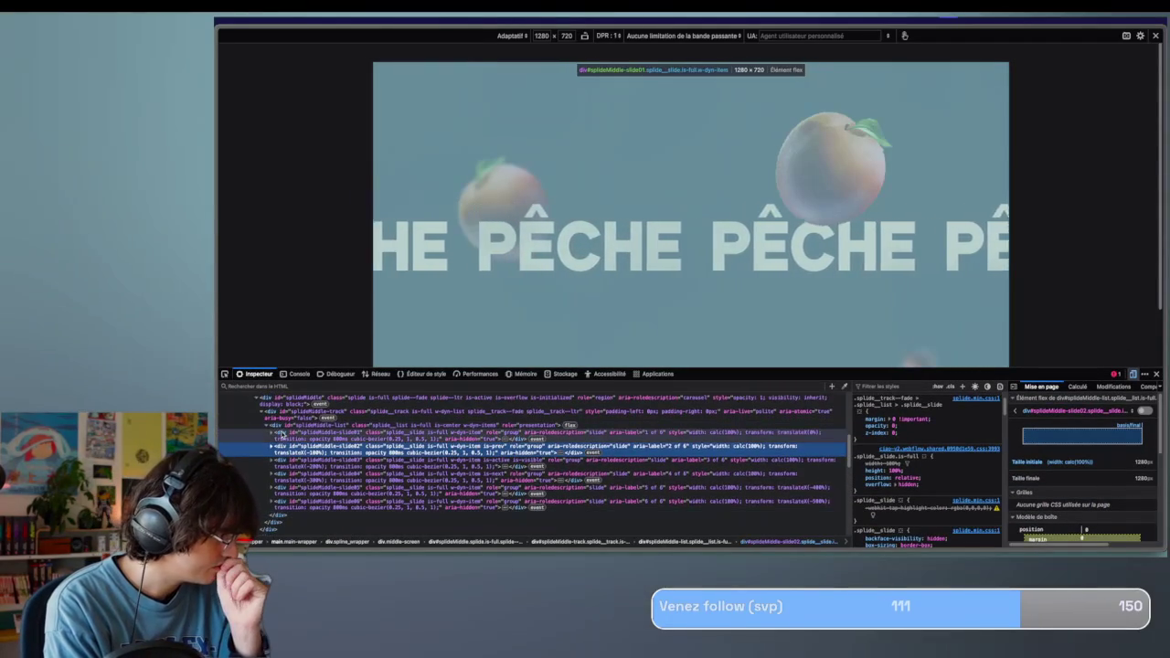
pyautogui.click(284, 412)
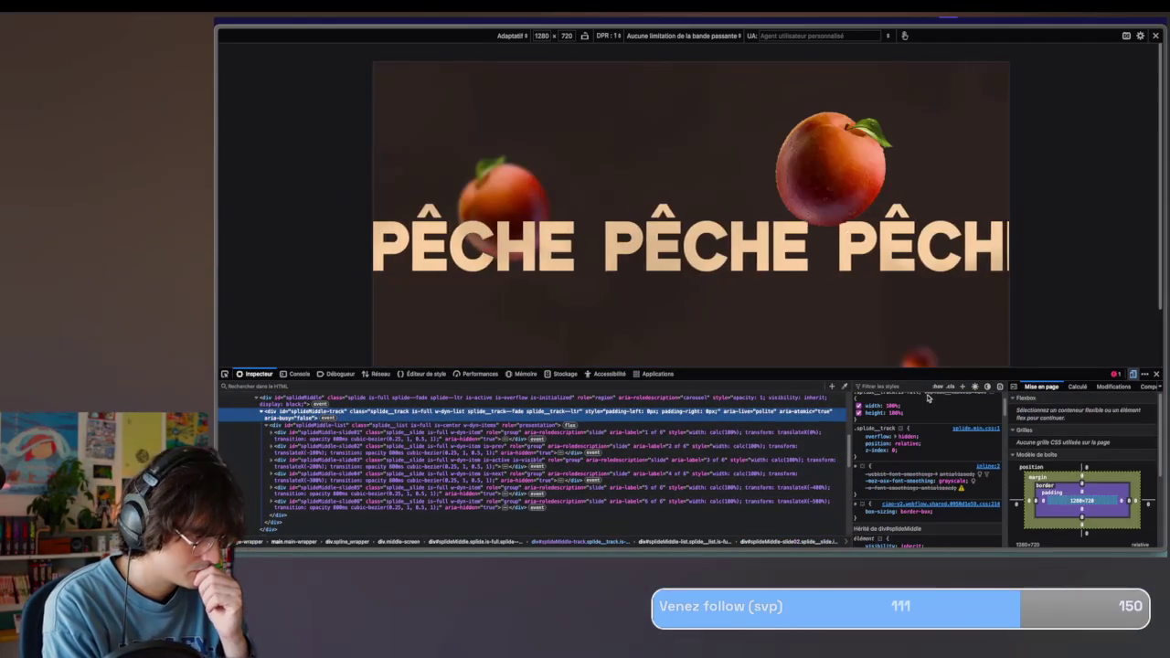
pyautogui.scroll(3, 914, 439)
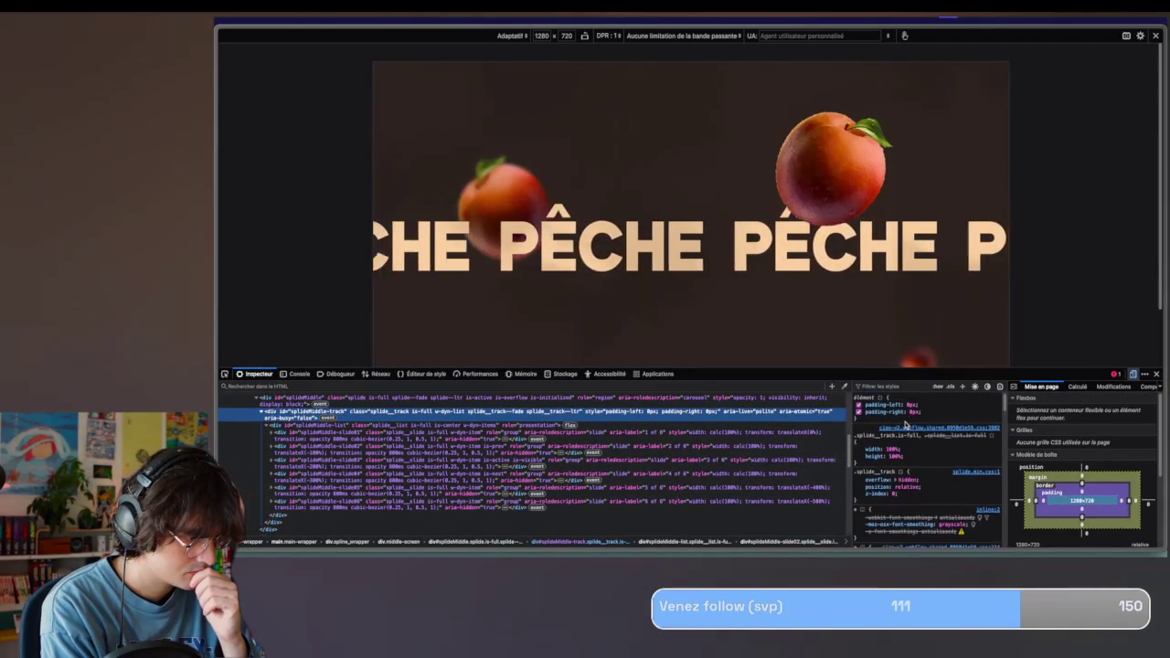
pyautogui.click(928, 418)
pyautogui.write('display: none')
pyautogui.press('Escape')
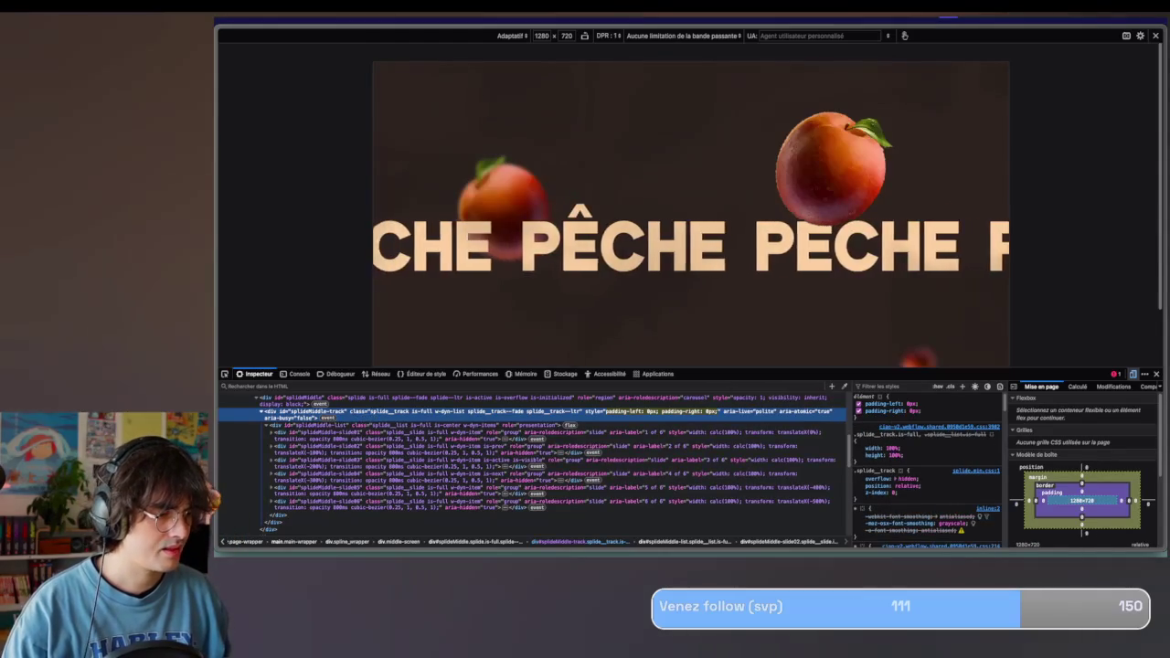
# Expand the slide list down to slide 3's Pêche wrapper and its fruit image wrappers.
pyautogui.click(394, 426)
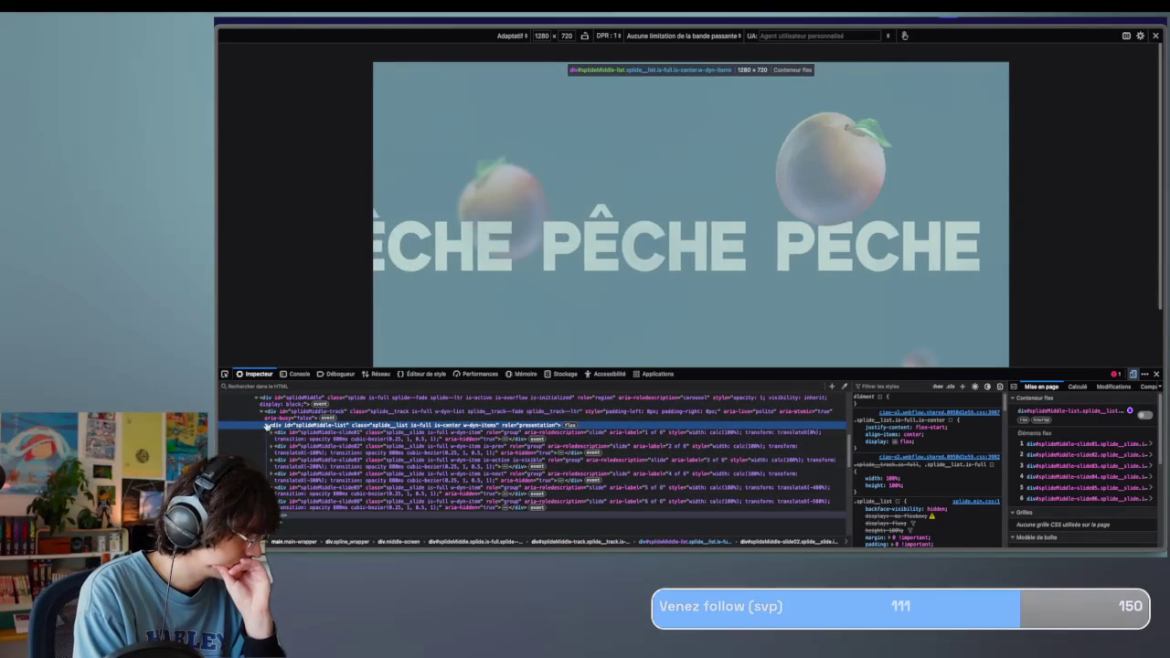
pyautogui.click(265, 426)
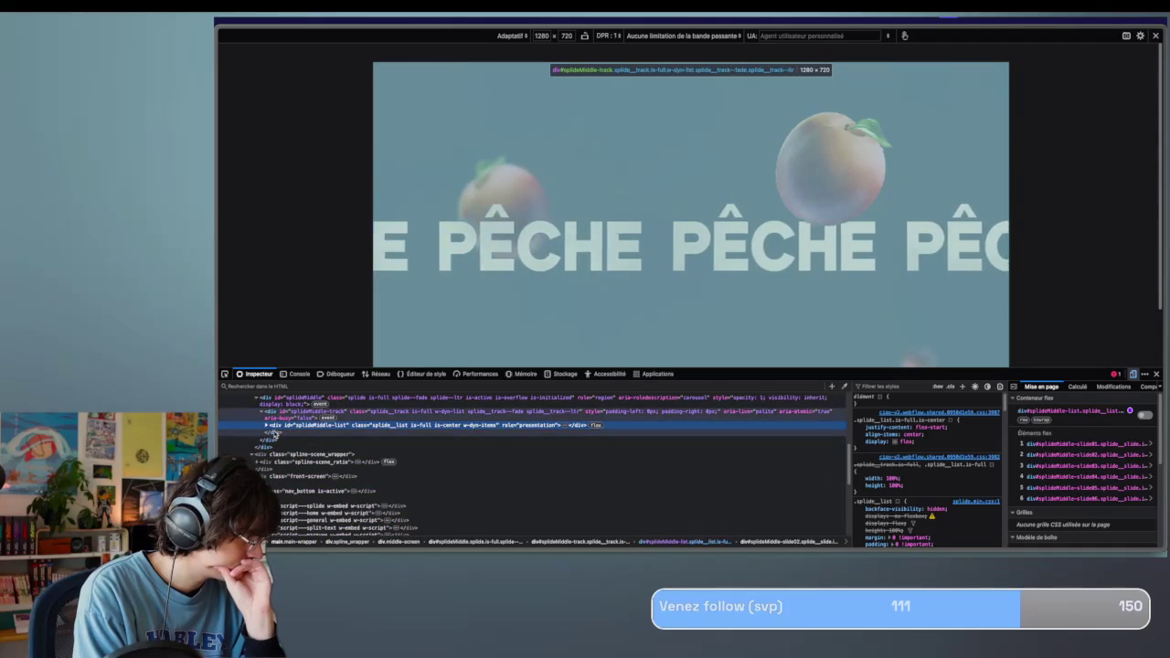
pyautogui.click(266, 426)
pyautogui.click(327, 502)
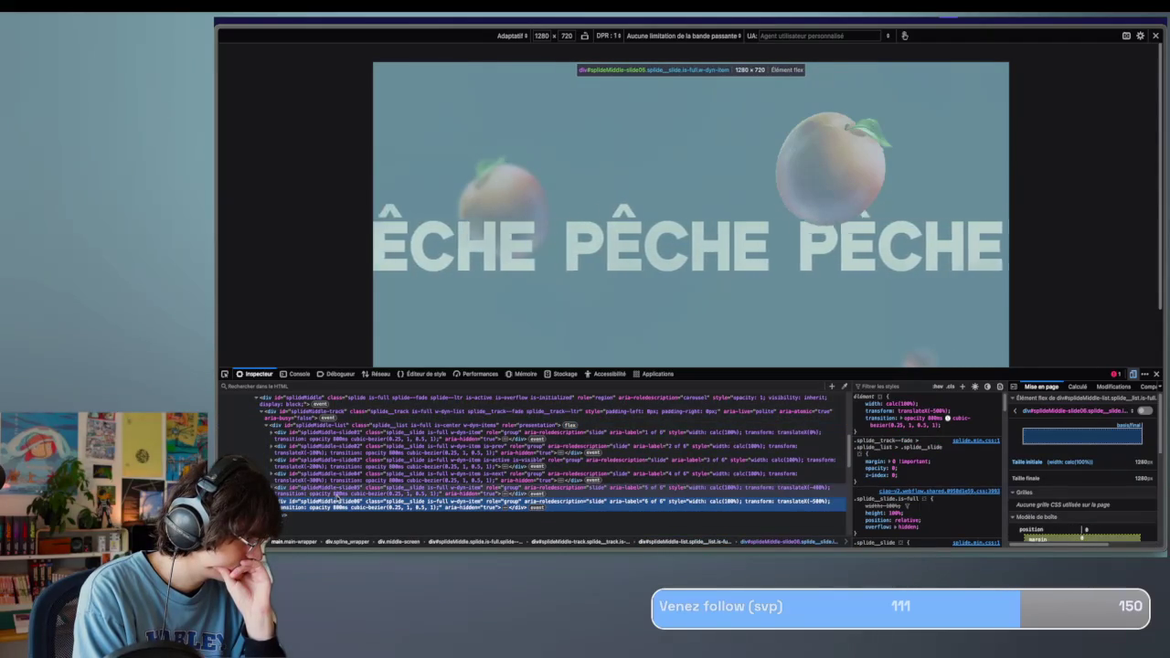
pyautogui.click(337, 479)
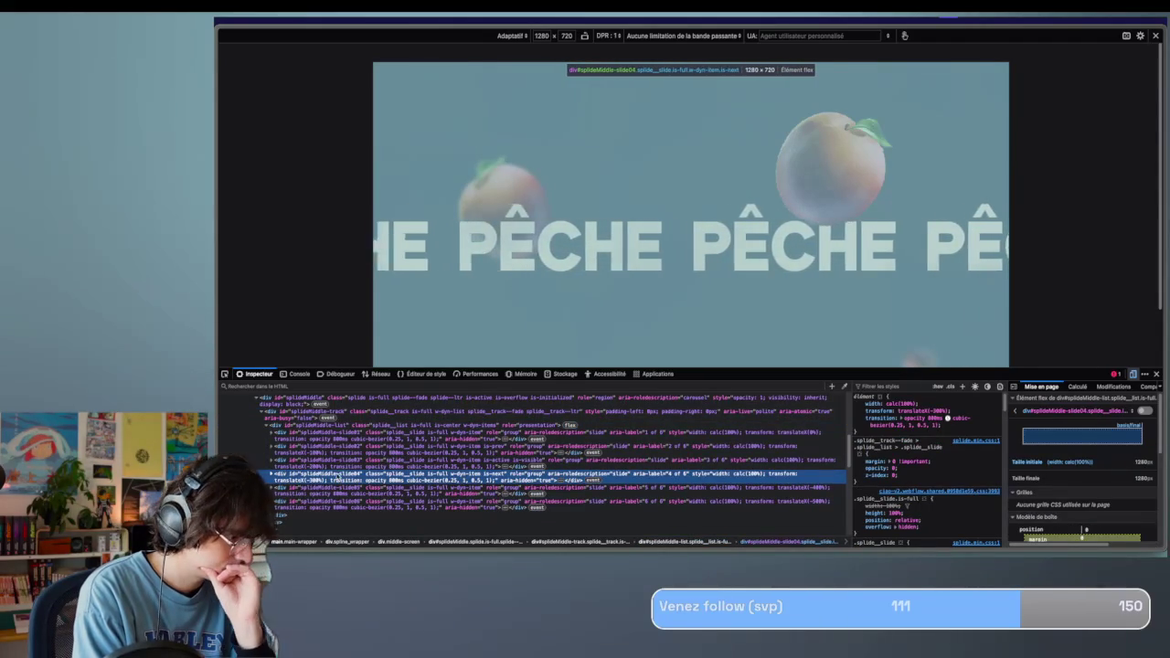
pyautogui.click(272, 432)
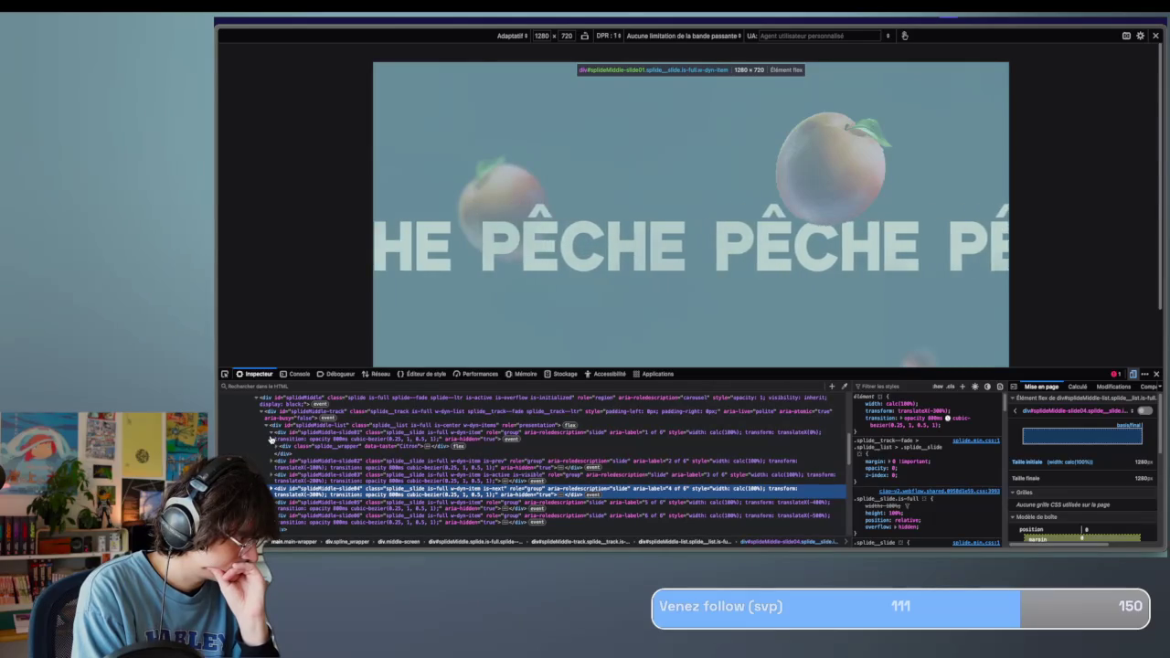
pyautogui.click(272, 432)
pyautogui.click(271, 447)
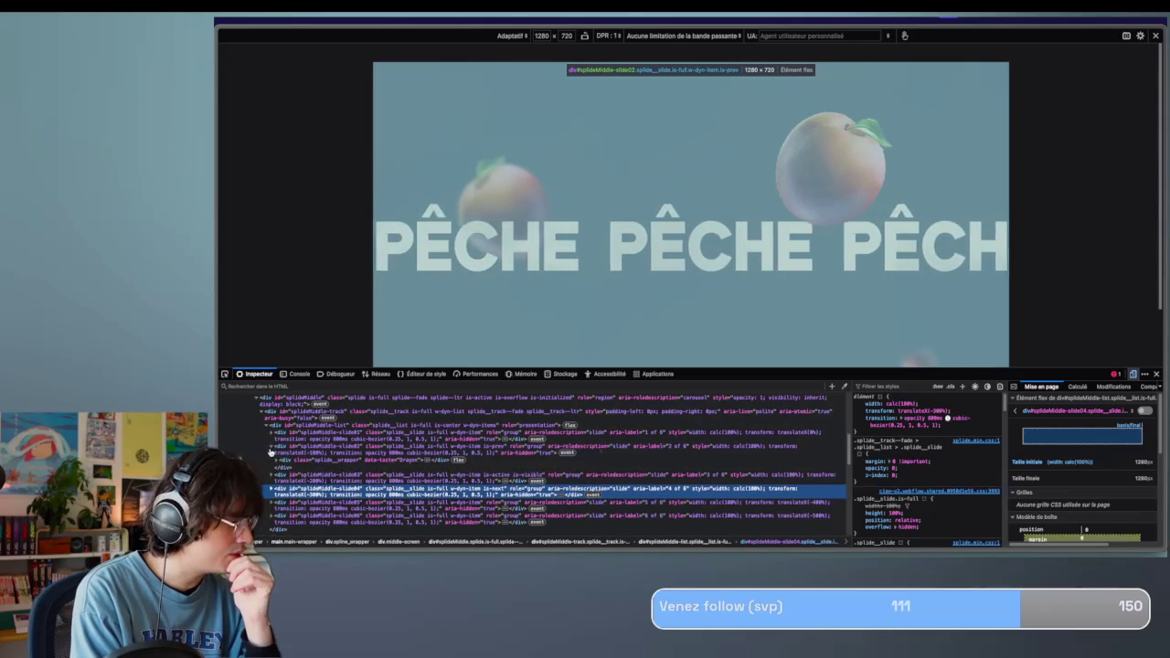
pyautogui.click(271, 447)
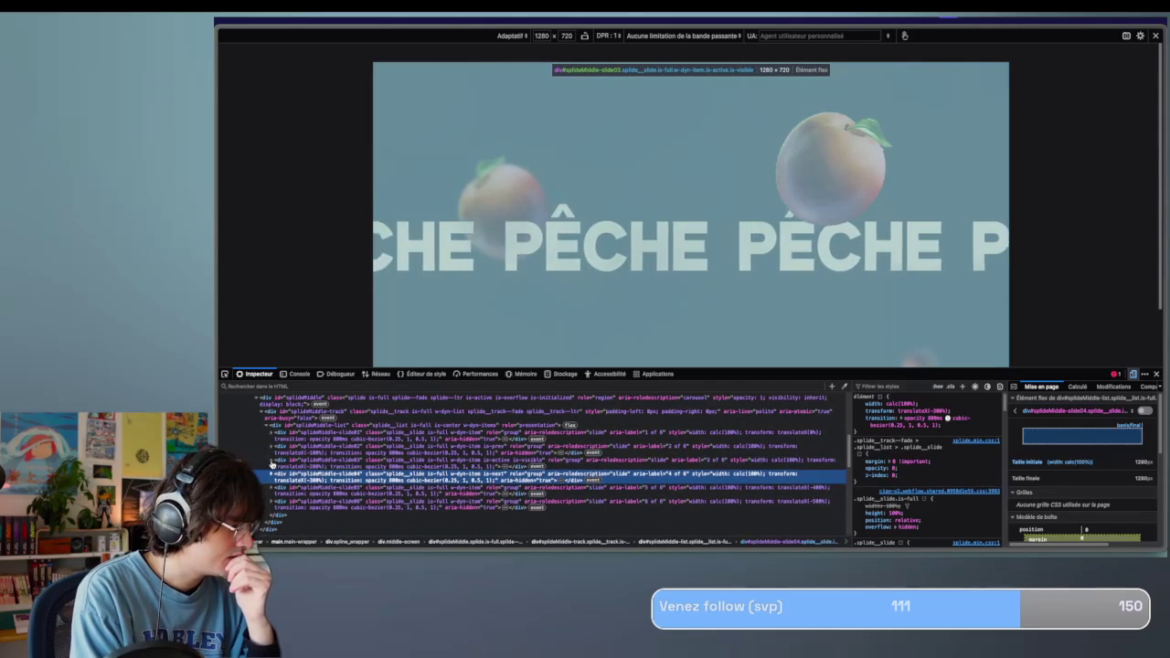
pyautogui.click(272, 462)
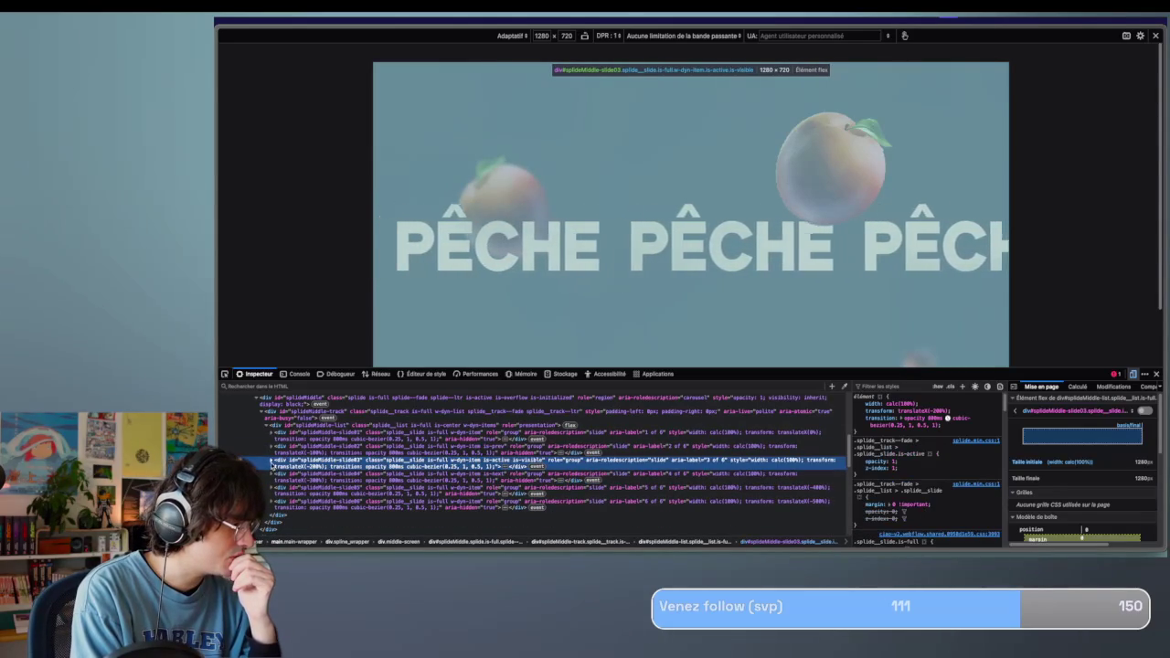
pyautogui.click(269, 462)
pyautogui.click(274, 473)
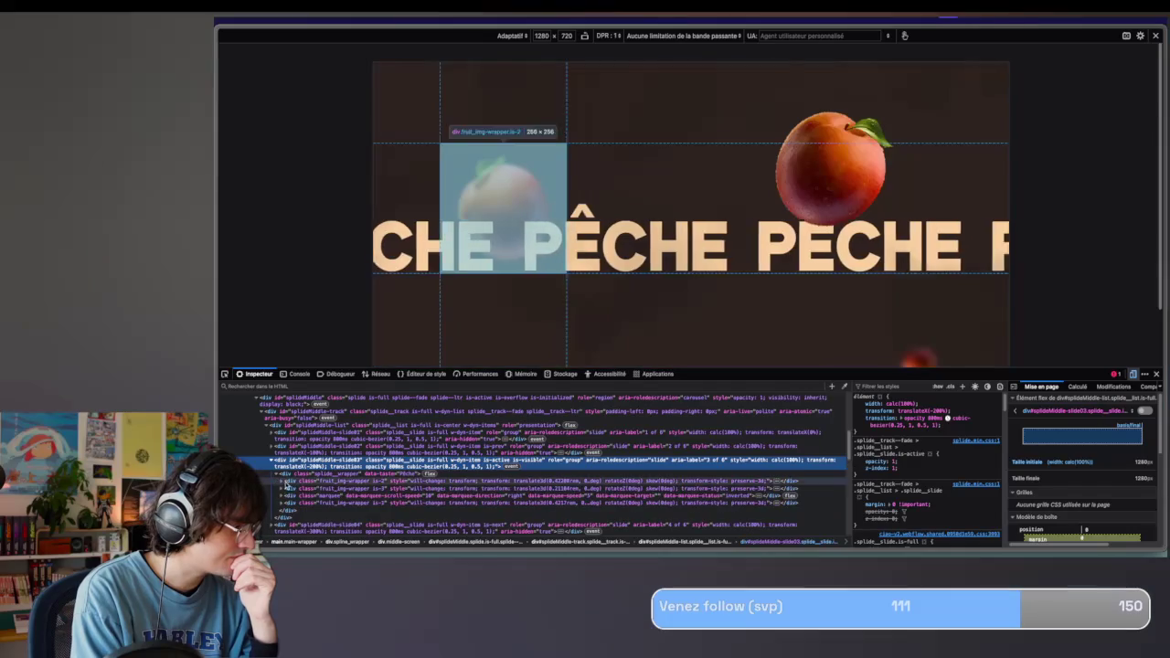
# Add display: none to the left peach wrapper; begin one on the is-3 wrapper and discard it.
pyautogui.click(299, 481)
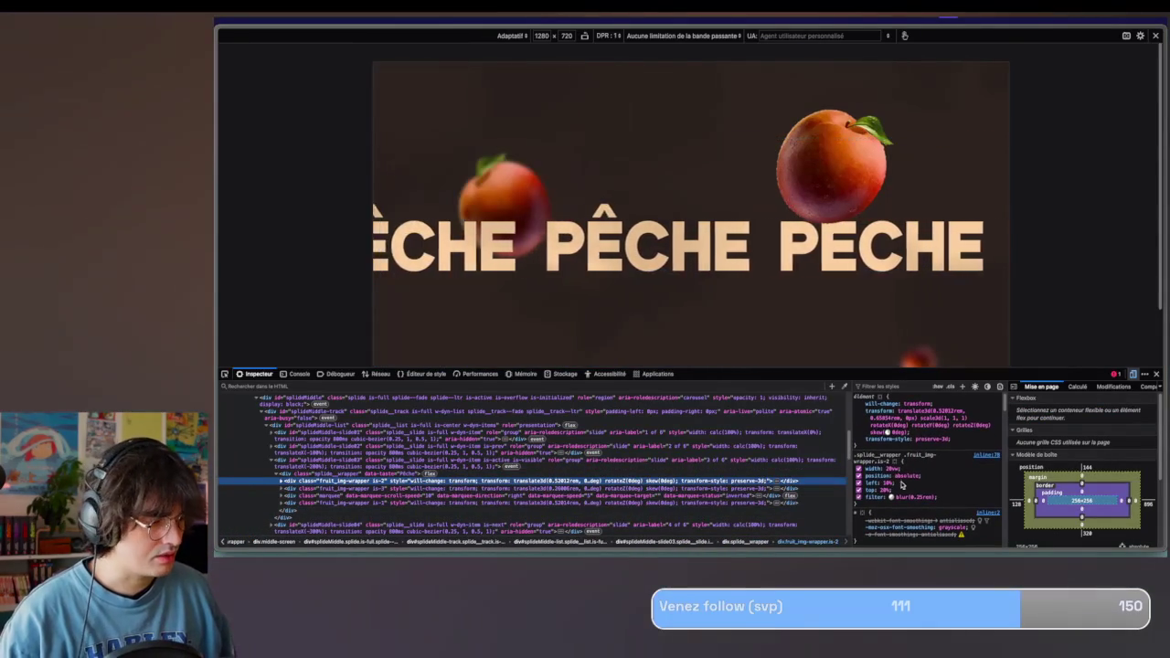
pyautogui.click(952, 496)
pyautogui.write('display: ')
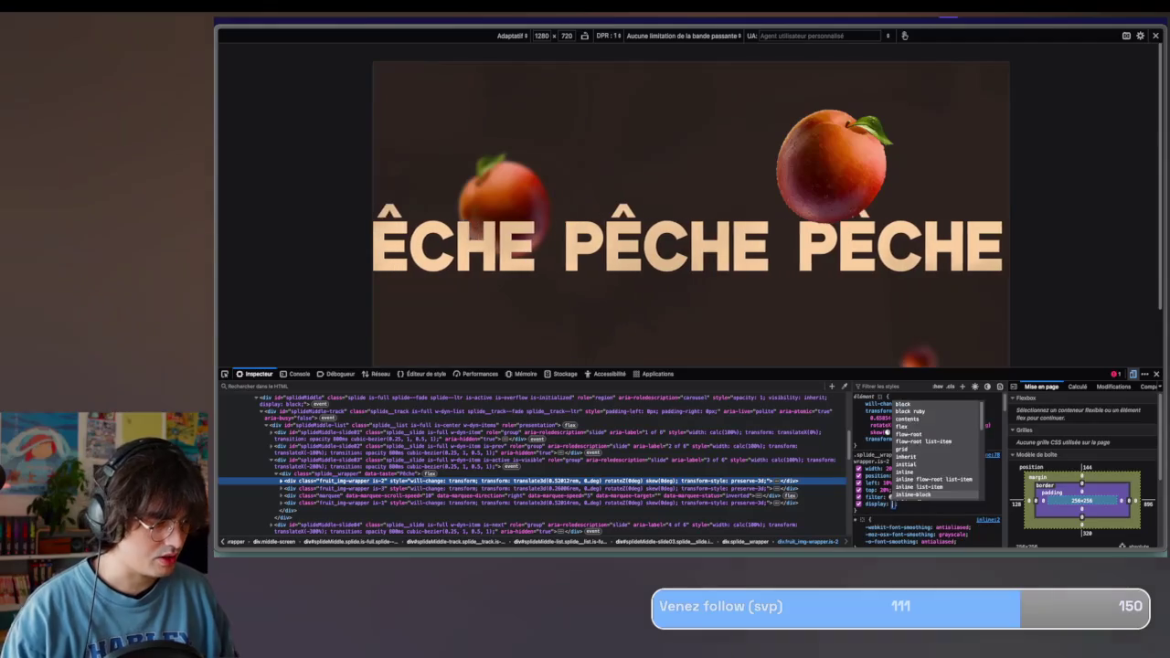
pyautogui.write('none')
pyautogui.click(805, 488)
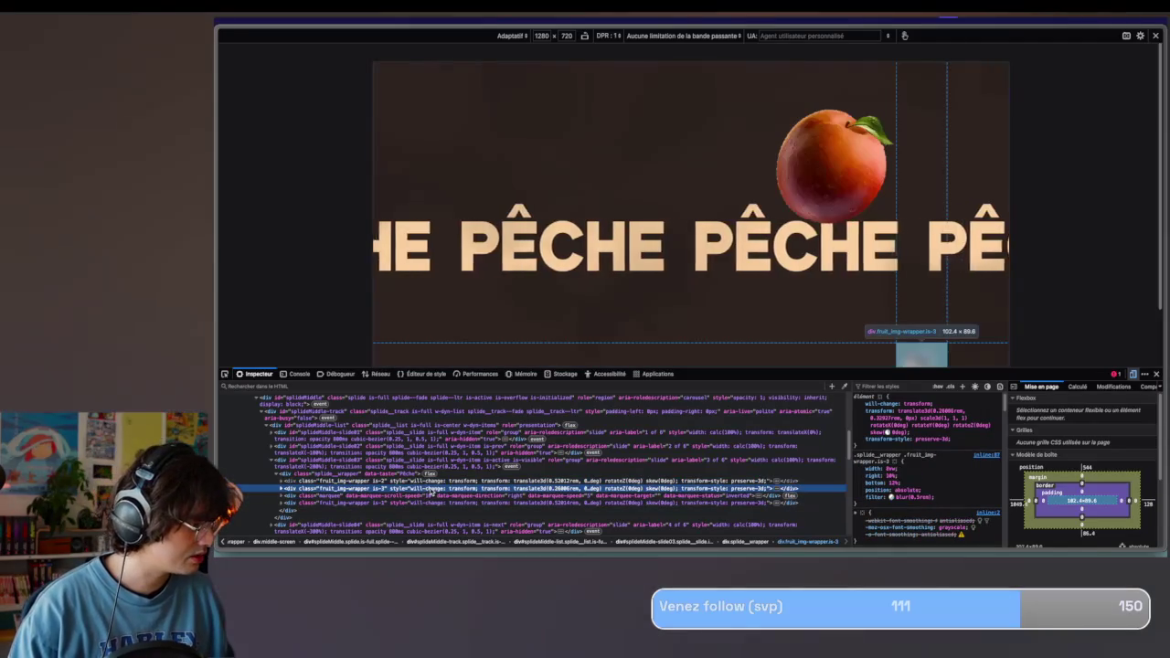
pyautogui.click(947, 493)
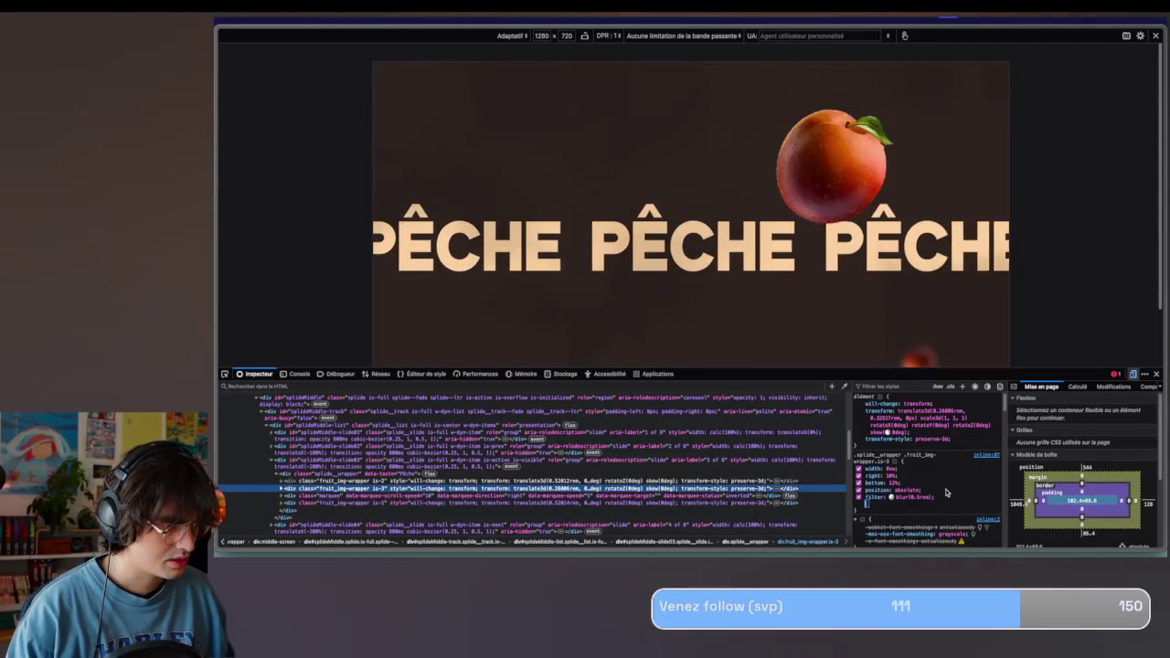
pyautogui.write('display:n')
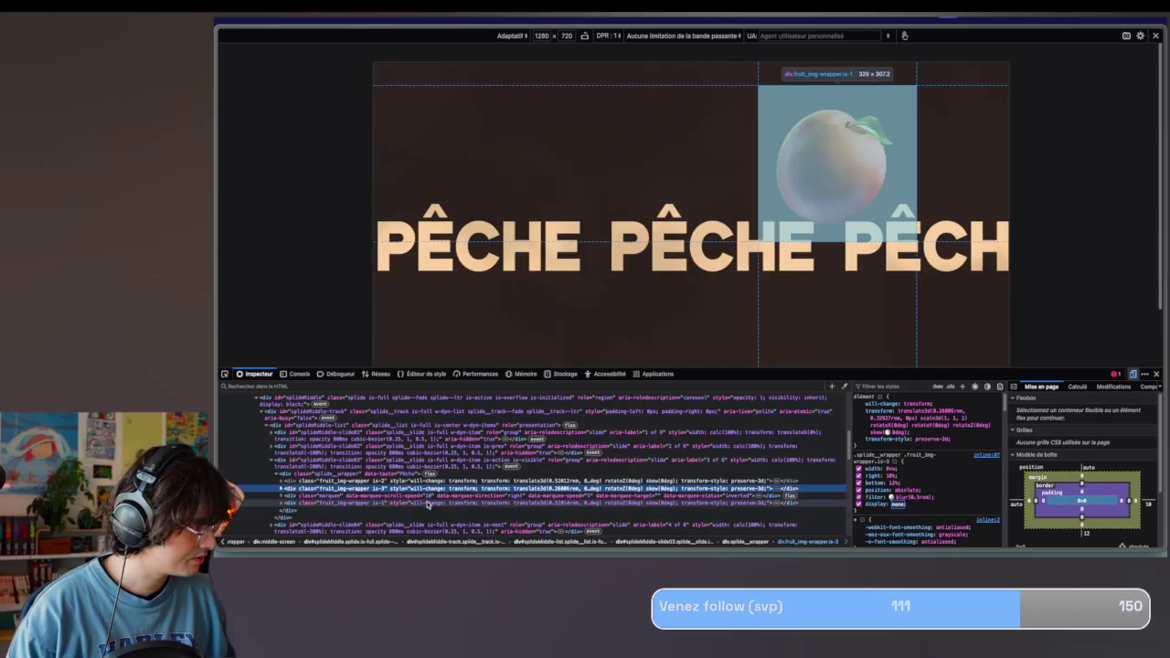
pyautogui.click(427, 504)
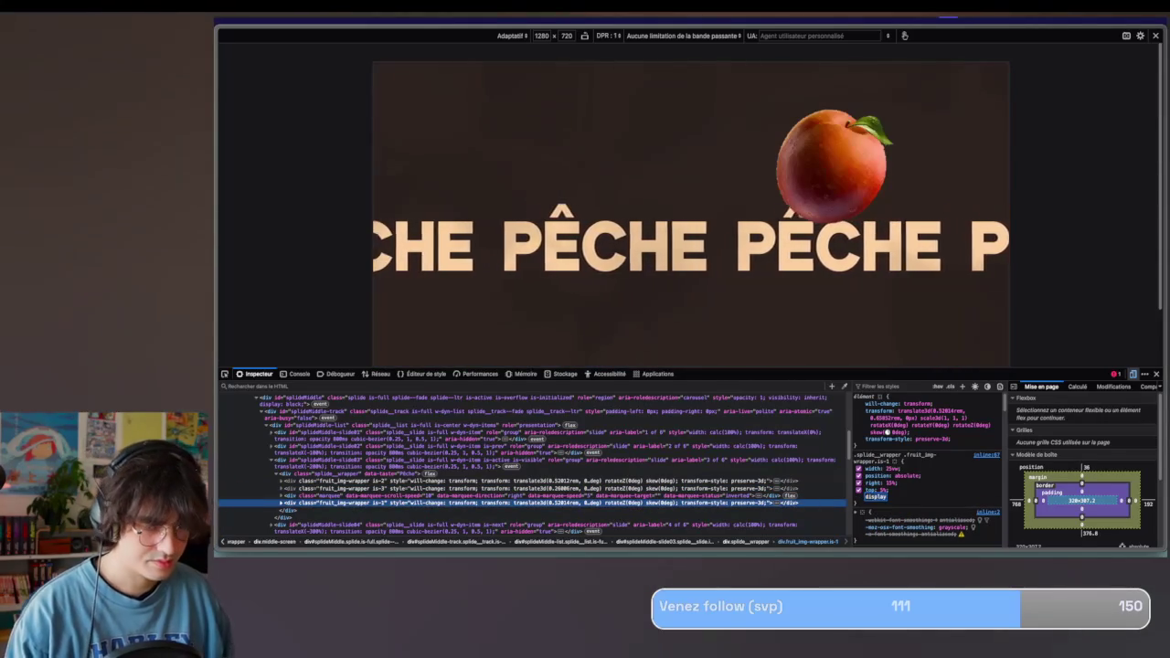
pyautogui.press('Escape')
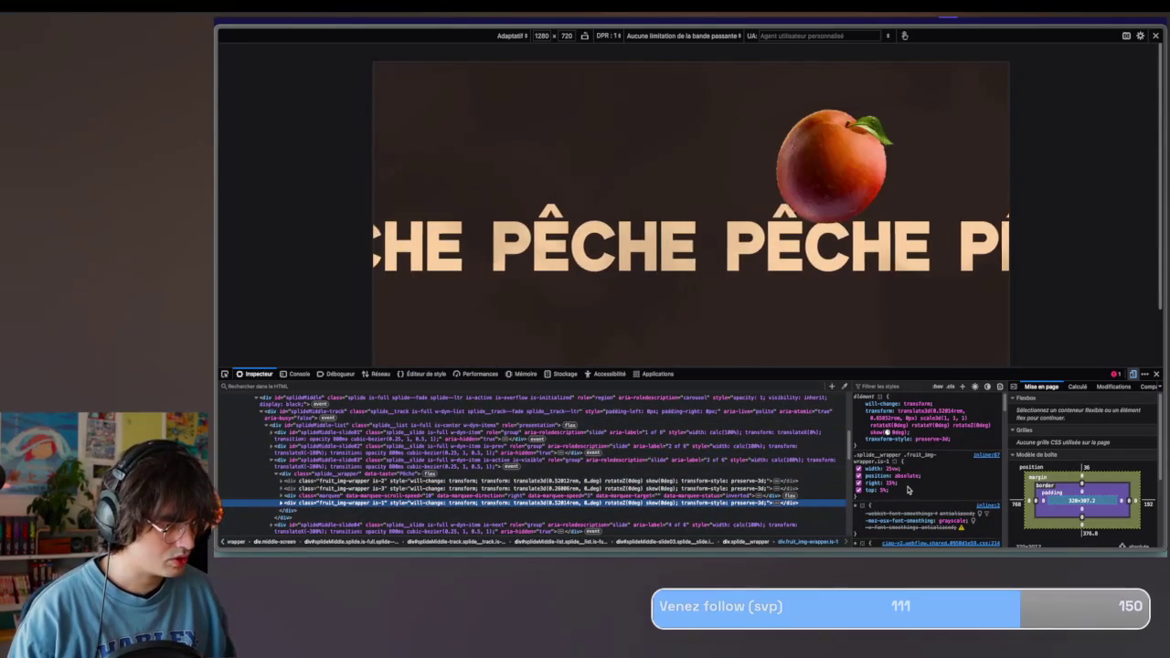
# Add display: none to the top-right peach image wrapper's rule.
pyautogui.click(907, 491)
pyautogui.write('display')
pyautogui.press('Tab')
pyautogui.write('none')
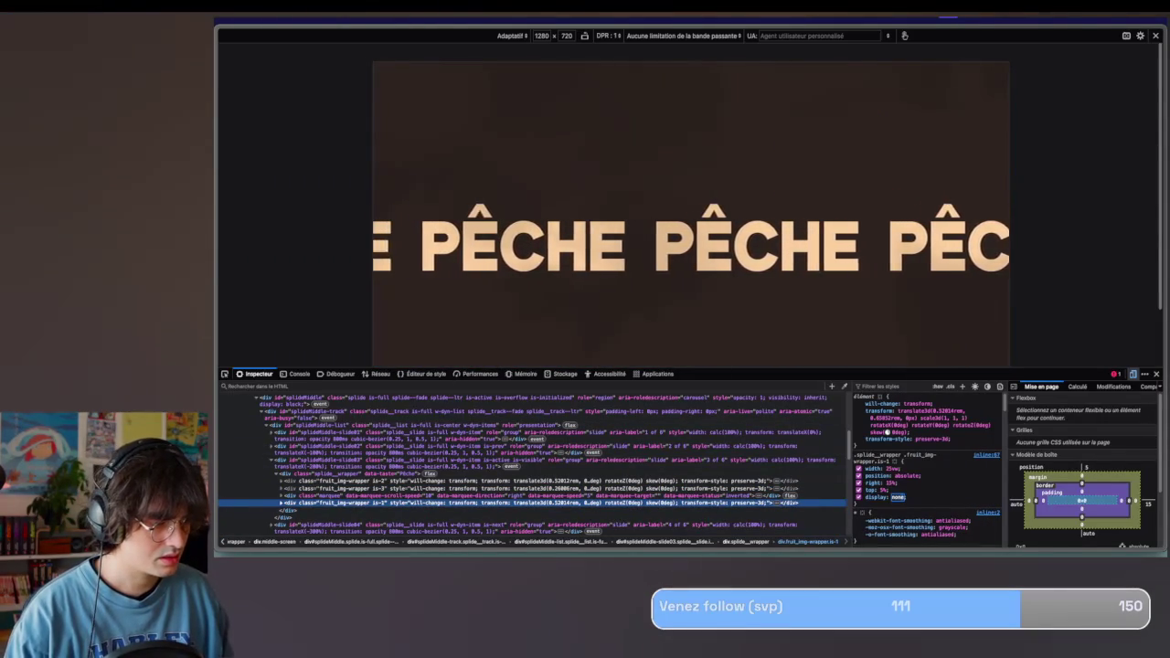
pyautogui.press('Escape')
pyautogui.click(907, 491)
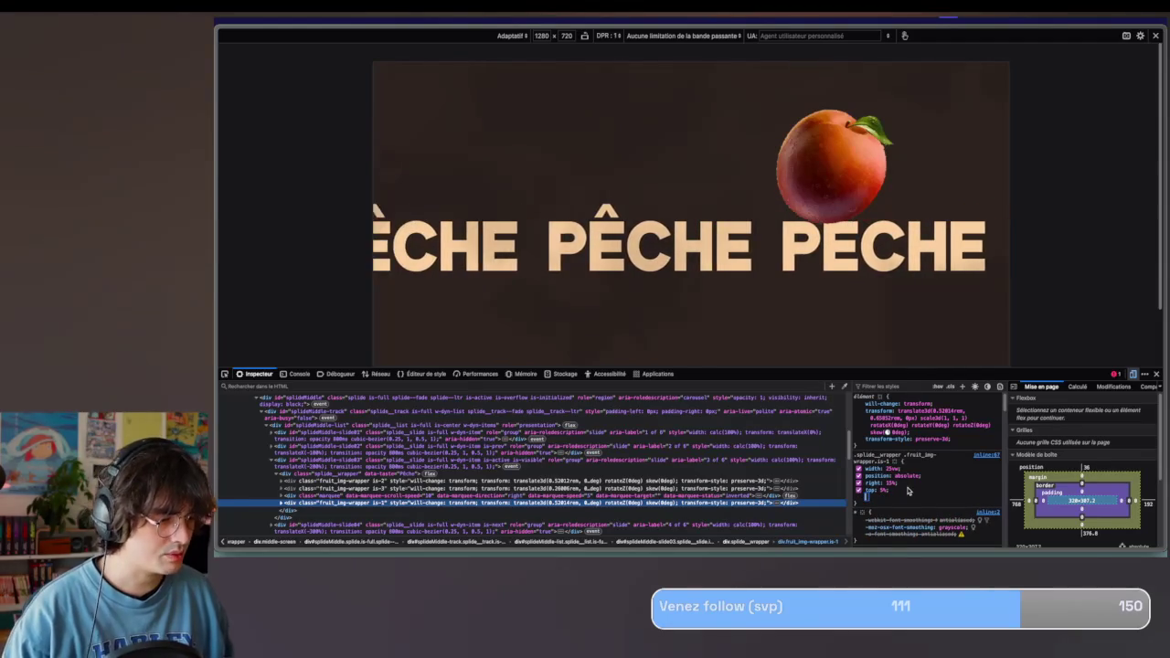
pyautogui.write('display')
pyautogui.press('Tab')
pyautogui.write('none')
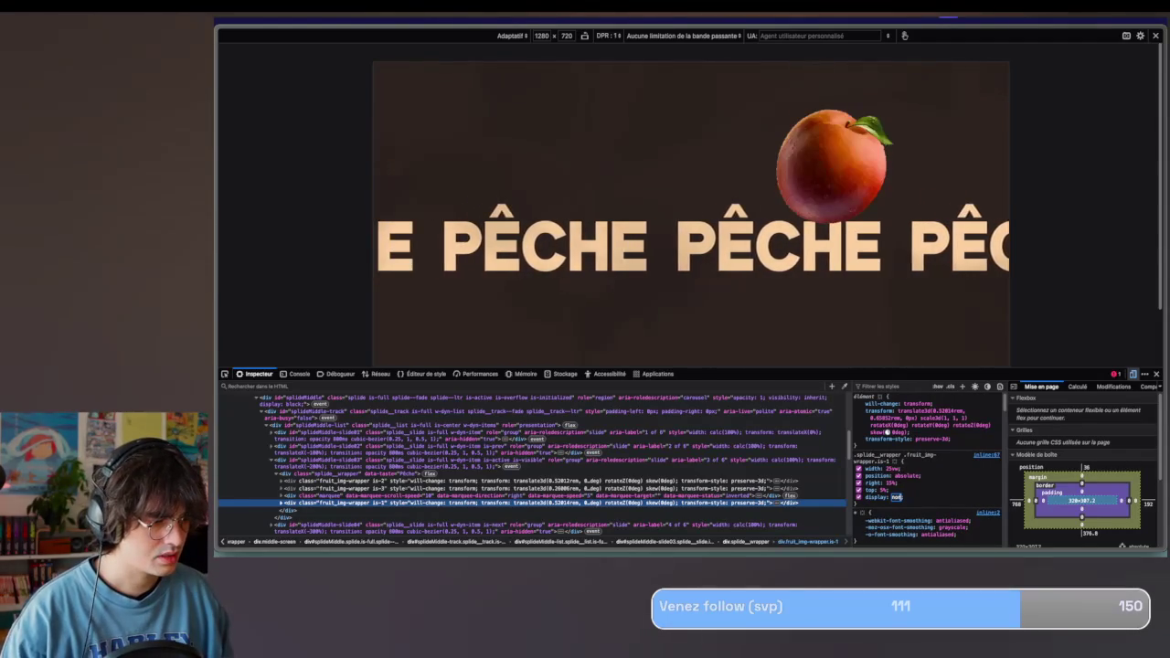
pyautogui.press('Return')
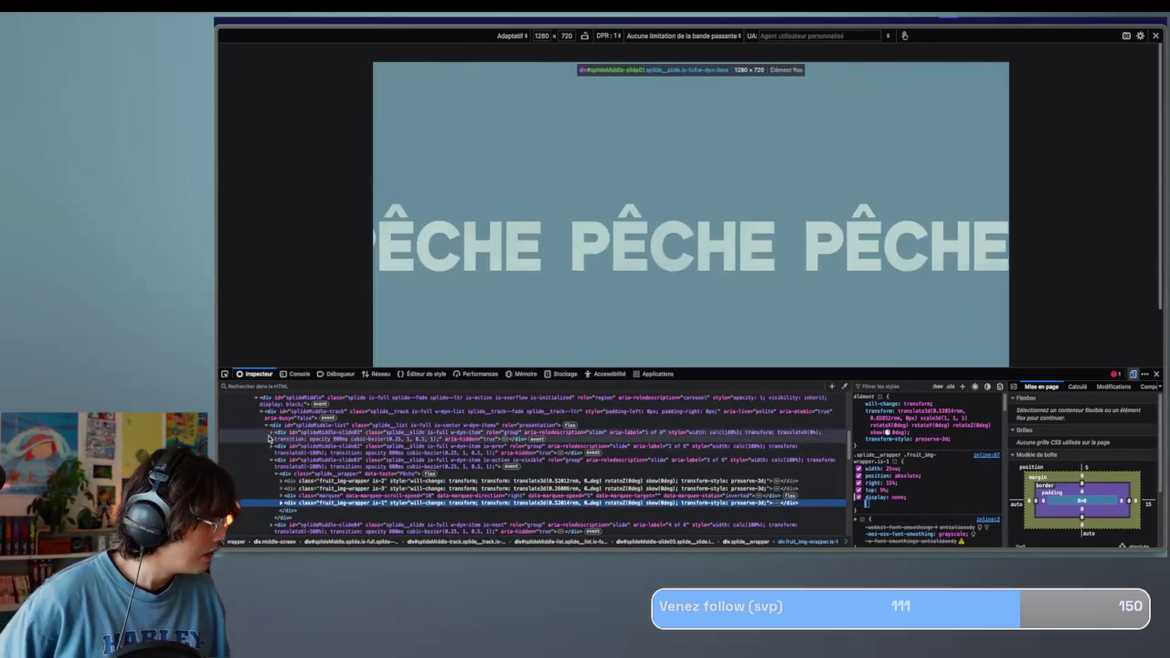
# Expand nav_bottom and untick its display: none to reveal the navigation and description.
pyautogui.scroll(1, 259, 425)
pyautogui.click(257, 420)
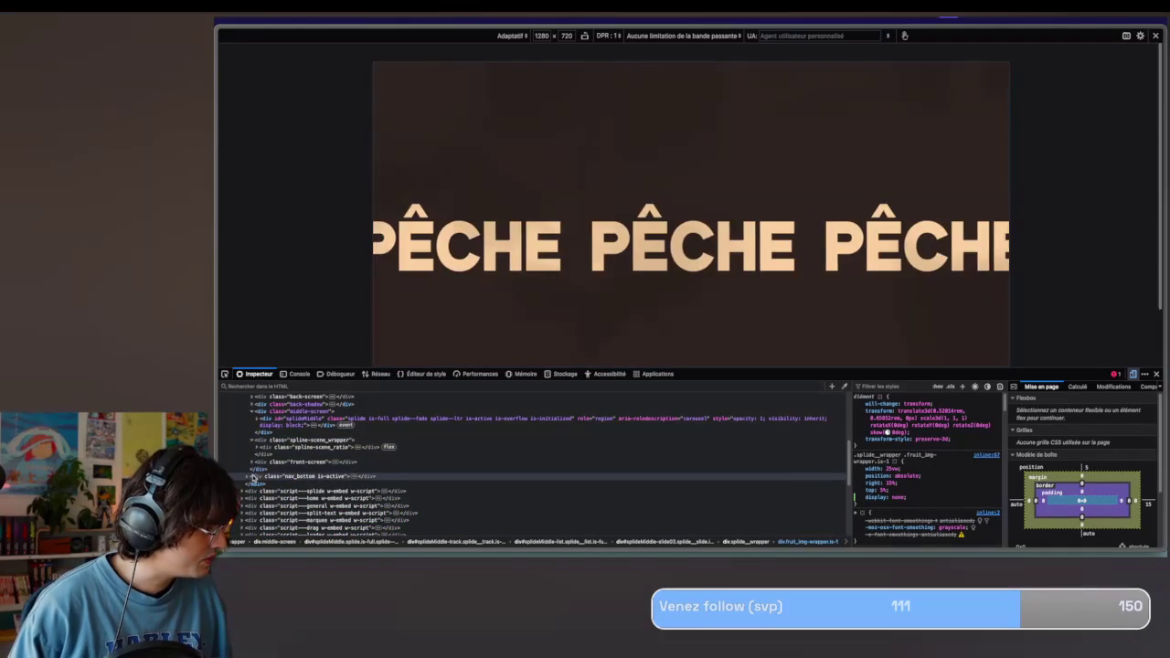
pyautogui.click(253, 477)
pyautogui.scroll(-1, 248, 466)
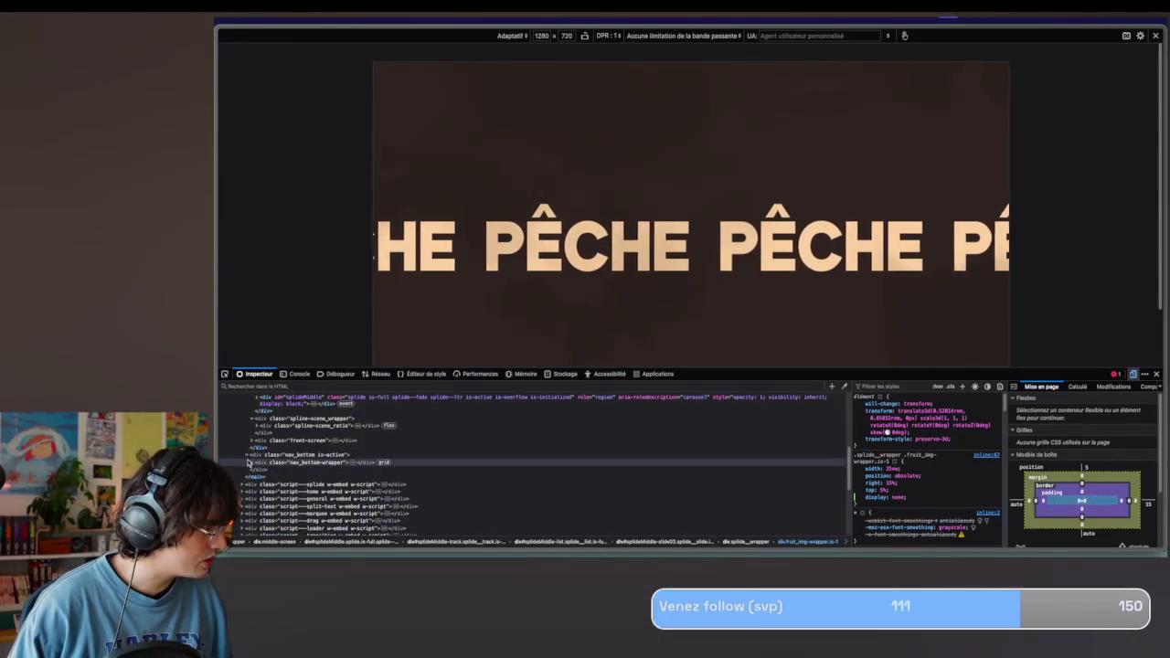
pyautogui.click(247, 463)
pyautogui.scroll(-1, 260, 457)
pyautogui.click(272, 448)
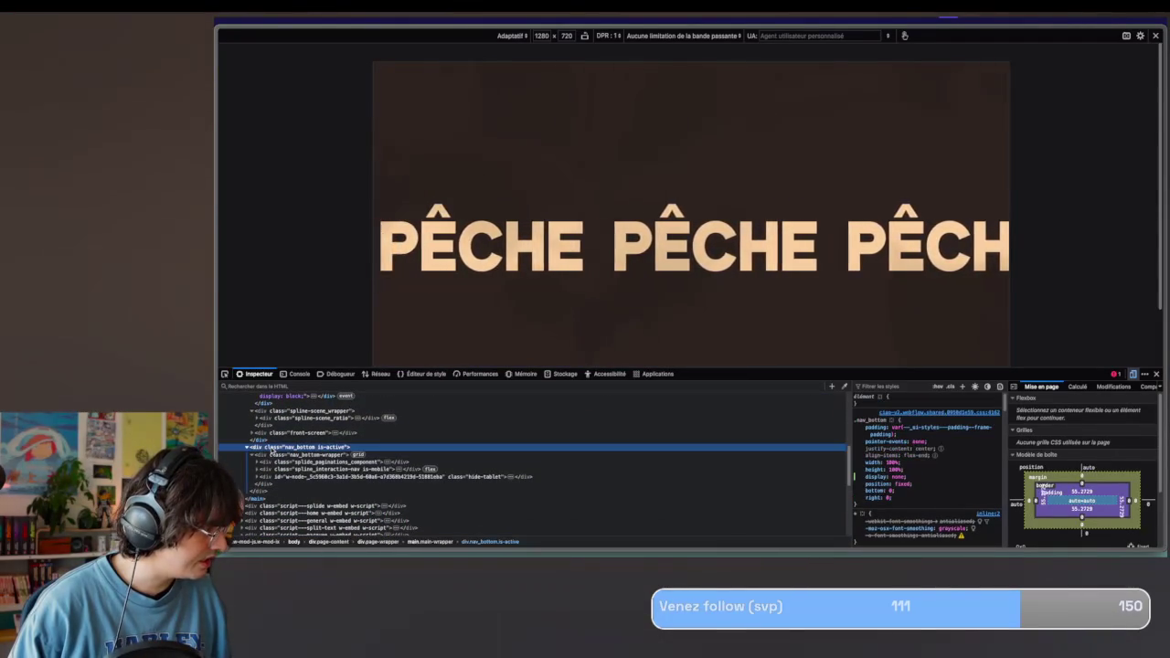
pyautogui.moveTo(878, 475)
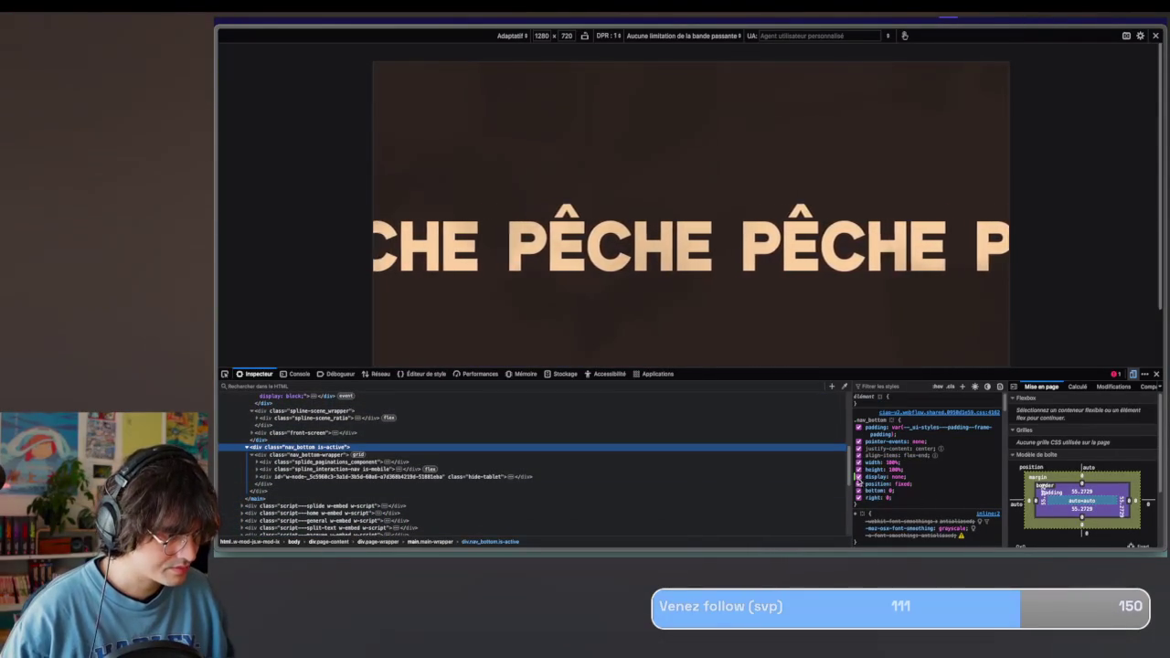
pyautogui.click(856, 477)
pyautogui.click(858, 476)
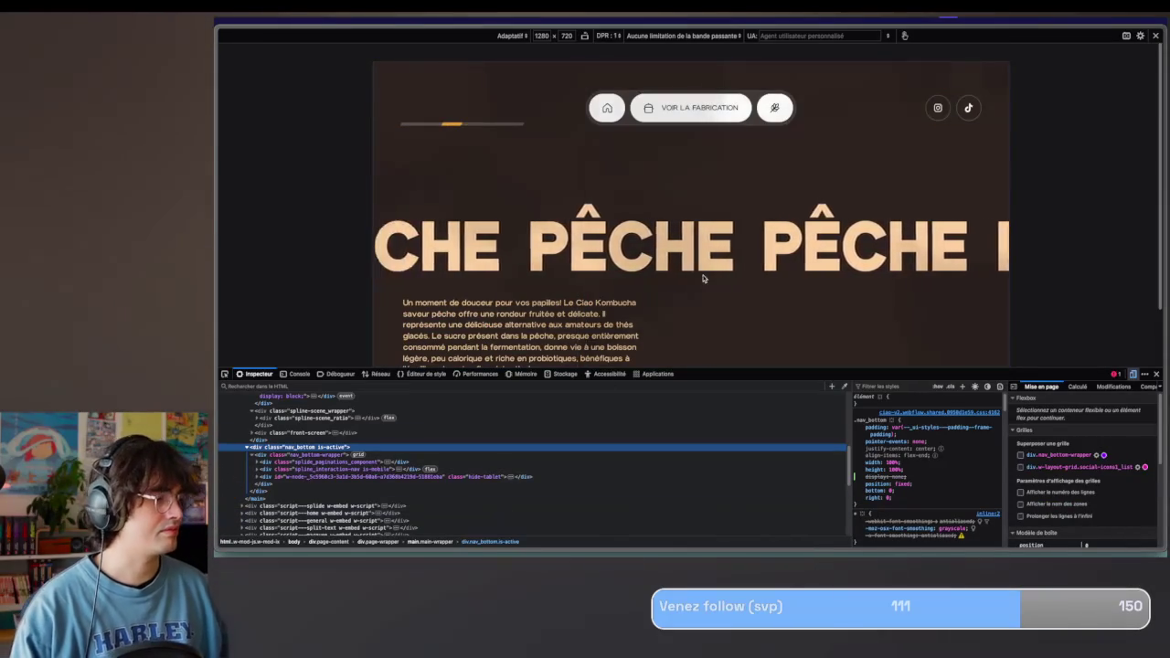
# Shrink the inspector, return to the PÊCHE slide, screenshot it, and go back to Figma.
pyautogui.scroll(-3, 718, 308)
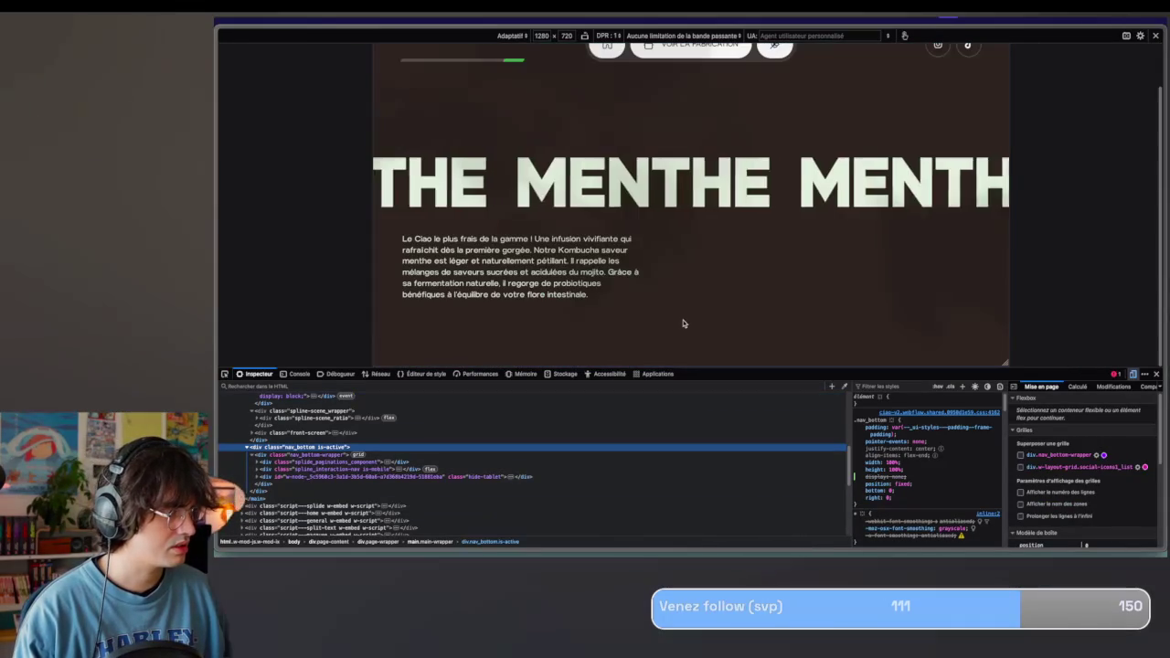
pyautogui.scroll(-3, 682, 323)
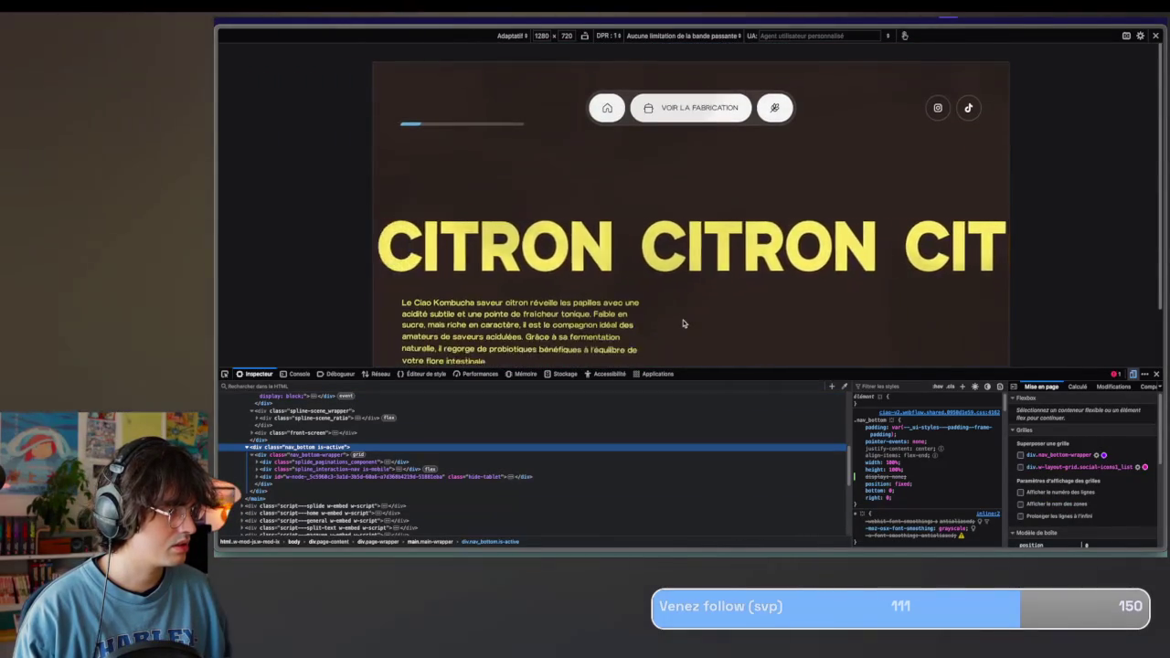
pyautogui.scroll(-3, 684, 324)
pyautogui.moveTo(708, 523); pyautogui.dragTo(710, 541)
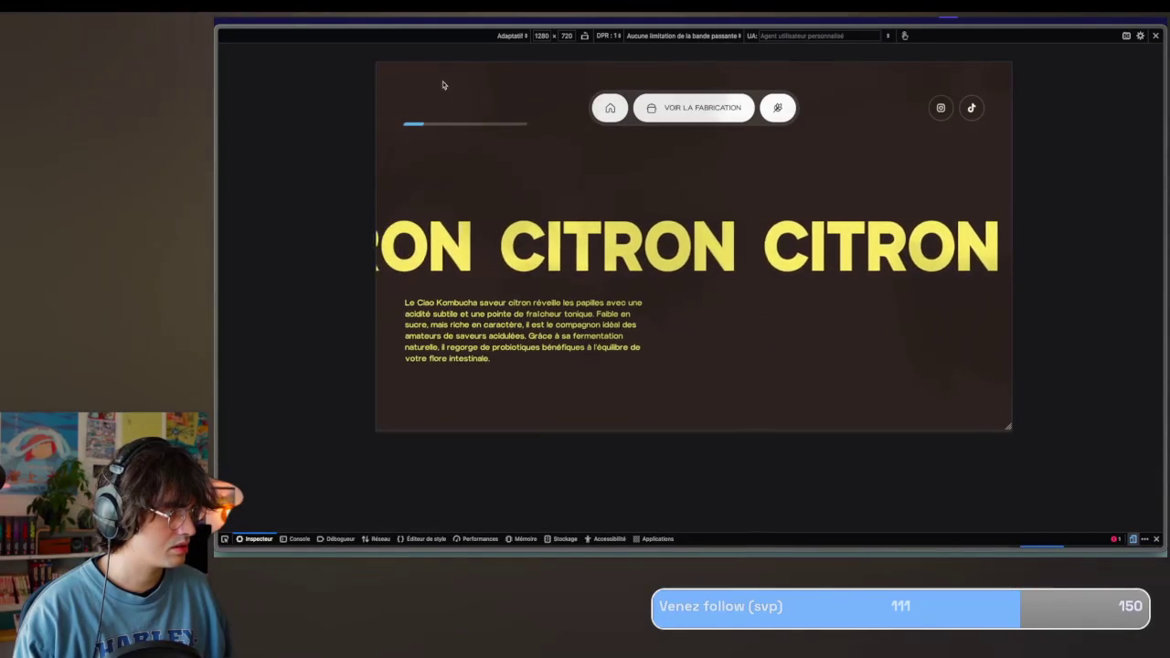
pyautogui.click(462, 128)
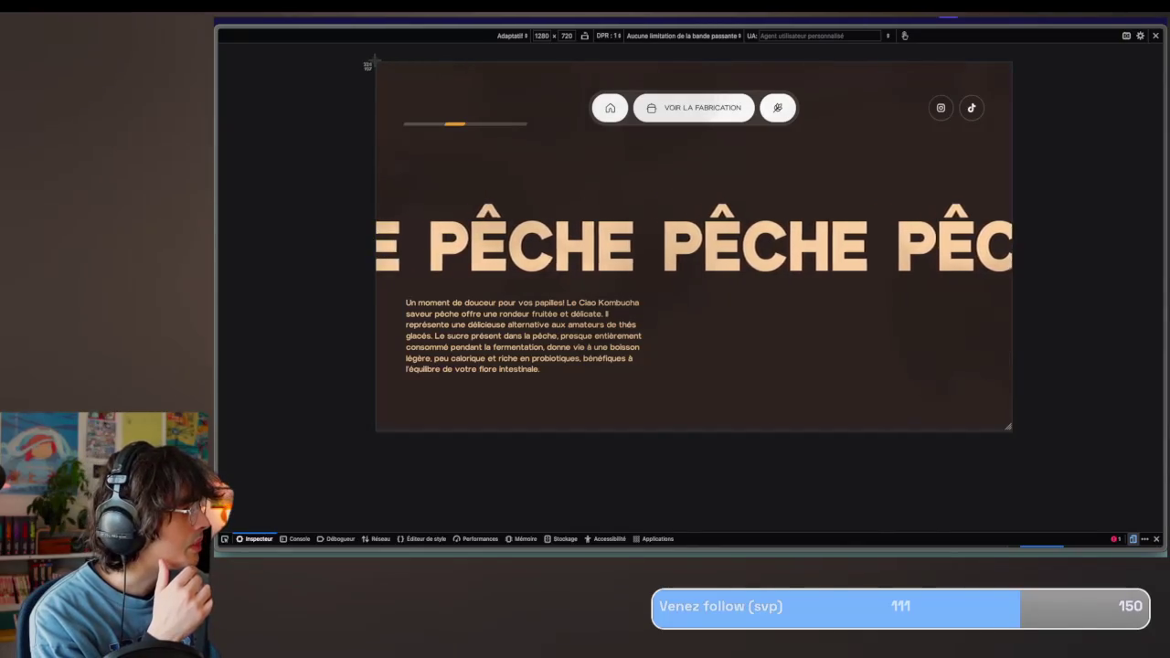
pyautogui.moveTo(367, 64); pyautogui.dragTo(1005, 433)
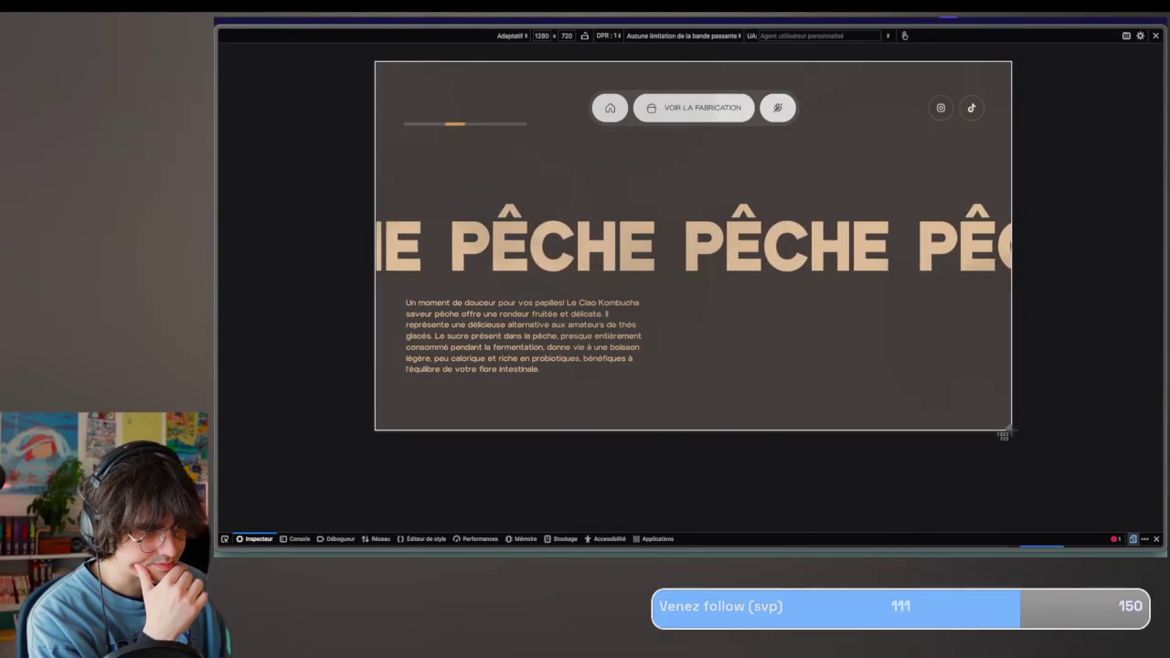
pyautogui.hotkey('ctrl', 'Left')
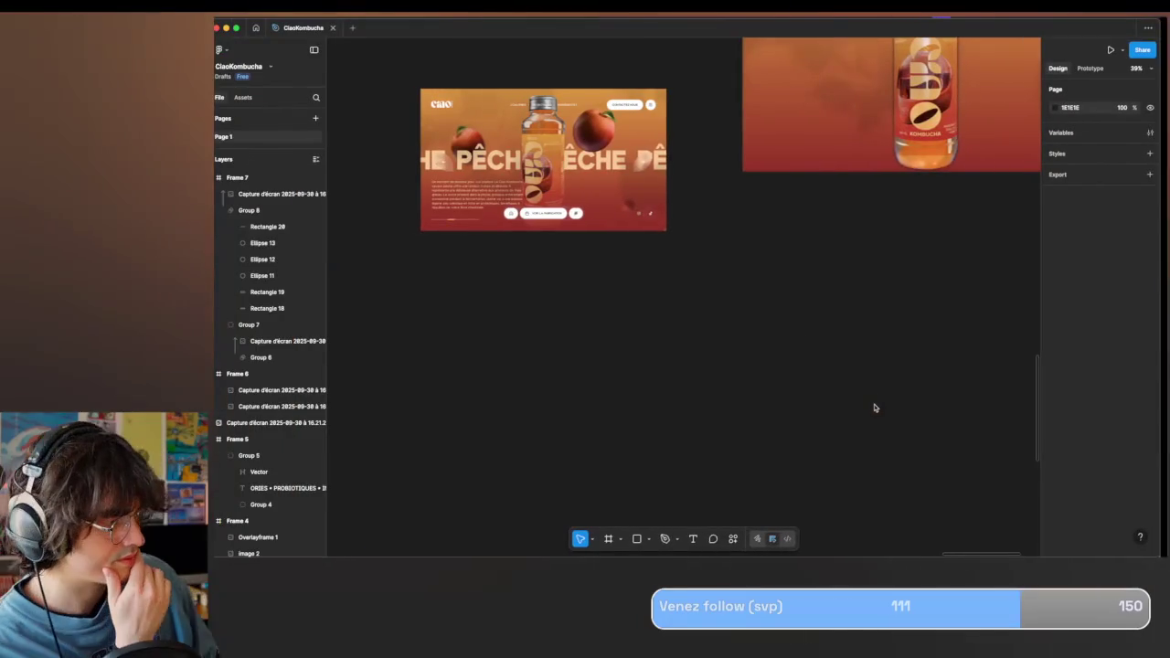
# Drop the latest PÊCHE screenshot from Raycast onto the canvas and open it in Photopea.
pyautogui.hotkey('alt', 'space')
pyautogui.write('sc')
pyautogui.press('Return')
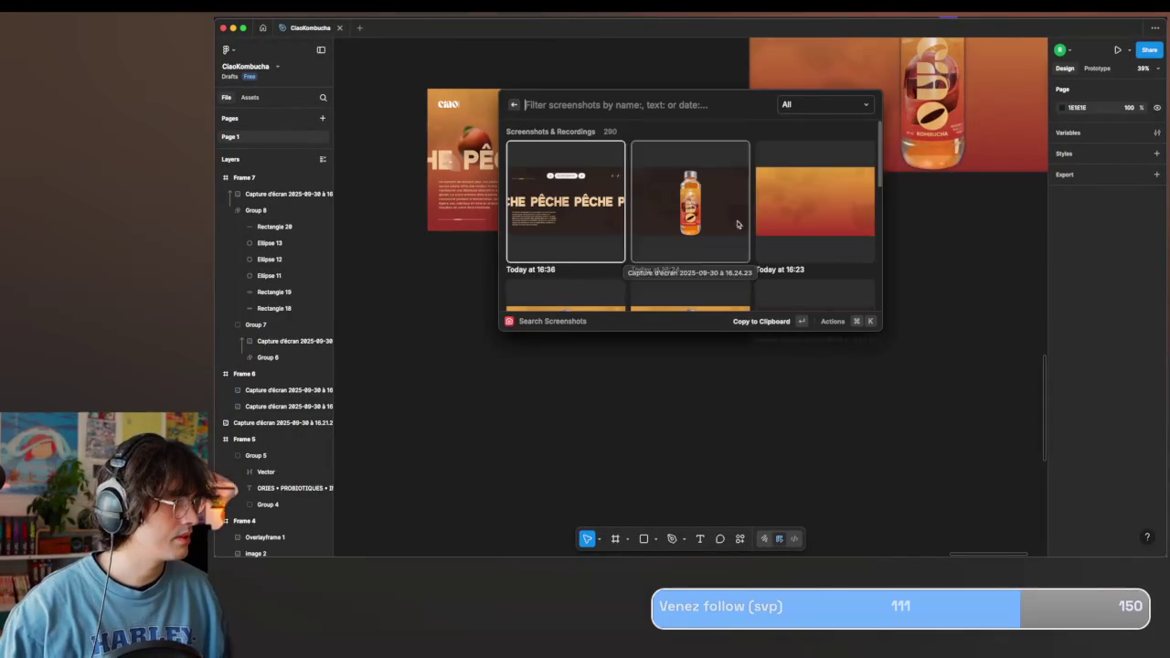
pyautogui.moveTo(578, 256); pyautogui.dragTo(737, 416)
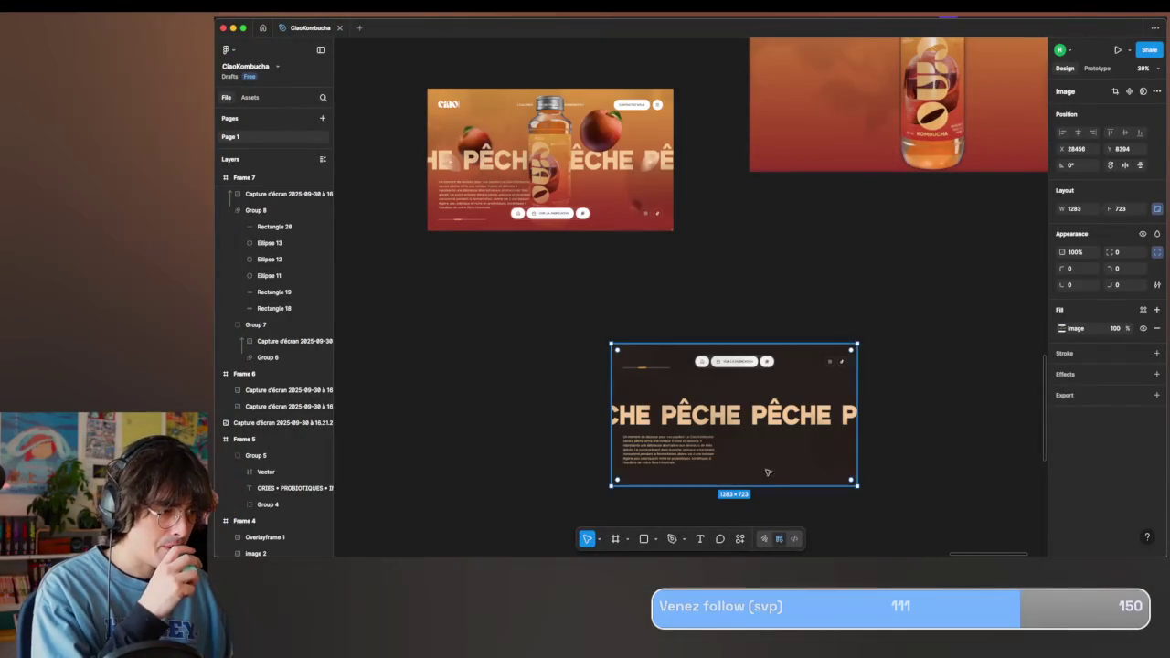
pyautogui.click(739, 539)
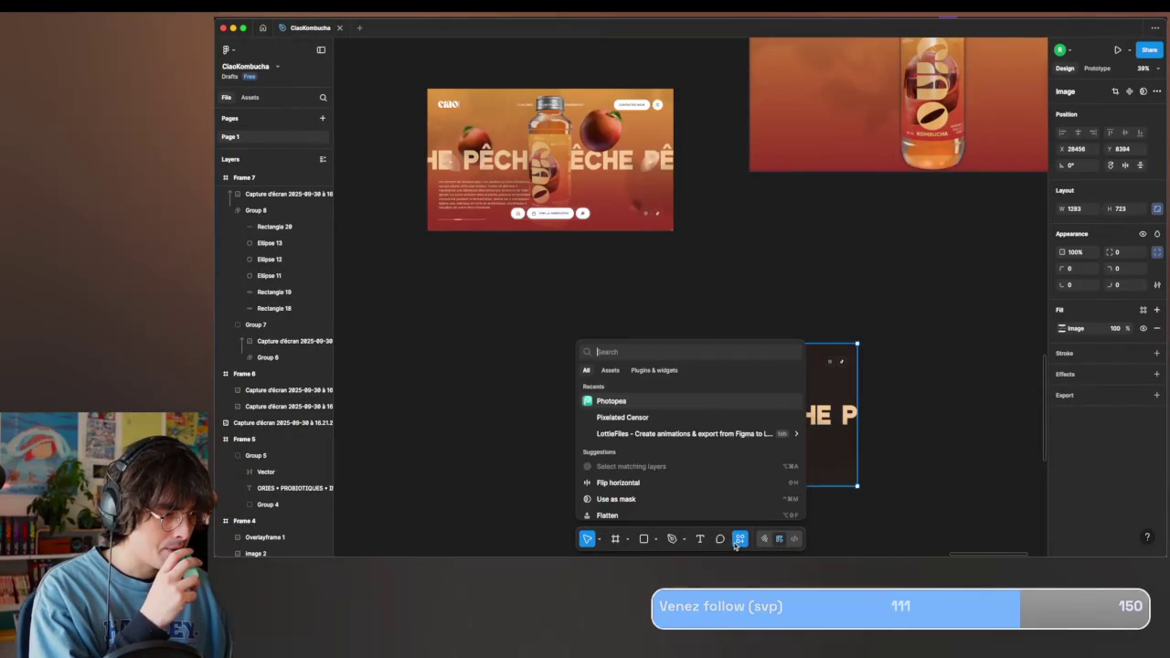
pyautogui.click(638, 399)
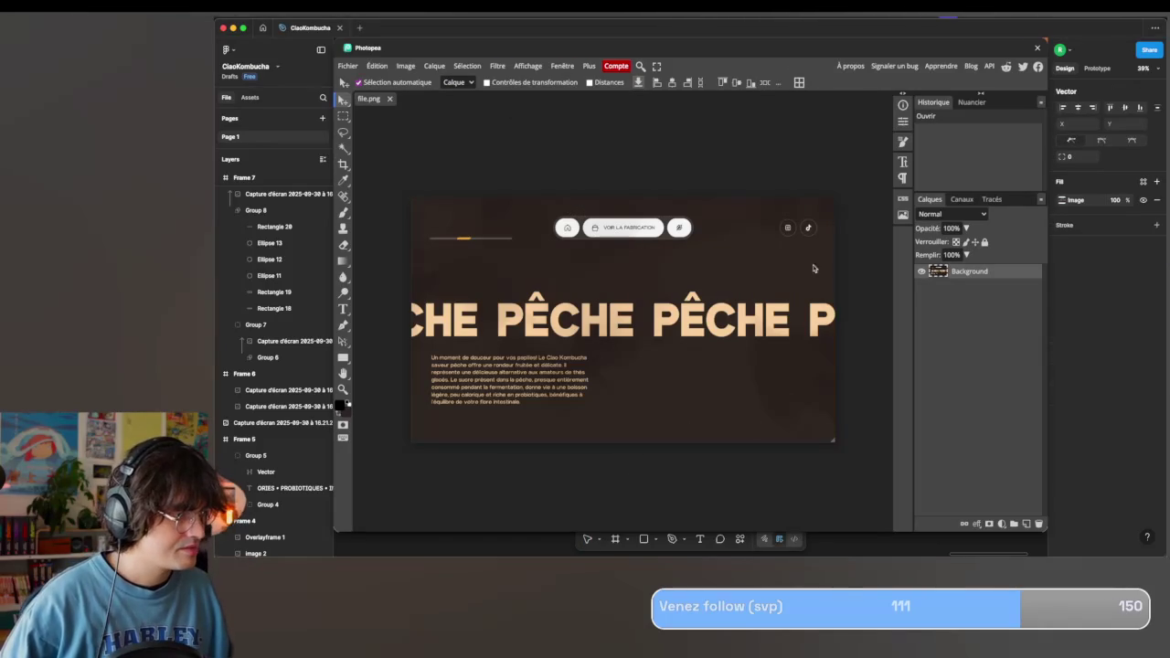
# Erase the top nav-bar band and top-right strip using a sharp 0 px rectangular selection.
pyautogui.moveTo(807, 273); pyautogui.dragTo(674, 253)
pyautogui.hotkey('ctrl', 'z')
pyautogui.press('m')
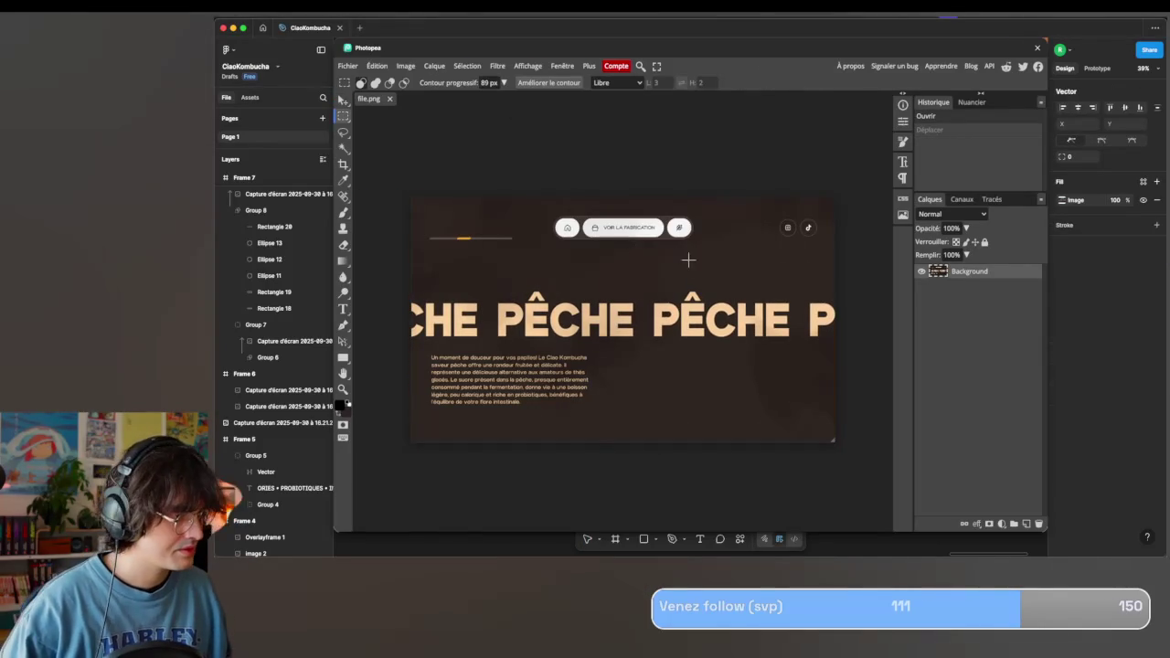
pyautogui.moveTo(832, 265); pyautogui.dragTo(370, 146)
pyautogui.press('Delete')
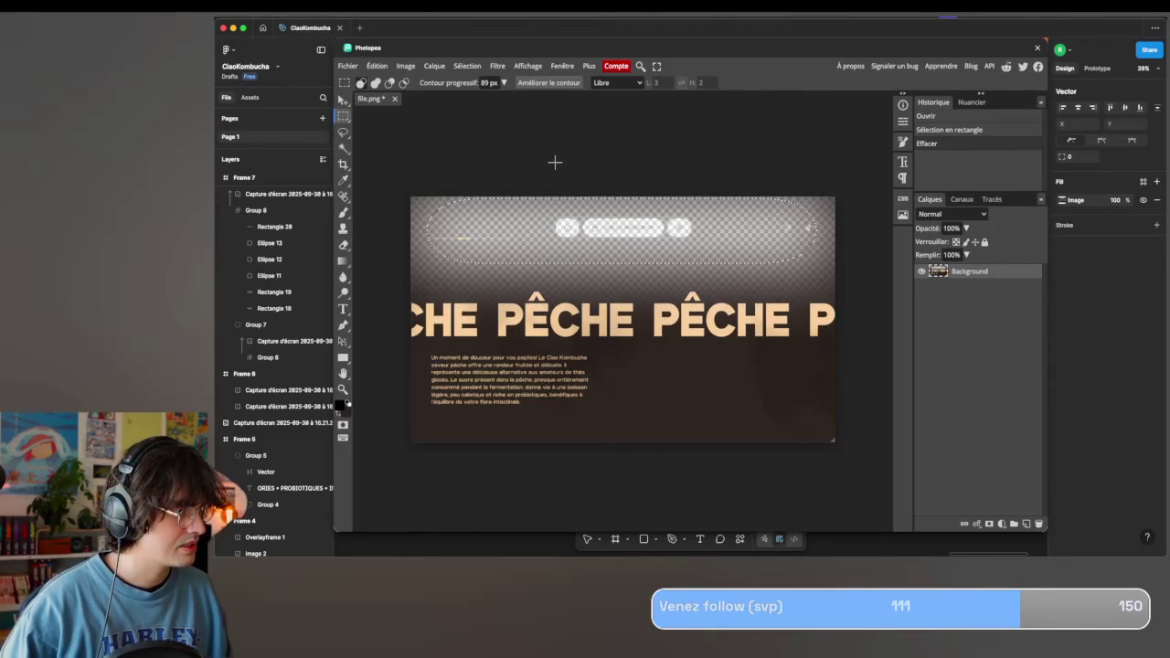
pyautogui.click(501, 82)
pyautogui.click(618, 168)
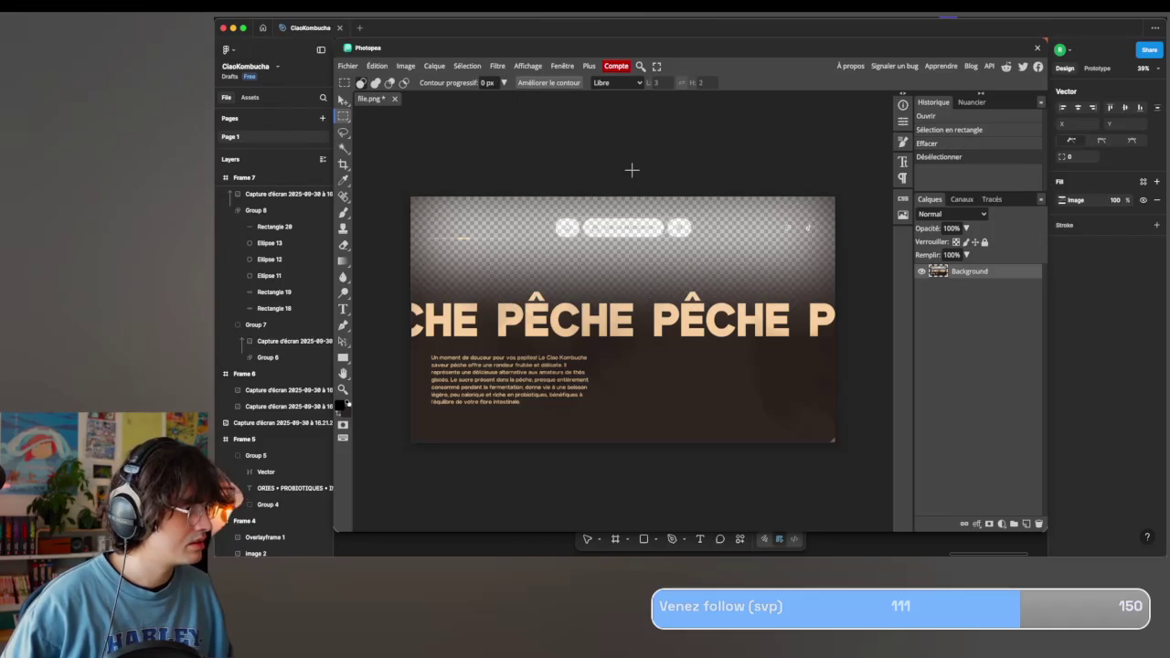
pyautogui.hotkey('ctrl', 'z')
pyautogui.hotkey('ctrl', 'z')
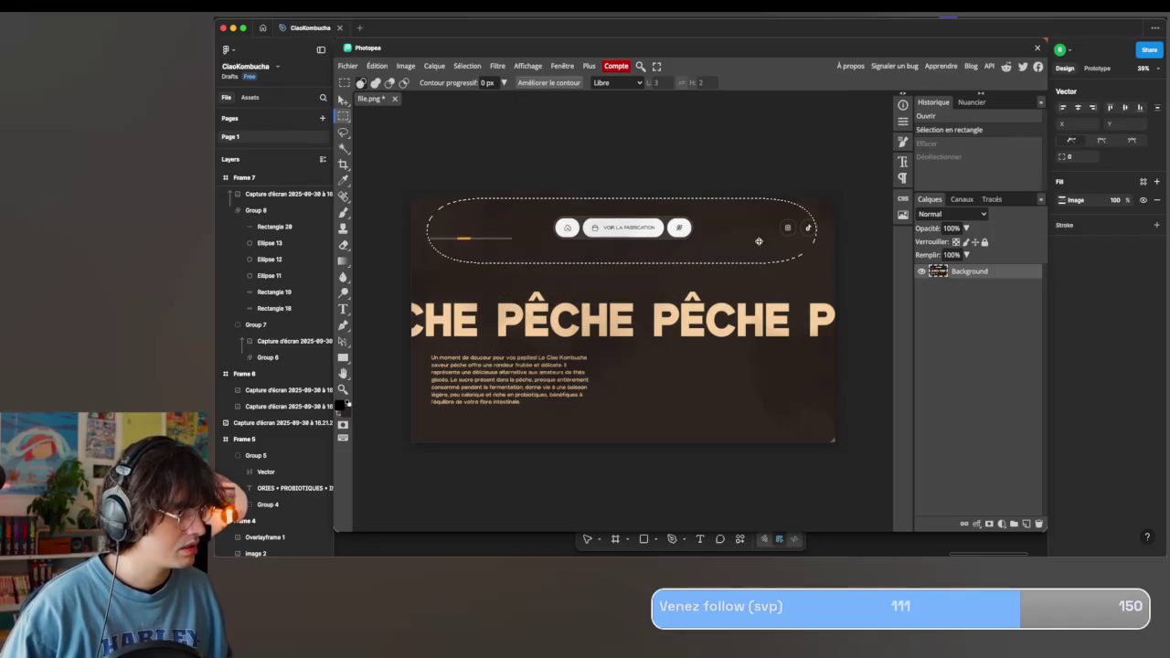
pyautogui.click(796, 269)
pyautogui.moveTo(821, 266); pyautogui.dragTo(310, 177)
pyautogui.press('Delete')
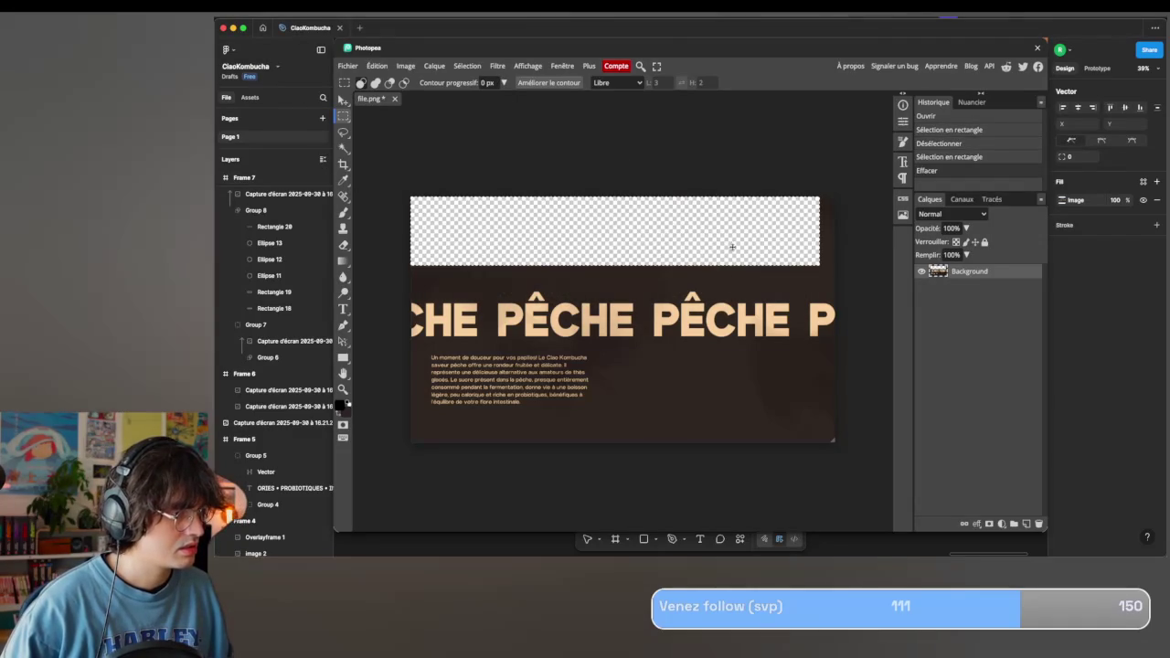
pyautogui.moveTo(726, 284); pyautogui.dragTo(837, 195)
pyautogui.press('Delete')
pyautogui.hotkey('ctrl', 'd')
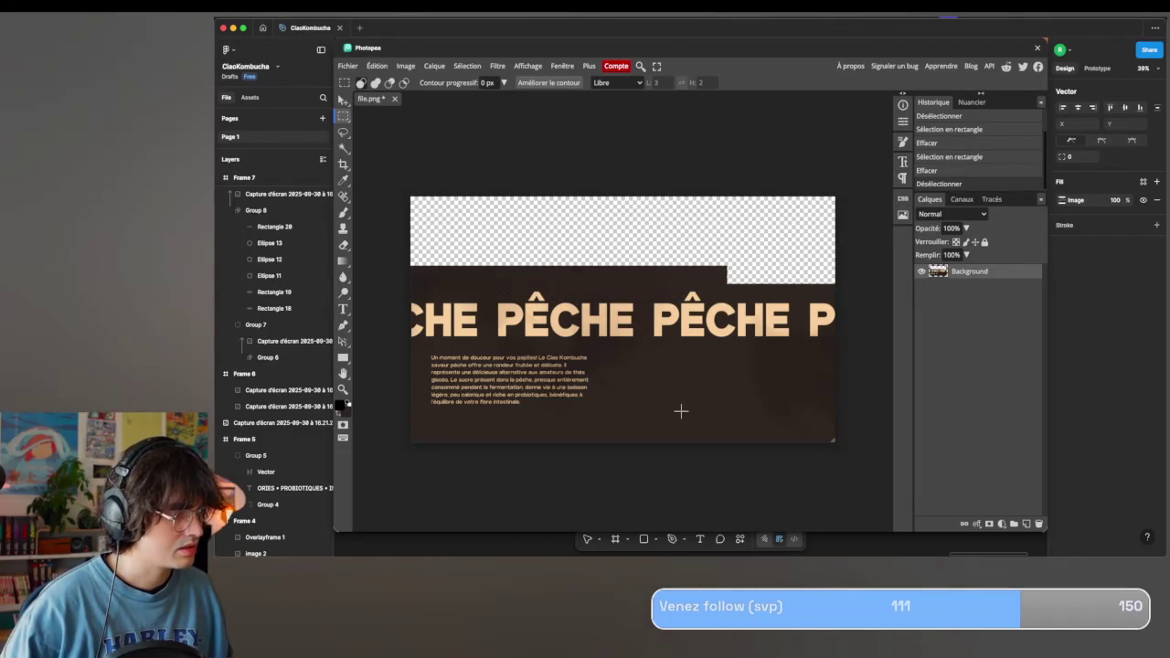
# Magic-wand the dark background with tolerance lowered to 19 and trial-erase it.
pyautogui.press('w')
pyautogui.click(678, 400)
pyautogui.press('Delete')
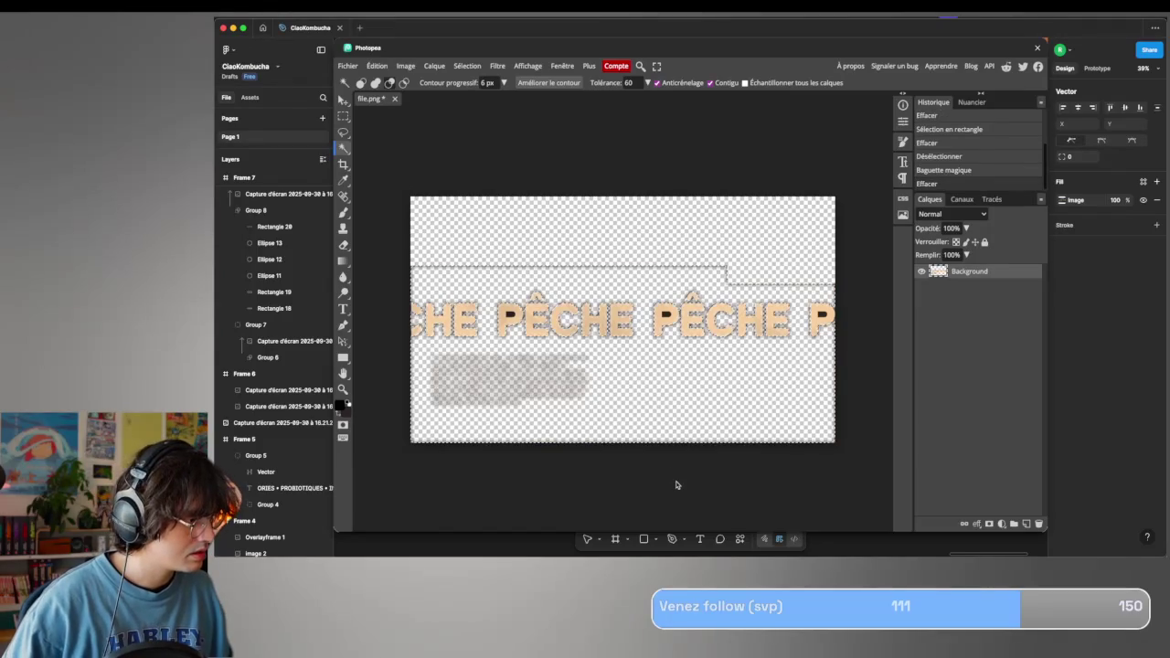
pyautogui.scroll(2, 675, 485)
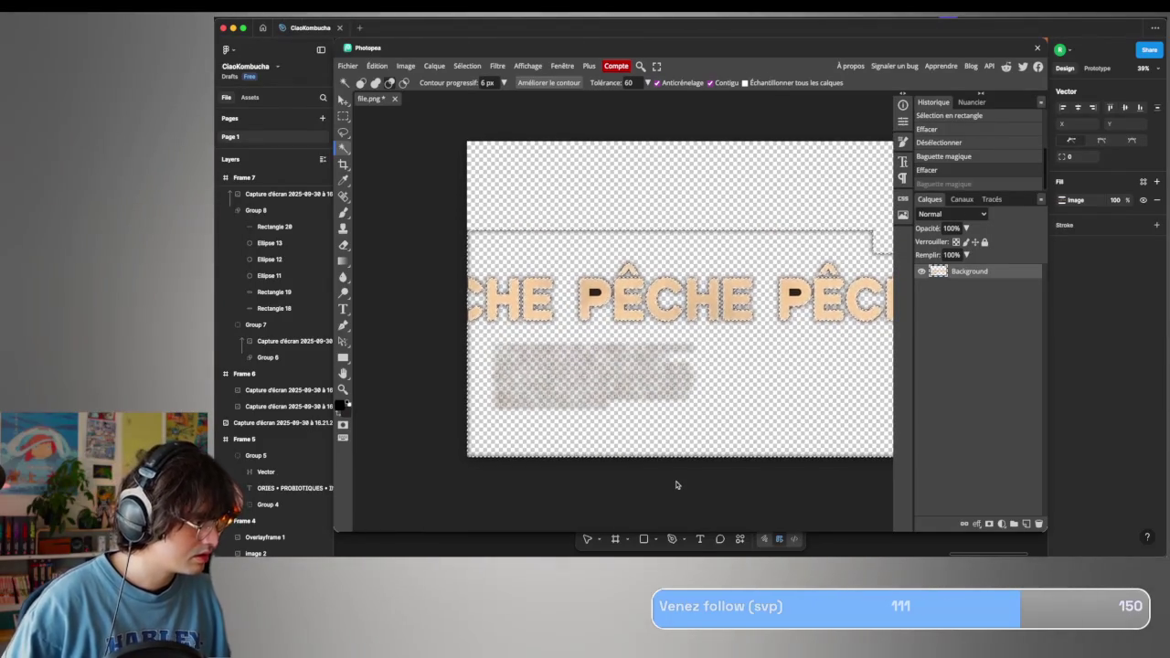
pyautogui.hotkey('ctrl', 'z')
pyautogui.click(648, 82)
pyautogui.doubleClick(648, 243)
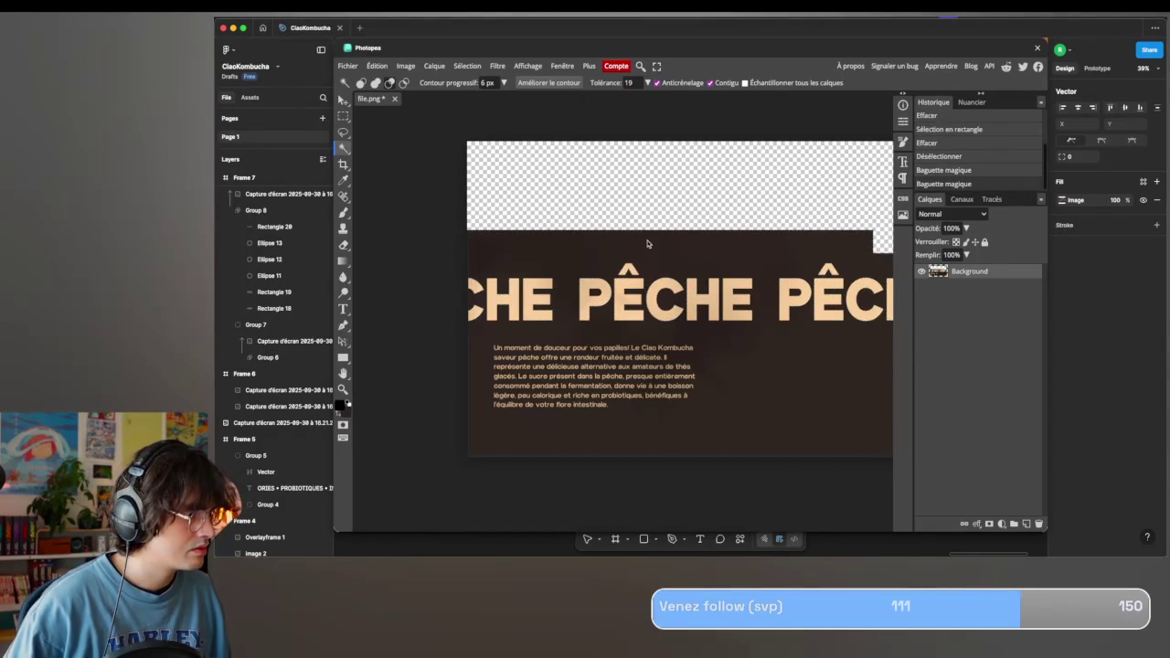
pyautogui.hotkey('ctrl', 'd')
pyautogui.click(614, 236)
pyautogui.press('Delete')
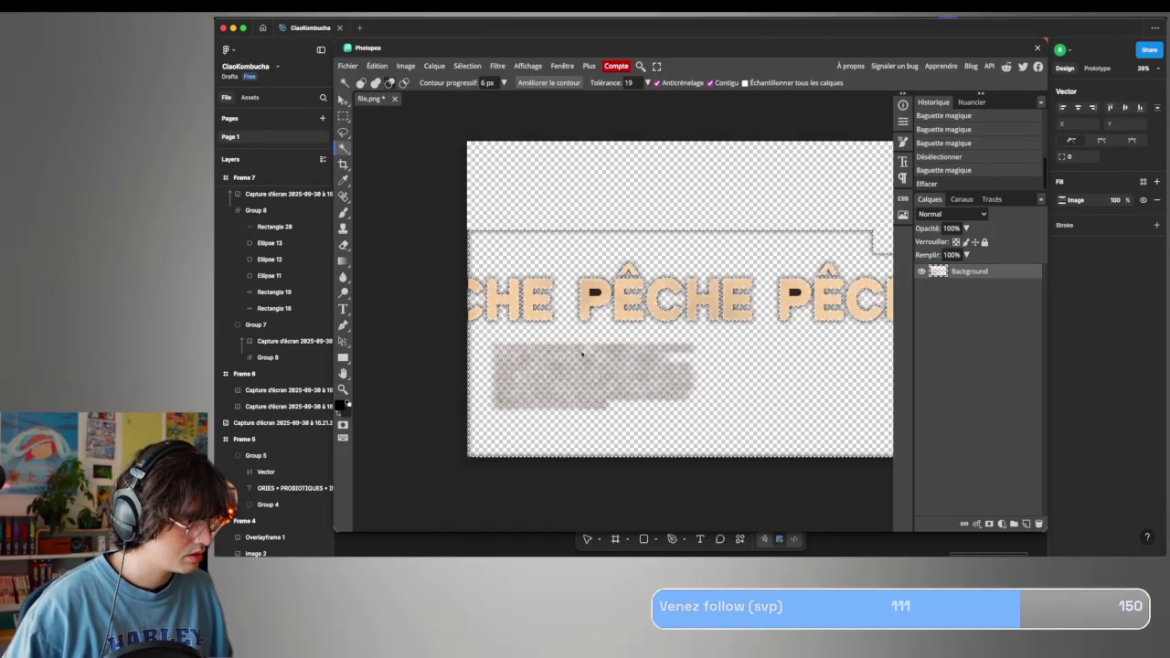
pyautogui.click(618, 490)
pyautogui.hotkey('ctrl', 'z')
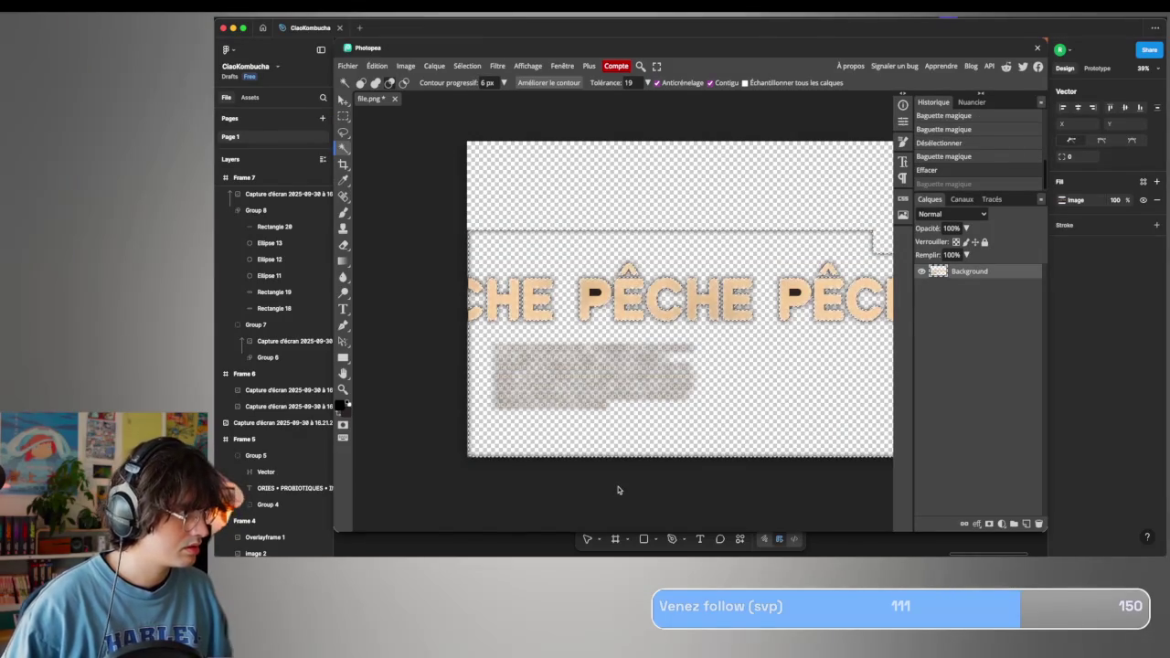
pyautogui.hotkey('ctrl', 'z')
pyautogui.write('0')
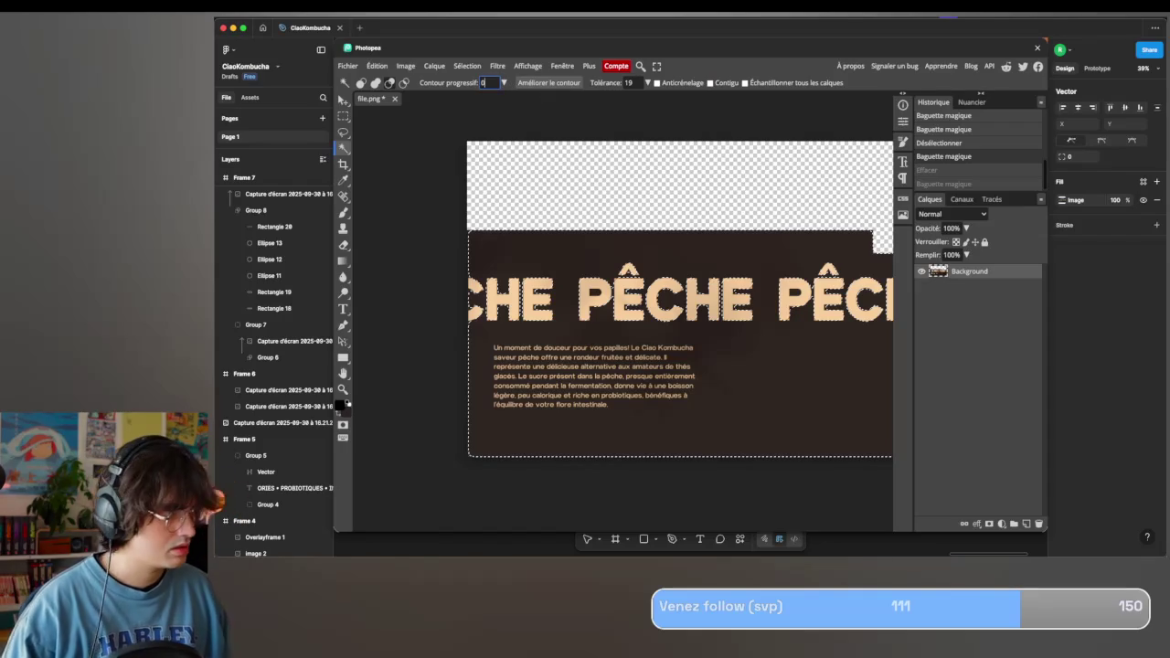
# Reselect the dark background around the PÊCHE text by colour and erase it.
pyautogui.click(430, 248)
pyautogui.click(381, 254)
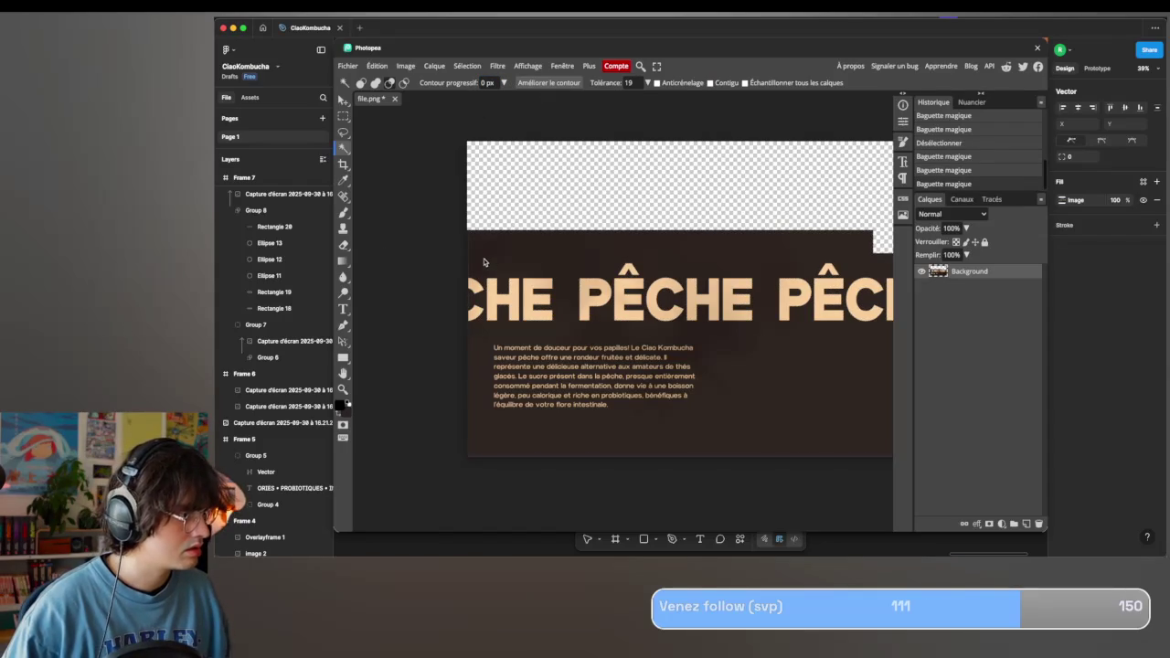
pyautogui.press('m')
pyautogui.hotkey('ctrl', 'd')
pyautogui.press('w')
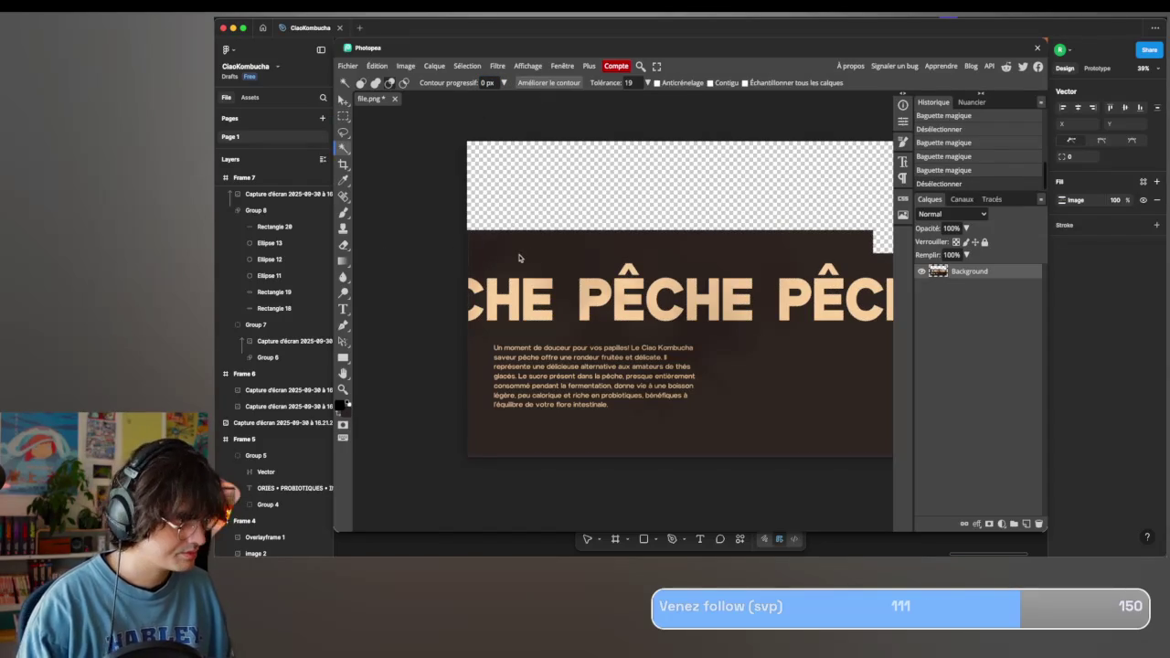
pyautogui.click(528, 256)
pyautogui.press('Delete')
pyautogui.click(470, 273)
pyautogui.scroll(2, 434, 371)
pyautogui.scroll(2, 433, 371)
pyautogui.scroll(2, 433, 371)
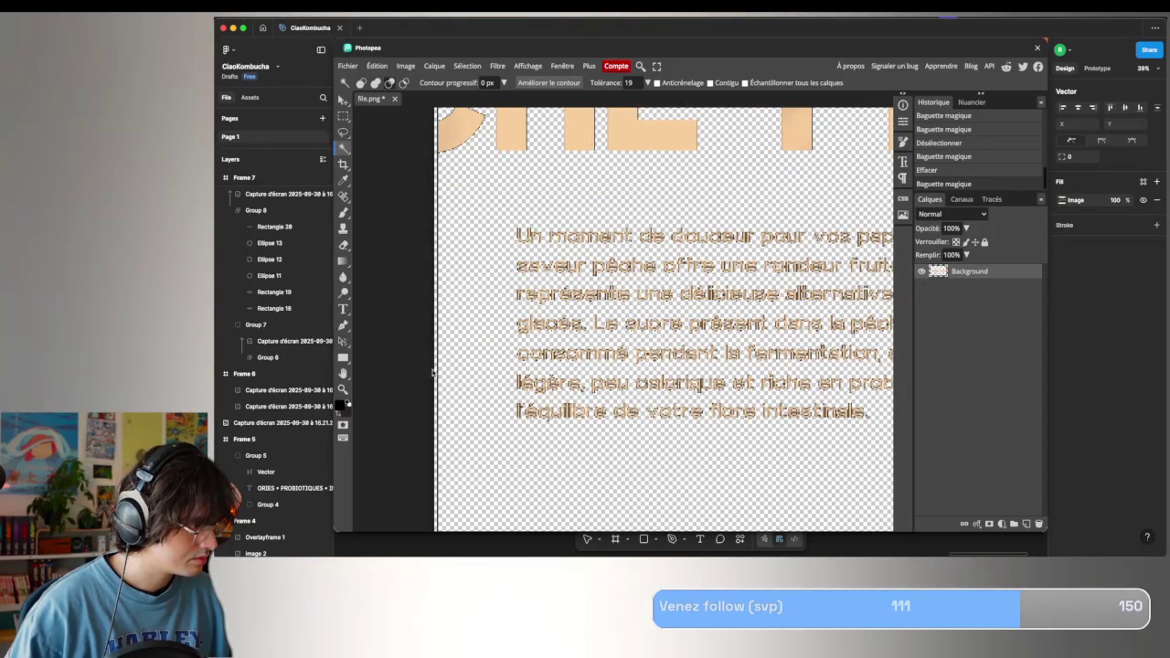
pyautogui.scroll(2, 434, 372)
pyautogui.scroll(2, 433, 371)
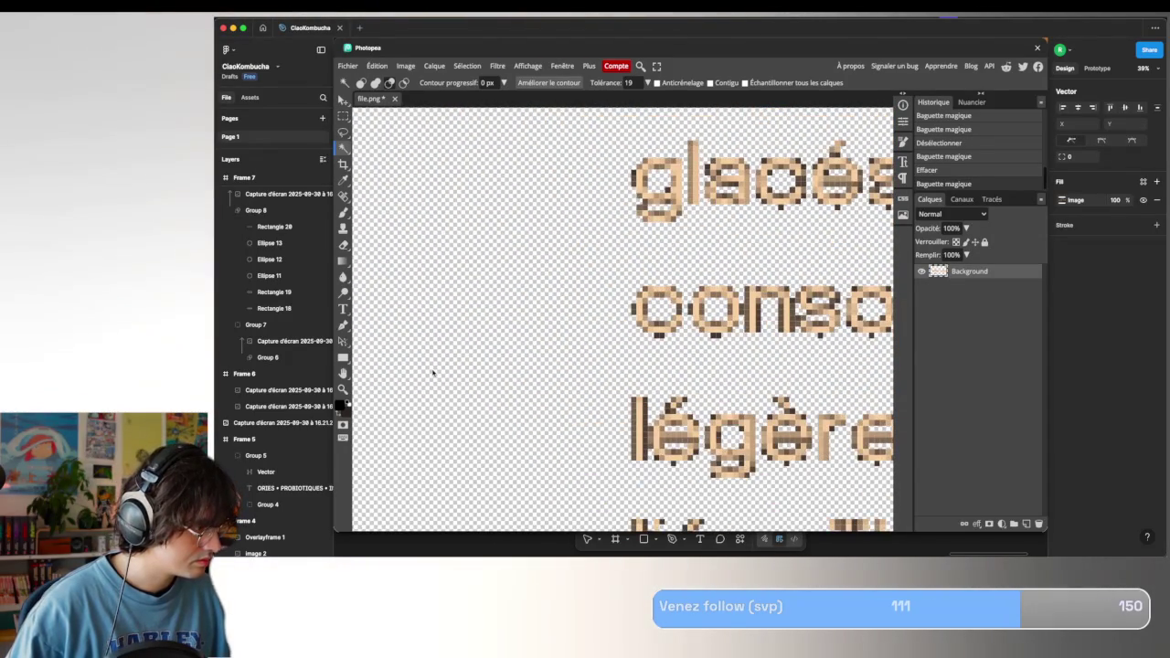
pyautogui.hotkey('ctrl', 'z')
pyautogui.hotkey('ctrl', 'z')
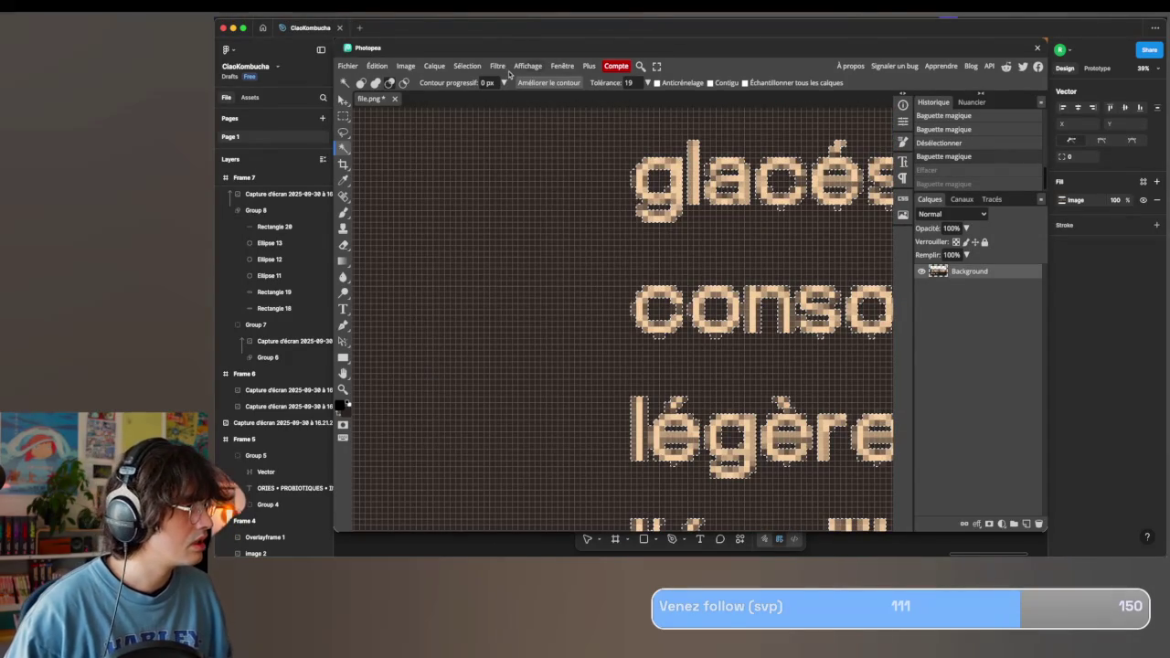
# Erase the remaining dark background, save the image back to Figma and close Photopea.
pyautogui.write('1')
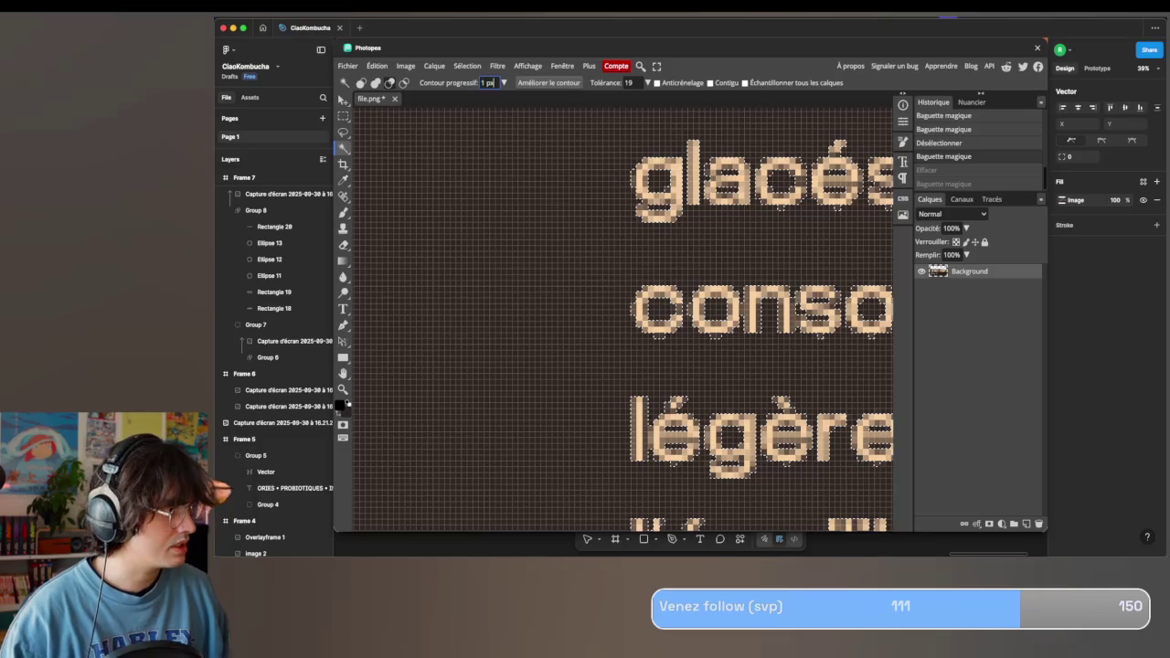
pyautogui.scroll(-4, 528, 188)
pyautogui.scroll(-2, 524, 187)
pyautogui.scroll(-2, 429, 370)
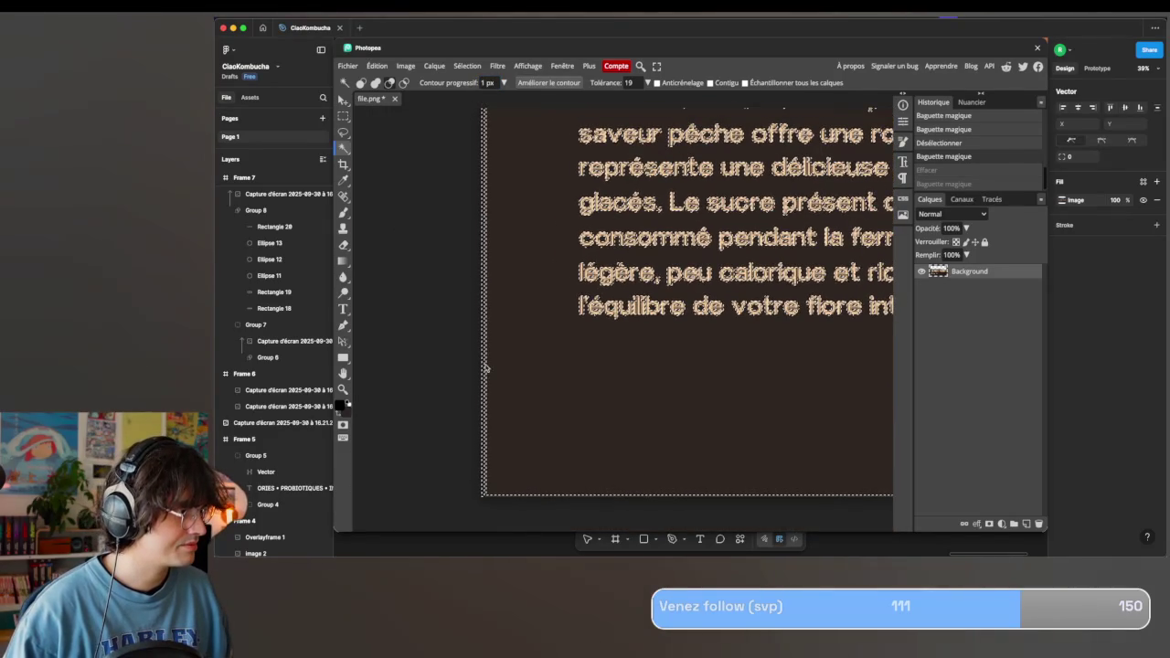
pyautogui.scroll(-3, 405, 370)
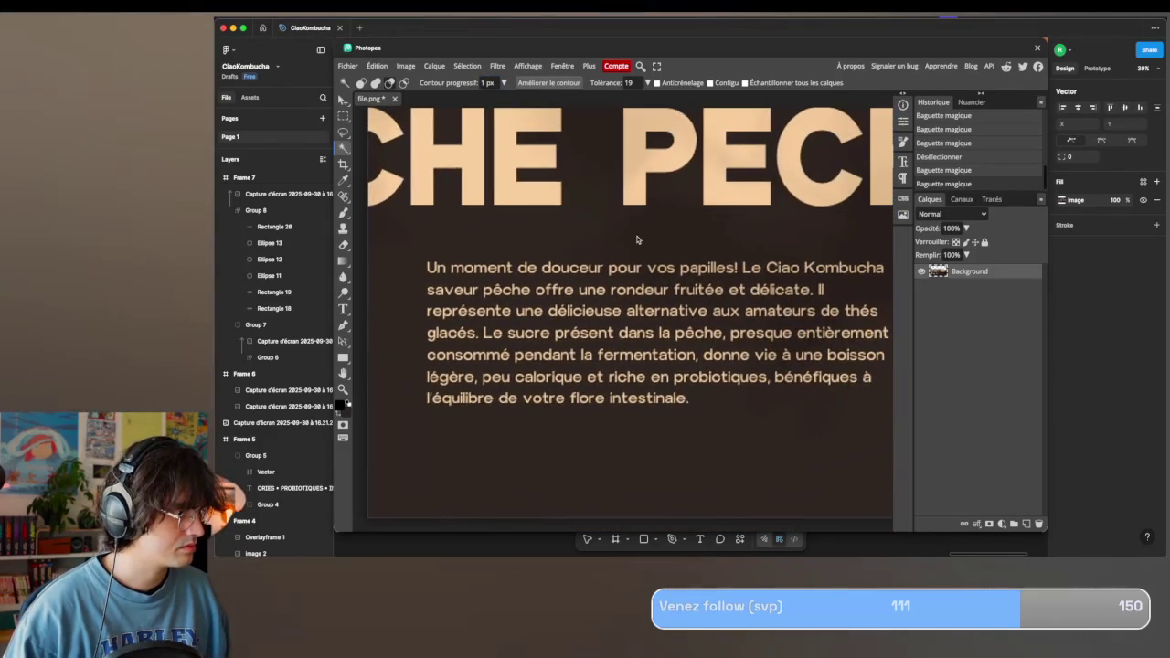
pyautogui.press('Delete')
pyautogui.scroll(-3, 640, 240)
pyautogui.click(640, 243)
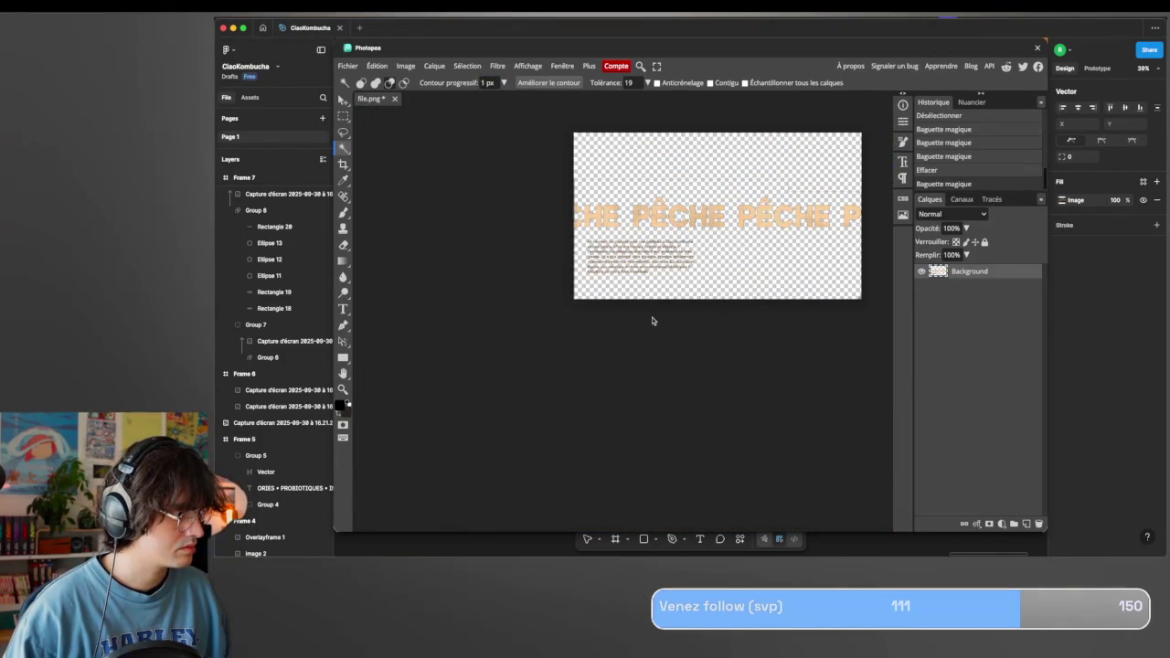
pyautogui.hotkey('ctrl', 's')
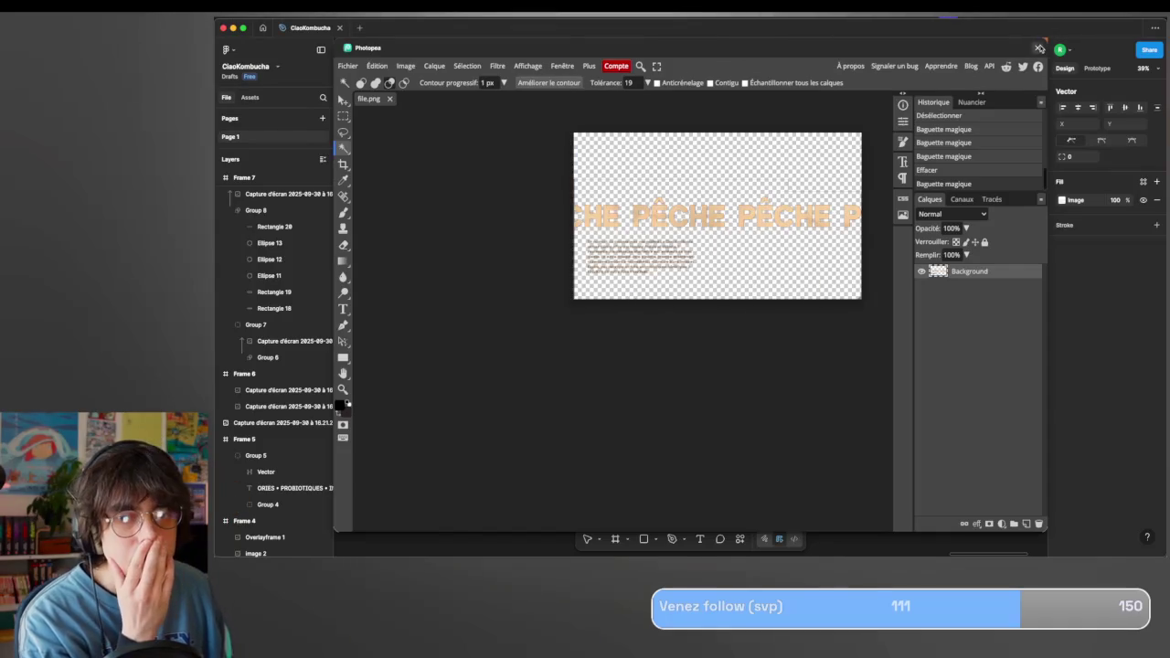
pyautogui.click(1040, 49)
pyautogui.scroll(-3, 701, 264)
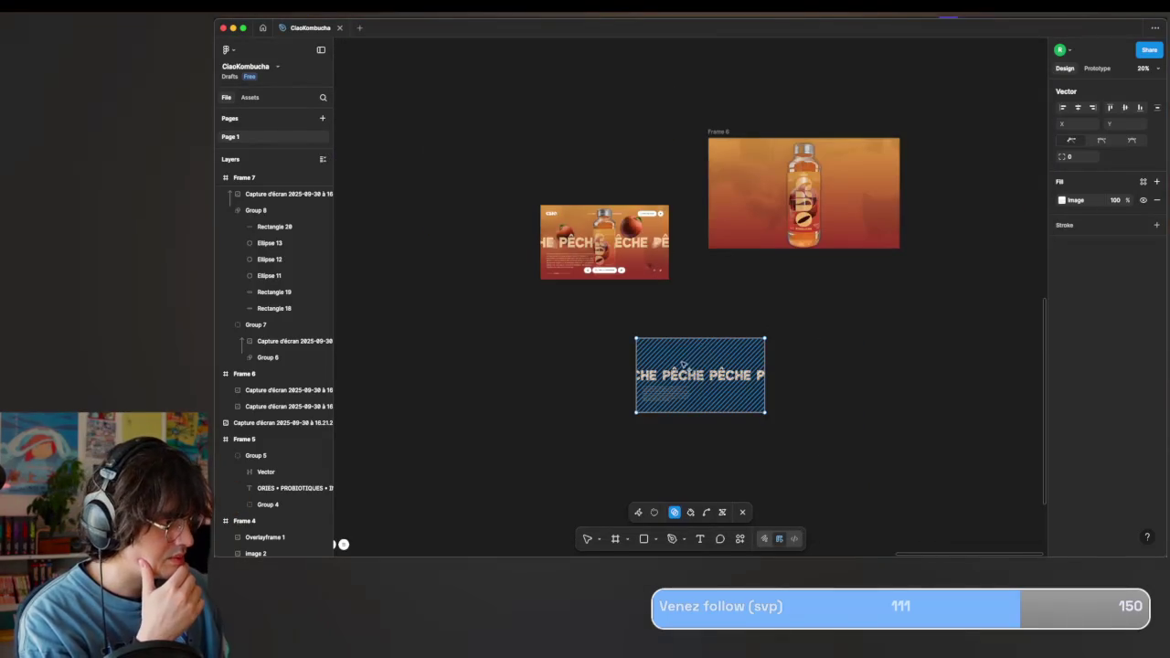
pyautogui.press('Escape')
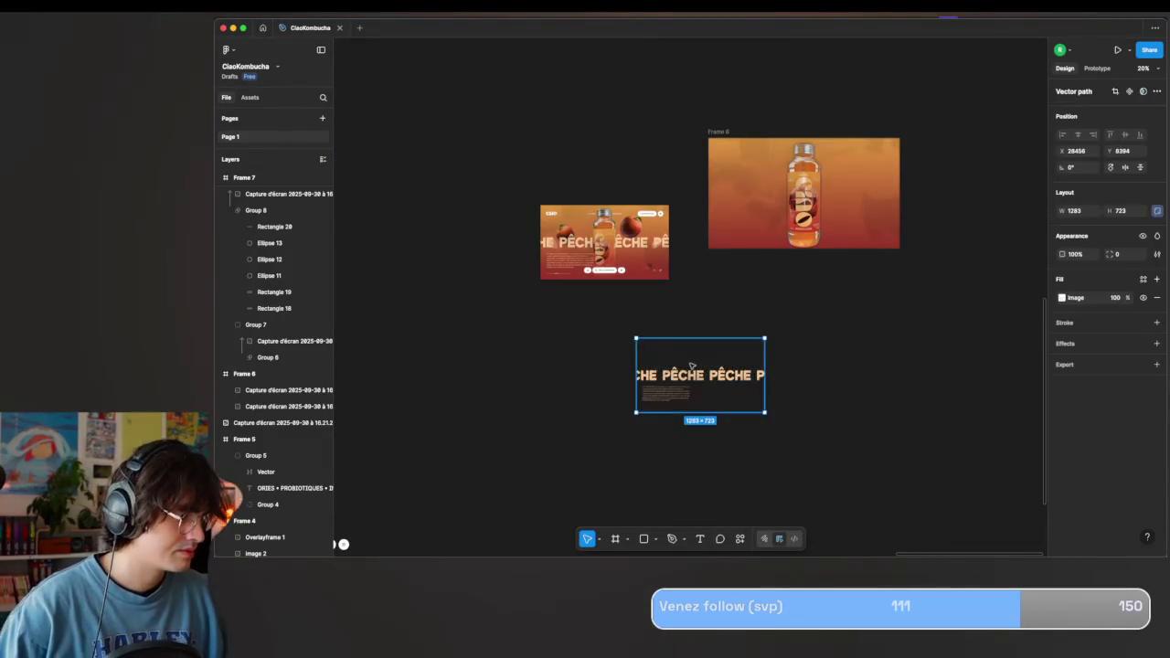
pyautogui.moveTo(692, 366); pyautogui.dragTo(764, 153)
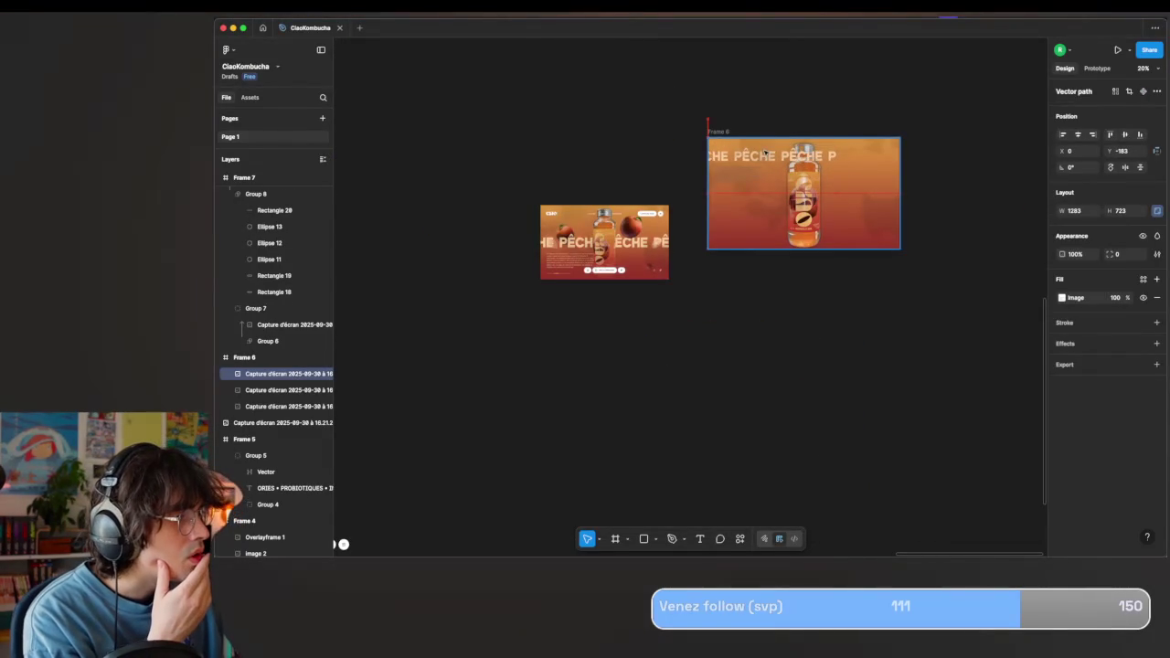
pyautogui.moveTo(765, 151); pyautogui.dragTo(797, 219)
pyautogui.moveTo(835, 174); pyautogui.dragTo(876, 134)
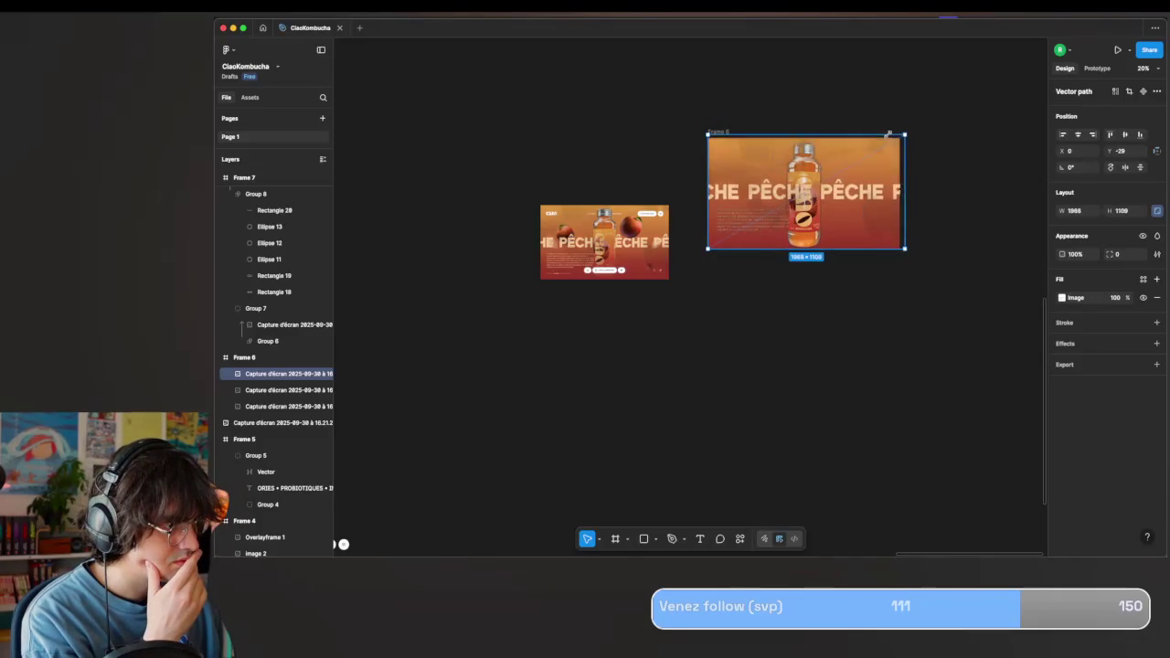
pyautogui.click(768, 358)
pyautogui.scroll(5, 767, 357)
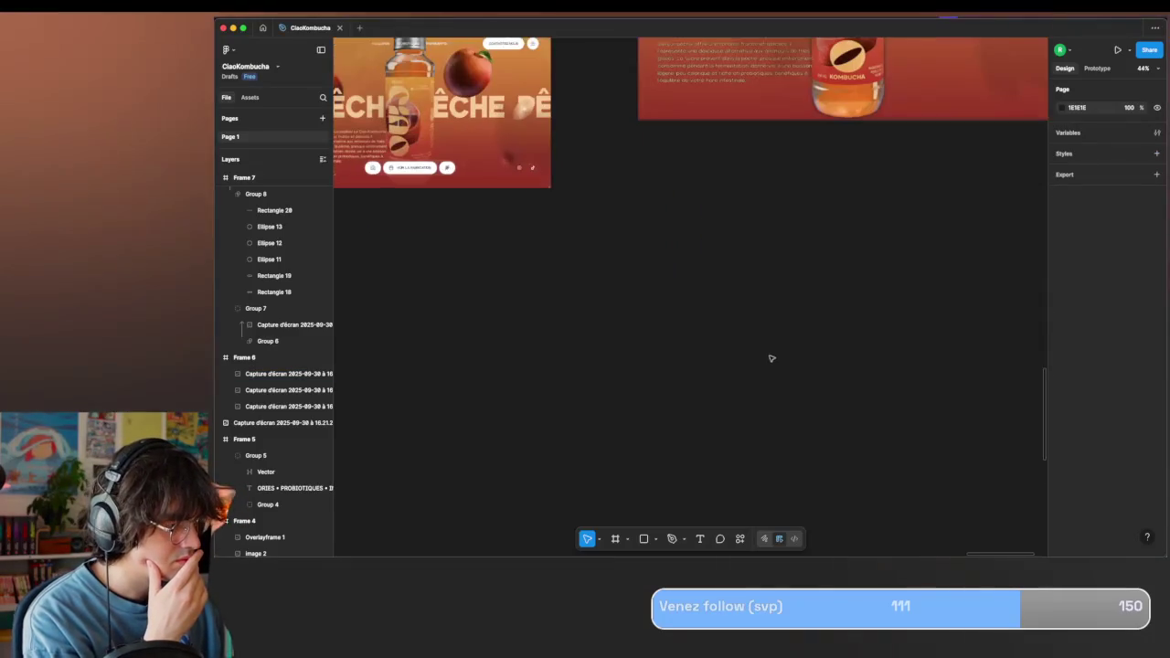
pyautogui.scroll(2, 786, 303)
pyautogui.scroll(3, 786, 303)
pyautogui.click(773, 195)
pyautogui.scroll(-10, 773, 195)
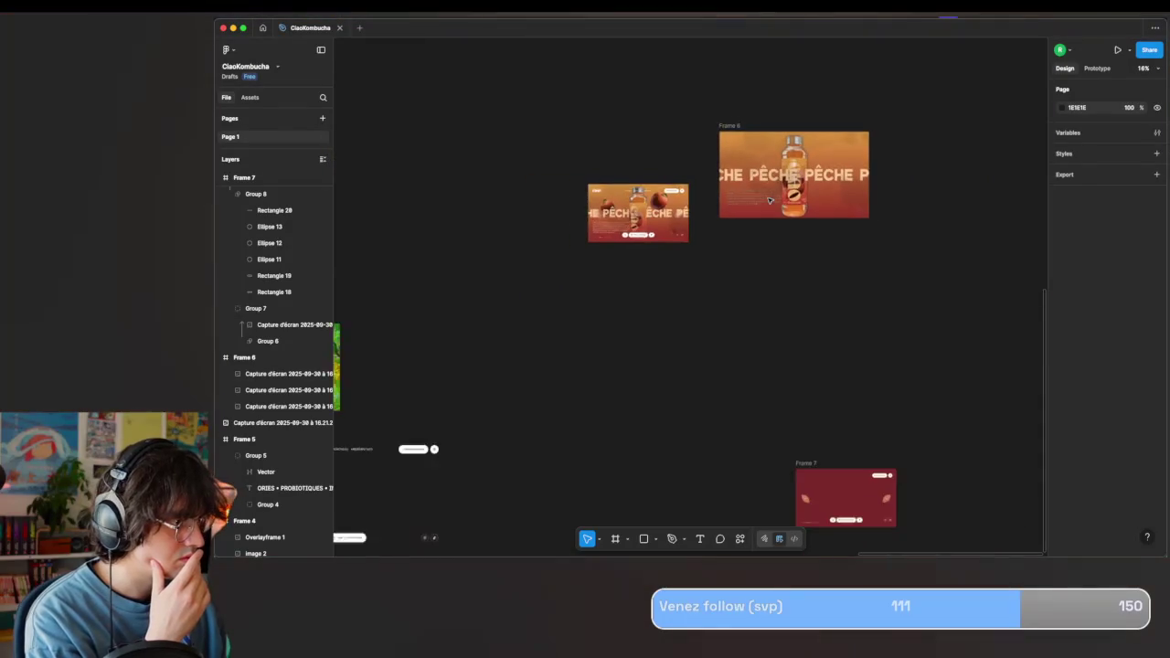
pyautogui.scroll(-2, 770, 200)
pyautogui.hotkey('ctrl', 'z')
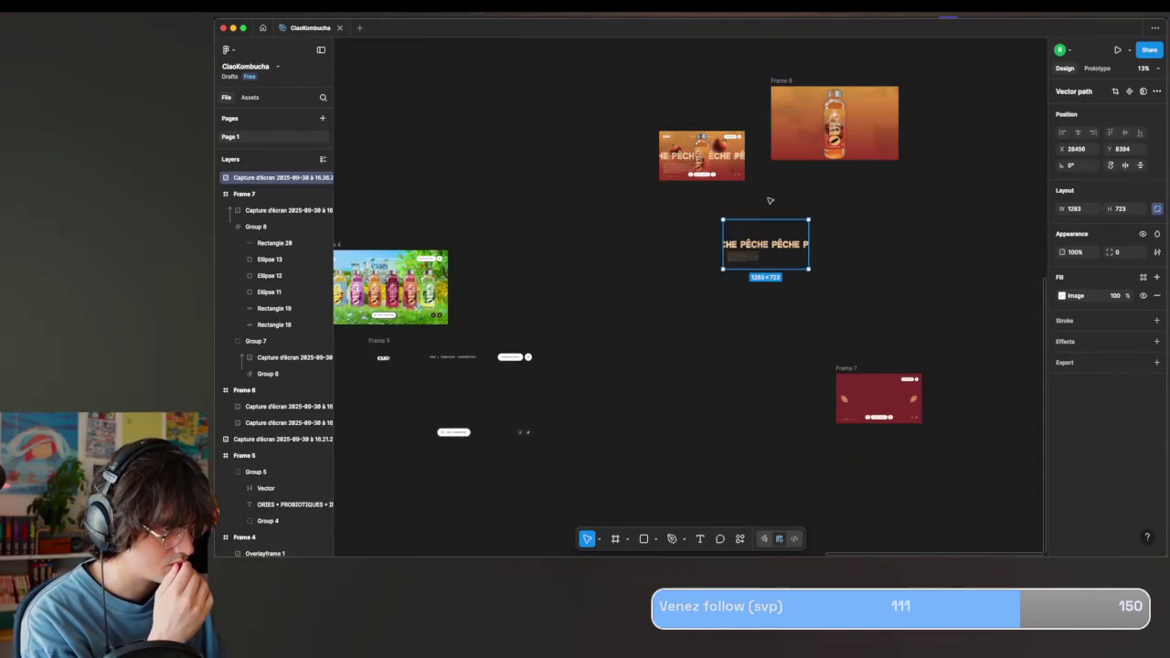
# Try running Photopea from quick actions, then dismiss the error and cancel the stuck run.
pyautogui.click(739, 538)
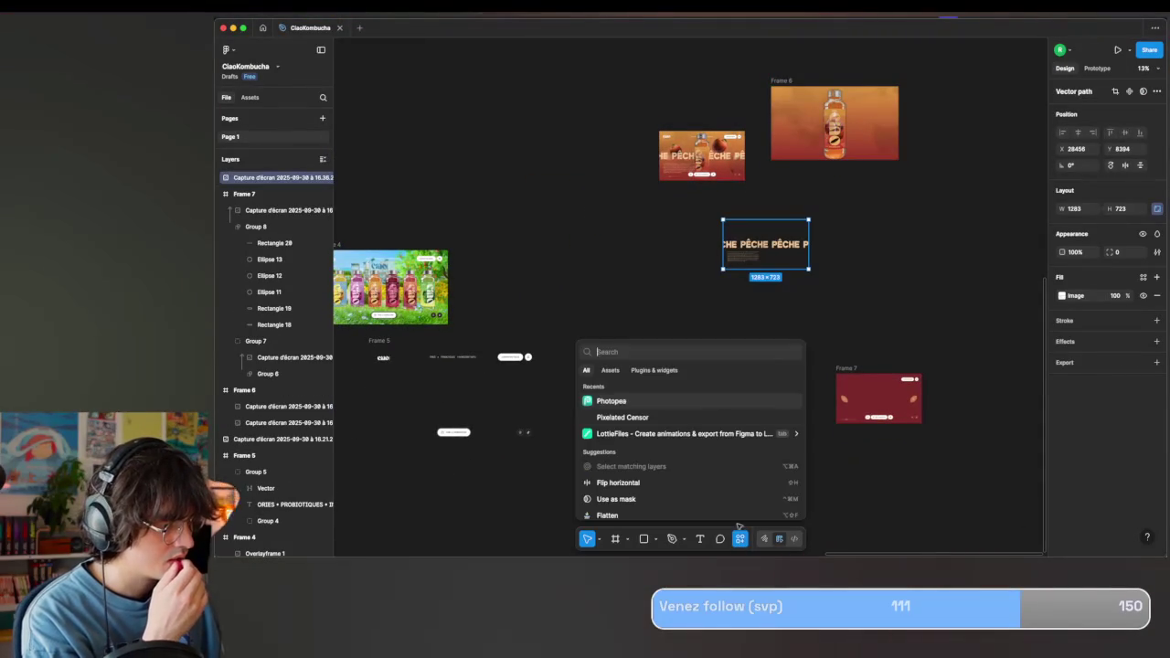
pyautogui.click(685, 407)
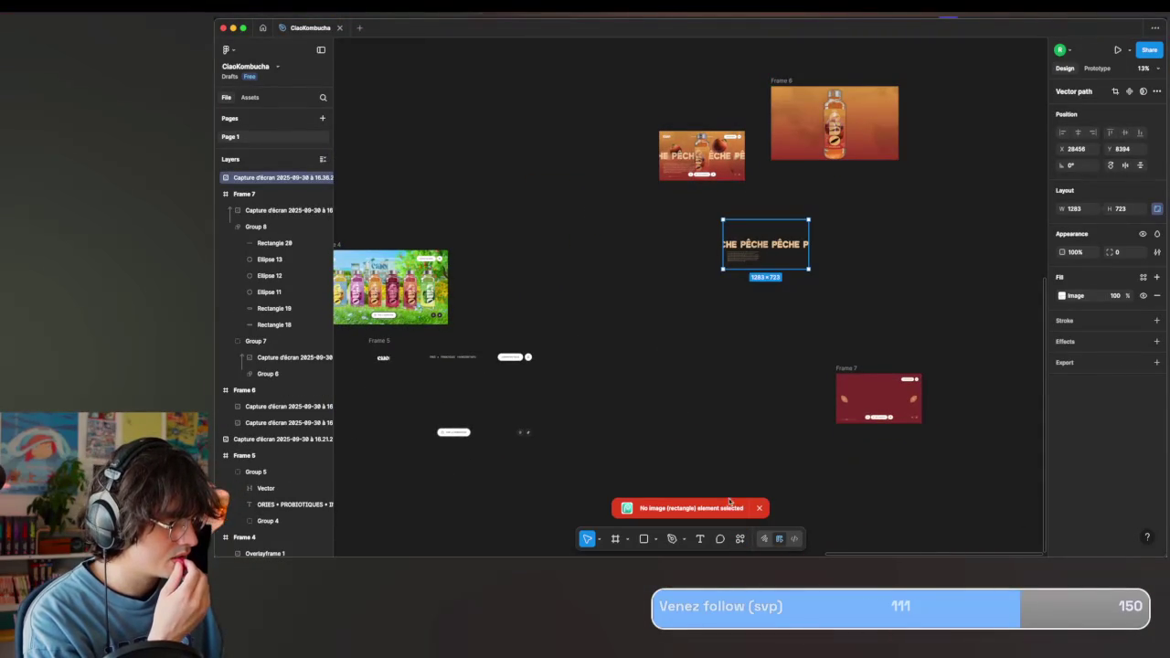
pyautogui.click(772, 329)
pyautogui.click(768, 252)
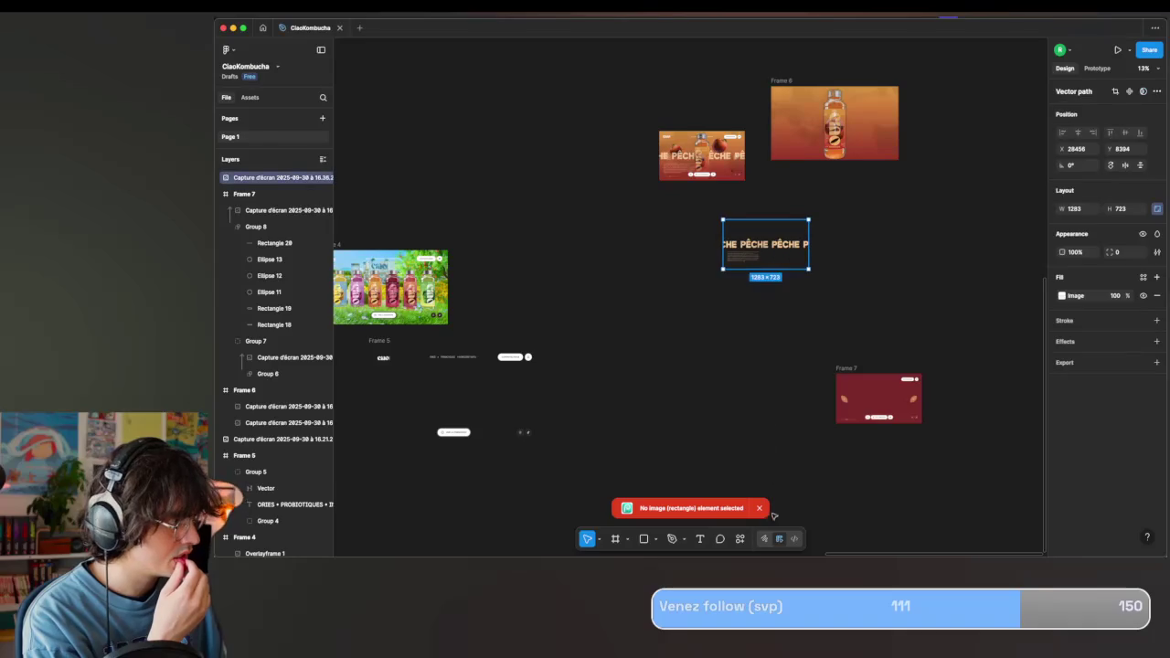
pyautogui.click(739, 539)
pyautogui.click(693, 403)
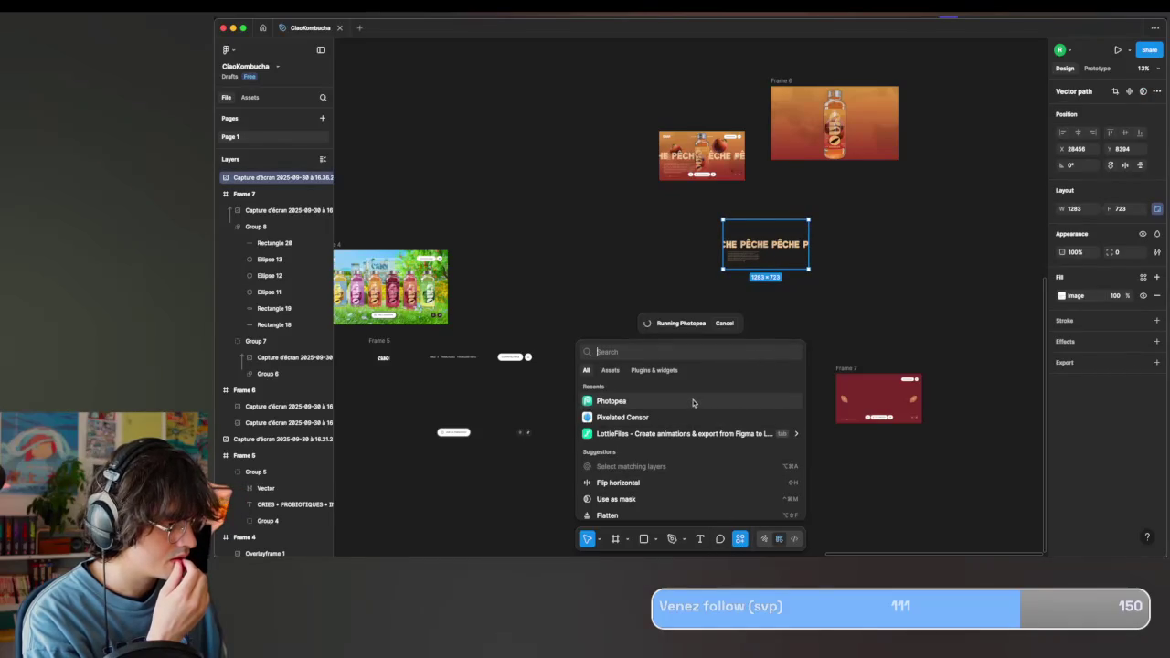
pyautogui.click(759, 510)
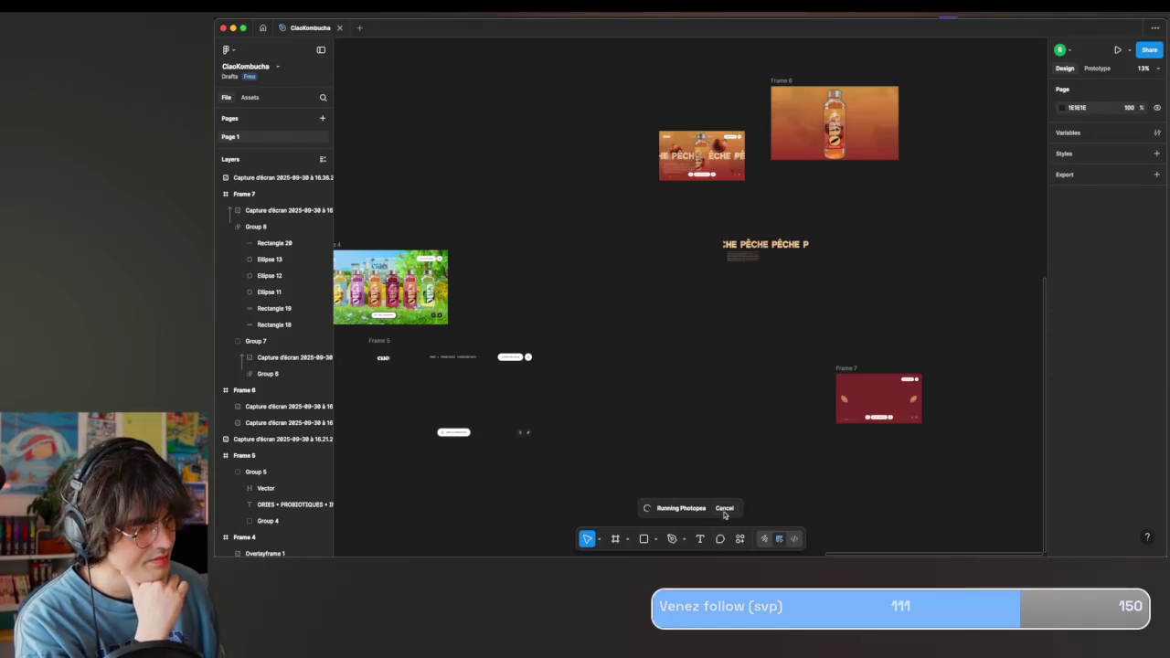
pyautogui.click(725, 508)
# Reselect the transparent PÊCHE image, relaunch Photopea on it, and select Frame 7.
pyautogui.click(742, 239)
pyautogui.click(739, 538)
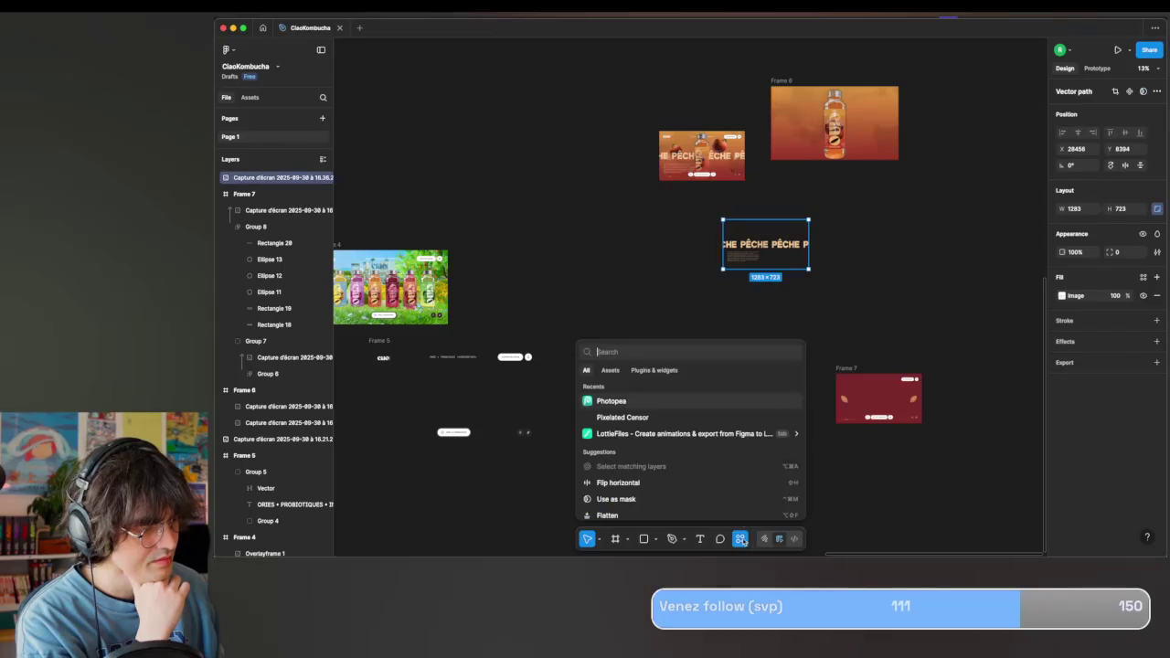
pyautogui.click(731, 407)
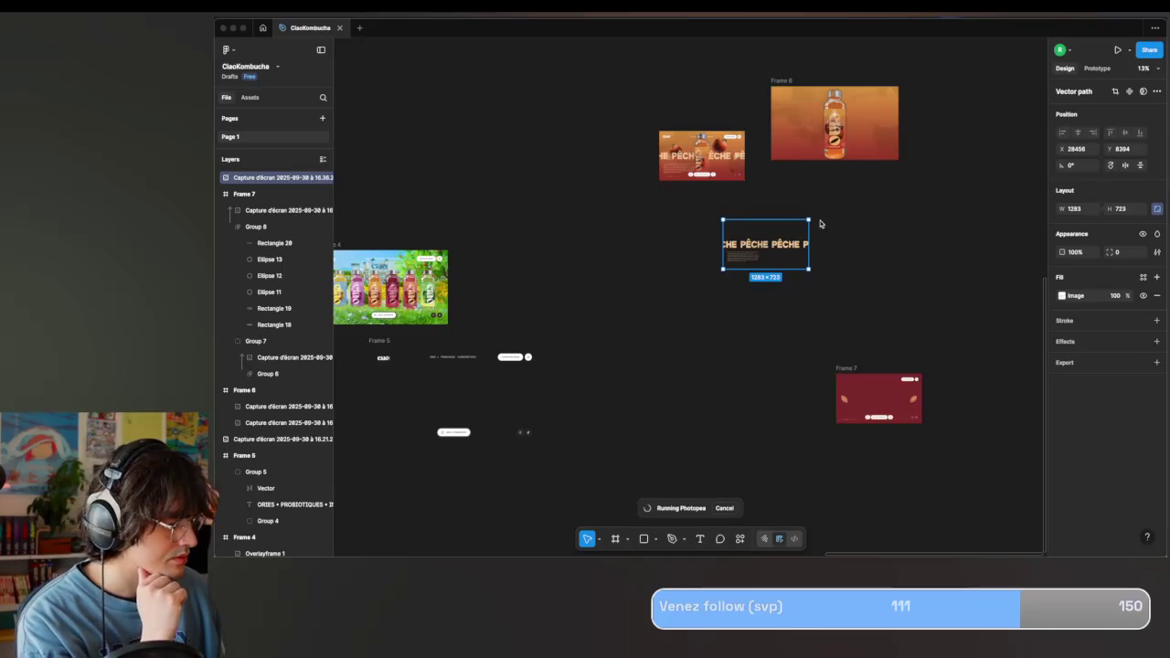
pyautogui.scroll(2, 818, 225)
pyautogui.hscroll(2, 817, 225)
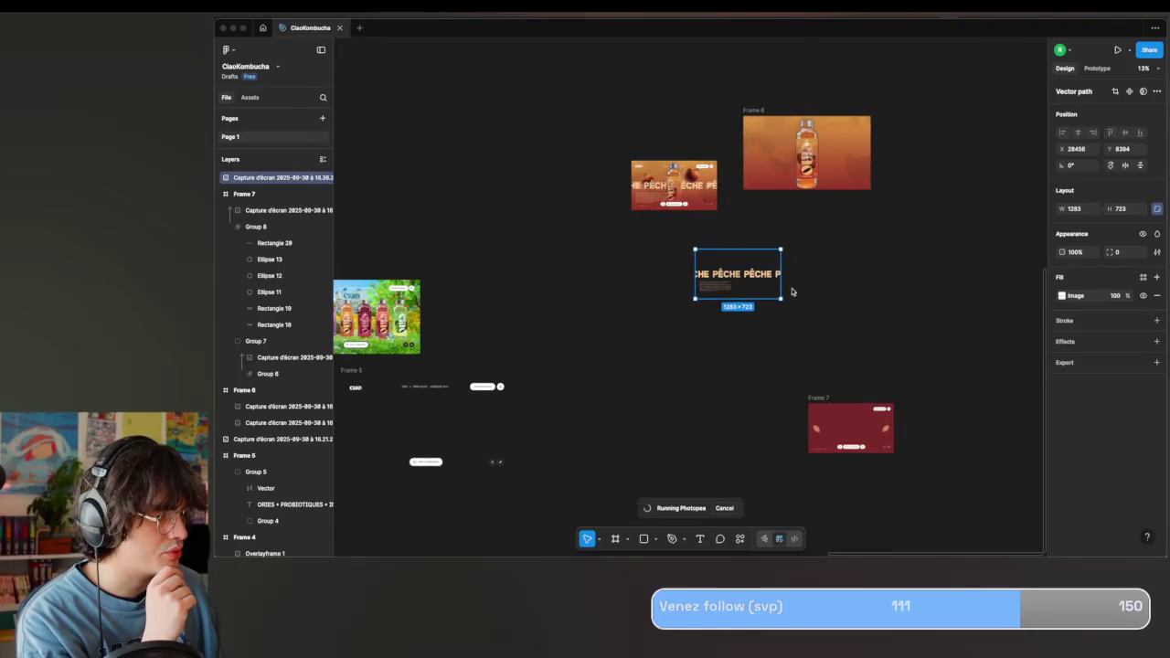
pyautogui.click(772, 260)
pyautogui.keyDown('ctrl'); pyautogui.scroll(2, 807, 313); pyautogui.keyUp('ctrl')
pyautogui.keyDown('ctrl'); pyautogui.scroll(3, 807, 314); pyautogui.keyUp('ctrl')
pyautogui.keyDown('ctrl'); pyautogui.scroll(3, 806, 315); pyautogui.keyUp('ctrl')
pyautogui.hscroll(-1, 808, 314)
pyautogui.keyDown('ctrl'); pyautogui.scroll(2, 807, 314); pyautogui.keyUp('ctrl')
pyautogui.keyDown('ctrl'); pyautogui.scroll(-4, 807, 314); pyautogui.keyUp('ctrl')
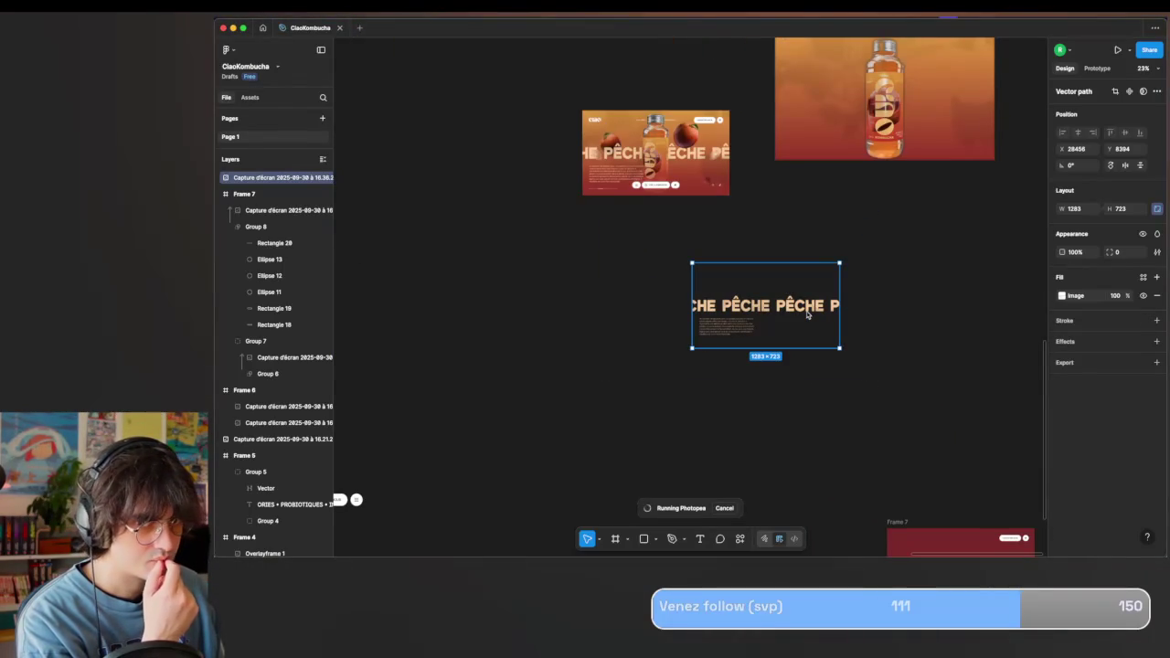
pyautogui.keyDown('ctrl'); pyautogui.scroll(-2, 807, 314); pyautogui.keyUp('ctrl')
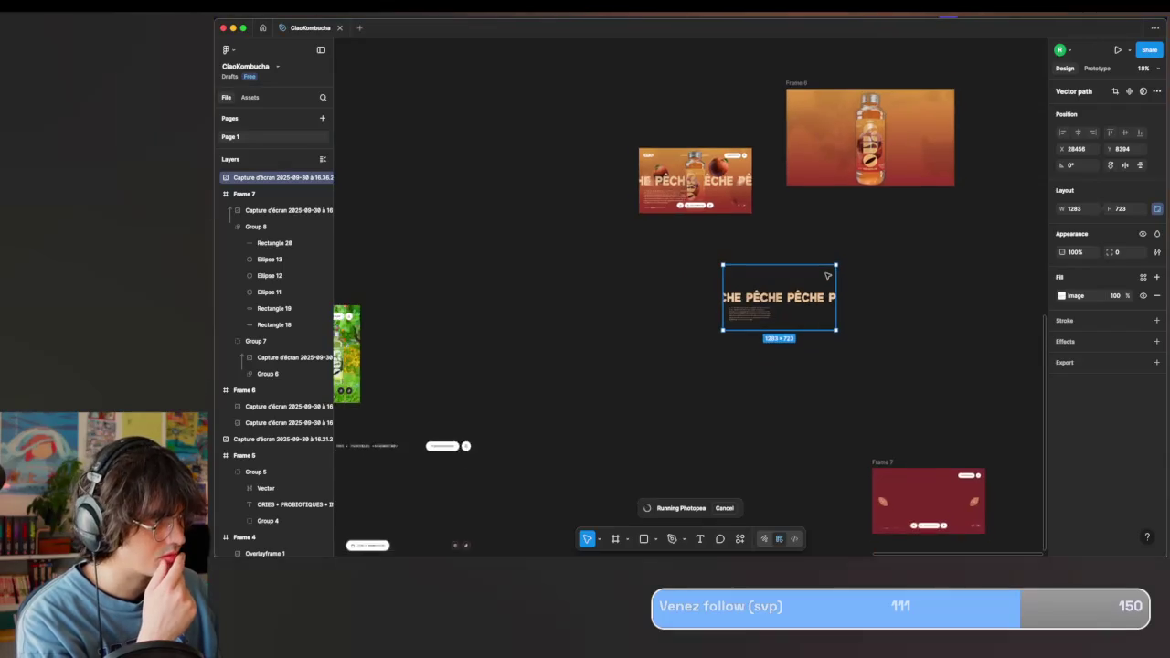
pyautogui.scroll(3, 827, 275)
pyautogui.hscroll(1, 827, 276)
pyautogui.scroll(-3, 833, 398)
pyautogui.hscroll(1, 834, 398)
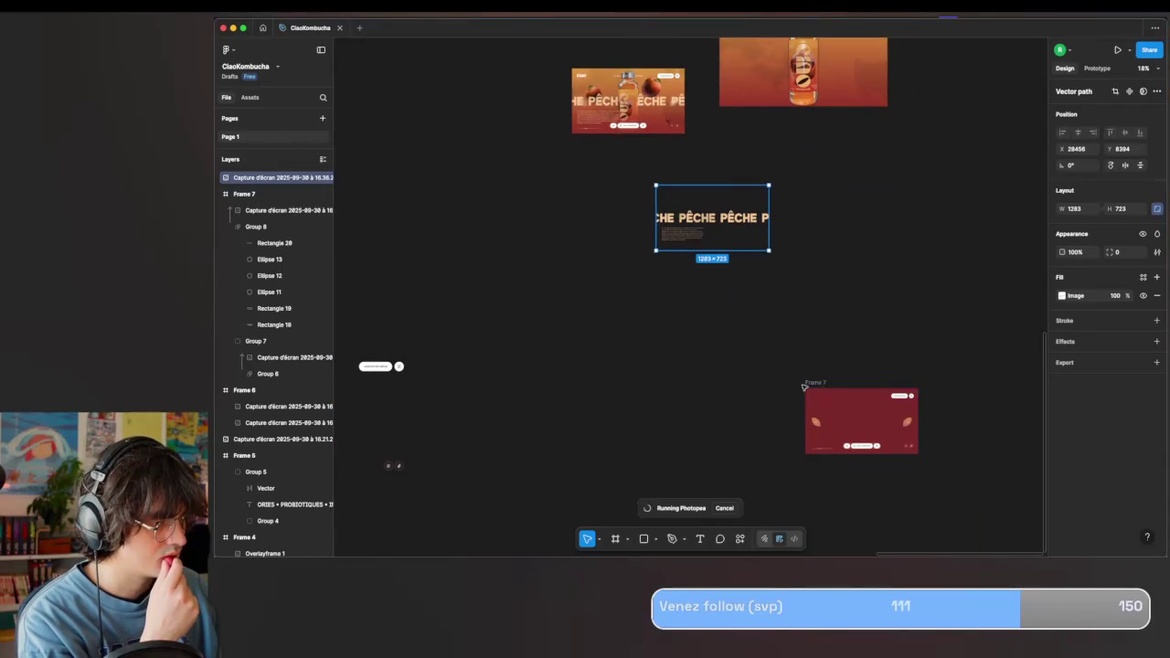
pyautogui.click(810, 385)
# Add a 1x PNG export to Frame 7 and save it as Overlay8.png.
pyautogui.click(1088, 472)
pyautogui.click(1102, 520)
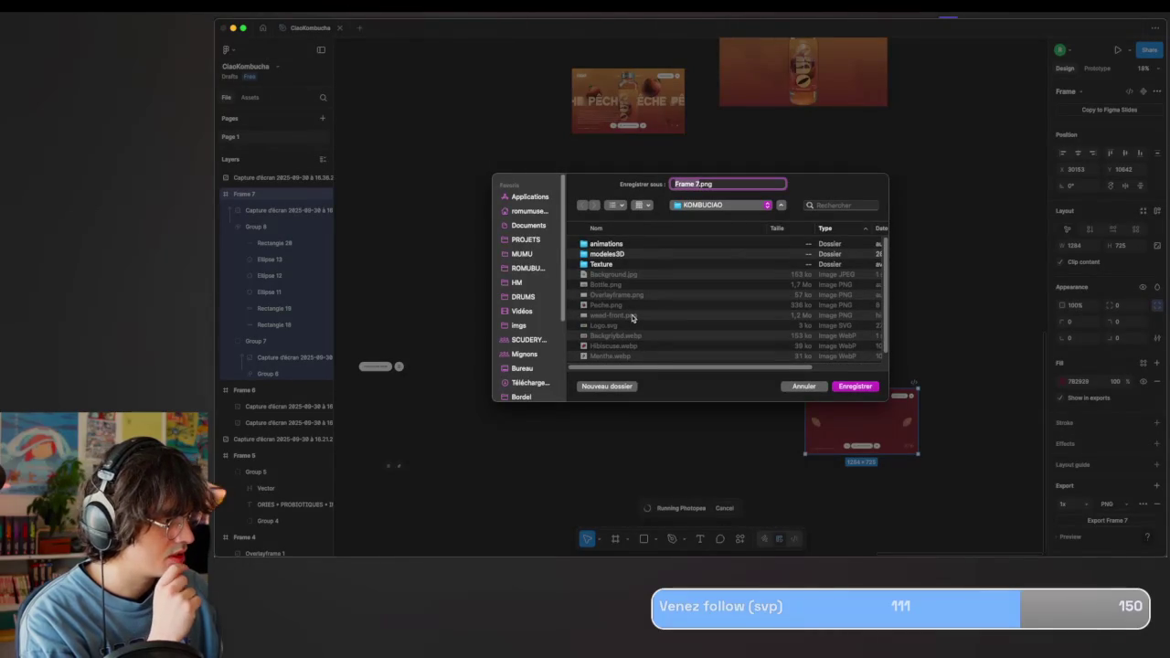
pyautogui.write('Overlay8')
pyautogui.press('Return')
pyautogui.hotkey('ctrl', 'Up')
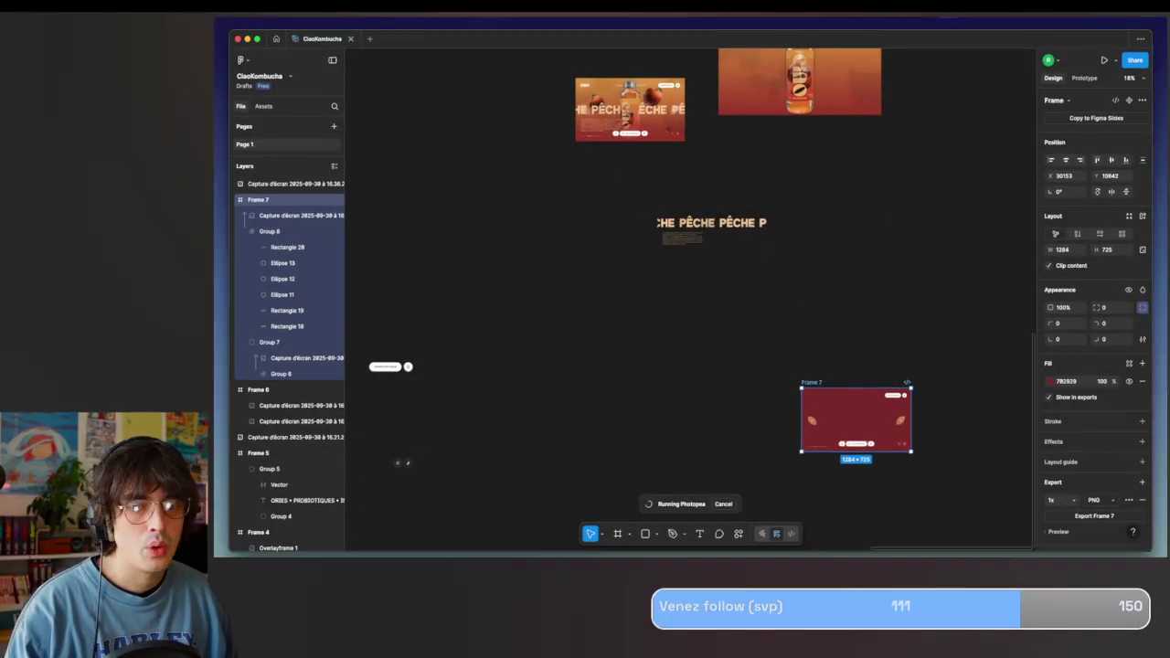
pyautogui.hotkey('ctrl', 'Up')
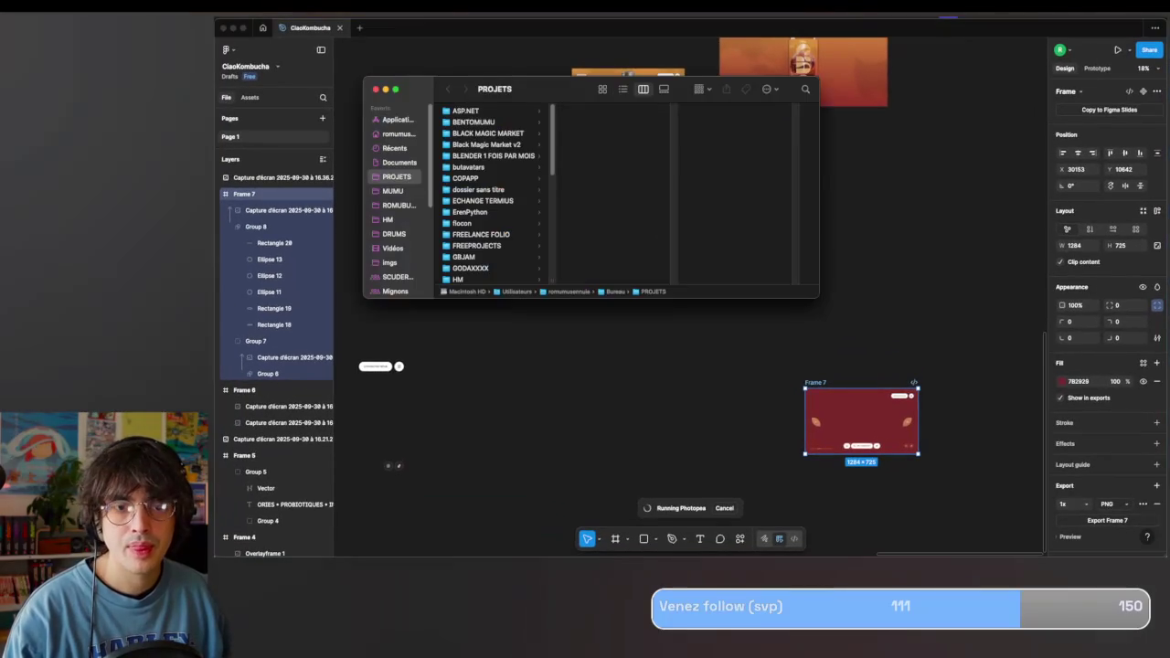
pyautogui.press('super+w')
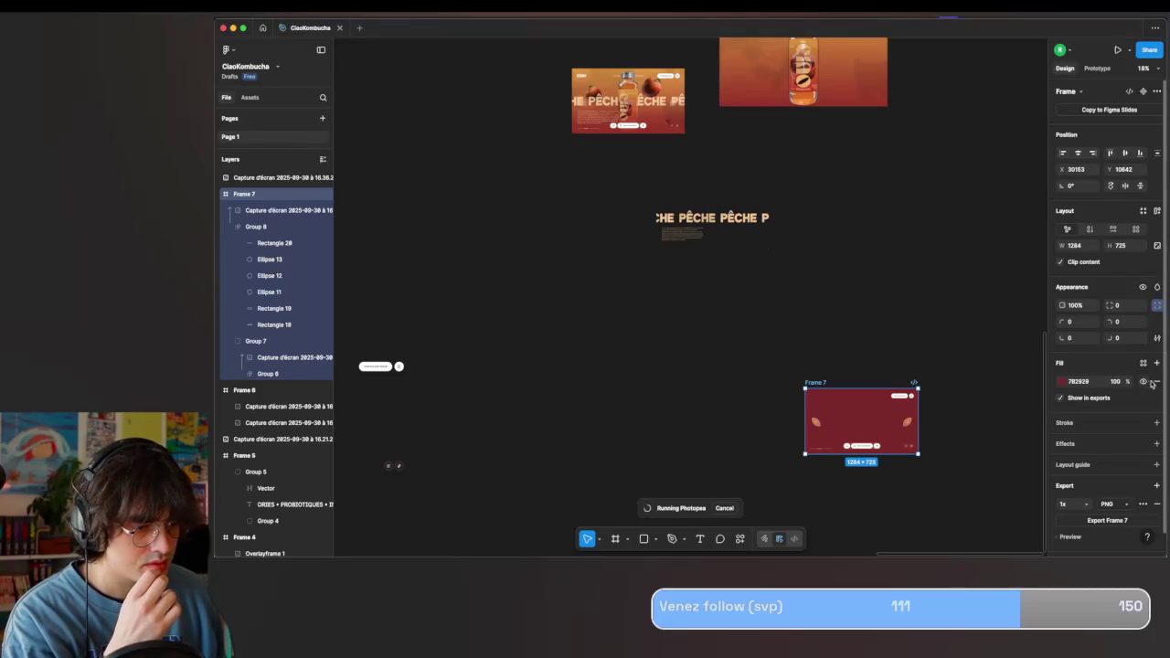
# Remove Frame 7's red fill, paste Frame 5's logo and nav text in, and group them.
pyautogui.click(1157, 381)
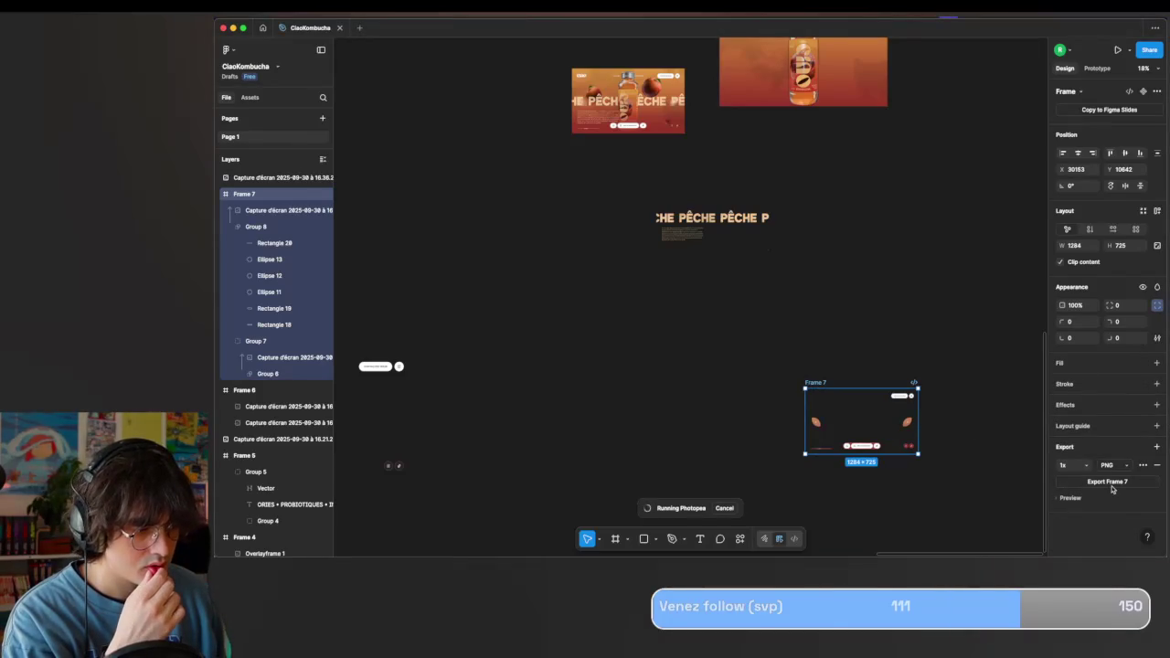
pyautogui.click(1112, 489)
pyautogui.click(793, 386)
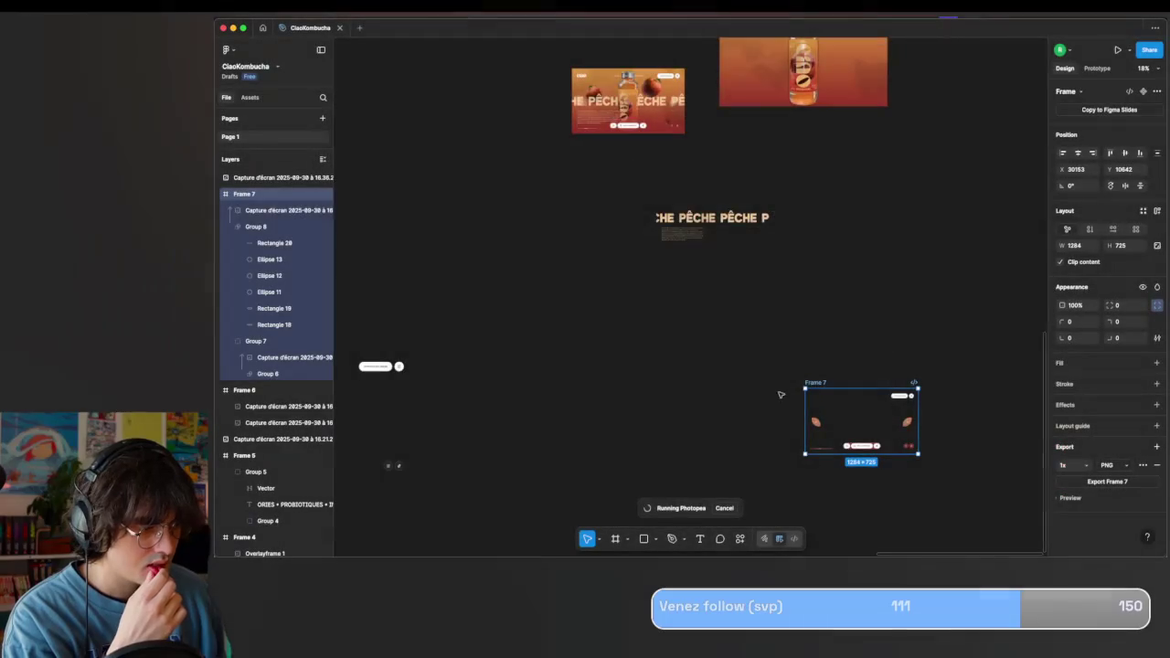
pyautogui.hscroll(-5, 588, 286)
pyautogui.click(588, 285)
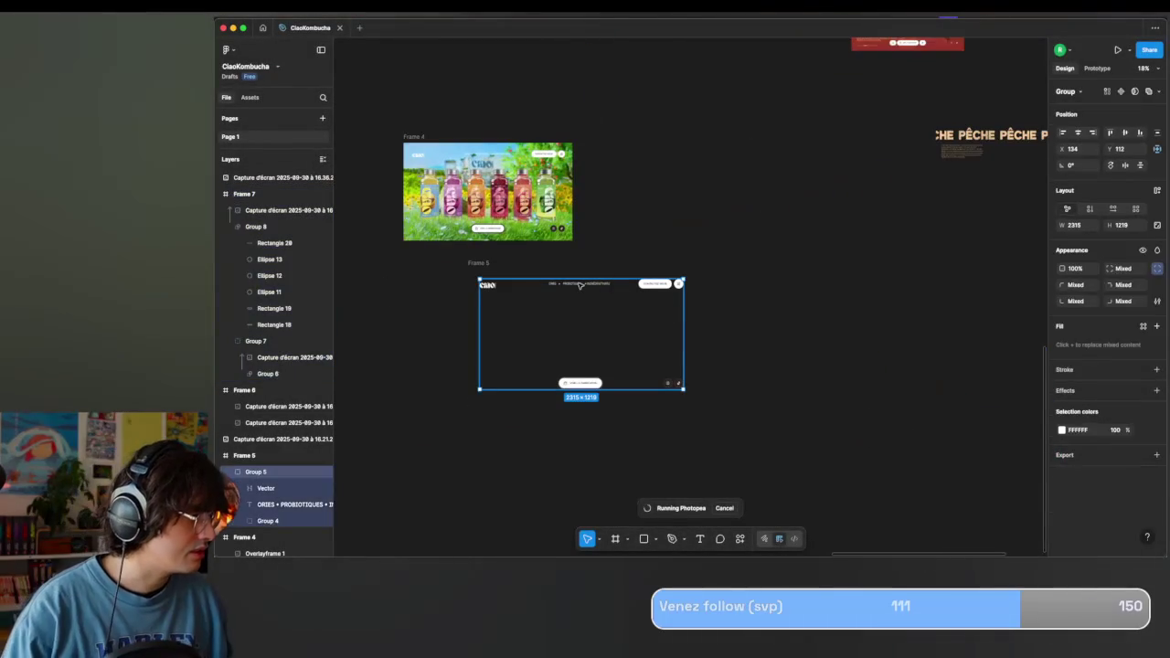
pyautogui.doubleClick(588, 285)
pyautogui.keyDown('shift'); pyautogui.click(491, 285); pyautogui.keyUp('shift')
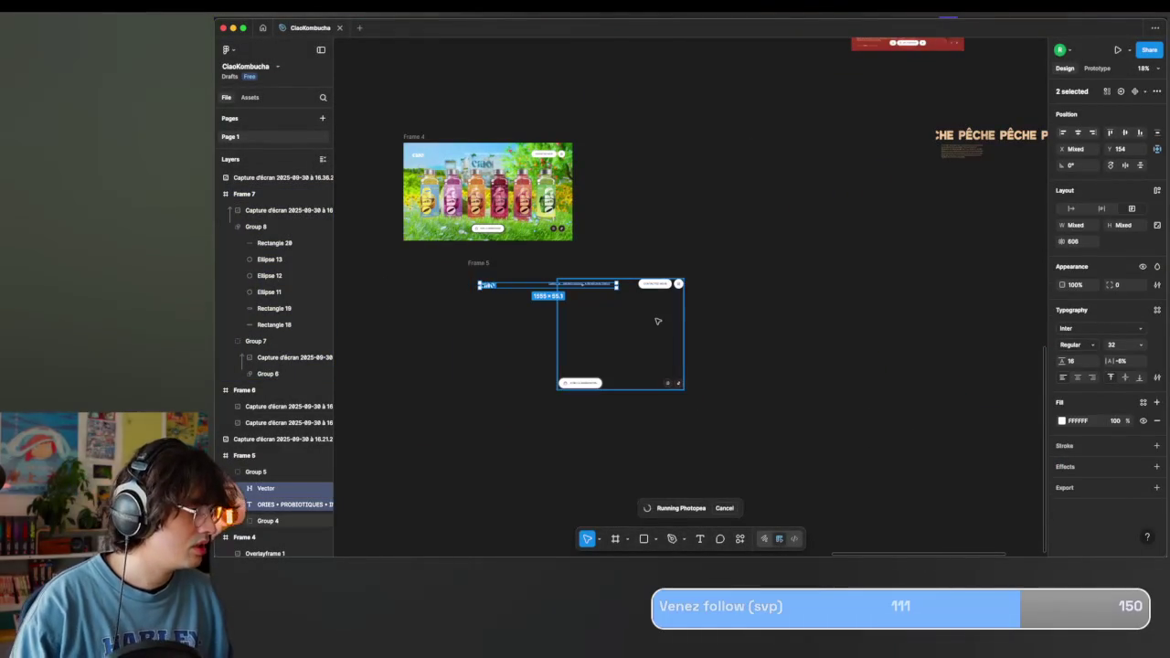
pyautogui.hscroll(5, 750, 288)
pyautogui.click(750, 287)
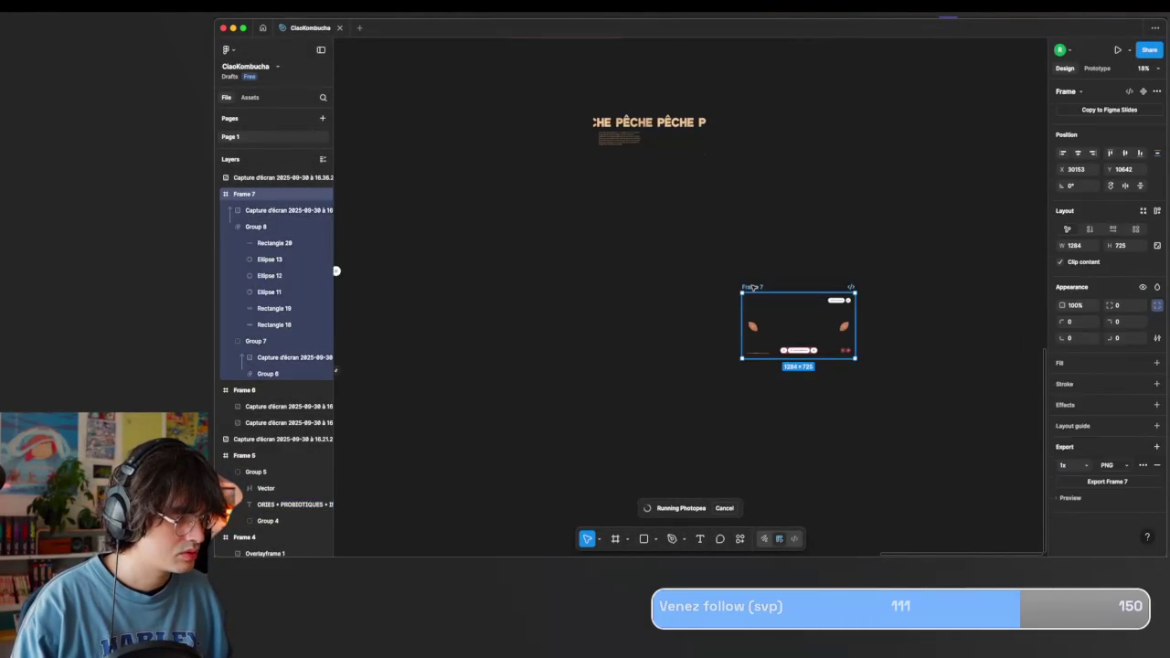
pyautogui.hotkey('ctrl', 'v')
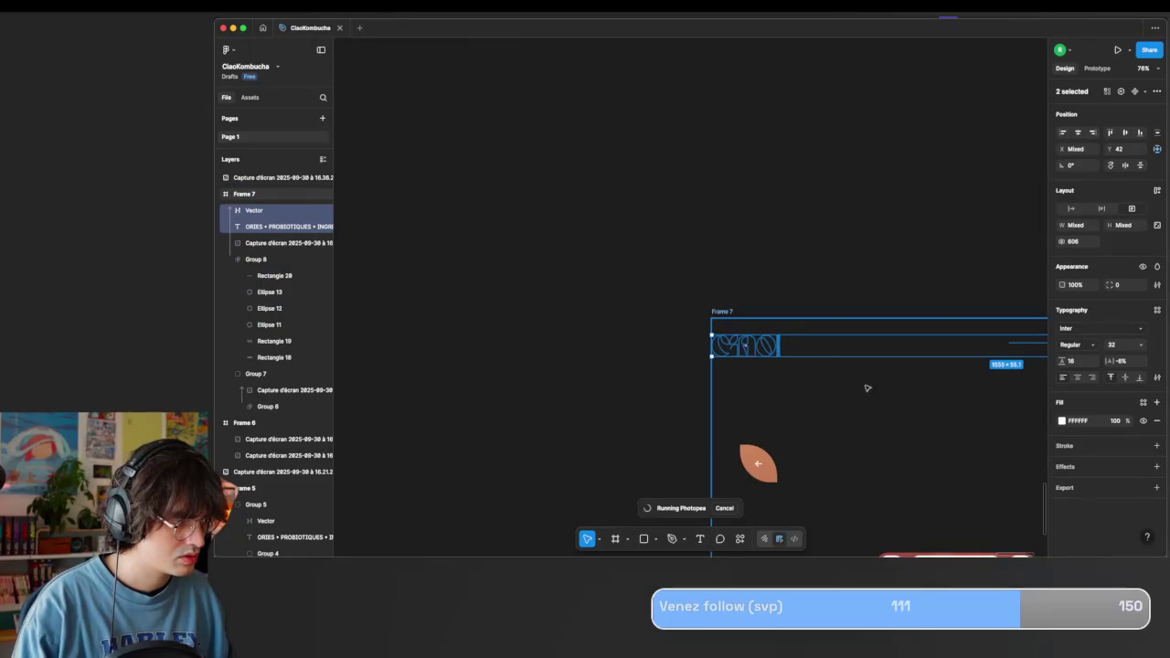
pyautogui.moveTo(265, 260)
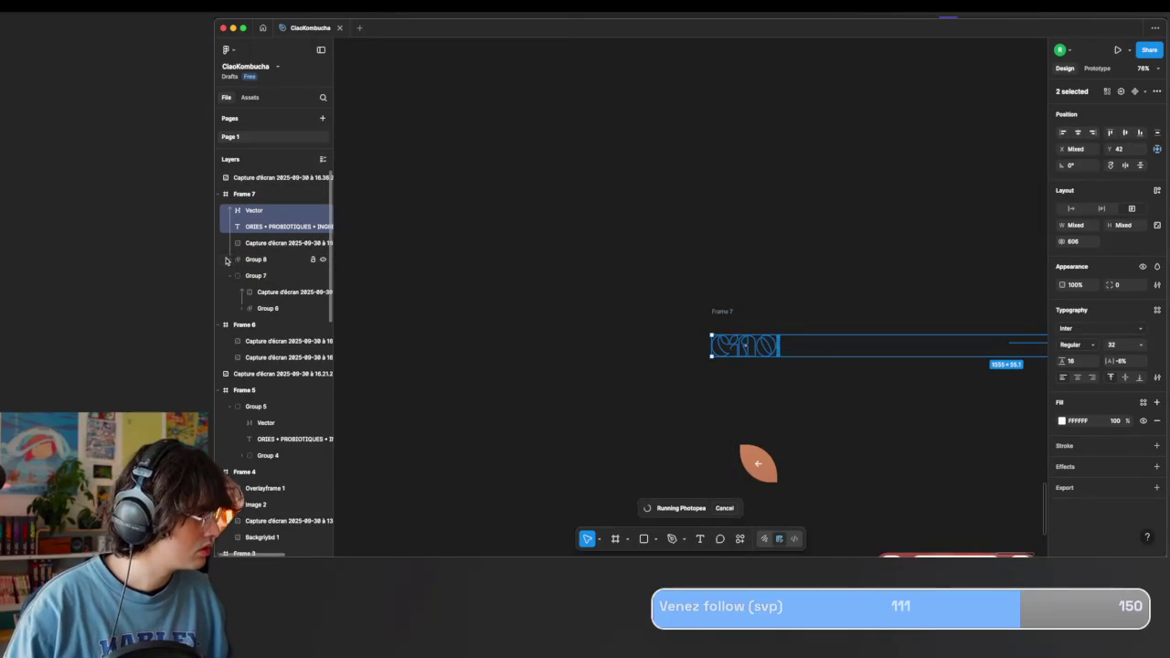
pyautogui.click(256, 244)
pyautogui.rightClick(247, 263)
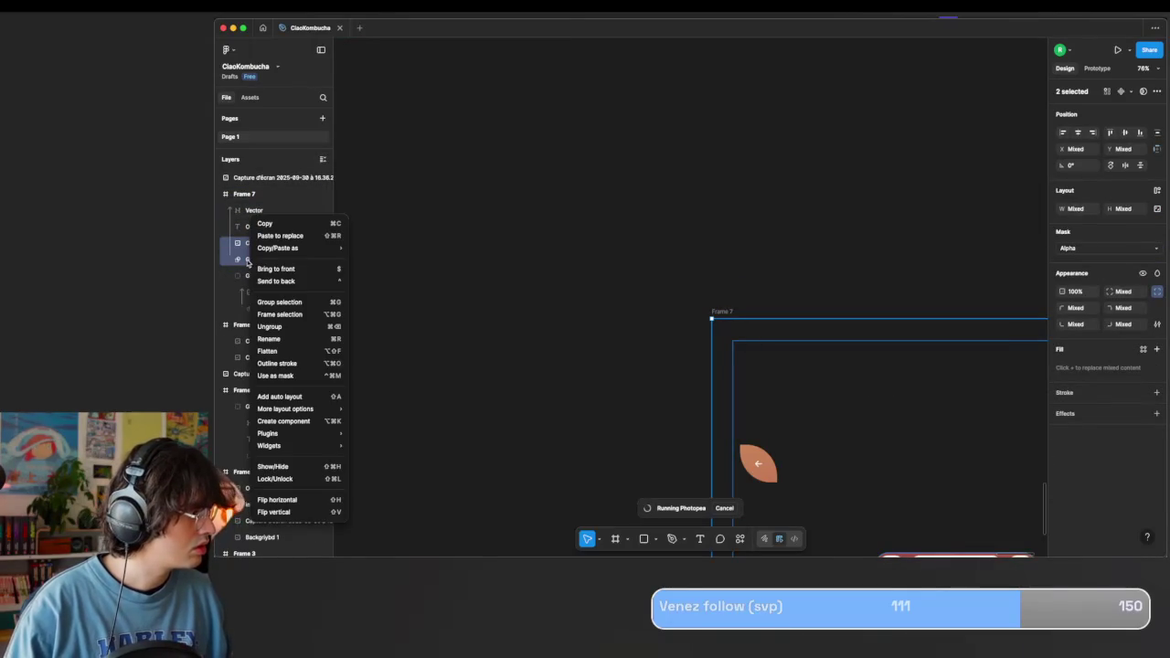
pyautogui.click(291, 302)
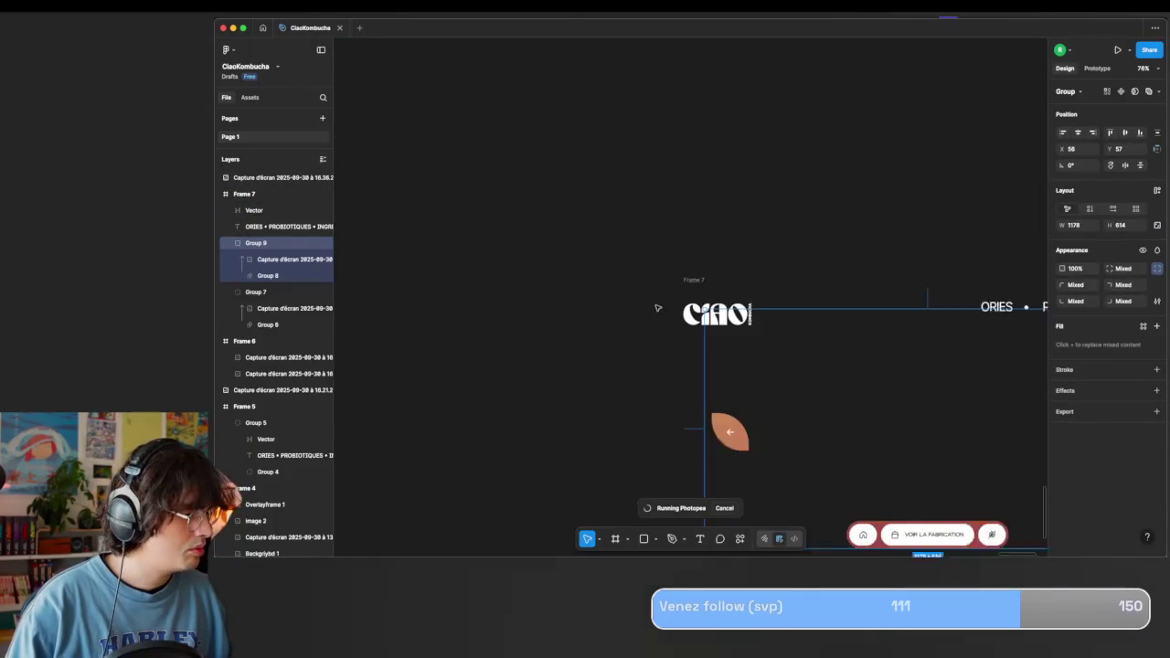
# Move the CIAO logo, set the nav text to size 15, and place it beside the logo.
pyautogui.scroll(-2, 656, 382)
pyautogui.click(652, 252)
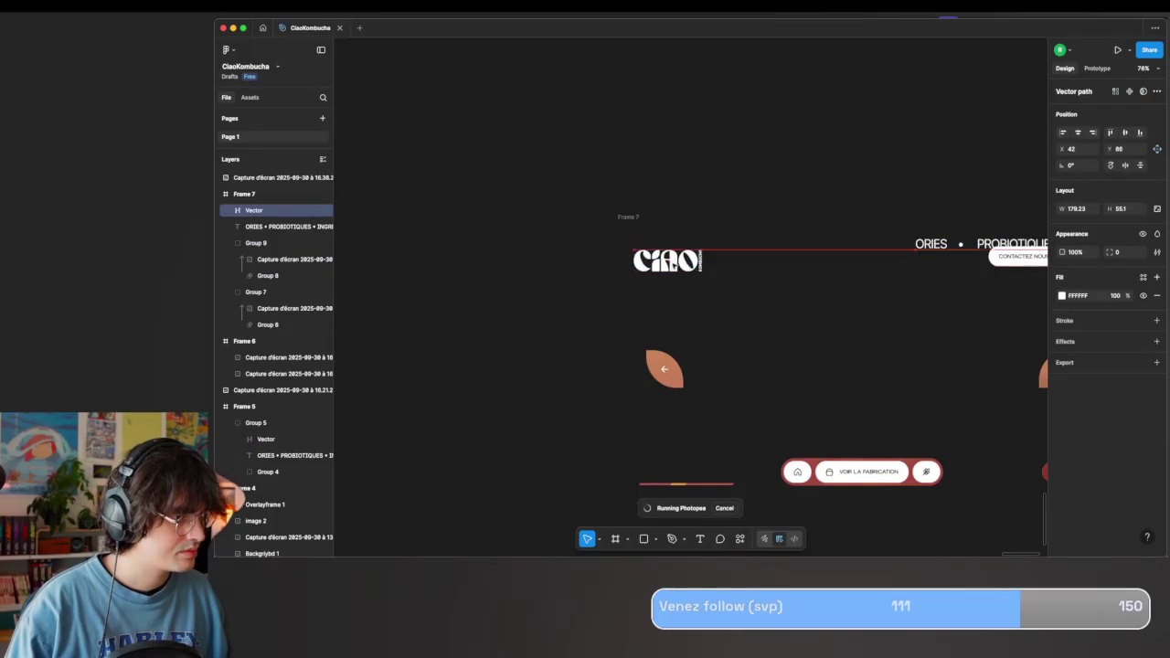
pyautogui.moveTo(652, 251); pyautogui.dragTo(667, 266)
pyautogui.click(947, 252)
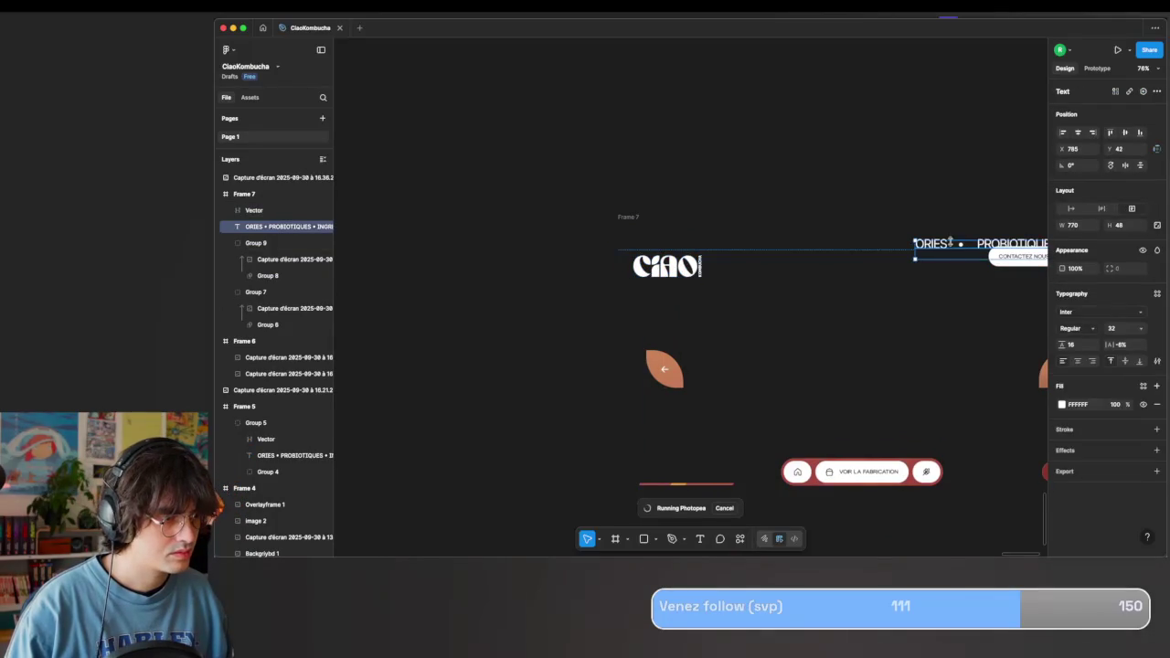
pyautogui.click(1135, 328)
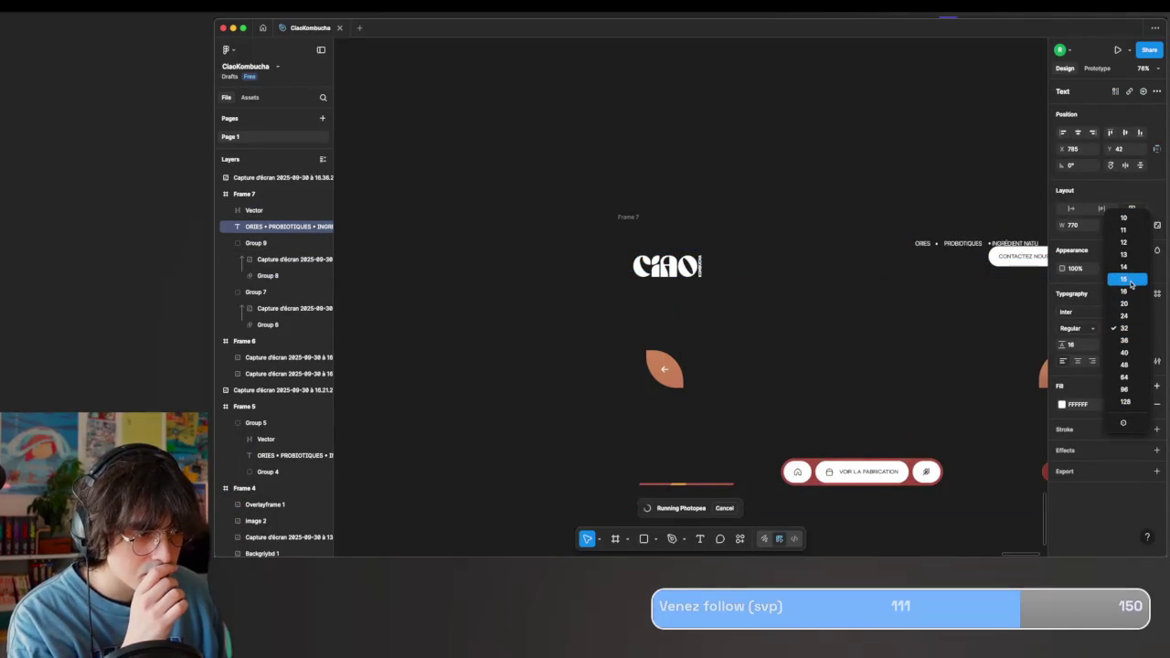
pyautogui.click(1130, 280)
pyautogui.moveTo(952, 247); pyautogui.dragTo(819, 259)
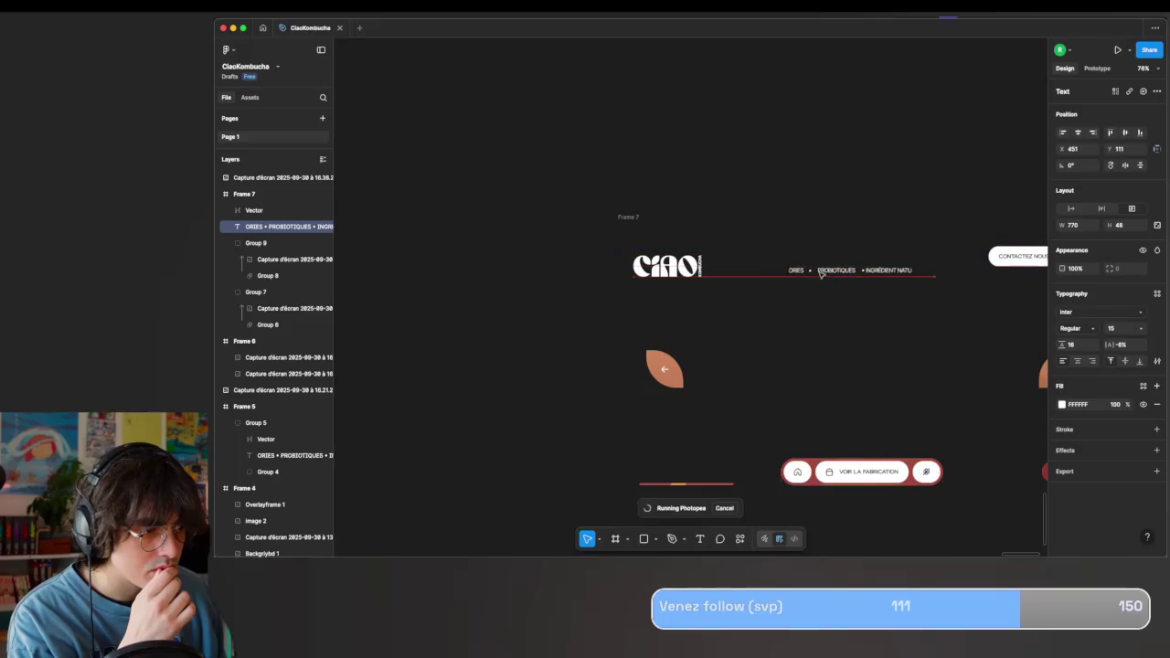
# Shrink the CIAO logo to 105×32 at X 54, Y 77 and align nav text with CONTACTEZ NOUS.
pyautogui.hscroll(3, 819, 259)
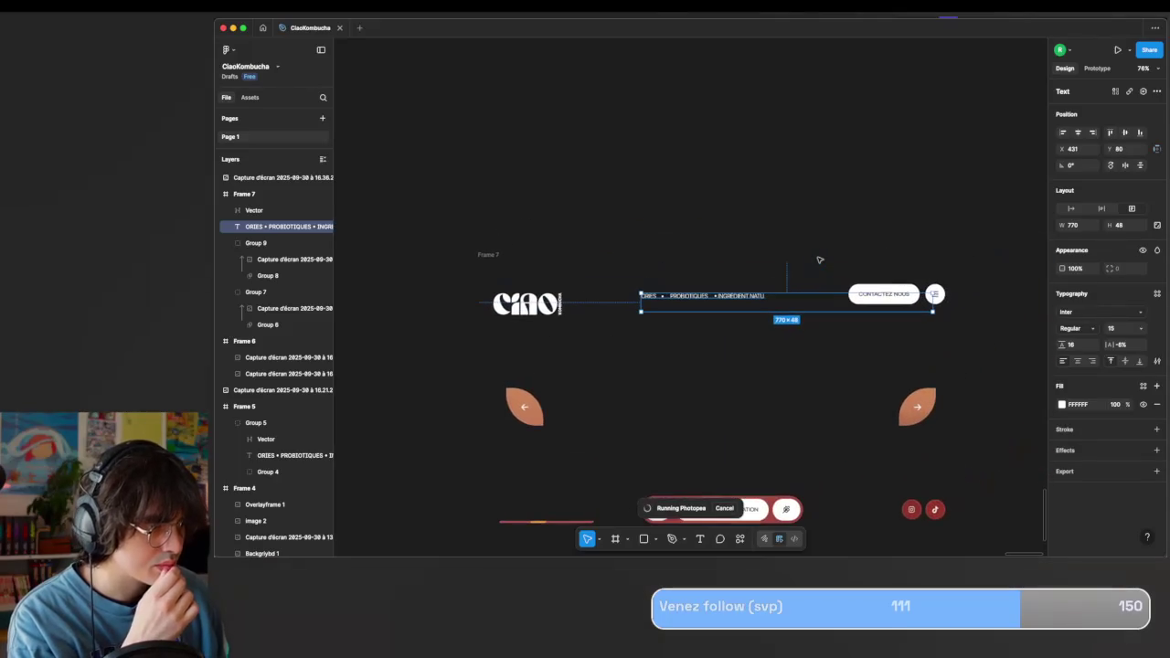
pyautogui.click(516, 306)
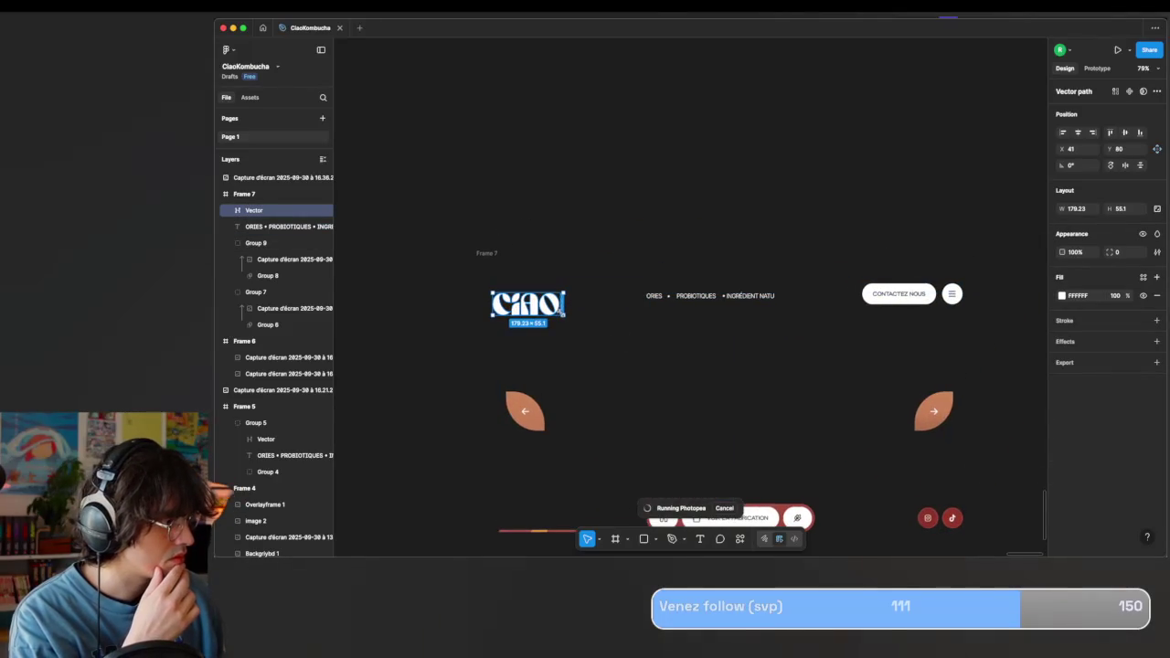
pyautogui.moveTo(564, 315); pyautogui.dragTo(536, 306)
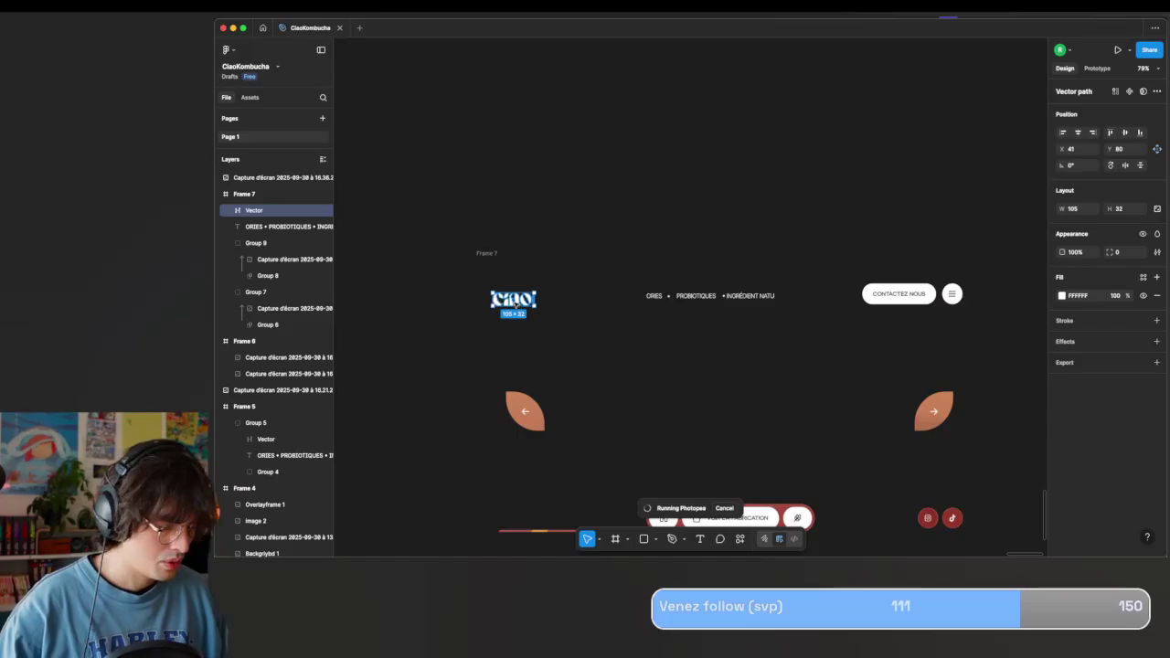
pyautogui.scroll(2, 516, 304)
pyautogui.scroll(2, 508, 297)
pyautogui.scroll(2, 498, 288)
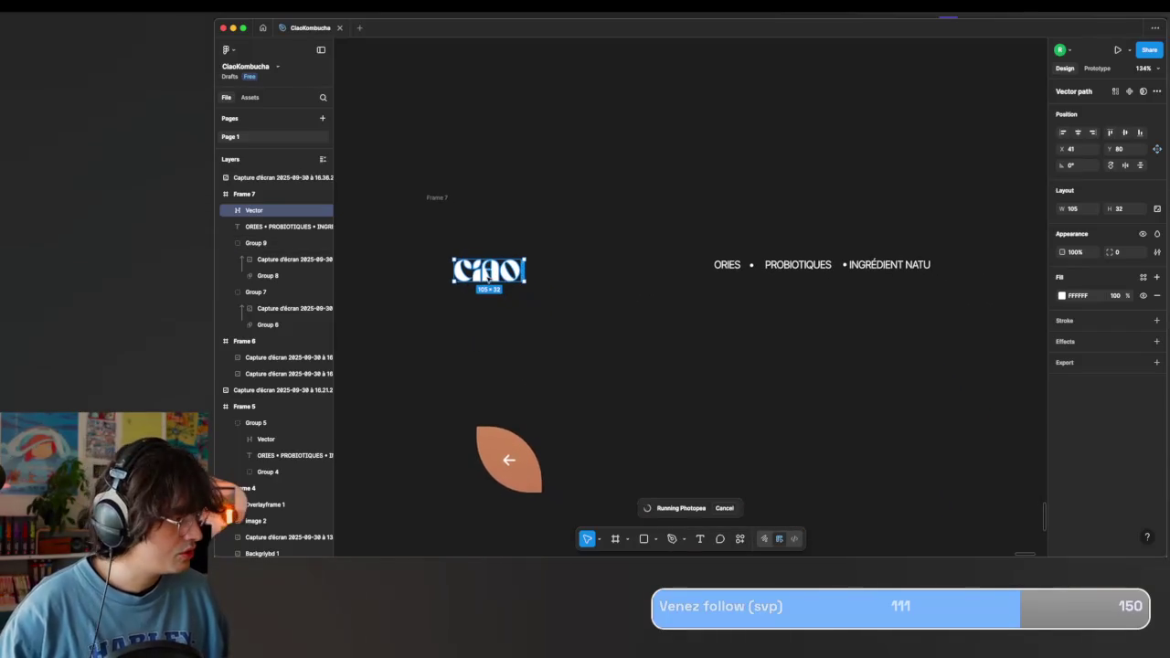
pyautogui.moveTo(493, 275); pyautogui.dragTo(500, 271)
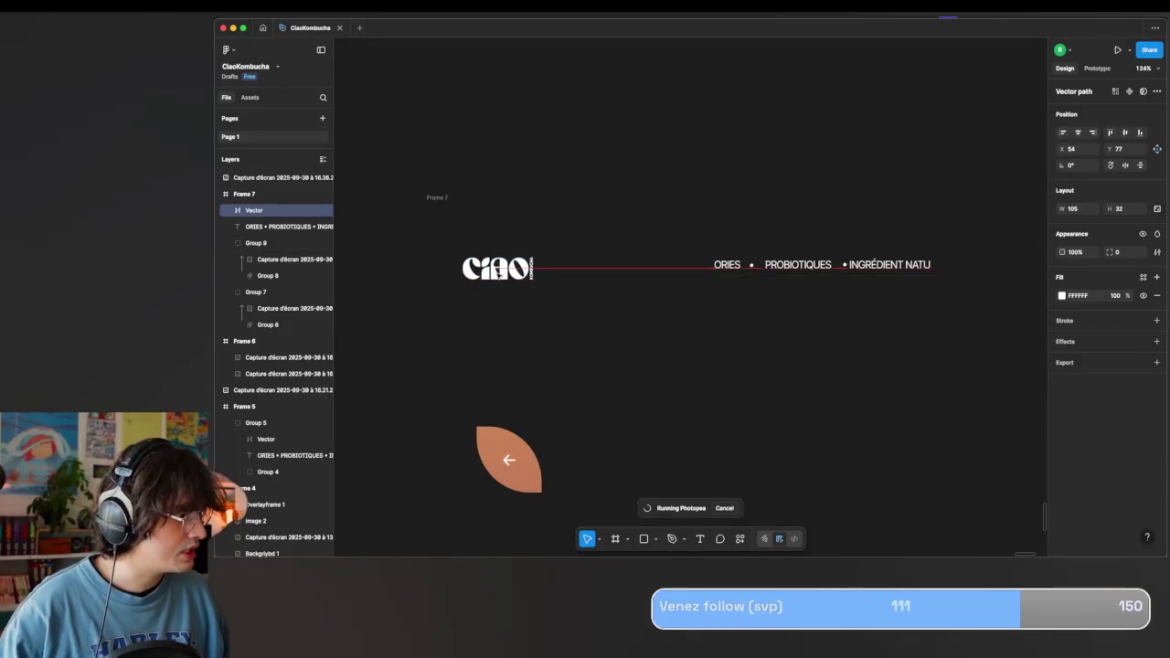
pyautogui.hscroll(5, 496, 271)
pyautogui.click(588, 259)
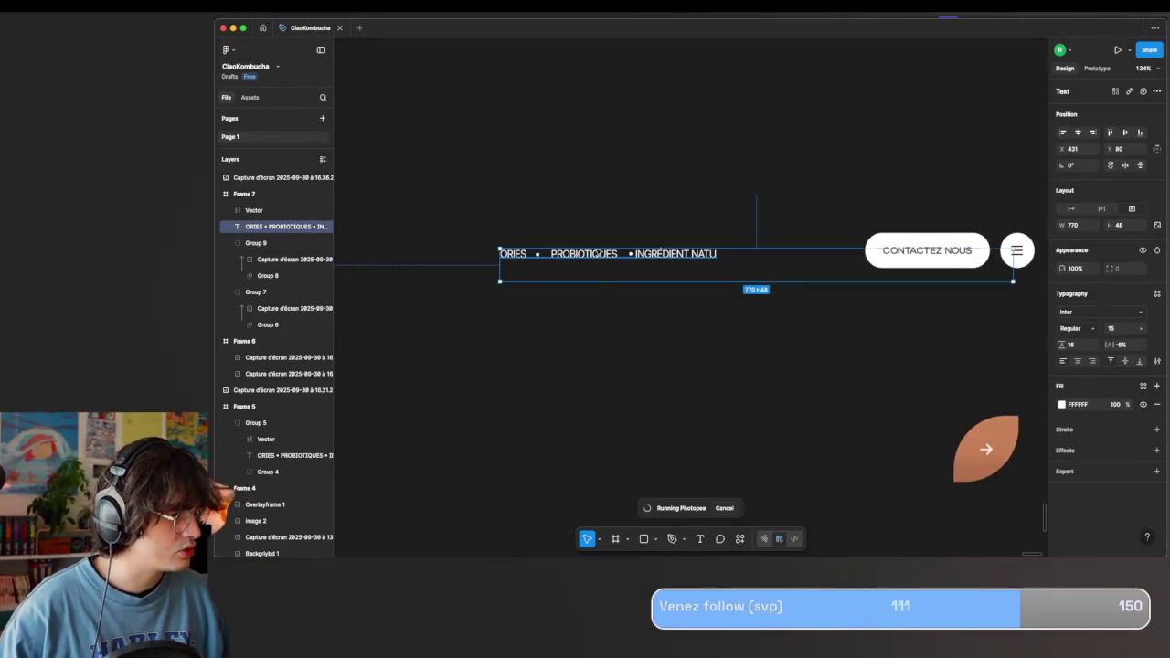
pyautogui.moveTo(598, 253); pyautogui.dragTo(598, 247)
pyautogui.click(689, 161)
pyautogui.scroll(-2, 692, 160)
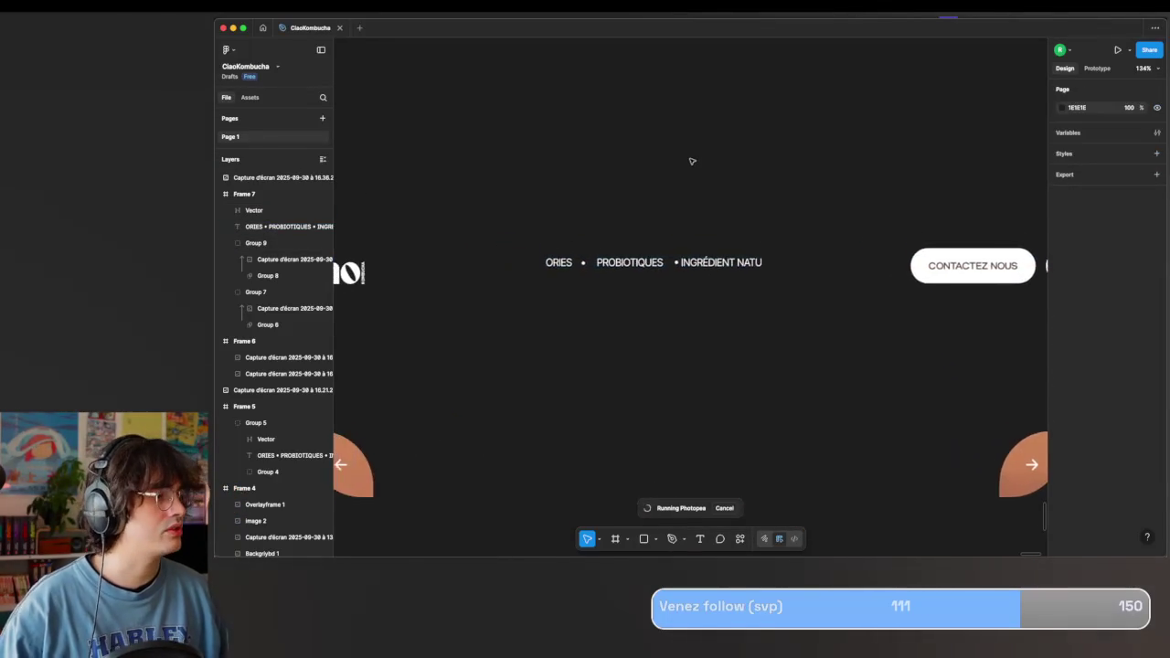
pyautogui.scroll(-5, 692, 161)
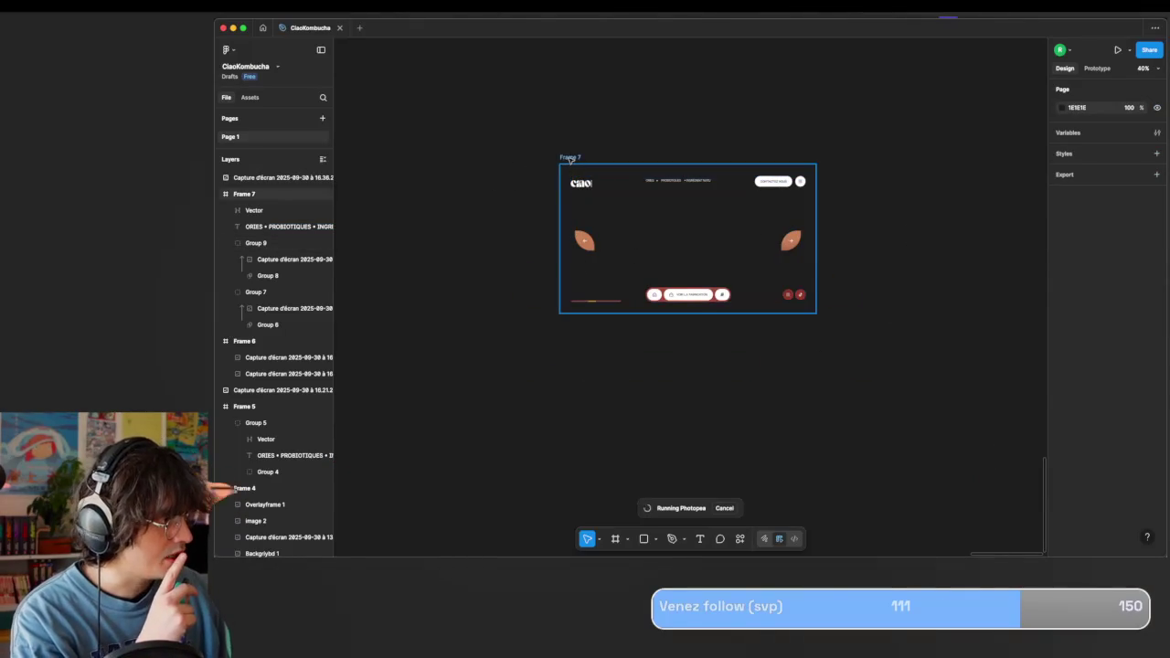
# Save Frame 7's 1x PNG export over the existing OverlayBoisson.png in KOMBUCIAO.
pyautogui.click(570, 160)
pyautogui.moveTo(1097, 469)
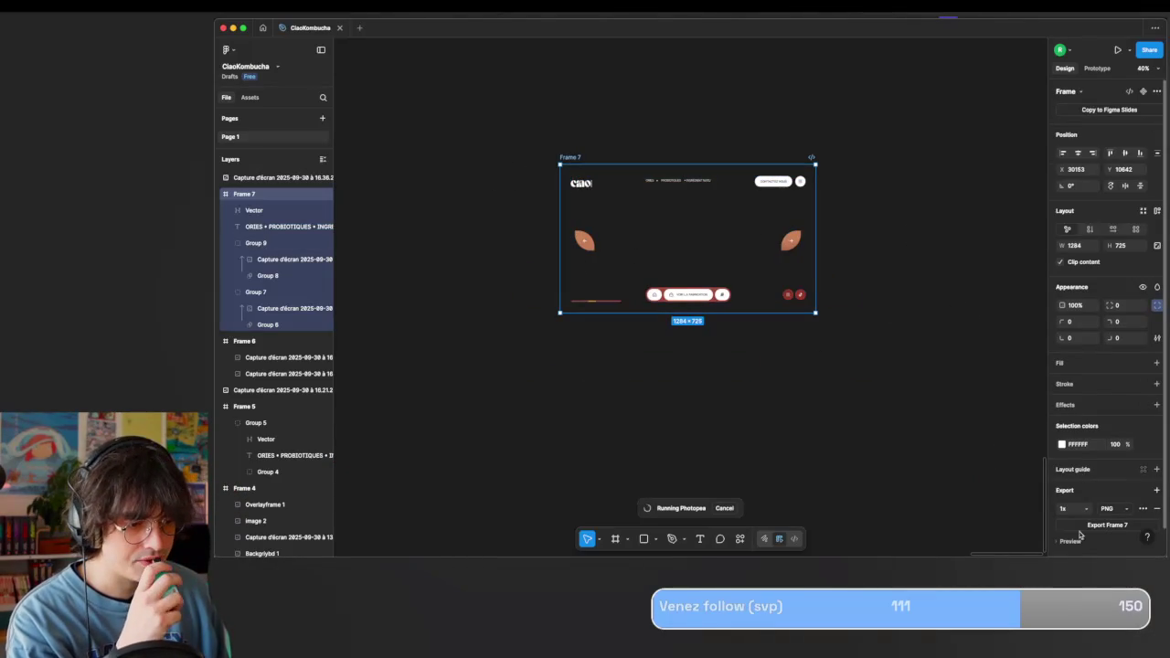
pyautogui.click(1107, 525)
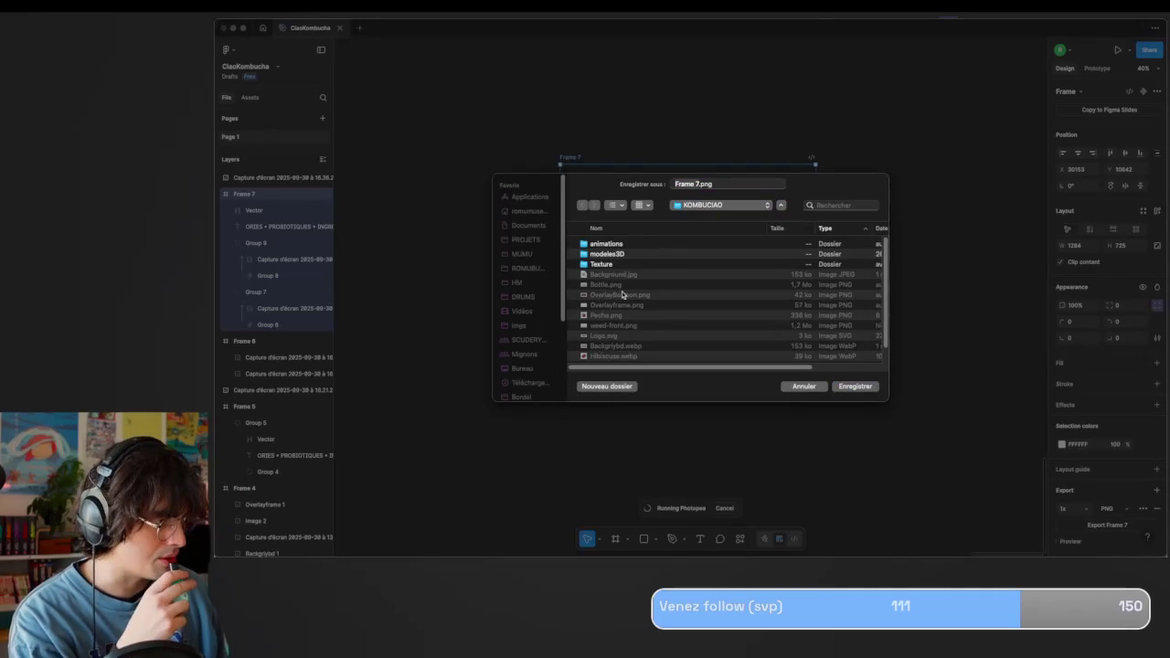
pyautogui.click(624, 295)
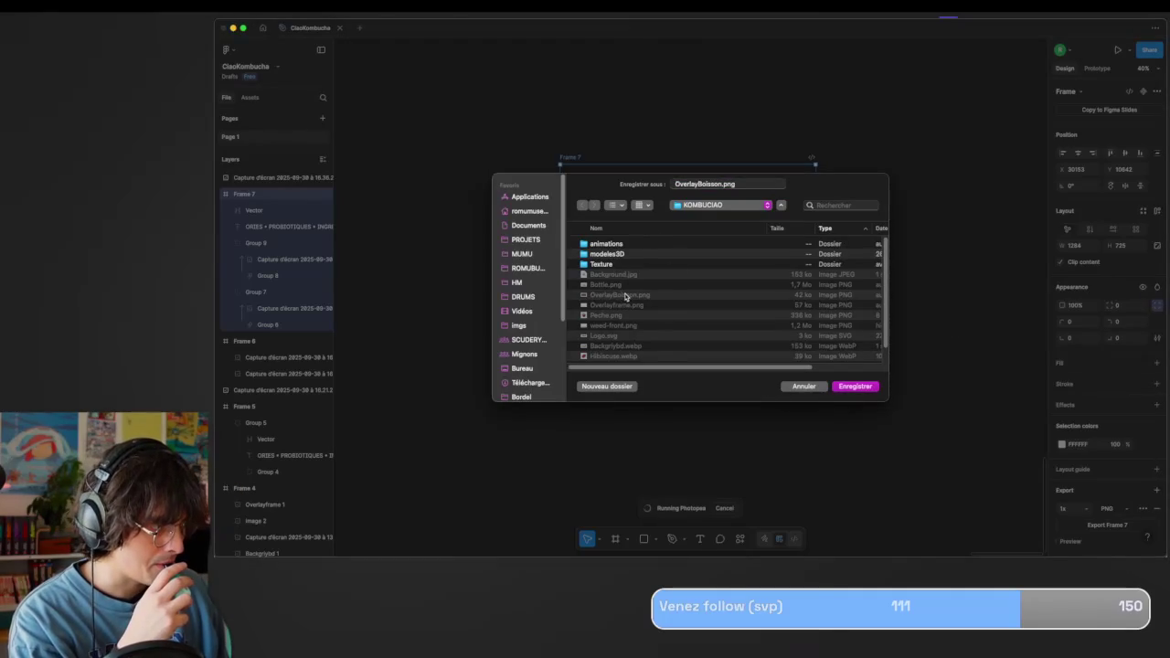
pyautogui.click(855, 386)
pyautogui.click(729, 339)
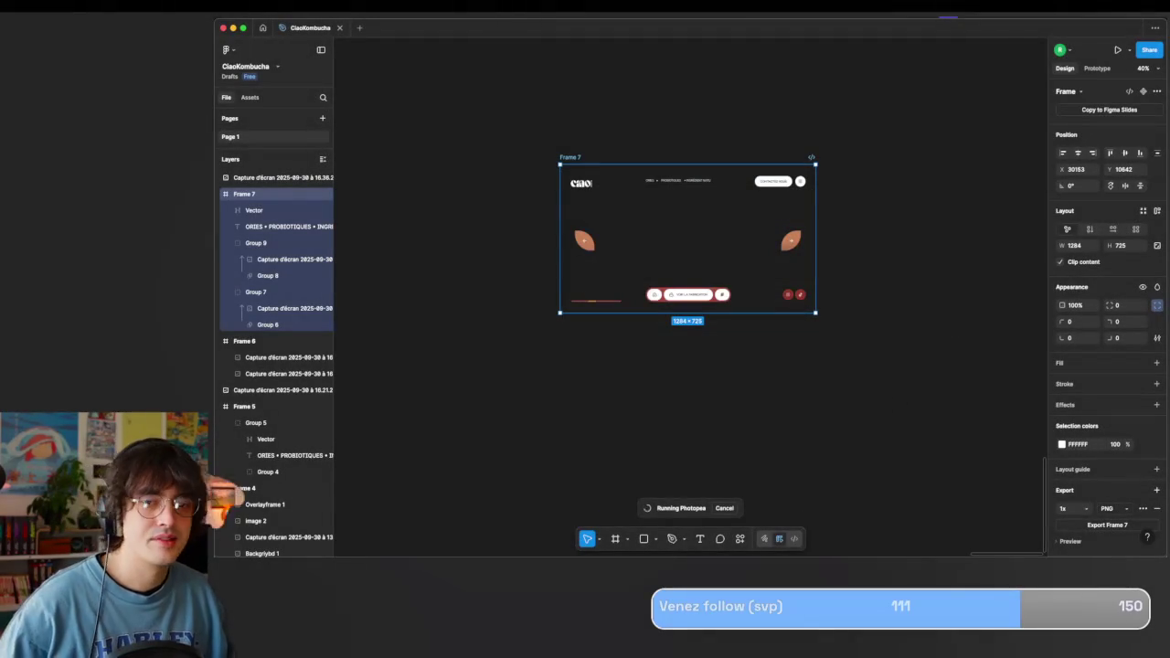
pyautogui.hscroll(-5, 877, 219)
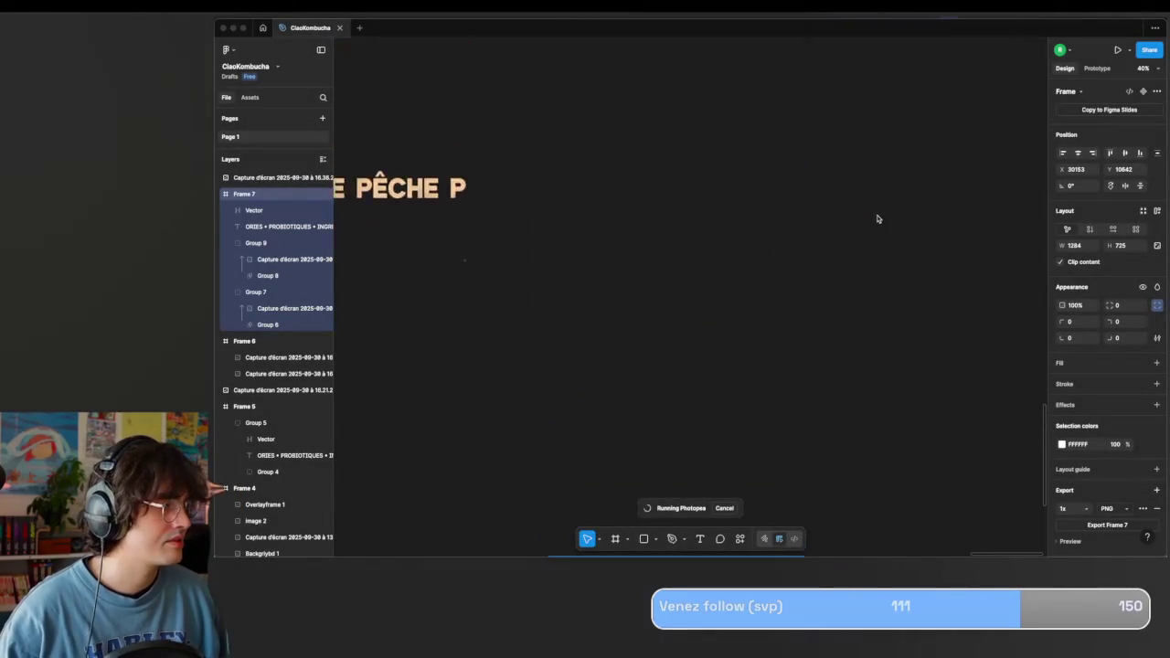
# Drop OverlayBoisson.png into Frame 6 at X 0, Y 0 and resize it over the bottle scene.
pyautogui.scroll(3, 877, 219)
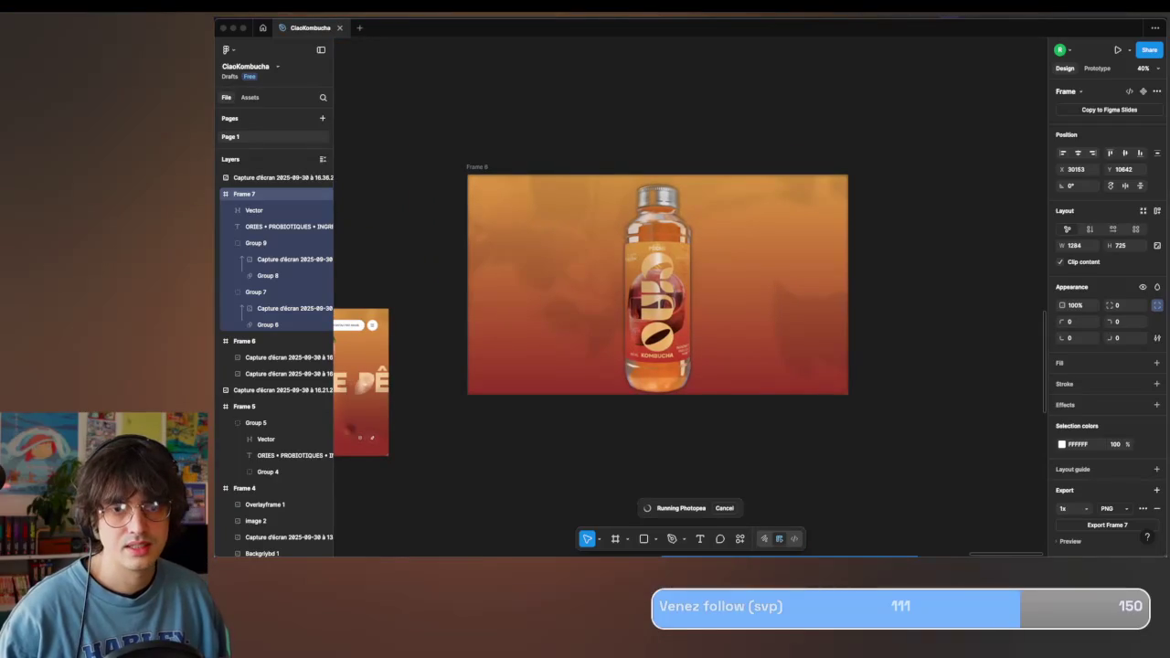
pyautogui.moveTo(651, 307); pyautogui.dragTo(658, 296)
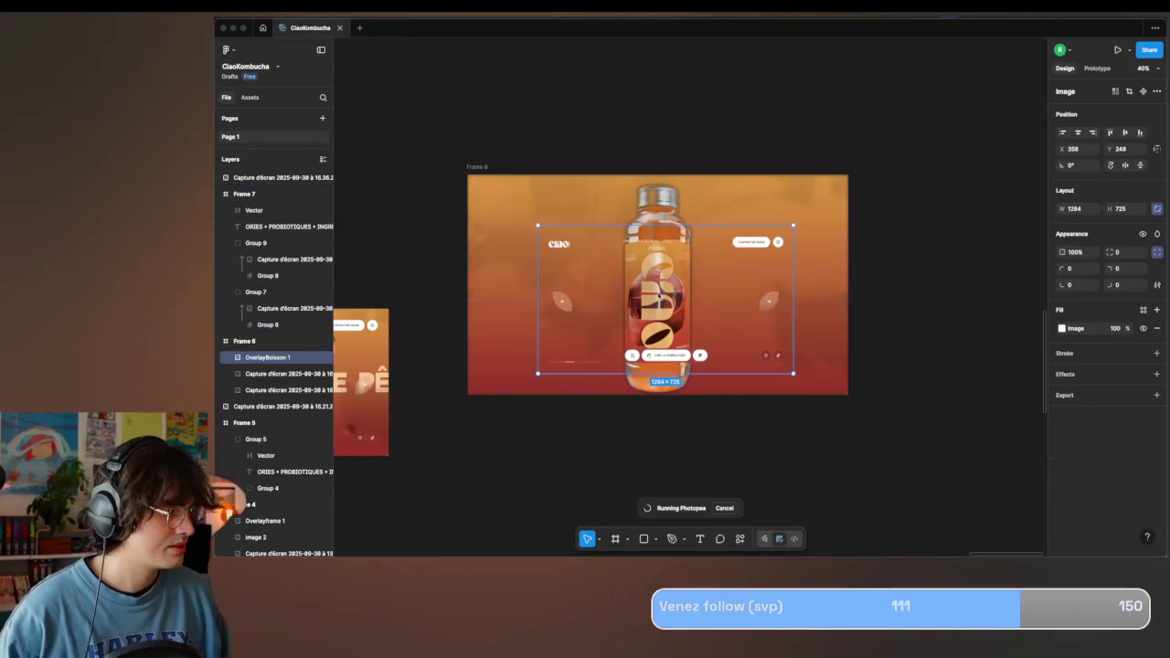
pyautogui.click(567, 255)
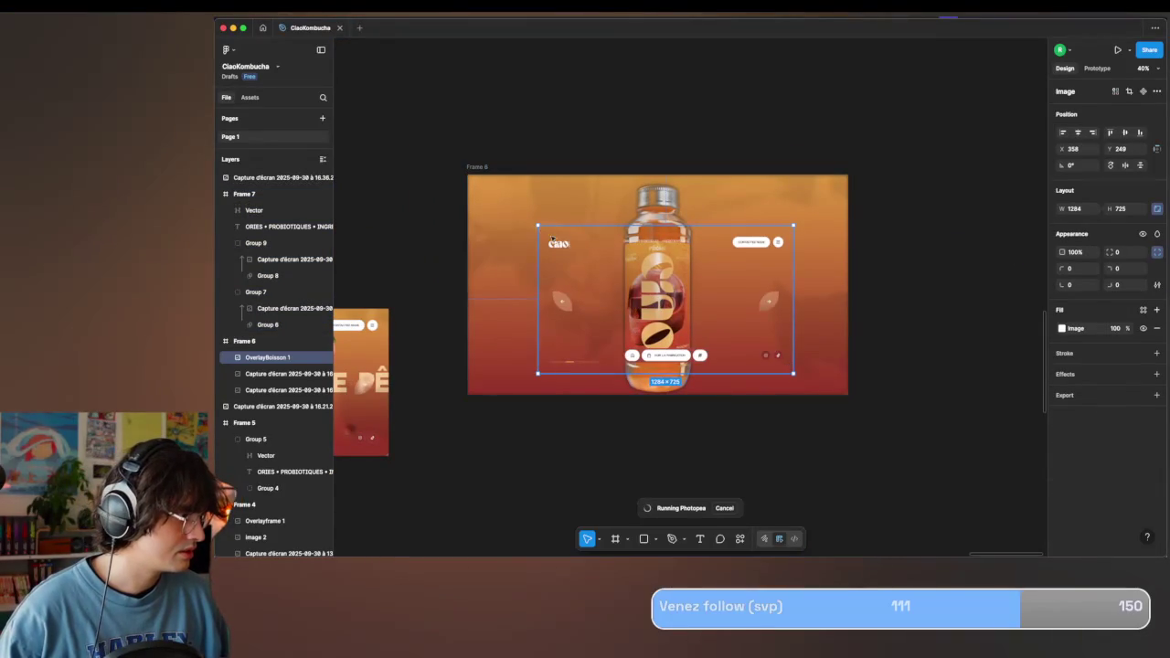
pyautogui.moveTo(552, 238); pyautogui.dragTo(477, 186)
pyautogui.moveTo(741, 329); pyautogui.dragTo(848, 392)
# Select the PÊCHE capture image on the canvas.
pyautogui.click(791, 469)
pyautogui.hscroll(-3, 791, 469)
pyautogui.scroll(-3, 791, 469)
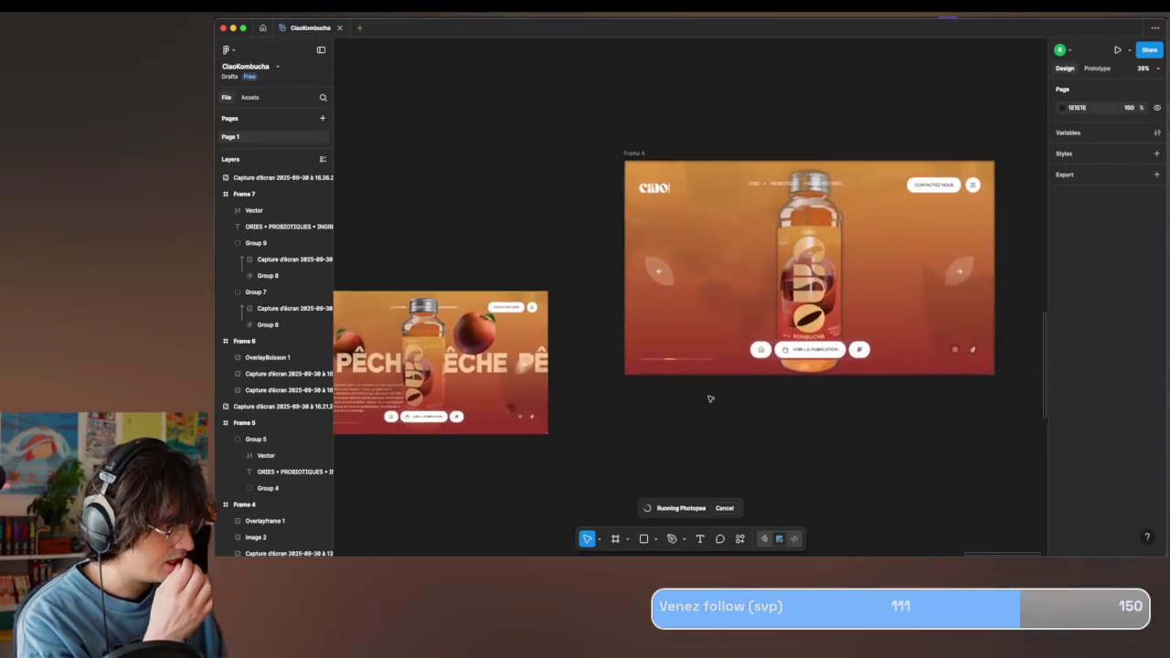
pyautogui.scroll(-3, 718, 400)
pyautogui.click(609, 432)
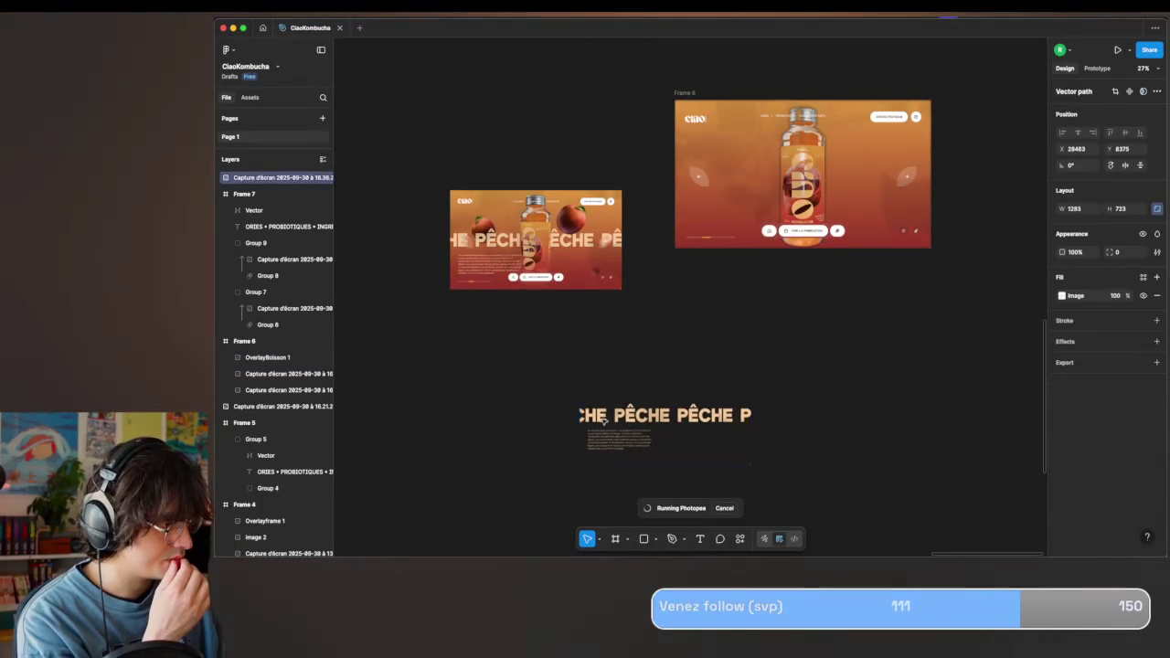
# Drag the PÊCHE capture into Frame 6 and snap it to the frame's left edge.
pyautogui.moveTo(603, 423); pyautogui.dragTo(732, 212)
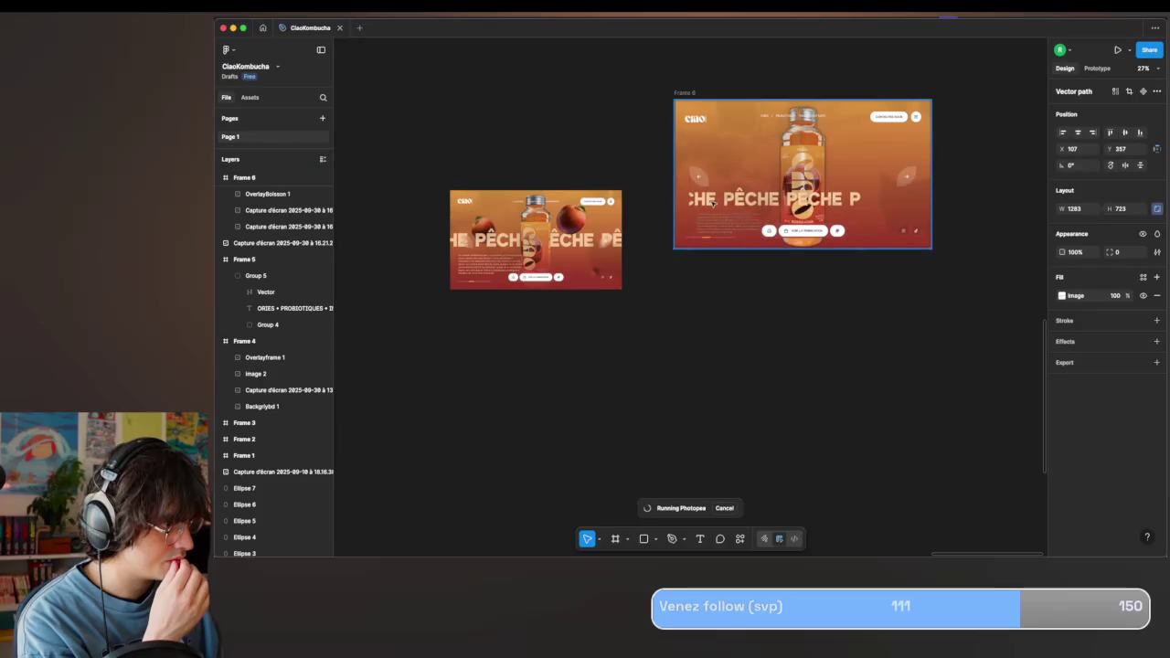
pyautogui.moveTo(731, 212)
pyautogui.mouseDown()
pyautogui.moveTo(720, 199)
pyautogui.moveTo(731, 391)
pyautogui.mouseUp()
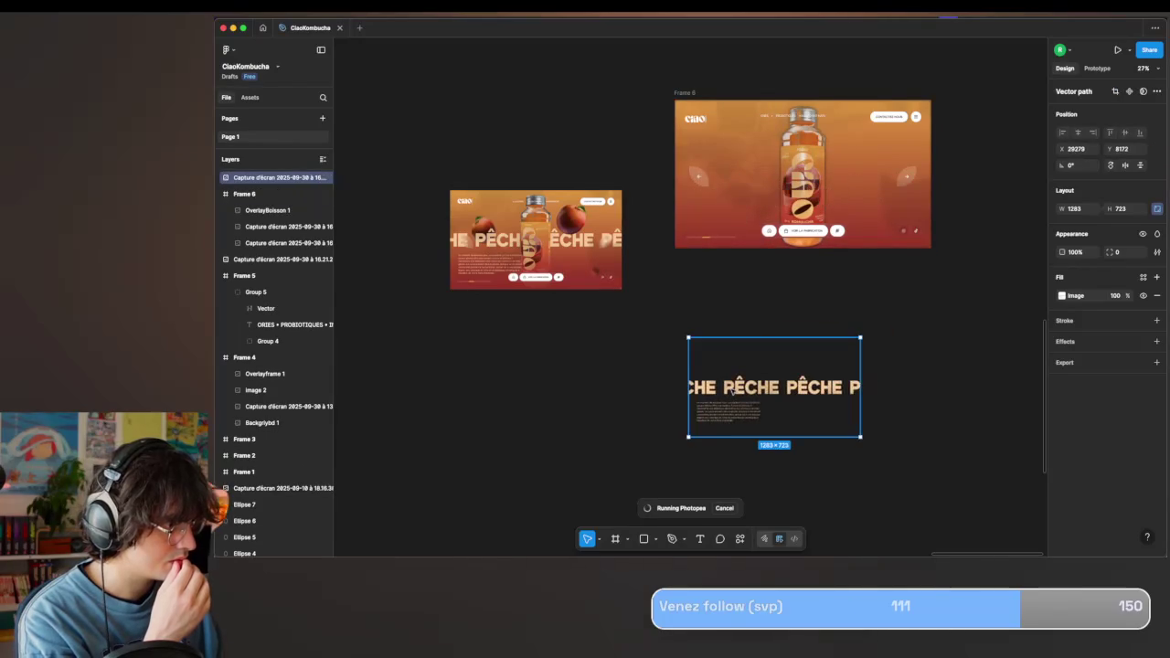
pyautogui.scroll(3, 722, 430)
pyautogui.click(726, 512)
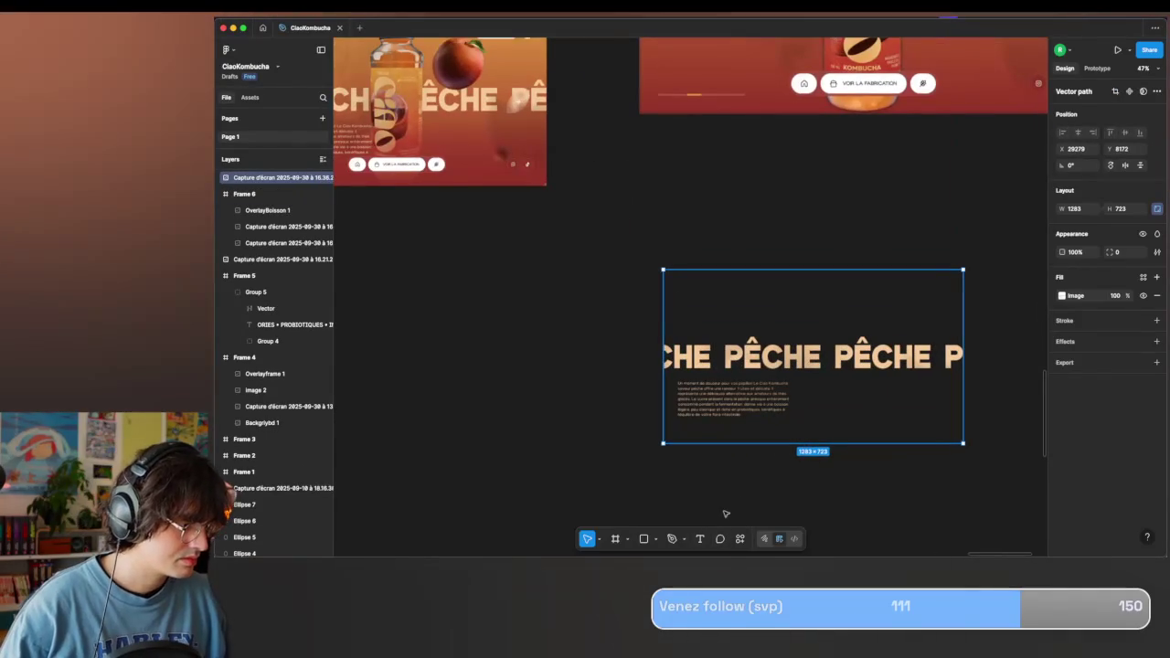
pyautogui.scroll(4, 828, 272)
# Reposition the capture in Frame 6 and enlarge it to about 1934×1080 across the bottle.
pyautogui.moveTo(737, 387)
pyautogui.mouseDown()
pyautogui.moveTo(732, 299)
pyautogui.moveTo(661, 155)
pyautogui.mouseUp()
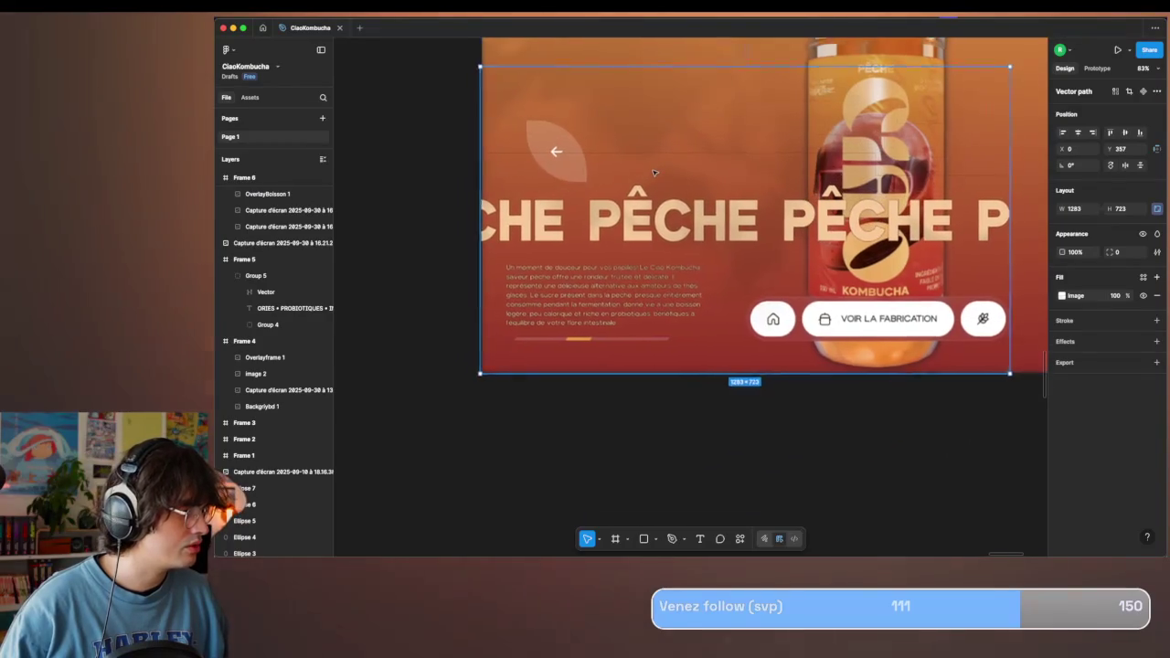
pyautogui.moveTo(661, 155); pyautogui.dragTo(715, 186)
pyautogui.moveTo(808, 194)
pyautogui.mouseDown()
pyautogui.moveTo(893, 188)
pyautogui.moveTo(961, 161)
pyautogui.mouseUp()
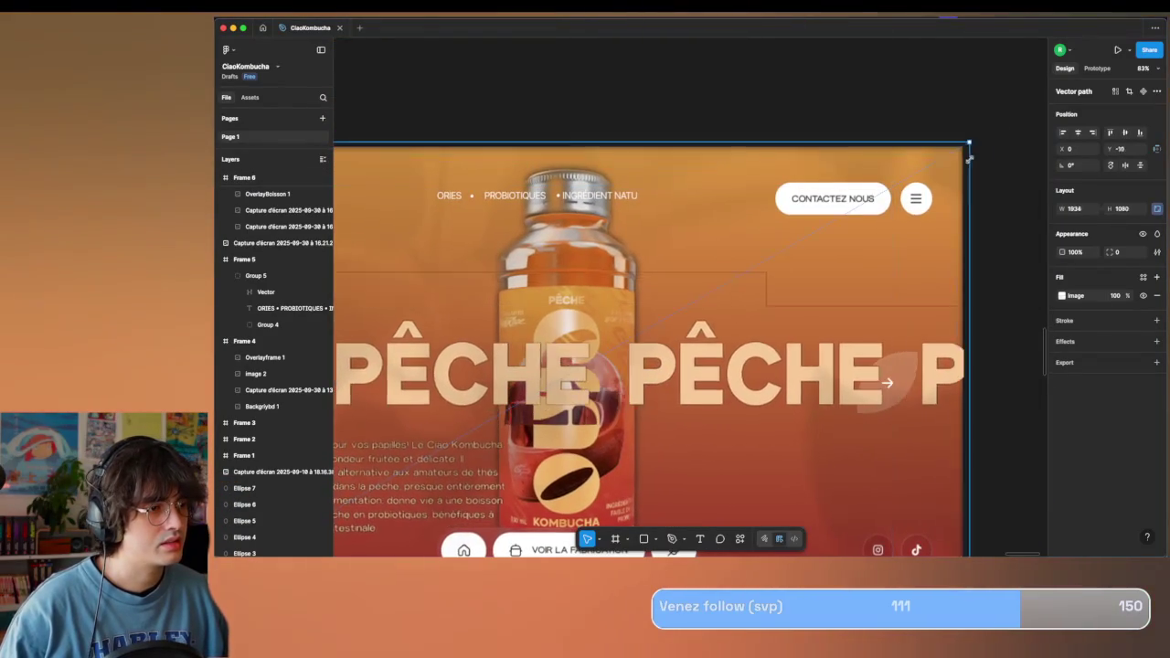
pyautogui.click(975, 167)
pyautogui.scroll(-5, 974, 168)
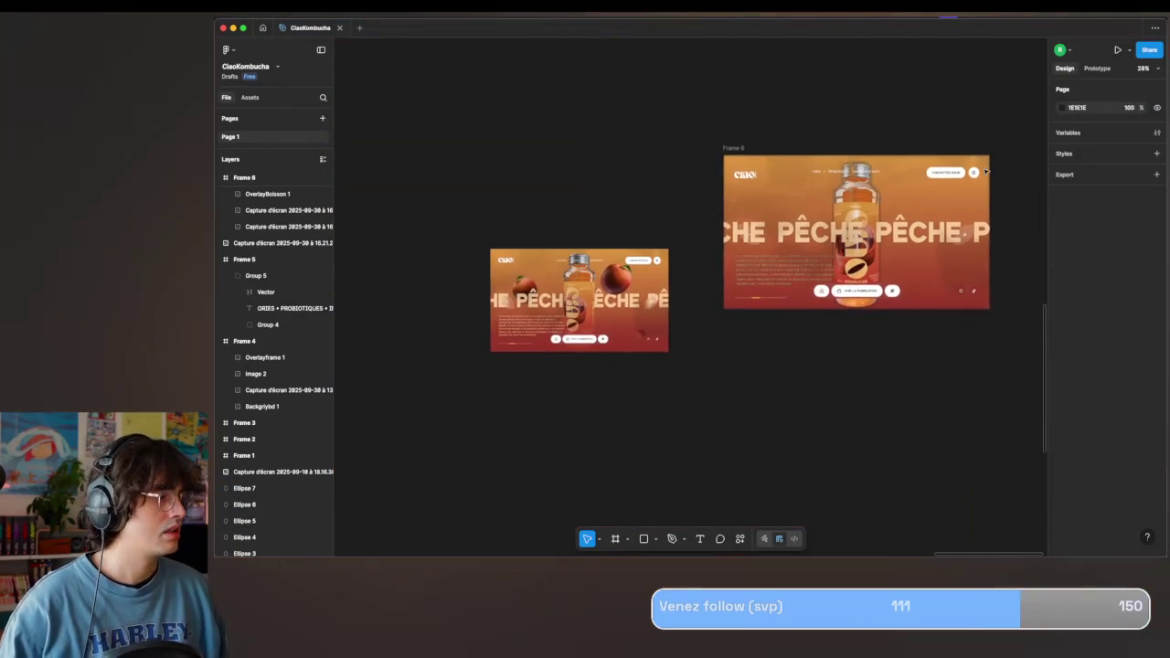
# Move the Capture d'écran layer below OverlayBoisson 1 in Frame 6's layer stack.
pyautogui.scroll(2, 902, 197)
pyautogui.hscroll(2, 901, 197)
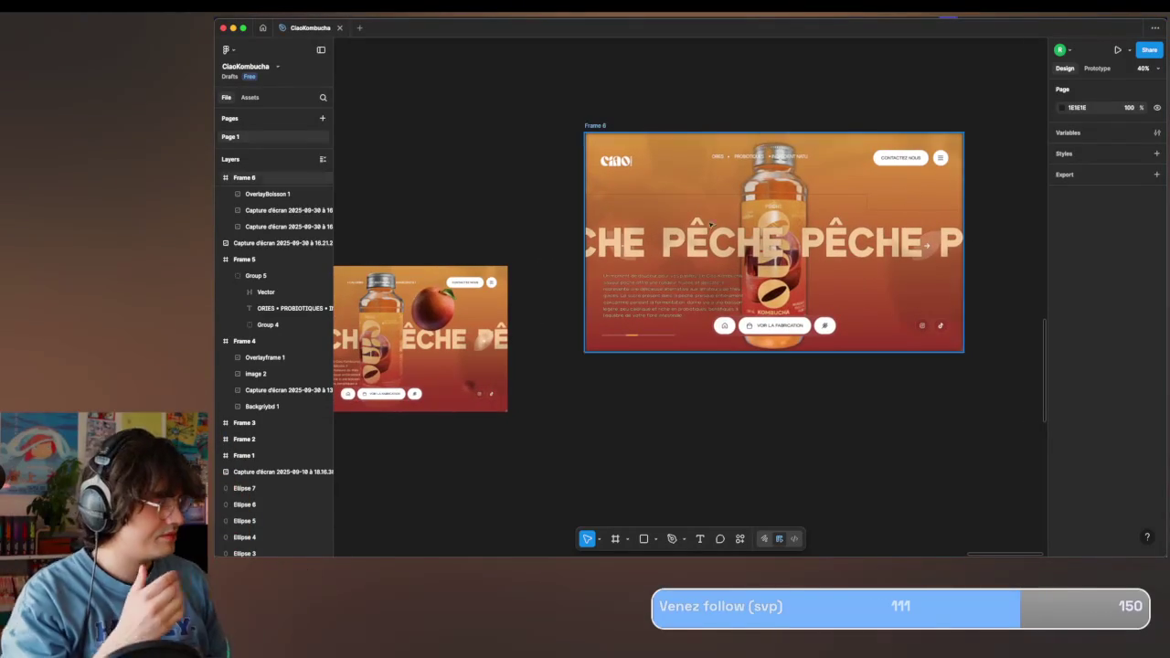
pyautogui.scroll(2, 274, 211)
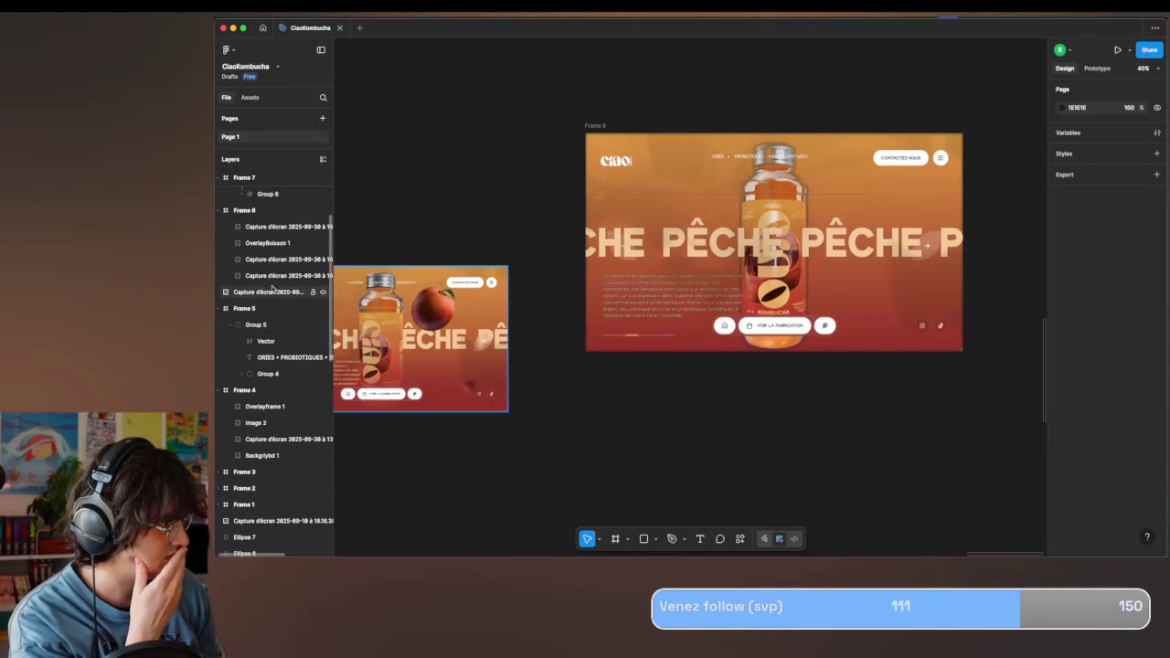
pyautogui.click(277, 278)
pyautogui.click(275, 259)
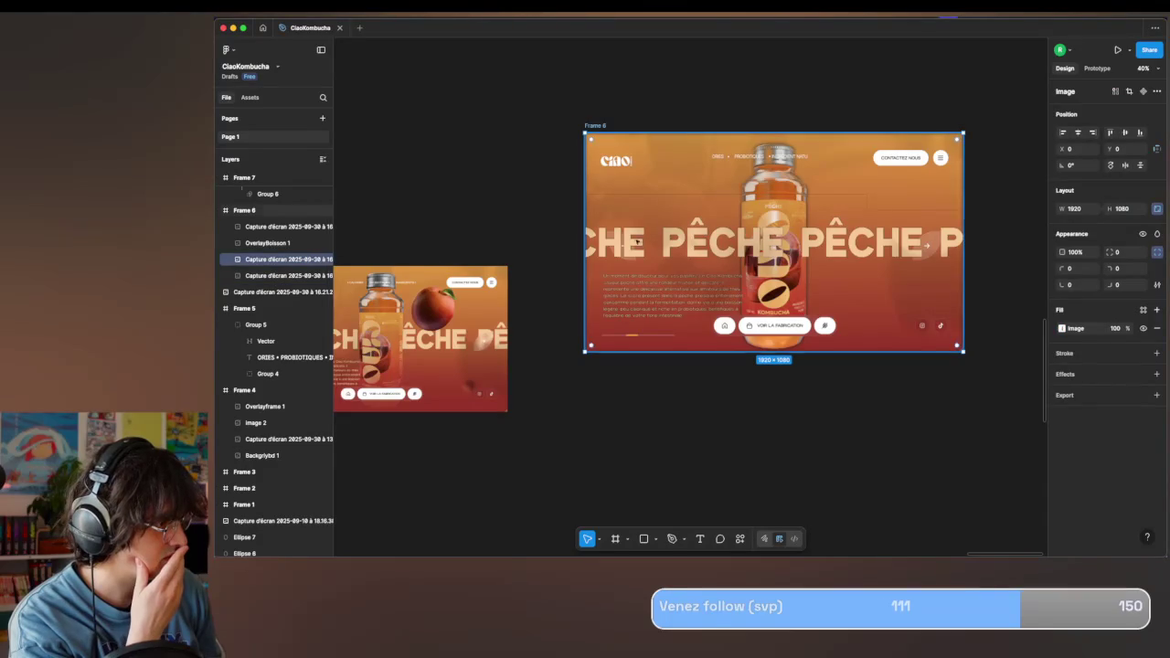
pyautogui.click(289, 227)
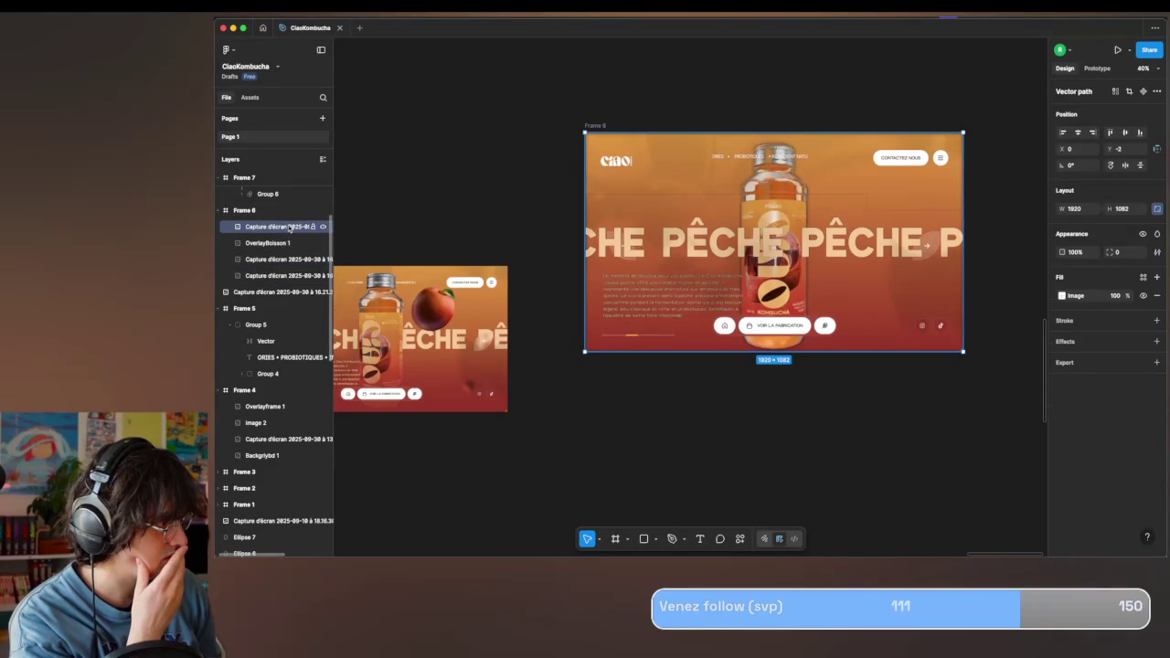
pyautogui.moveTo(282, 264); pyautogui.dragTo(282, 266)
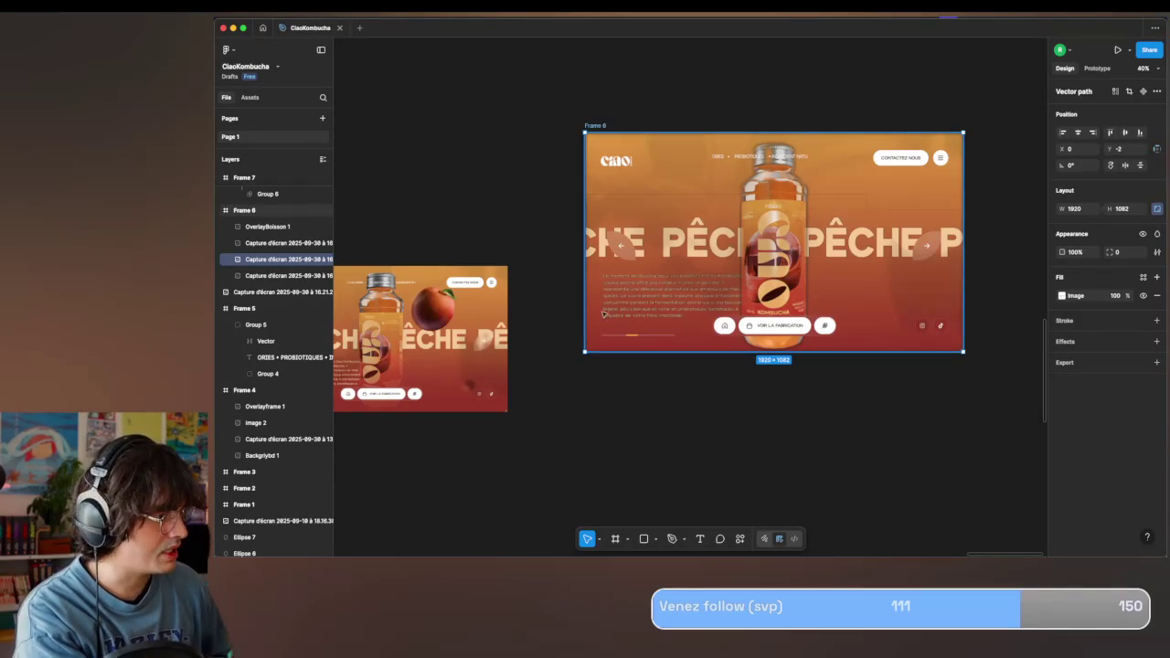
# Try the Photopea plugin from quick actions, then close the Figma window.
pyautogui.click(740, 538)
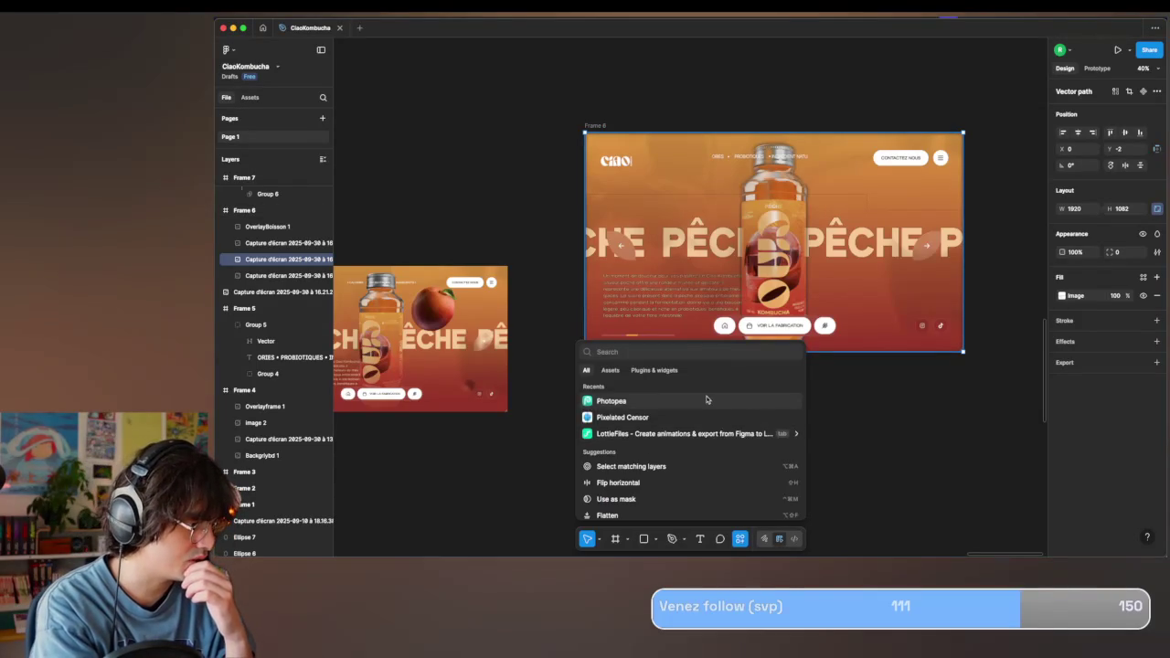
pyautogui.click(709, 399)
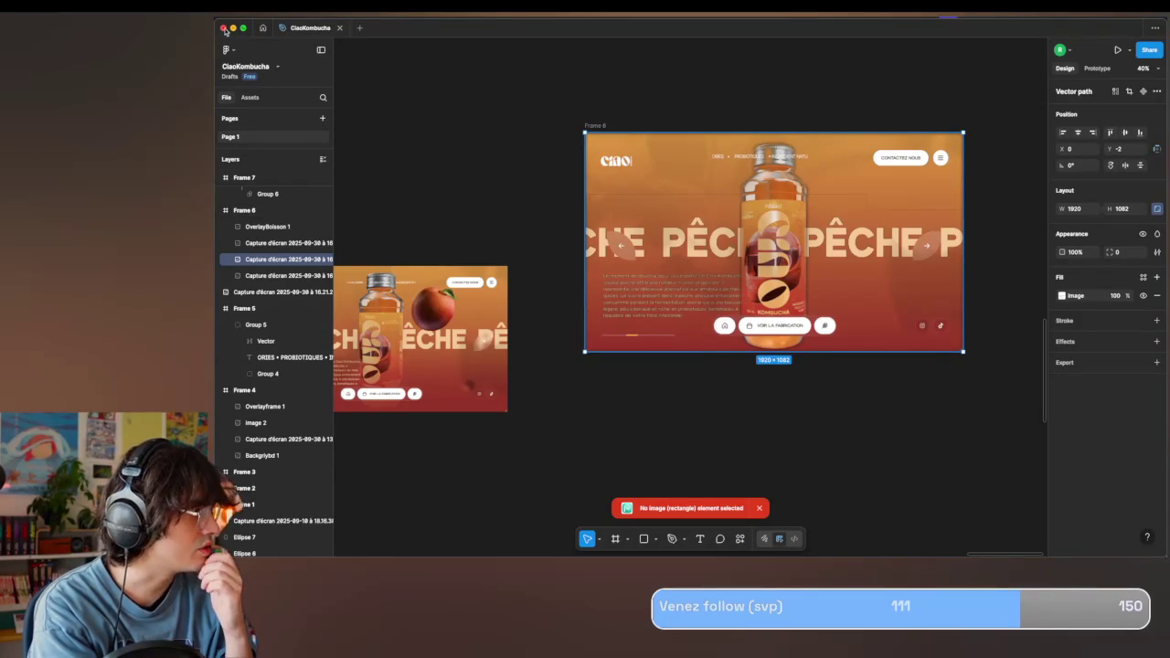
pyautogui.click(223, 28)
# Relaunch Figma from Raycast by searching 'figm'.
pyautogui.press('super+space')
pyautogui.write('figm')
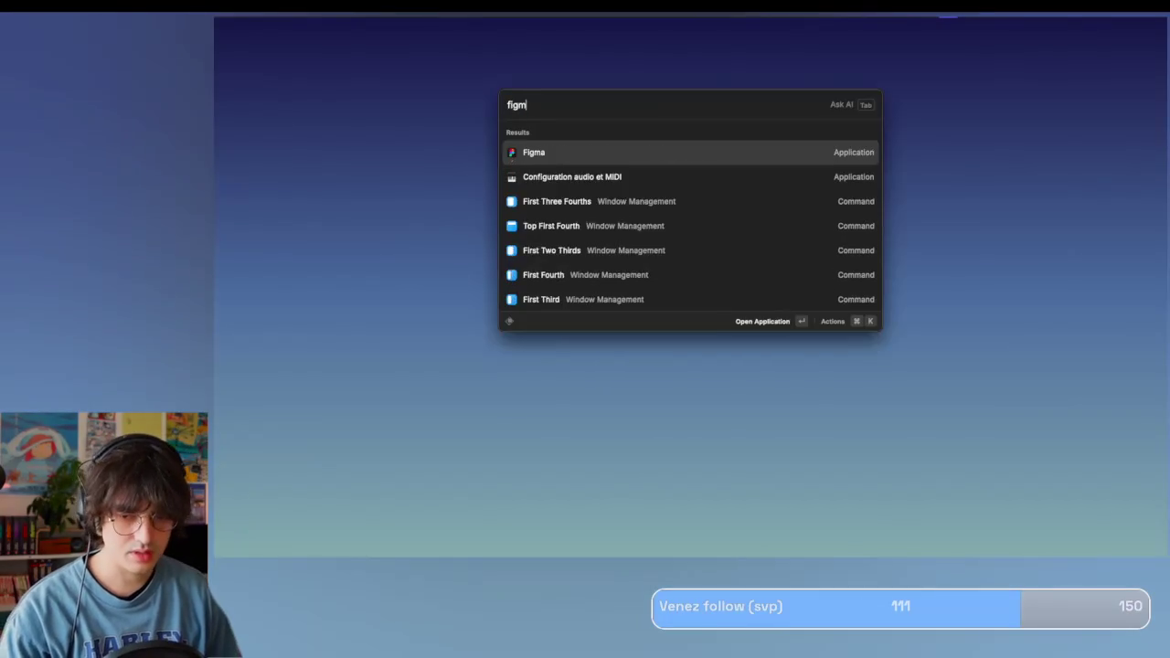
pyautogui.press('Return')
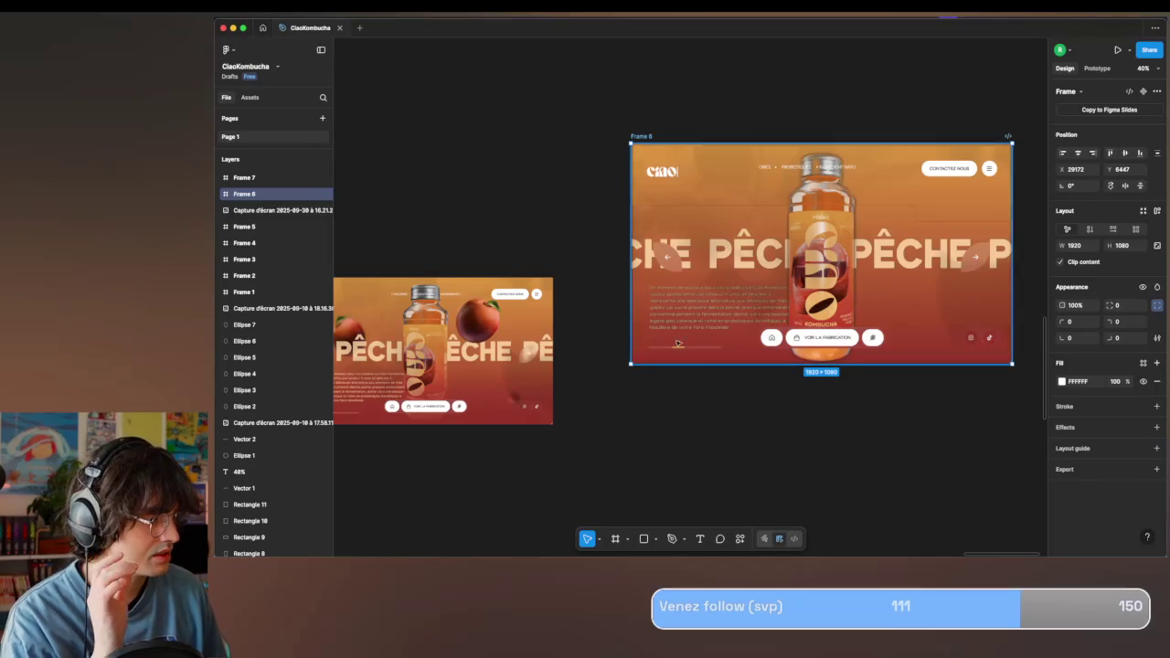
pyautogui.moveTo(266, 260)
pyautogui.click(222, 194)
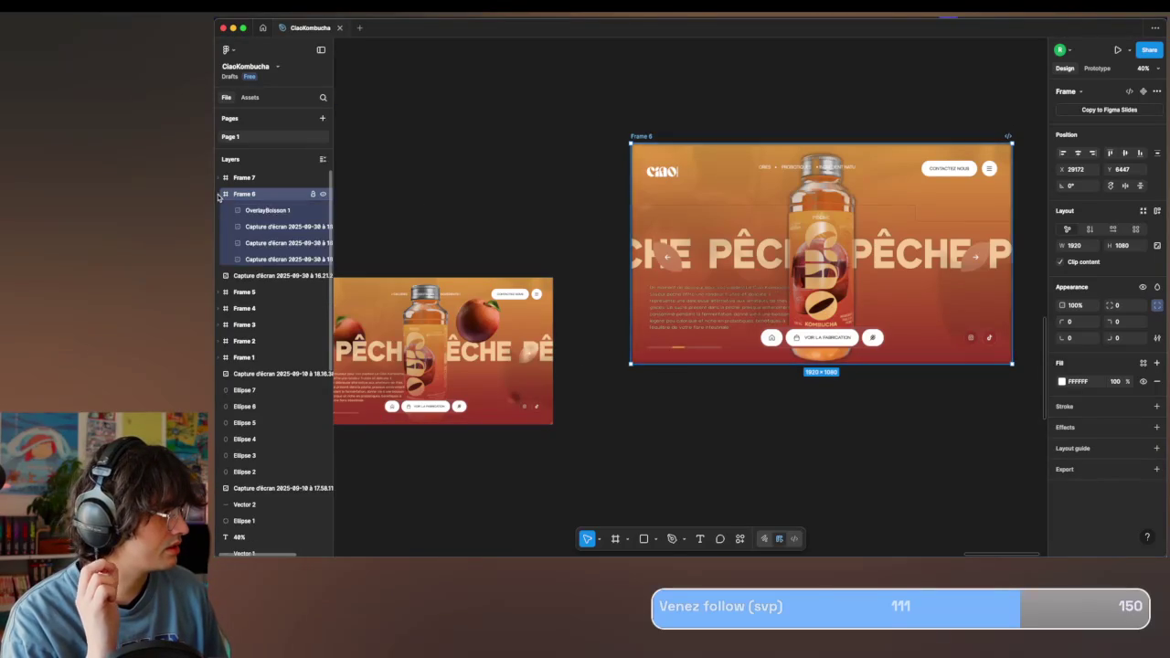
pyautogui.click(261, 275)
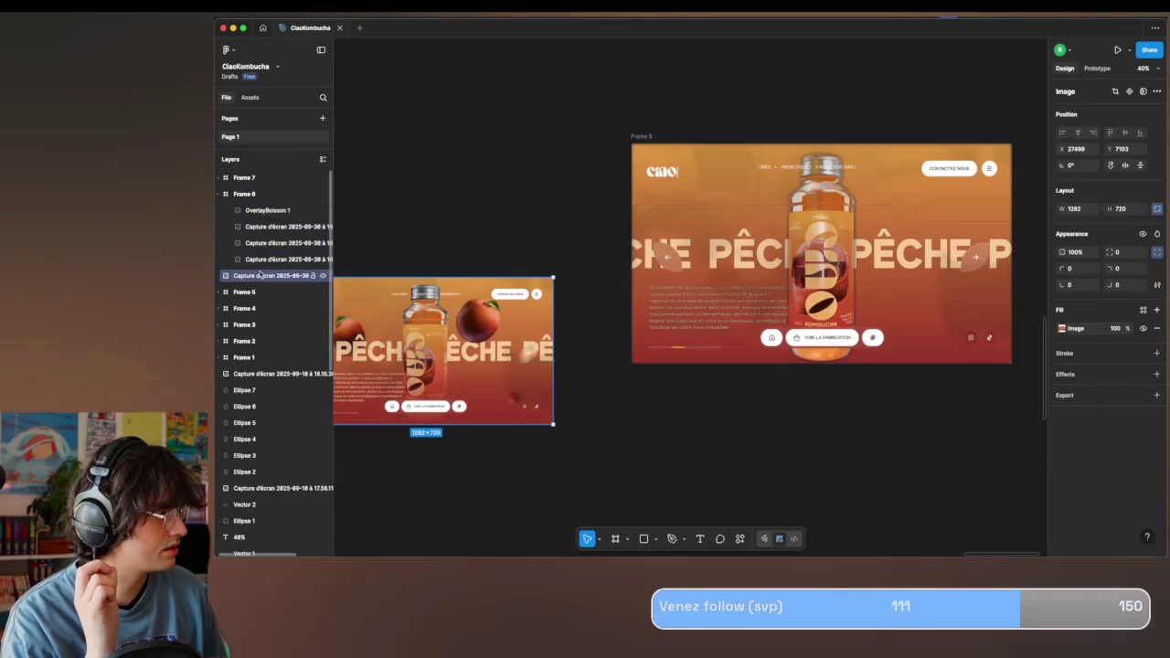
pyautogui.click(270, 227)
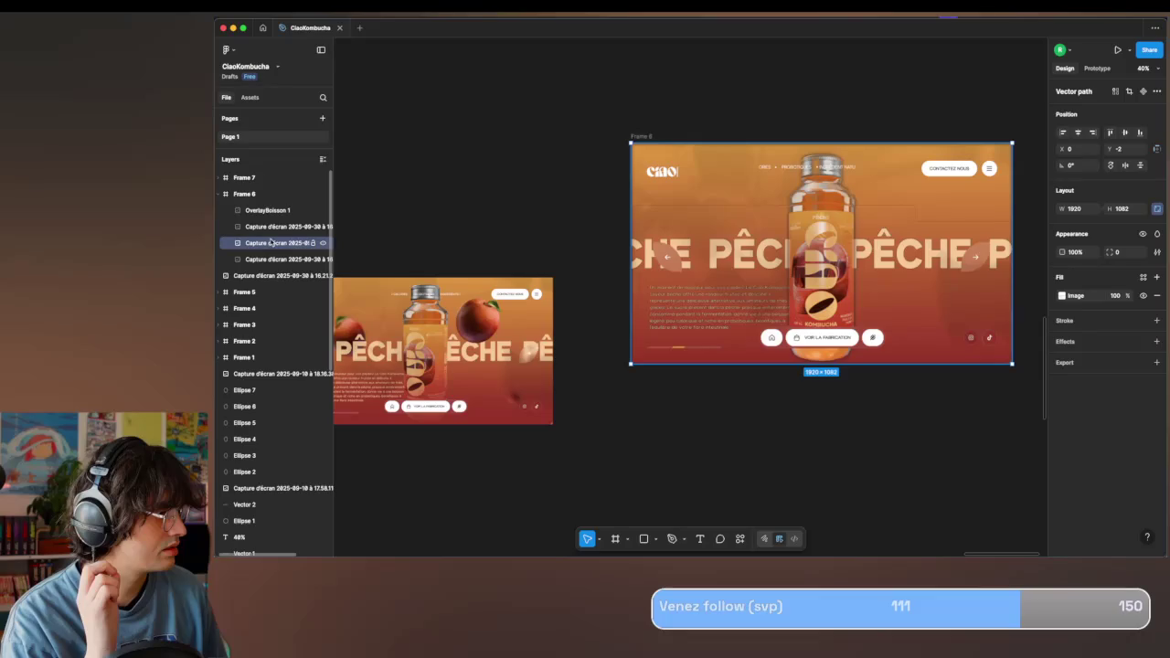
pyautogui.moveTo(665, 249); pyautogui.dragTo(578, 240)
pyautogui.hotkey('ctrl', 'z')
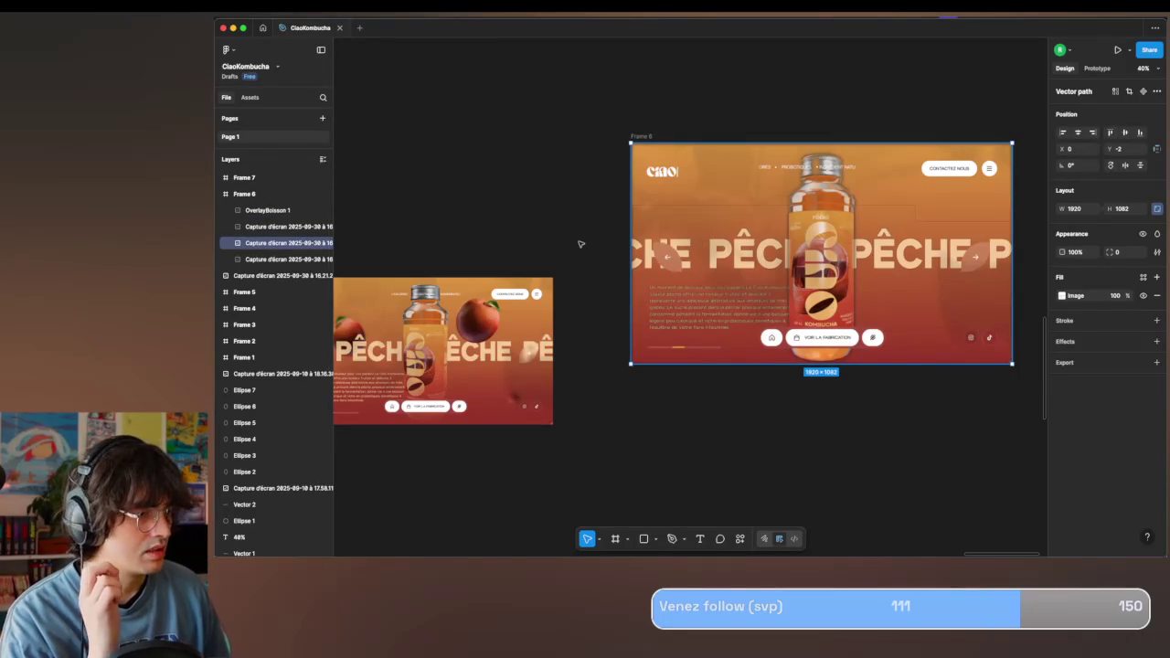
pyautogui.hotkey('ctrl', 'k')
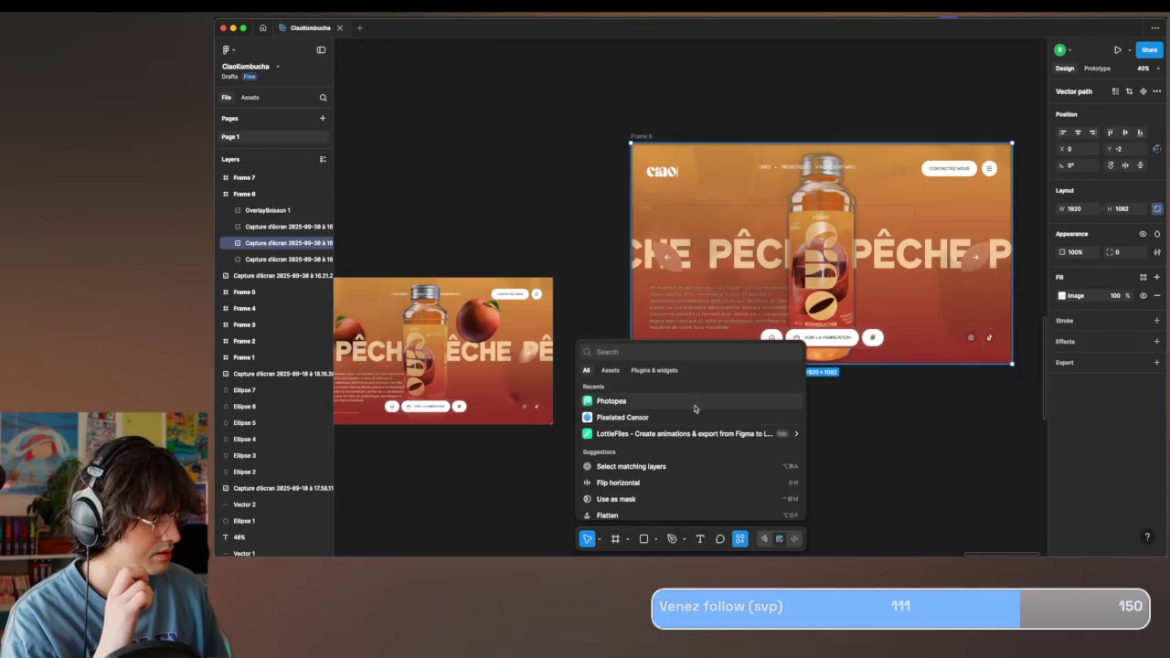
pyautogui.press('Escape')
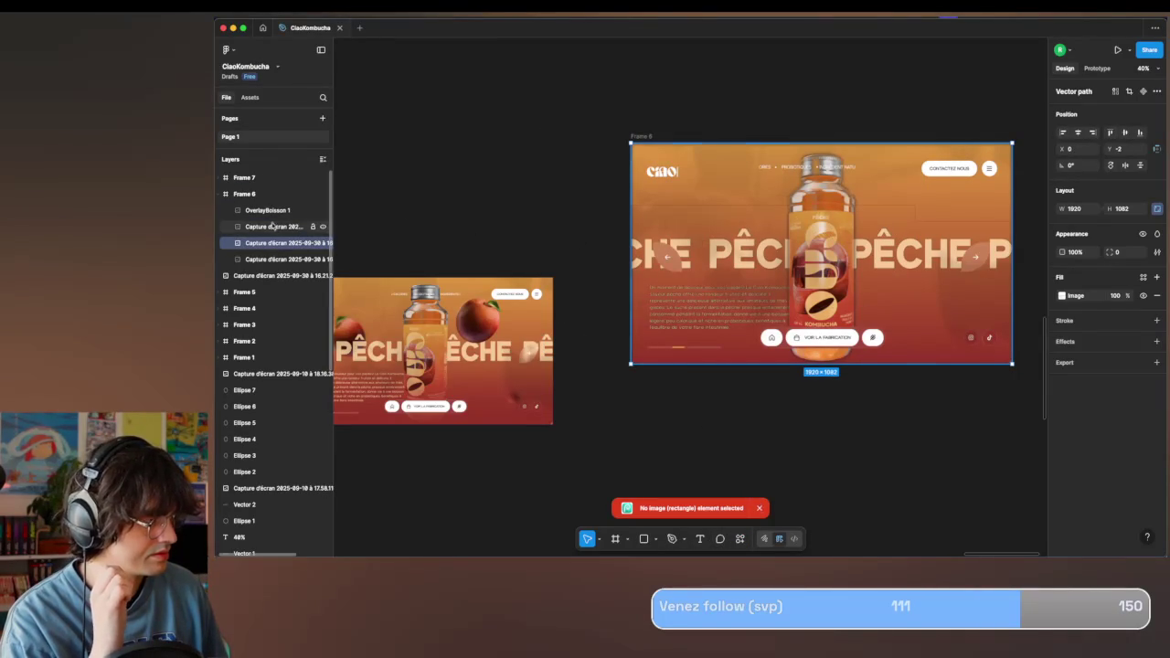
pyautogui.click(280, 259)
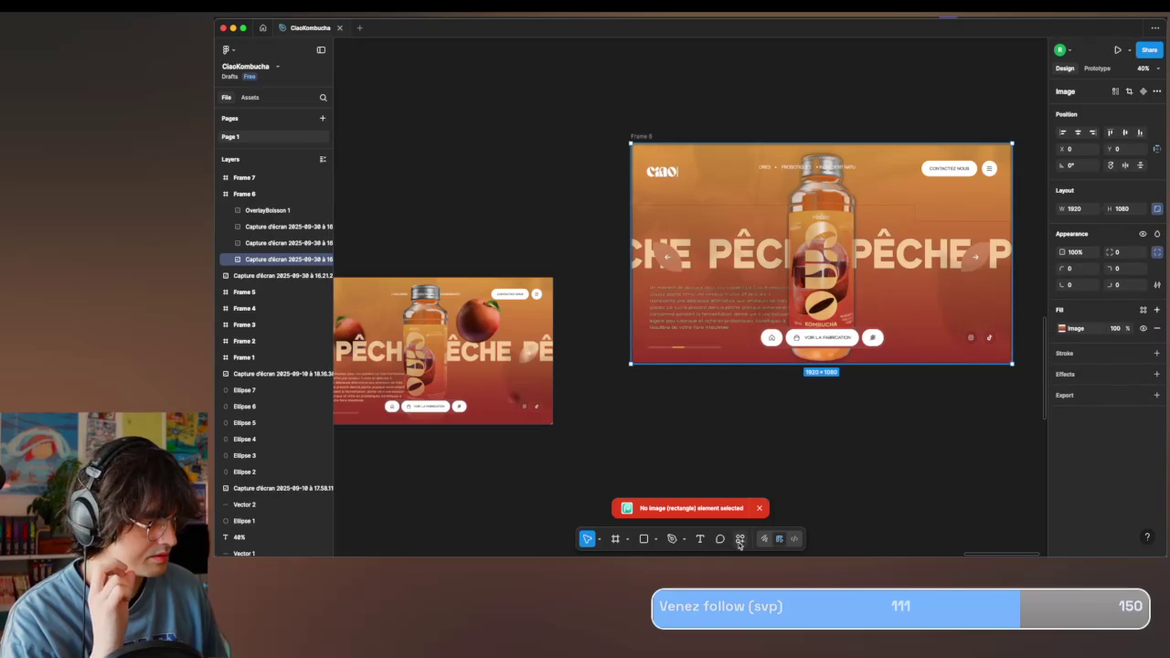
pyautogui.click(740, 540)
pyautogui.press('Return')
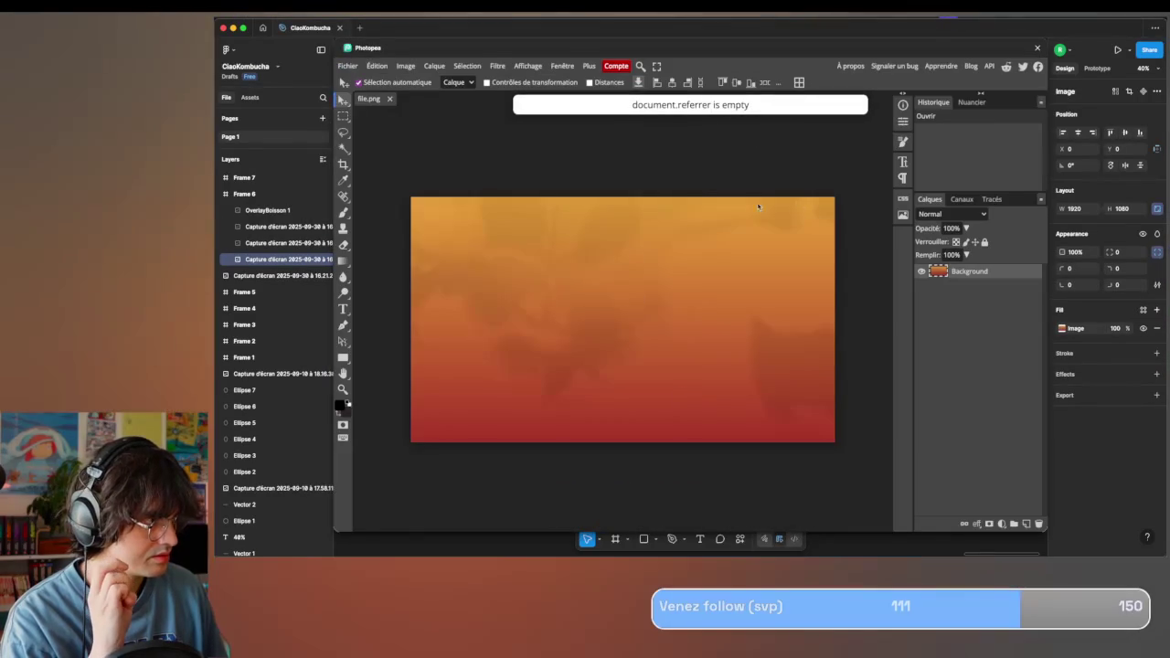
pyautogui.click(1037, 47)
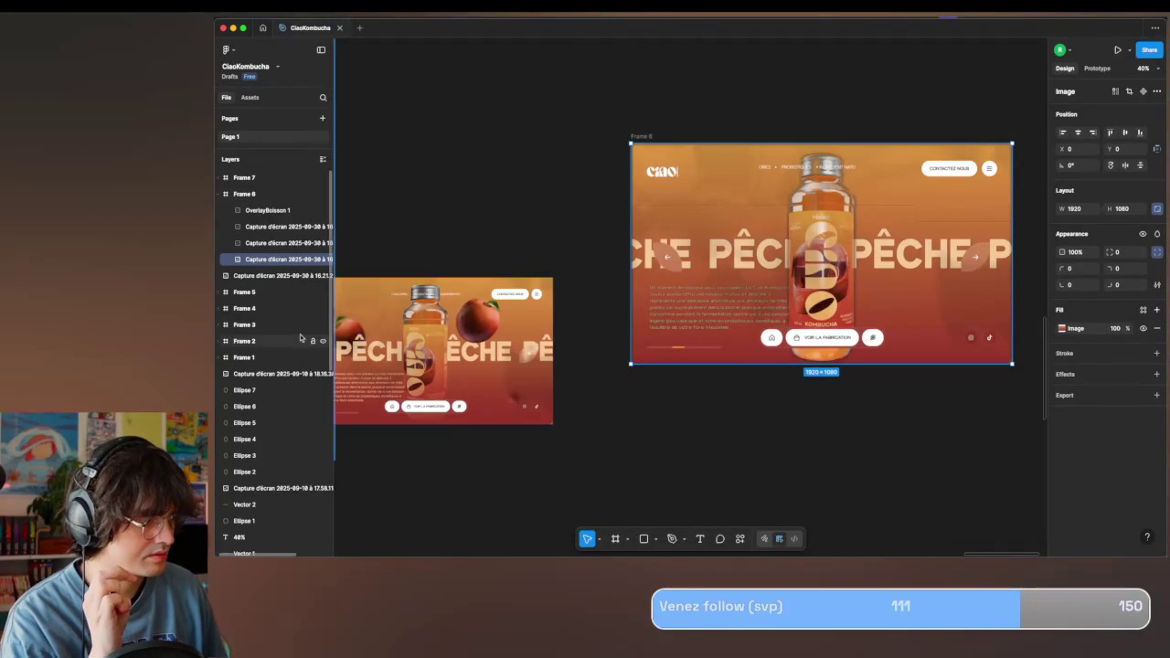
pyautogui.click(289, 243)
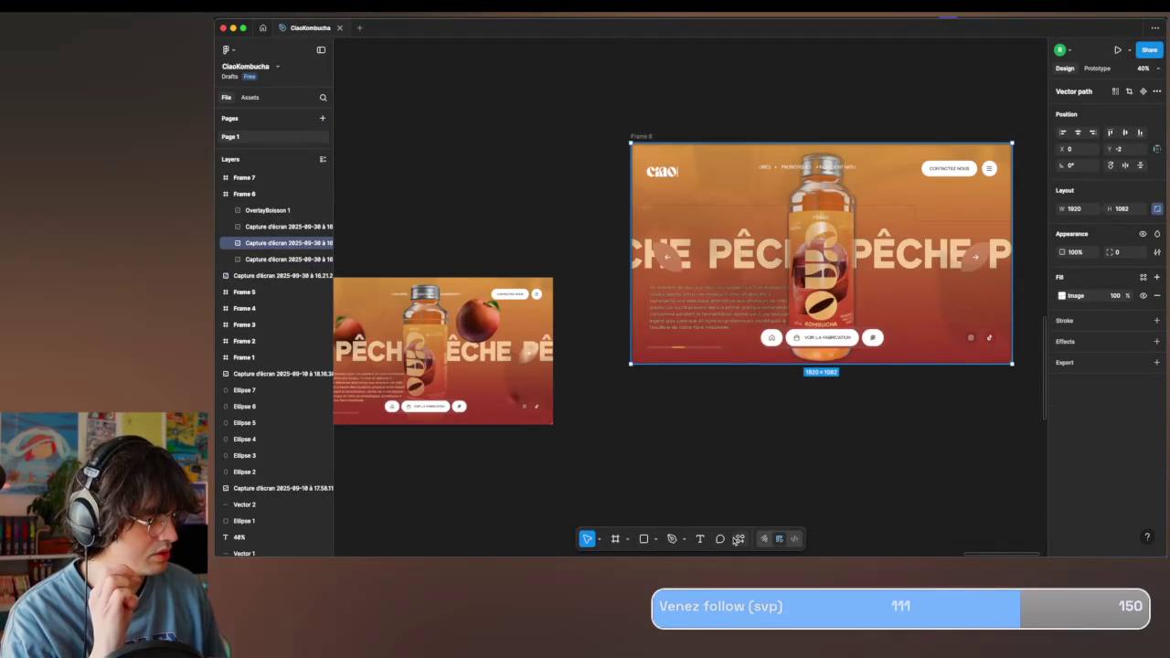
pyautogui.click(737, 539)
pyautogui.click(677, 404)
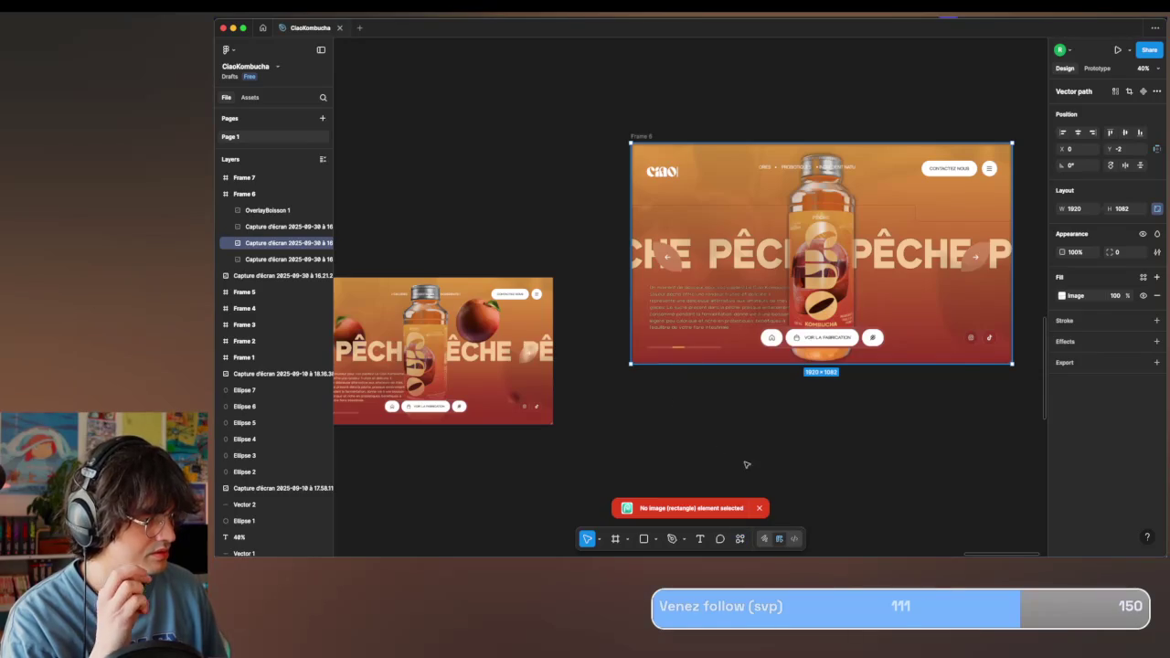
pyautogui.click(761, 507)
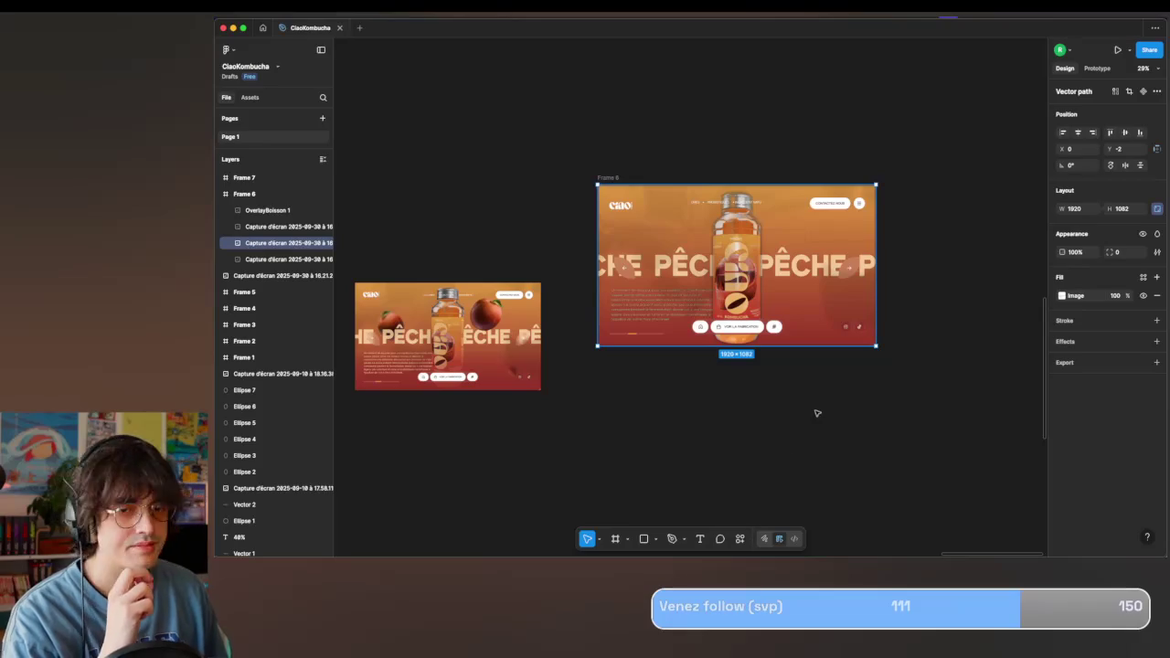
pyautogui.press('super+Tab')
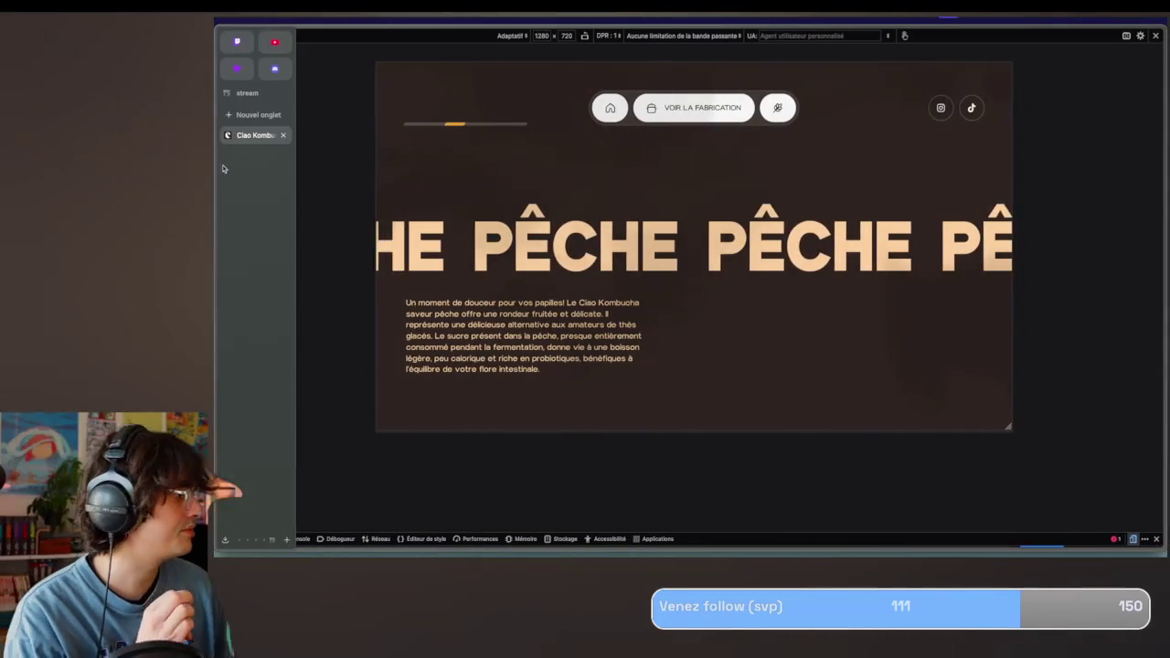
# Search 'photopea' in a new Zen Browser tab and open the Photopea web editor.
pyautogui.click(253, 115)
pyautogui.write('photo')
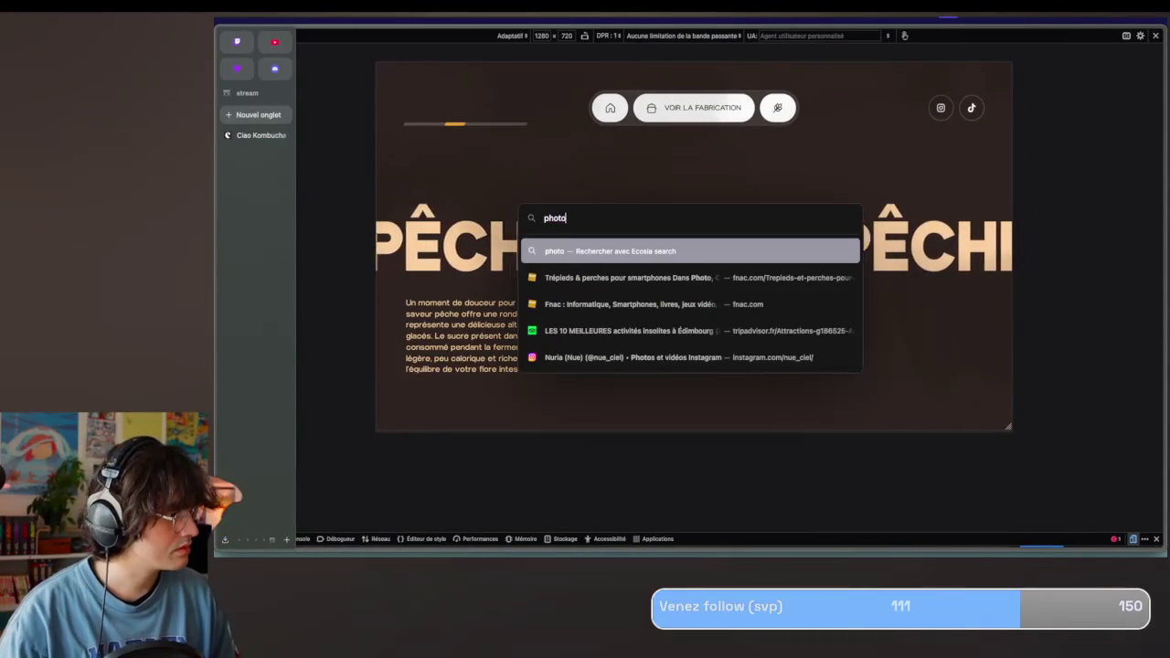
pyautogui.write('pea')
pyautogui.press('Return')
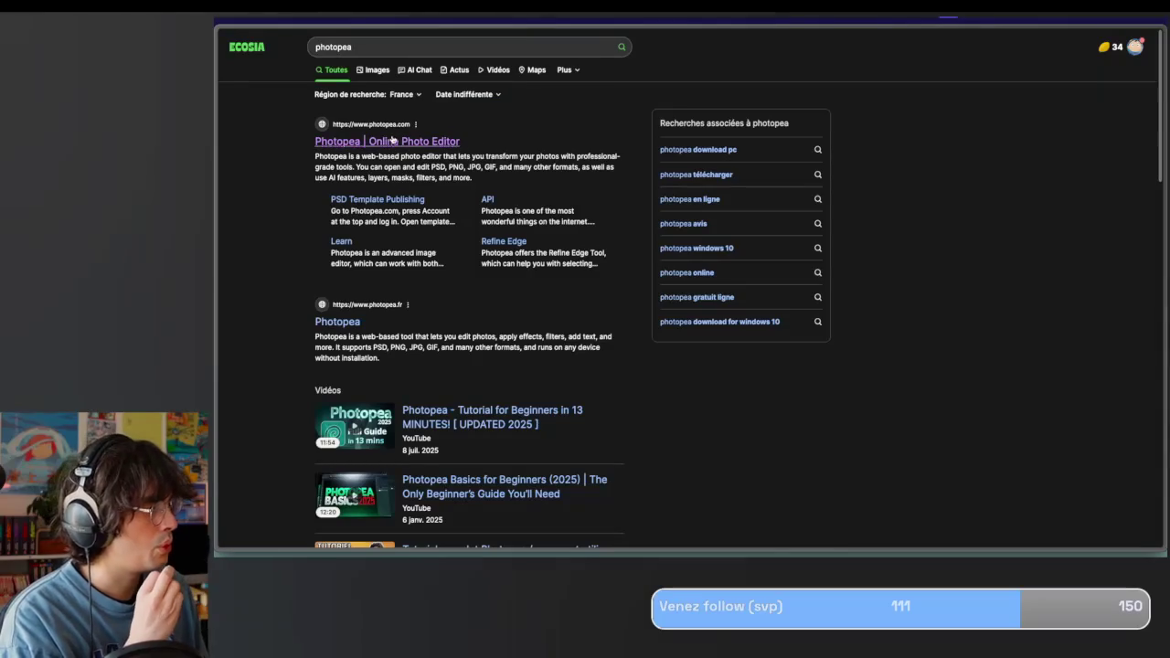
pyautogui.click(392, 139)
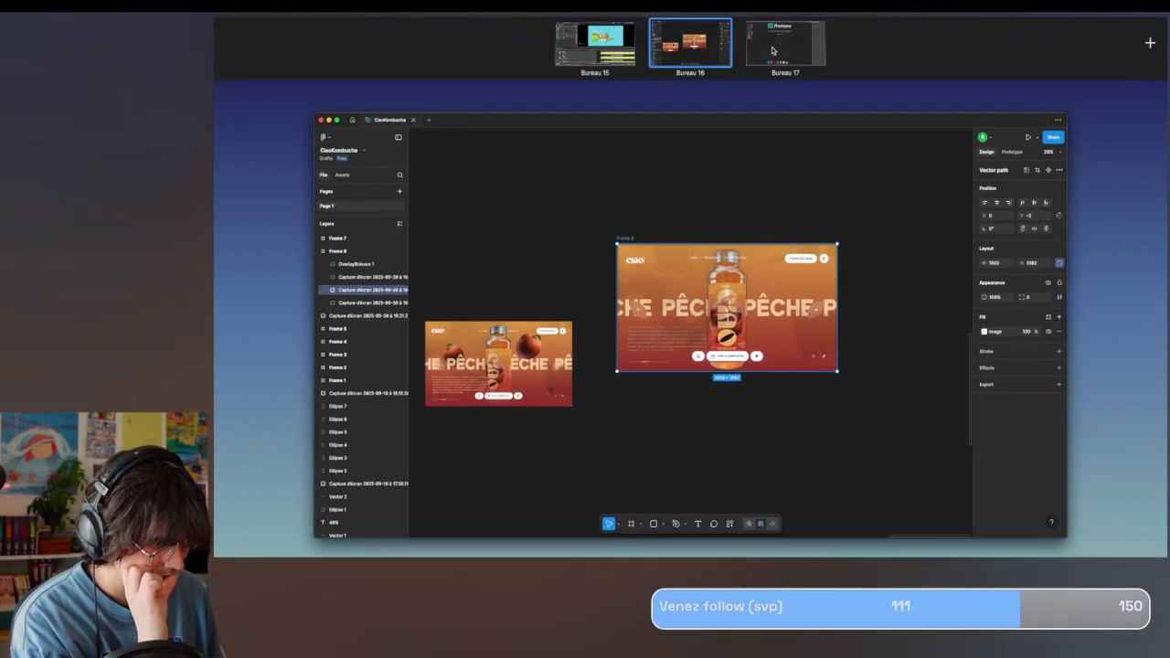
pyautogui.click(772, 50)
# Bring the latest PÊCHE page screenshot into Photopea via the screenshot search.
pyautogui.hotkey('alt', 'space')
pyautogui.write('ss')
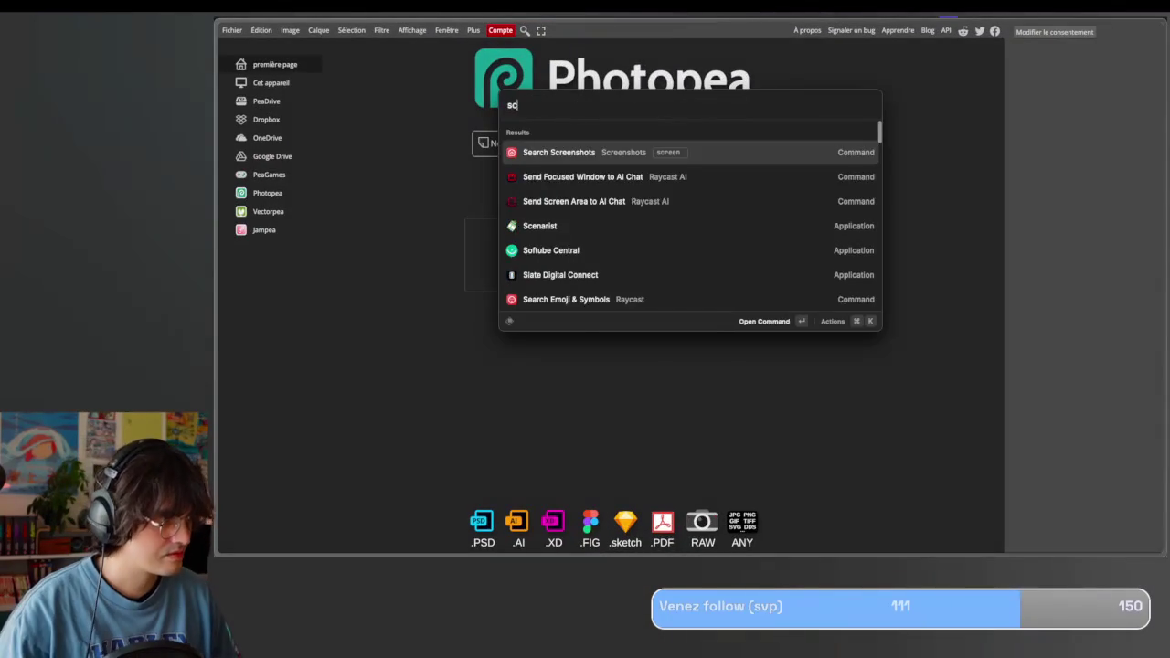
pyautogui.press('Return')
pyautogui.moveTo(565, 201)
pyautogui.mouseDown()
pyautogui.moveTo(417, 201)
pyautogui.moveTo(458, 257)
pyautogui.mouseUp()
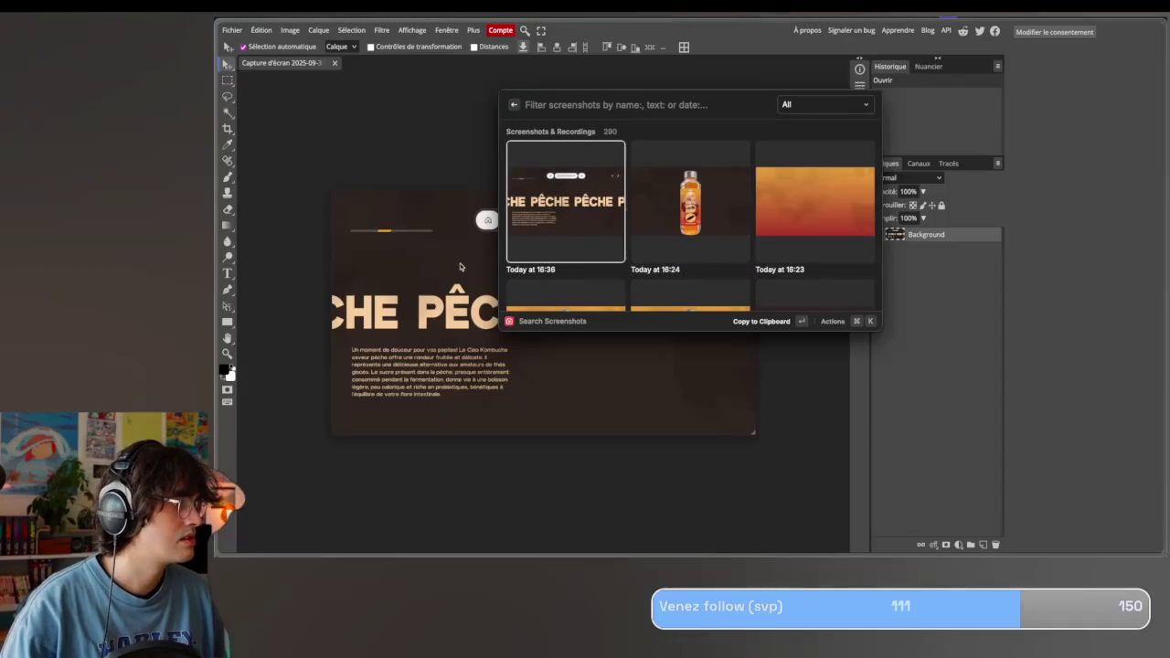
pyautogui.press('Escape')
# Erase the screenshot's top navigation strip and leftover top-right corner.
pyautogui.scroll(3, 562, 484)
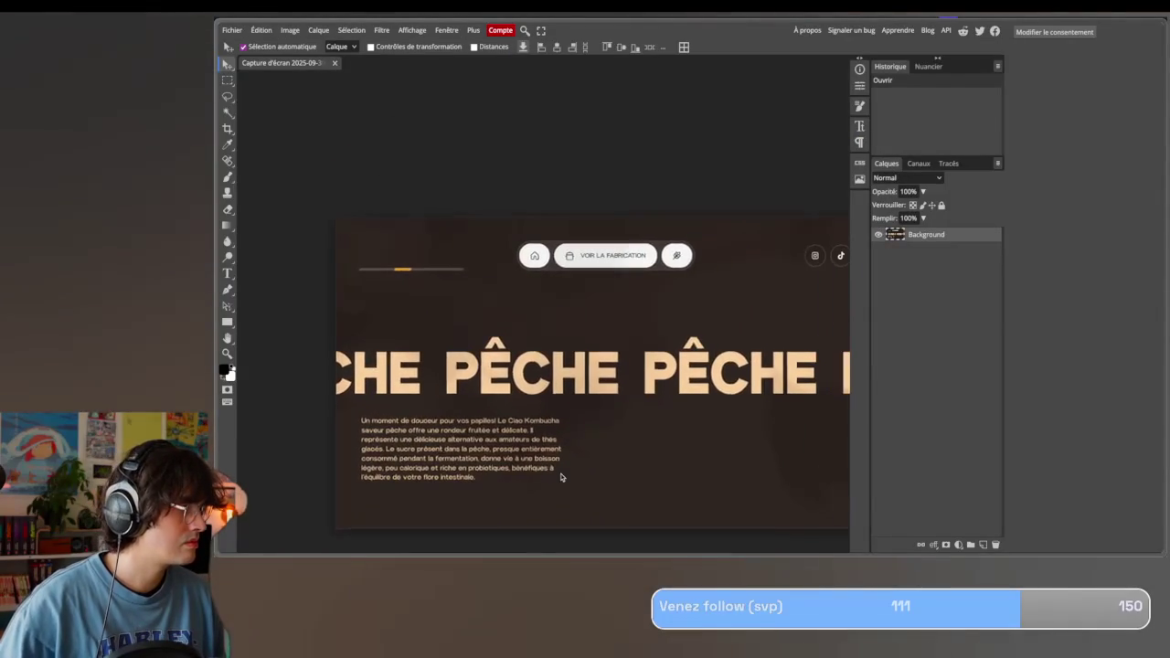
pyautogui.press('m')
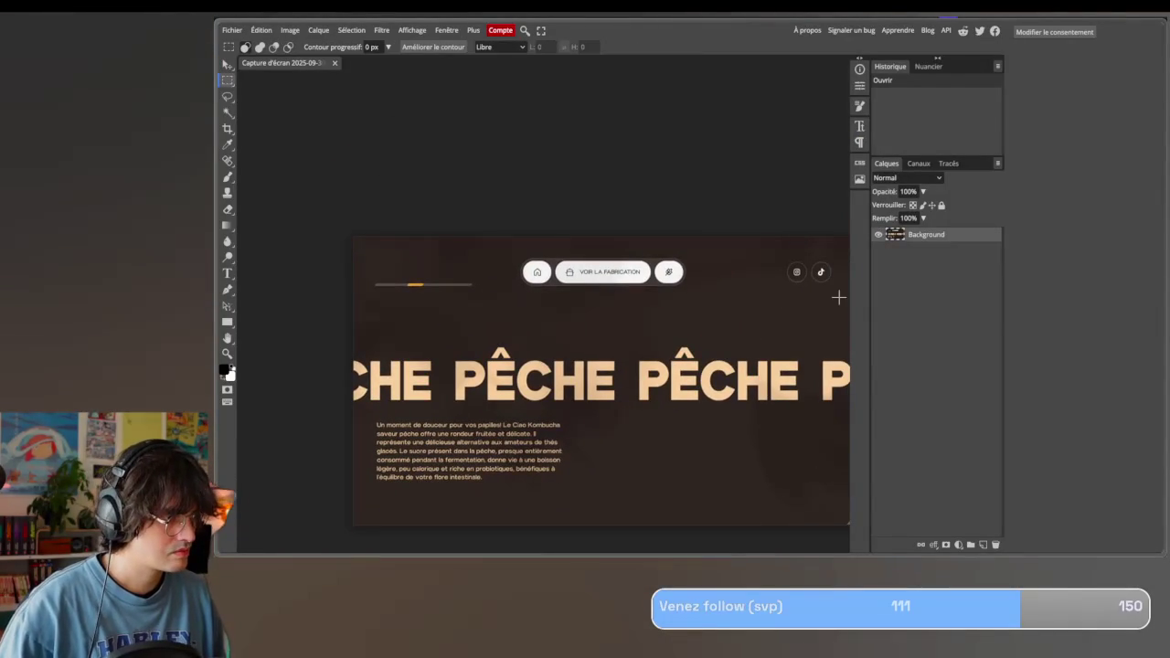
pyautogui.hscroll(2, 838, 297)
pyautogui.moveTo(676, 290); pyautogui.dragTo(272, 220)
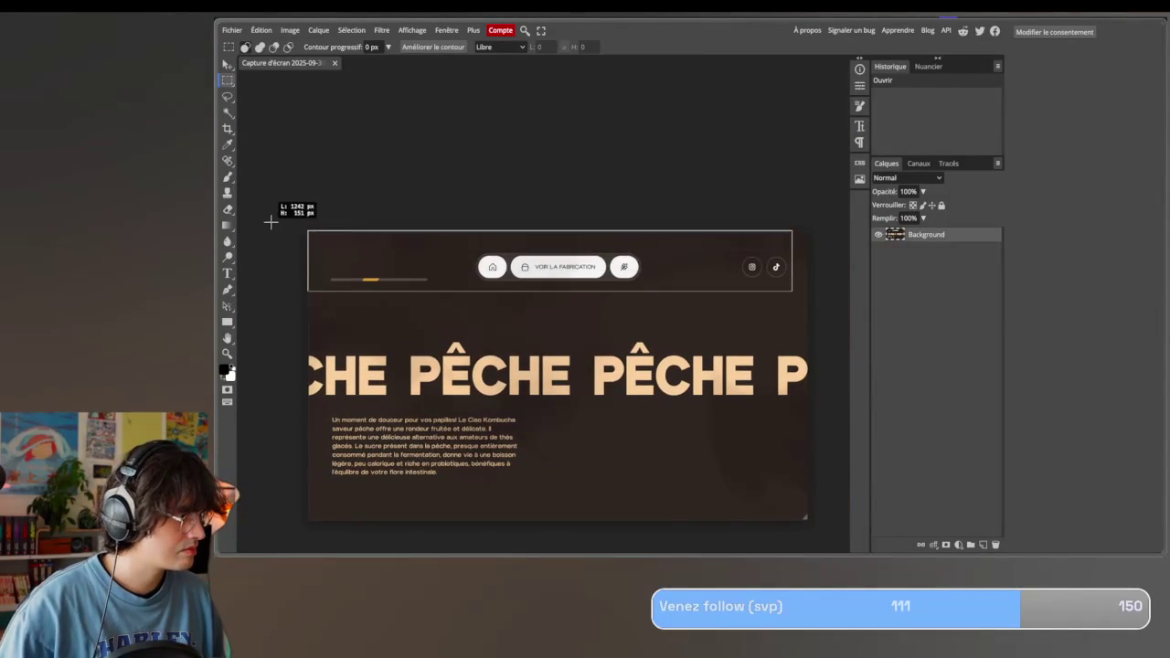
pyautogui.press('Delete')
pyautogui.moveTo(784, 281); pyautogui.dragTo(828, 216)
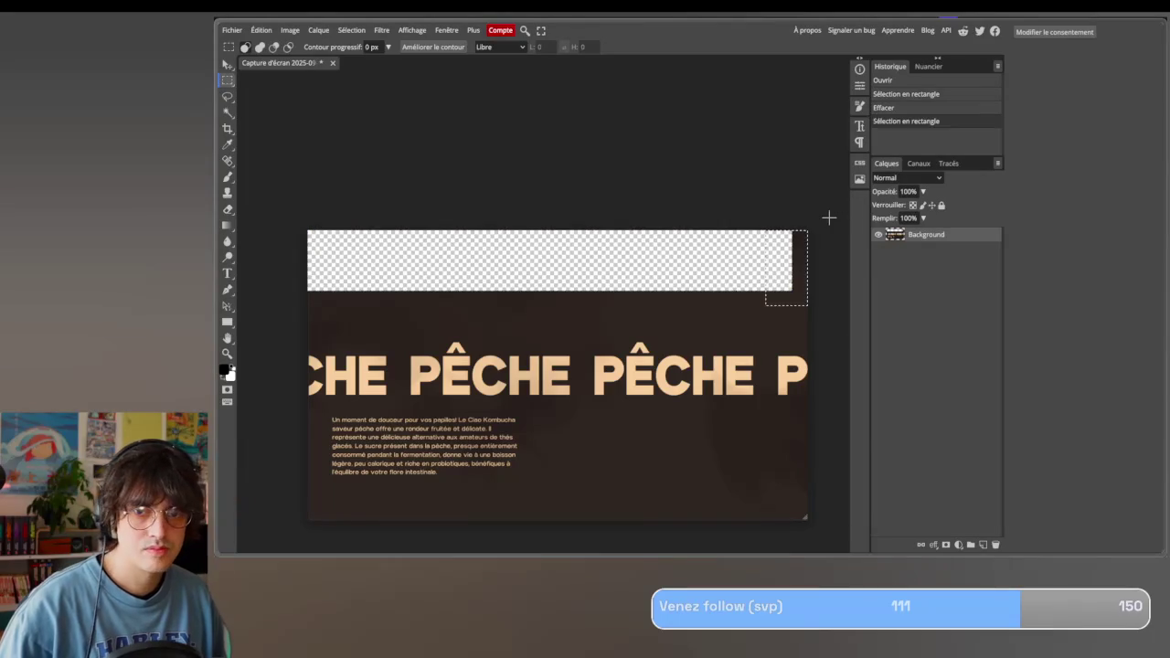
pyautogui.press('Delete')
pyautogui.hscroll(-1, 567, 247)
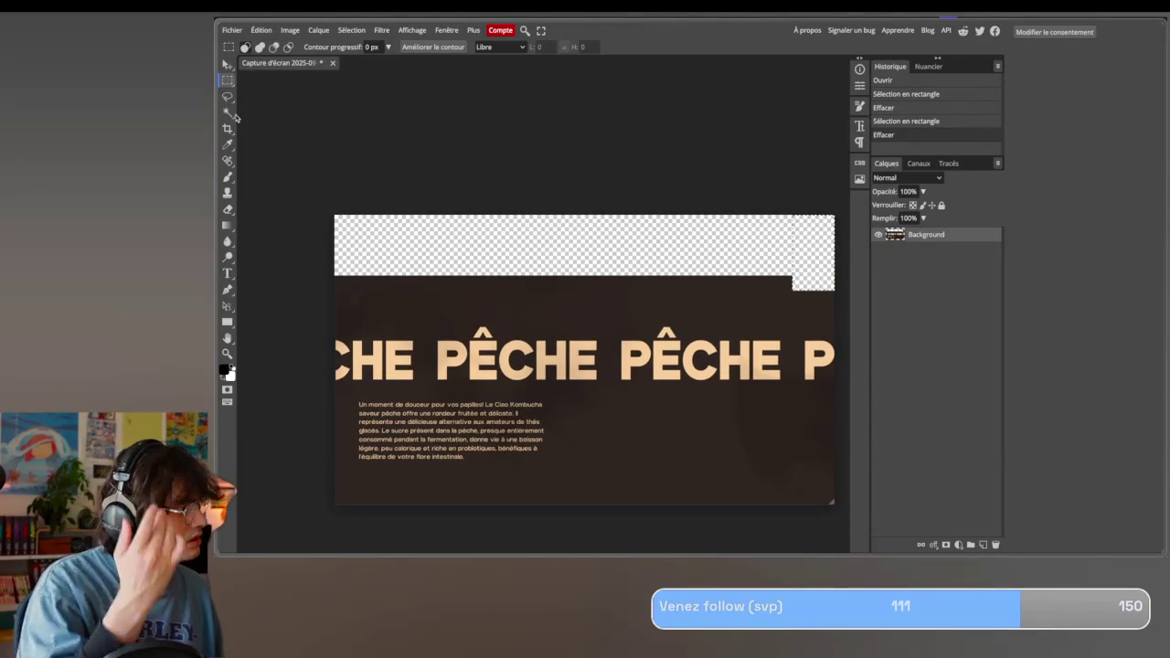
pyautogui.hotkey('ctrl', 'd')
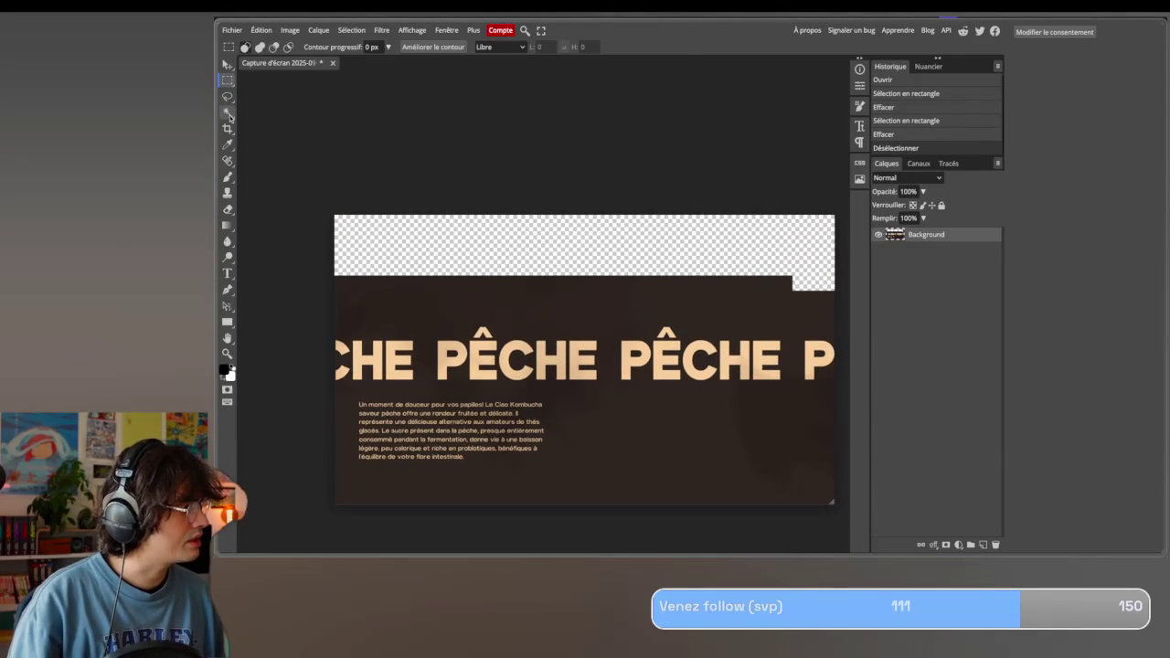
# Erase the dark background and the dark inside of the middle P by colour selection.
pyautogui.click(228, 116)
pyautogui.click(447, 313)
pyautogui.press('Delete')
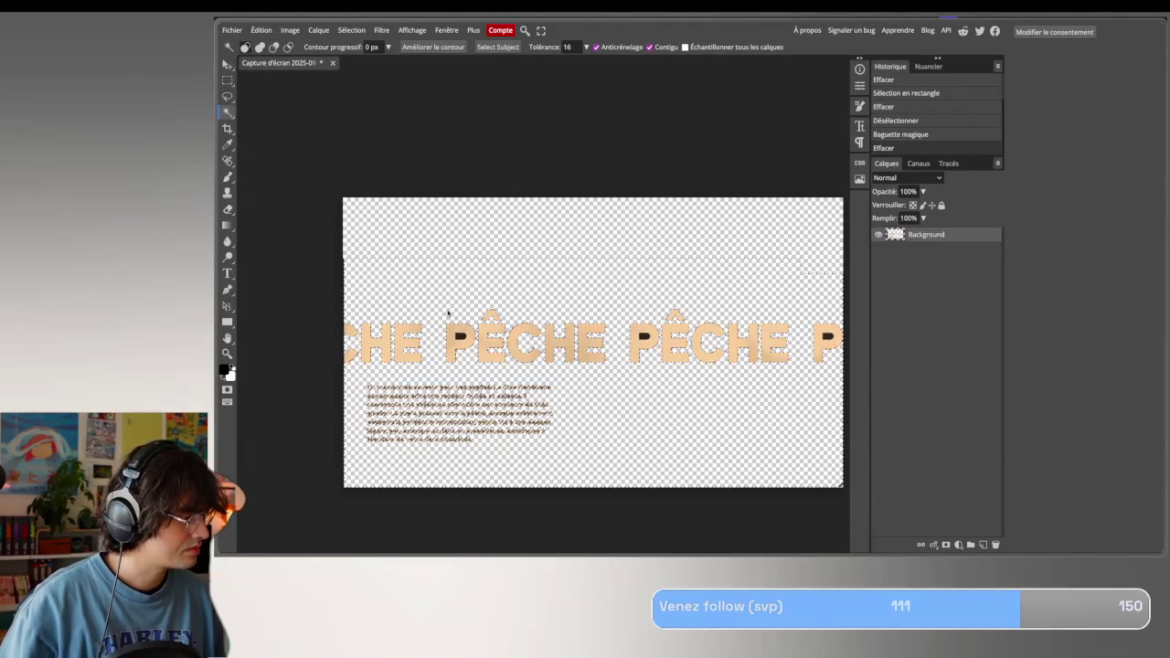
pyautogui.click(644, 340)
pyautogui.press('Delete')
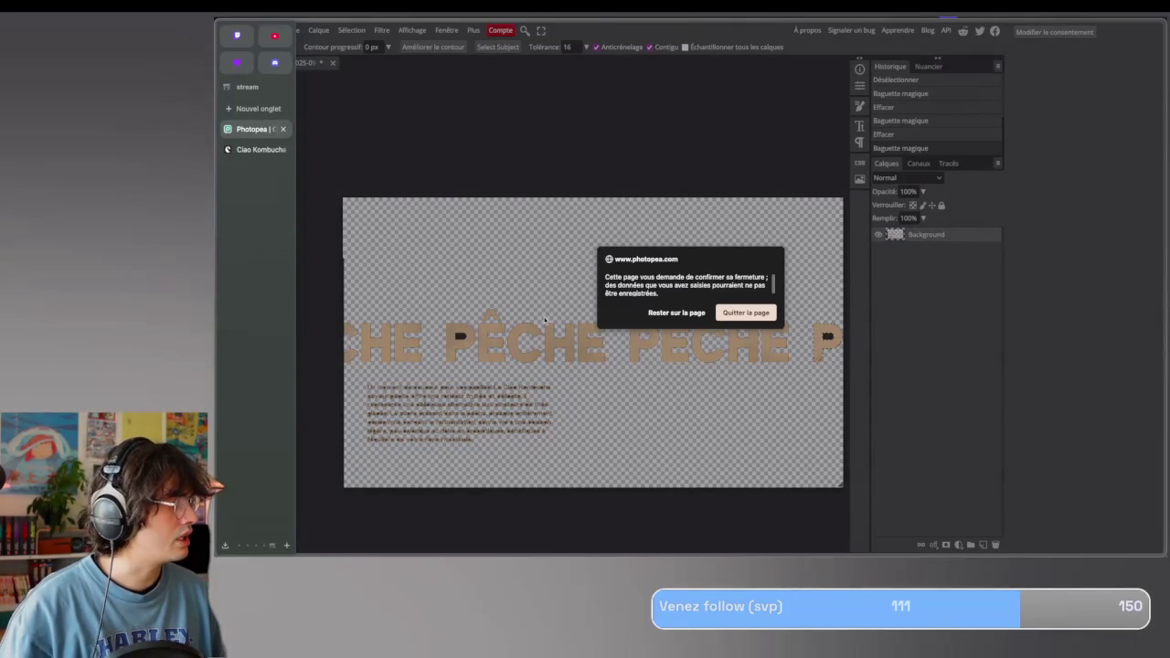
# Leave the Photopea page and return to the CiaoKombucha Figma file.
pyautogui.click(261, 149)
pyautogui.hotkey('ctrl', 'Left')
pyautogui.click(797, 373)
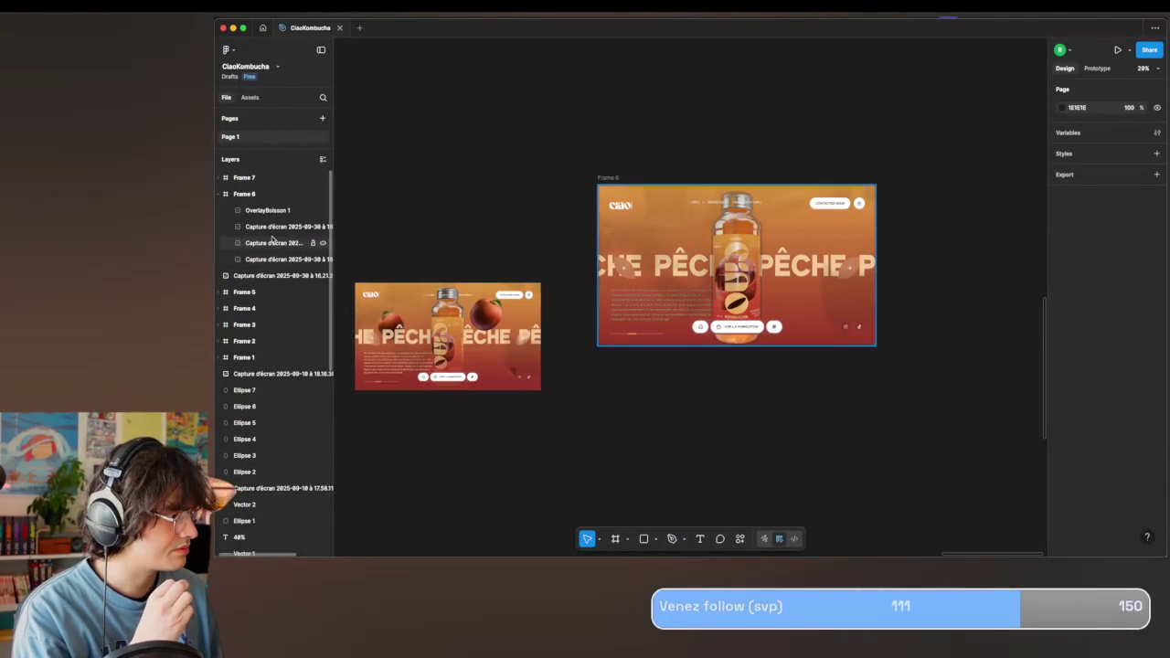
# Select a screenshot layer in Frame 6, drag it down, then undo the move.
pyautogui.click(266, 244)
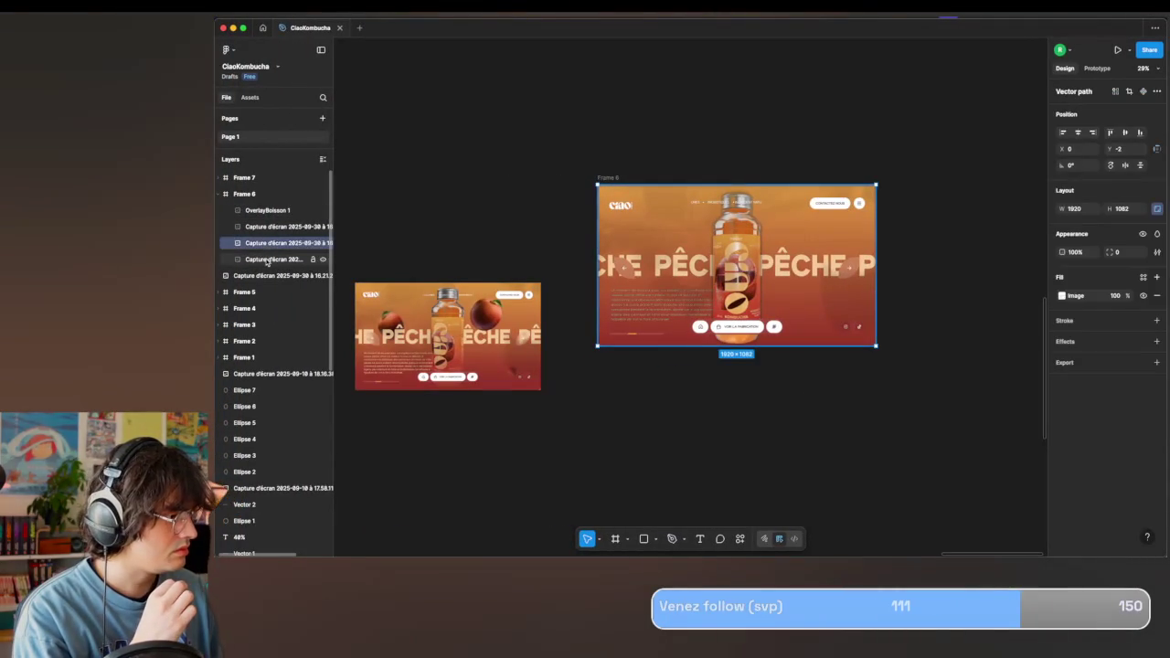
pyautogui.click(275, 259)
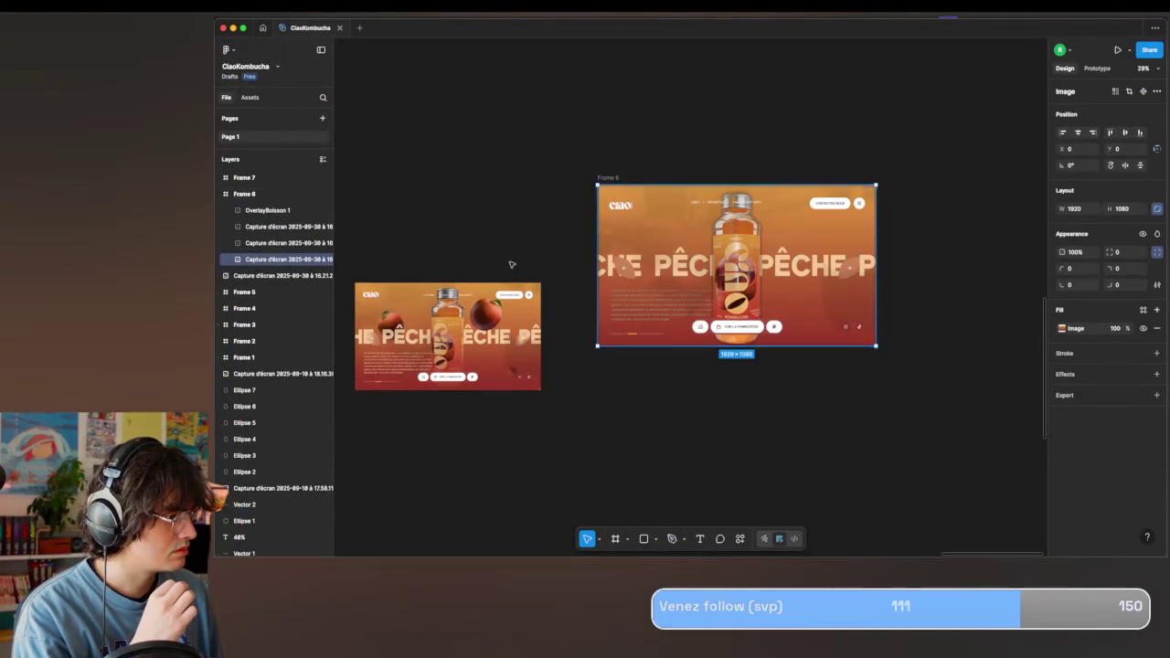
pyautogui.moveTo(692, 283); pyautogui.dragTo(706, 435)
pyautogui.hotkey('ctrl', 'z')
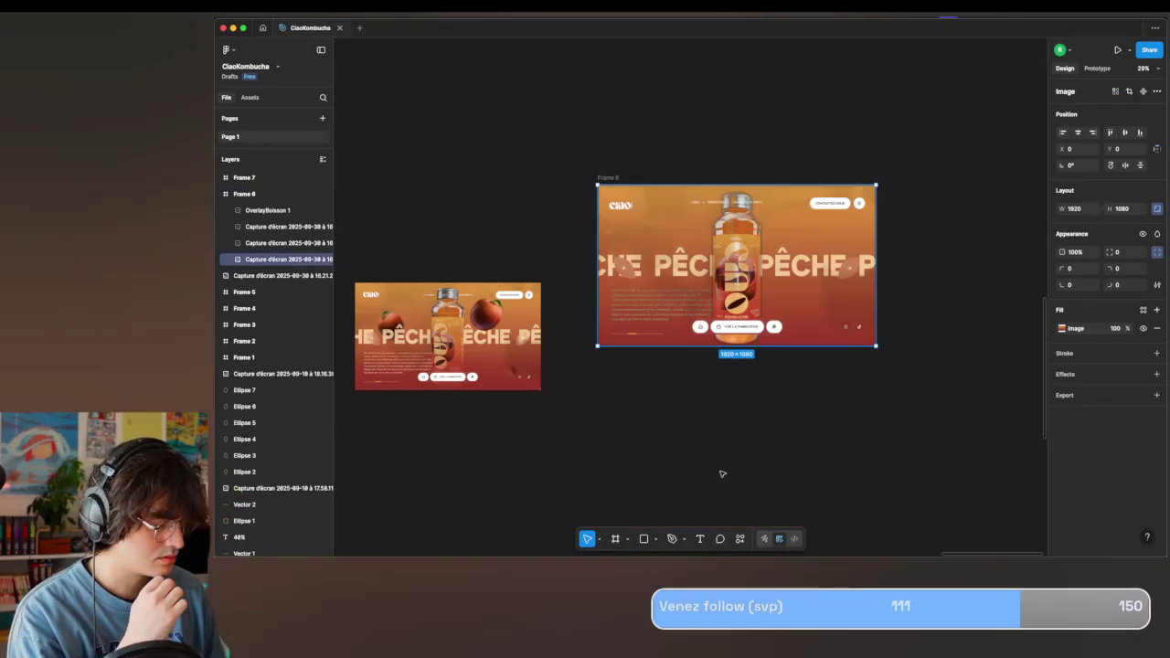
# Cut and paste the PÊCHE screenshot out of Frame 6, then draw a new text box across the frame.
pyautogui.click(249, 233)
pyautogui.click(782, 305)
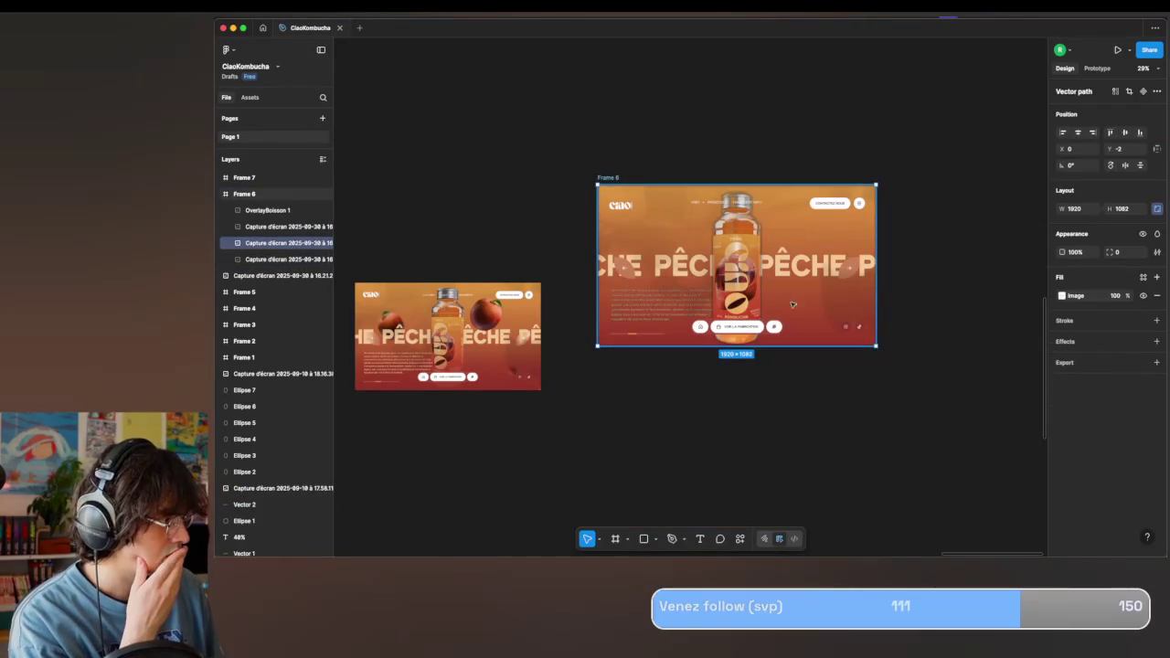
pyautogui.hotkey('ctrl', 'x')
pyautogui.hotkey('ctrl', 'v')
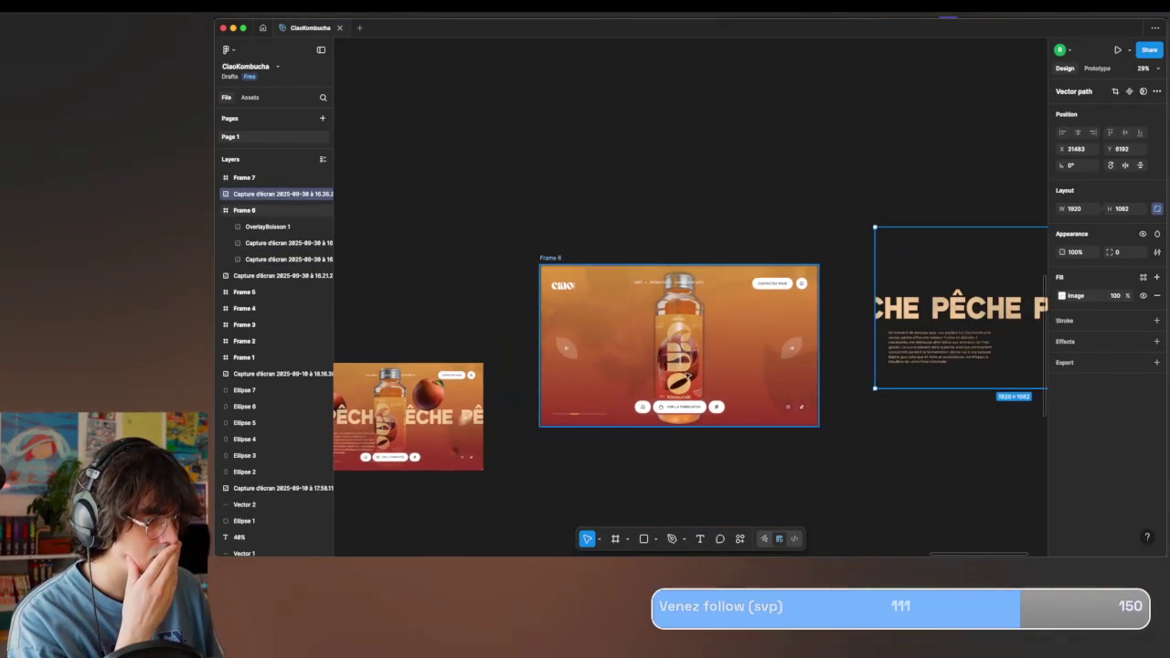
pyautogui.keyDown('ctrl'); pyautogui.scroll(2, 652, 381); pyautogui.keyUp('ctrl')
pyautogui.scroll(-2, 652, 381)
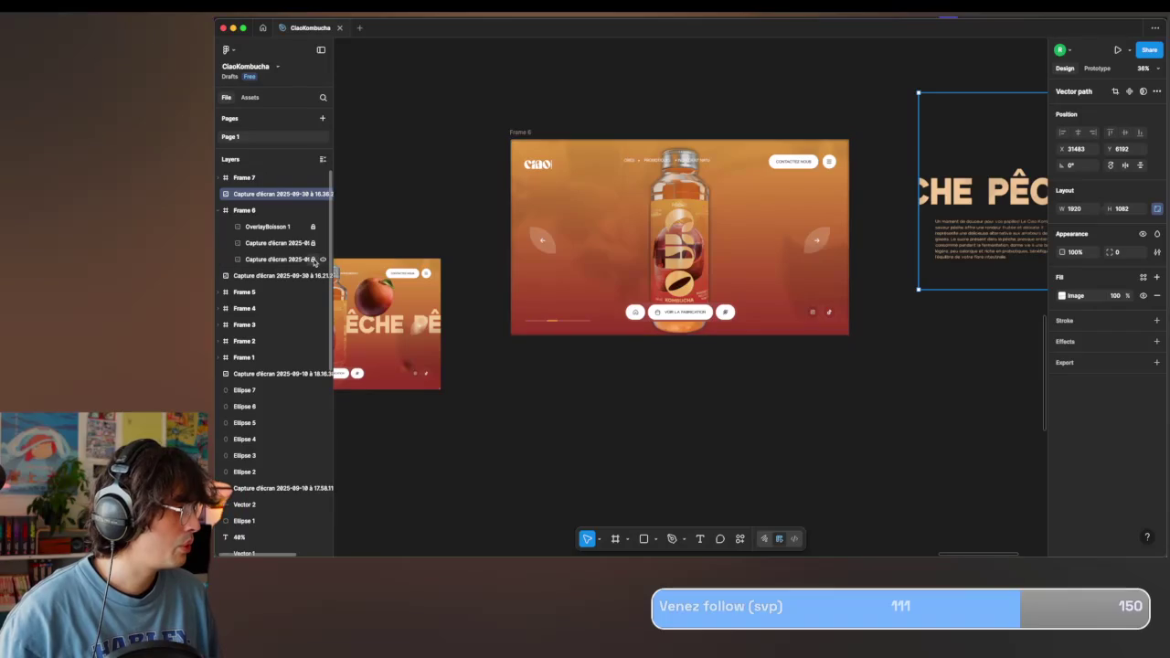
pyautogui.keyDown('ctrl'); pyautogui.scroll(2, 631, 229); pyautogui.keyUp('ctrl')
pyautogui.keyDown('ctrl'); pyautogui.scroll(3, 631, 229); pyautogui.keyUp('ctrl')
pyautogui.keyDown('ctrl'); pyautogui.scroll(-3, 766, 264); pyautogui.keyUp('ctrl')
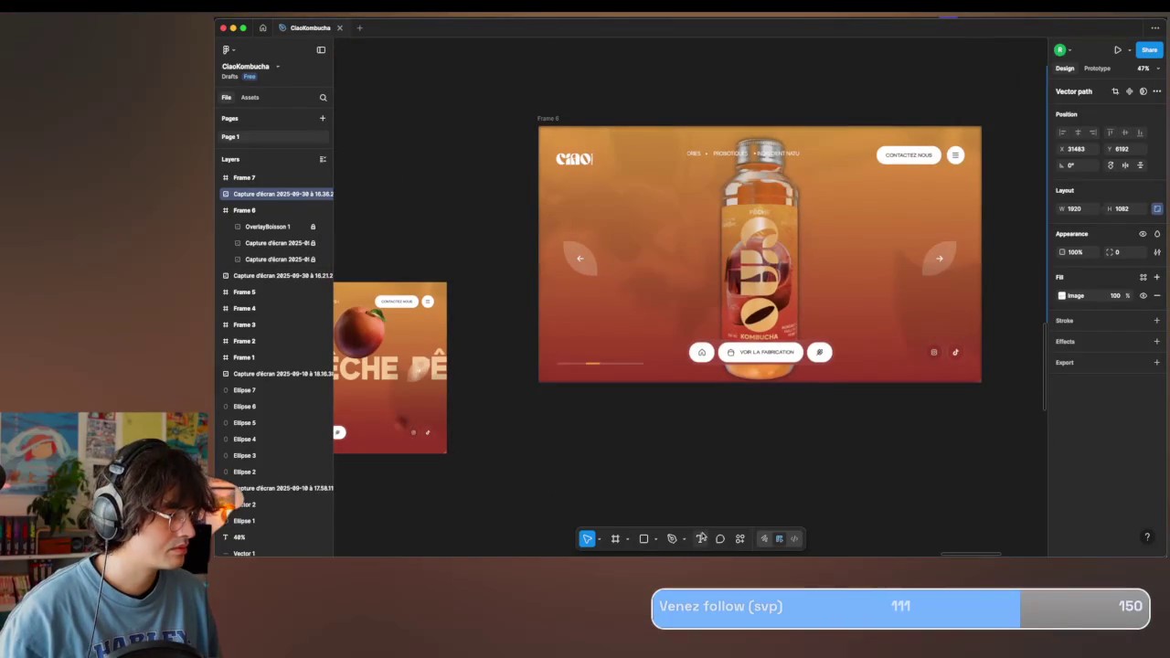
pyautogui.moveTo(592, 233); pyautogui.dragTo(890, 274)
pyautogui.write('PÊCHE PÊCHE PÊCHE PÊCHE PÊCHE')
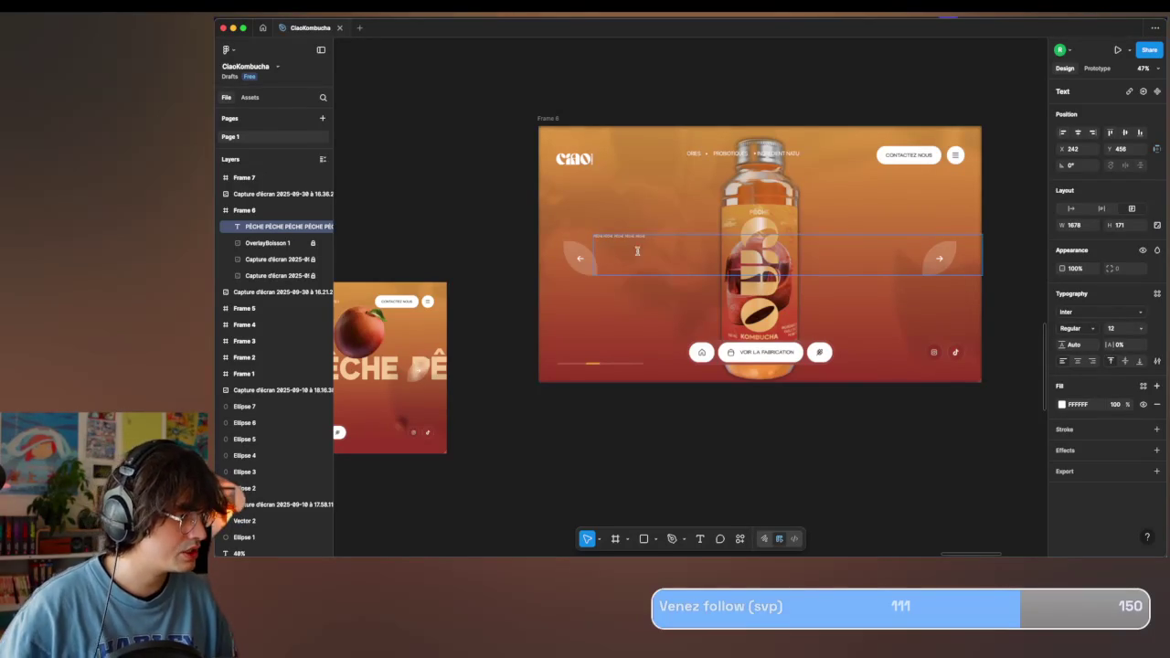
# Widen the PÊCHE text box so the word fits on one line.
pyautogui.click(1140, 328)
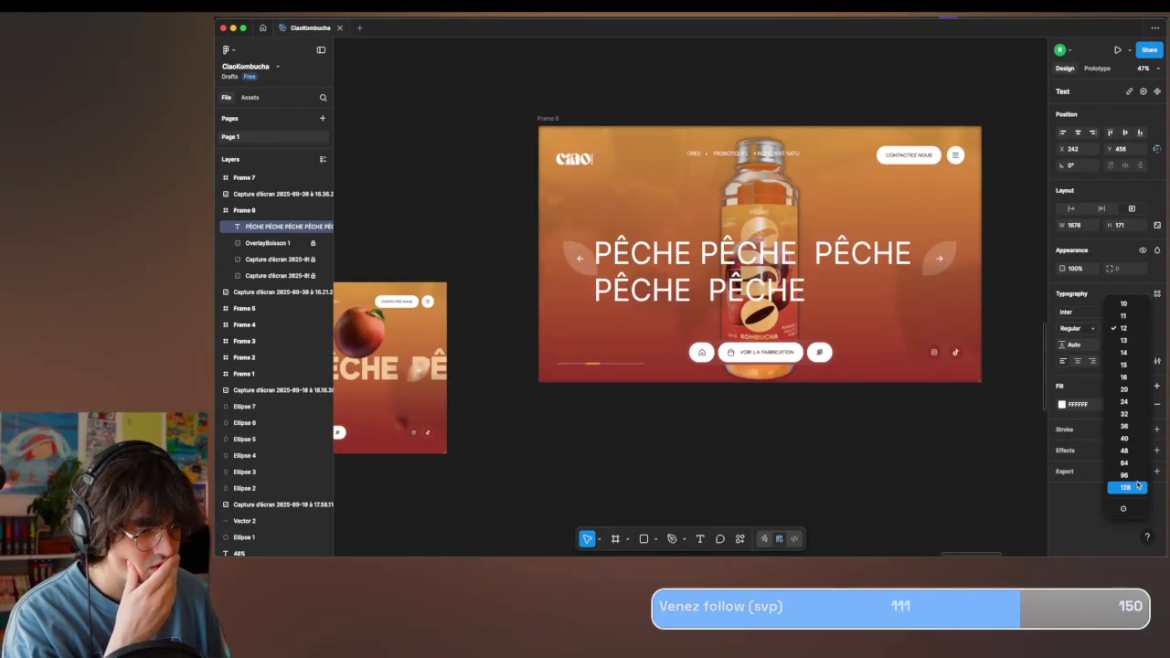
pyautogui.press('Escape')
pyautogui.scroll(2, 823, 416)
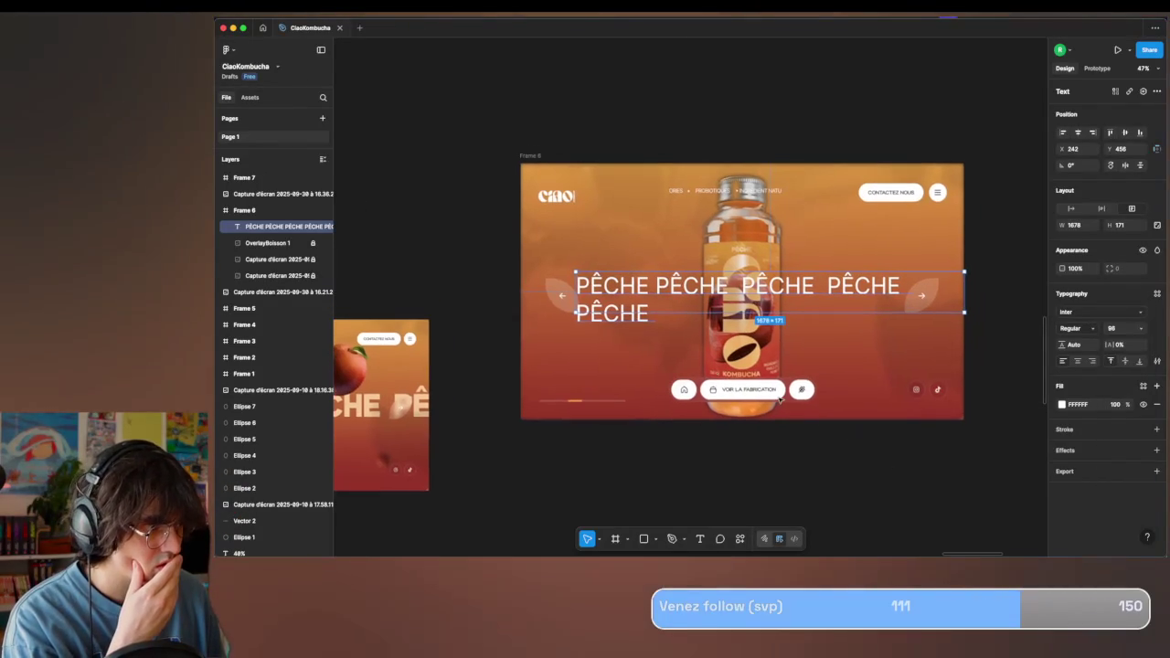
pyautogui.moveTo(575, 283); pyautogui.dragTo(496, 285)
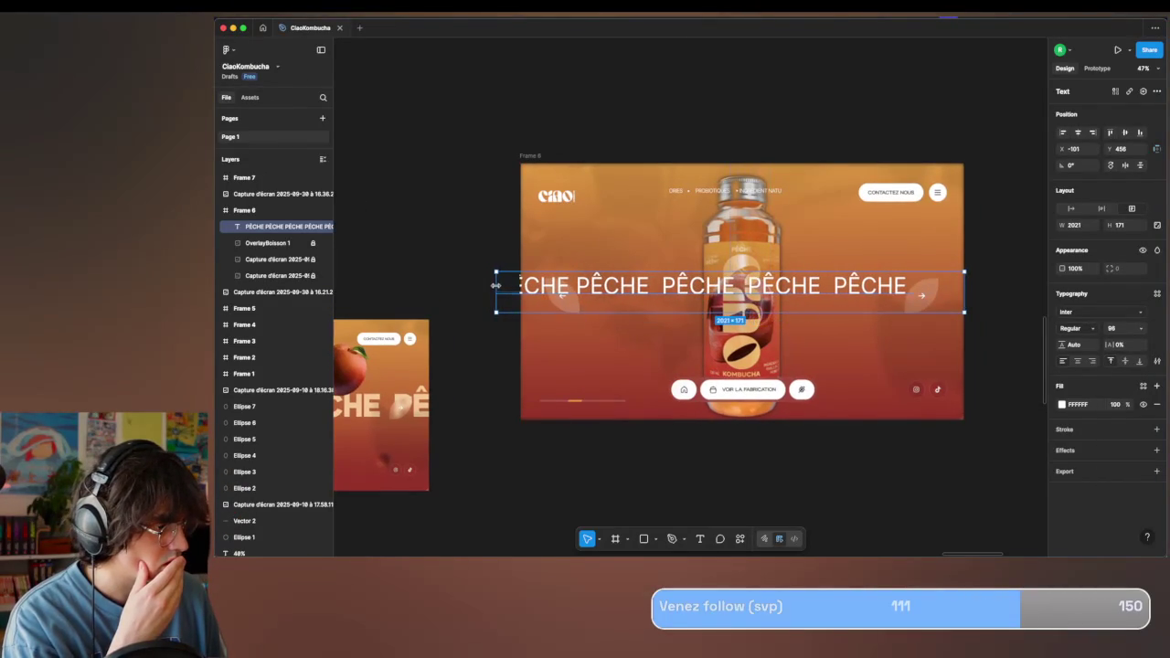
pyautogui.hscroll(4, 938, 308)
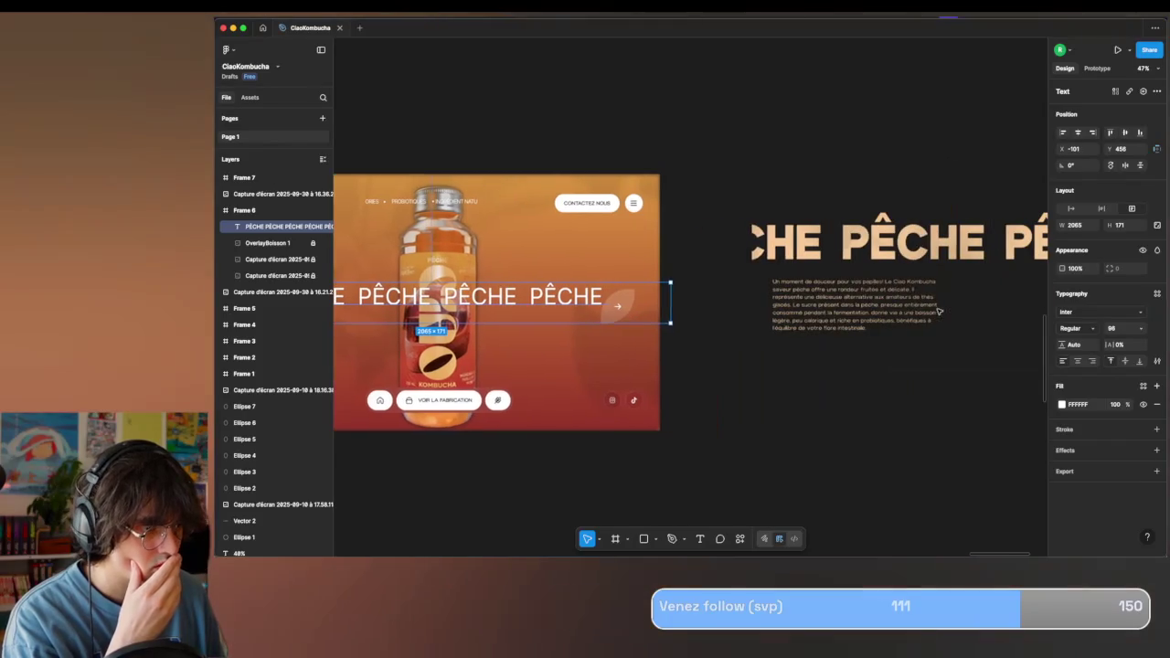
pyautogui.click(764, 288)
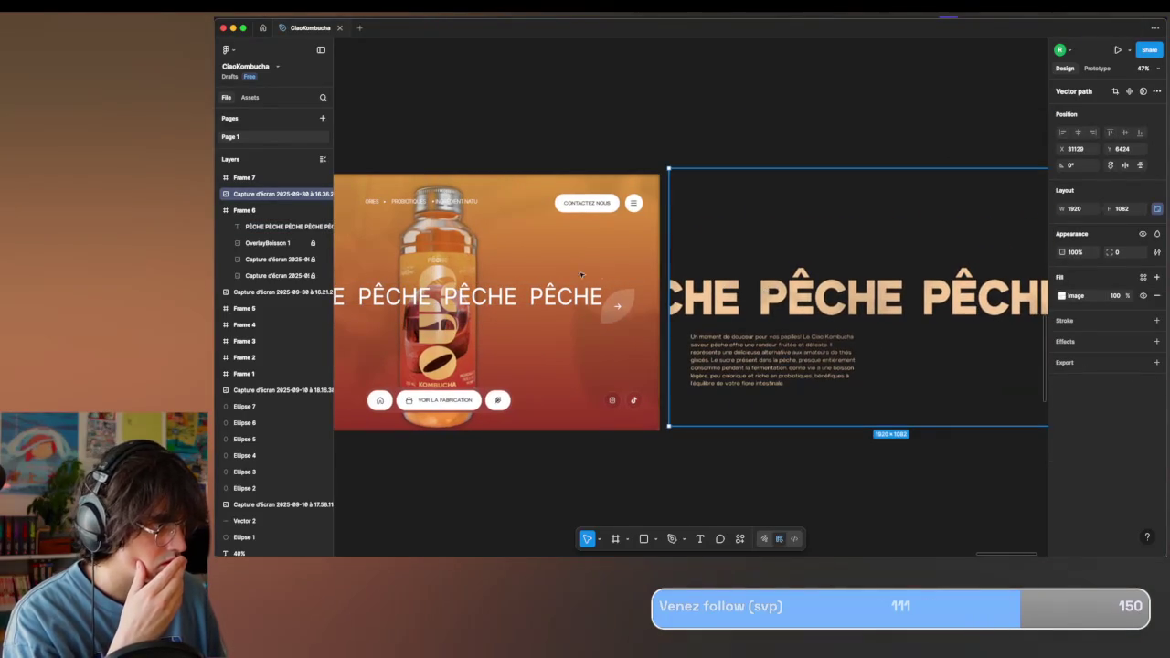
pyautogui.click(651, 297)
# Style the PÊCHE text at size 128, Extra Bold, with about -4% letter spacing.
pyautogui.click(1146, 327)
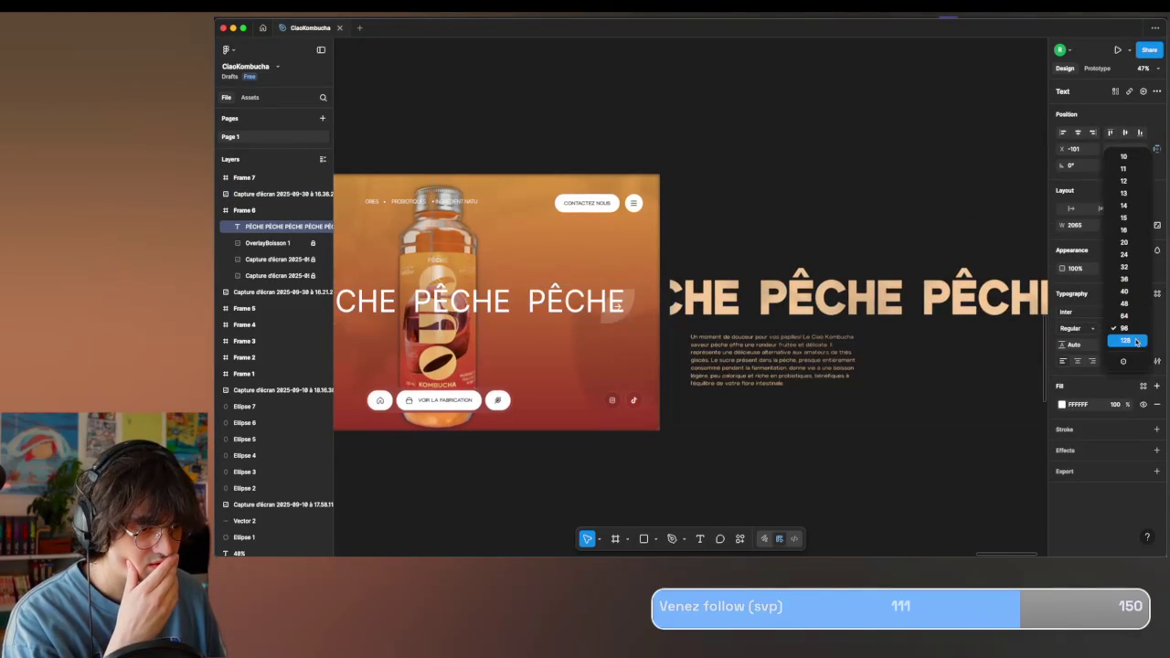
pyautogui.click(1136, 341)
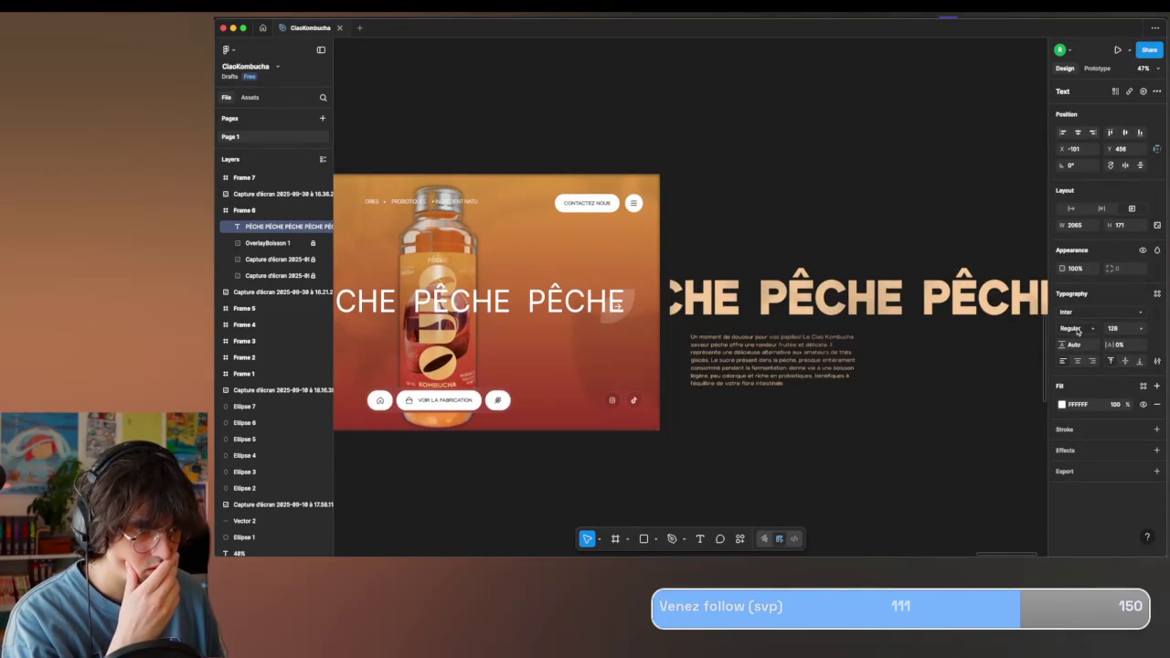
pyautogui.click(1089, 313)
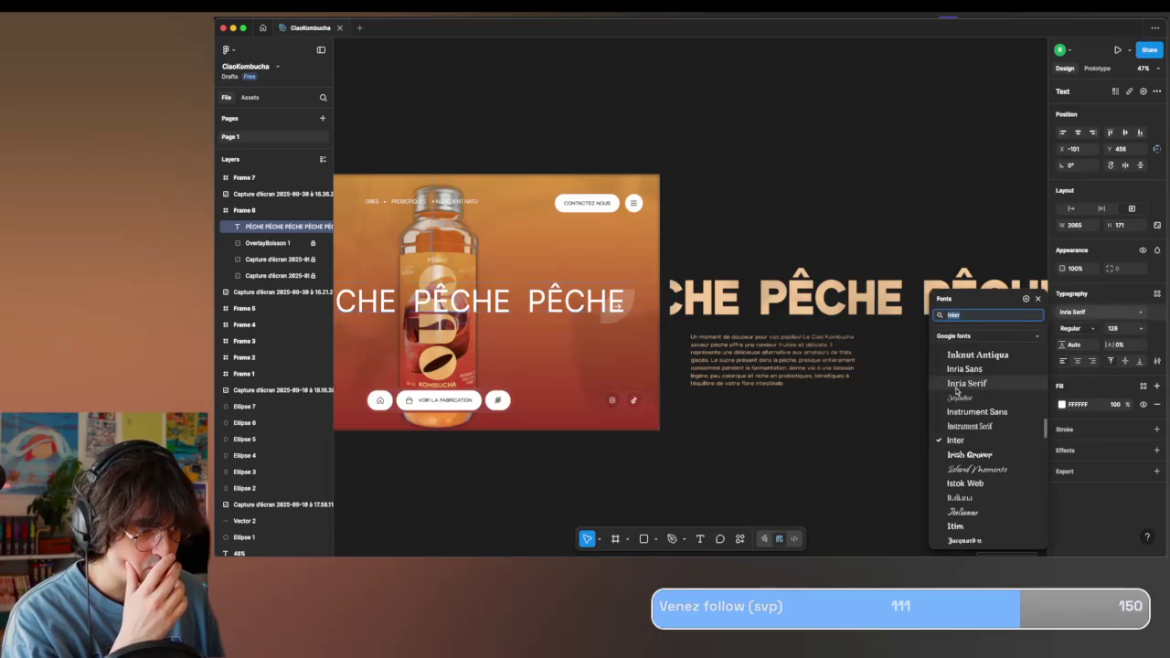
pyautogui.click(936, 215)
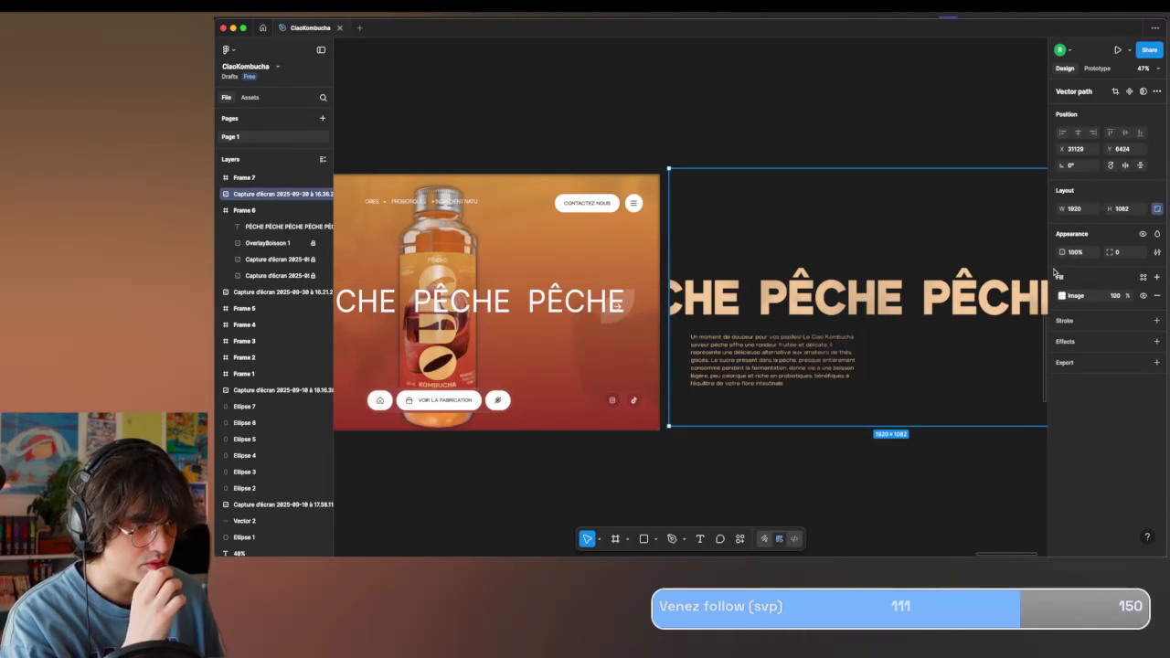
pyautogui.hotkey('ctrl', 'z')
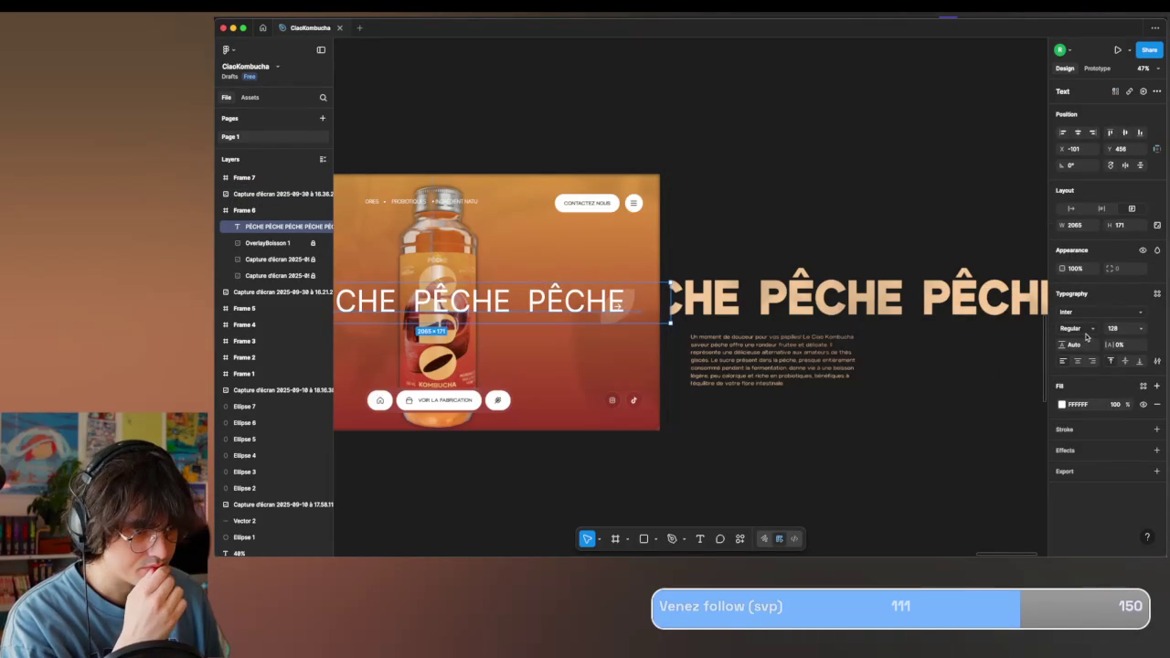
pyautogui.click(1090, 331)
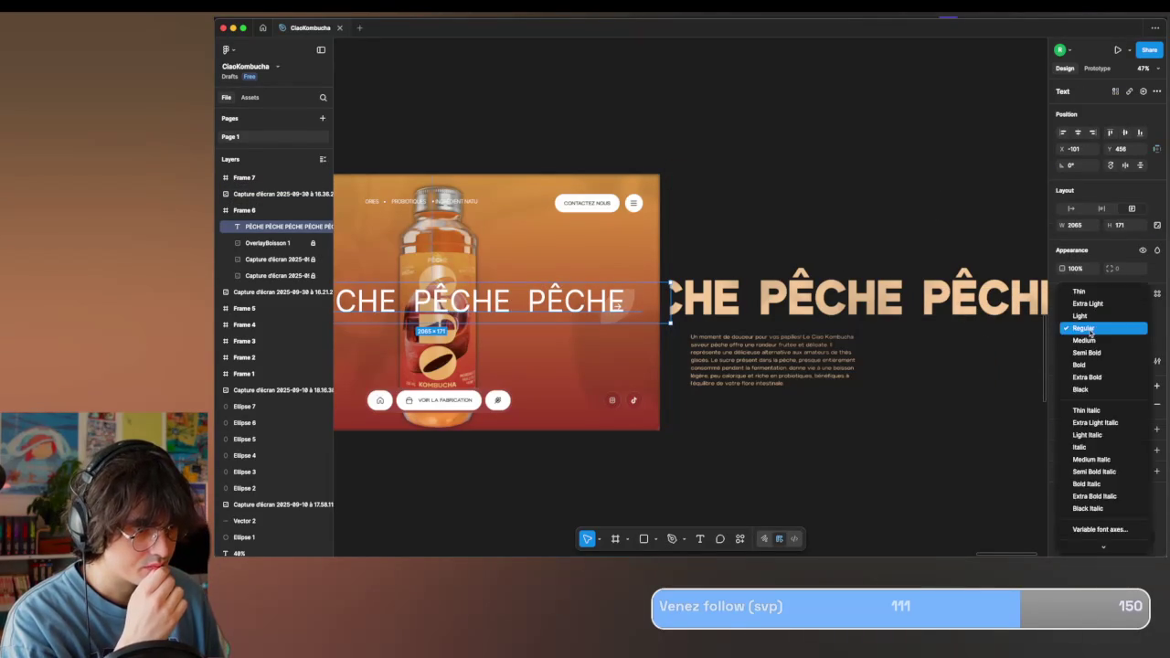
pyautogui.click(1096, 378)
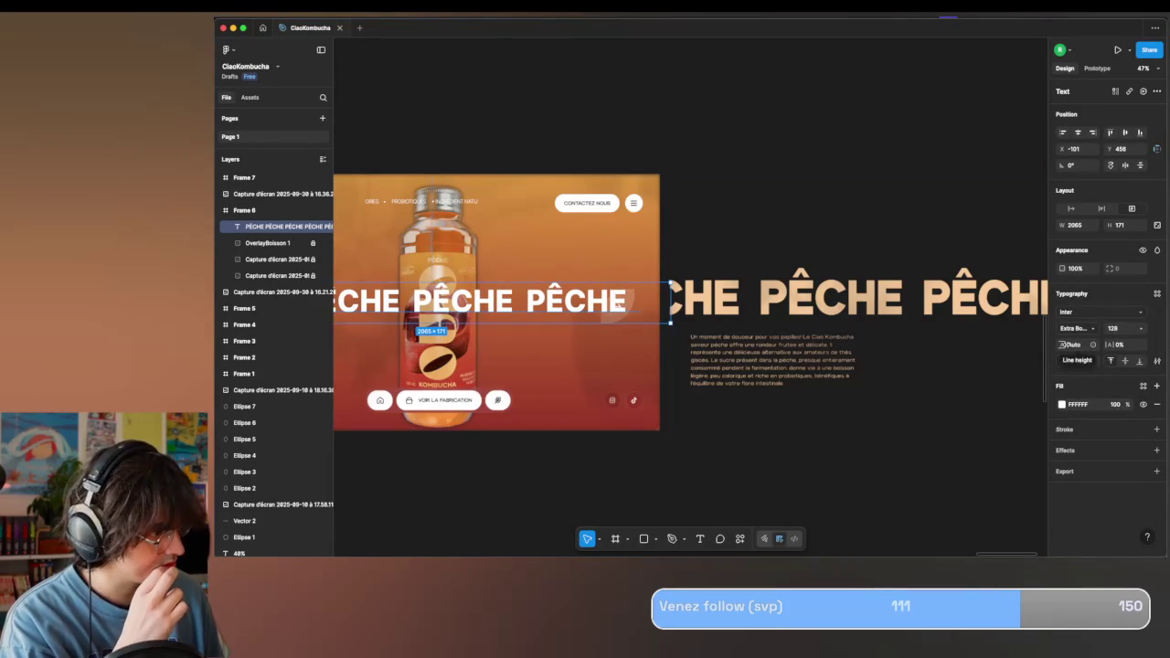
pyautogui.click(1117, 345)
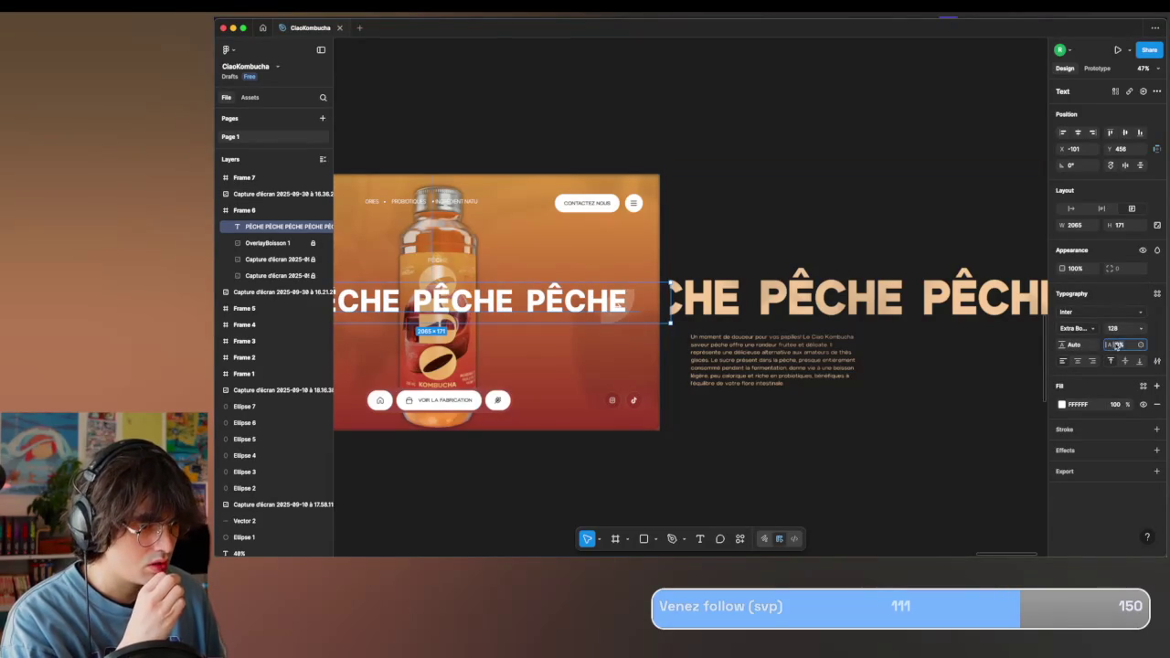
pyautogui.moveTo(1111, 344); pyautogui.dragTo(1109, 343)
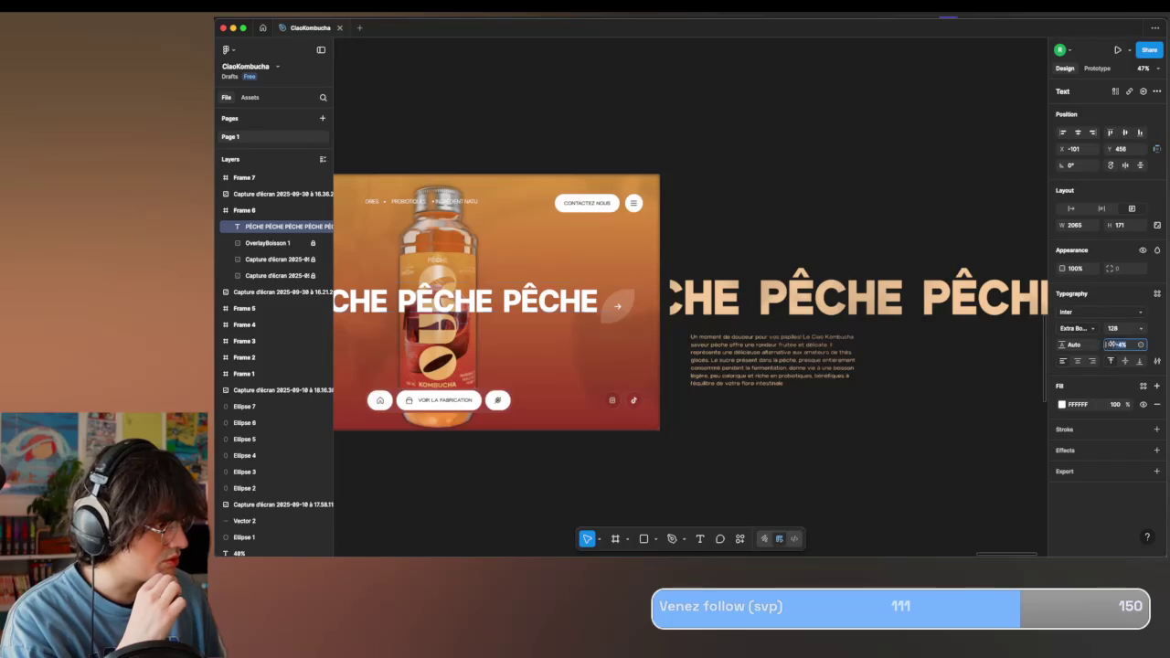
# Raise the PÊCHE size to 140, then 150, widening the box to stay on one line.
pyautogui.hscroll(-2, 905, 411)
pyautogui.click(1141, 328)
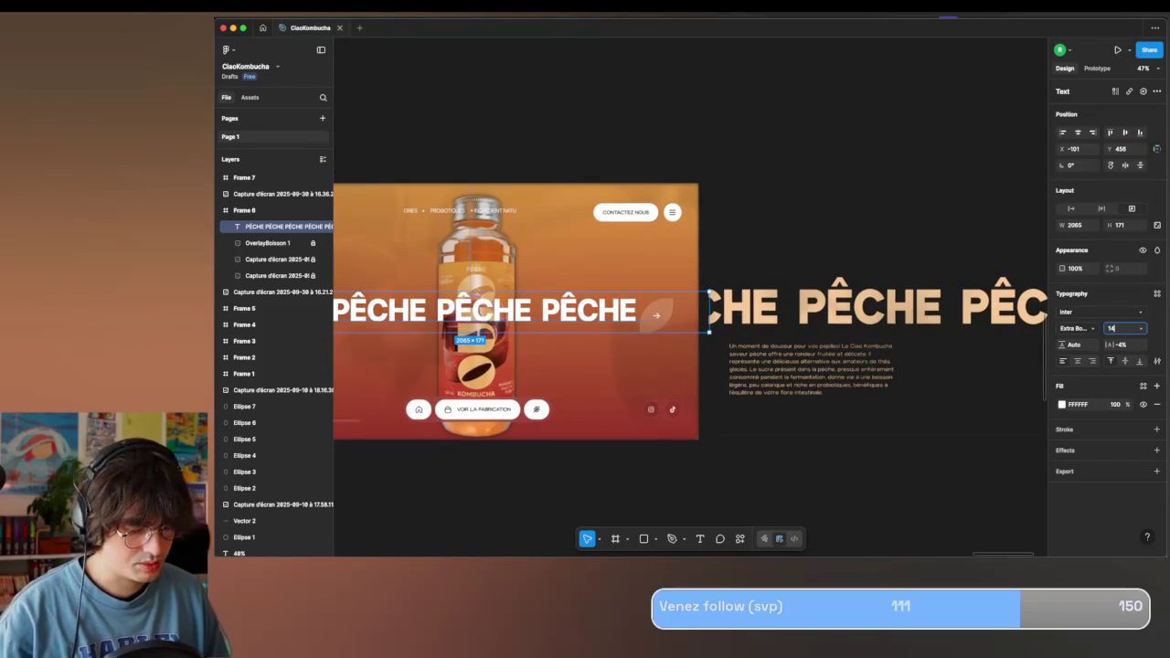
pyautogui.write('140')
pyautogui.press('Return')
pyautogui.hscroll(-3, 860, 326)
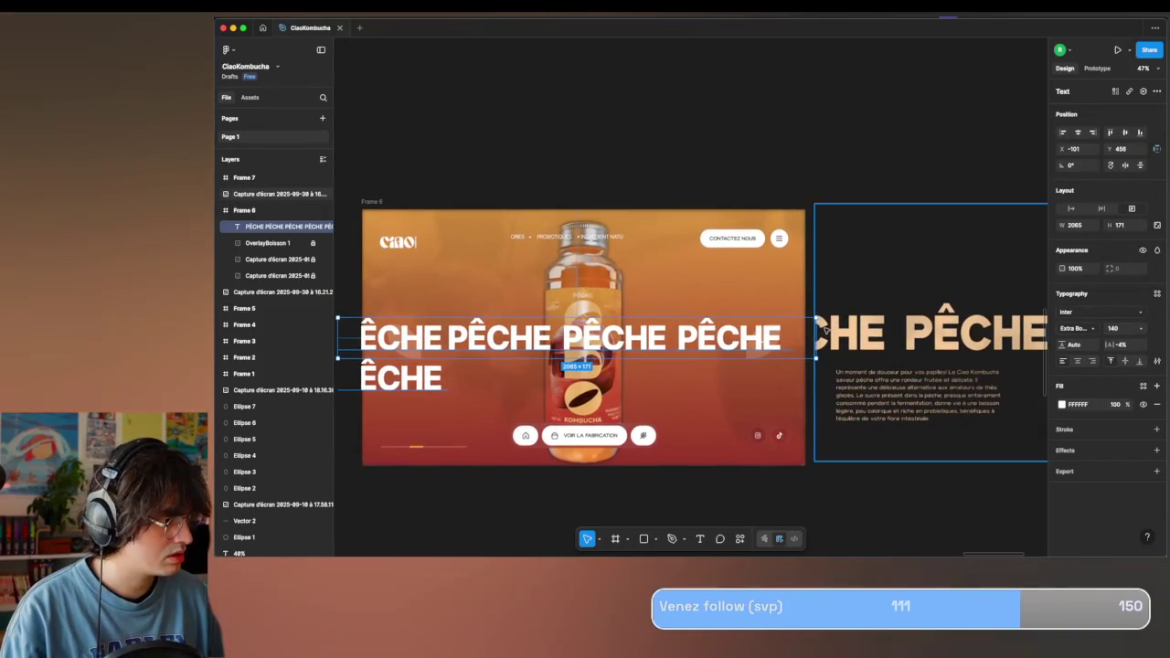
pyautogui.moveTo(874, 339); pyautogui.dragTo(911, 338)
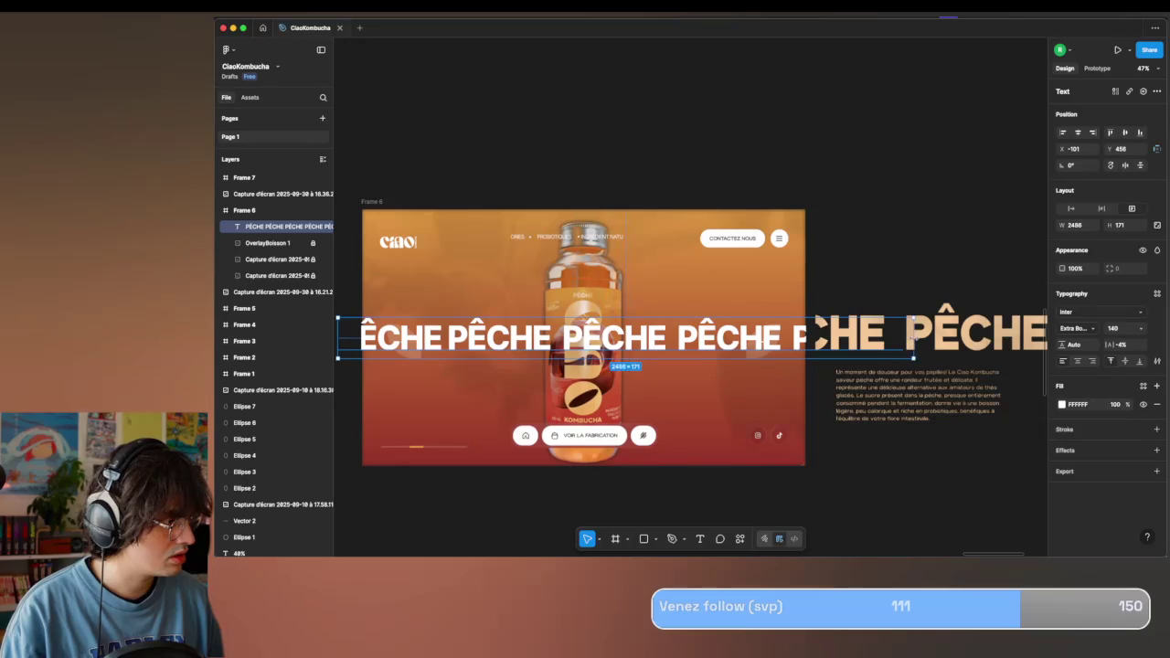
pyautogui.hscroll(-2, 693, 371)
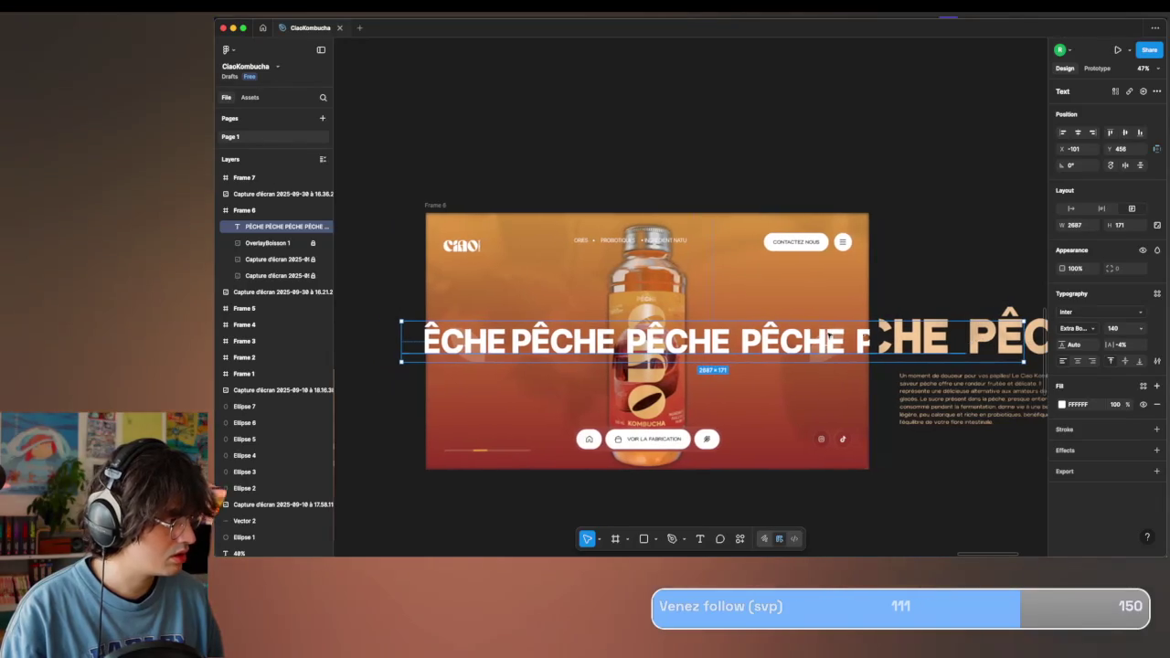
pyautogui.hscroll(2, 670, 355)
pyautogui.scroll(-2, 670, 355)
pyautogui.hscroll(3, 670, 356)
pyautogui.scroll(-1, 670, 356)
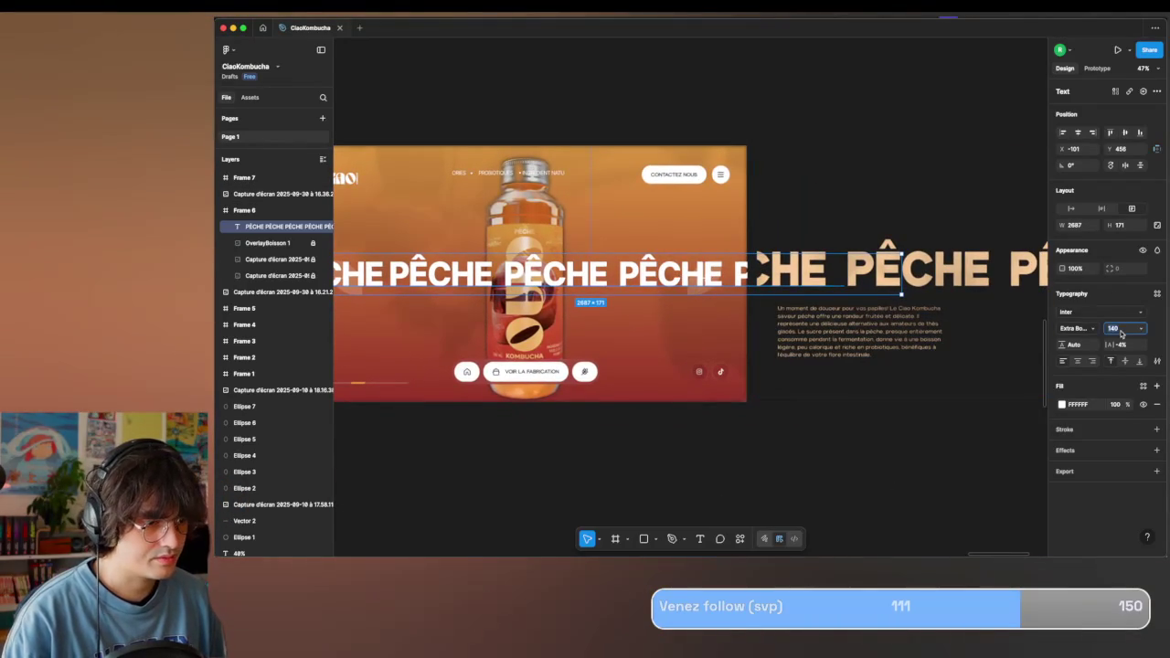
pyautogui.write('150')
pyautogui.press('Return')
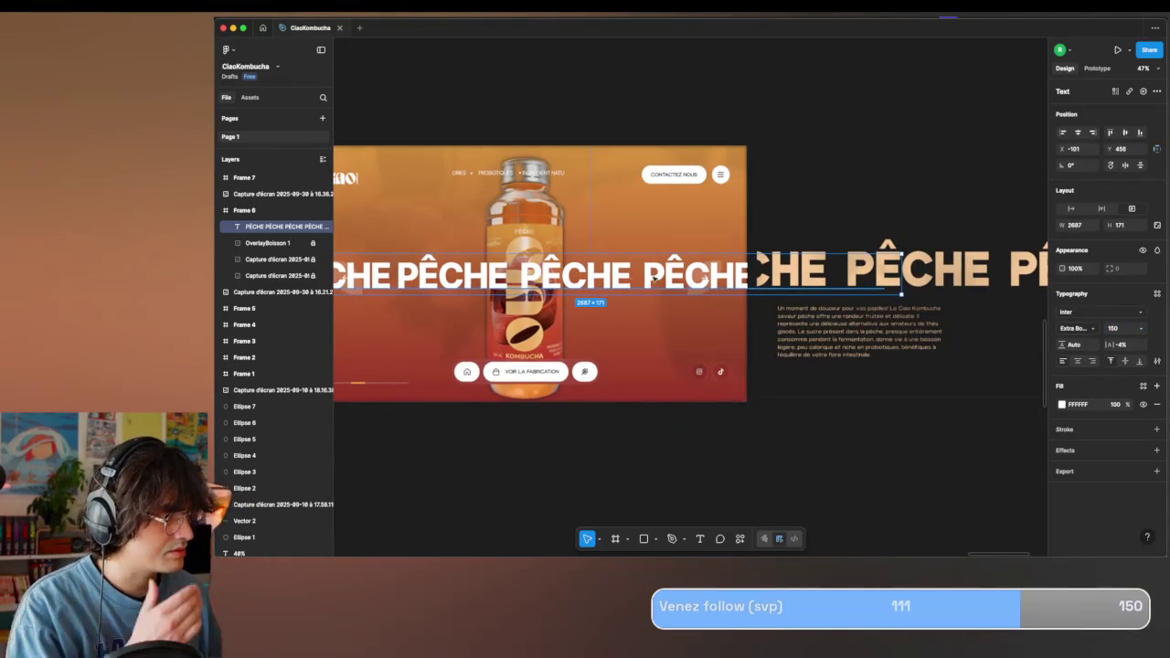
# Set the PÊCHE text to 170, widen it to W 3225 and shift it left to X -240.
pyautogui.moveTo(657, 279); pyautogui.dragTo(653, 269)
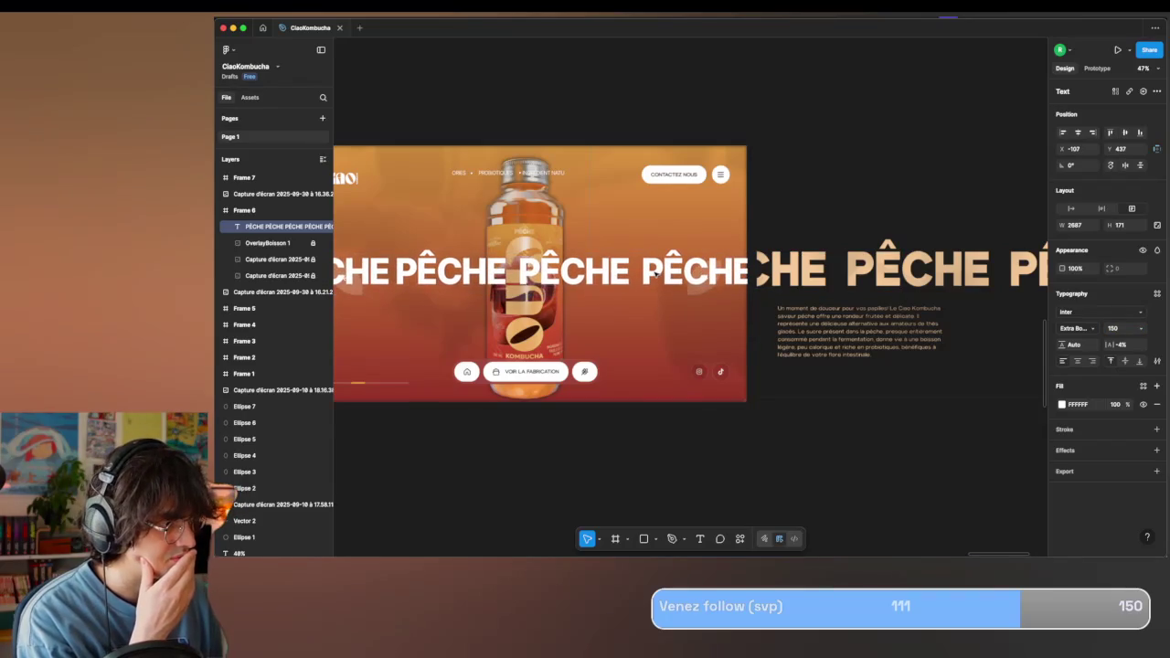
pyautogui.write('1')
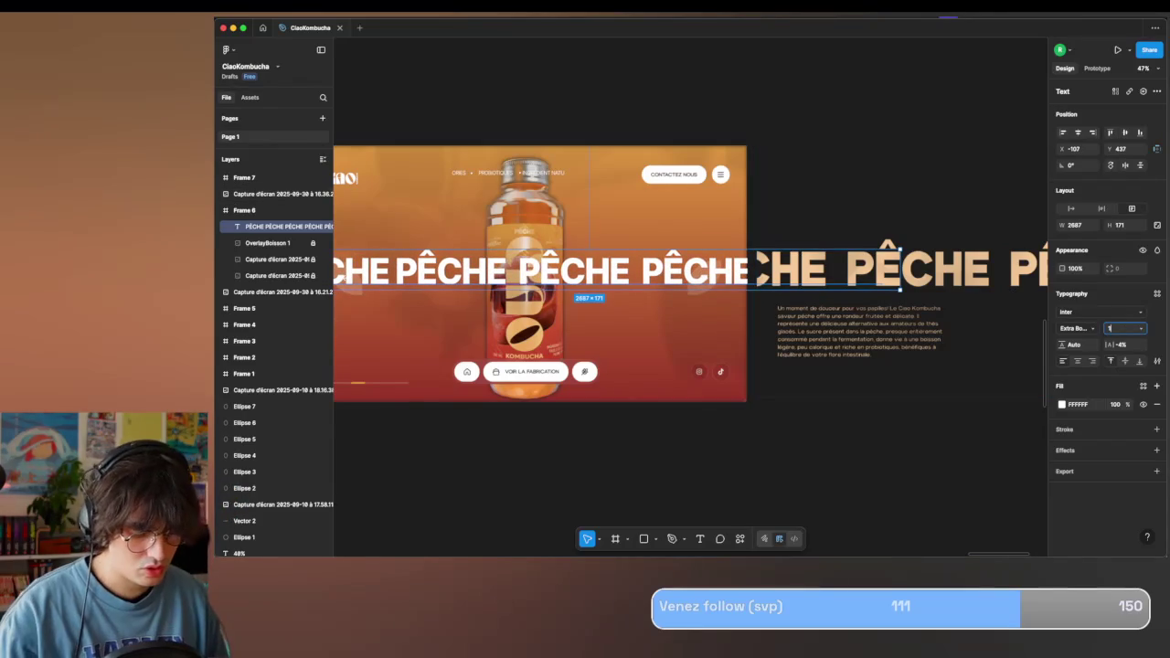
pyautogui.press('Return')
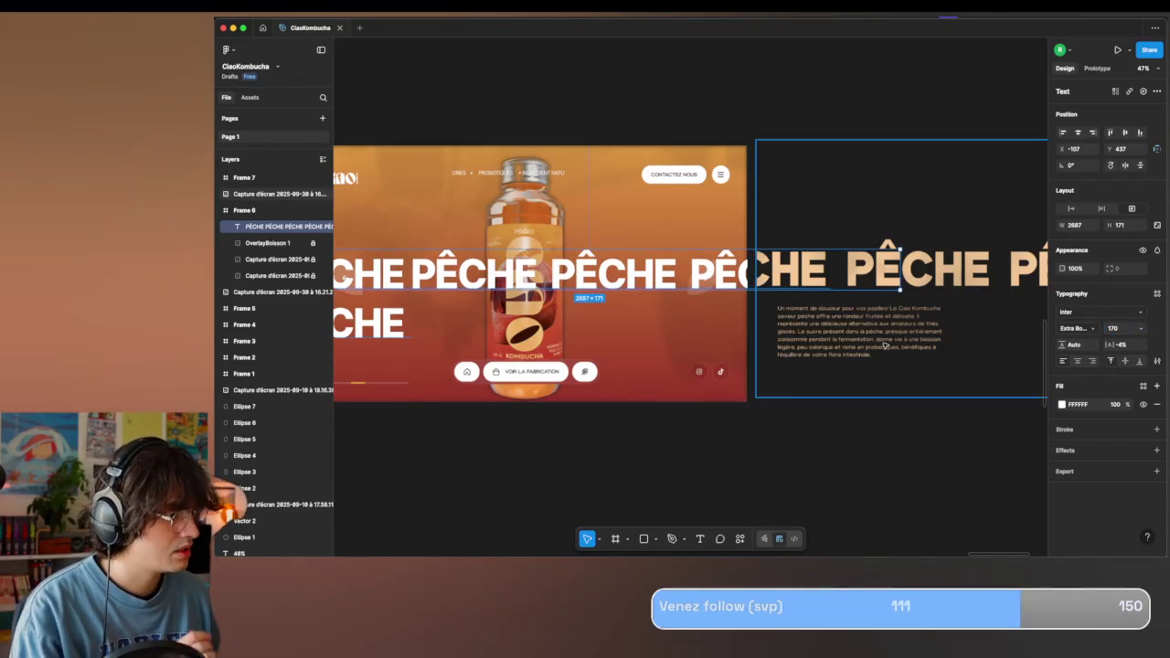
pyautogui.scroll(2, 856, 304)
pyautogui.moveTo(856, 304); pyautogui.dragTo(1022, 304)
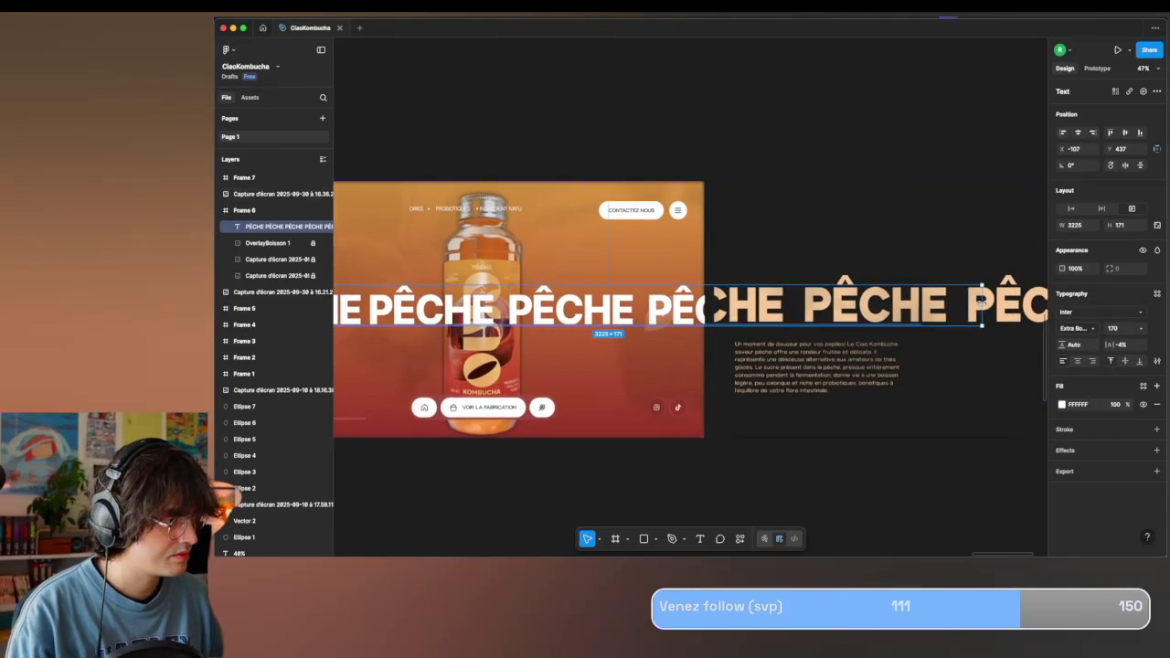
pyautogui.hscroll(-4, 621, 322)
pyautogui.moveTo(626, 323); pyautogui.dragTo(594, 323)
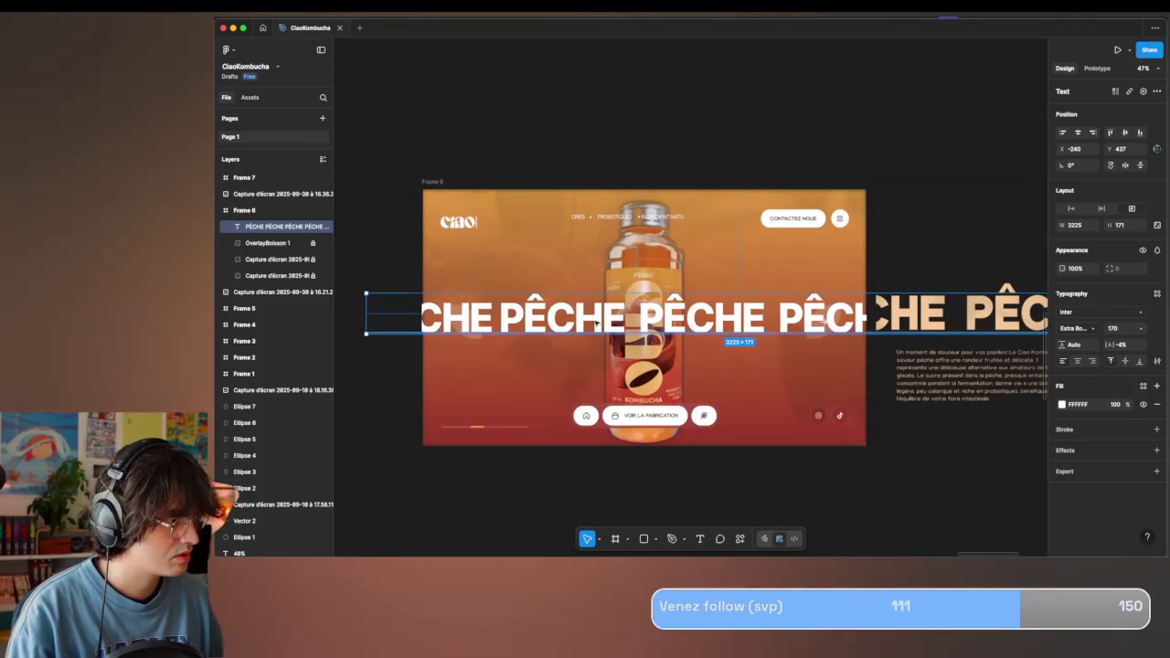
pyautogui.click(1062, 404)
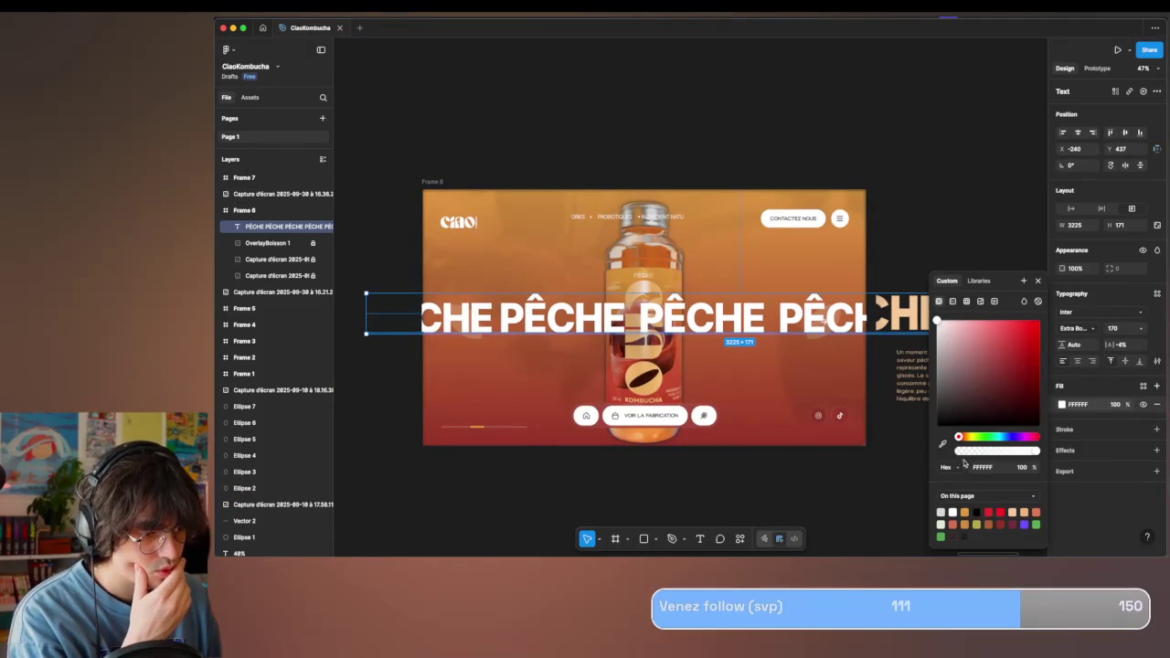
# Give the PÊCHE text a peach fill sampled from the reference screenshot.
pyautogui.click(944, 444)
pyautogui.hscroll(2, 836, 379)
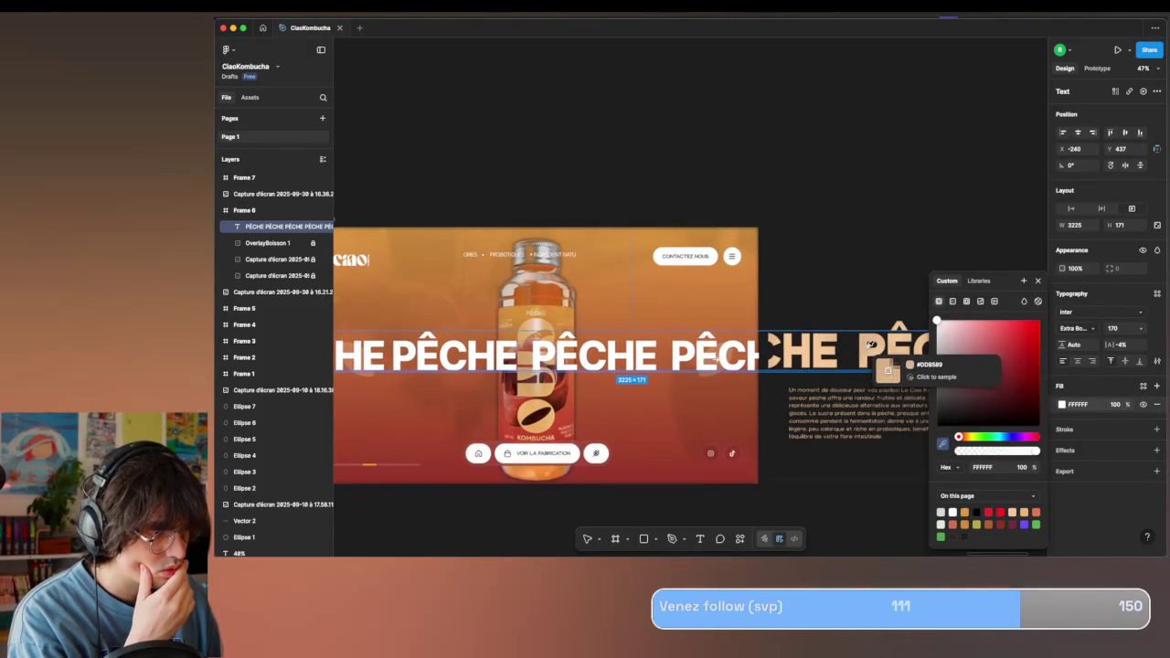
pyautogui.click(885, 364)
pyautogui.click(857, 235)
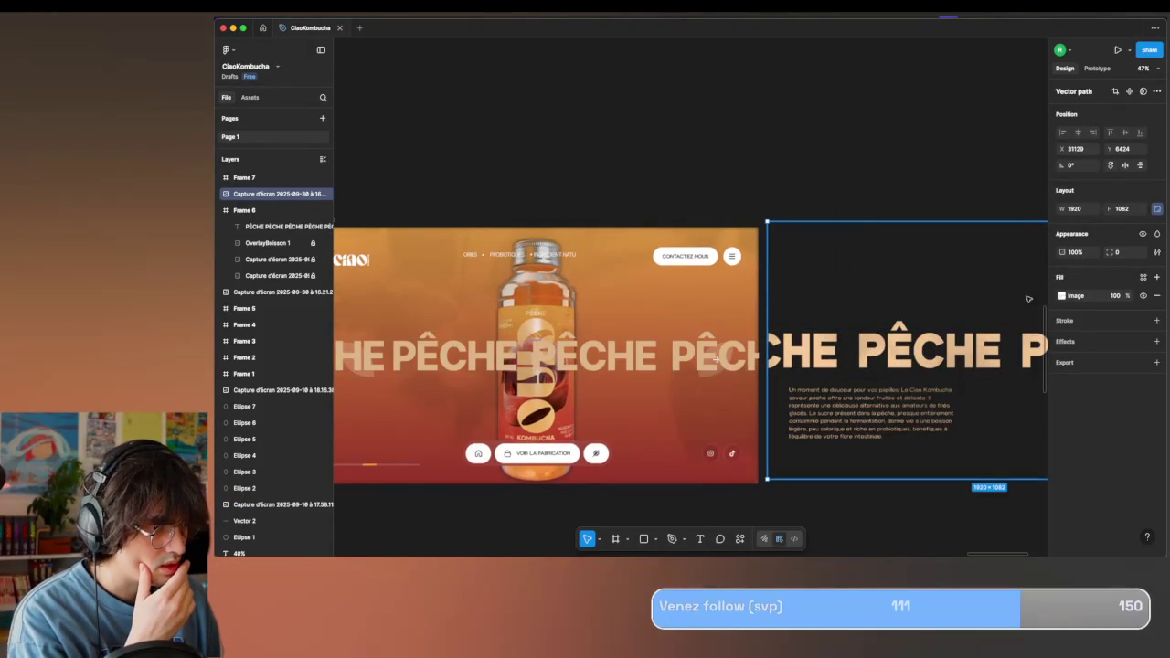
pyautogui.moveTo(288, 199)
pyautogui.mouseDown()
pyautogui.moveTo(263, 209)
pyautogui.moveTo(276, 210)
pyautogui.mouseUp()
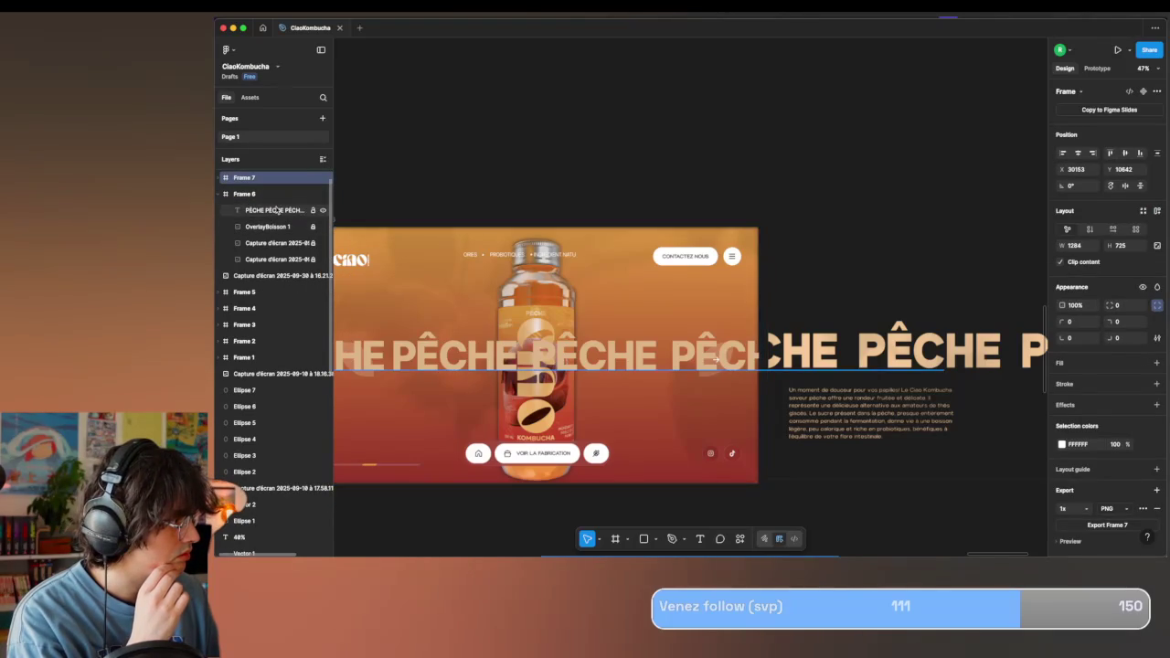
# Resample a lighter peach fill for the PÊCHE text.
pyautogui.click(265, 226)
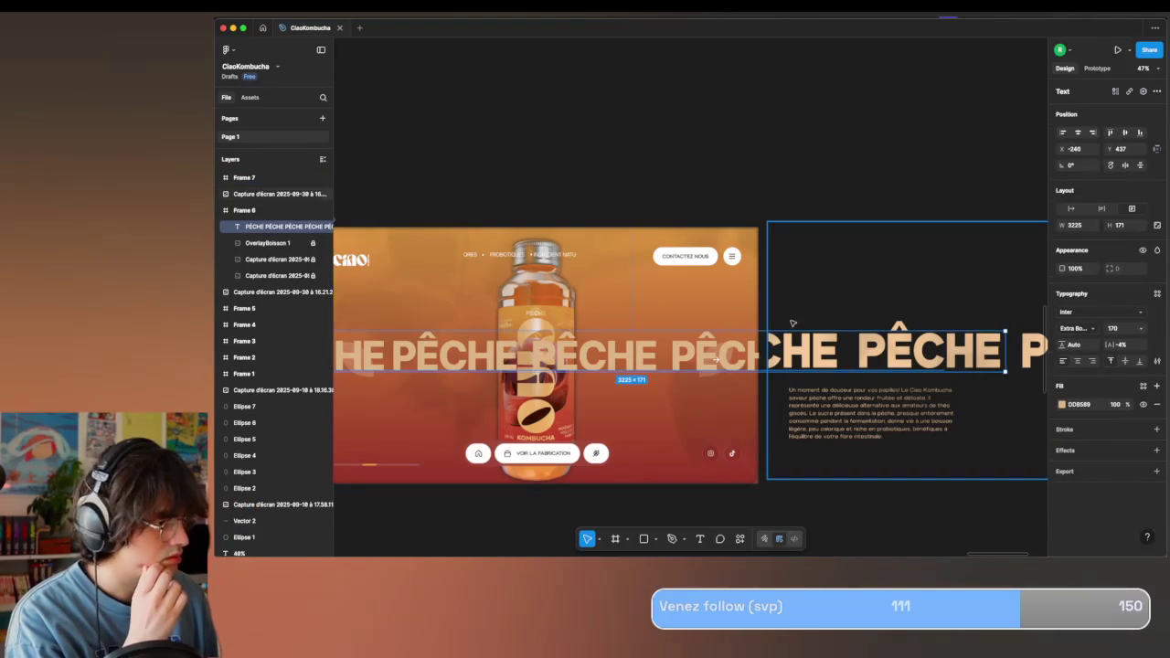
pyautogui.click(1061, 405)
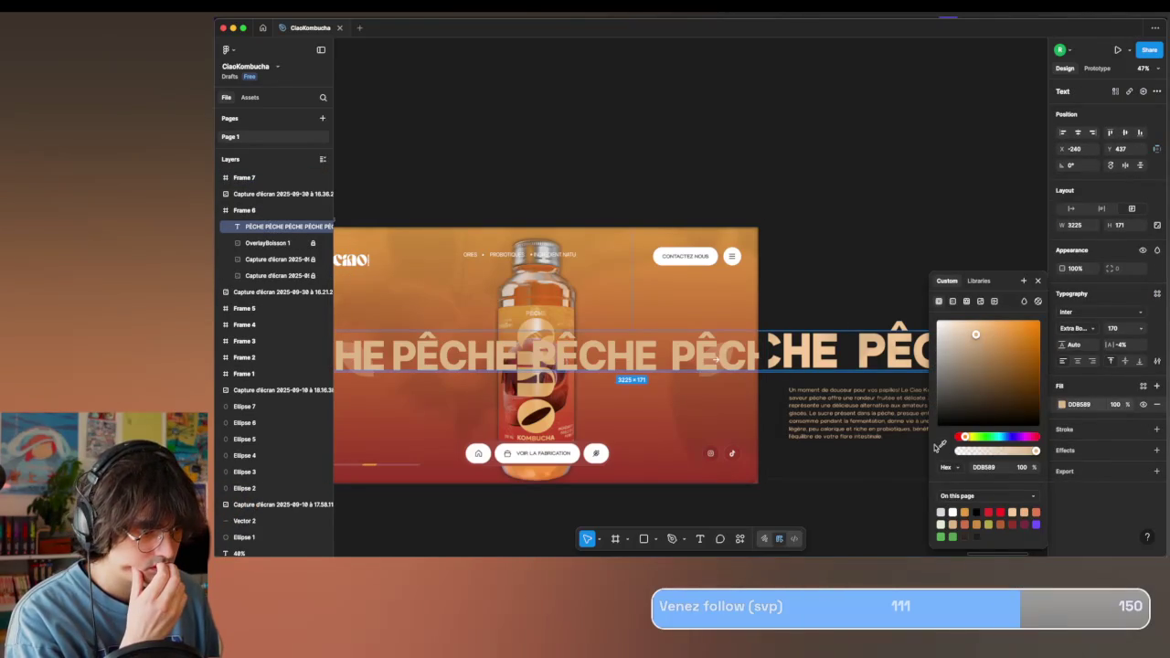
pyautogui.click(942, 445)
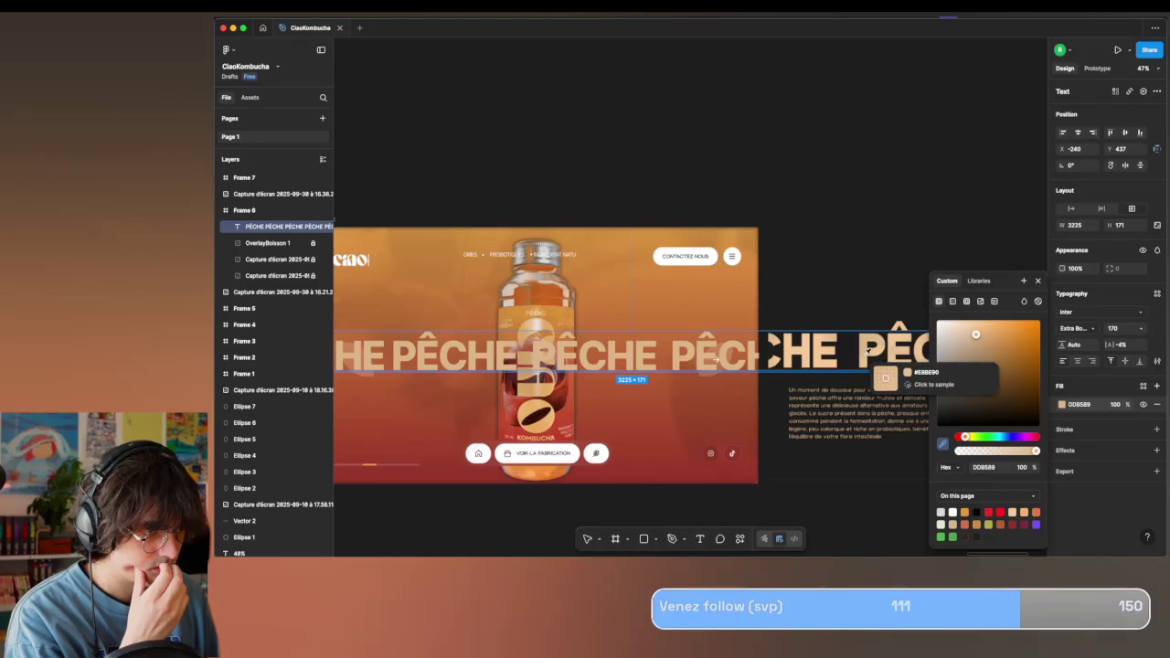
pyautogui.scroll(3, 778, 286)
pyautogui.click(976, 327)
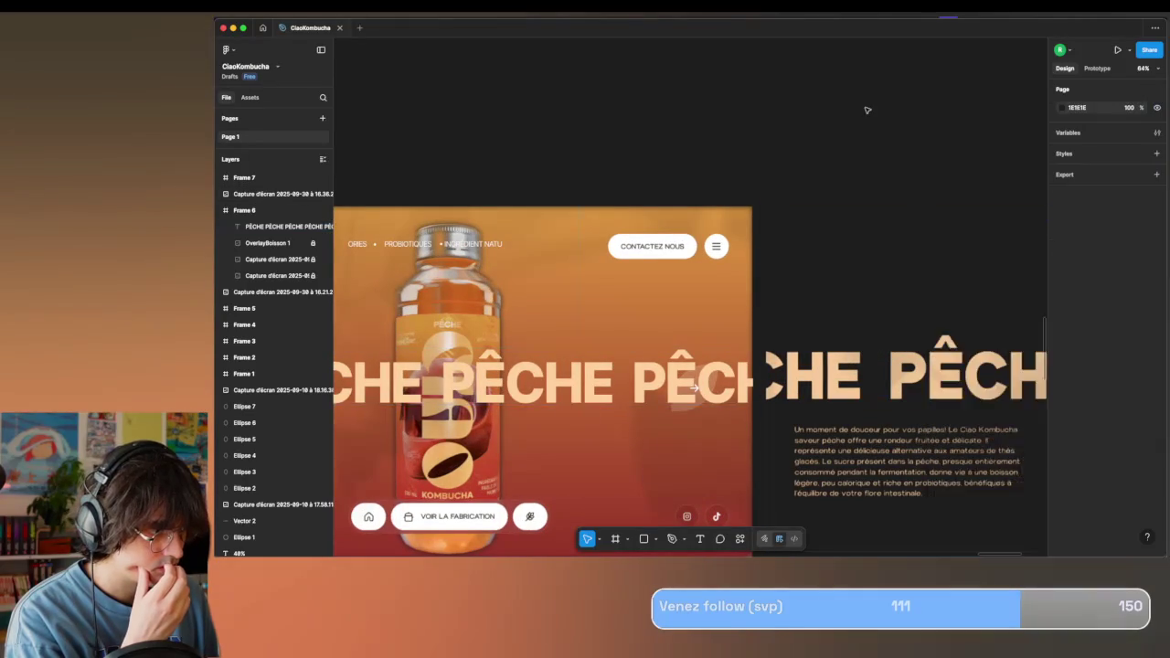
pyautogui.scroll(-5, 875, 115)
# Move the reference screenshot aside and layer the PÊCHE text behind the bottle.
pyautogui.click(897, 262)
pyautogui.moveTo(898, 262); pyautogui.dragTo(836, 442)
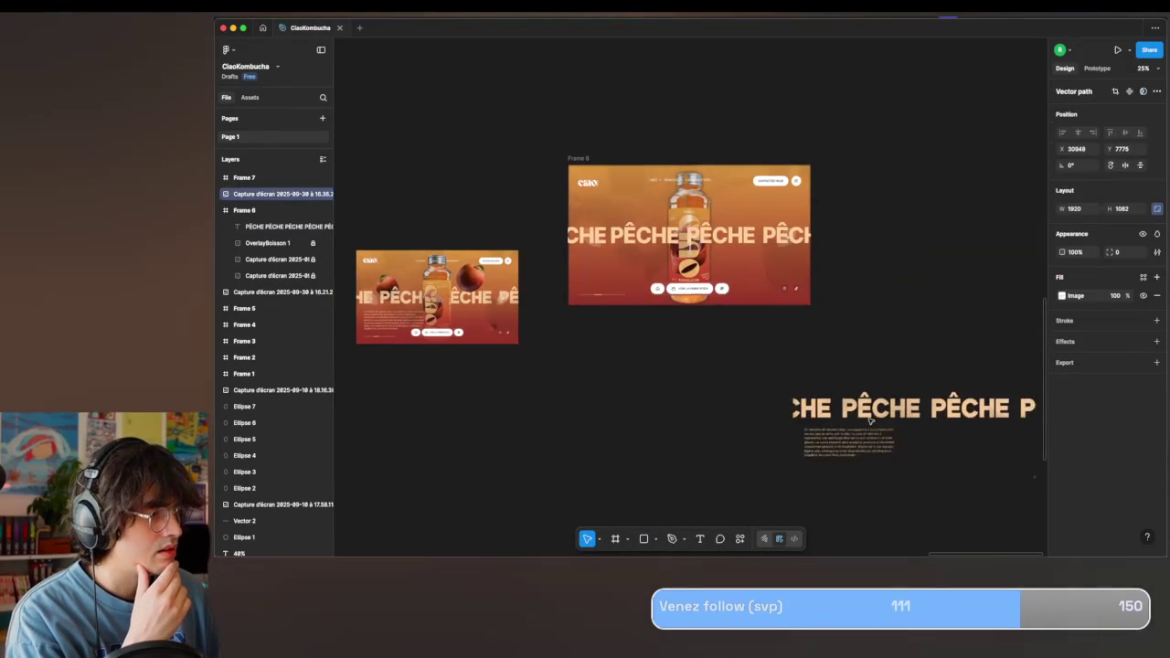
pyautogui.click(287, 227)
pyautogui.moveTo(287, 229); pyautogui.dragTo(266, 266)
pyautogui.click(653, 369)
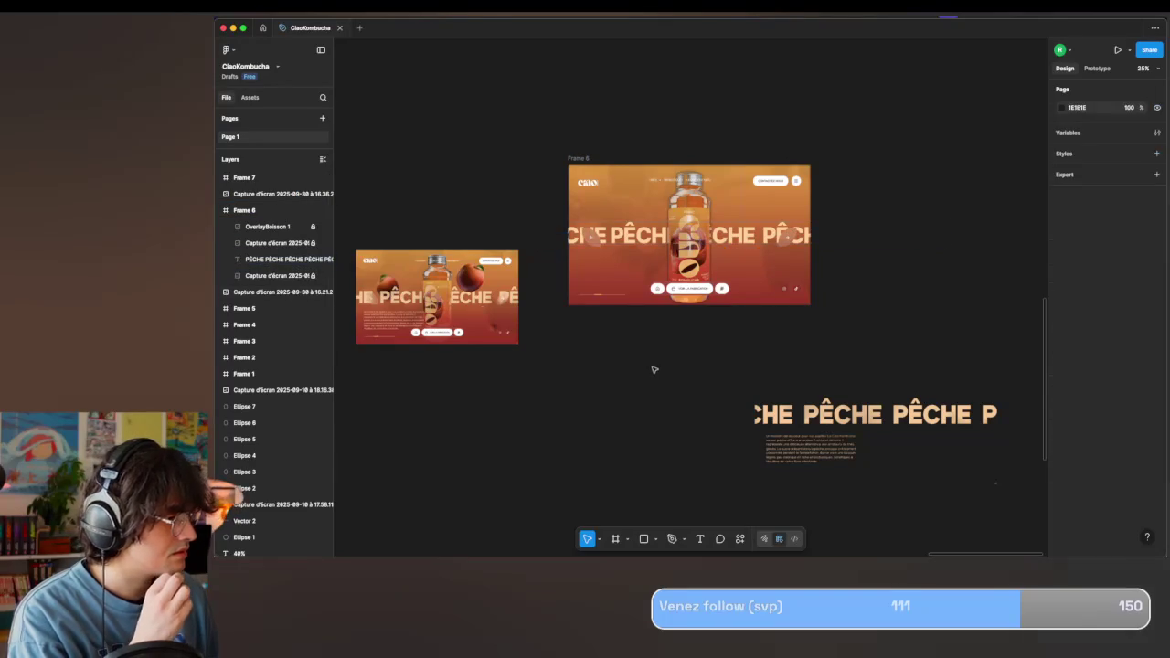
pyautogui.hscroll(-2, 653, 369)
pyautogui.hotkey('ctrl', 'Up')
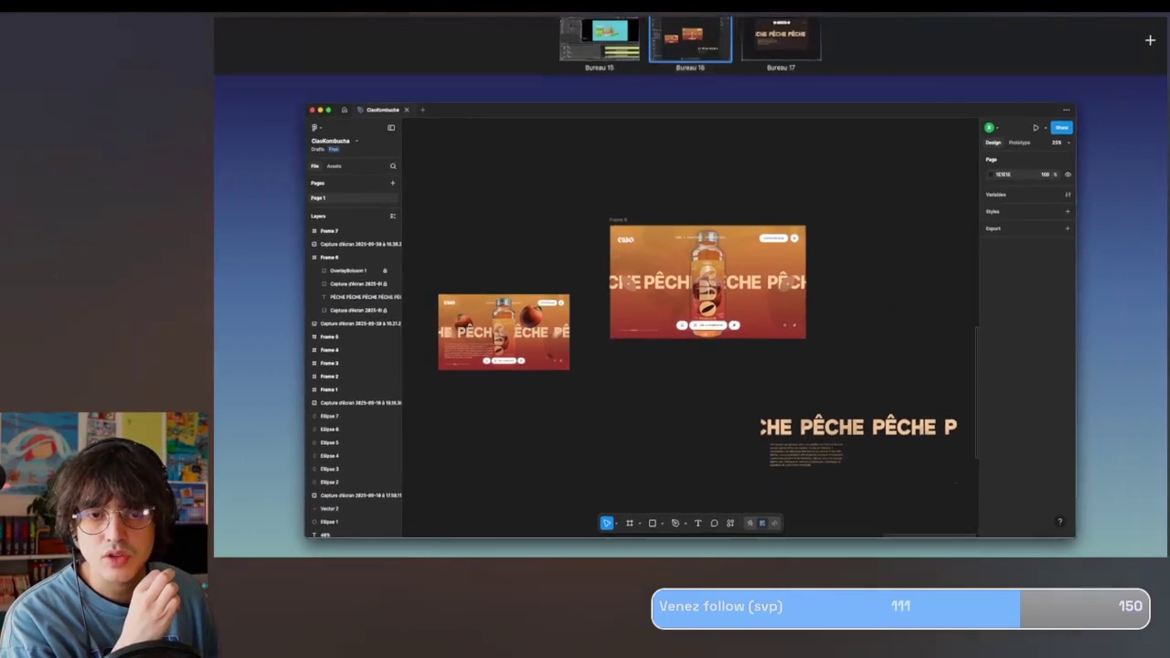
pyautogui.hotkey('ctrl', 'Up')
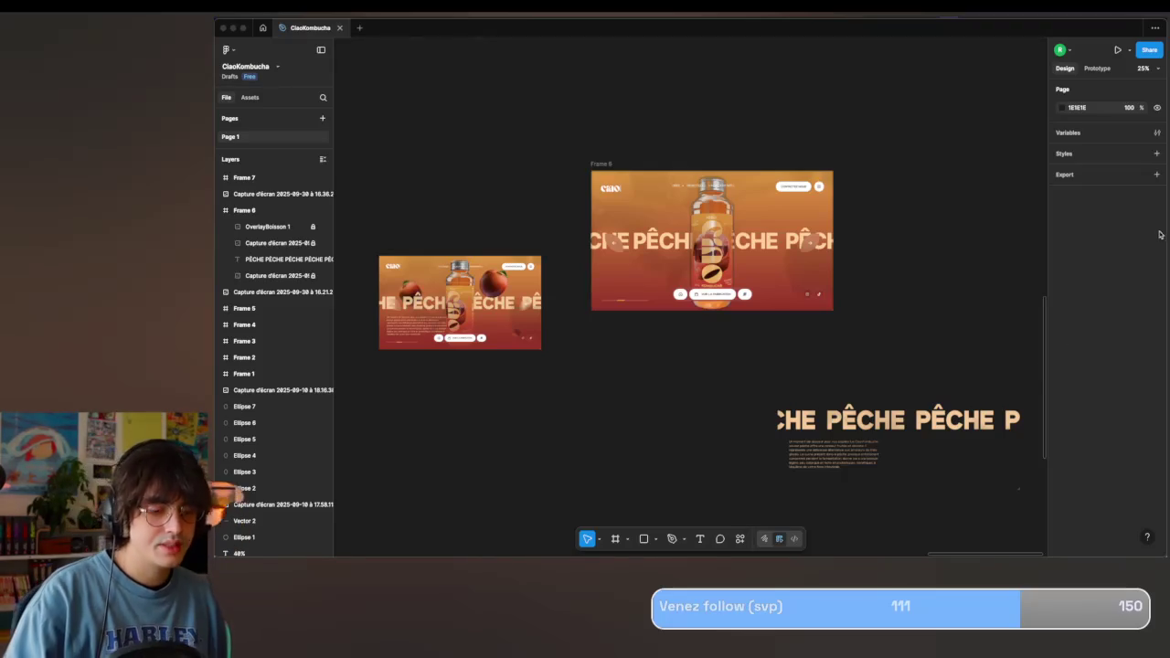
# Draw a text box at the left of Frame 6 and paste in the description paragraph.
pyautogui.scroll(5, 658, 263)
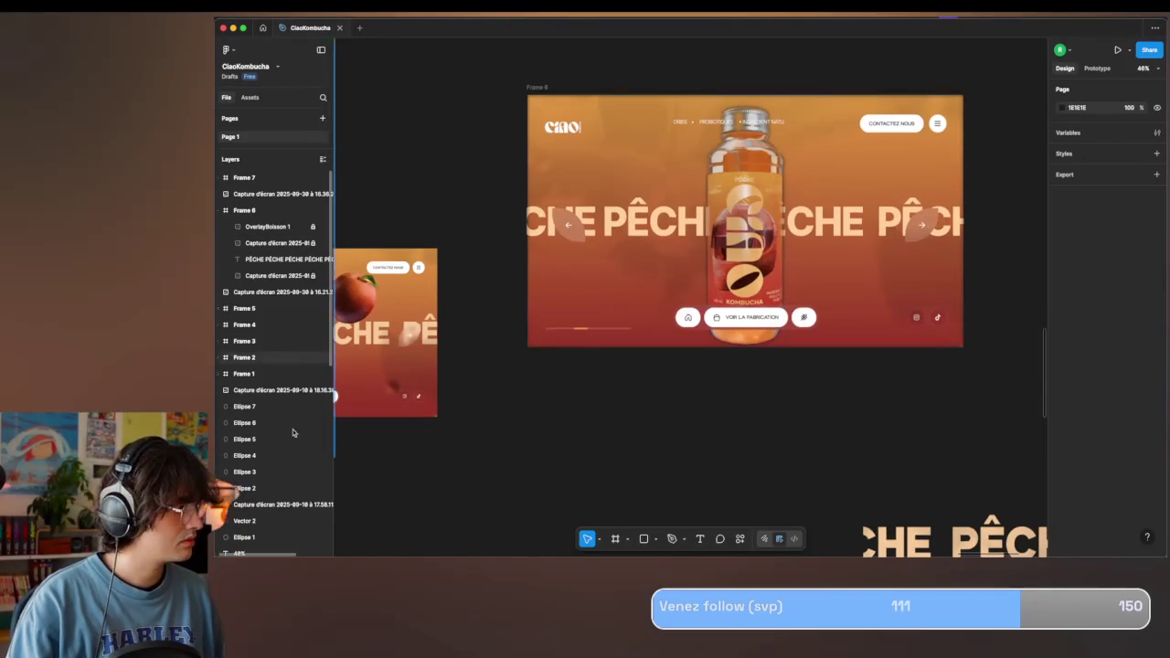
pyautogui.click(699, 540)
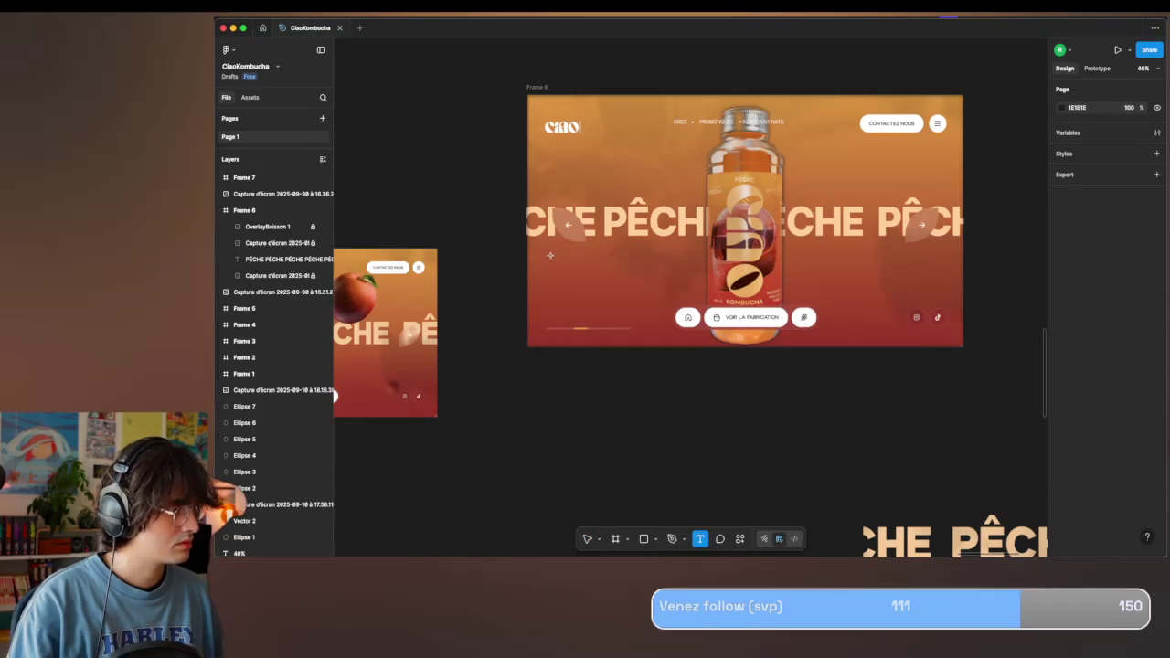
pyautogui.moveTo(550, 255); pyautogui.dragTo(660, 313)
pyautogui.hotkey('ctrl', 'v')
pyautogui.hotkey('ctrl', 'z')
pyautogui.hotkey('alt', 'space')
pyautogui.press('Escape')
pyautogui.hotkey('ctrl', 'v')
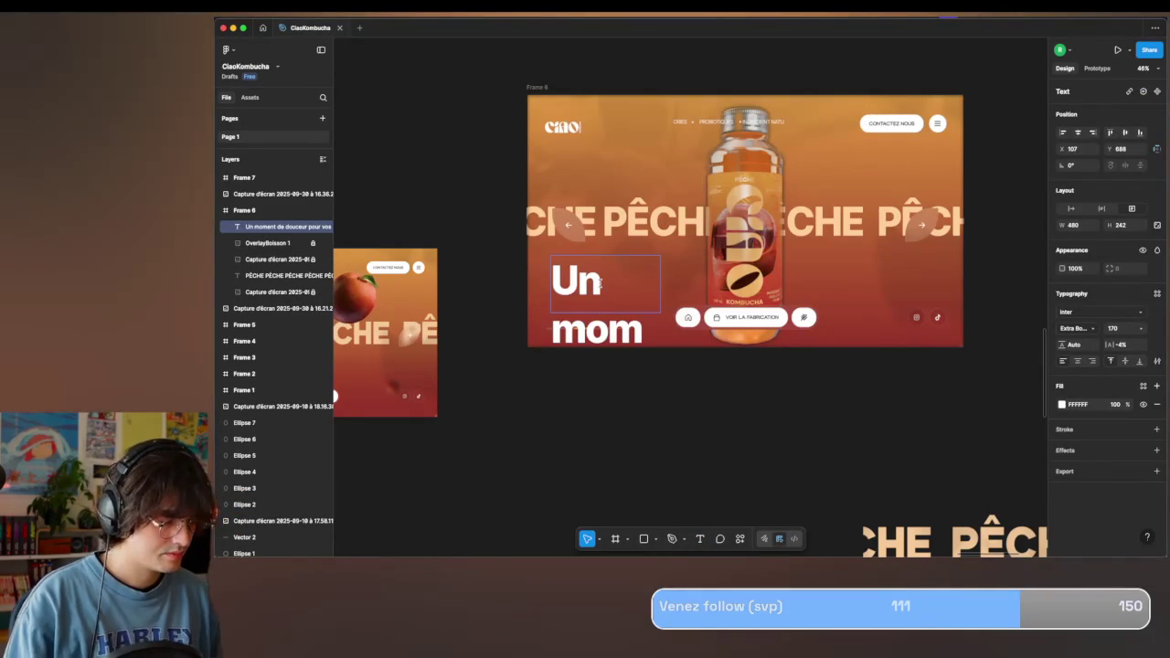
# Set the paragraph to size 20 Medium and nudge it slightly left under PÊCHE.
pyautogui.doubleClick(599, 284)
pyautogui.hotkey('ctrl', 'a')
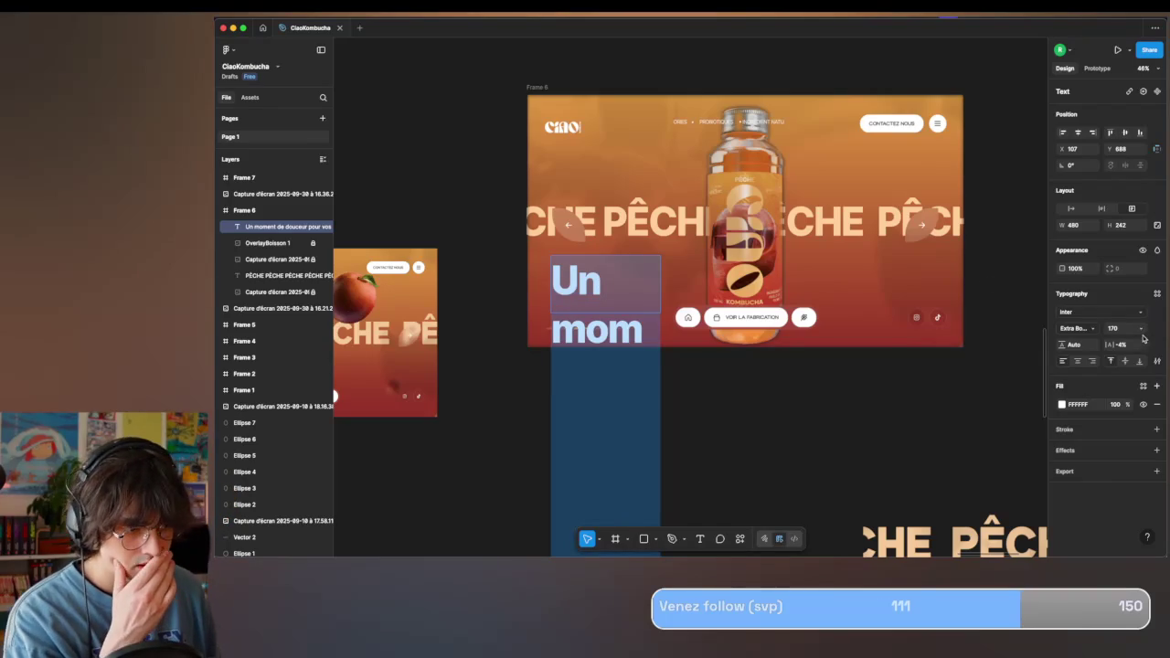
pyautogui.click(1140, 329)
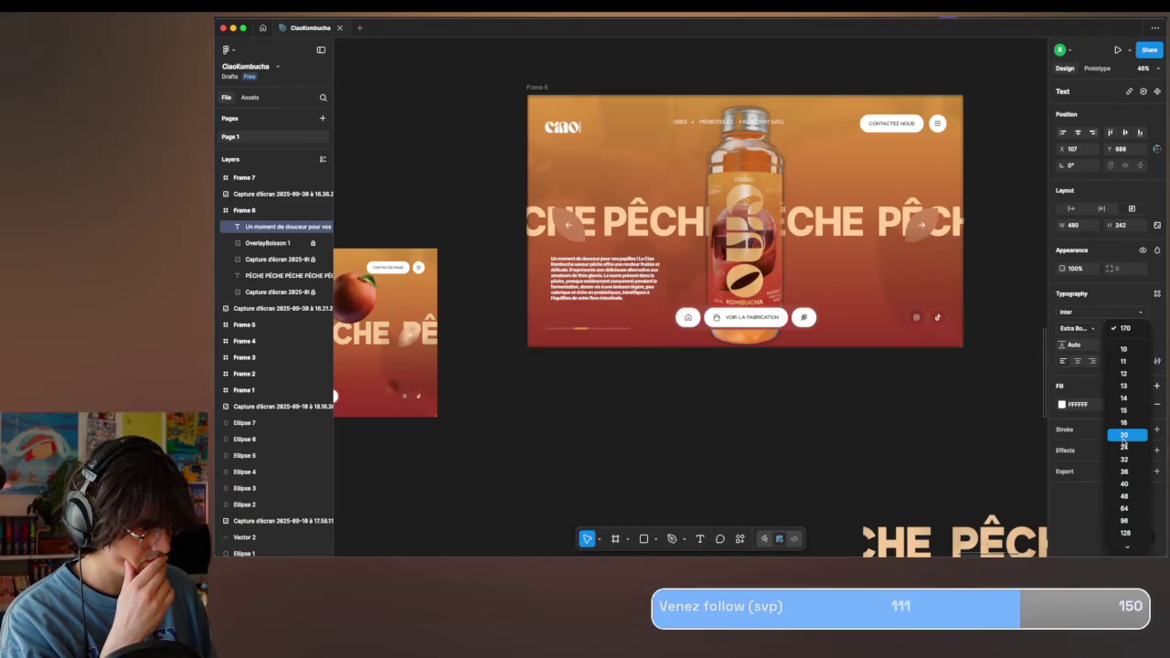
pyautogui.click(1127, 434)
pyautogui.scroll(3, 1002, 373)
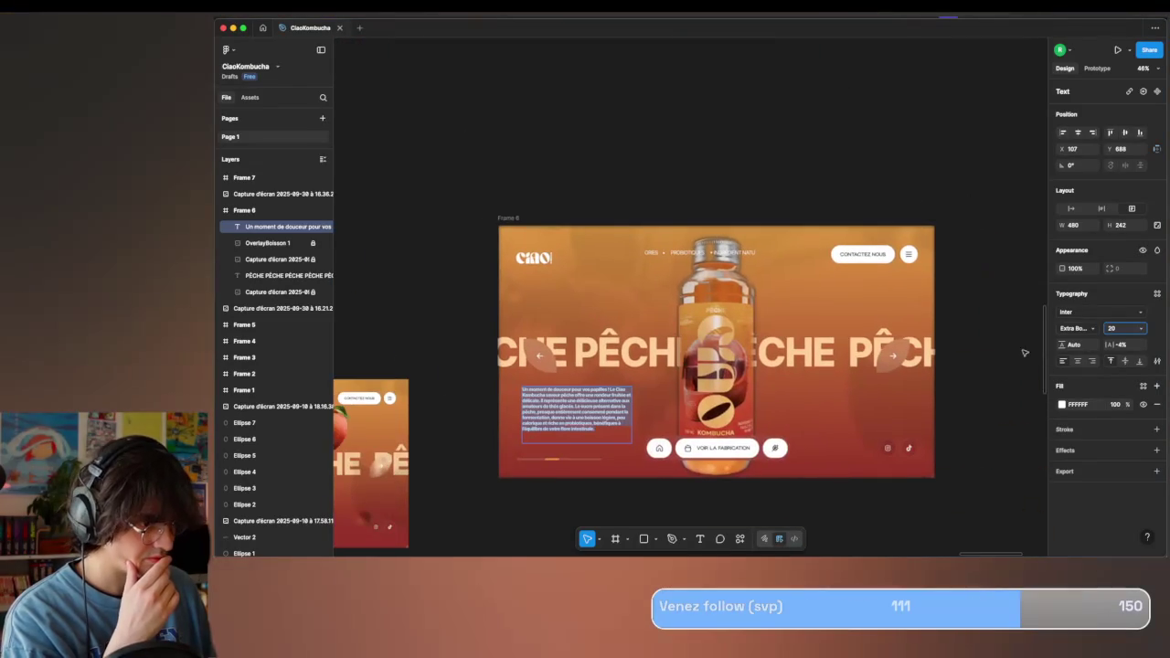
pyautogui.click(1094, 331)
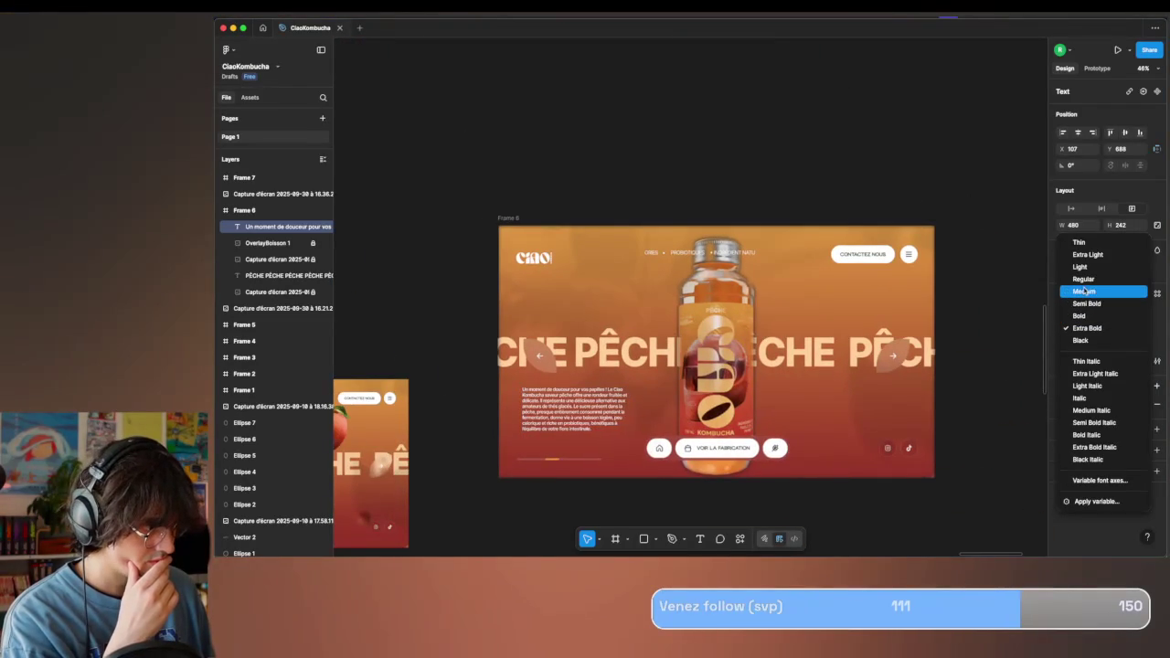
pyautogui.click(1079, 290)
pyautogui.hscroll(-5, 507, 472)
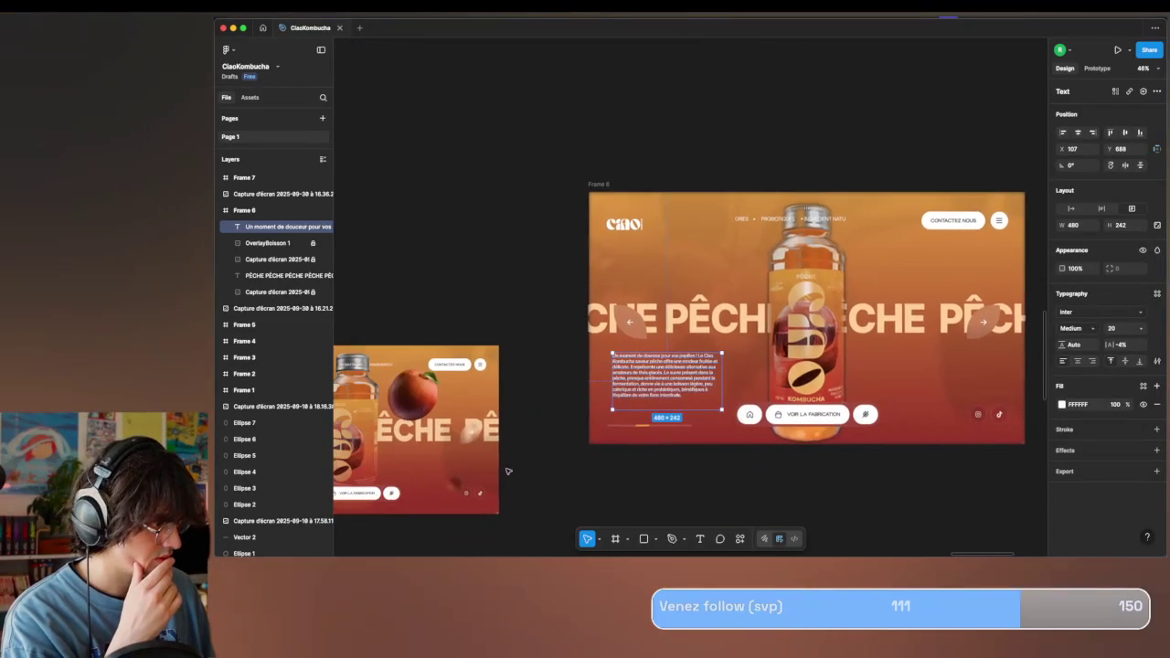
pyautogui.moveTo(646, 378); pyautogui.dragTo(640, 381)
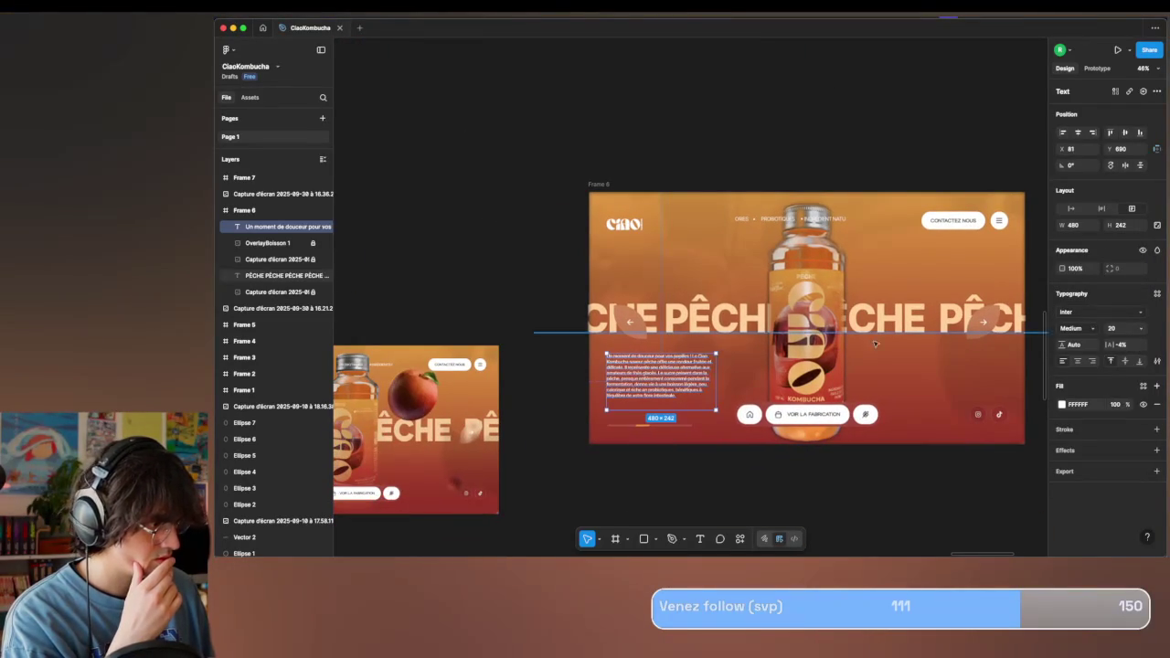
# Apply the peach fill to the description paragraph.
pyautogui.press('Tab')
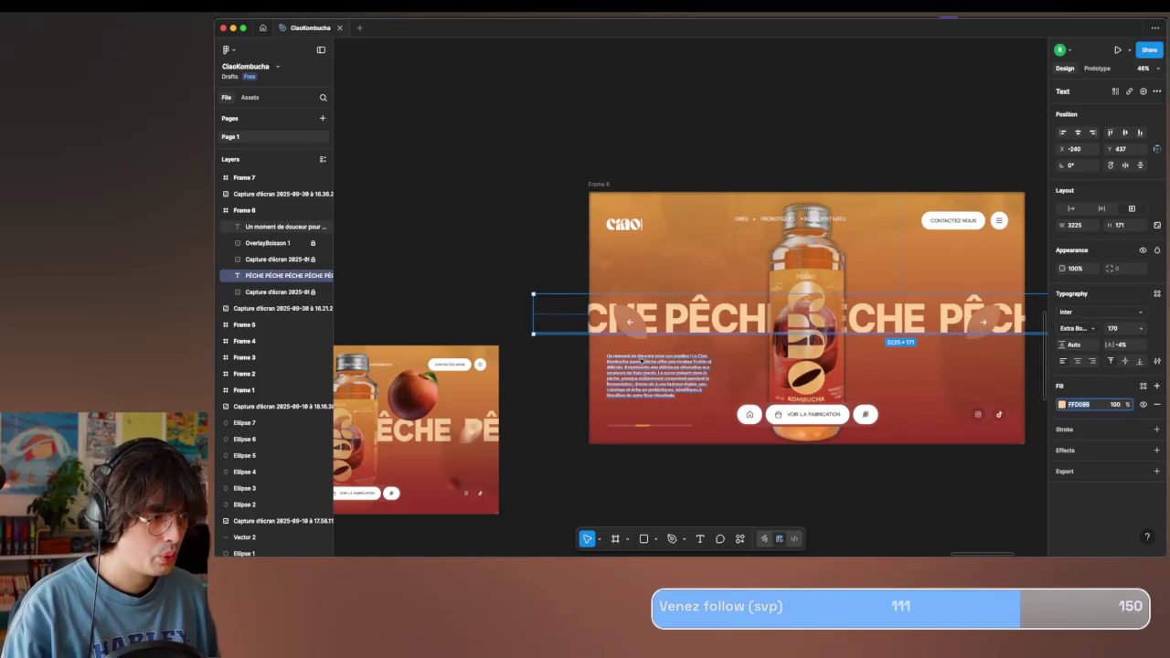
pyautogui.hotkey('shift', 'Tab')
pyautogui.press('Return')
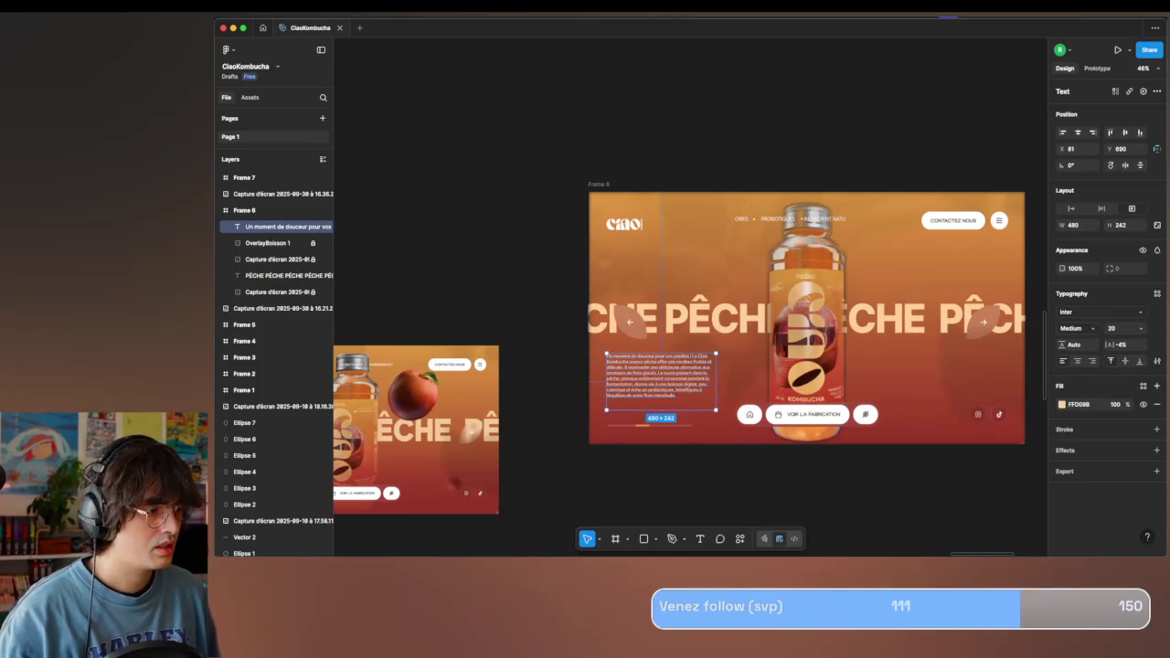
pyautogui.press('super+Tab')
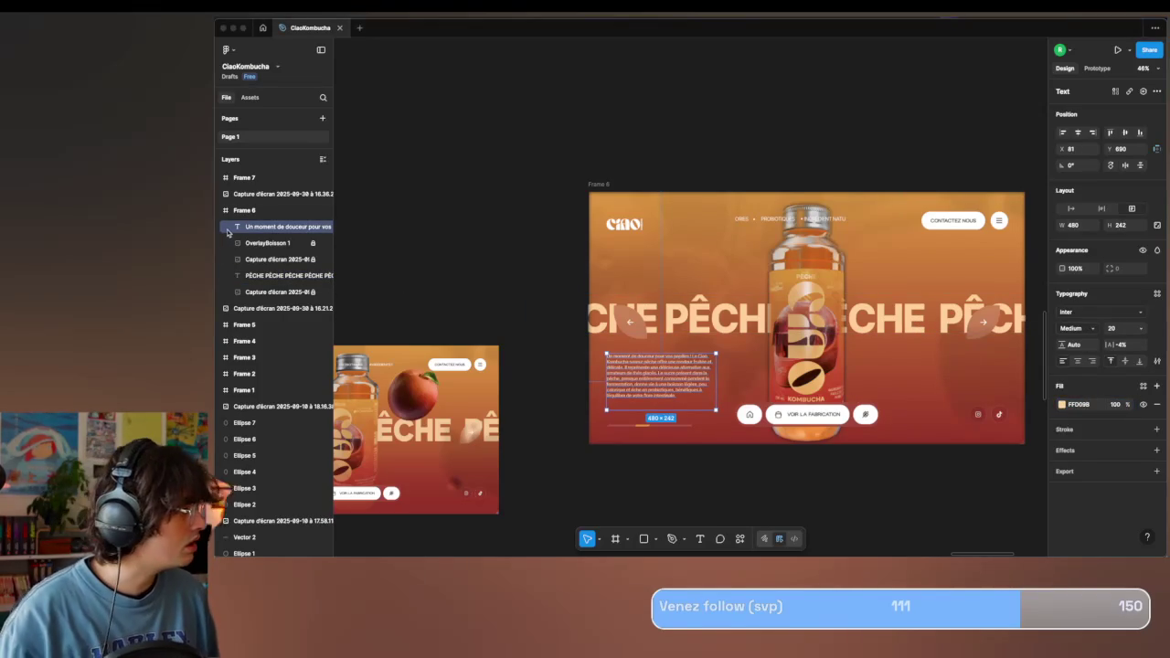
pyautogui.click(262, 267)
# Group the paragraph with the PÊCHE text and name the group TEXT.
pyautogui.moveTo(275, 227); pyautogui.dragTo(258, 274)
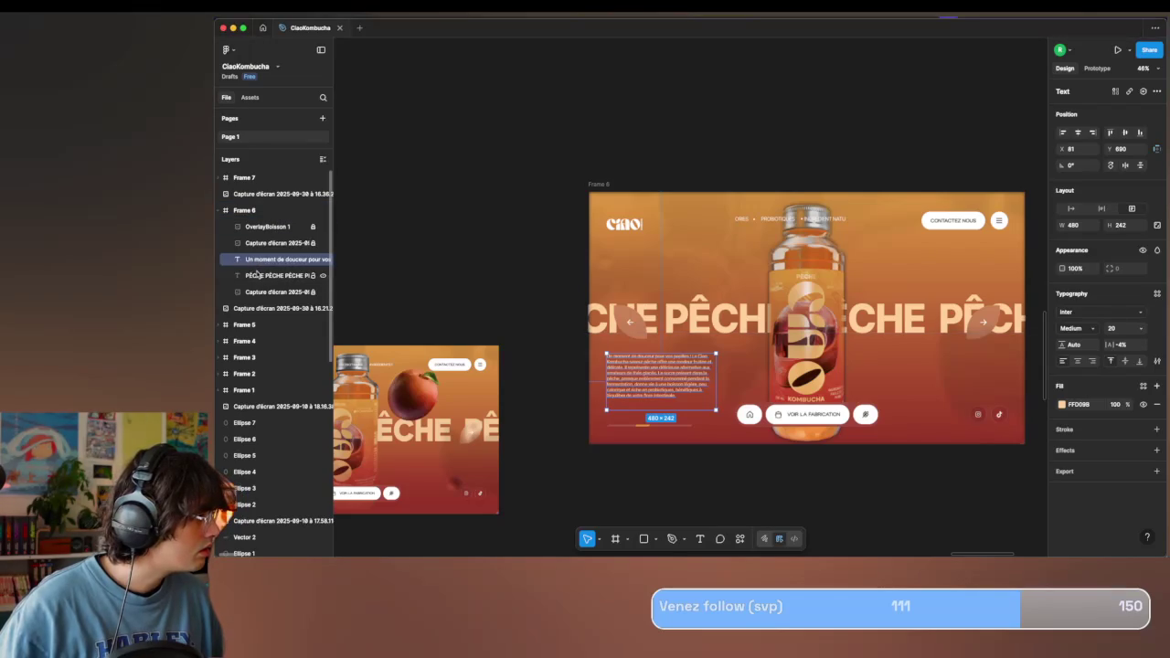
pyautogui.keyDown('shift'); pyautogui.click(257, 275); pyautogui.keyUp('shift')
pyautogui.press('super+g')
pyautogui.doubleClick(258, 260)
pyautogui.write('TEXT')
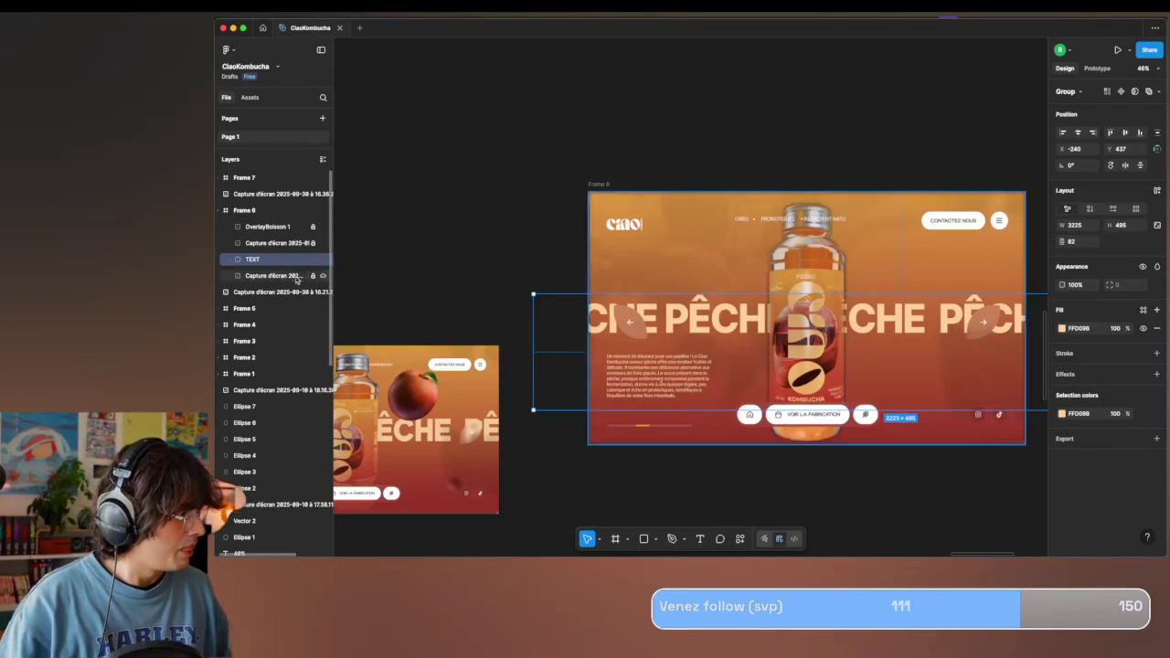
pyautogui.click(581, 285)
pyautogui.scroll(3, 558, 279)
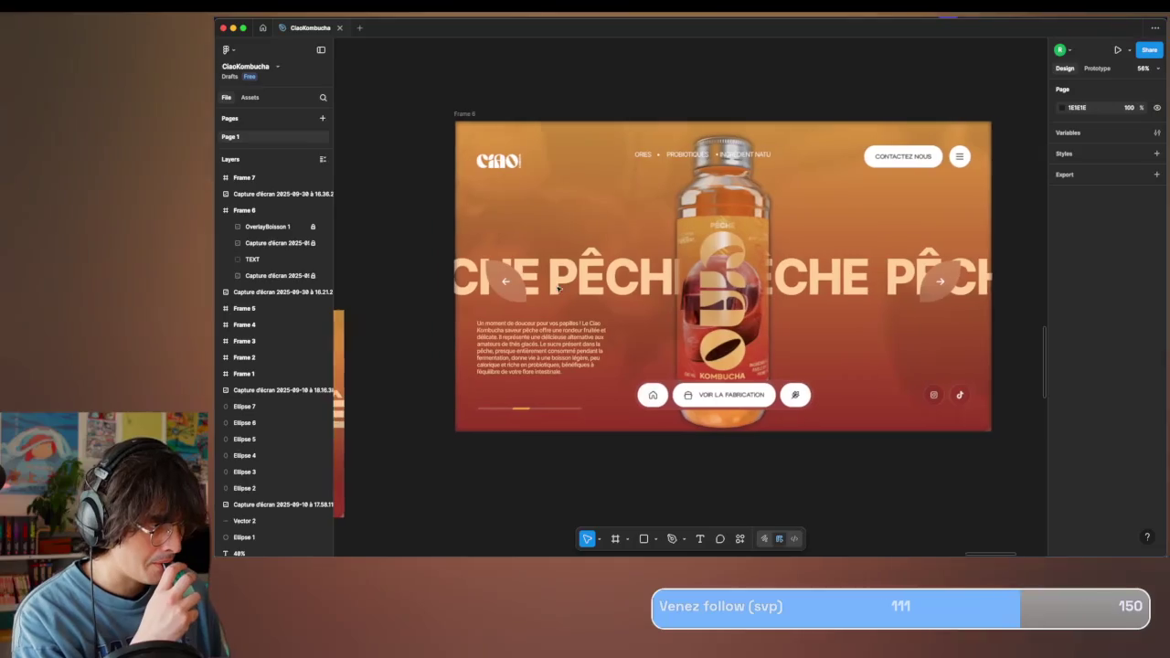
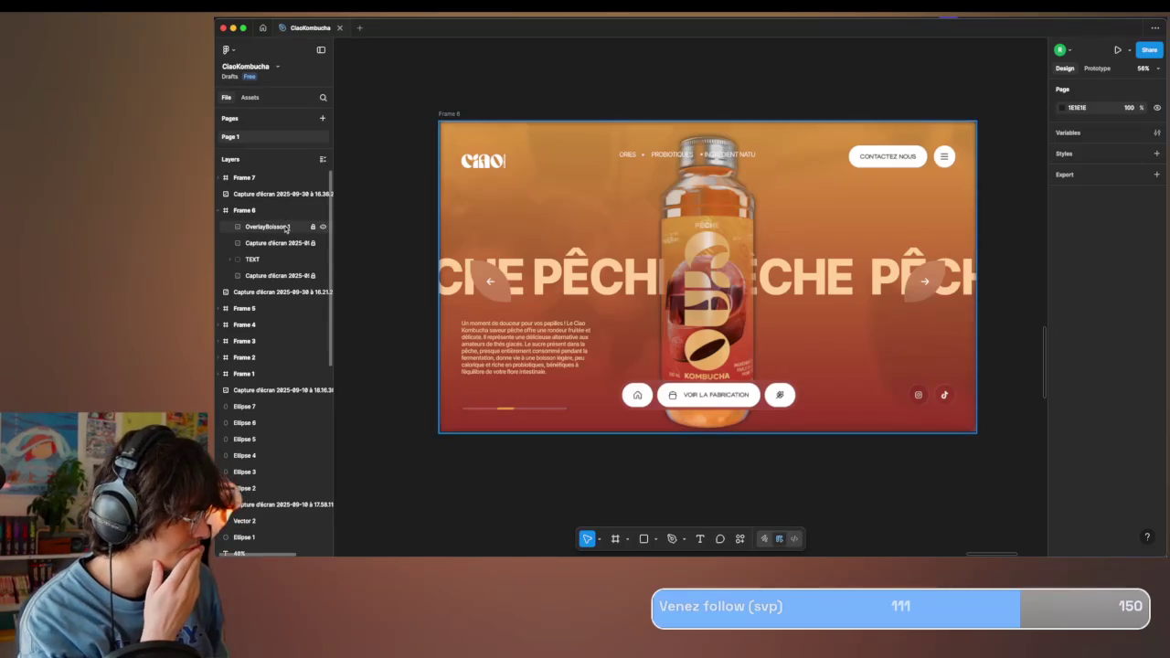
# Select the four Frame 6 layers and add a 1x PNG export setting.
pyautogui.click(286, 227)
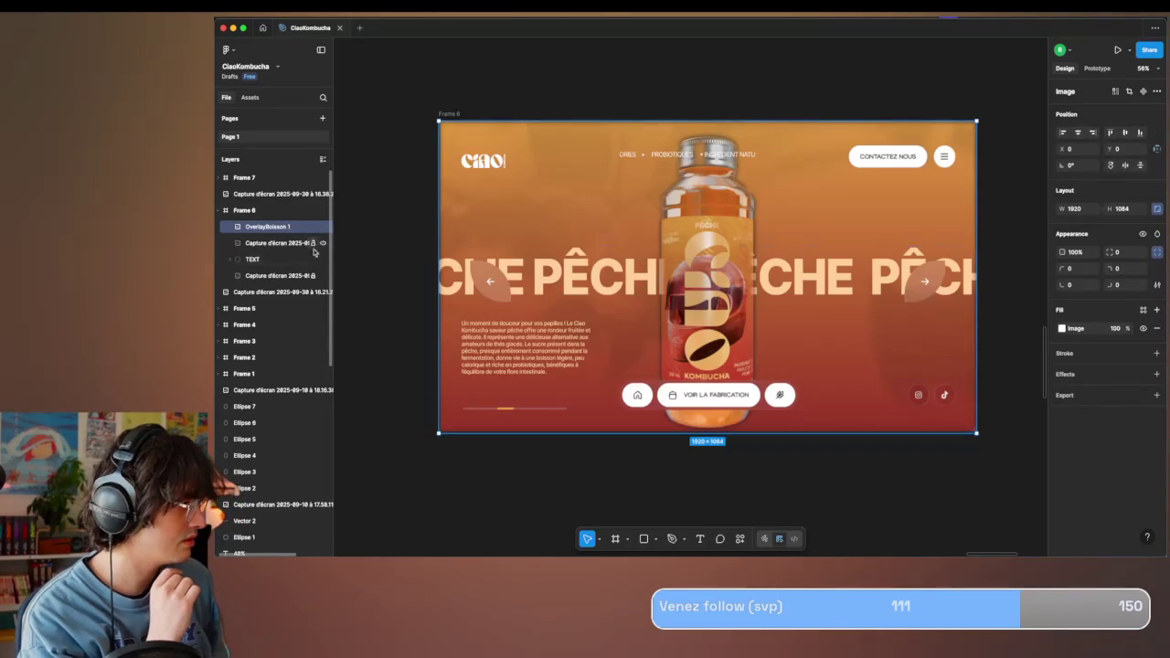
pyautogui.click(288, 270)
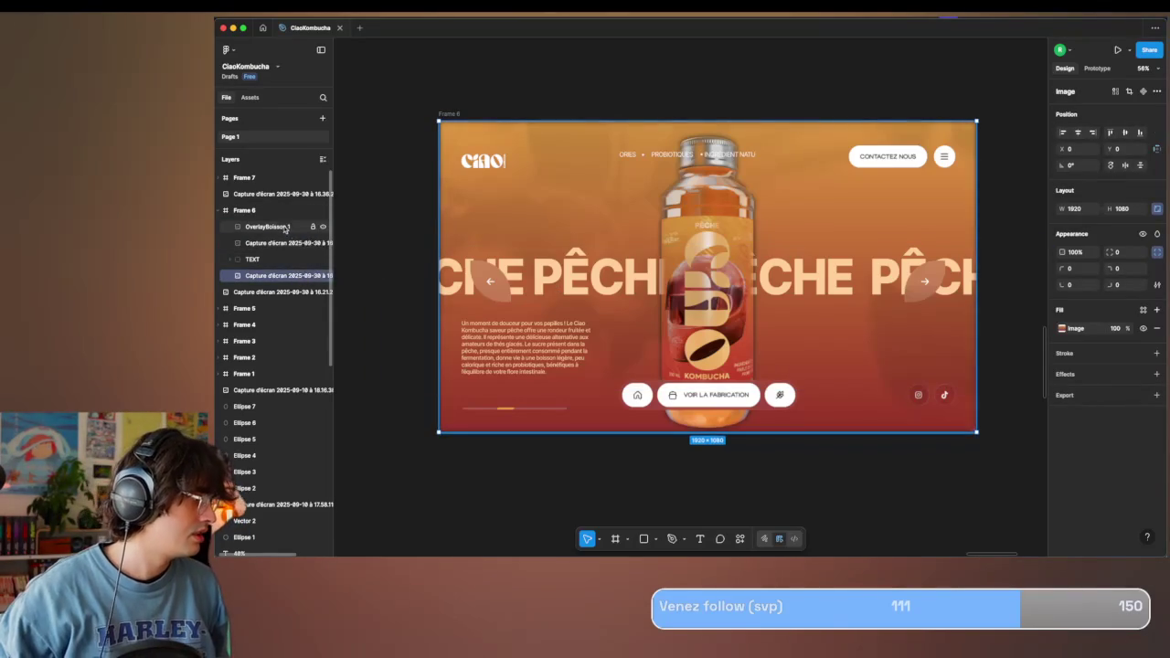
pyautogui.keyDown('shift'); pyautogui.click(274, 227); pyautogui.keyUp('shift')
pyautogui.click(1069, 456)
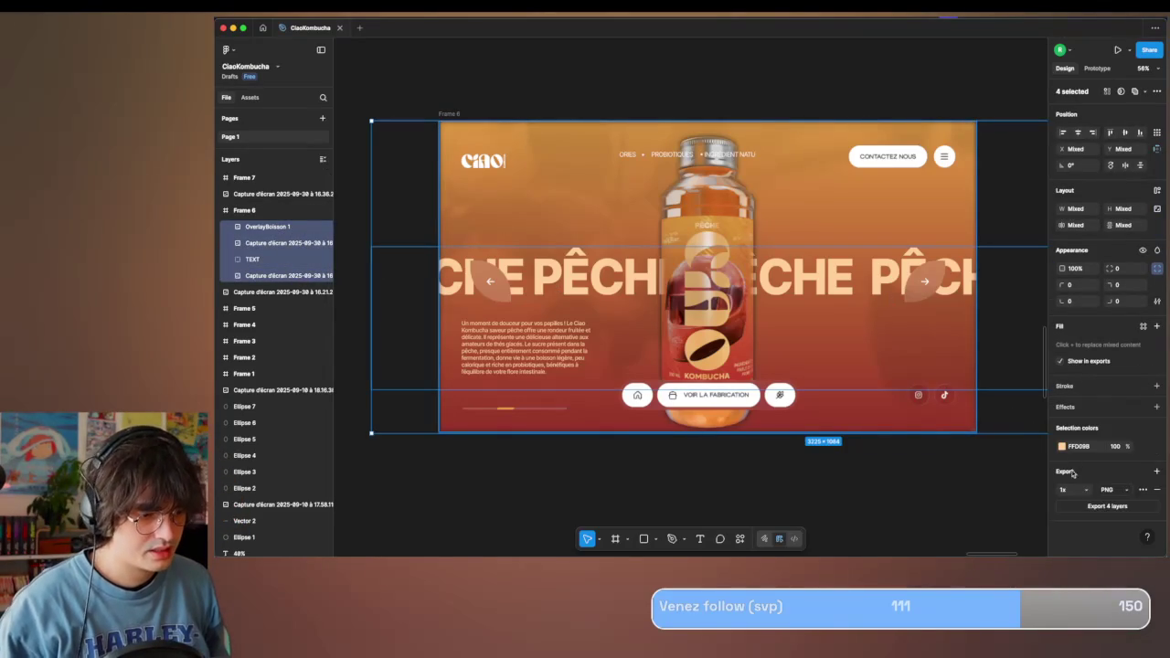
# Export the four layers into a newly created 'anim 2' folder inside KOMBUCIAO.
pyautogui.click(1107, 507)
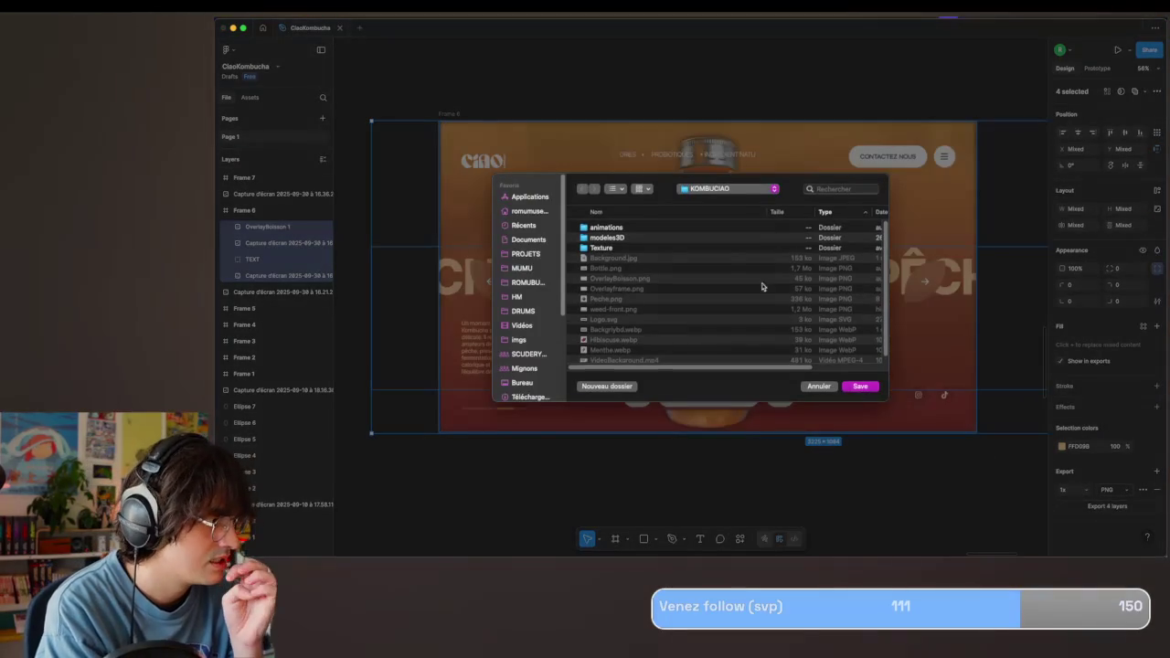
pyautogui.scroll(-1, 649, 315)
pyautogui.click(612, 388)
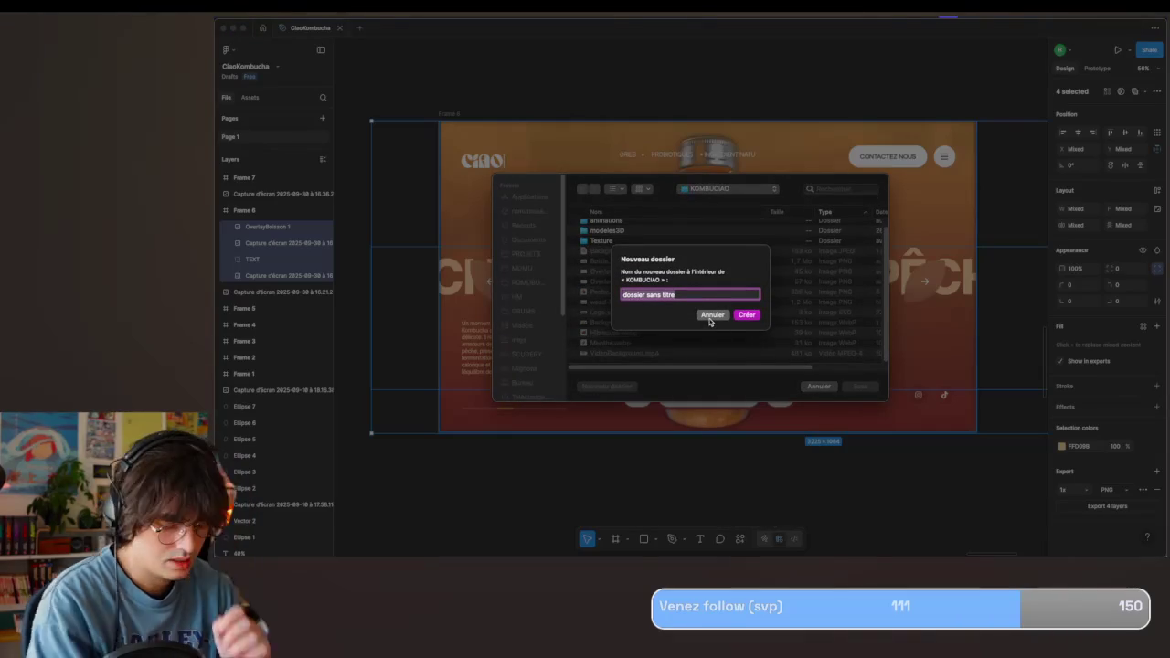
pyautogui.write('anim 2')
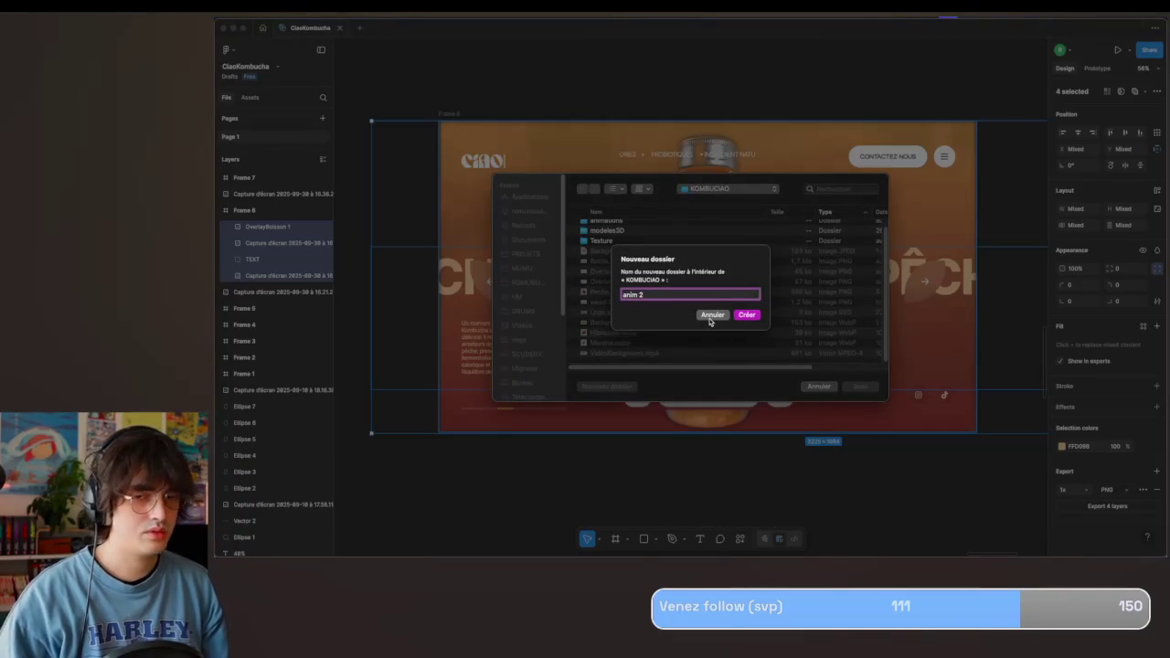
pyautogui.press('Return')
pyautogui.click(851, 386)
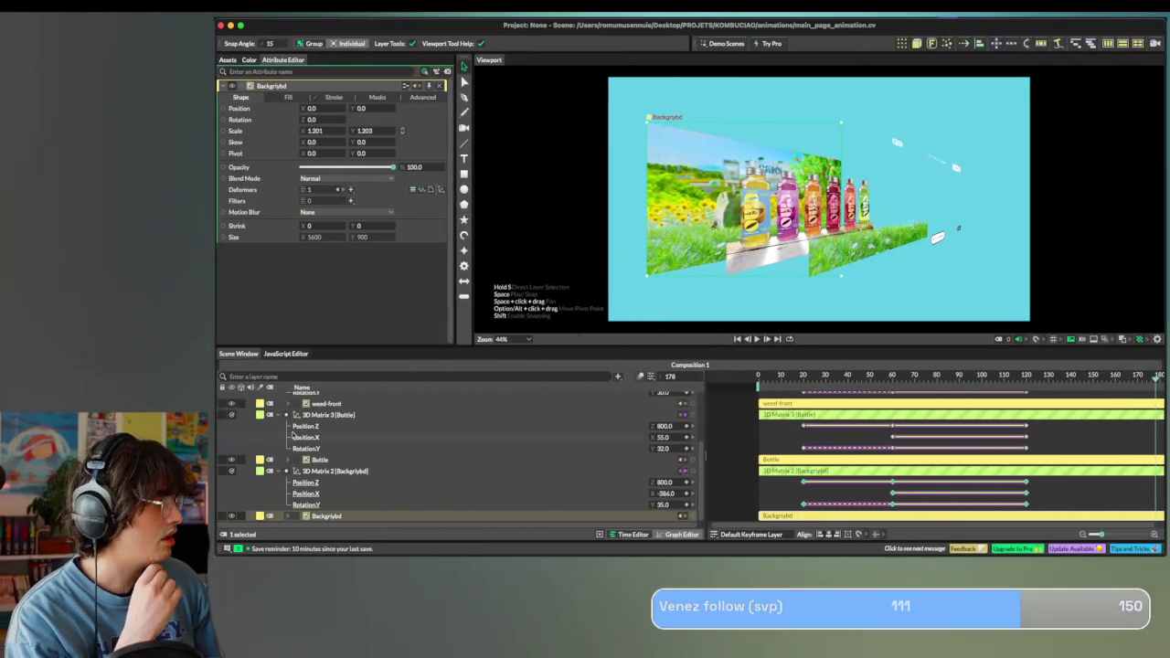
# Drop the OverlayBoisson 1.png image onto Overlayframe's fill as an image shader.
pyautogui.scroll(5, 328, 403)
pyautogui.click(330, 442)
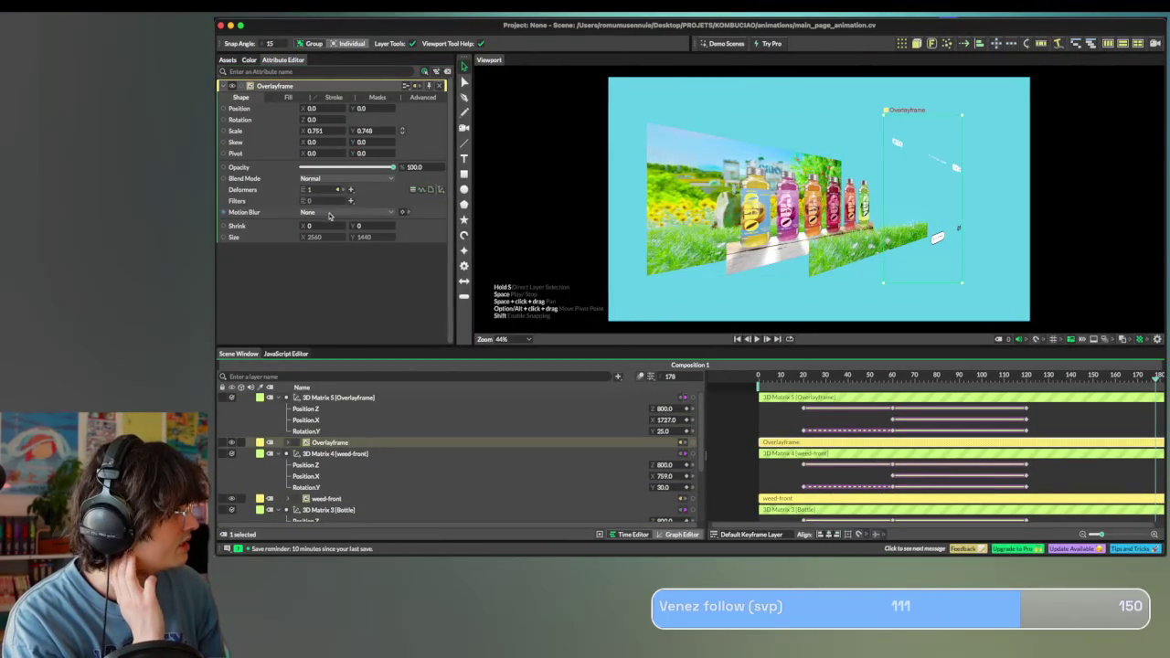
pyautogui.click(288, 98)
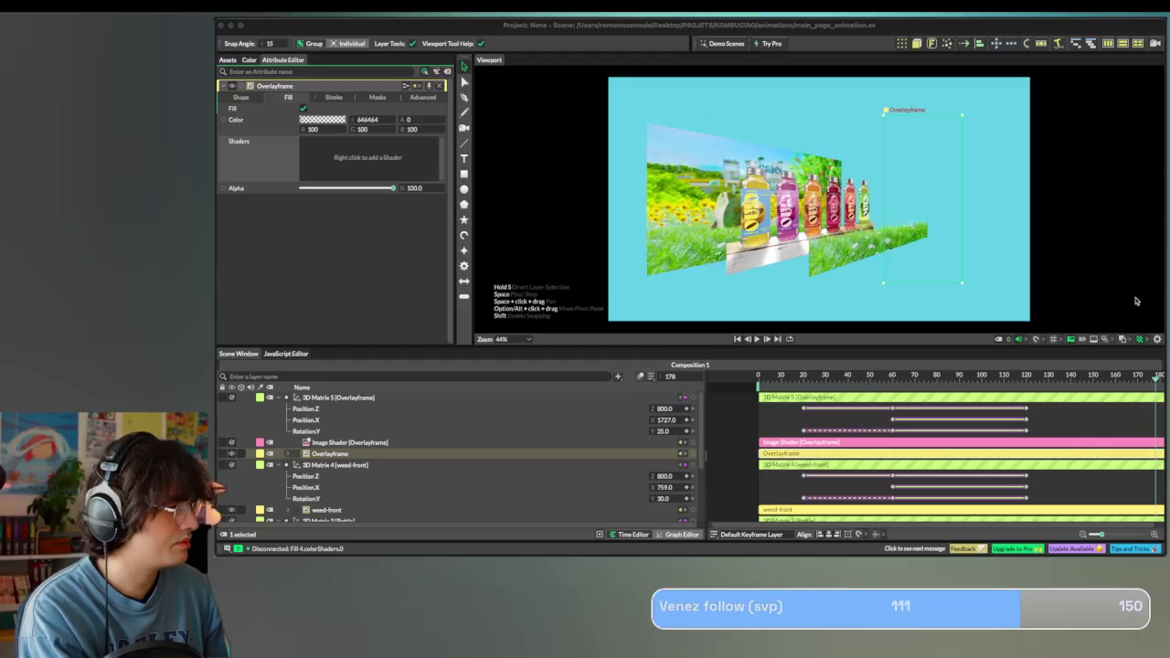
pyautogui.moveTo(877, 219); pyautogui.dragTo(359, 160)
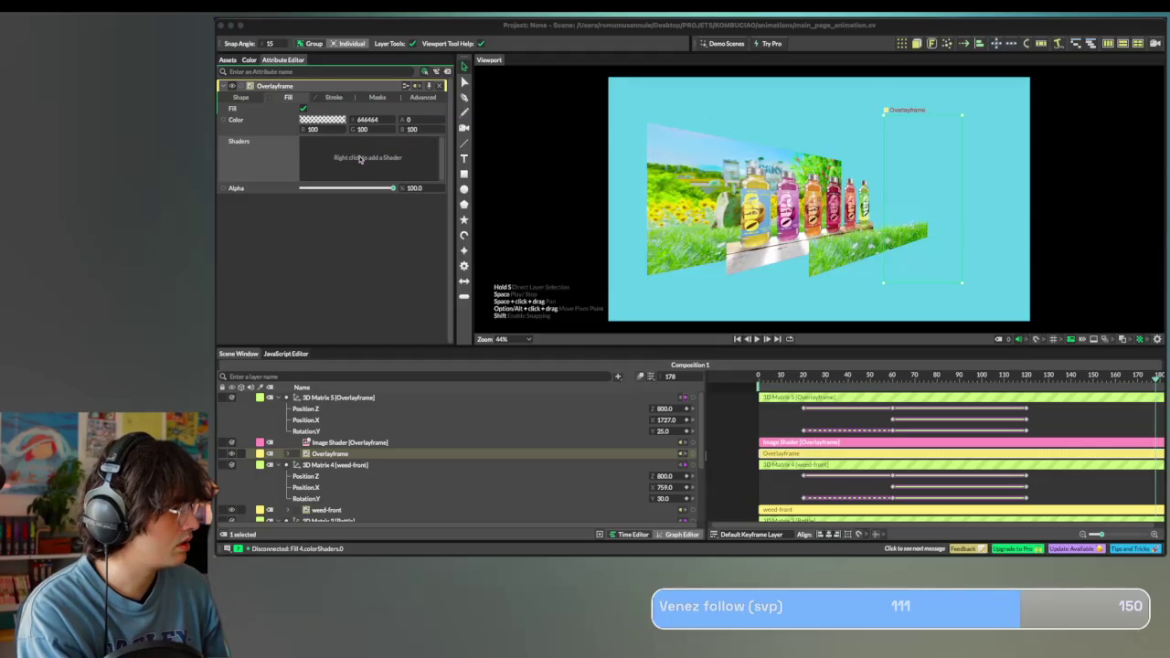
pyautogui.moveTo(1013, 151)
pyautogui.mouseDown()
pyautogui.moveTo(359, 386)
pyautogui.moveTo(561, 217)
pyautogui.mouseUp()
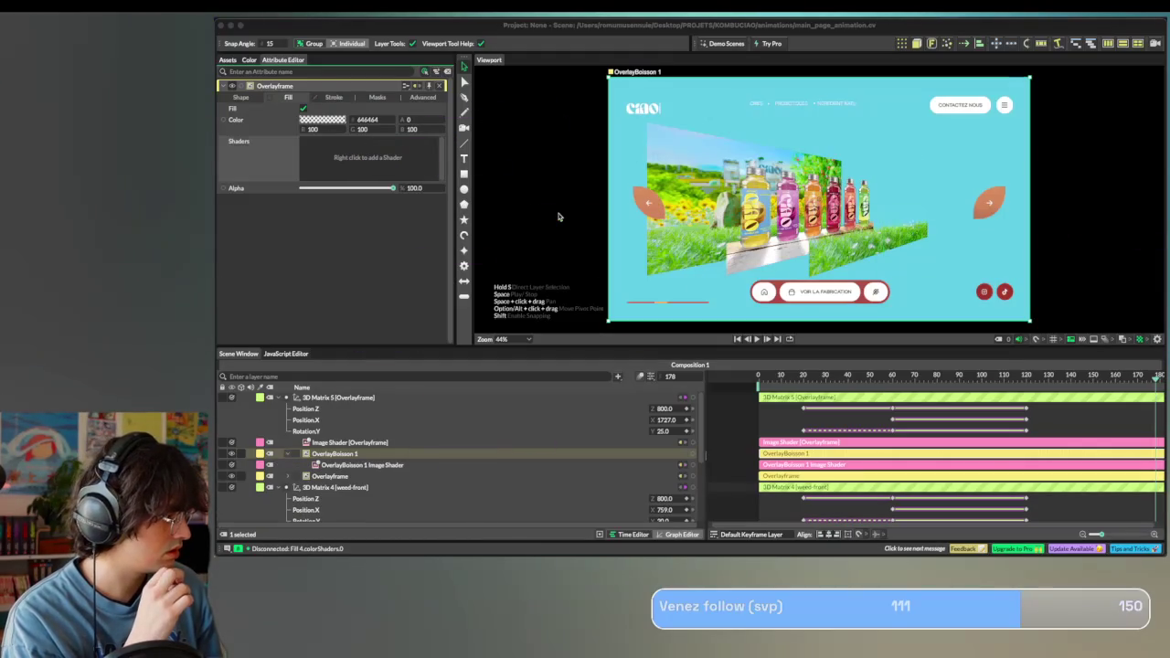
# Copy and delete the extra OverlayBoisson 1 image layer, then undo once.
pyautogui.click(333, 463)
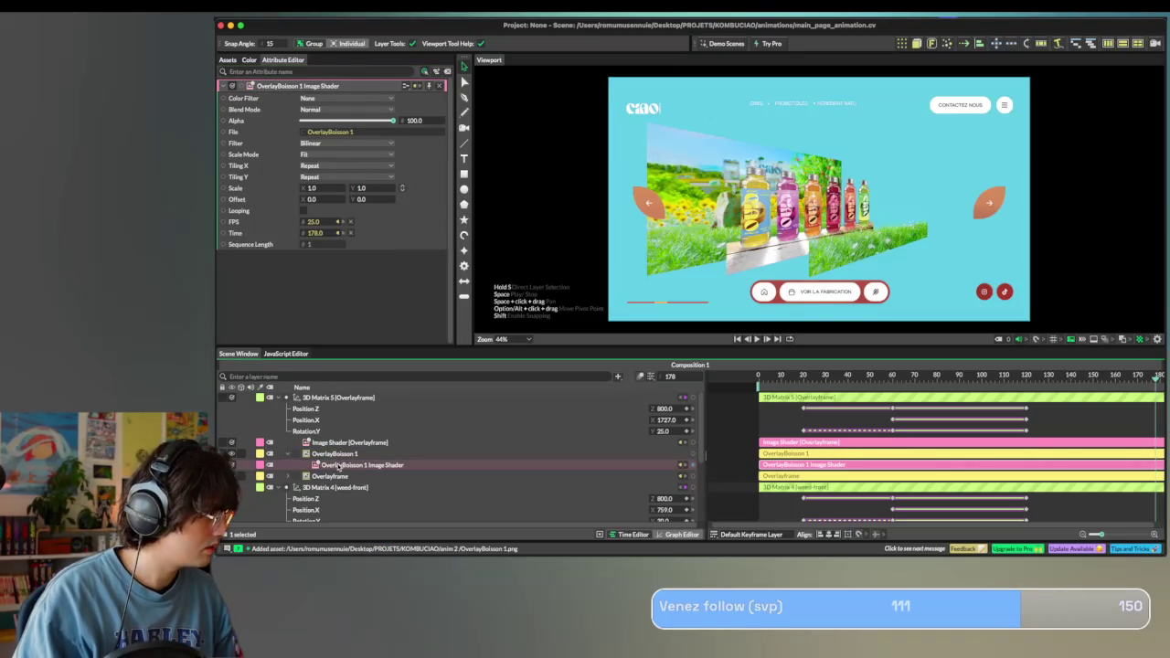
pyautogui.press('super+c')
pyautogui.press('BackSpace')
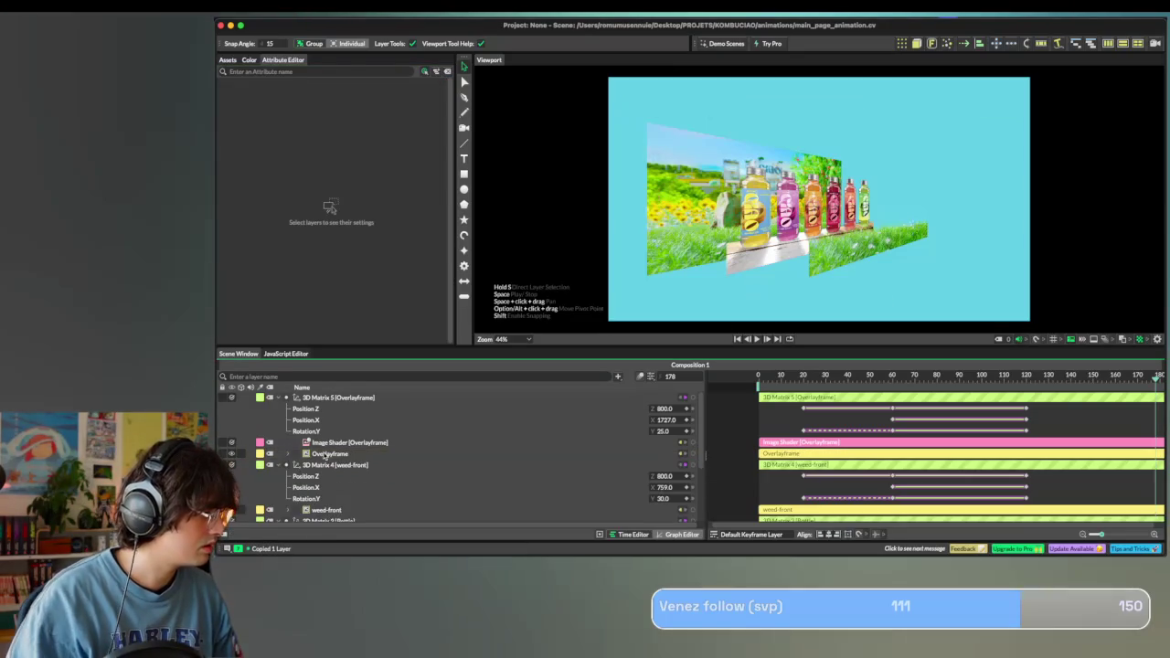
pyautogui.click(343, 409)
pyautogui.click(347, 445)
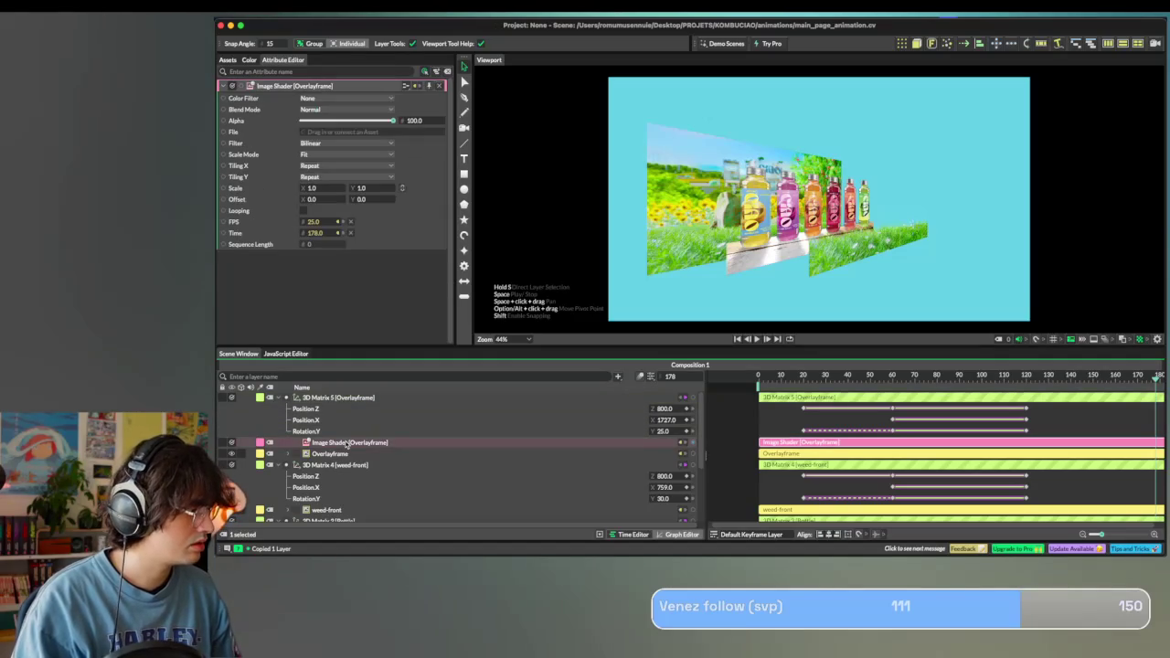
pyautogui.click(334, 398)
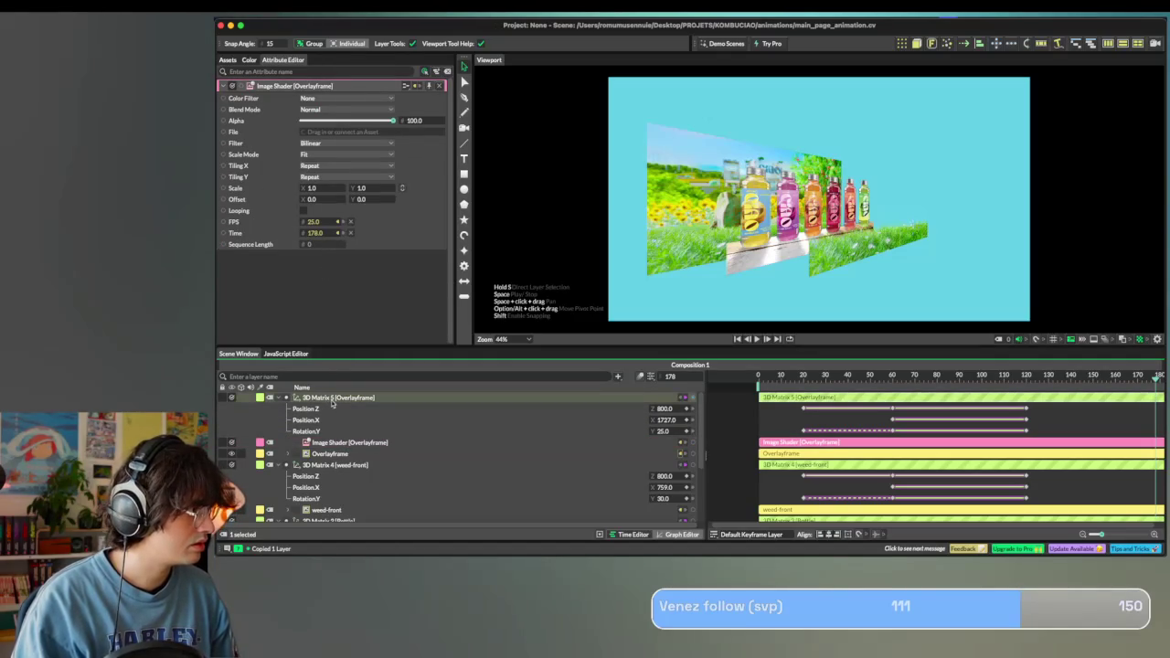
pyautogui.hotkey('ctrl', 'z')
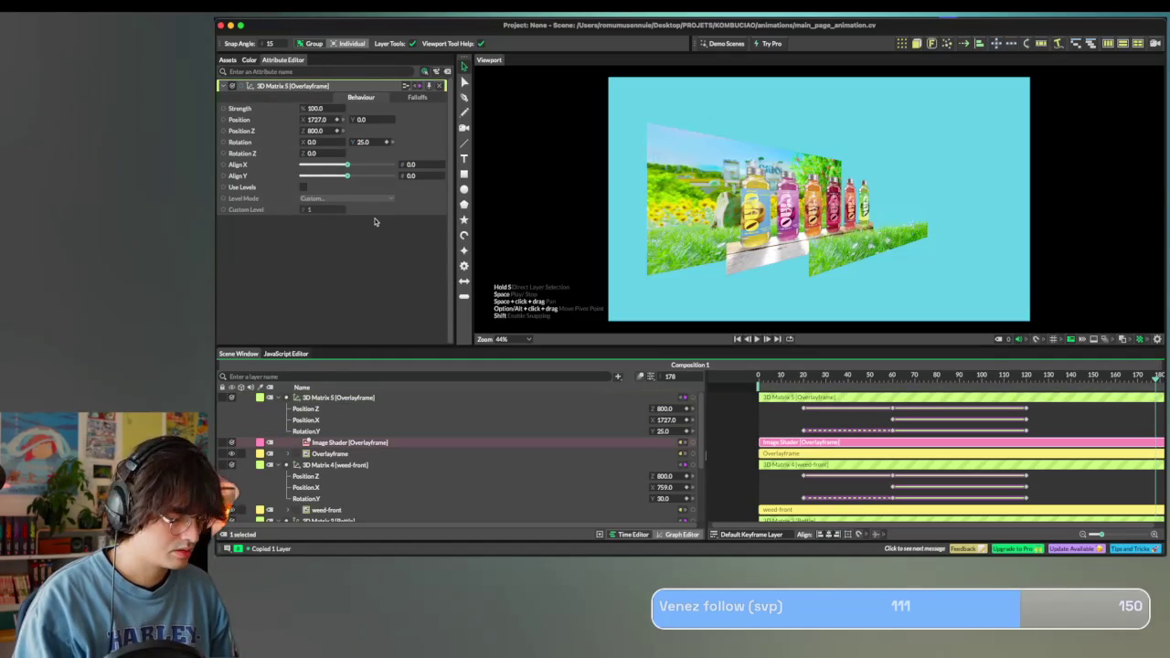
# Undo the remaining Overlayframe shader changes and show the project's Assets list.
pyautogui.click(328, 452)
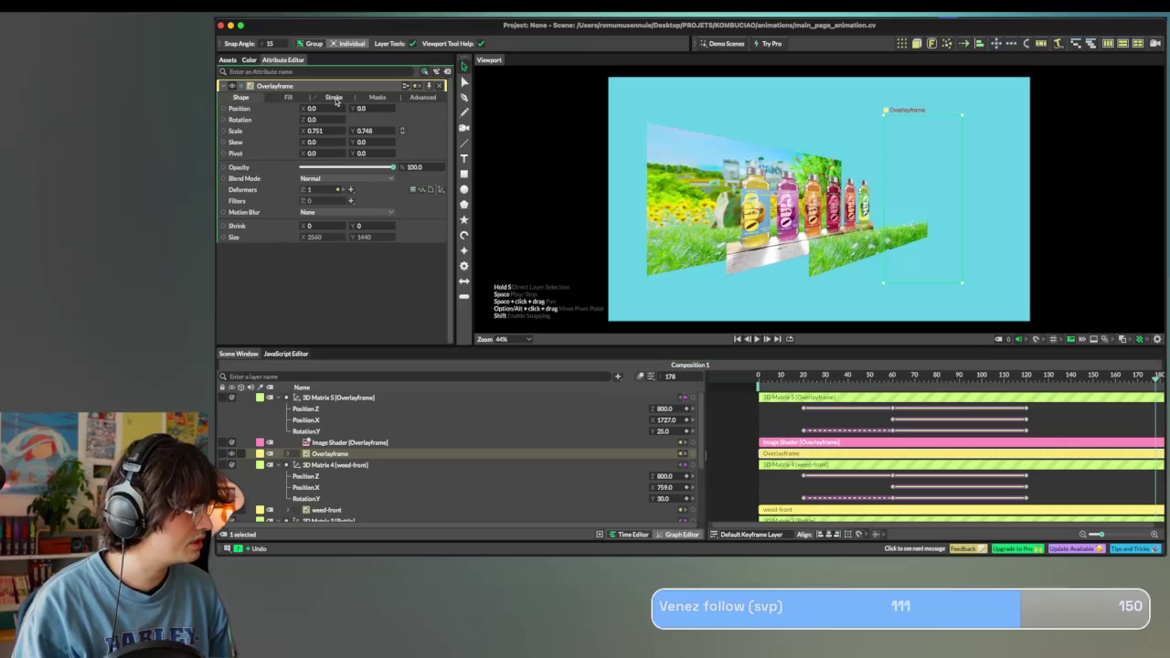
pyautogui.click(334, 98)
pyautogui.click(284, 97)
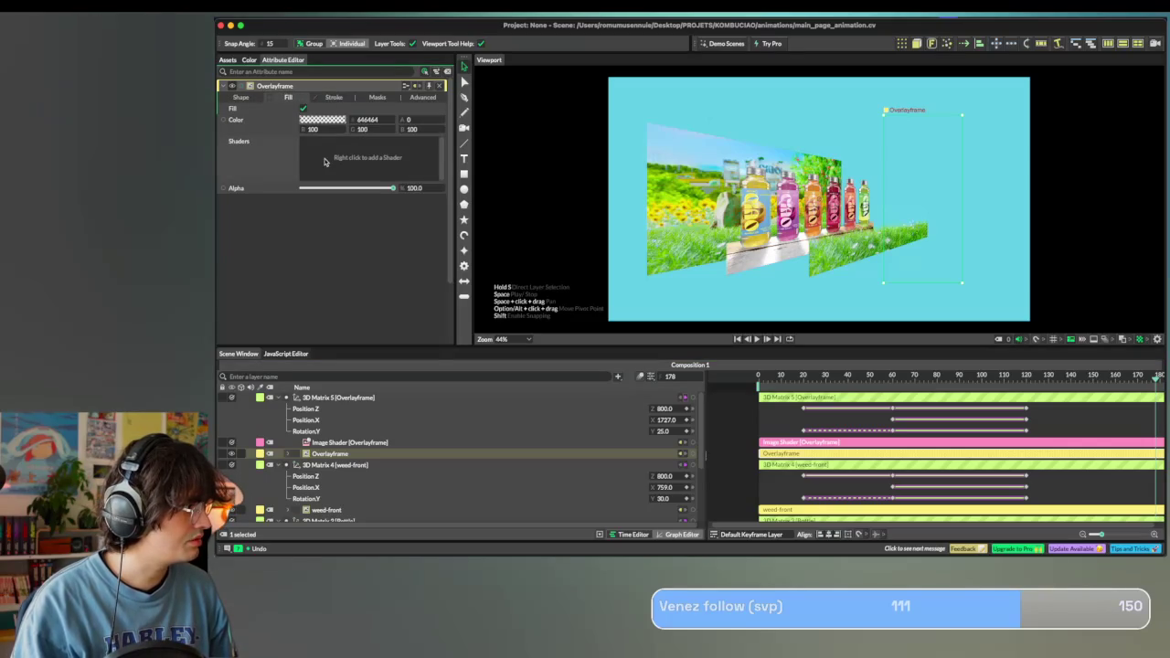
pyautogui.press('super+z')
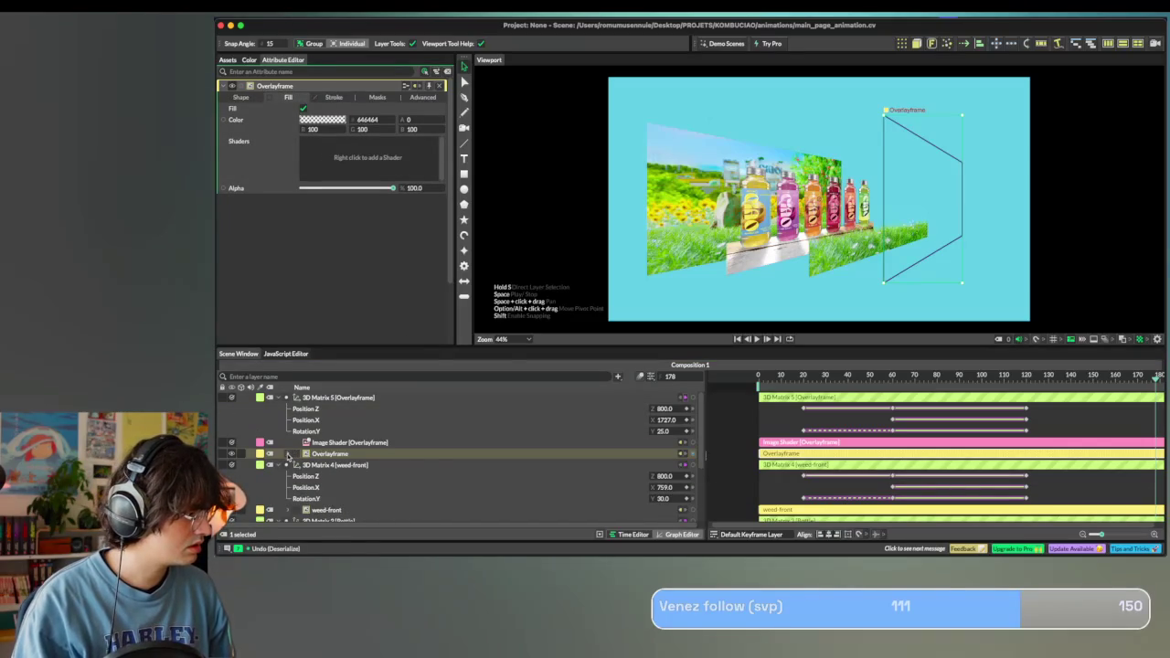
pyautogui.scroll(-1, 288, 456)
pyautogui.press('super+z')
pyautogui.press('super+z')
pyautogui.press('super+z')
pyautogui.press('super+shift+z')
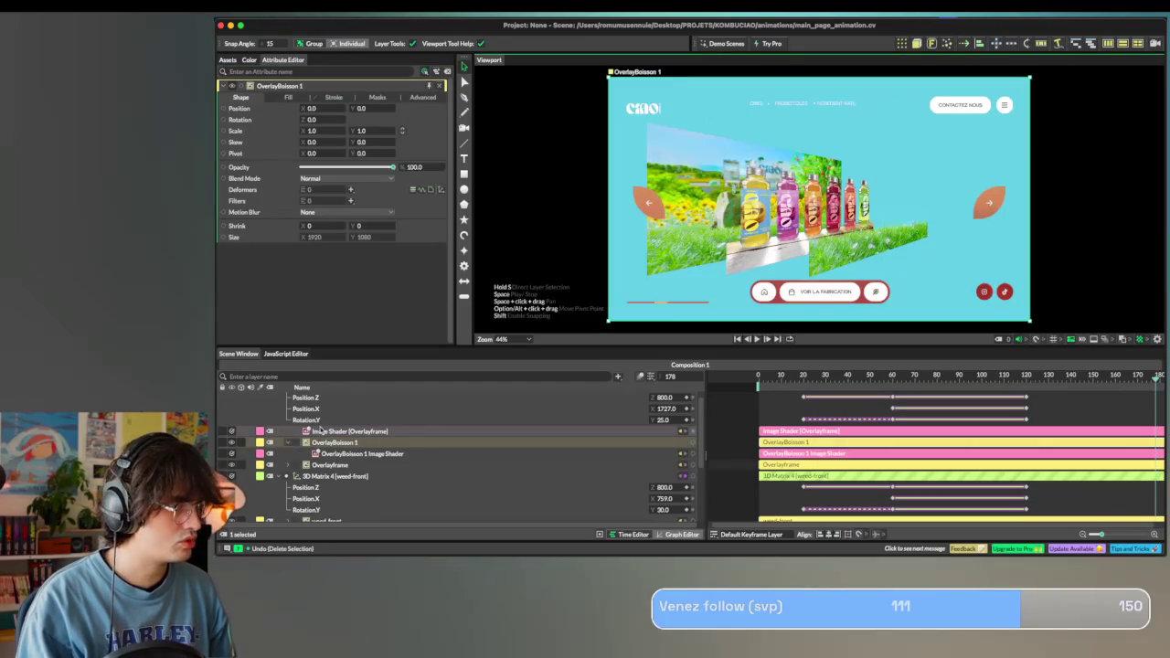
pyautogui.press('super+z')
pyautogui.press('super+z')
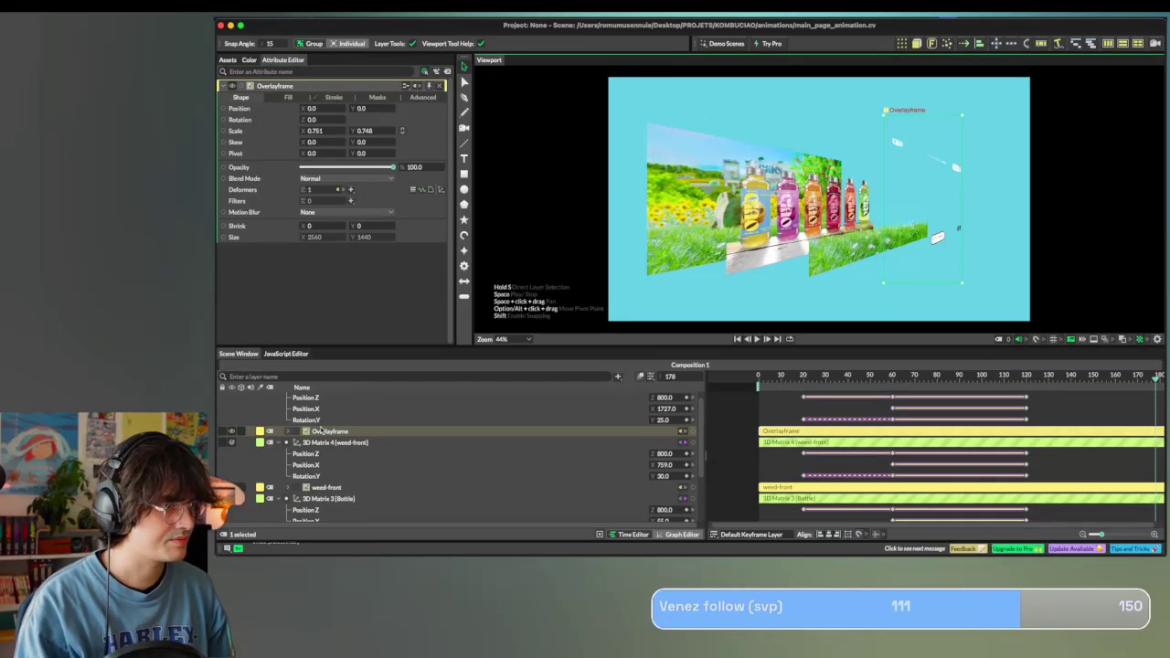
pyautogui.click(234, 63)
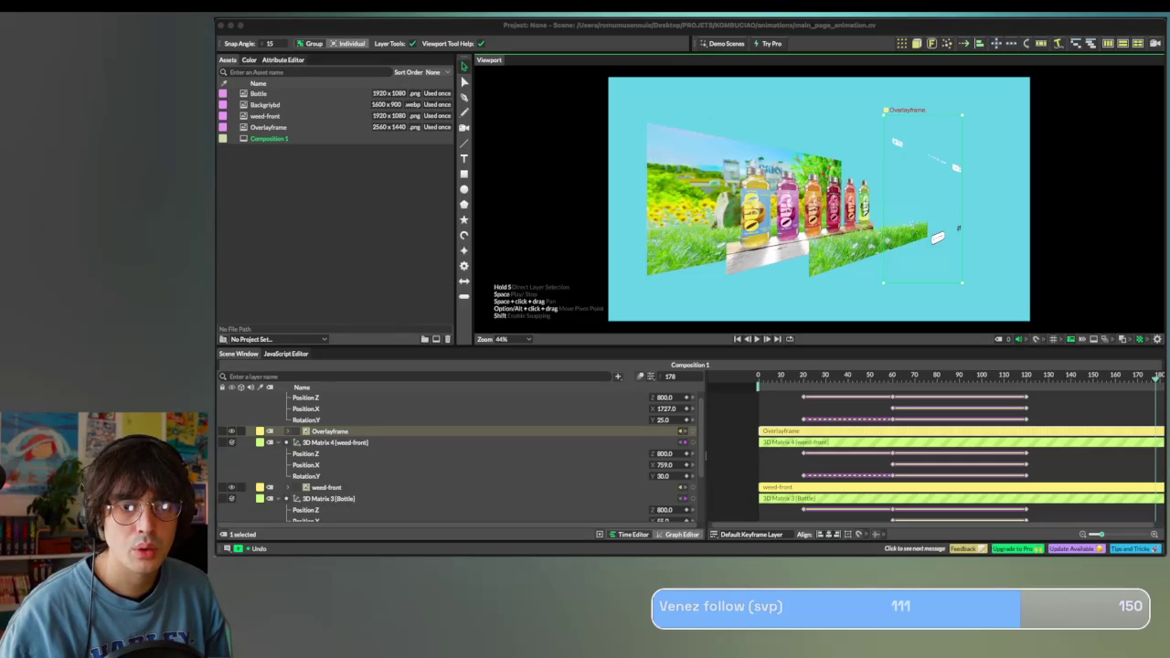
# Import the exported anim 2 PNGs as project assets.
pyautogui.moveTo(484, 230); pyautogui.dragTo(302, 187)
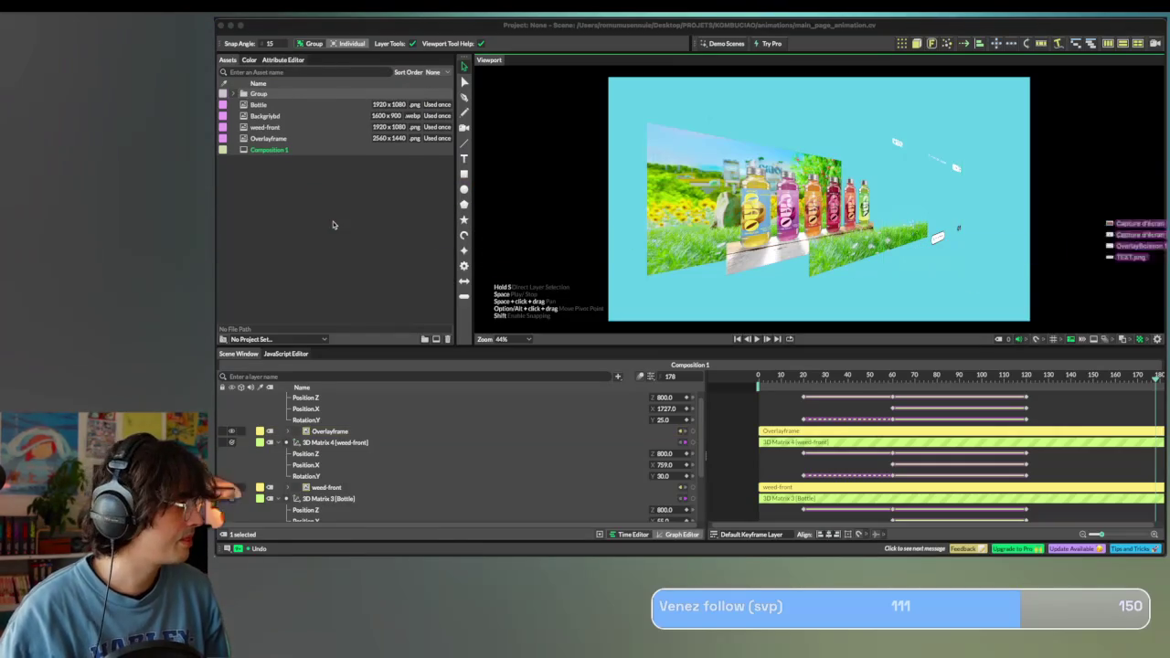
pyautogui.click(233, 93)
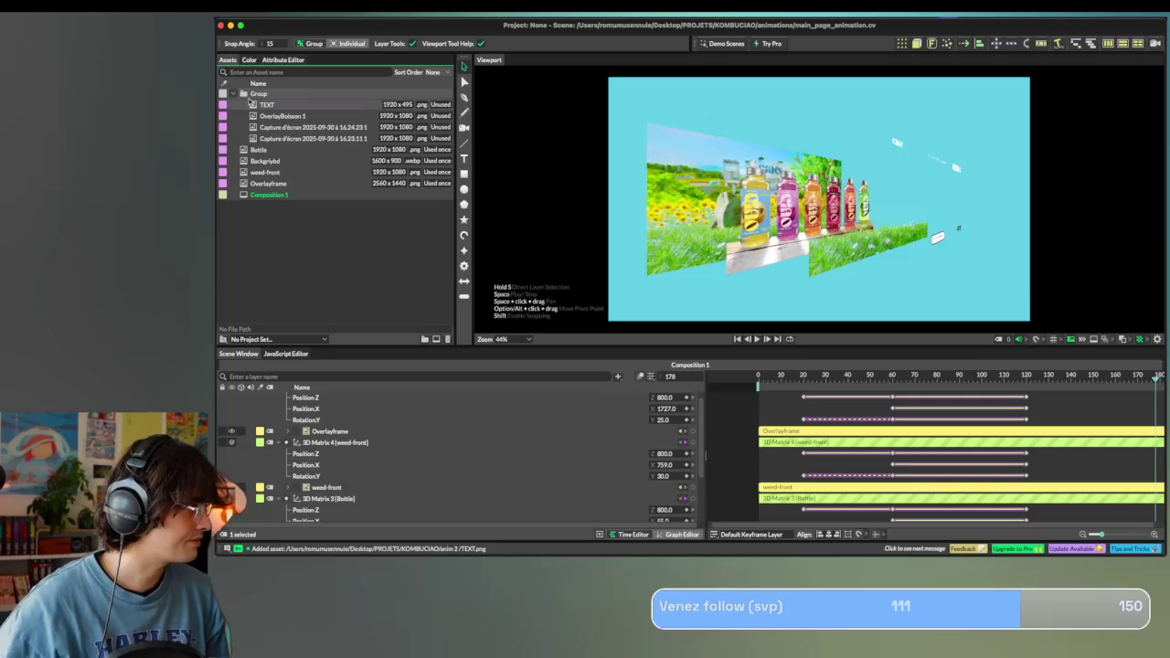
pyautogui.scroll(1, 338, 452)
# Set OverlayBoisson 1 as the image in Overlayframe's image shader.
pyautogui.click(338, 444)
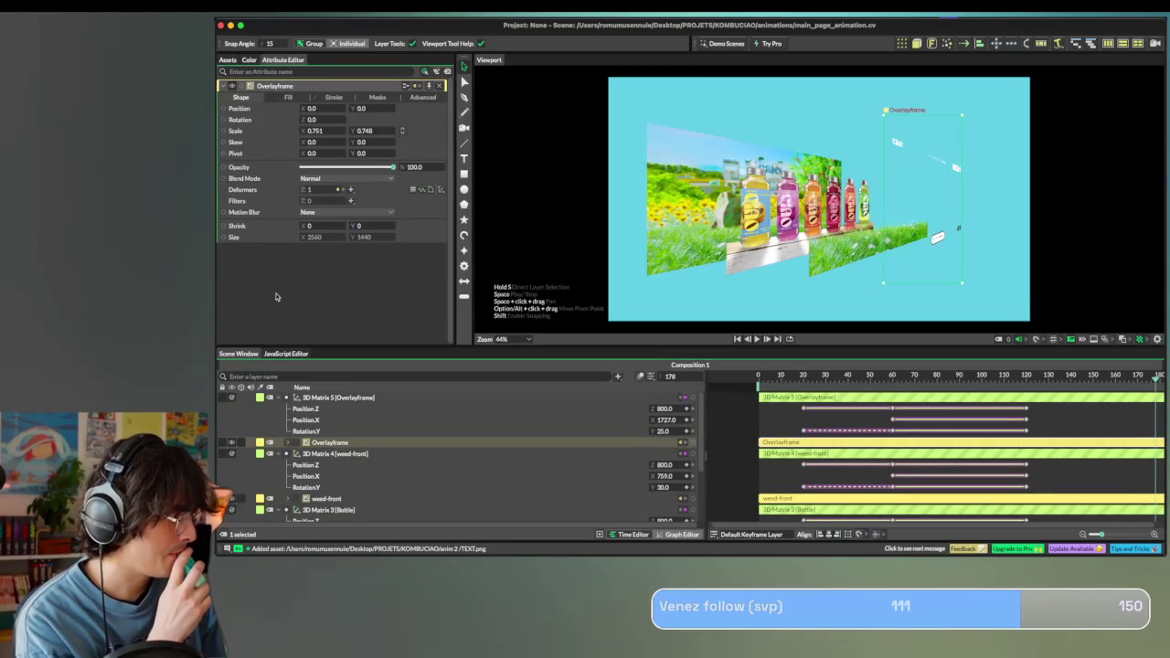
pyautogui.click(287, 97)
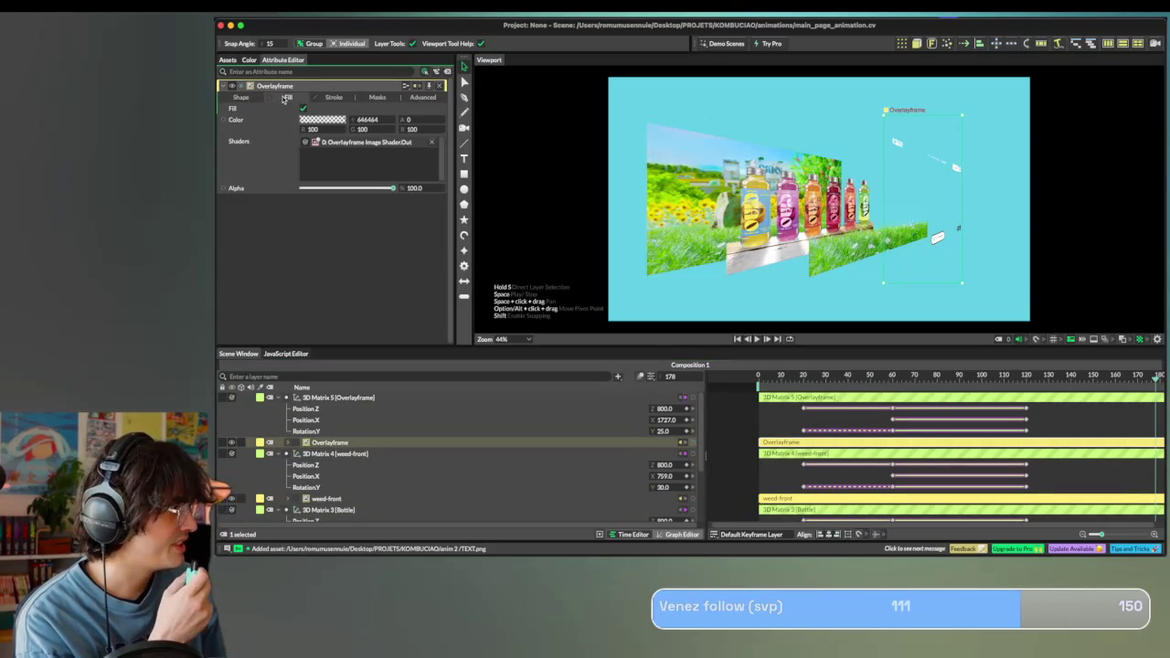
pyautogui.click(323, 142)
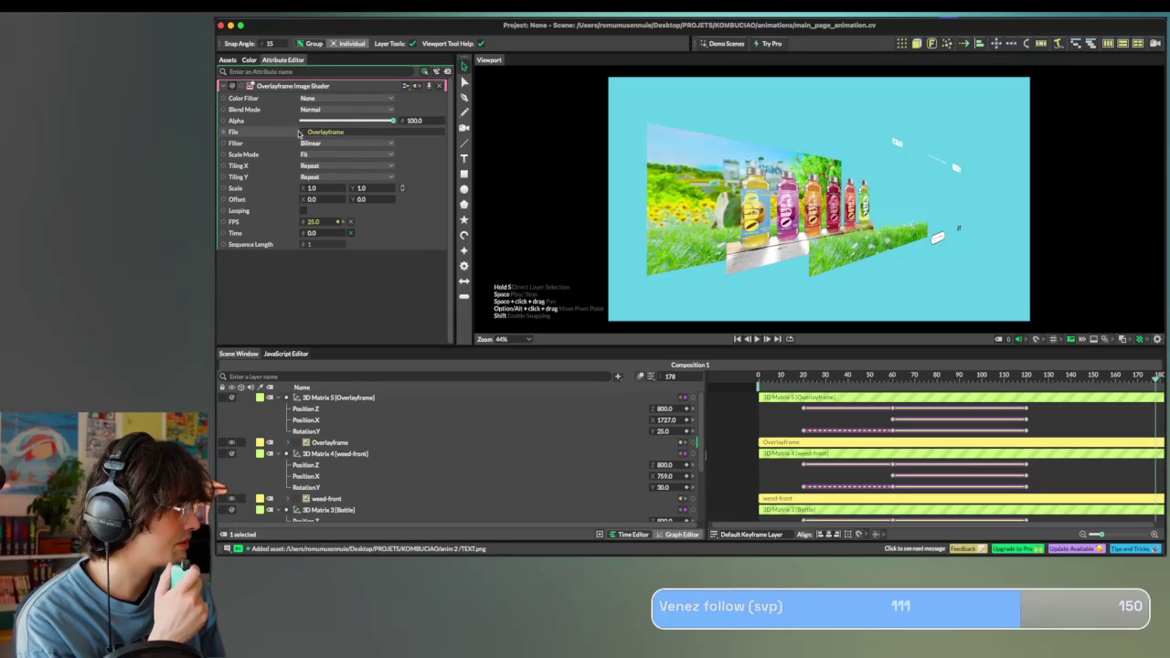
pyautogui.moveTo(489, 59); pyautogui.dragTo(487, 69)
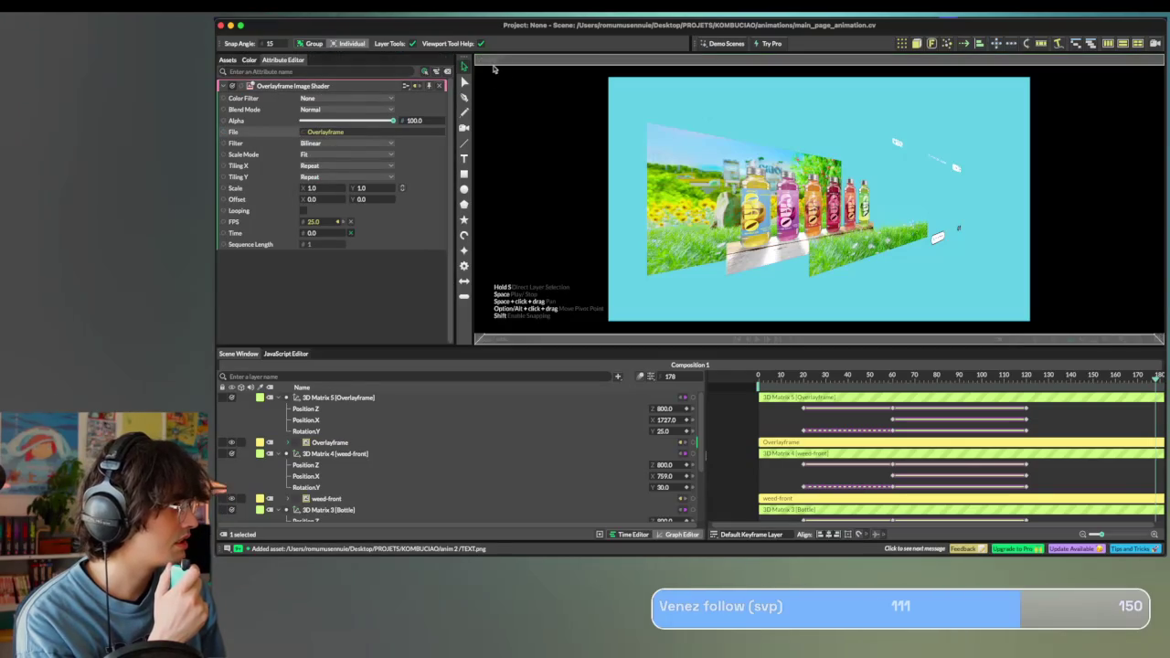
pyautogui.moveTo(510, 152)
pyautogui.mouseDown()
pyautogui.moveTo(450, 80)
pyautogui.moveTo(345, 52)
pyautogui.mouseUp()
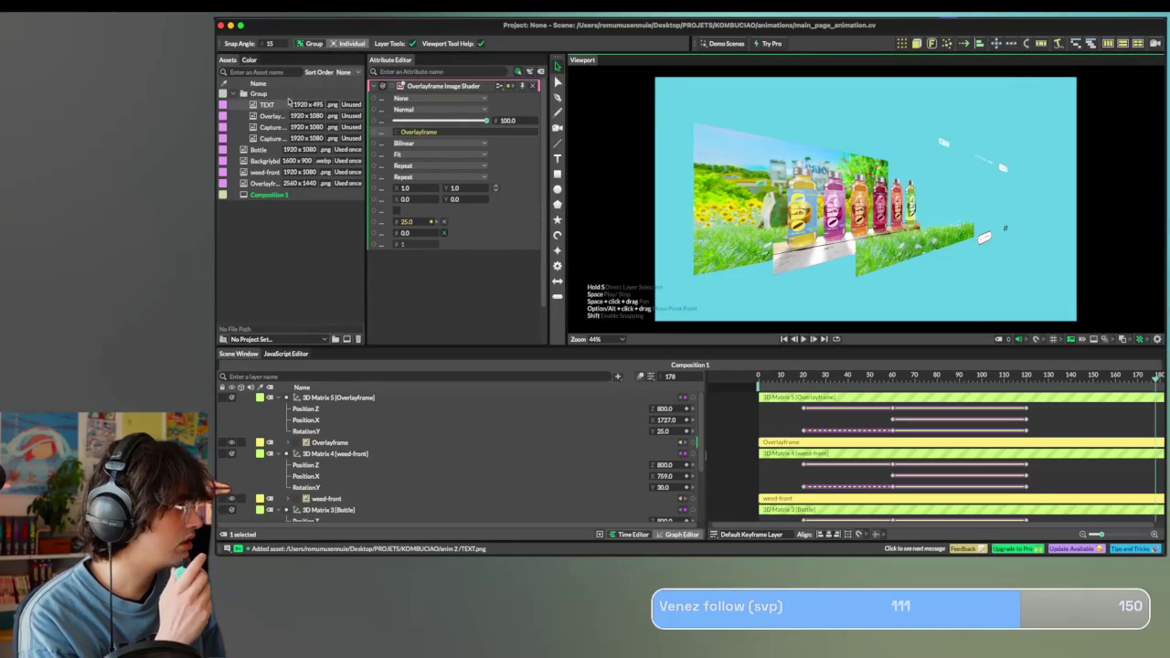
pyautogui.moveTo(271, 116); pyautogui.dragTo(417, 134)
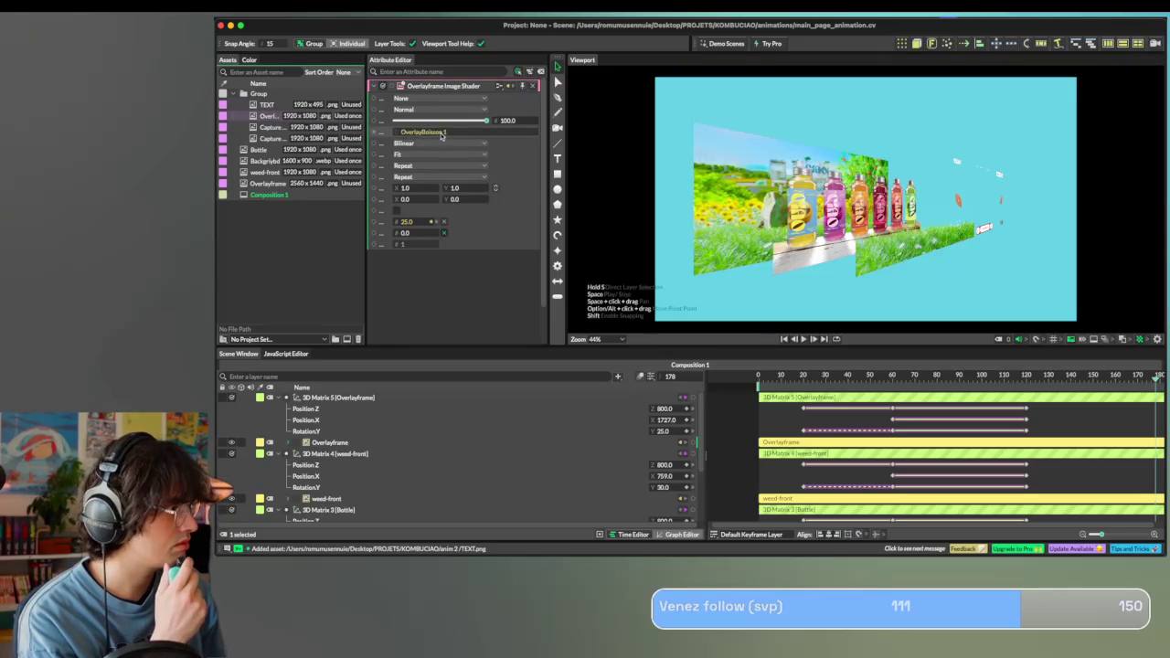
# Preview the transition from frame 11 back to frame 0, then switch to Figma.
pyautogui.click(783, 376)
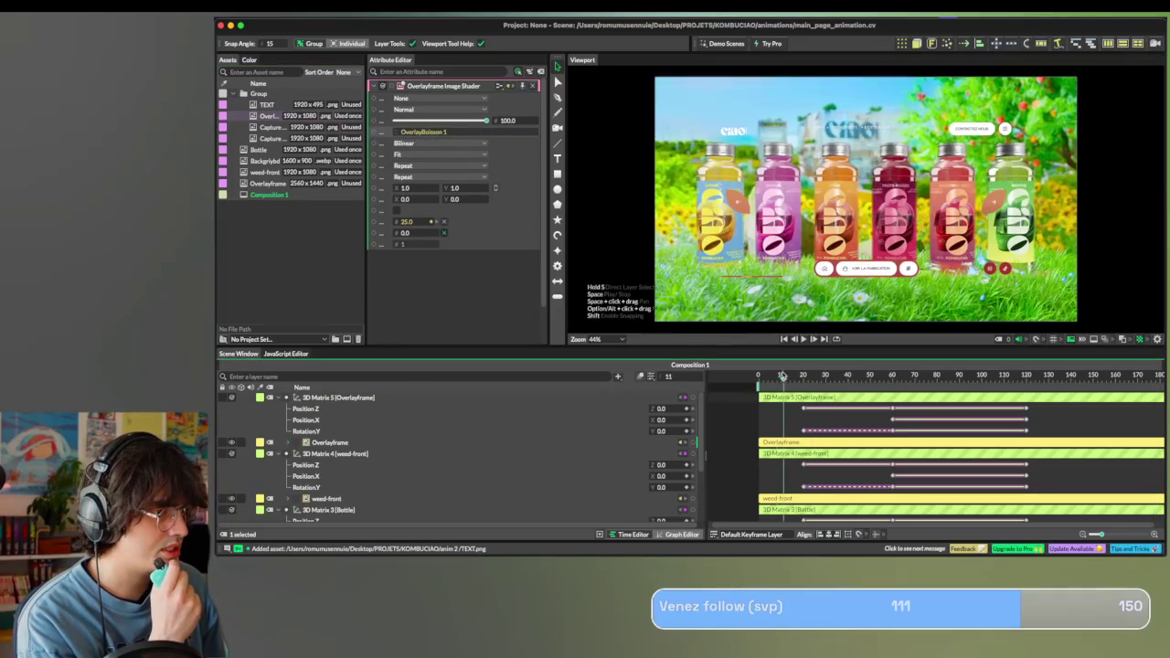
pyautogui.moveTo(778, 378); pyautogui.dragTo(724, 373)
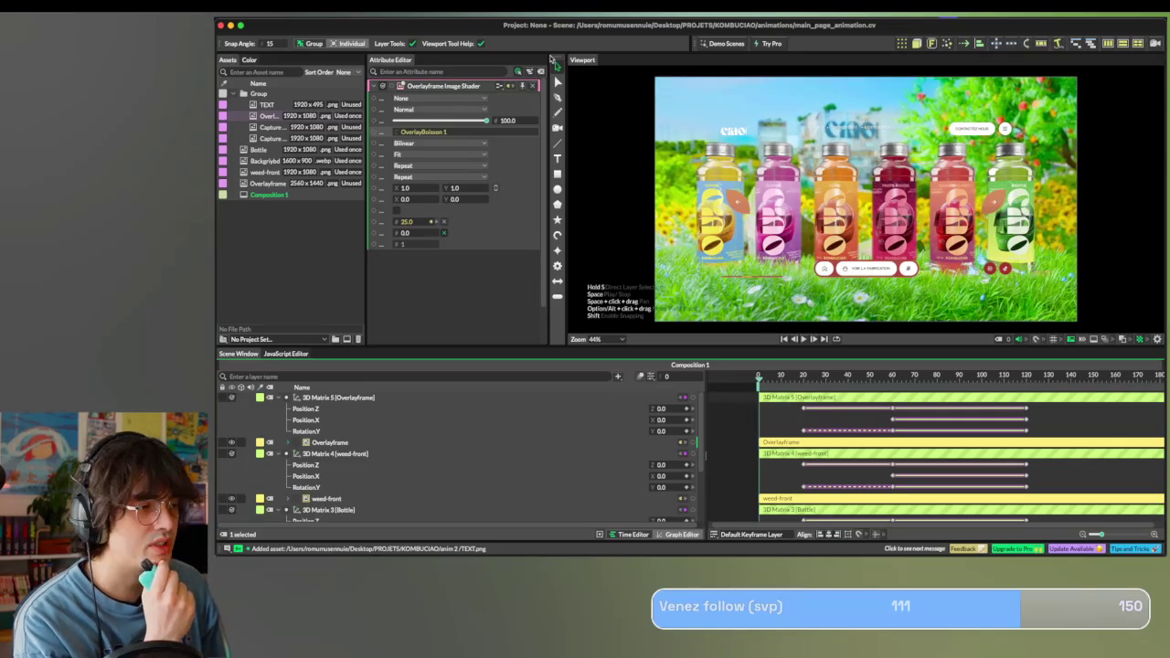
pyautogui.press('super+Tab')
pyautogui.click(661, 489)
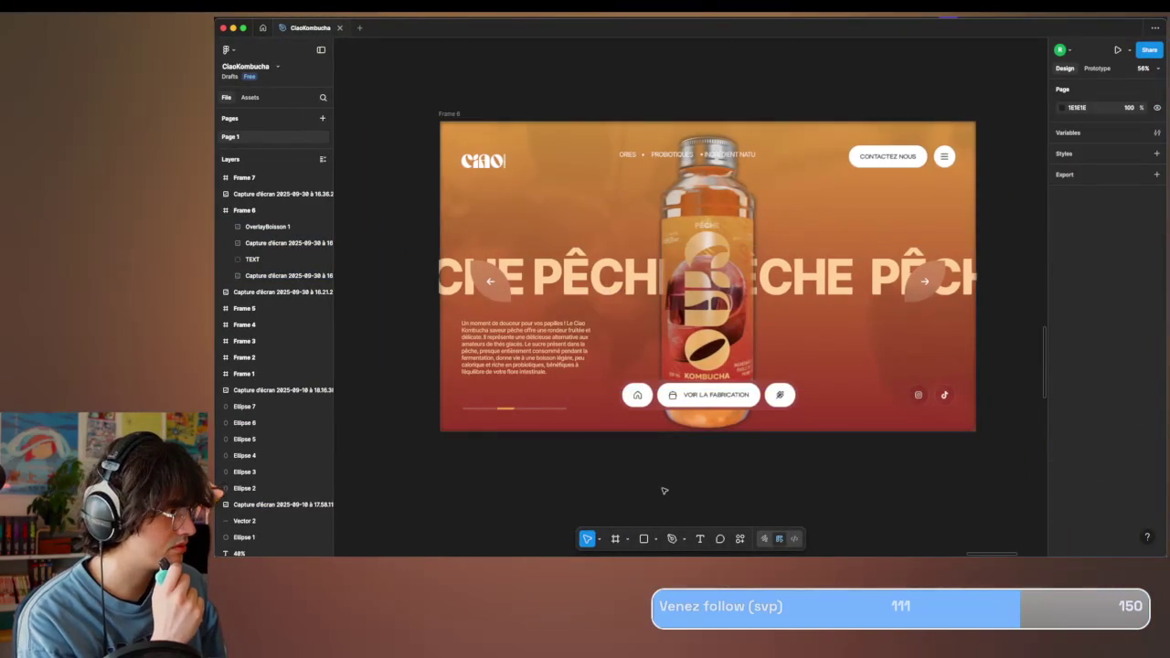
# Zoom out on the Figma canvas and select the green Frame 4 design.
pyautogui.keyDown('ctrl'); pyautogui.scroll(-5, 667, 491); pyautogui.keyUp('ctrl')
pyautogui.scroll(-3, 667, 491)
pyautogui.hscroll(-2, 667, 491)
pyautogui.keyDown('ctrl'); pyautogui.scroll(-5, 667, 486); pyautogui.keyUp('ctrl')
pyautogui.scroll(-3, 619, 412)
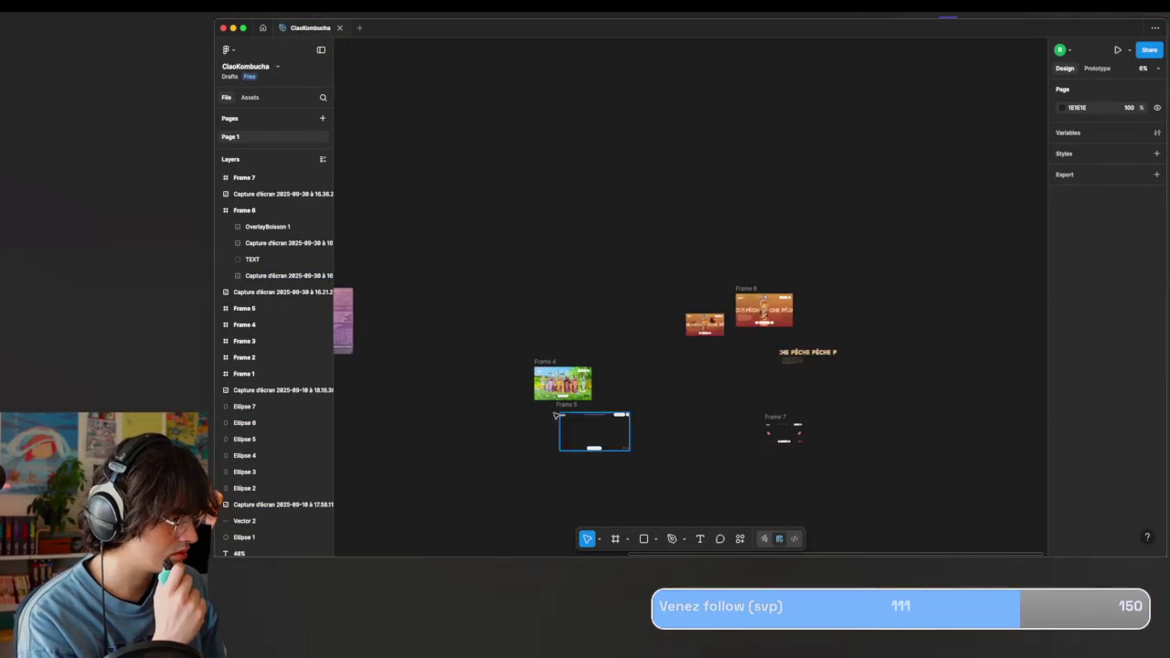
pyautogui.keyDown('ctrl'); pyautogui.scroll(5, 528, 402); pyautogui.keyUp('ctrl')
pyautogui.click(572, 299)
# Select the peach Frame 6 design, then switch back to Cavalry.
pyautogui.hscroll(5, 573, 300)
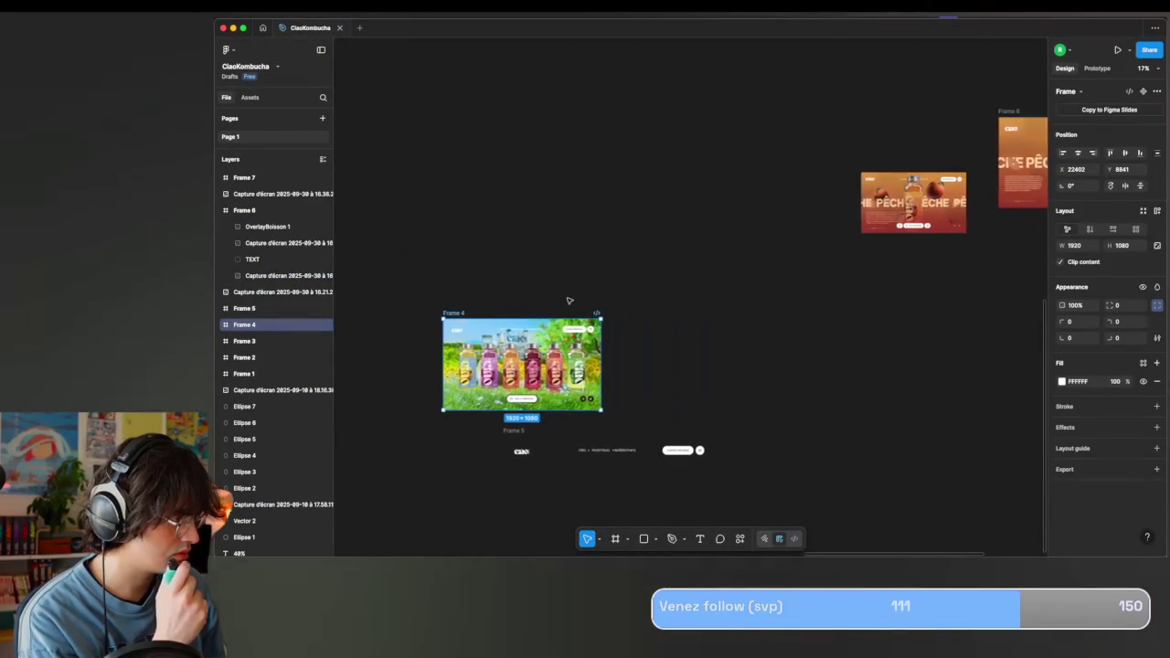
pyautogui.hscroll(3, 573, 300)
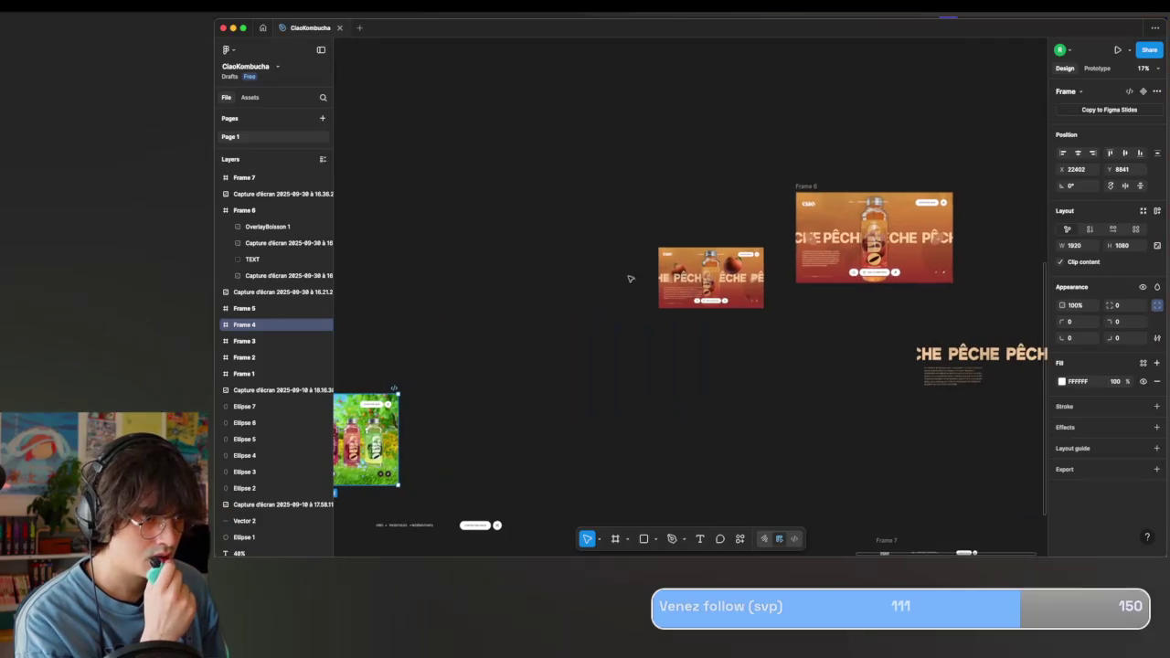
pyautogui.click(804, 197)
pyautogui.hotkey('ctrl', 'Up')
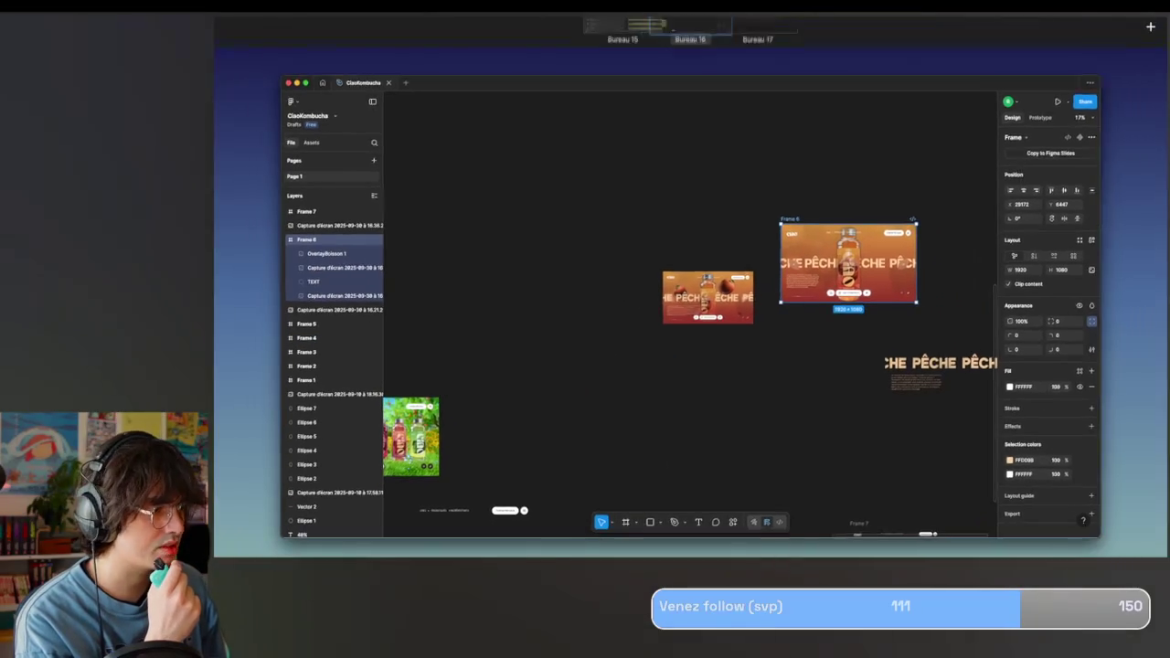
pyautogui.hotkey('ctrl', 'Left')
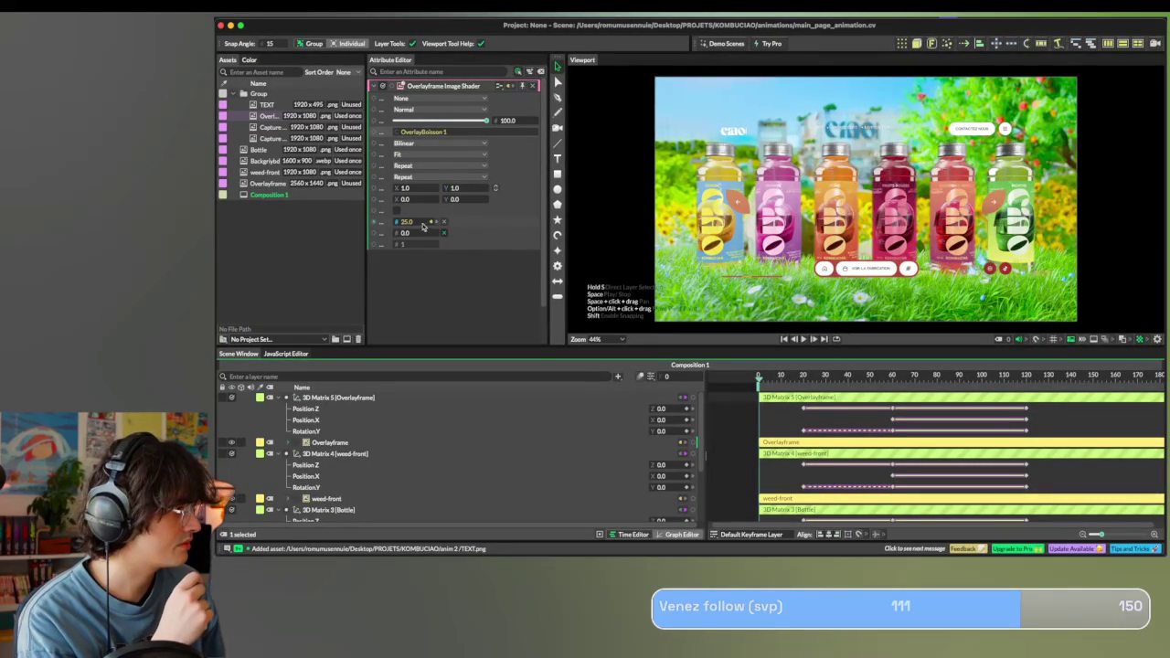
# Replace the Backgrlybd image with the orange screenshot capture and scale it down to fit.
pyautogui.moveTo(892, 376)
pyautogui.mouseDown()
pyautogui.moveTo(804, 378)
pyautogui.moveTo(725, 408)
pyautogui.mouseUp()
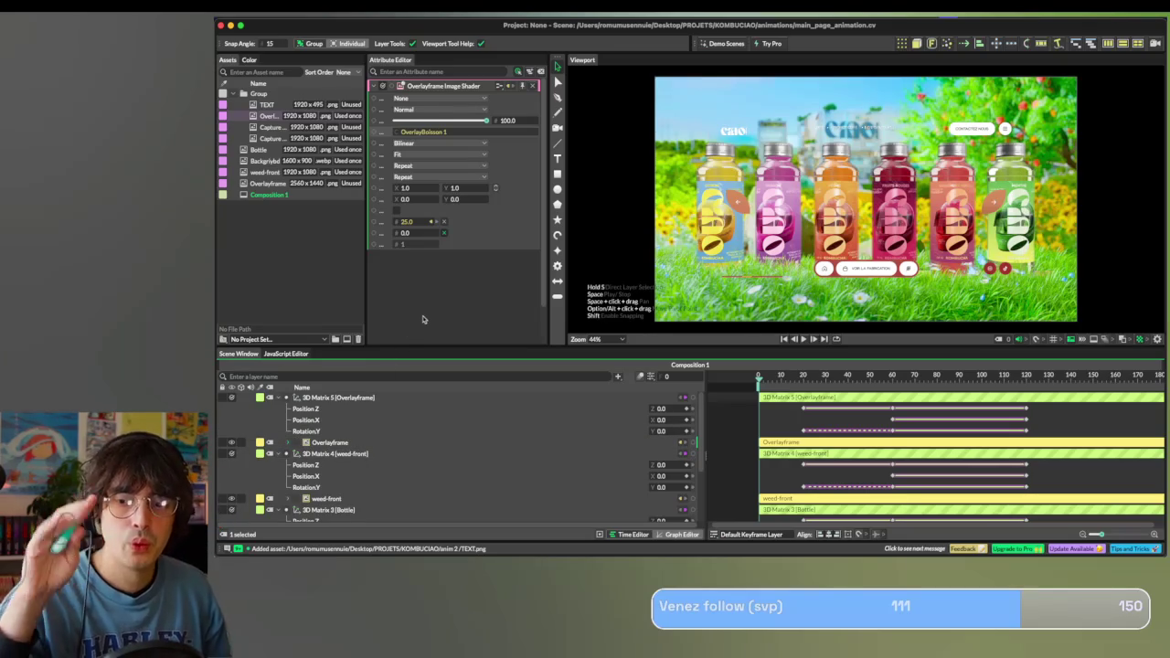
pyautogui.scroll(-3, 310, 406)
pyautogui.scroll(-2, 310, 408)
pyautogui.click(326, 516)
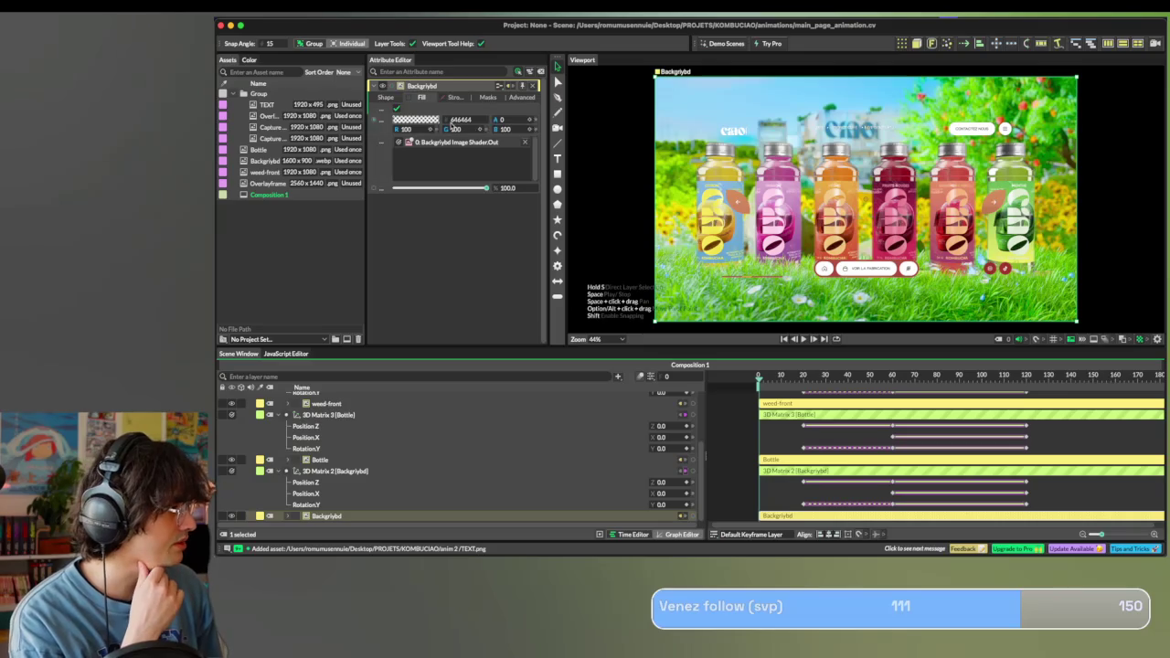
pyautogui.click(446, 146)
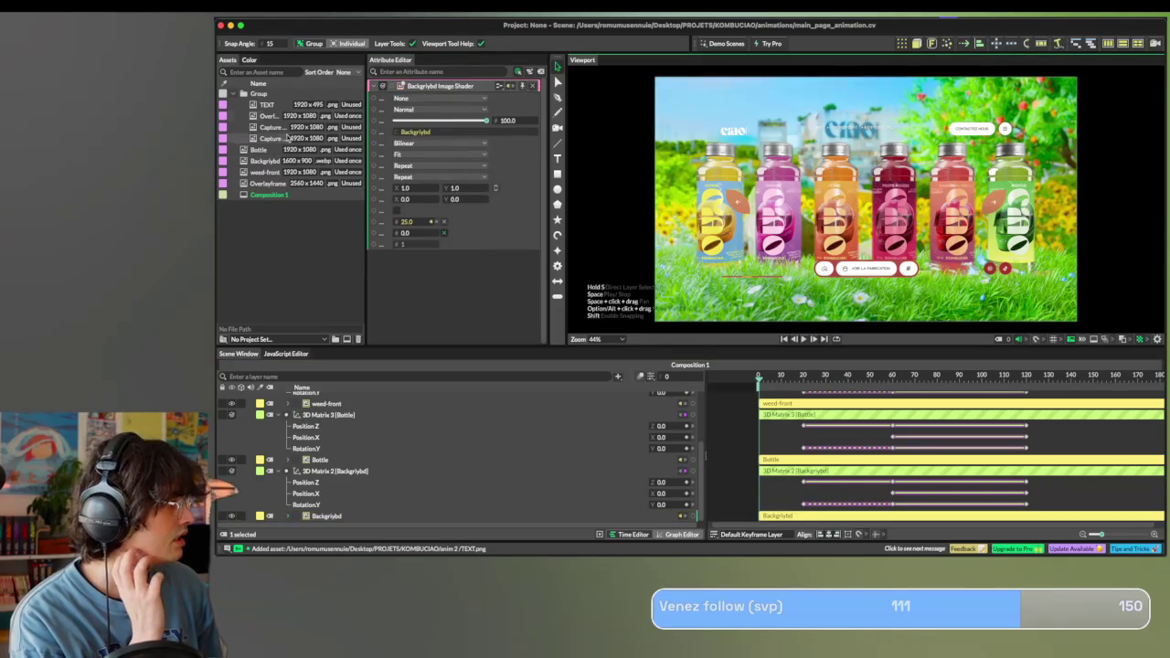
pyautogui.moveTo(274, 137); pyautogui.dragTo(409, 134)
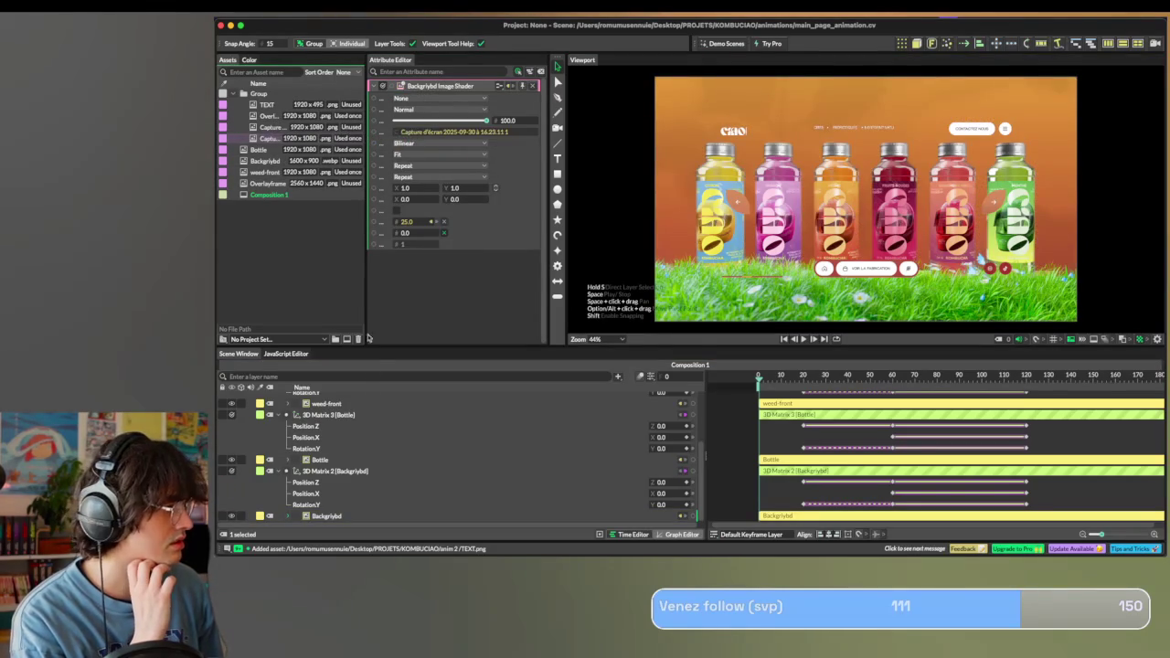
pyautogui.click(335, 471)
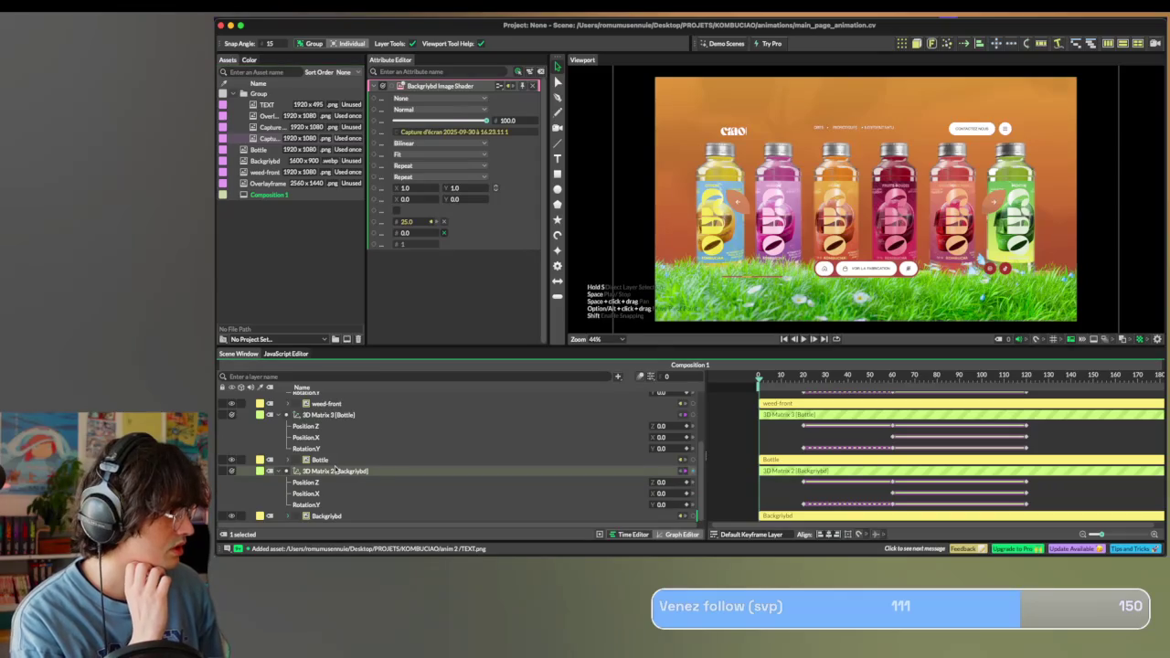
pyautogui.click(326, 517)
pyautogui.scroll(-1, 746, 217)
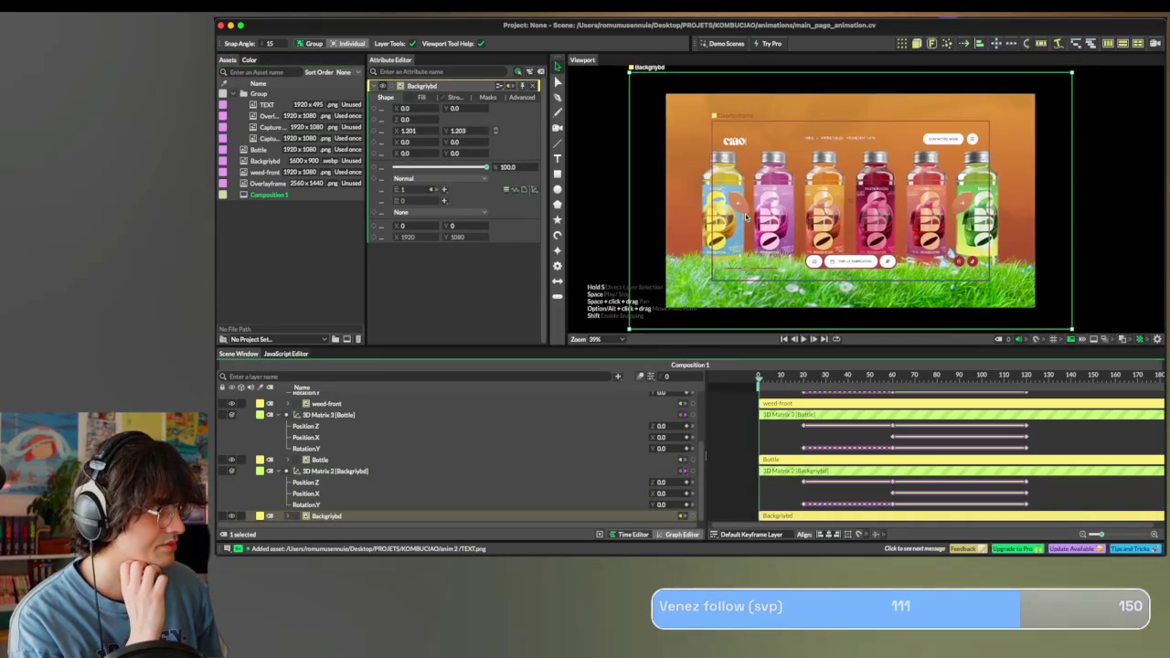
pyautogui.moveTo(1072, 73); pyautogui.dragTo(1037, 91)
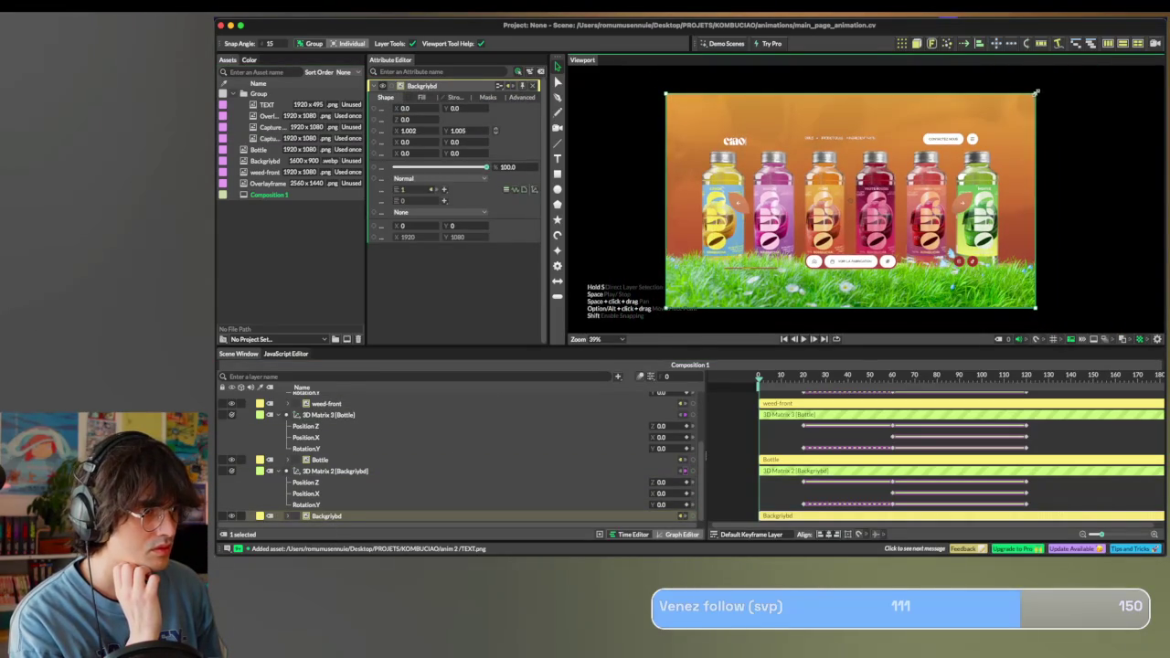
# Set the Bottle layer's image shader to the single-bottle capture.
pyautogui.click(320, 460)
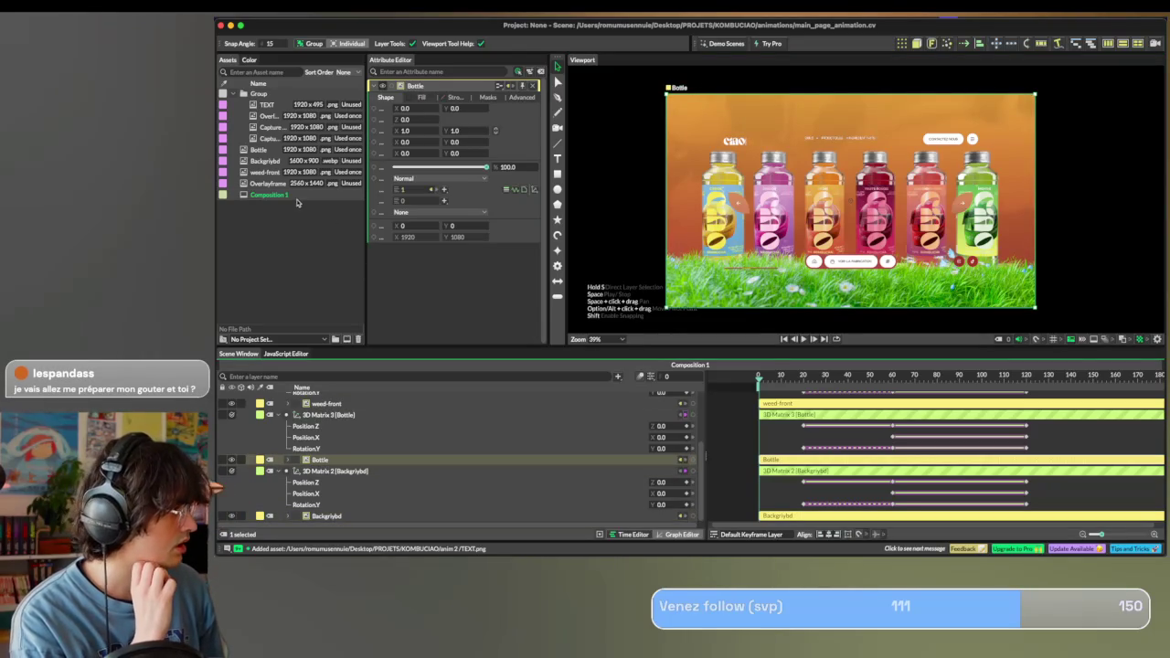
pyautogui.moveTo(284, 128); pyautogui.dragTo(315, 130)
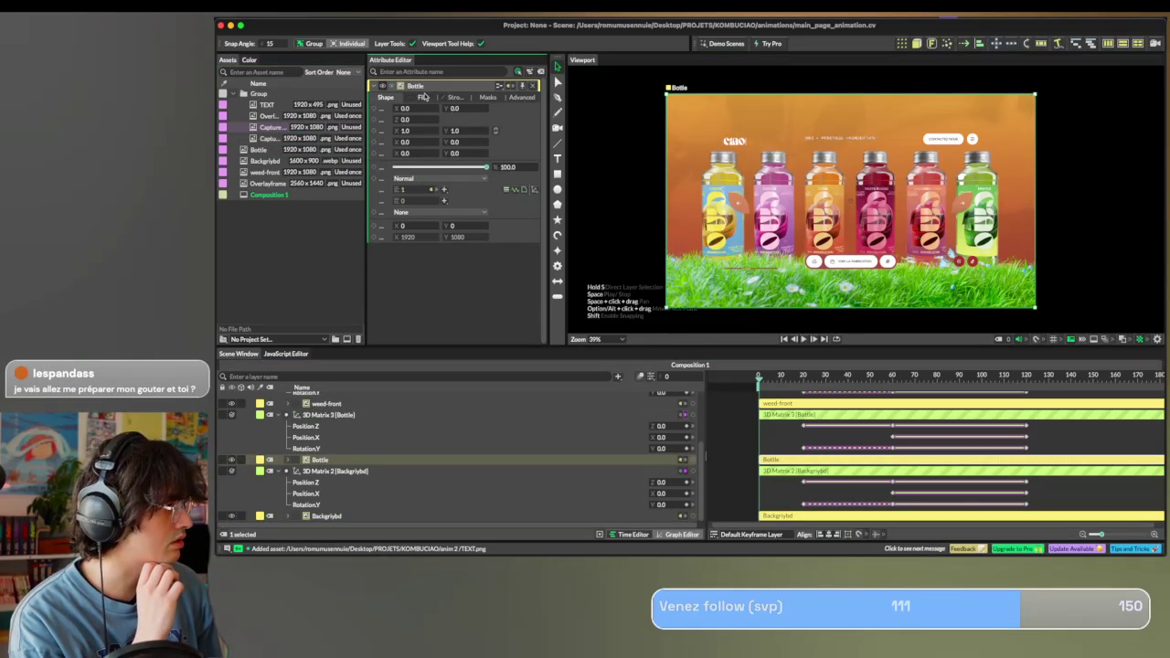
pyautogui.moveTo(314, 129); pyautogui.dragTo(403, 135)
pyautogui.click(435, 143)
pyautogui.moveTo(290, 137); pyautogui.dragTo(432, 134)
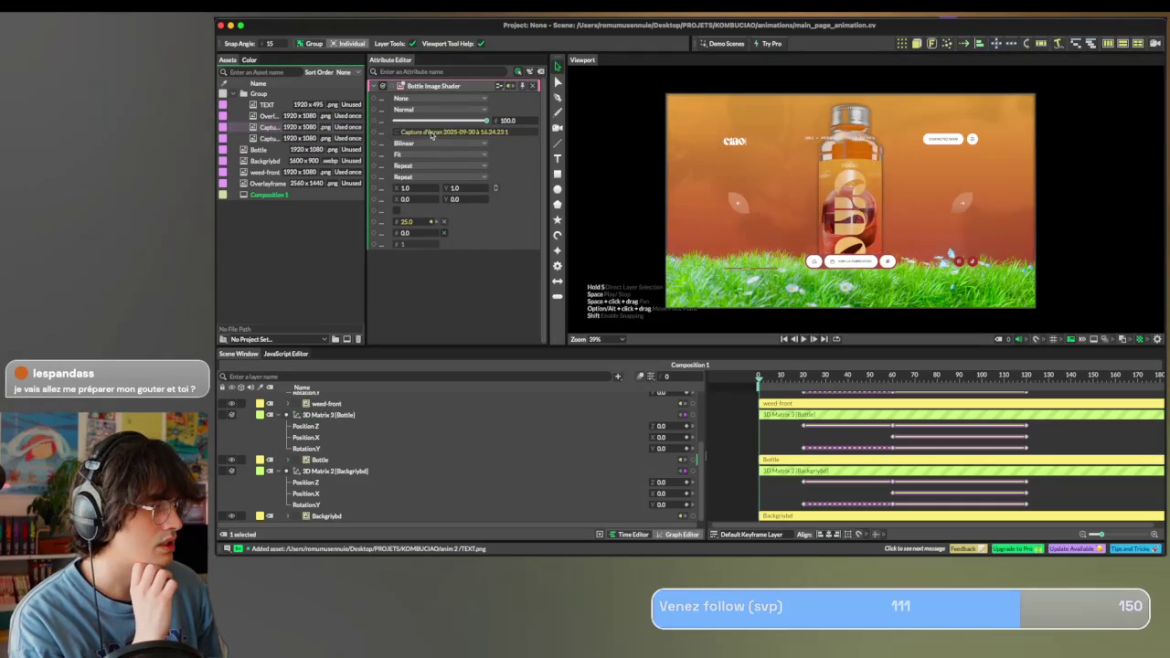
pyautogui.click(320, 460)
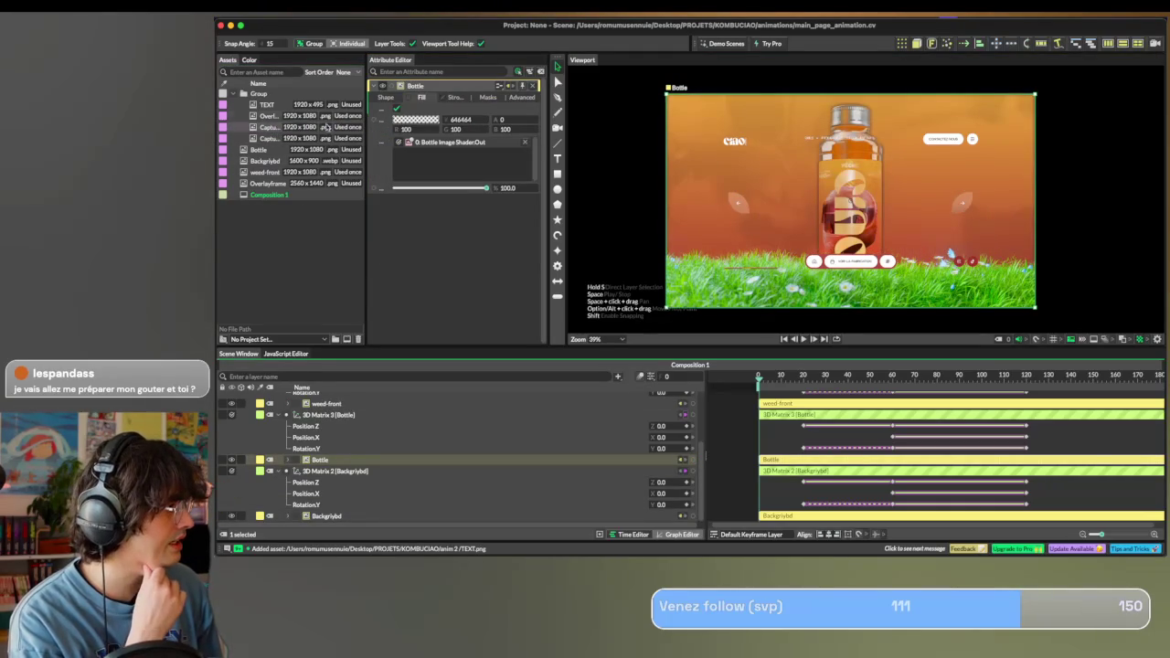
# Swap weed-front's image for the TEXT asset and move the PÊCHE text lower.
pyautogui.scroll(1, 333, 419)
pyautogui.click(337, 410)
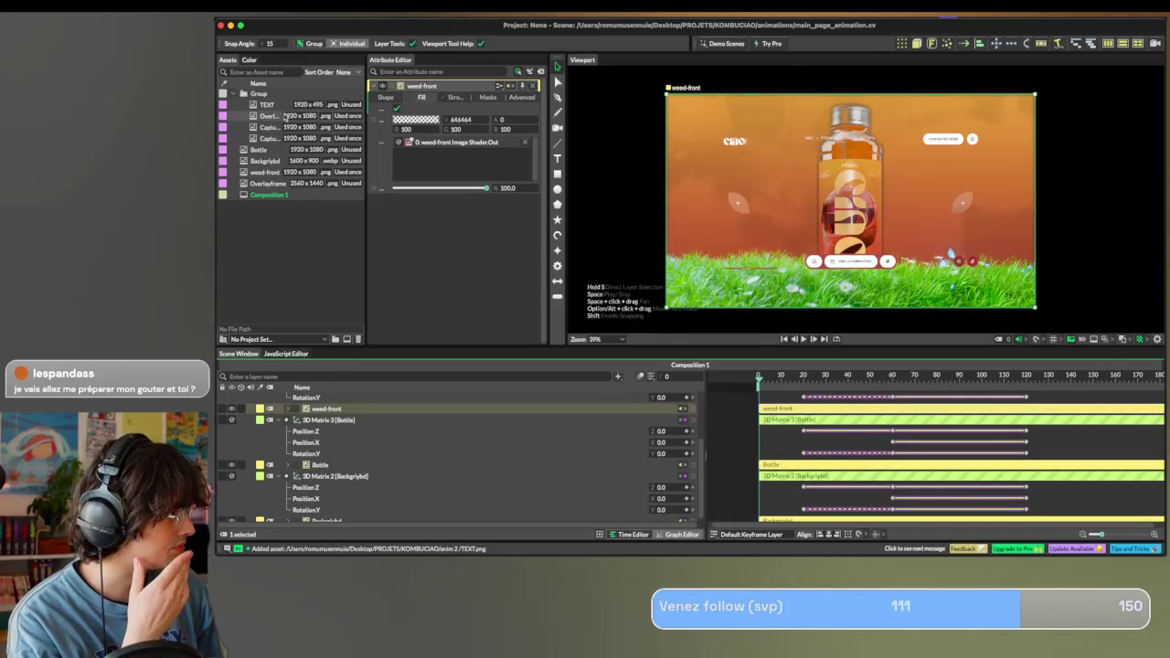
pyautogui.click(446, 143)
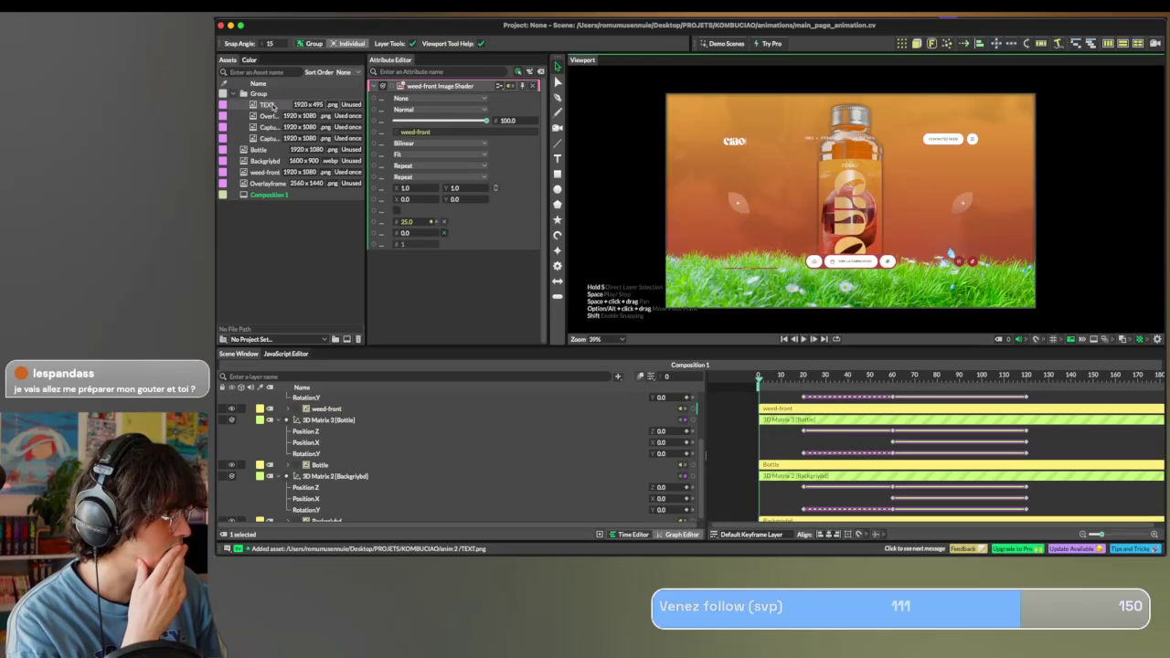
pyautogui.moveTo(272, 106); pyautogui.dragTo(409, 134)
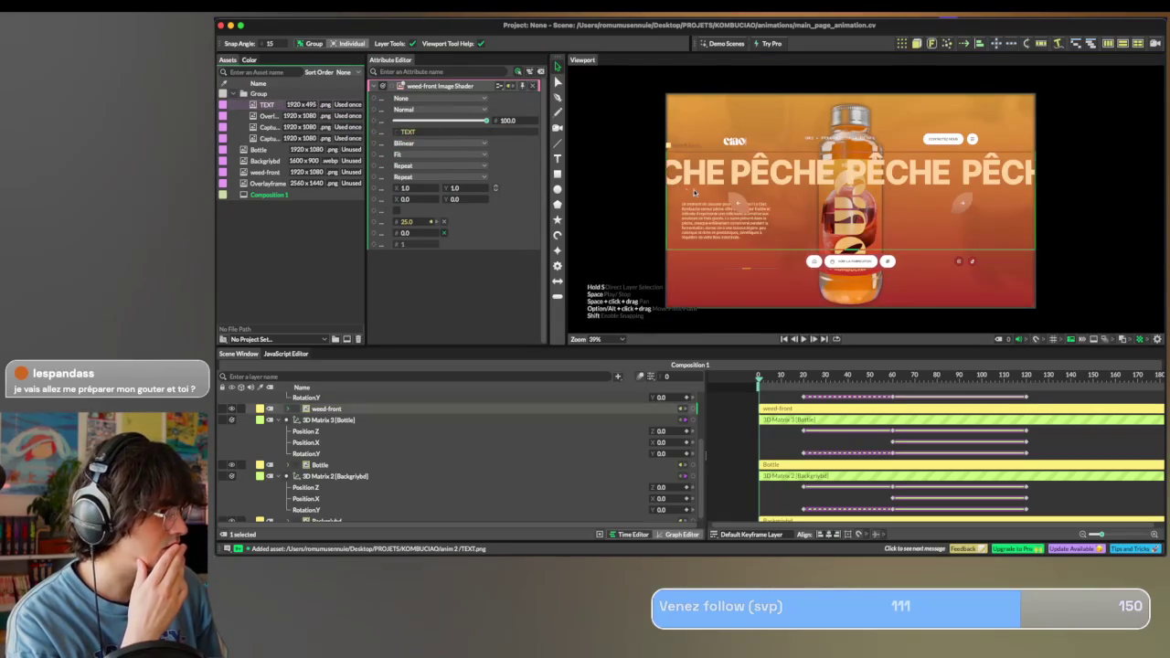
pyautogui.click(348, 408)
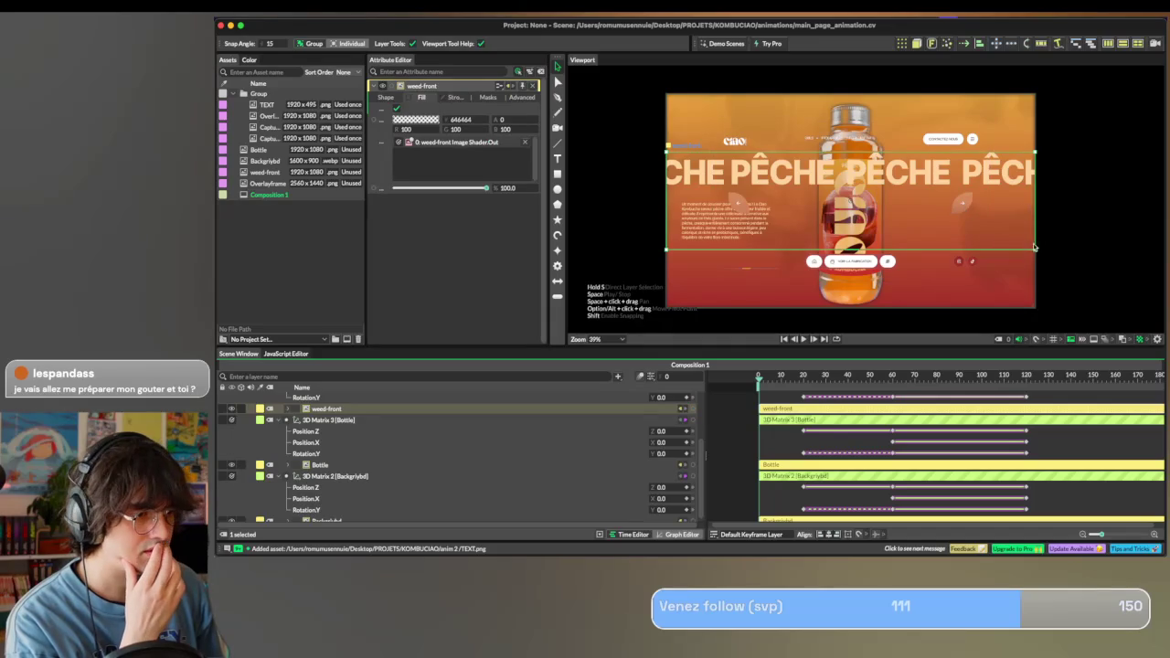
pyautogui.moveTo(1034, 248); pyautogui.dragTo(1022, 272)
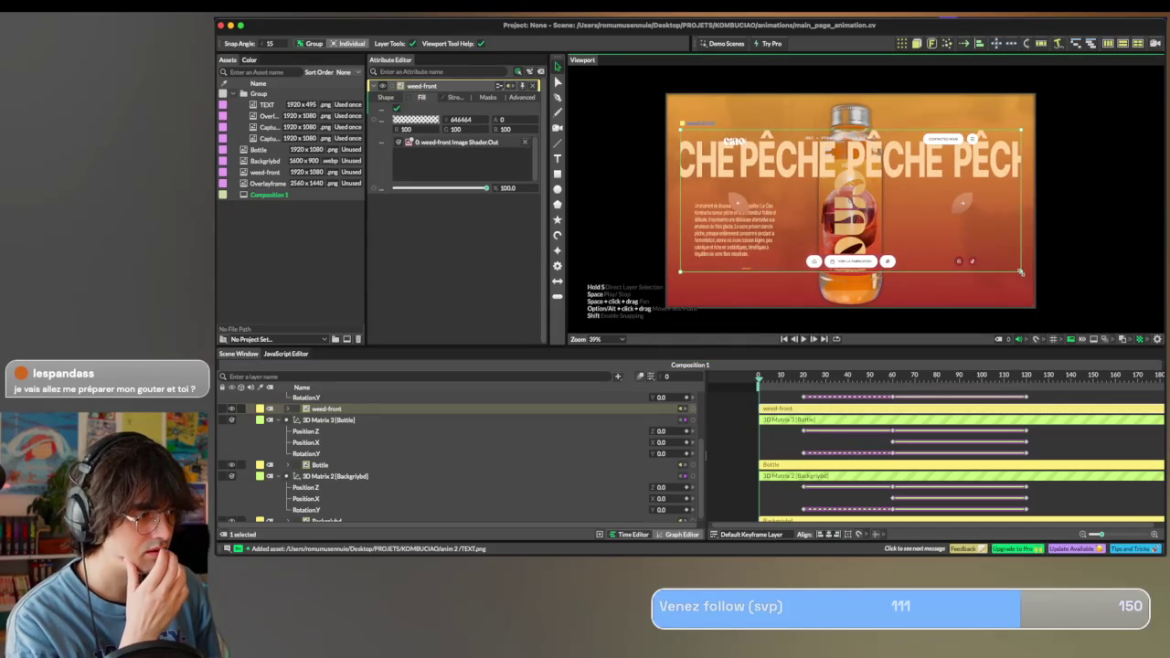
pyautogui.hotkey('ctrl', 'z')
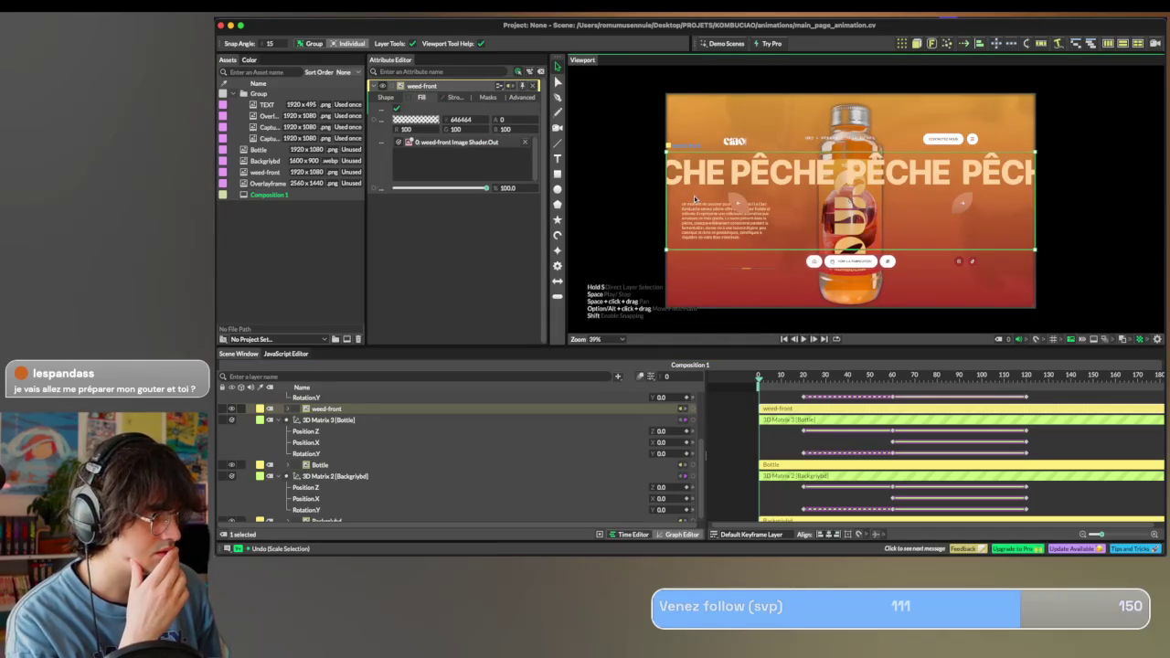
pyautogui.moveTo(697, 198); pyautogui.dragTo(696, 232)
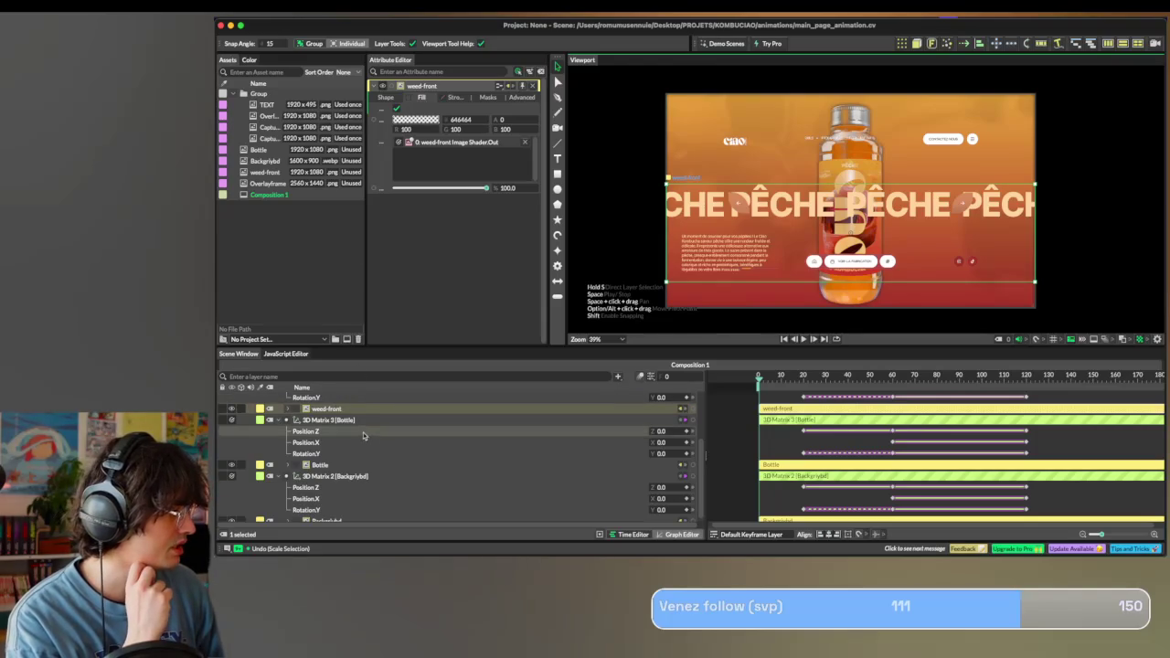
pyautogui.rightClick(265, 22)
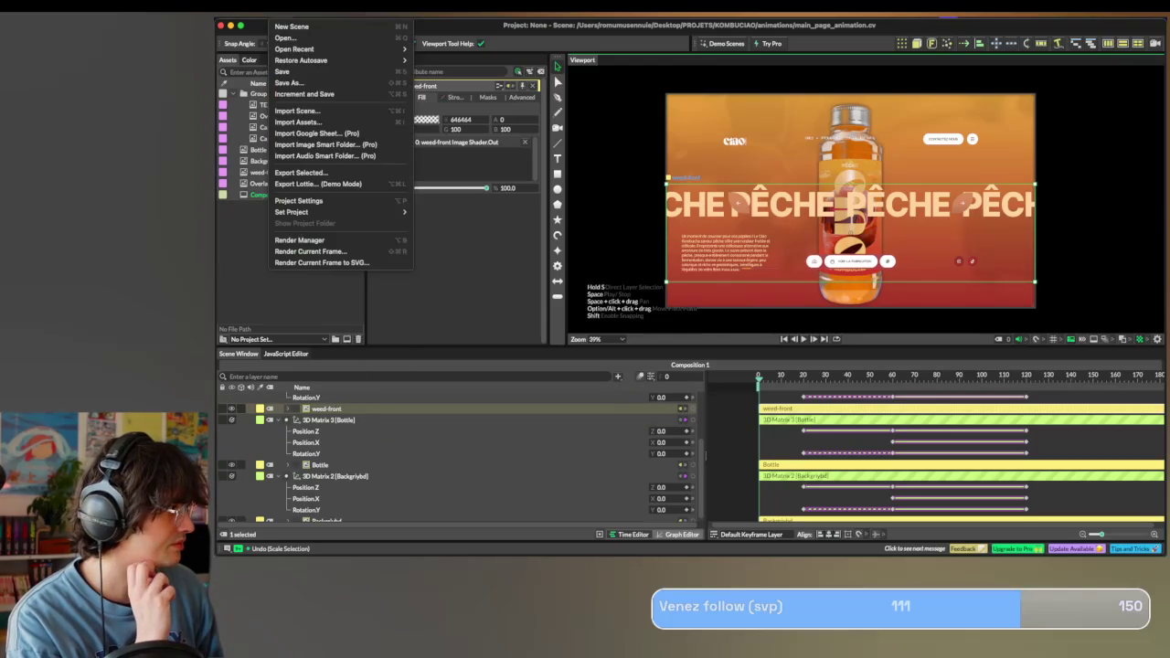
# Save As page_boisson_animation.cv into the animations folder.
pyautogui.click(311, 82)
pyautogui.write('page_boisson_animation.cv')
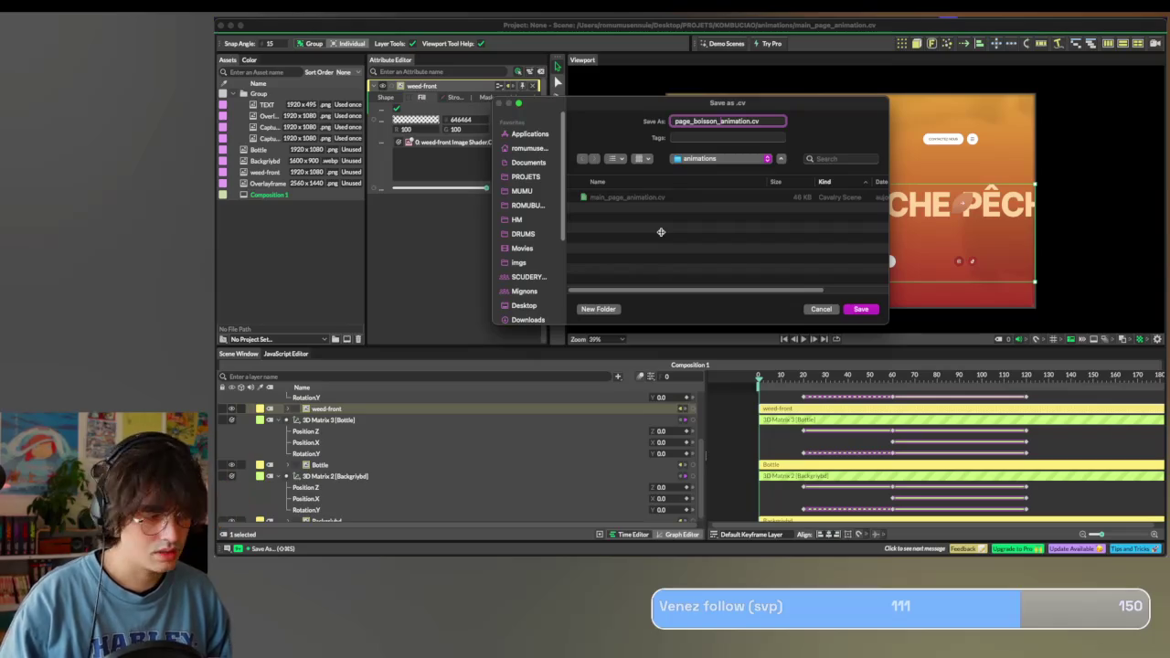
pyautogui.press('Return')
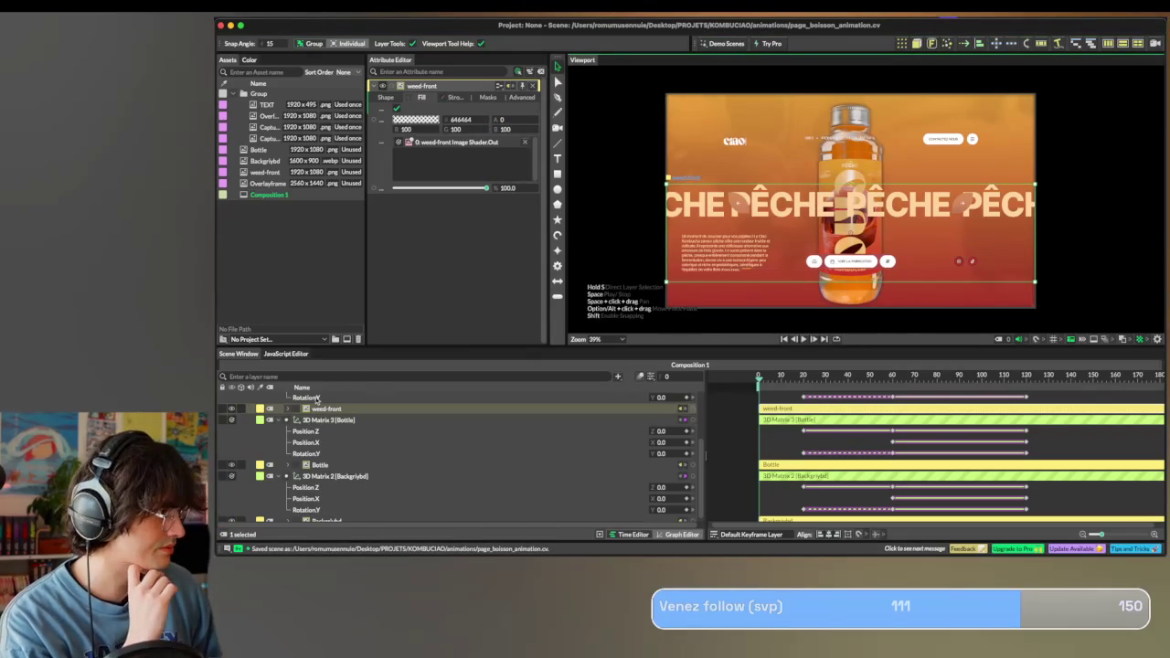
pyautogui.scroll(-1, 318, 443)
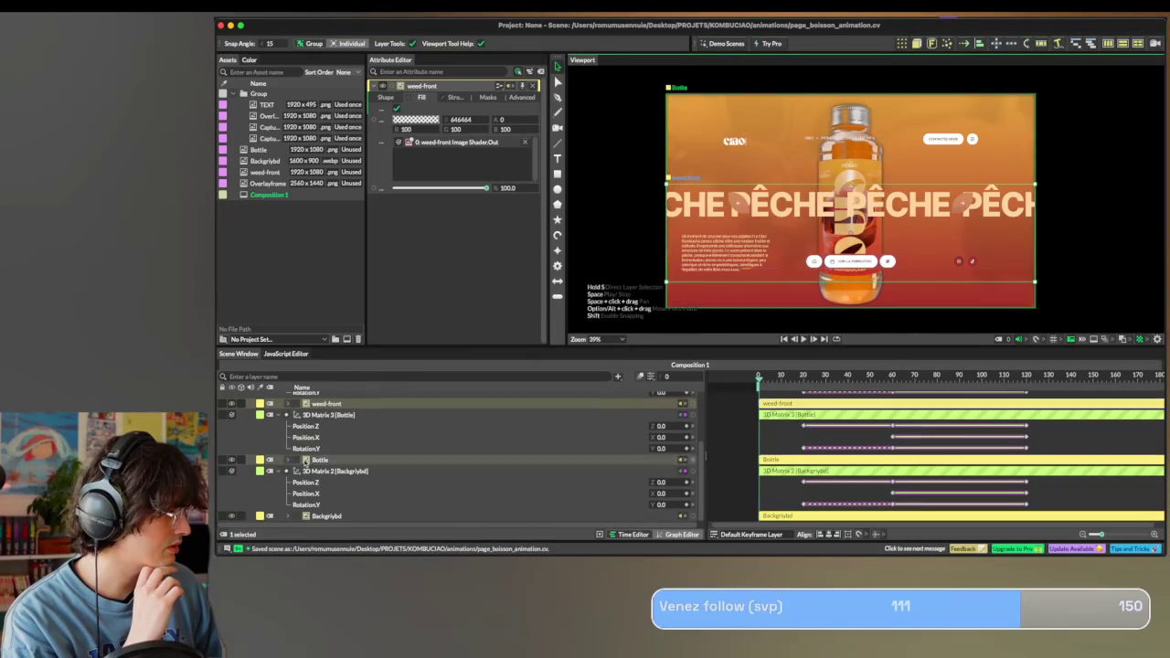
# Give Bottle the TEXT image and weed-front the bottle capture, nudging the PÊCHE text down.
pyautogui.click(320, 460)
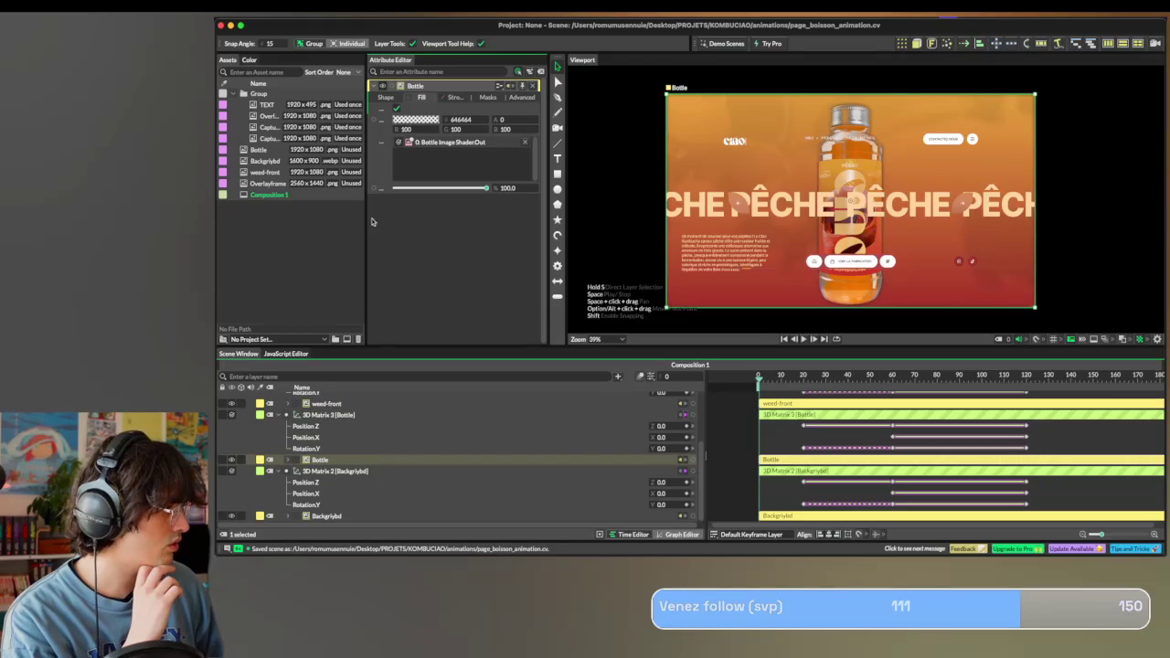
pyautogui.click(425, 144)
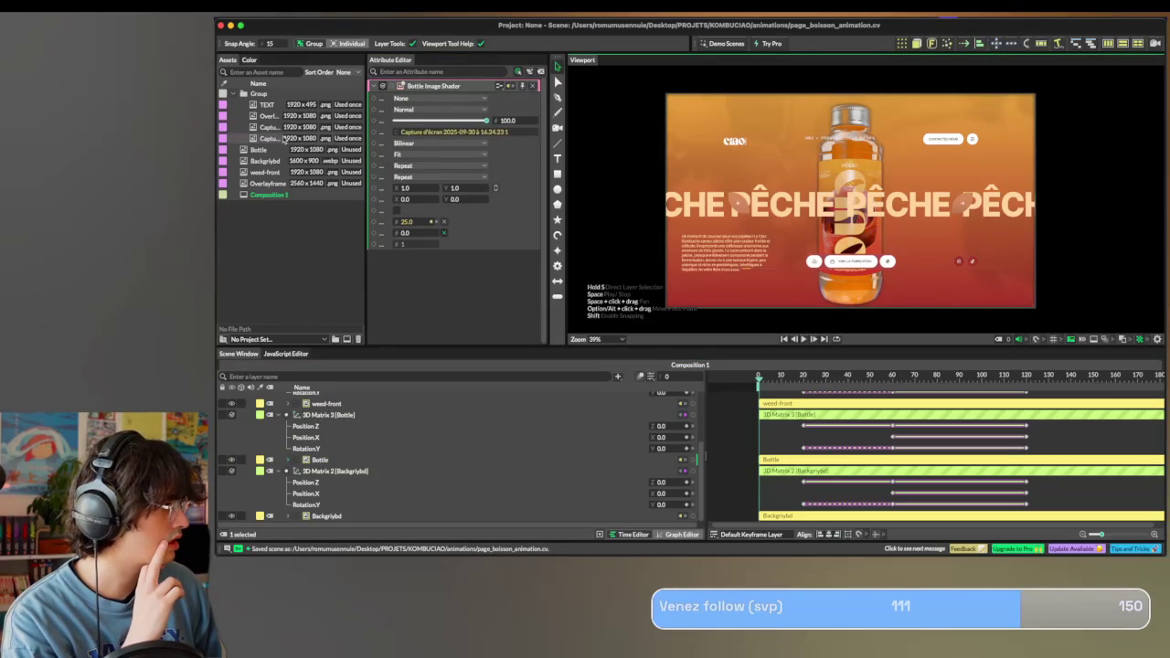
pyautogui.moveTo(271, 105); pyautogui.dragTo(437, 134)
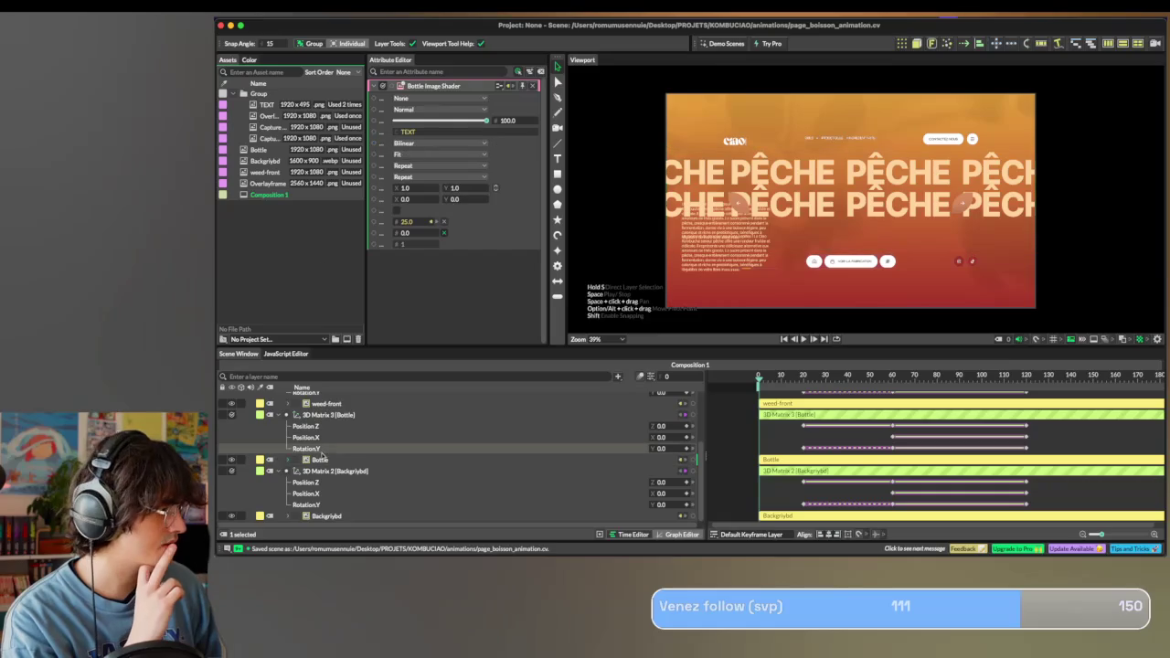
pyautogui.scroll(2, 334, 438)
pyautogui.click(329, 421)
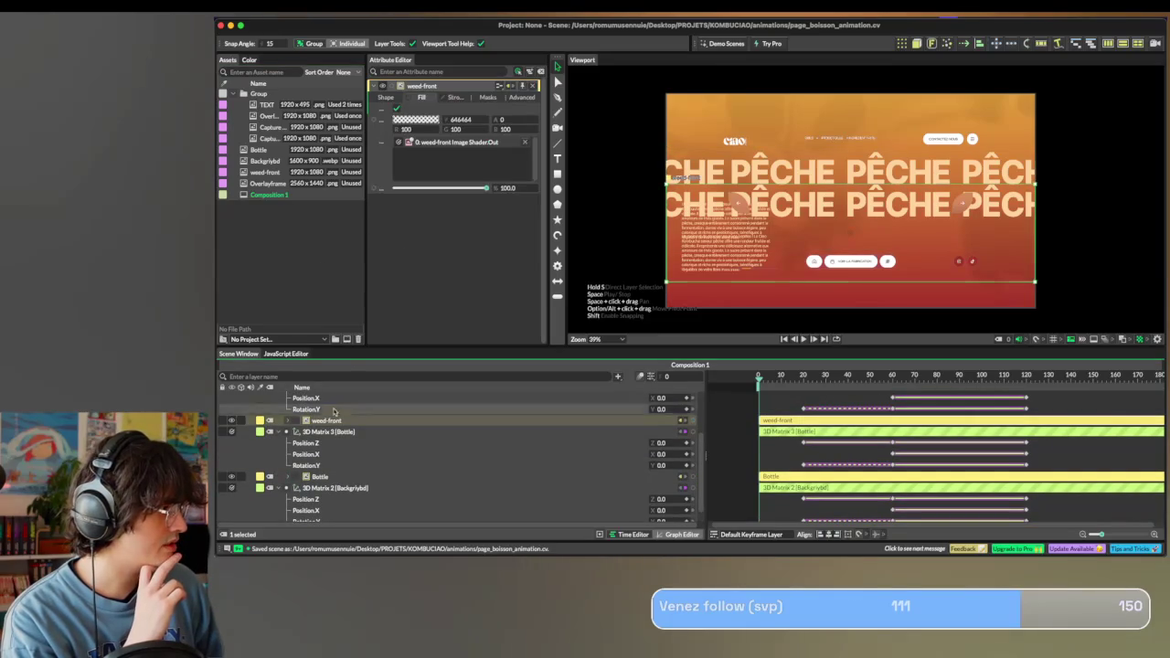
pyautogui.click(443, 142)
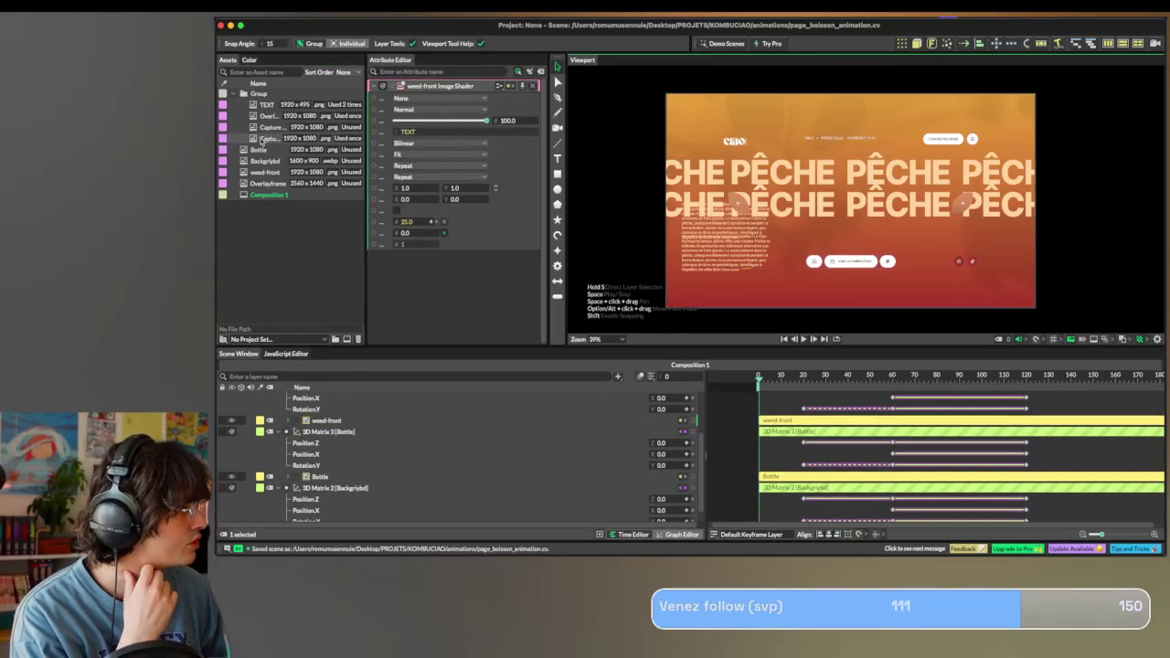
pyautogui.moveTo(267, 128); pyautogui.dragTo(423, 137)
pyautogui.click(326, 419)
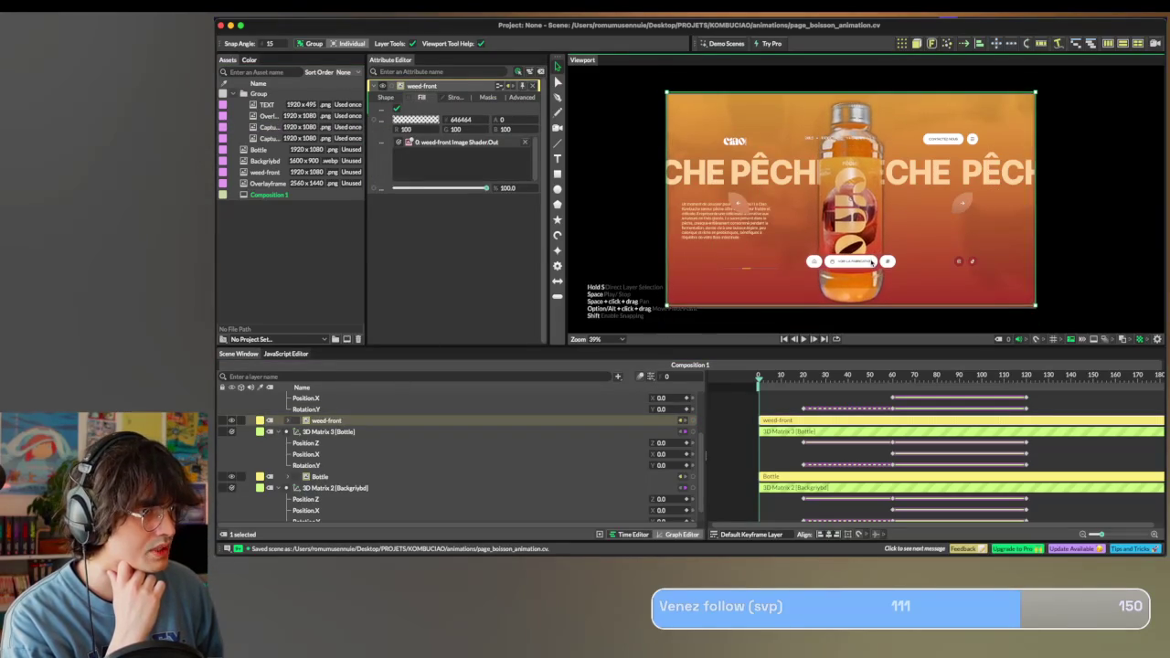
pyautogui.click(482, 478)
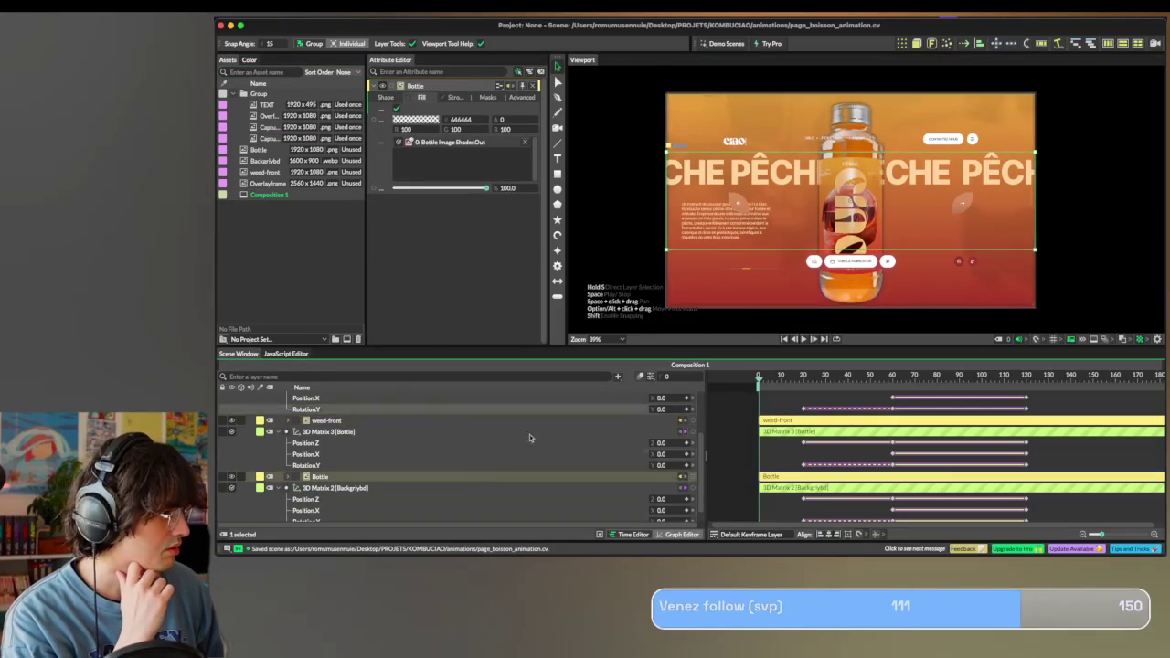
pyautogui.moveTo(687, 188); pyautogui.dragTo(689, 206)
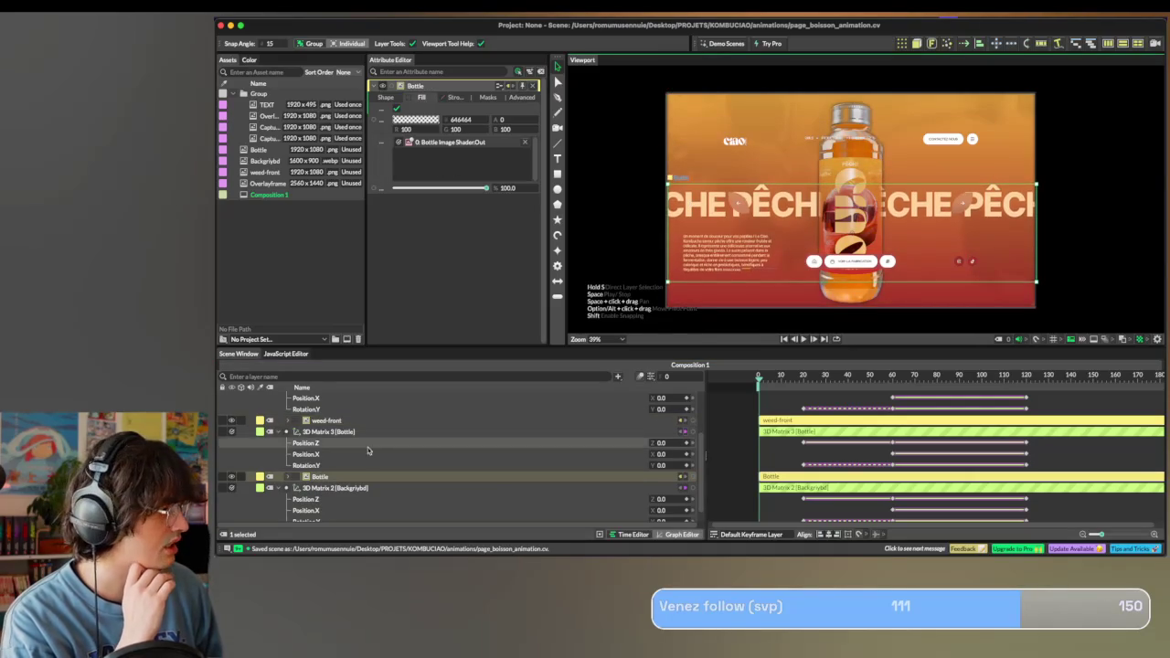
# Scale Overlayframe to about 0.994 by 1.005 and play the transition from the start.
pyautogui.scroll(3, 368, 447)
pyautogui.click(340, 399)
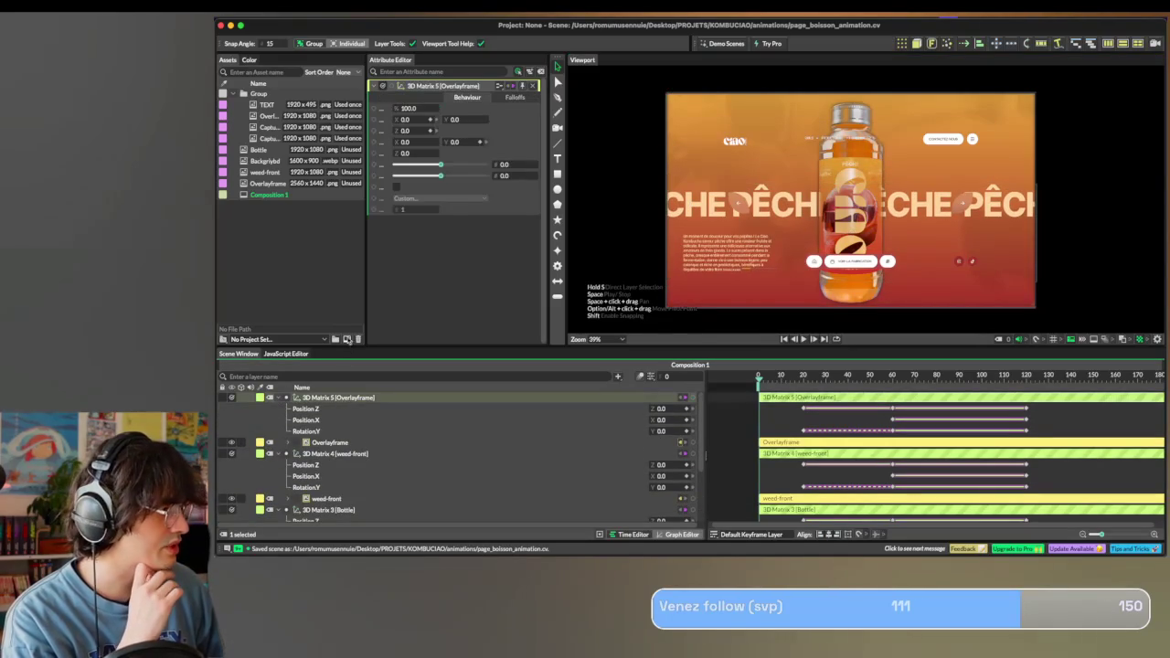
pyautogui.click(326, 443)
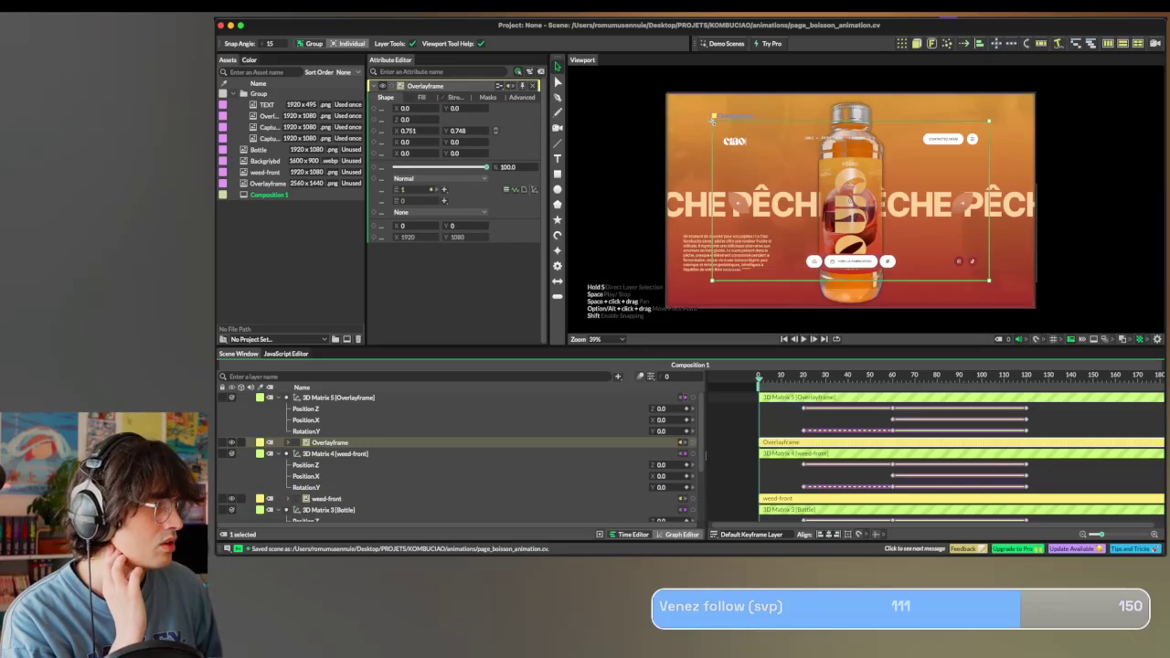
pyautogui.moveTo(713, 118); pyautogui.dragTo(666, 92)
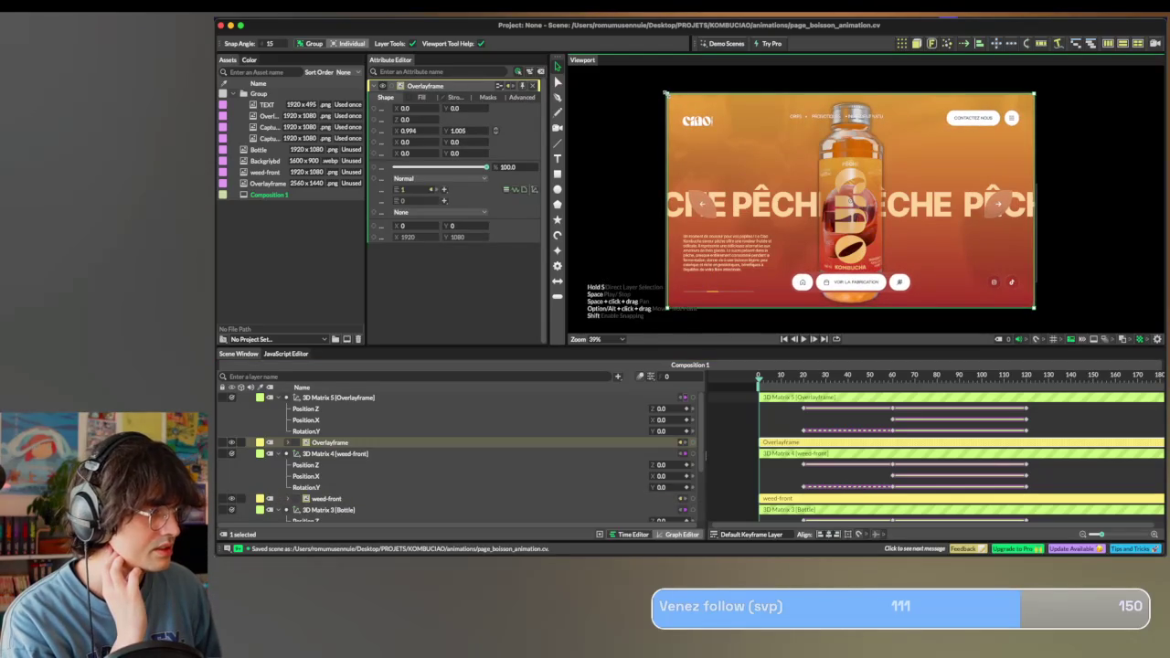
pyautogui.click(775, 376)
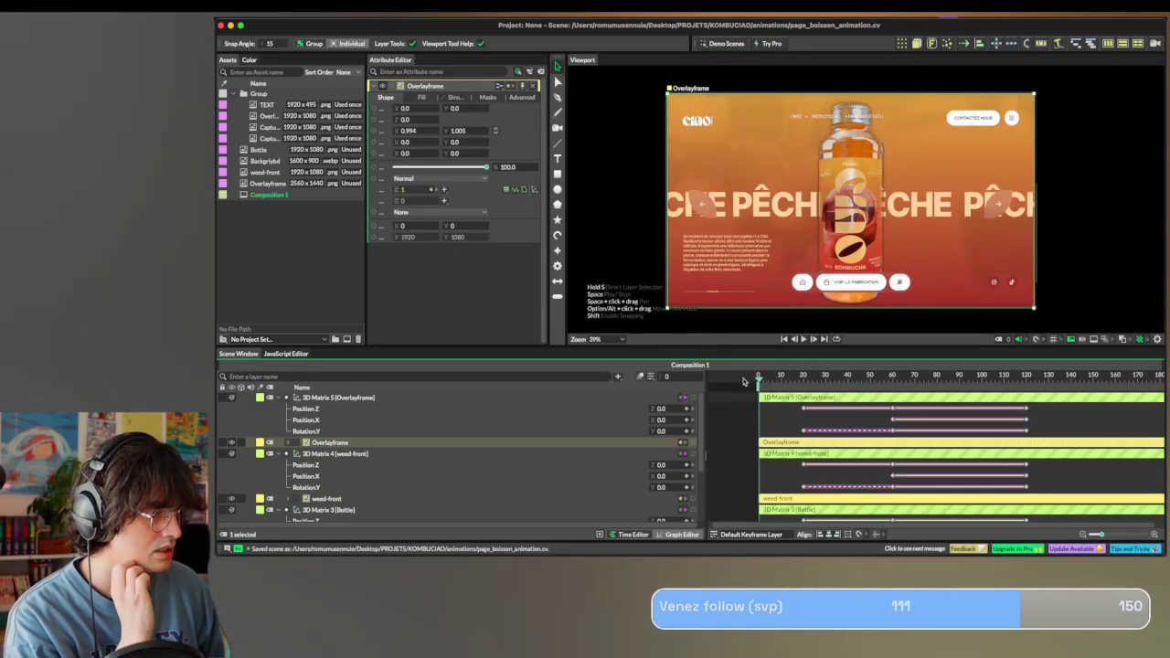
pyautogui.press('space')
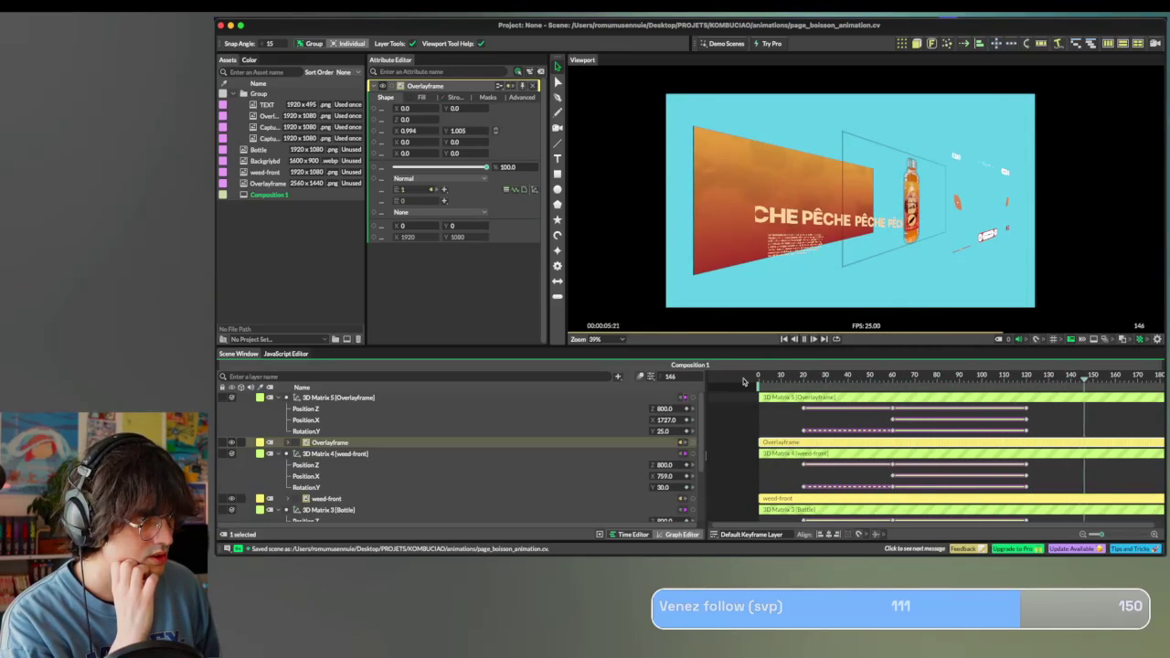
# Stop playback and scrub through the 3D transition between the flat page and the rotated layout.
pyautogui.press('space')
pyautogui.moveTo(915, 375); pyautogui.dragTo(1070, 375)
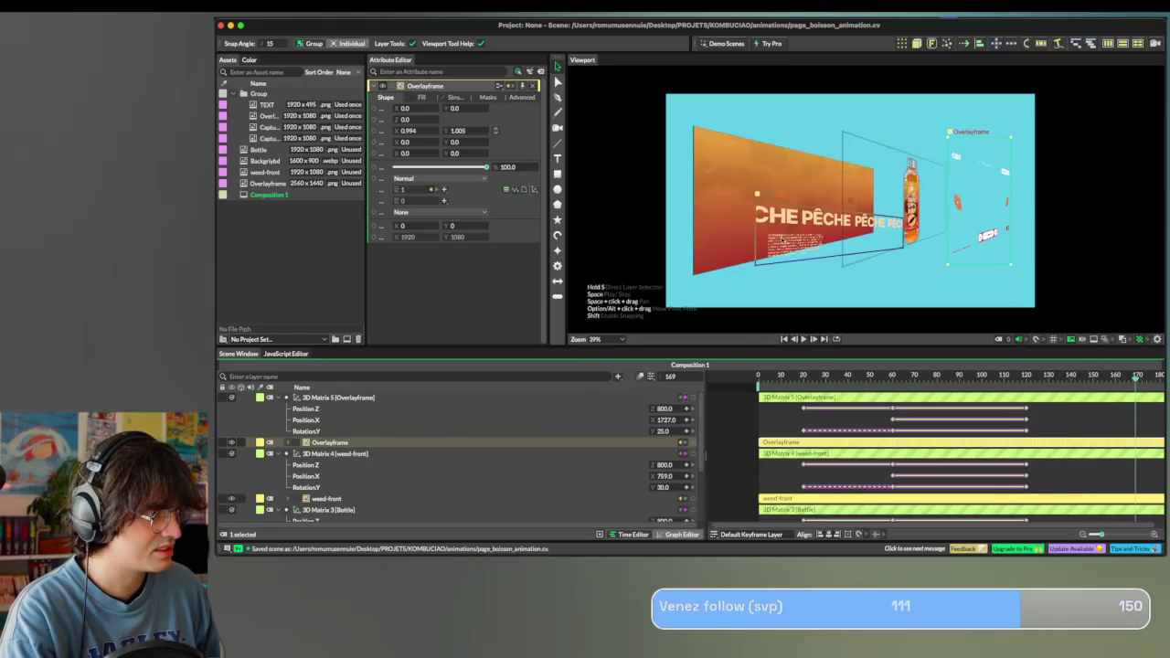
pyautogui.moveTo(1012, 384)
pyautogui.mouseDown()
pyautogui.moveTo(878, 384)
pyautogui.moveTo(1042, 378)
pyautogui.mouseUp()
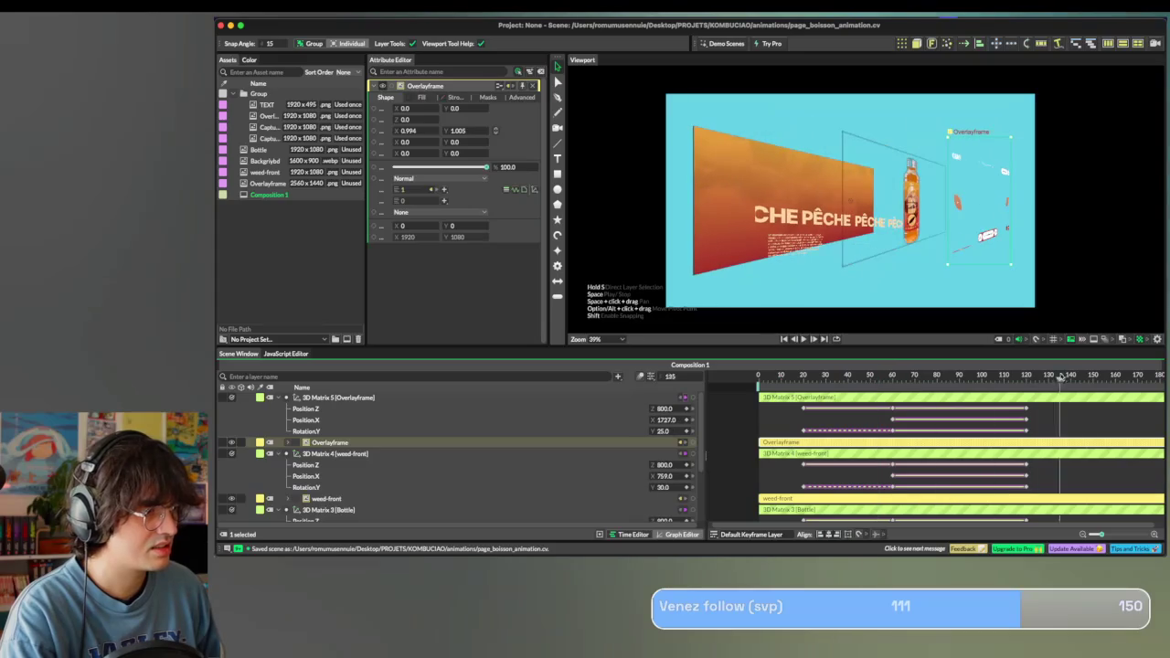
pyautogui.moveTo(1148, 379); pyautogui.dragTo(687, 383)
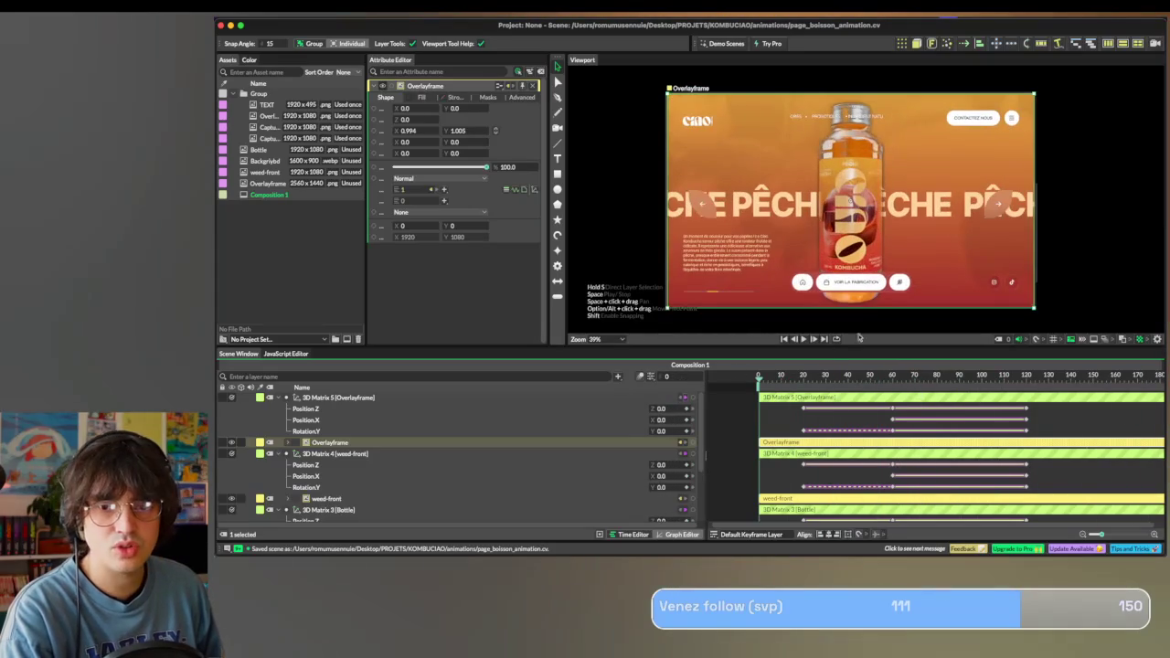
pyautogui.moveTo(778, 383)
pyautogui.mouseDown()
pyautogui.moveTo(1065, 362)
pyautogui.moveTo(1027, 361)
pyautogui.mouseUp()
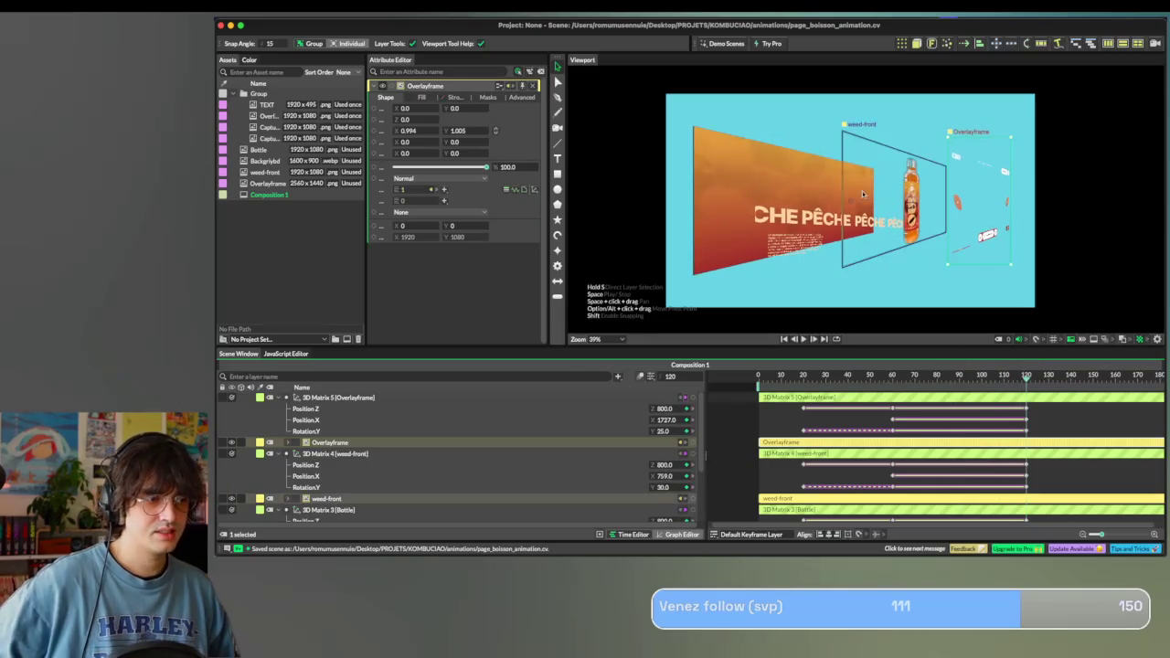
pyautogui.moveTo(1036, 382)
pyautogui.mouseDown()
pyautogui.moveTo(793, 391)
pyautogui.moveTo(985, 402)
pyautogui.moveTo(1065, 422)
pyautogui.mouseUp()
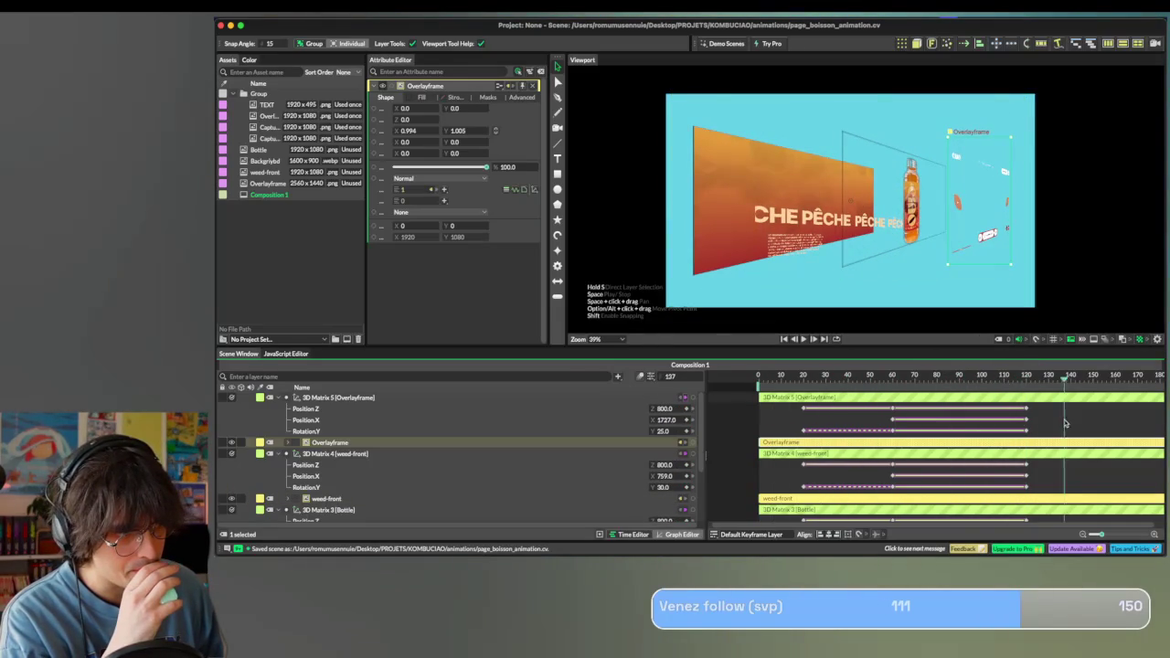
# Replay the animation and collapse the four 3D Matrix groups in the Scene Window.
pyautogui.press('space')
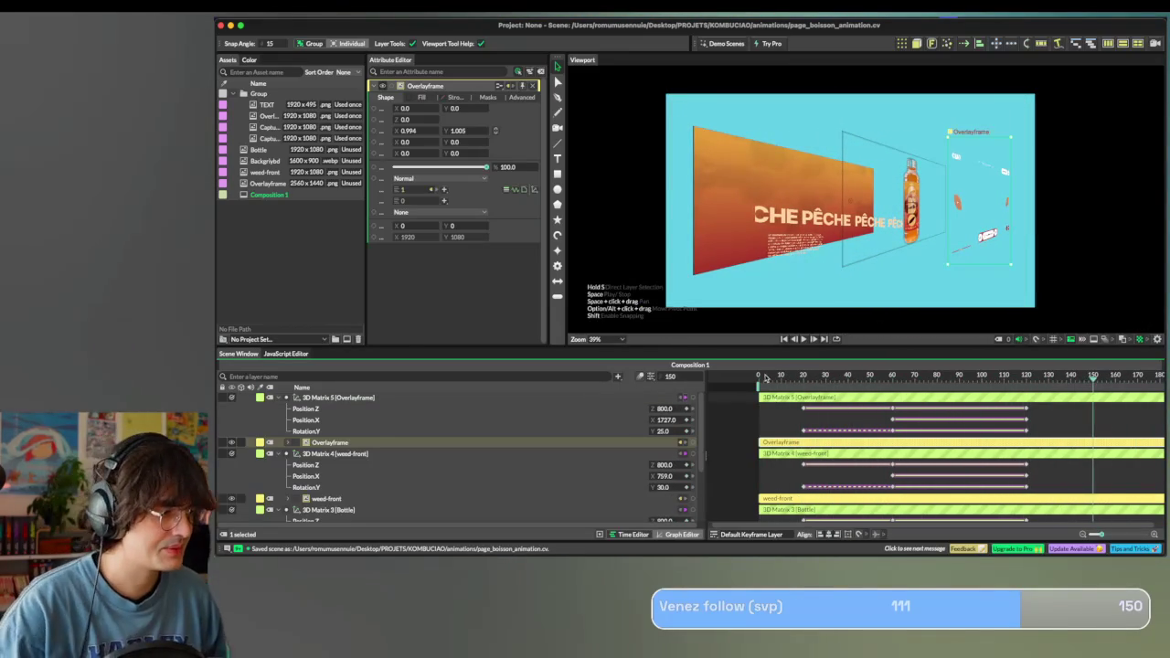
pyautogui.click(278, 398)
pyautogui.click(279, 419)
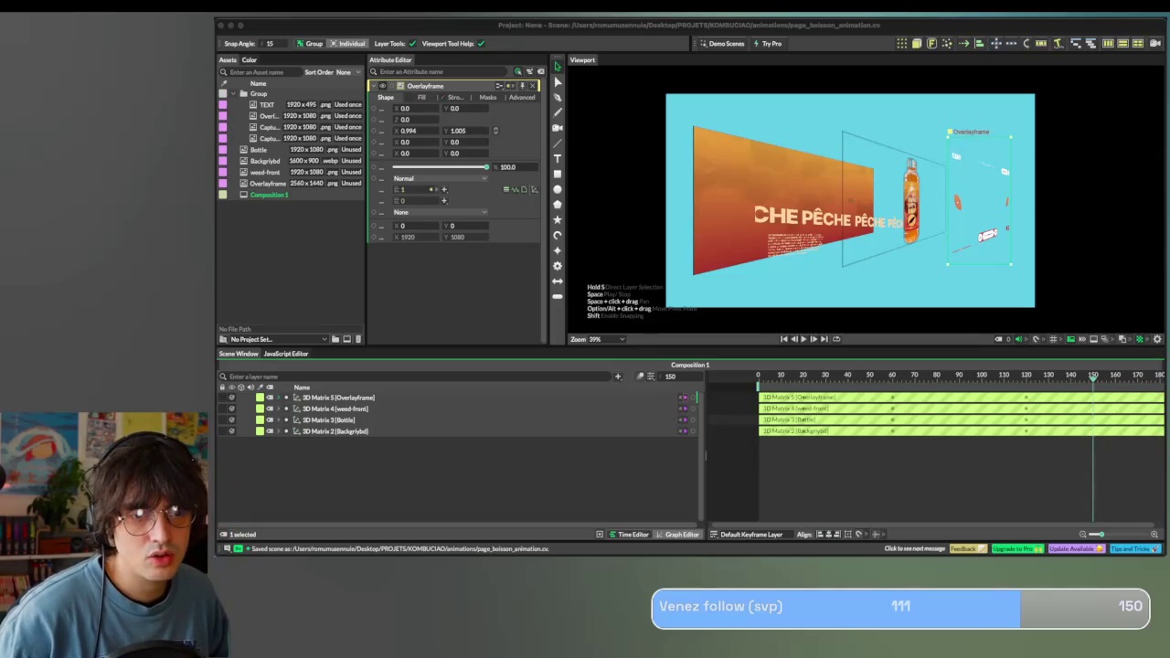
# Import Peche.png and add it to the scene as a new image layer at frame 0.
pyautogui.moveTo(297, 254); pyautogui.dragTo(296, 250)
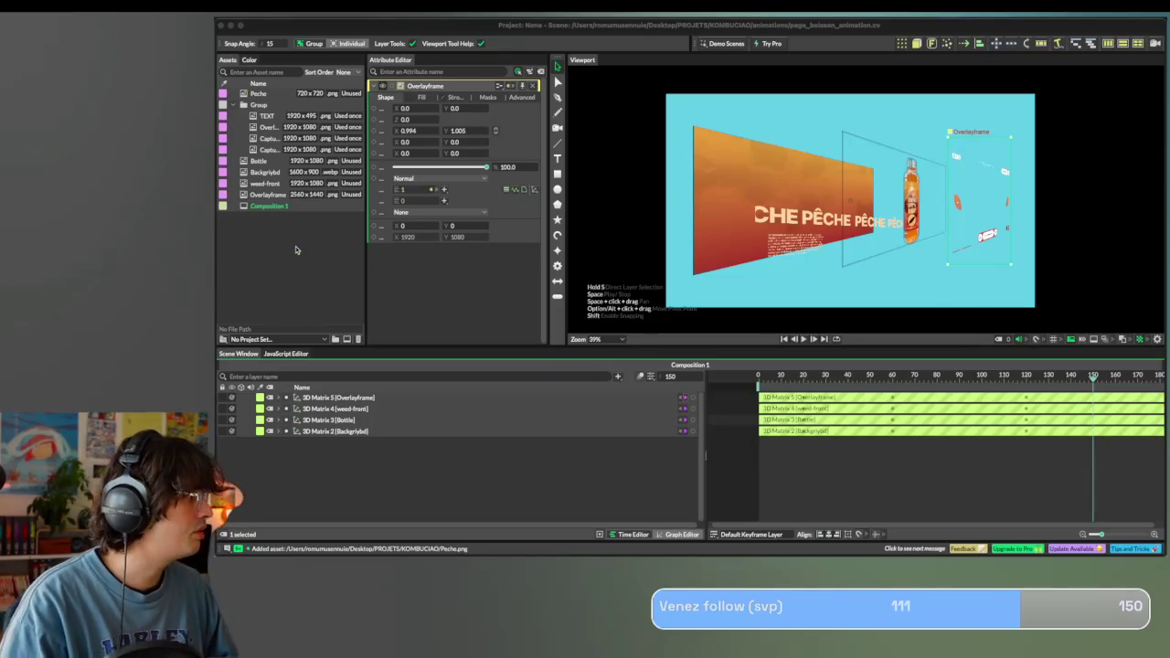
pyautogui.moveTo(278, 94); pyautogui.dragTo(295, 93)
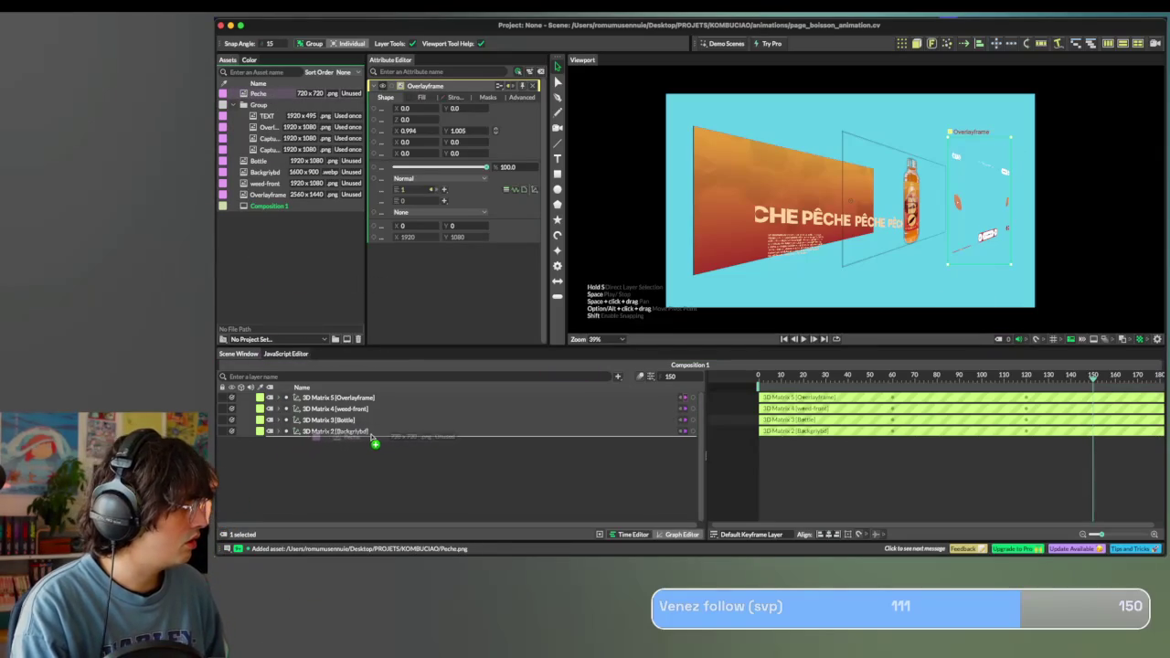
pyautogui.moveTo(365, 445); pyautogui.dragTo(370, 440)
pyautogui.click(824, 376)
pyautogui.moveTo(824, 376); pyautogui.dragTo(758, 376)
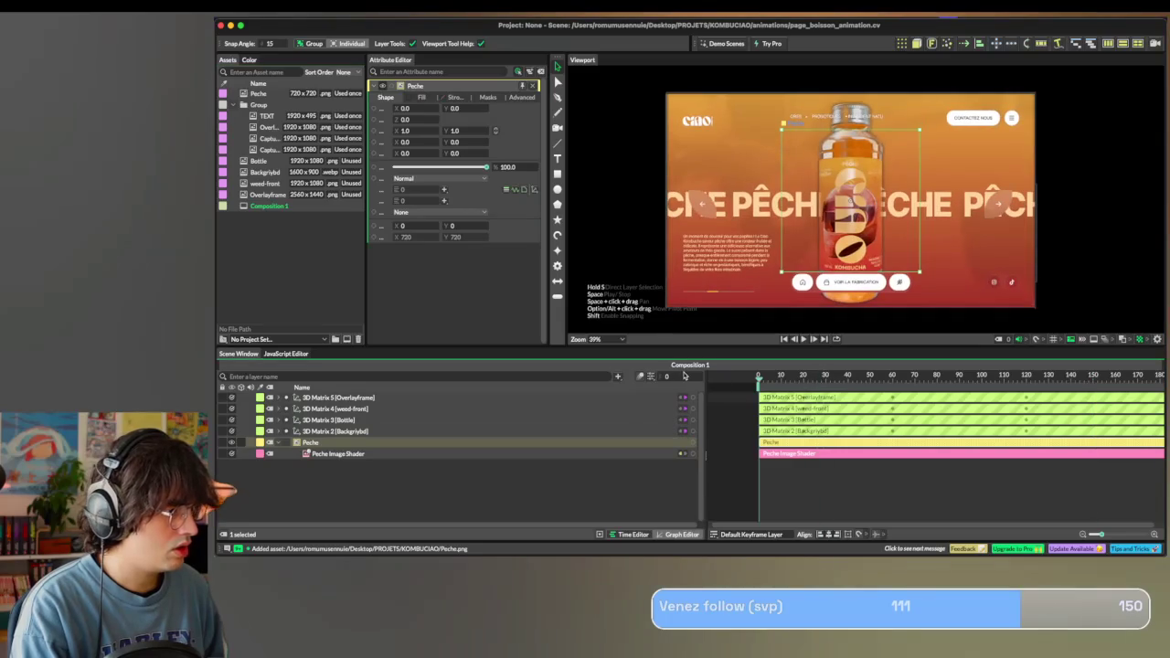
# Place the Peche layer between weed-front and Bottle, shrinking it just right of the bottle.
pyautogui.moveTo(308, 457)
pyautogui.mouseDown()
pyautogui.moveTo(353, 393)
pyautogui.moveTo(339, 431)
pyautogui.mouseUp()
pyautogui.click(331, 432)
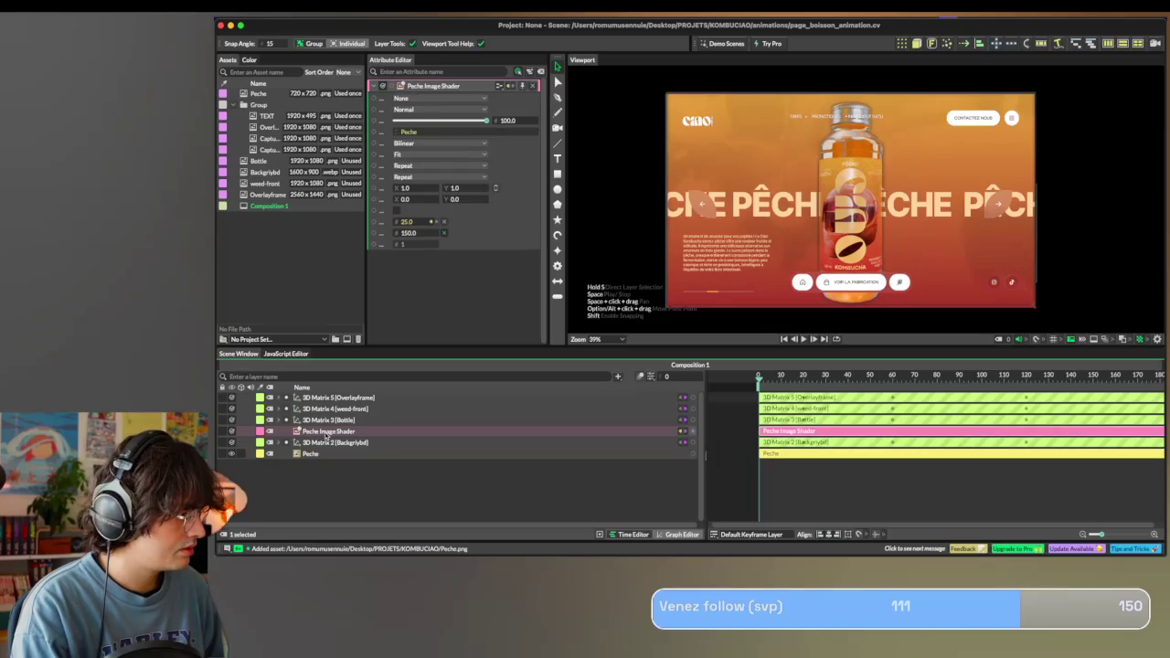
pyautogui.hotkey('ctrl', 'z')
pyautogui.hotkey('ctrl', 'z')
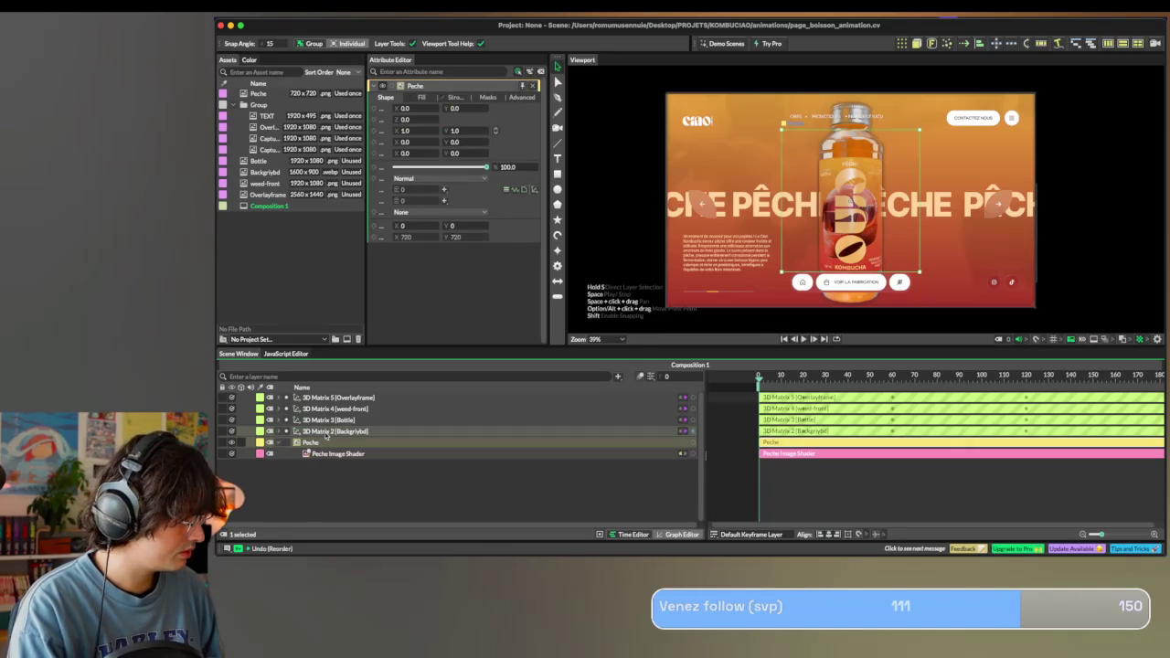
pyautogui.click(278, 444)
pyautogui.moveTo(318, 445); pyautogui.dragTo(335, 415)
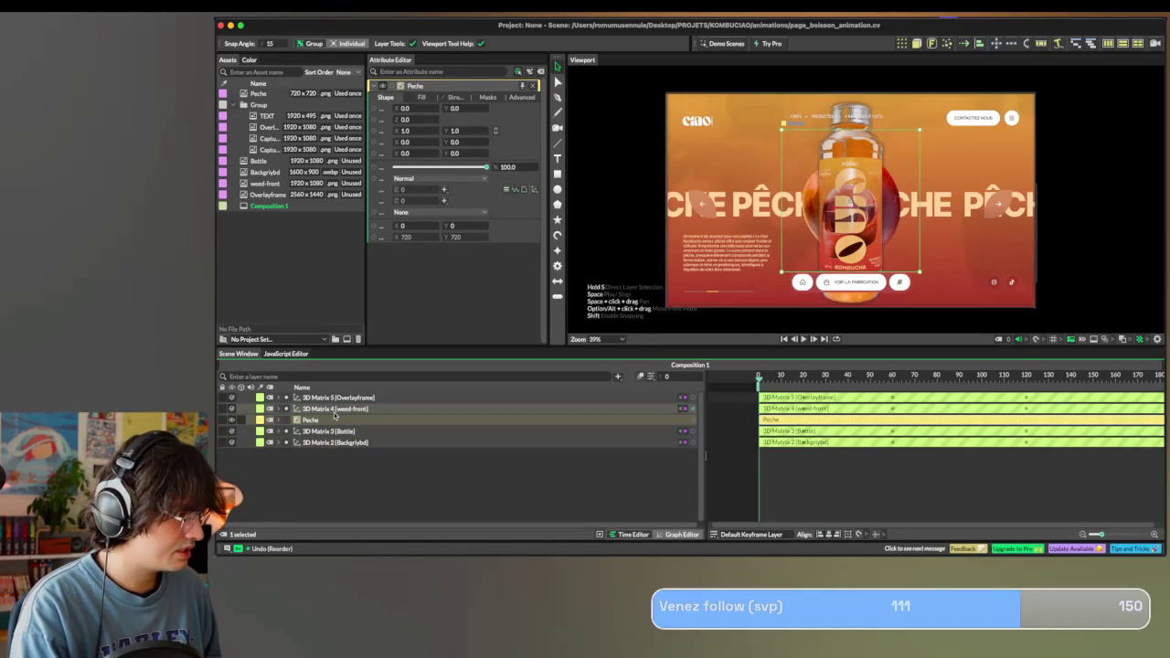
pyautogui.moveTo(919, 270)
pyautogui.mouseDown()
pyautogui.moveTo(865, 224)
pyautogui.moveTo(911, 169)
pyautogui.mouseUp()
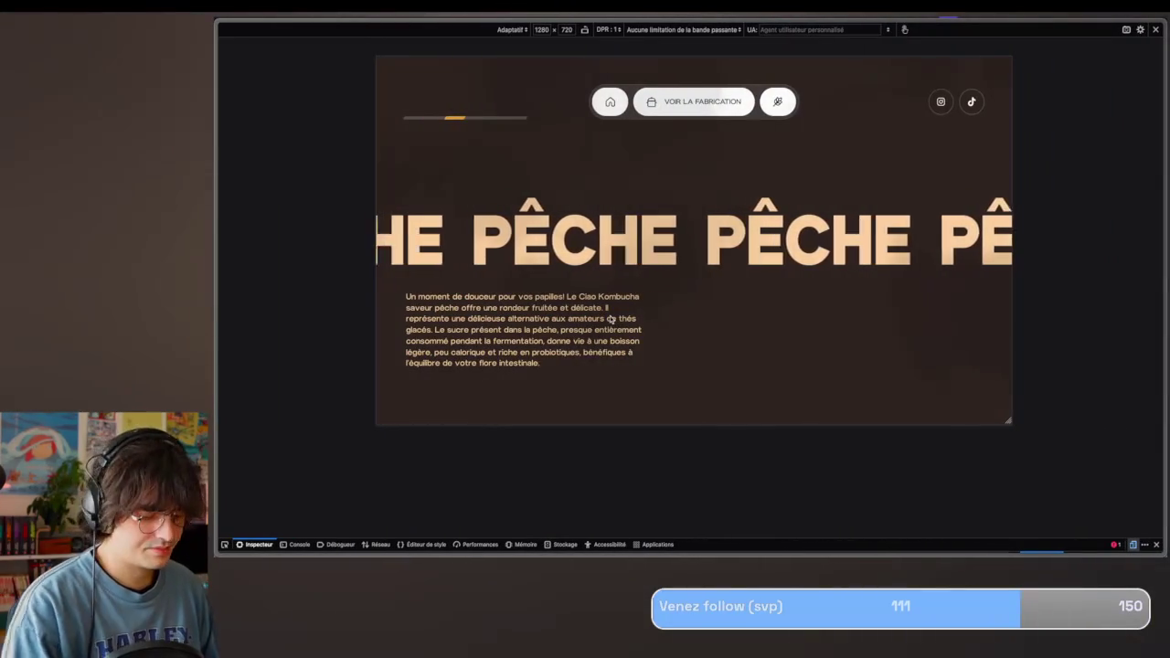
# Reload the Ciao Kombucha page in Firefox, then return to Cavalry.
pyautogui.hotkey('ctrl', 'r')
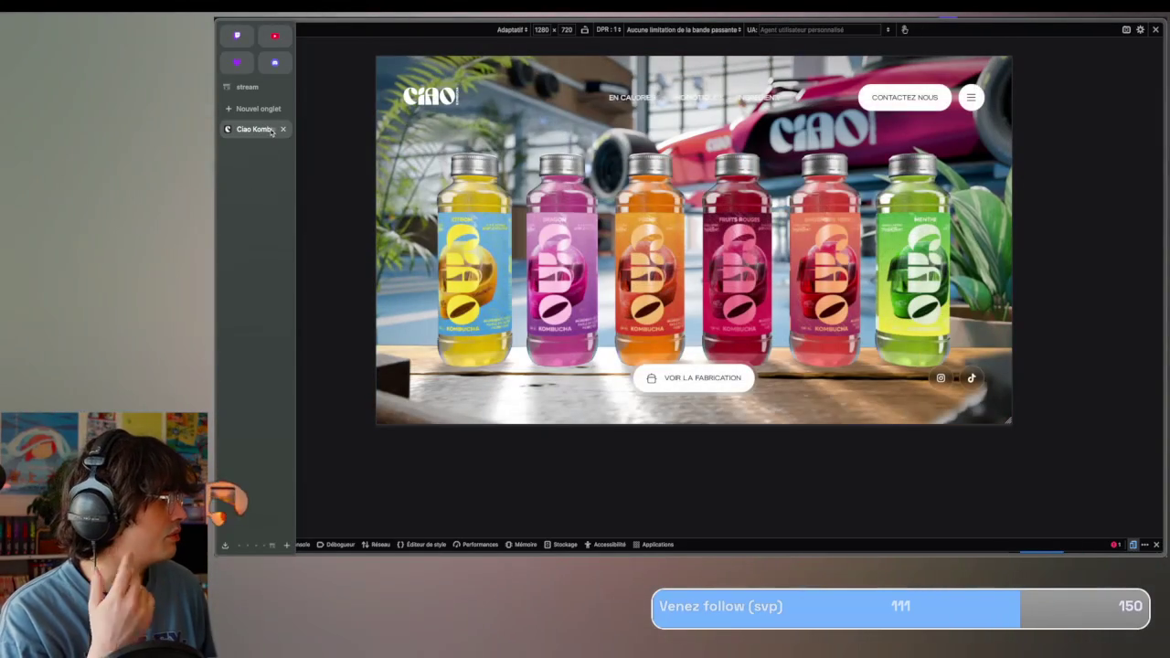
pyautogui.press('super+Tab')
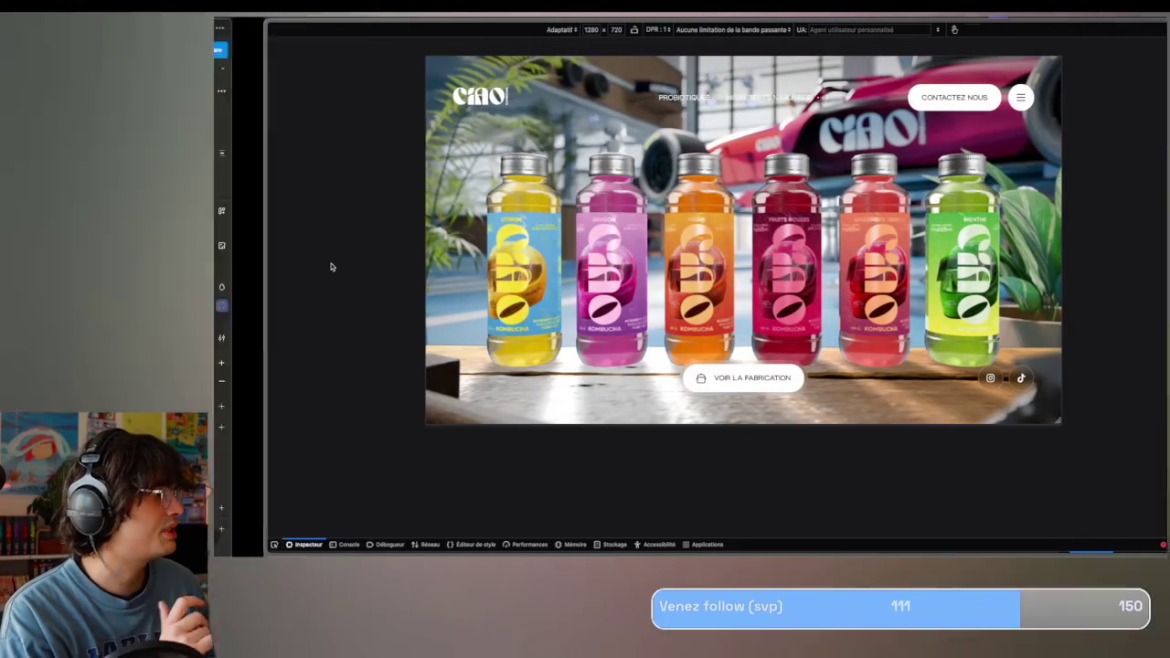
pyautogui.press('super+Tab')
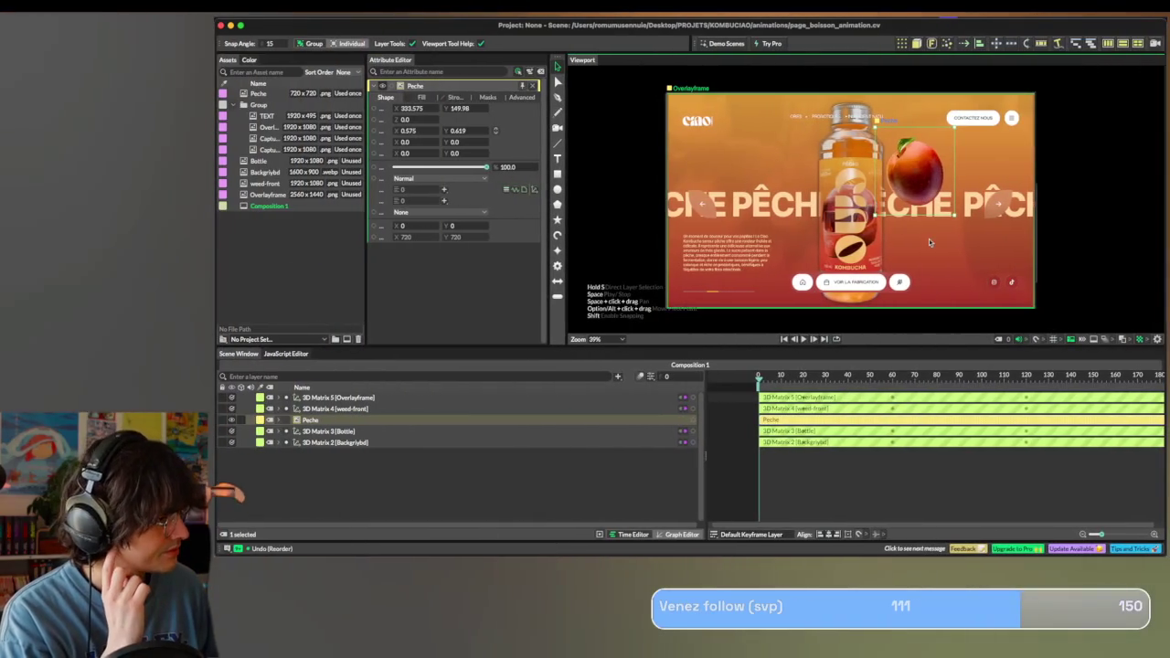
# Shrink the peach to about two-thirds size and paste a duplicate layer, Peche 1.
pyautogui.moveTo(955, 216); pyautogui.dragTo(937, 185)
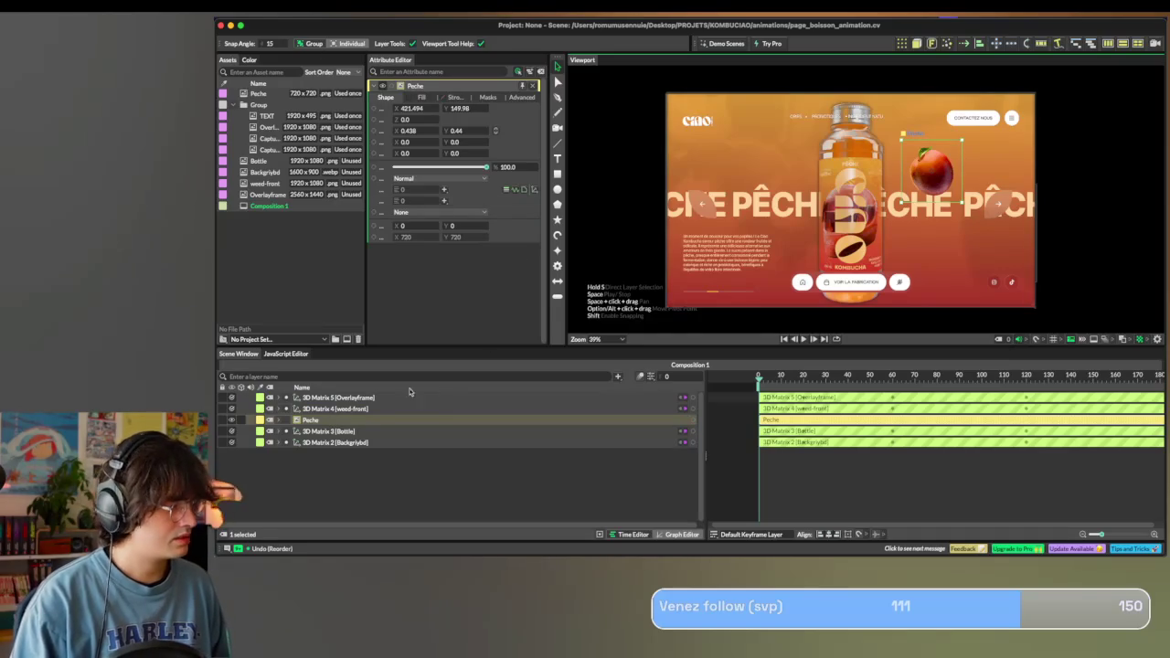
pyautogui.hotkey('ctrl', 'v')
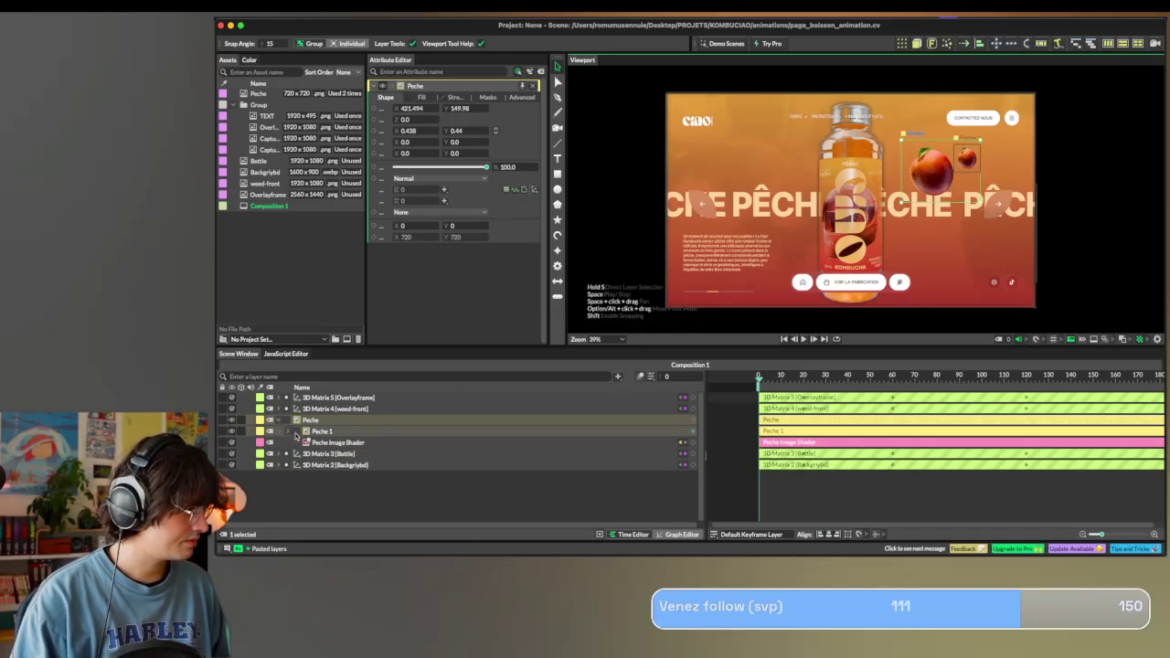
pyautogui.click(286, 432)
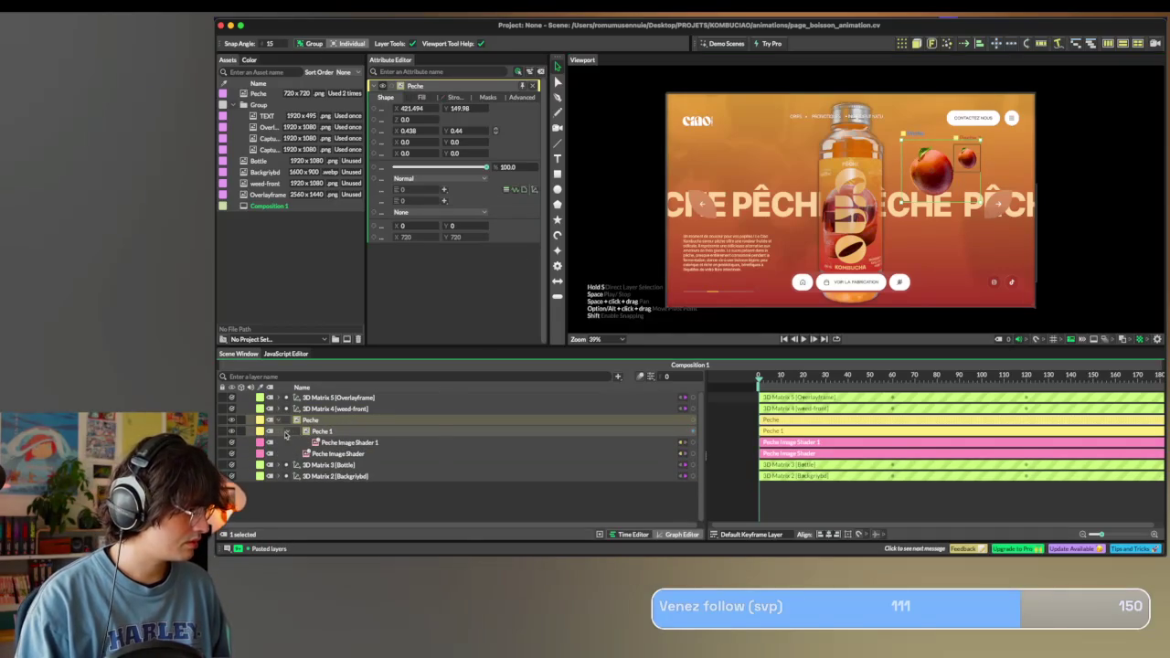
pyautogui.click(287, 431)
pyautogui.moveTo(315, 432); pyautogui.dragTo(337, 416)
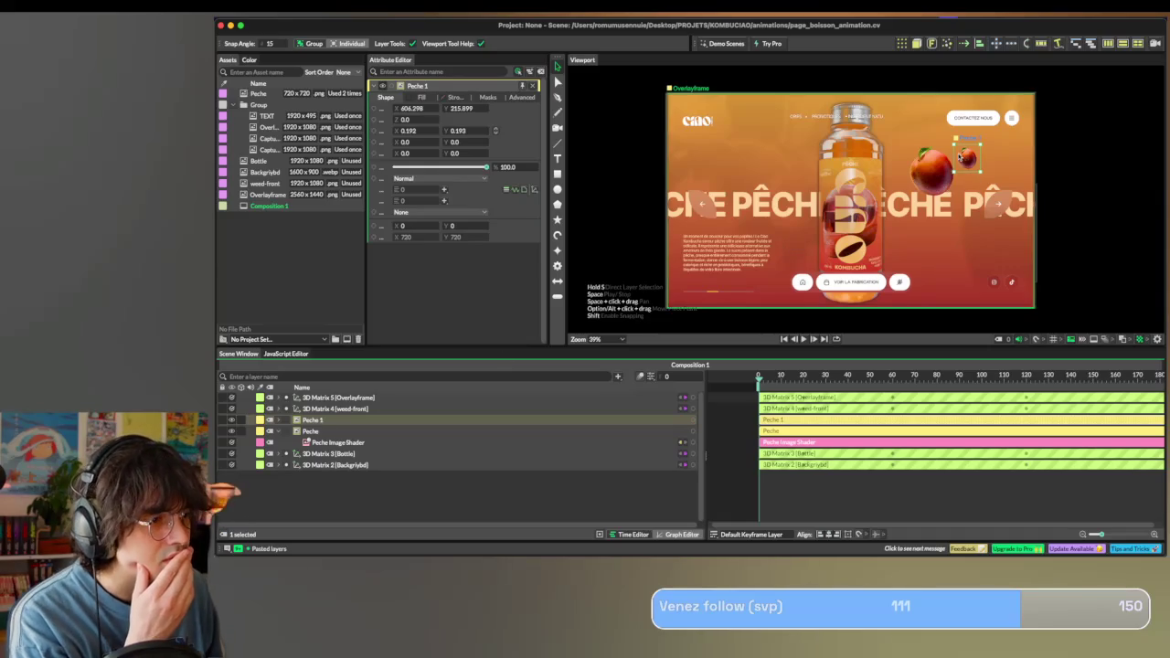
pyautogui.hotkey('ctrl', 'z')
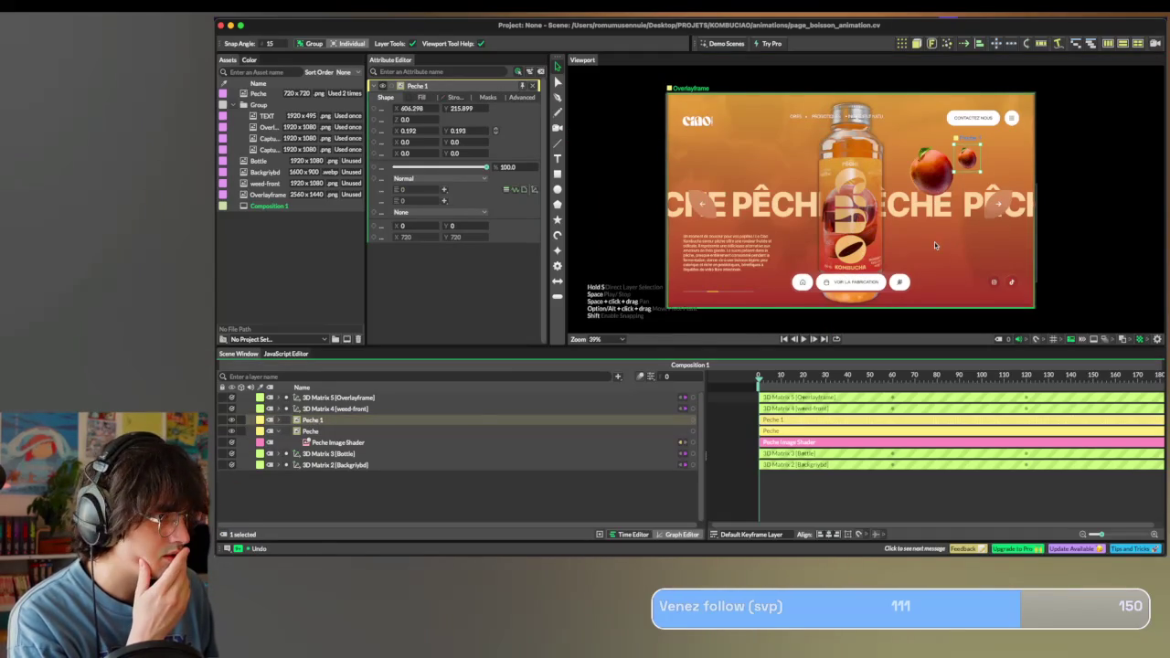
pyautogui.moveTo(972, 160); pyautogui.dragTo(886, 172)
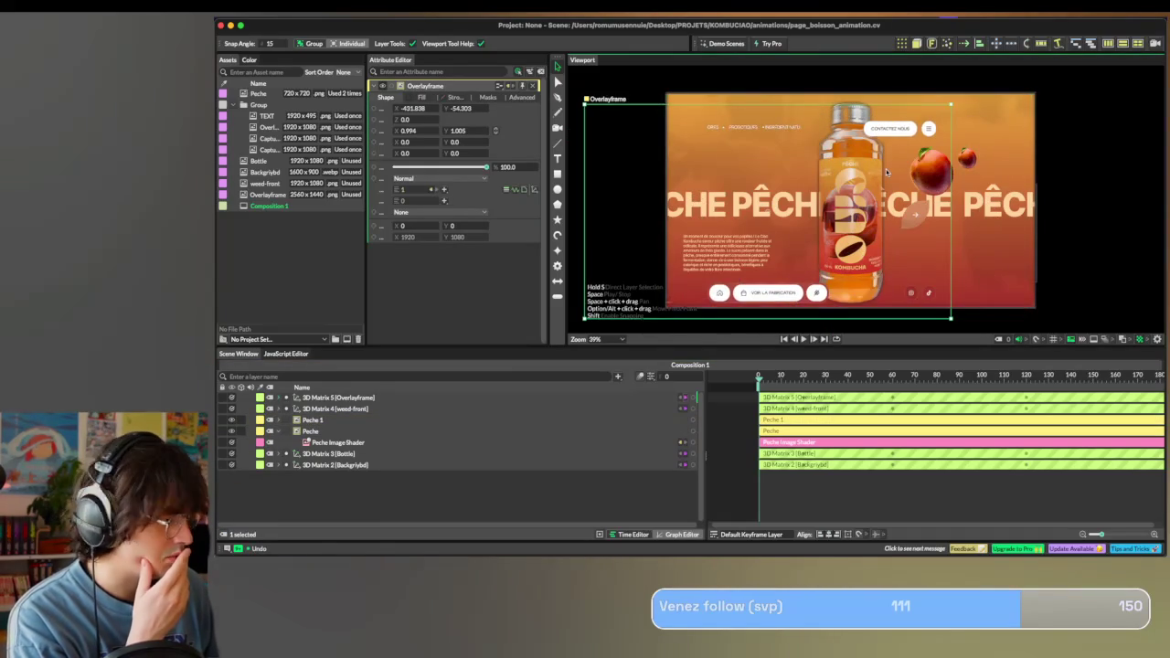
pyautogui.hotkey('ctrl', 'z')
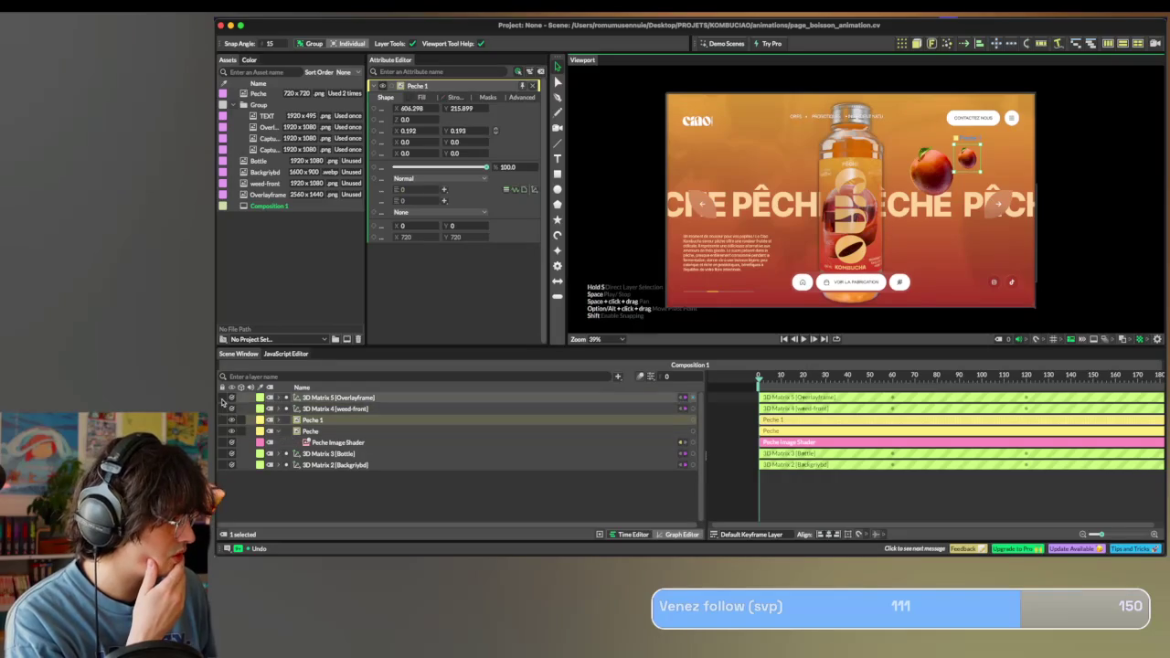
# Lock the Overlayframe, weed-front, Bottle and Backgrybd background layers.
pyautogui.click(223, 398)
pyautogui.click(222, 409)
pyautogui.click(222, 454)
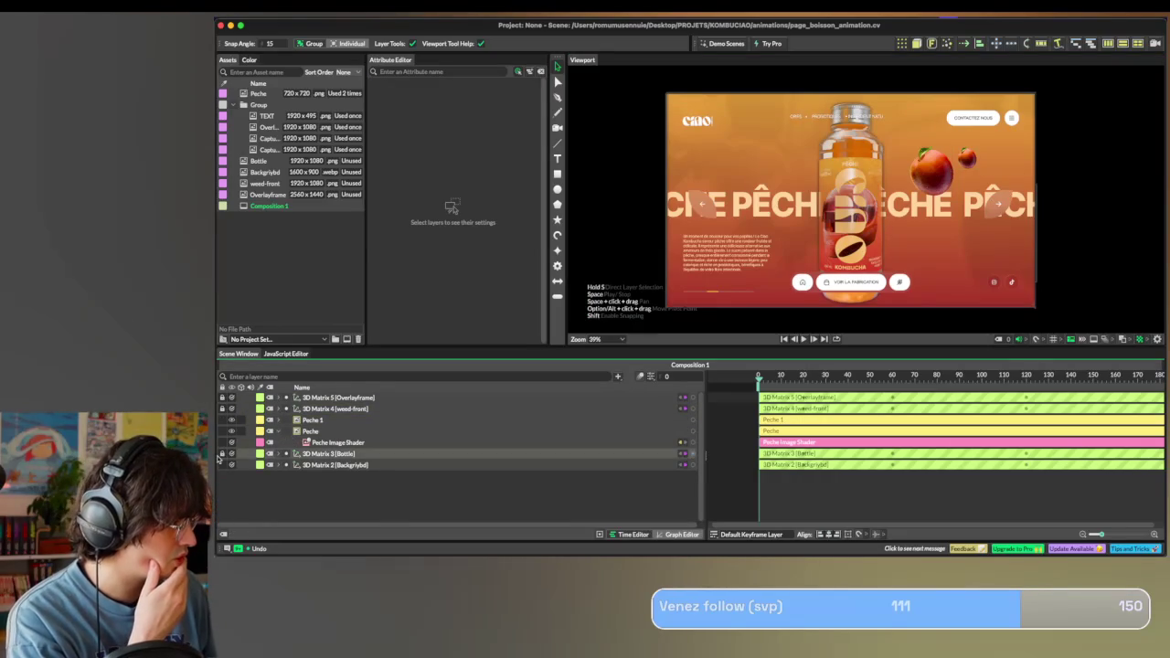
pyautogui.click(345, 430)
# Scale Peche 1 to 0.335 and position it left of the bottle.
pyautogui.click(348, 421)
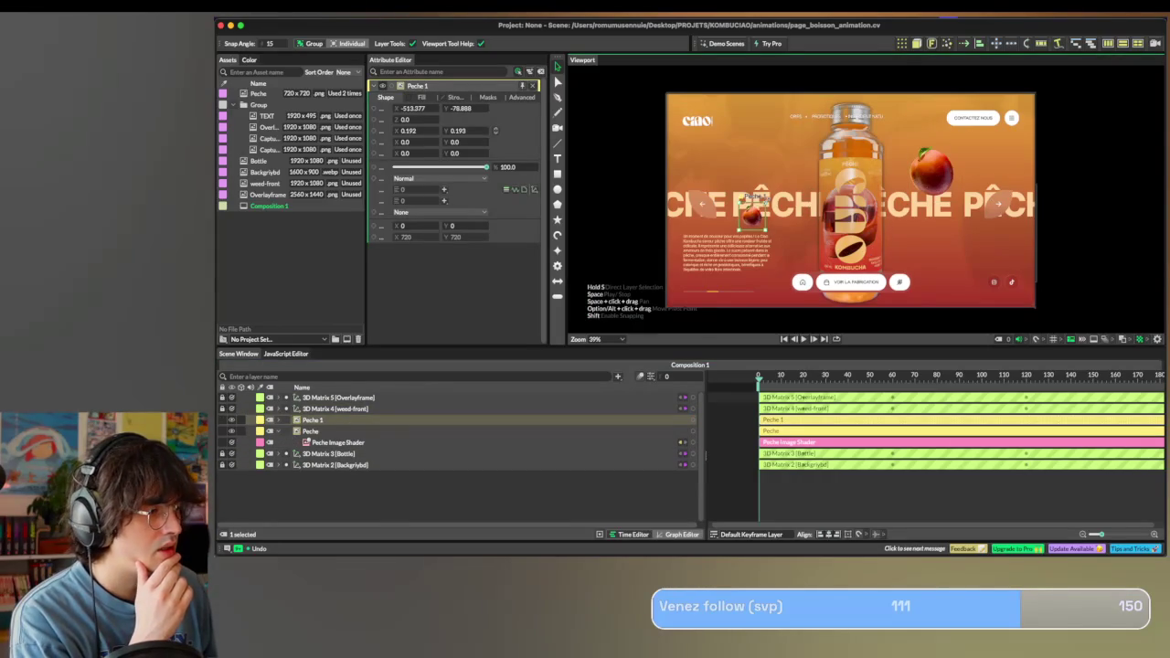
pyautogui.moveTo(773, 236); pyautogui.dragTo(745, 181)
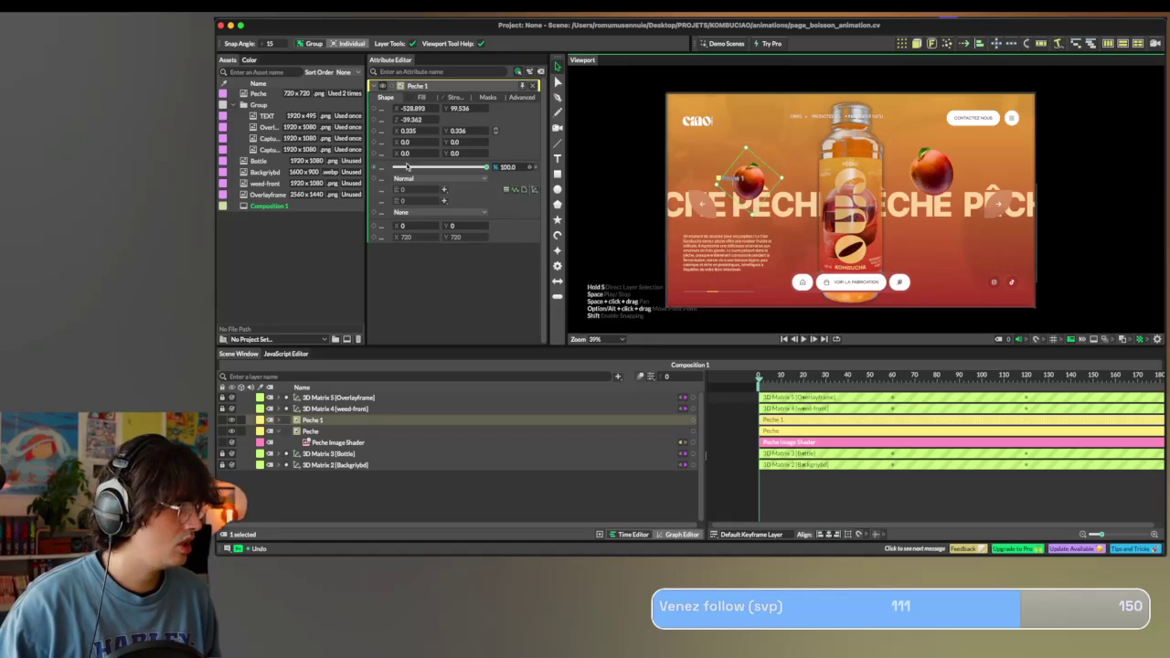
pyautogui.click(421, 97)
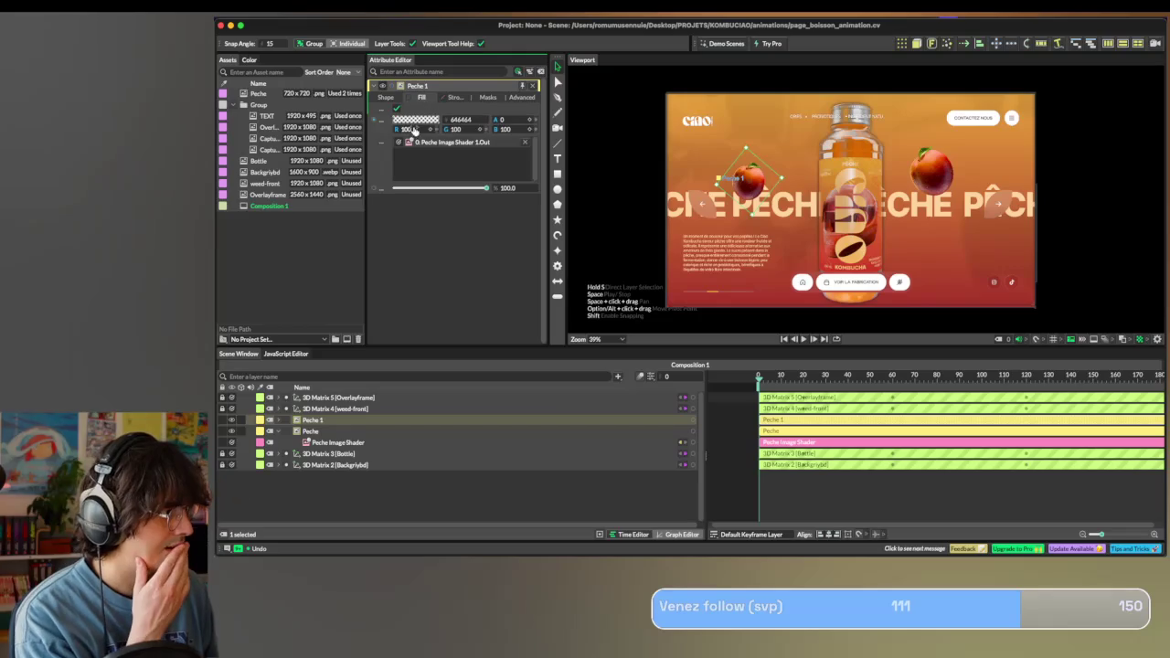
# Add a Noise Shader to Peche 1's fill and disconnect Peche Image Shader 1.
pyautogui.rightClick(475, 162)
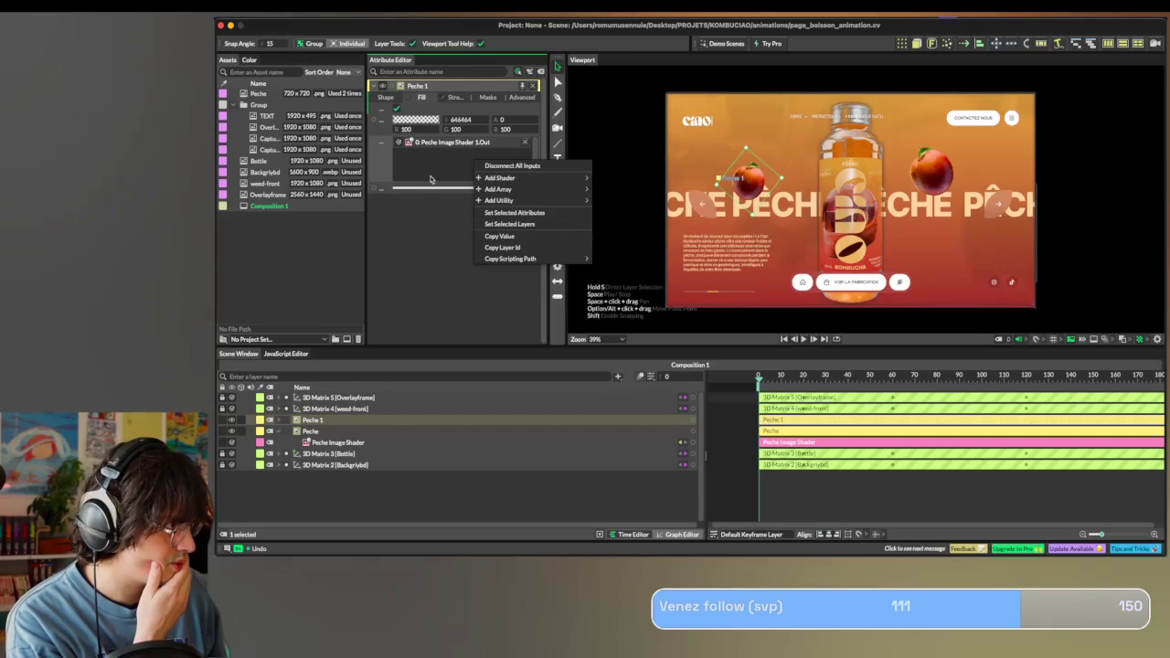
pyautogui.moveTo(500, 178)
pyautogui.click(643, 246)
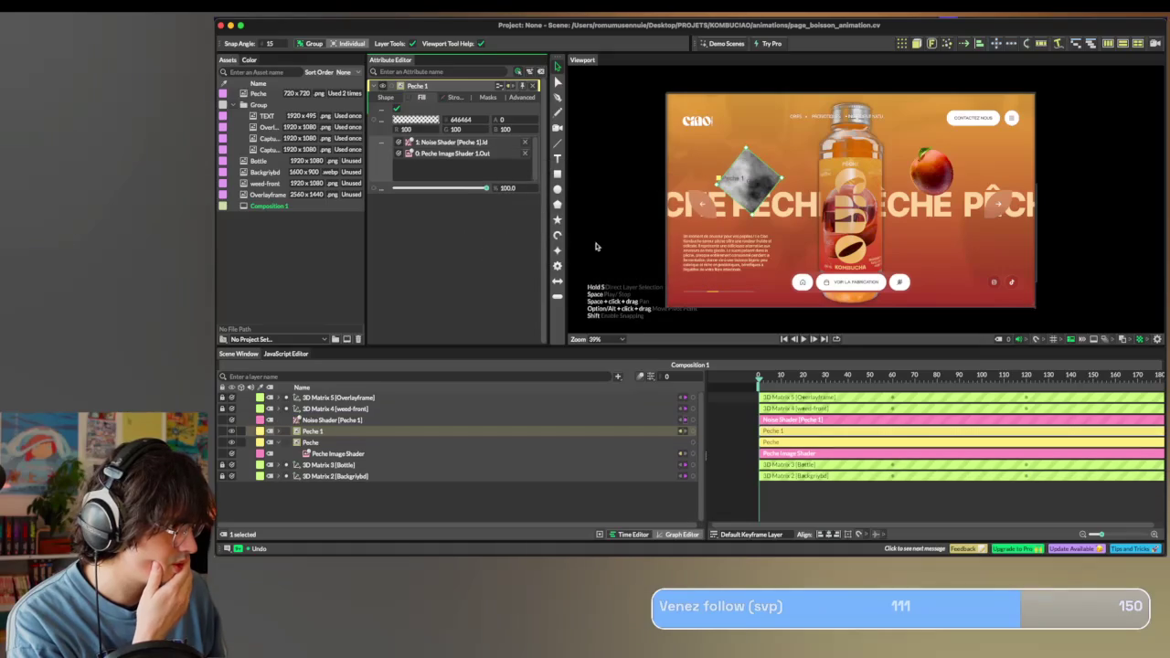
pyautogui.click(523, 156)
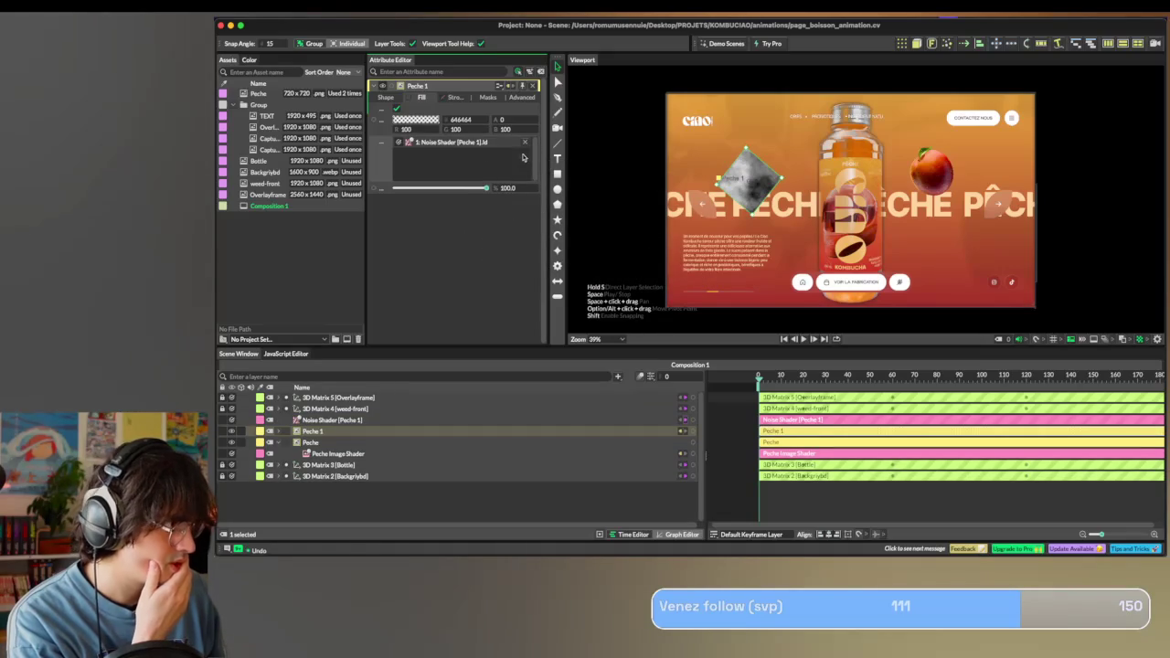
# Review Peche 1's Masking, Advanced and Fill settings, leaving the shader unchanged.
pyautogui.click(492, 97)
pyautogui.click(521, 97)
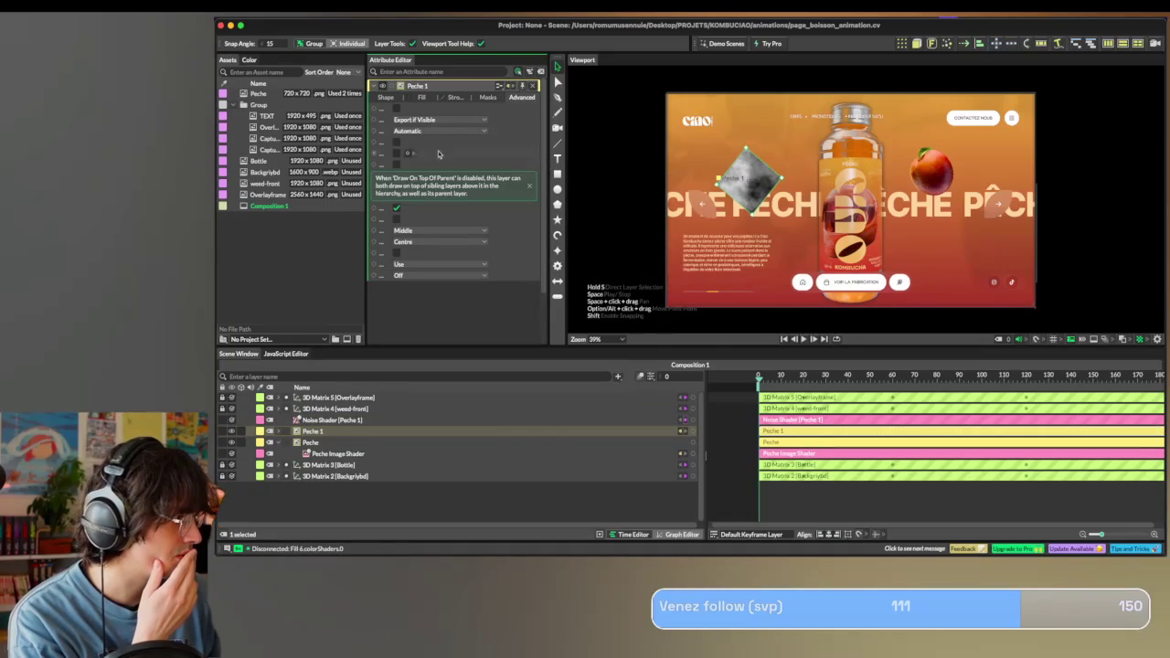
pyautogui.click(487, 97)
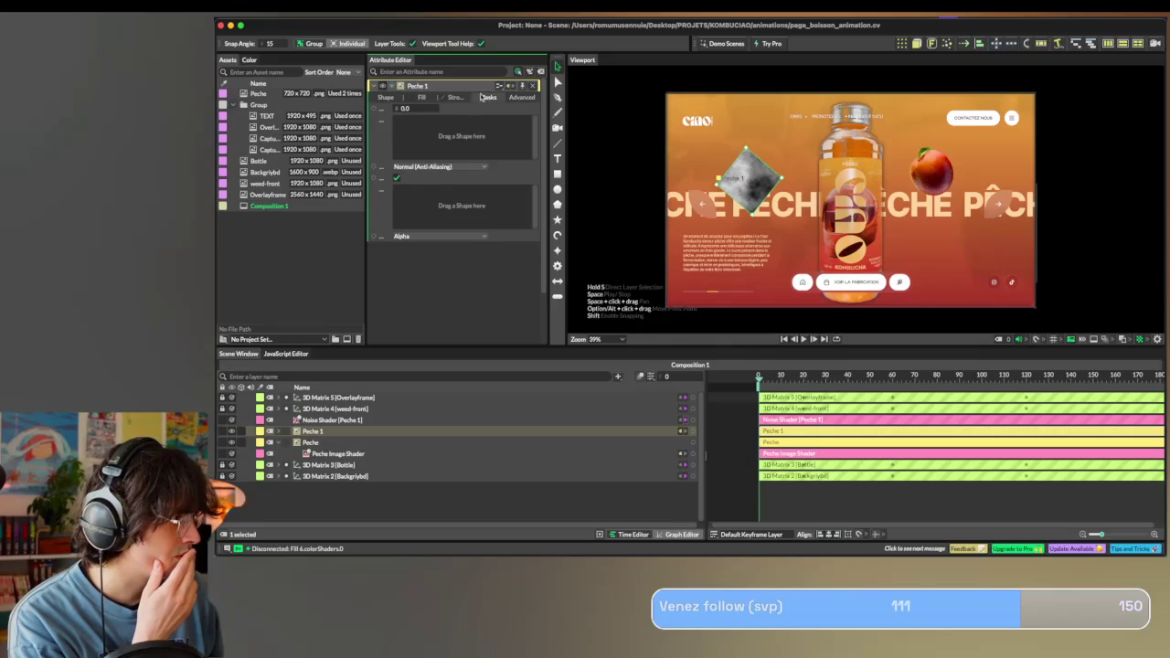
pyautogui.click(423, 98)
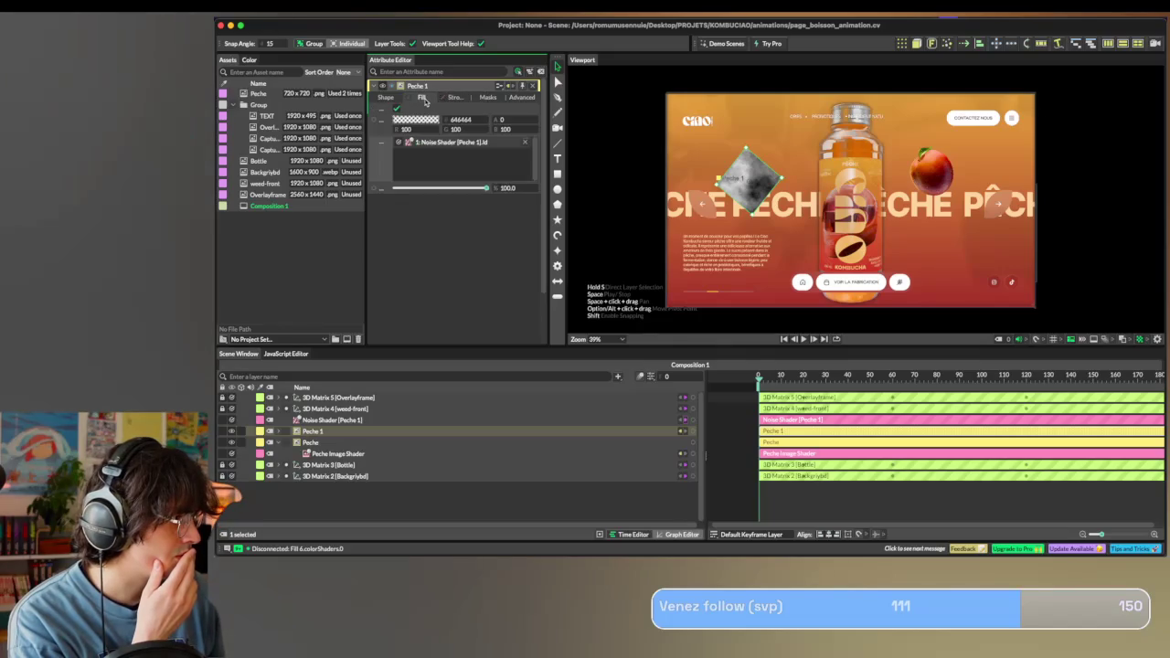
pyautogui.rightClick(427, 159)
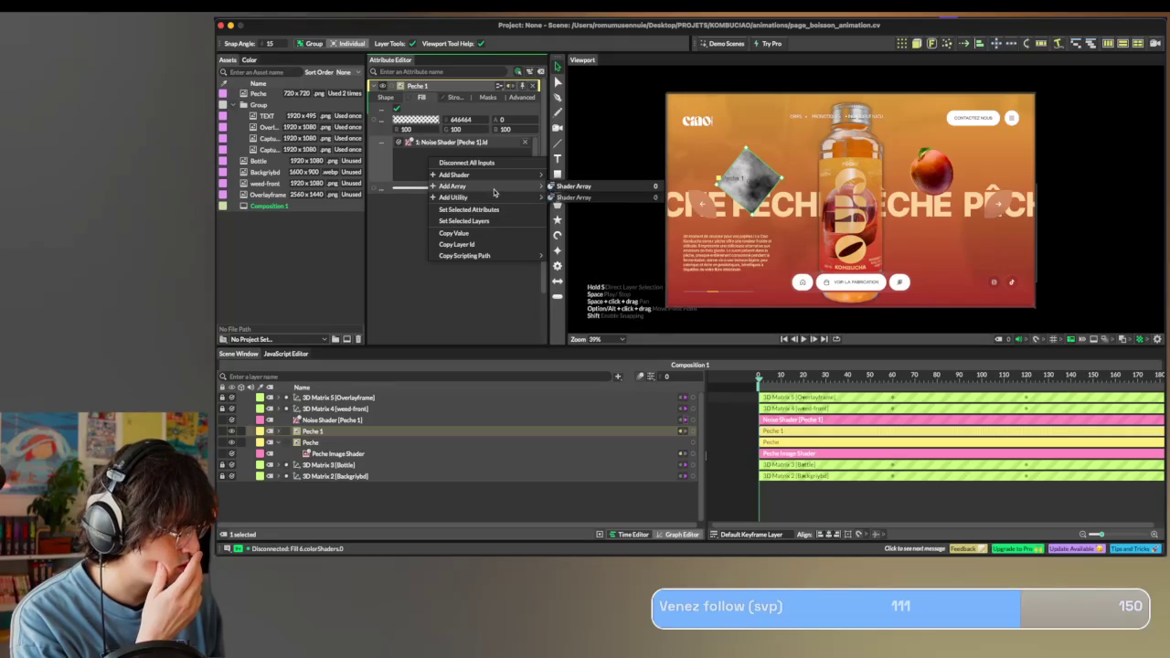
pyautogui.press('Escape')
pyautogui.hotkey('ctrl', 'Right')
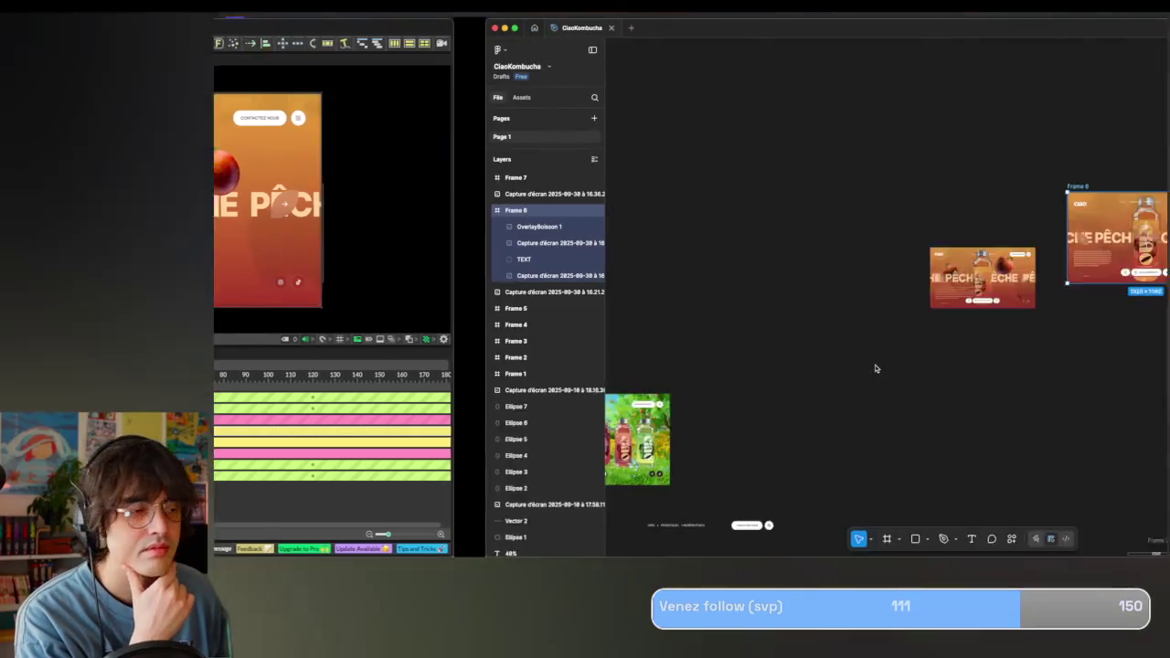
pyautogui.hotkey('ctrl', 'Right')
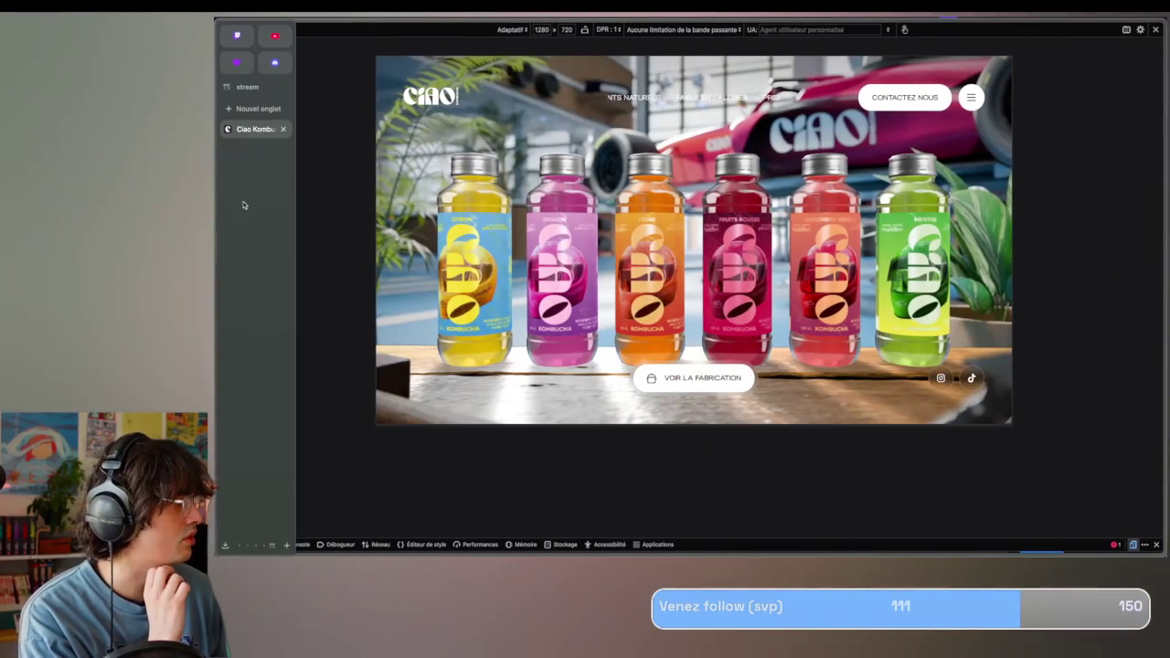
pyautogui.click(259, 109)
pyautogui.write('cava')
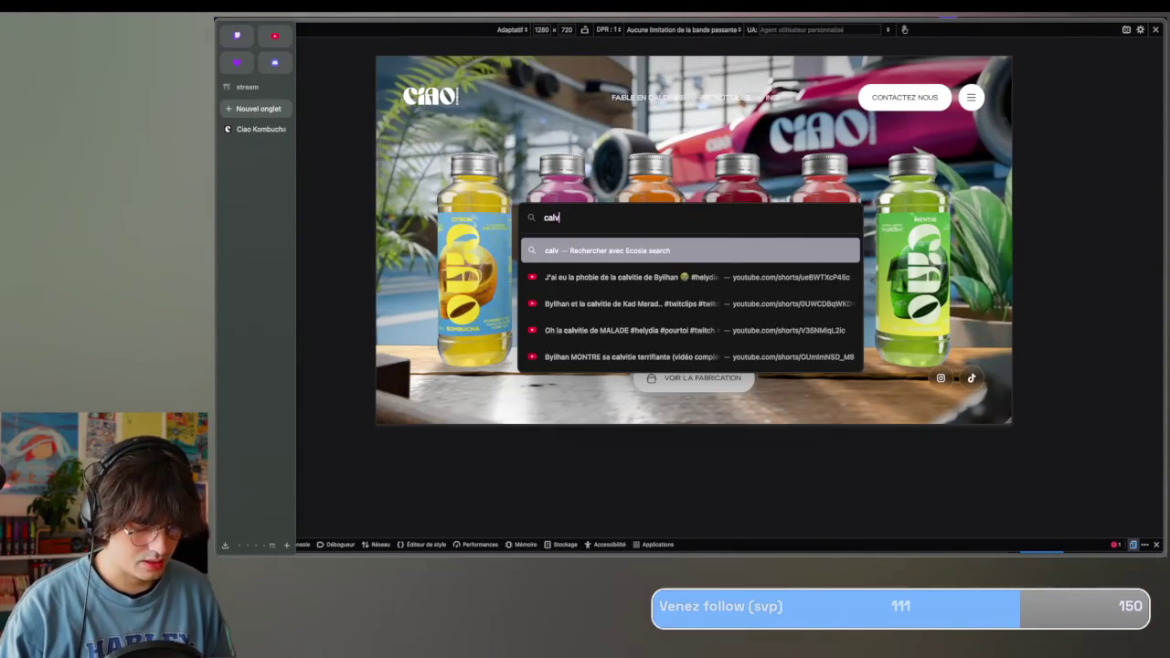
pyautogui.write('lry gaussian blu')
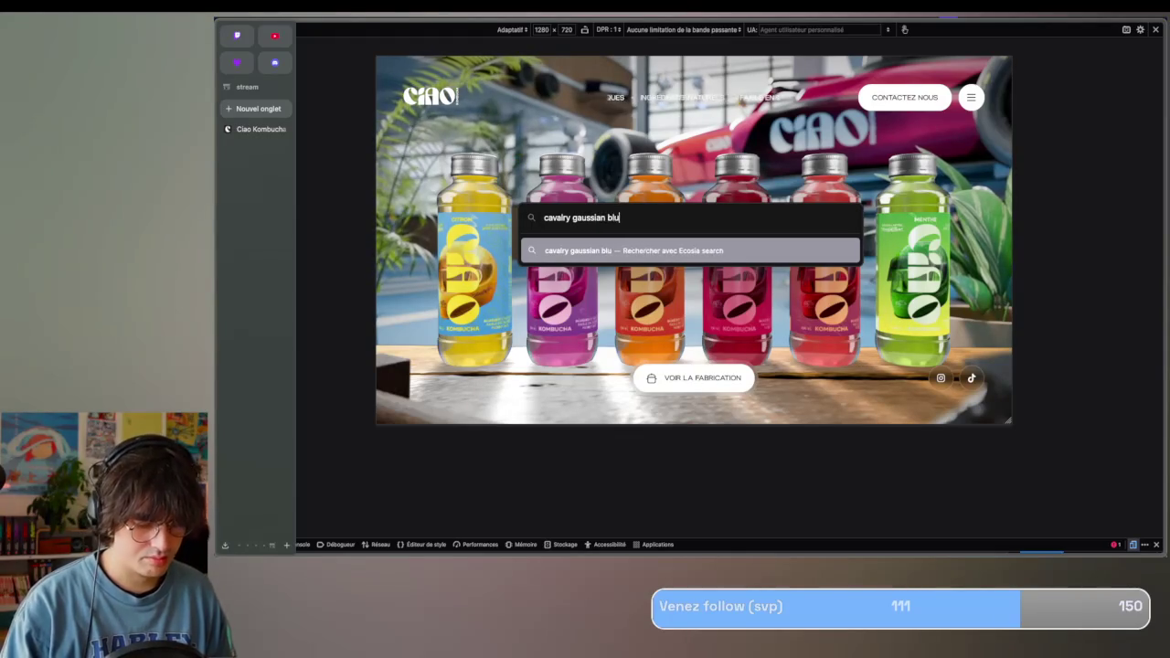
pyautogui.press('Return')
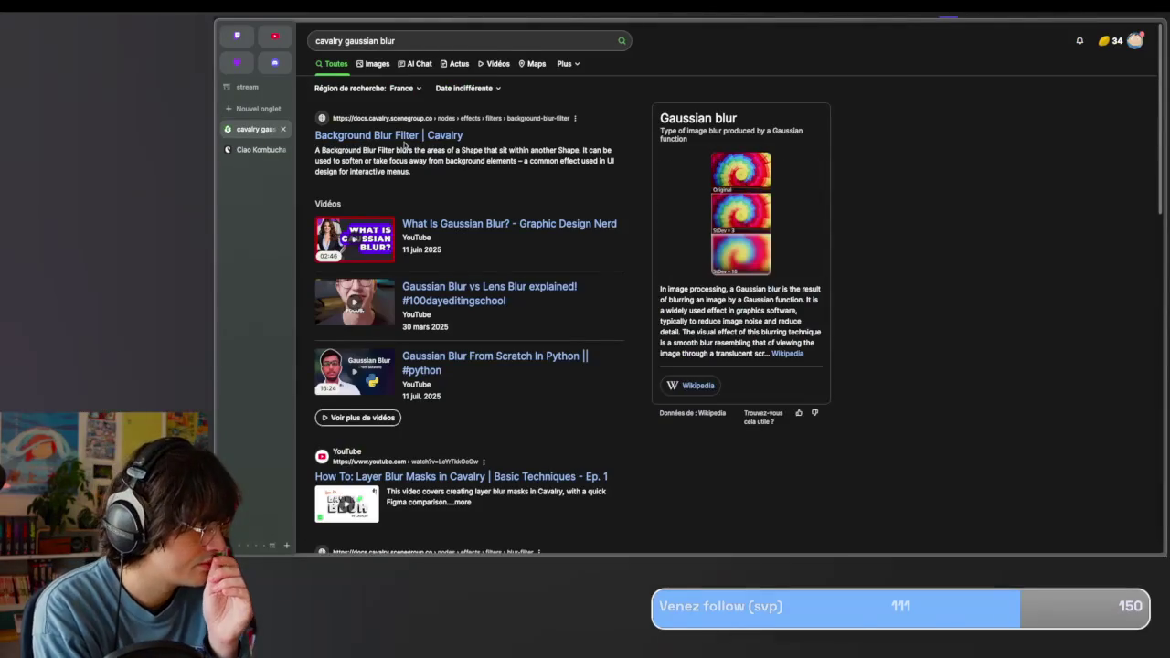
pyautogui.click(405, 134)
pyautogui.scroll(-1, 640, 274)
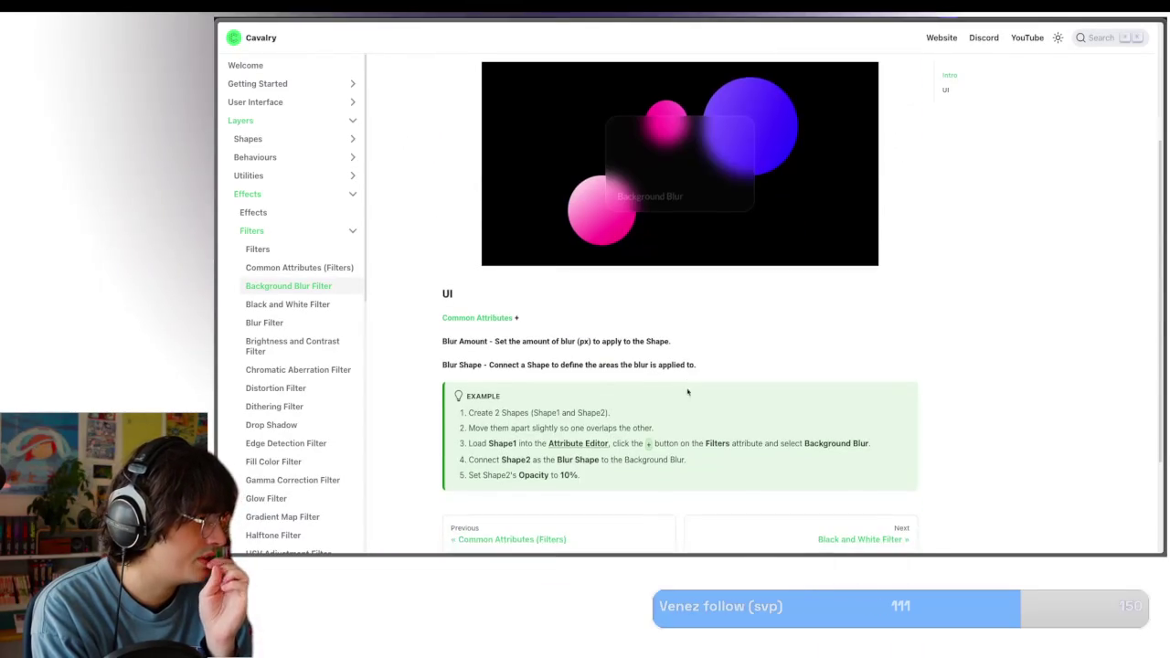
pyautogui.scroll(-3, 689, 383)
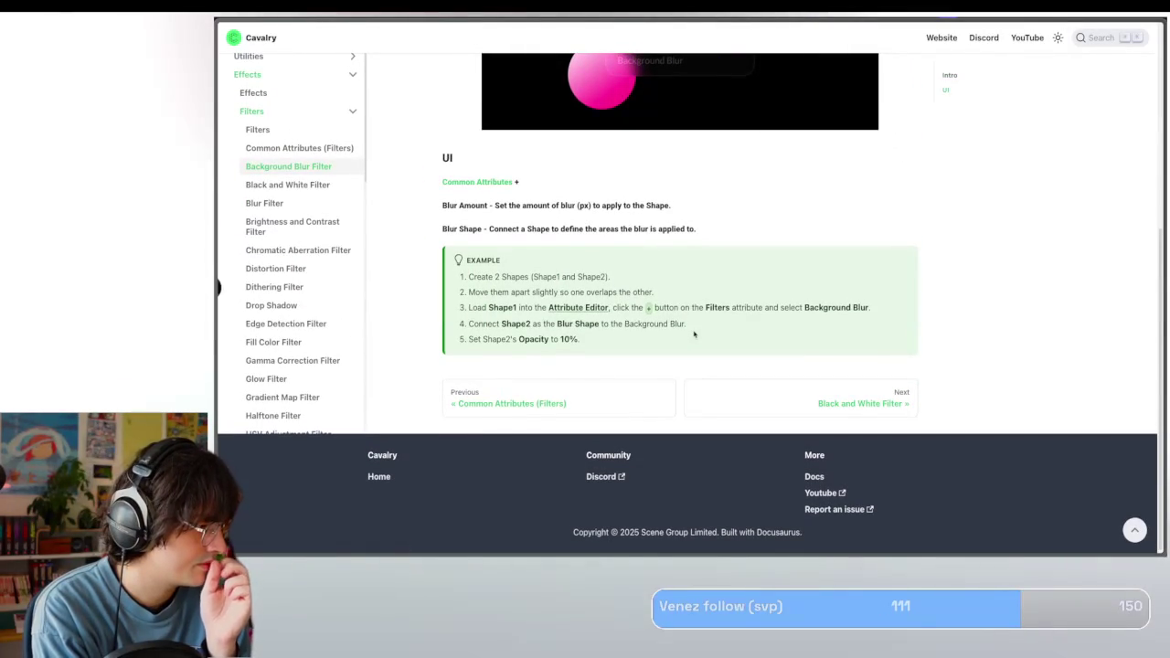
pyautogui.hotkey('ctrl', 'Left')
pyautogui.hotkey('ctrl', 'Left')
pyautogui.hotkey('ctrl', 'Left')
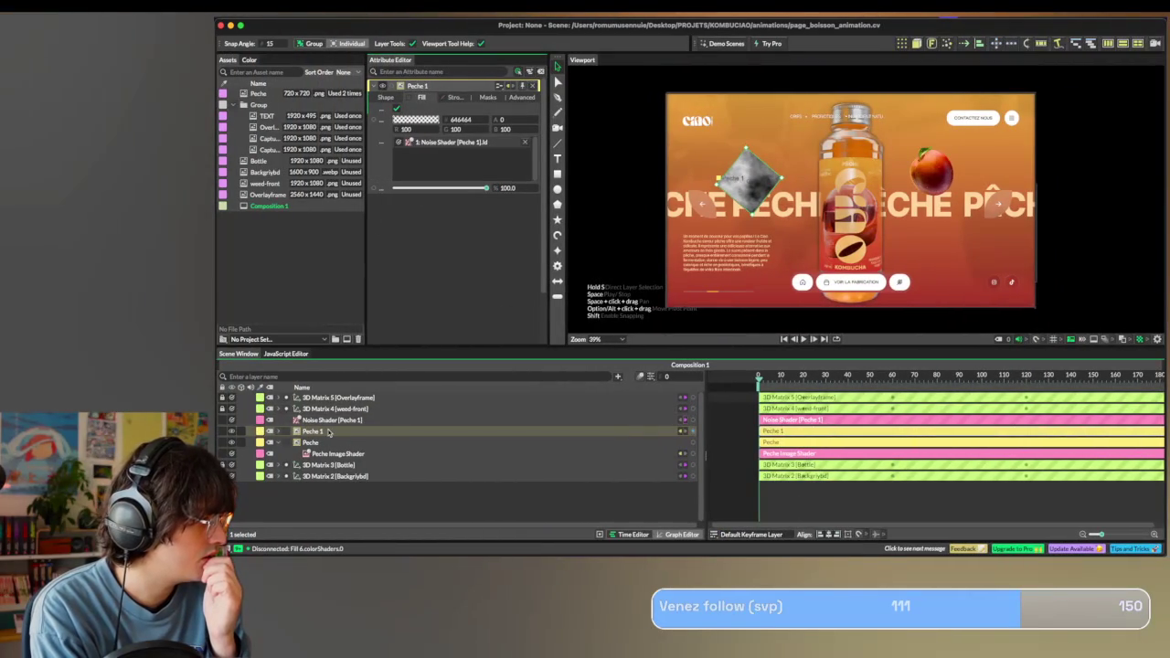
# Add a Blur filter to Peche 1 from the Effects list.
pyautogui.click(385, 96)
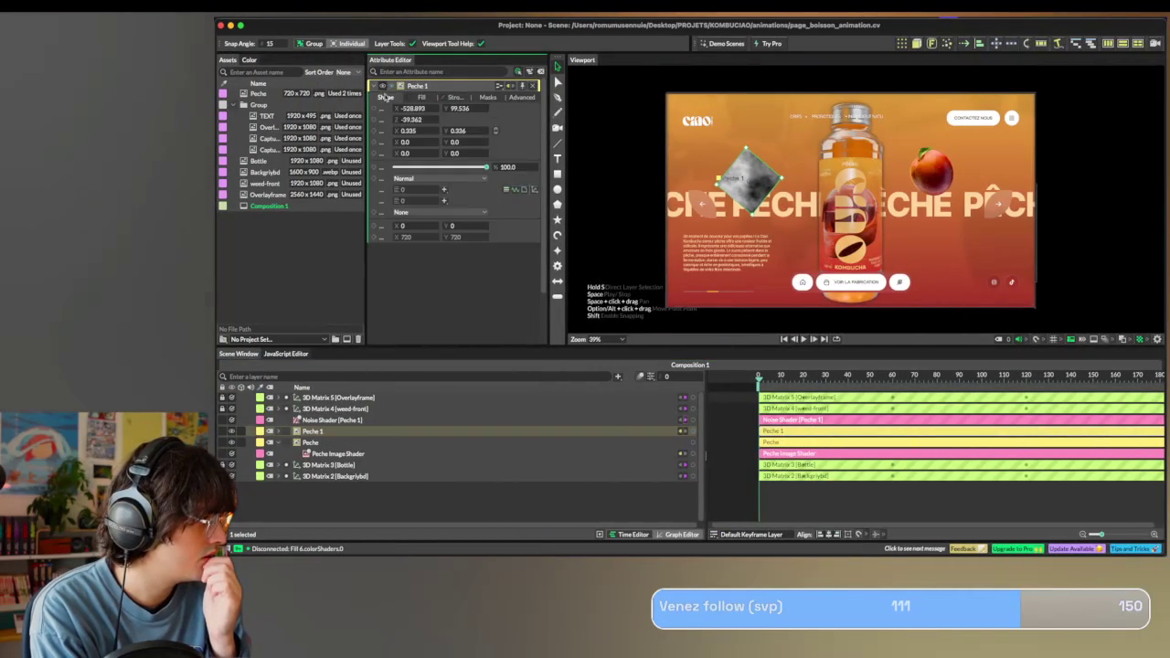
pyautogui.click(445, 190)
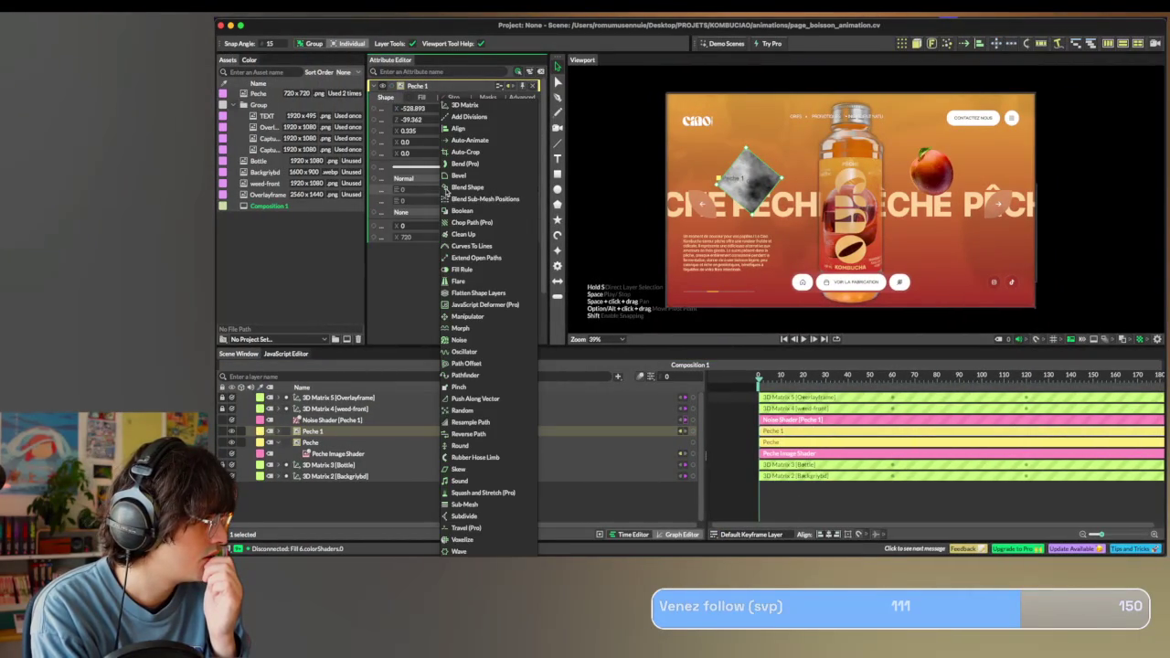
pyautogui.press('Escape')
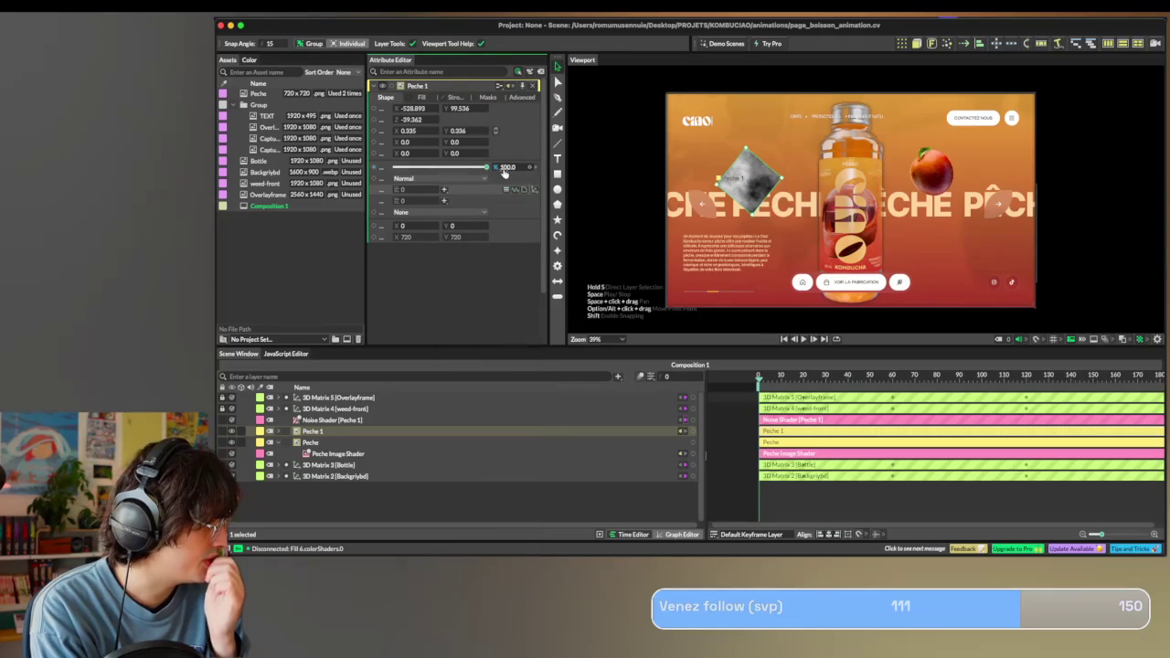
pyautogui.click(445, 201)
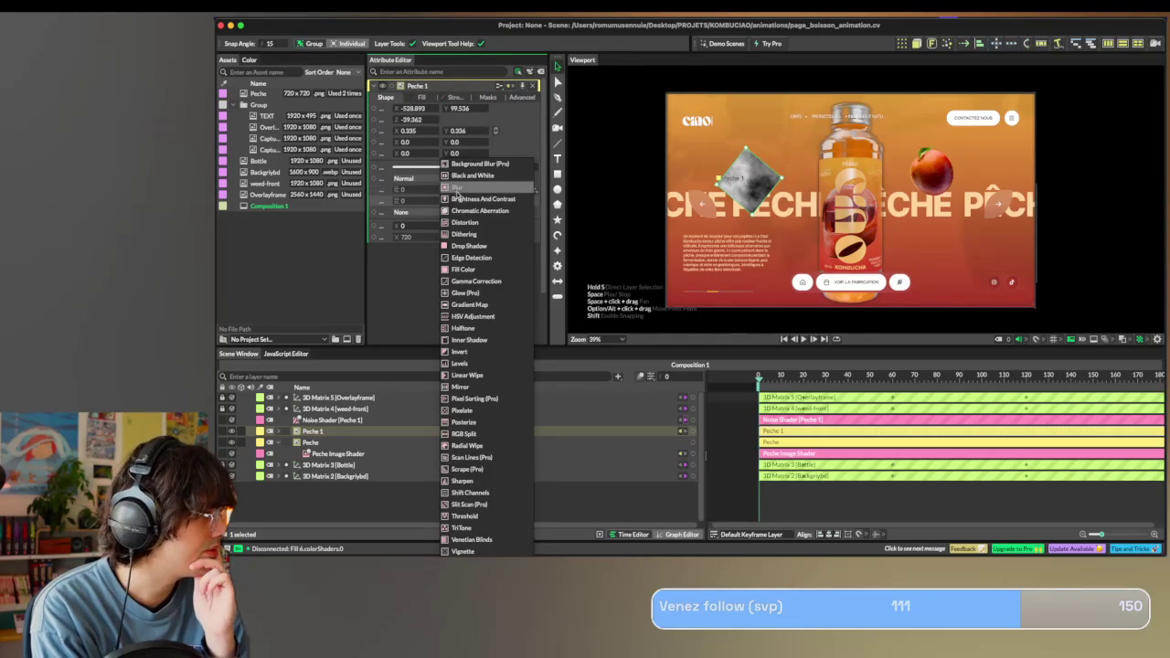
pyautogui.click(455, 187)
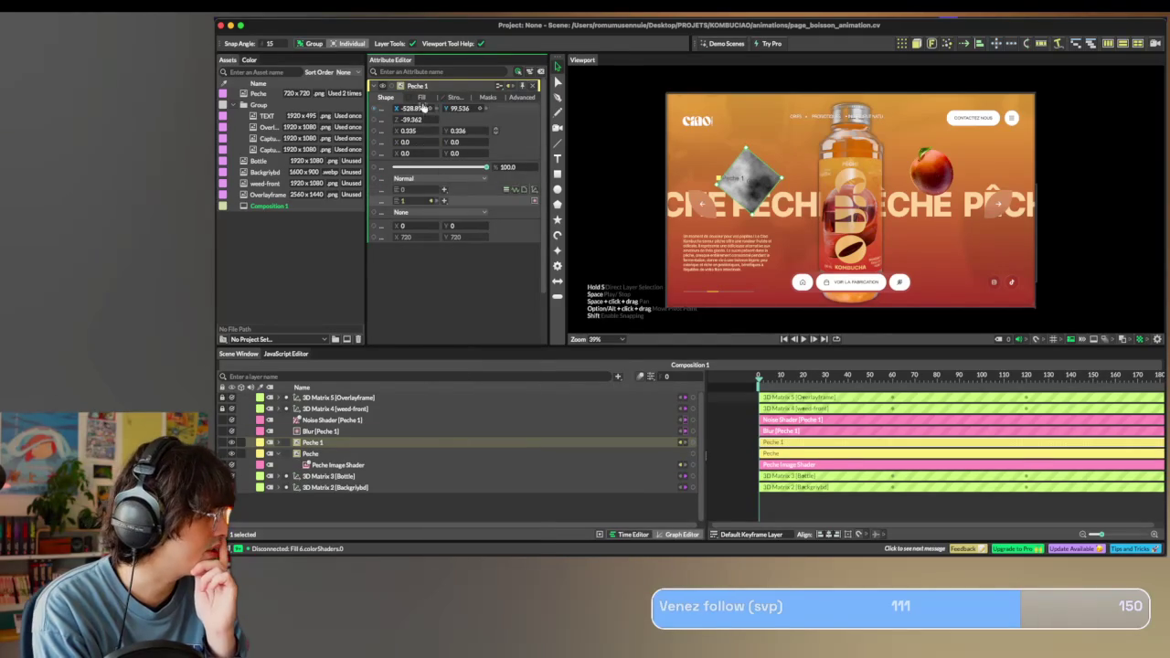
# Delete Peche 1's Noise Shader and the Blur [Peche 1] layer.
pyautogui.click(421, 97)
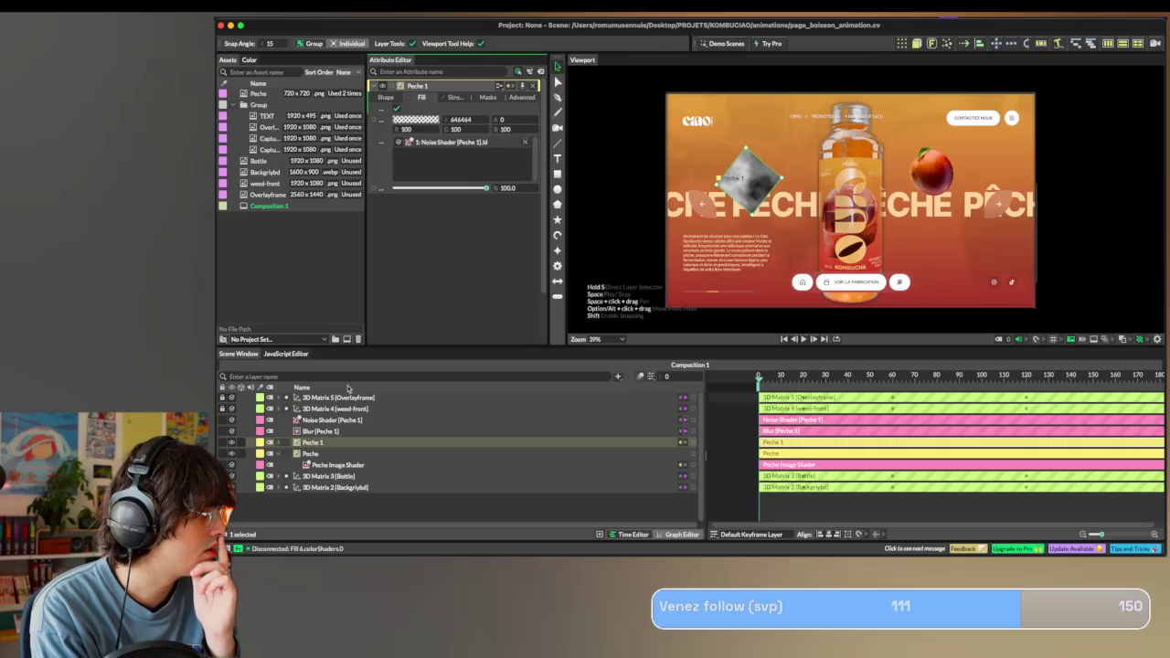
pyautogui.click(327, 430)
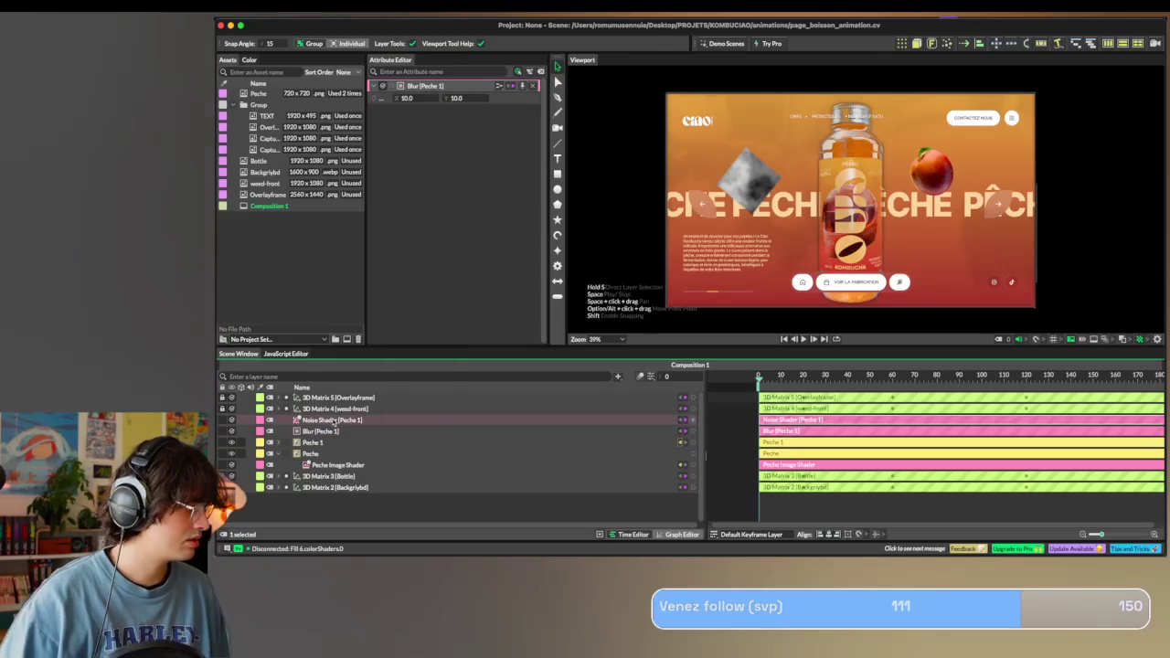
pyautogui.rightClick(335, 421)
pyautogui.click(371, 278)
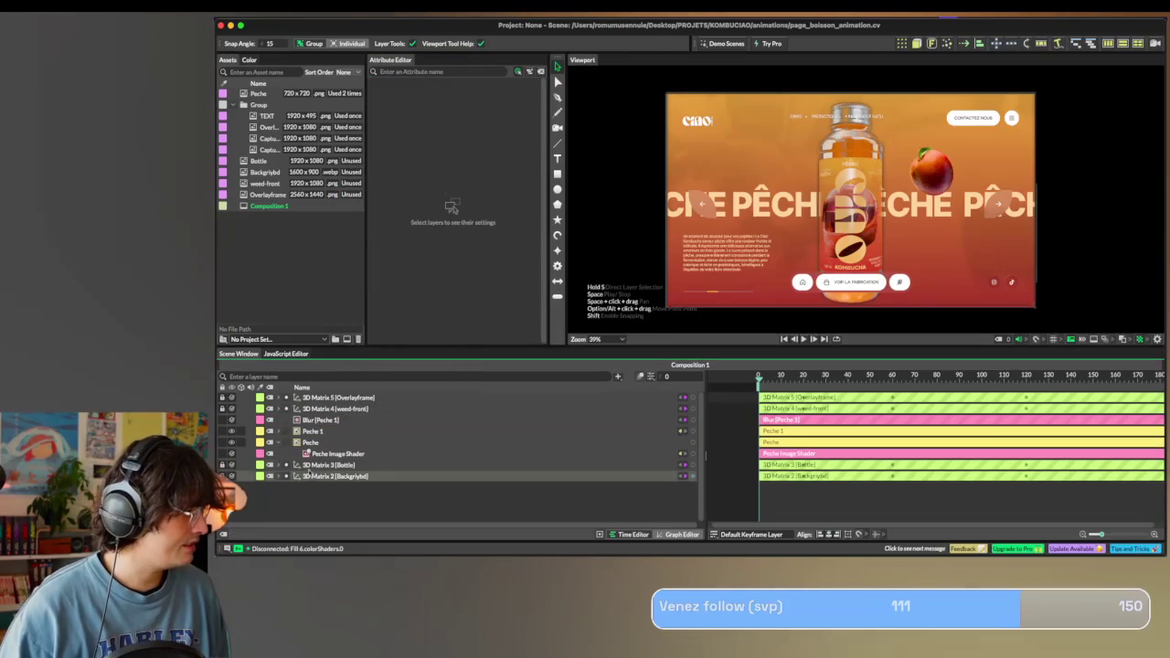
pyautogui.click(315, 421)
pyautogui.press('BackSpace')
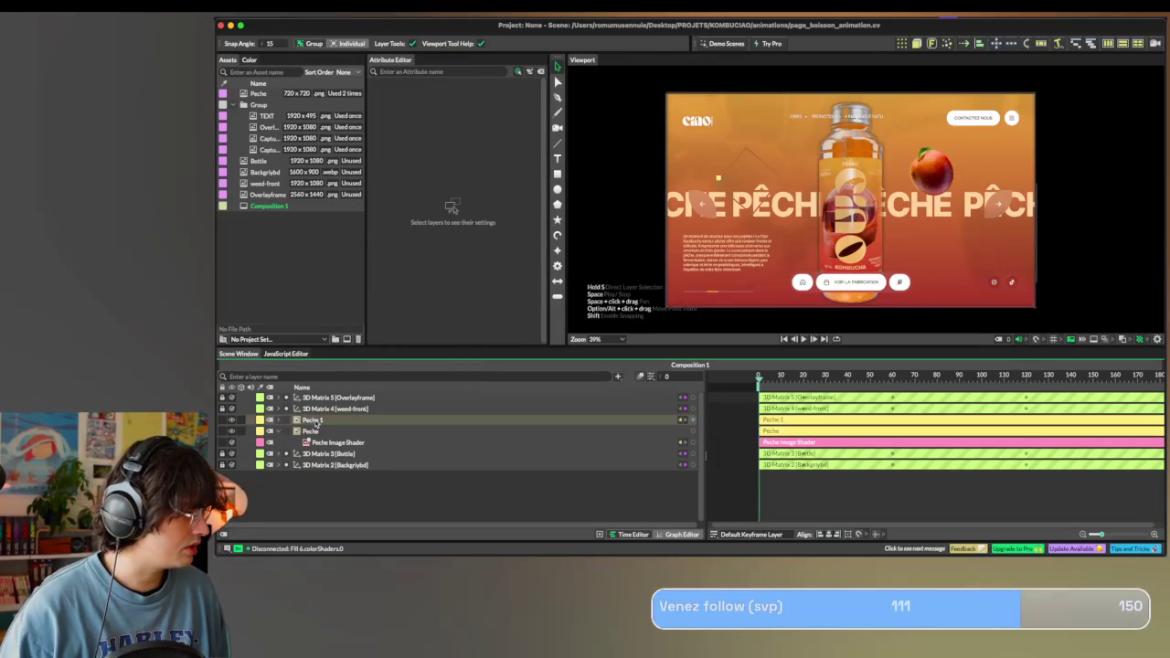
# Give Peche 1 a new Image Shader fill using the Peche image asset.
pyautogui.click(315, 421)
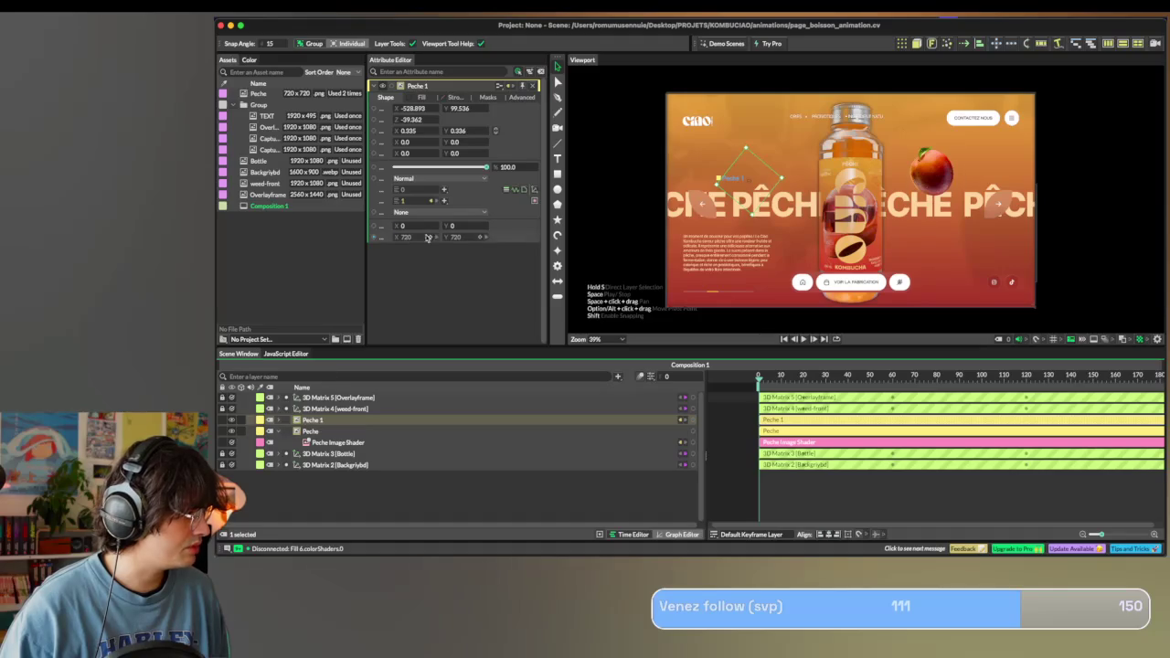
pyautogui.click(422, 97)
pyautogui.rightClick(437, 160)
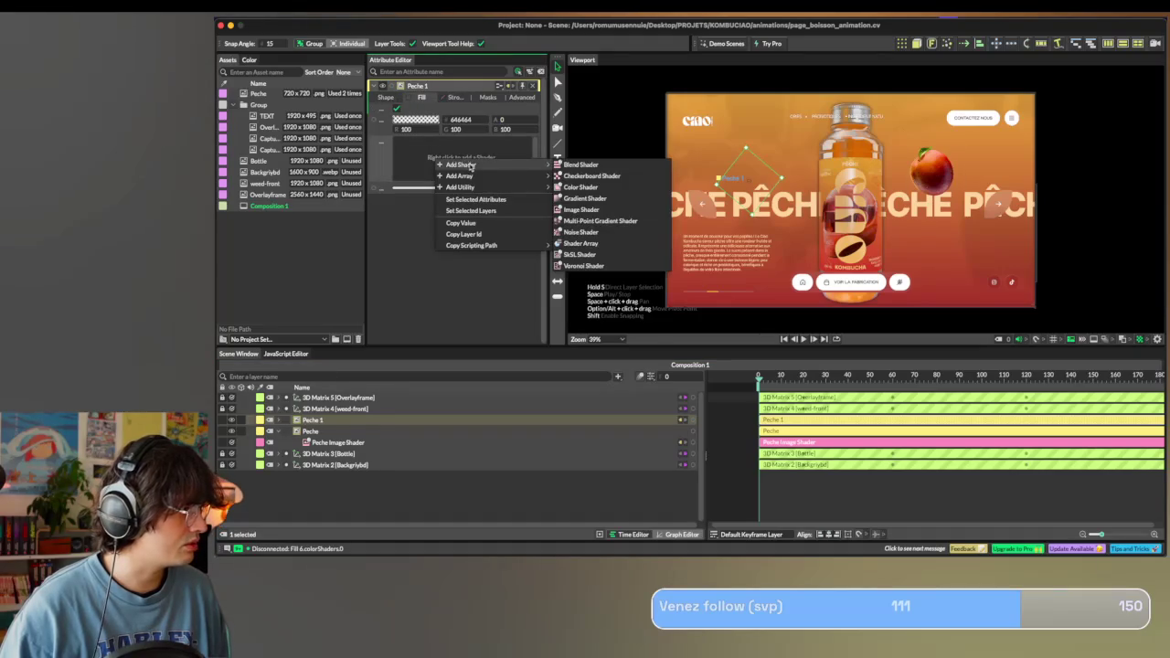
pyautogui.click(582, 209)
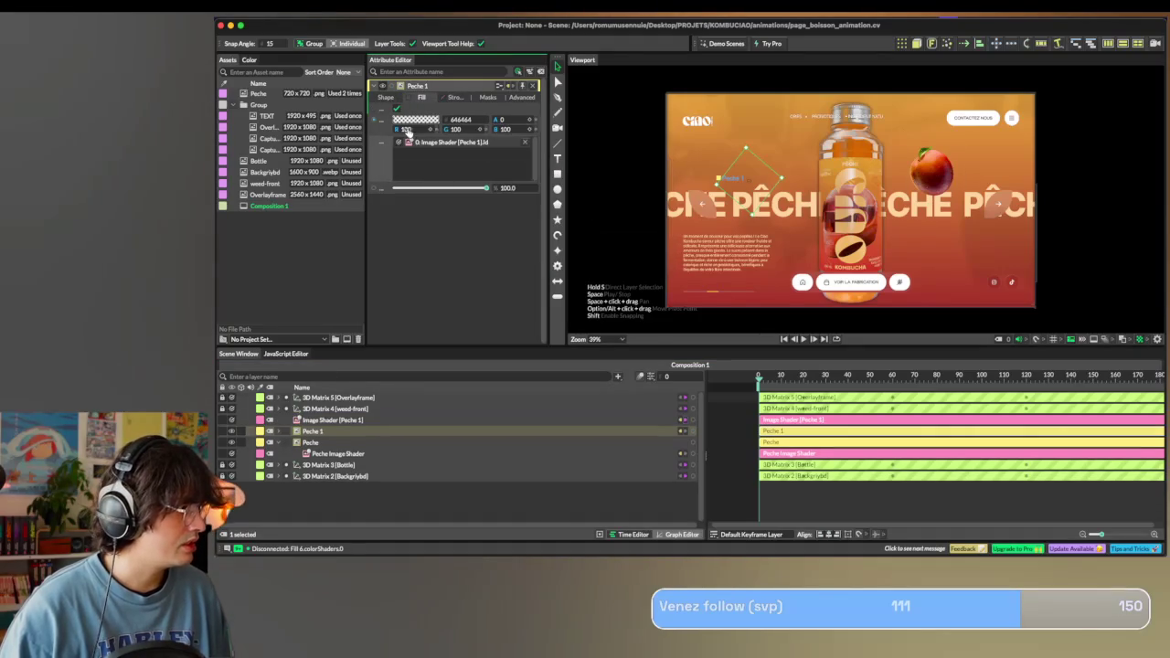
pyautogui.moveTo(331, 420); pyautogui.dragTo(336, 429)
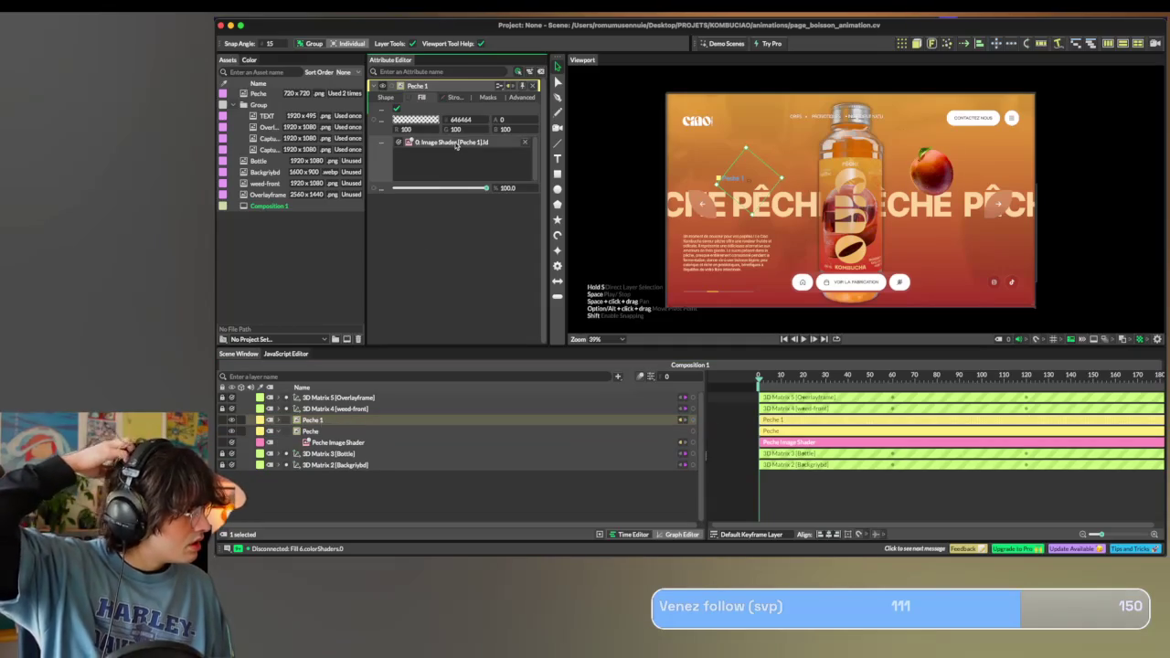
pyautogui.click(449, 143)
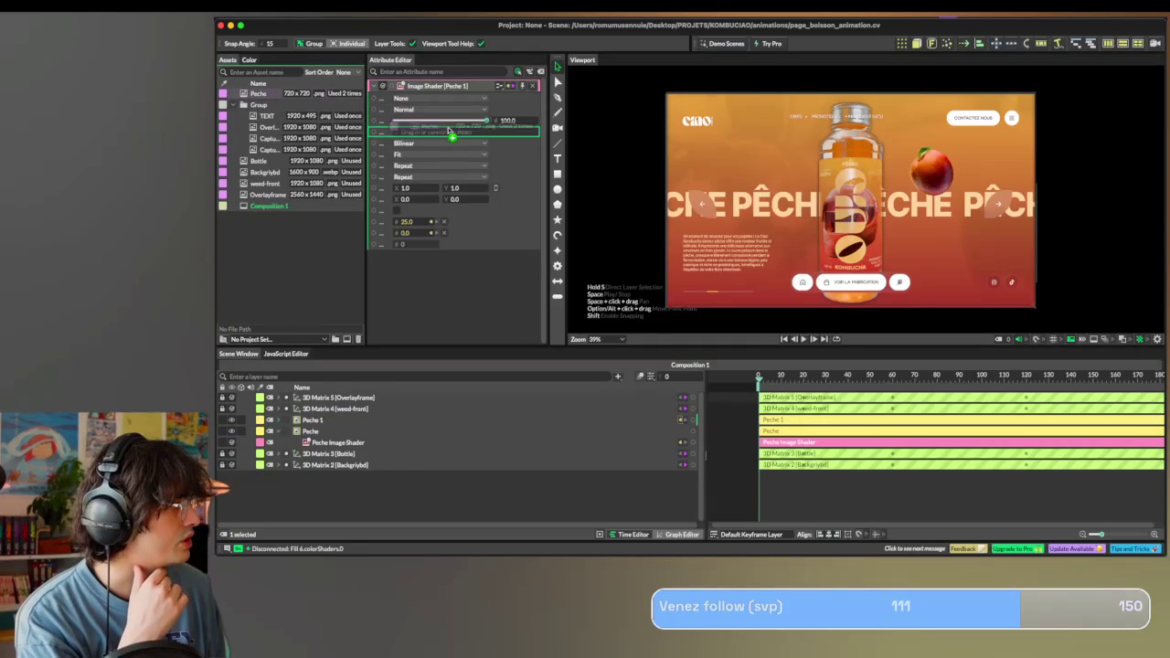
pyautogui.moveTo(259, 93); pyautogui.dragTo(438, 131)
pyautogui.click(313, 421)
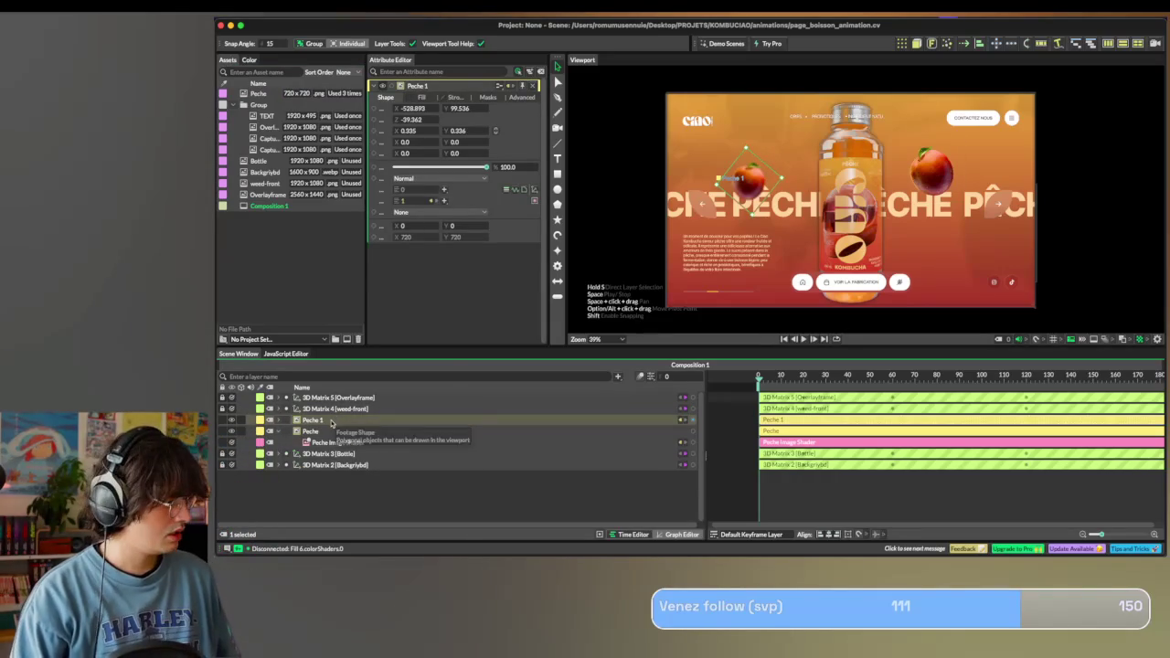
# Duplicate Peche 1 as Peche 2 and set the copied blur to X 42.1, Y 34.0.
pyautogui.rightClick(331, 422)
pyautogui.press('super+d')
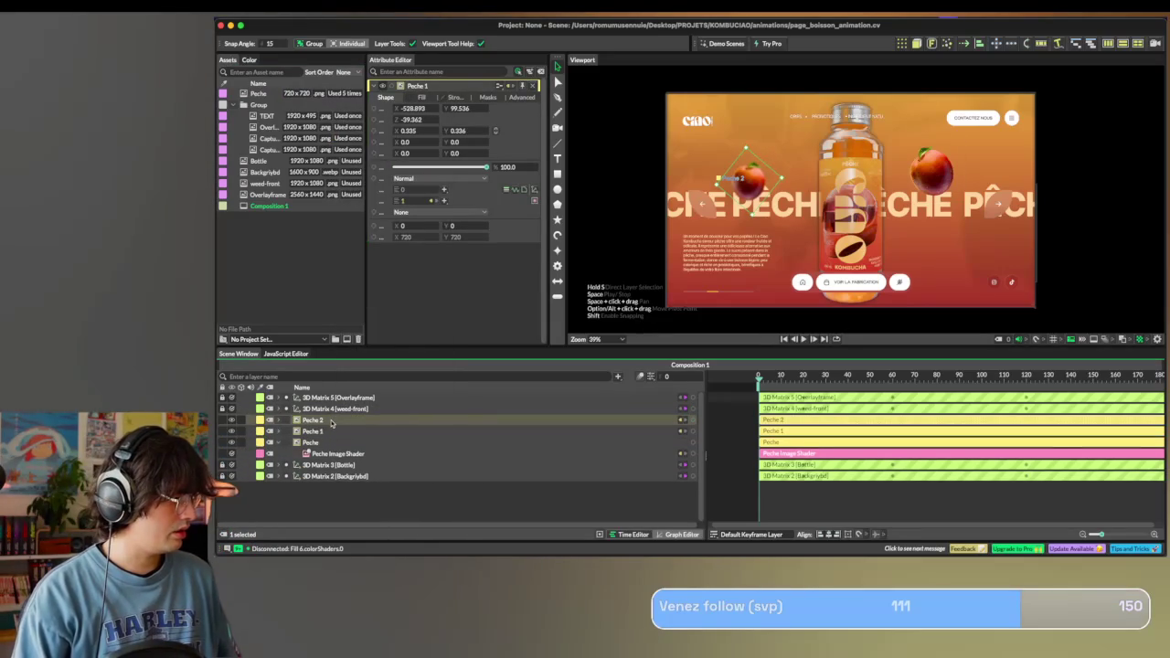
pyautogui.click(430, 202)
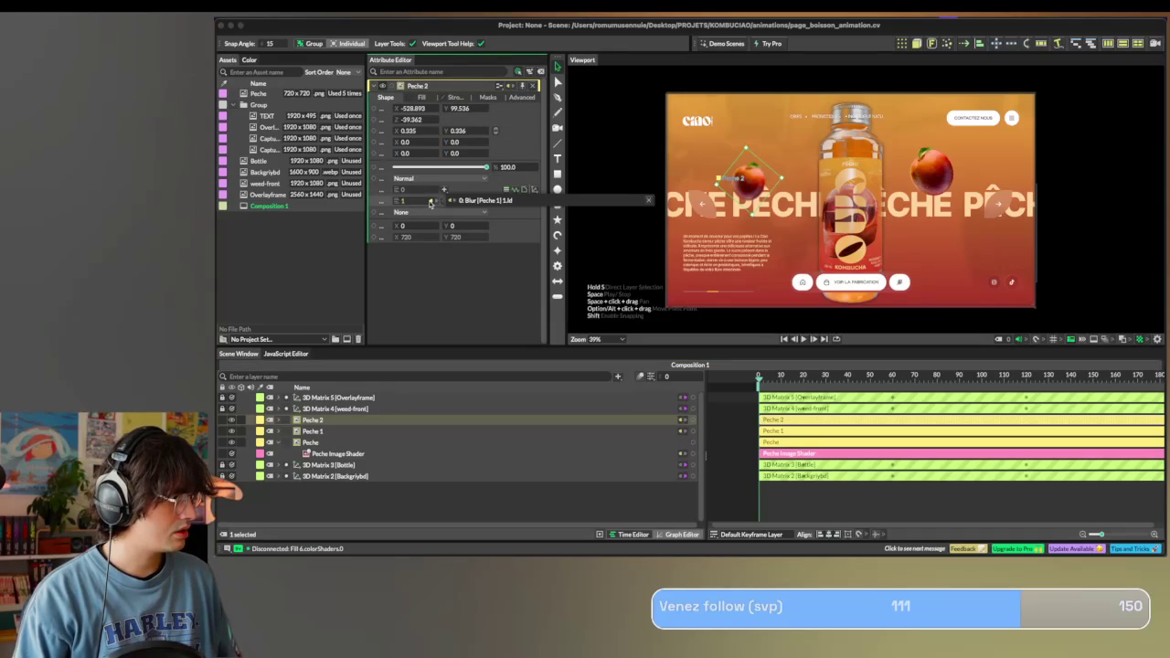
pyautogui.click(470, 200)
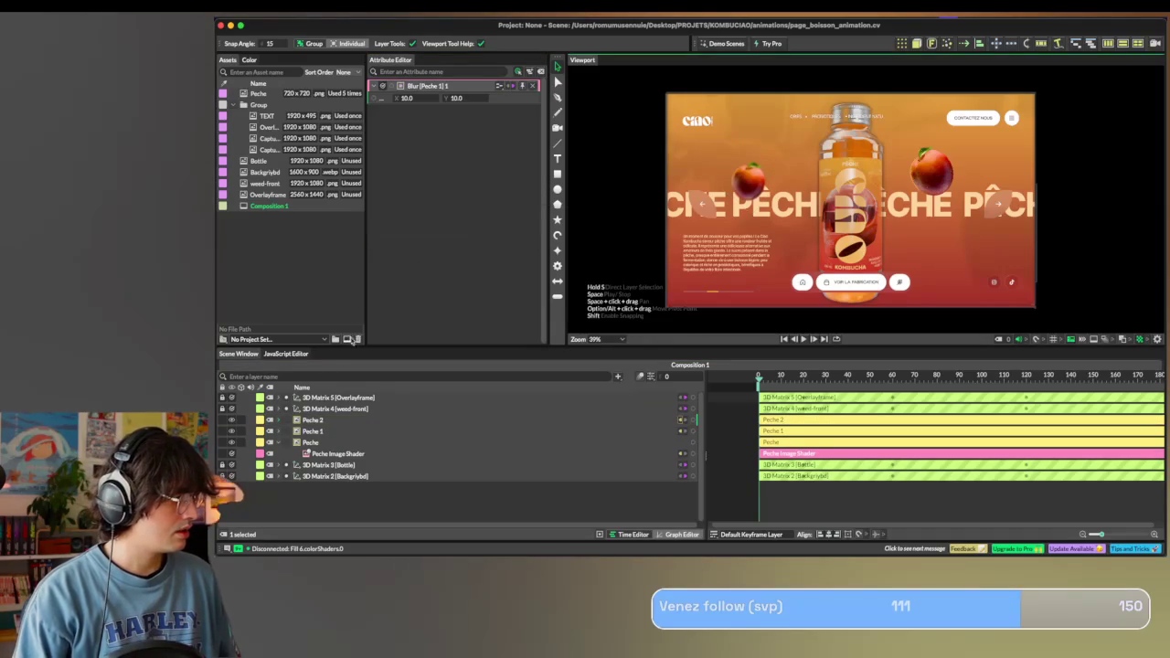
pyautogui.click(398, 102)
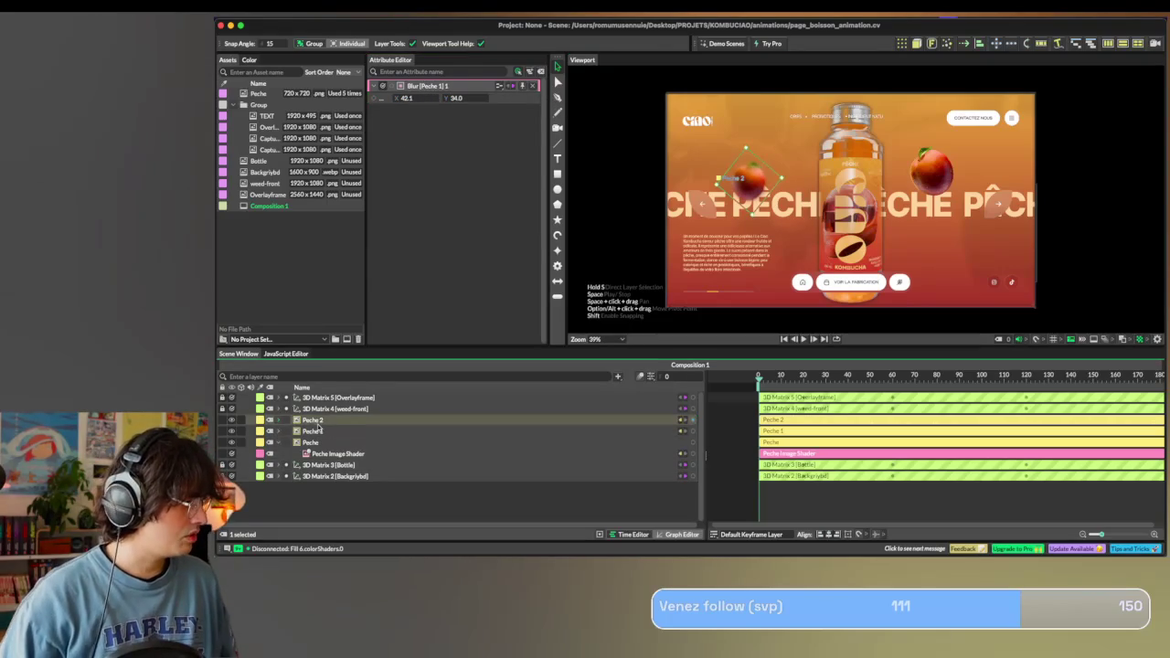
pyautogui.click(324, 420)
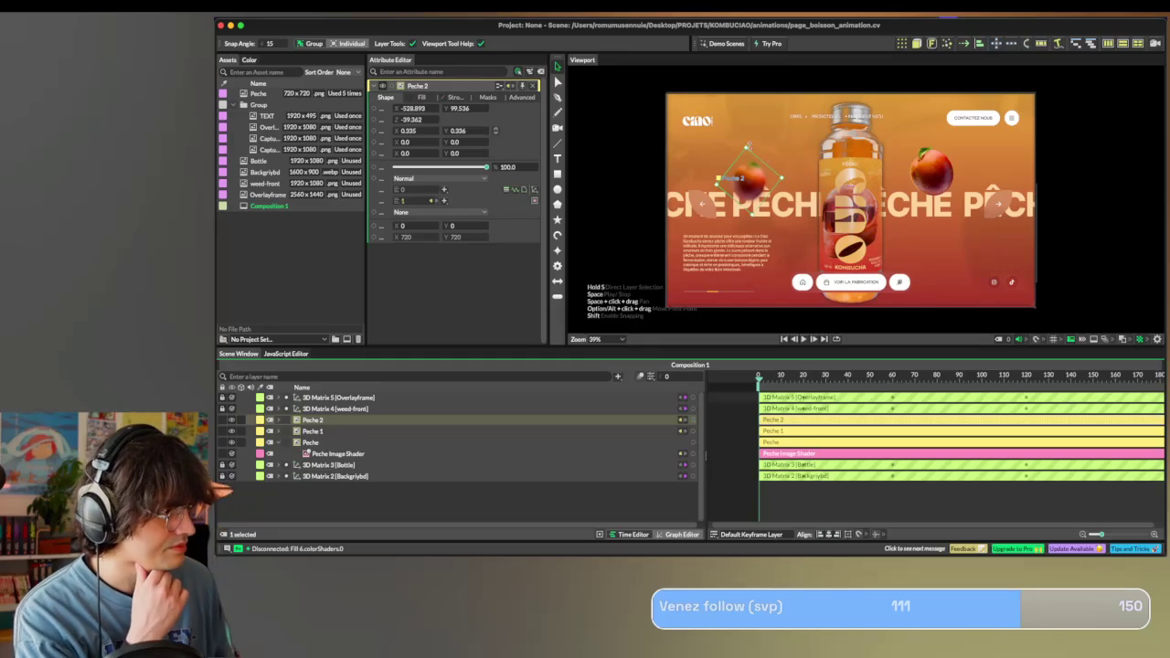
# Shrink Peche 2 at lower right and move both peach copies beneath the Bottle group.
pyautogui.moveTo(745, 145)
pyautogui.mouseDown()
pyautogui.moveTo(746, 161)
pyautogui.moveTo(931, 249)
pyautogui.moveTo(978, 259)
pyautogui.mouseUp()
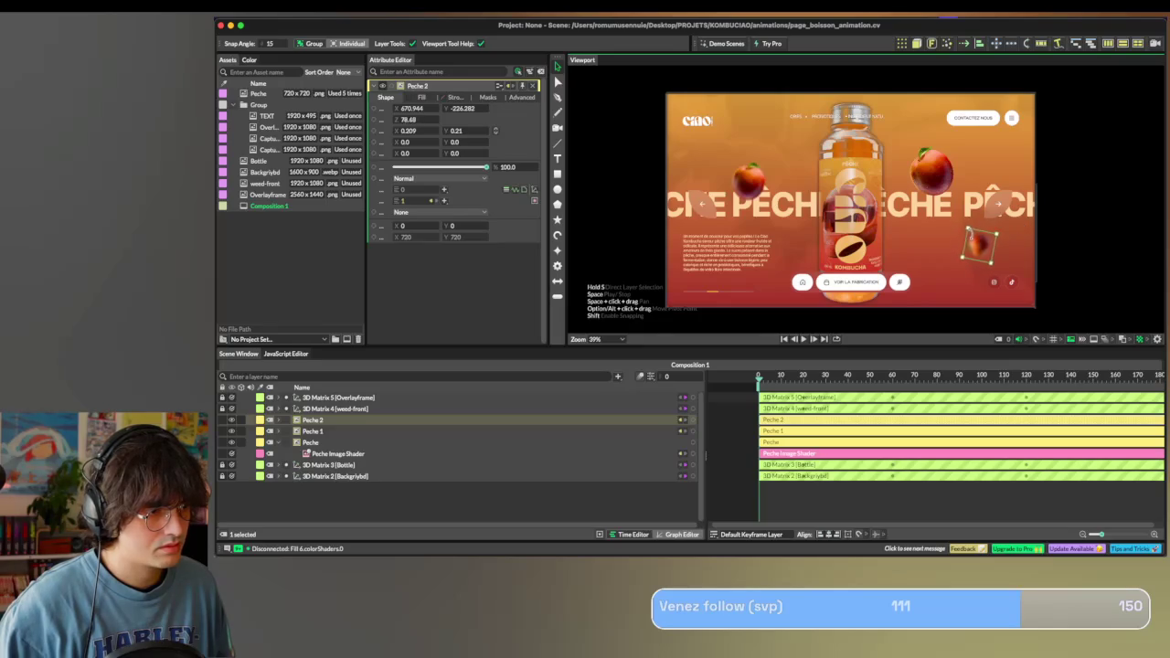
pyautogui.click(1037, 229)
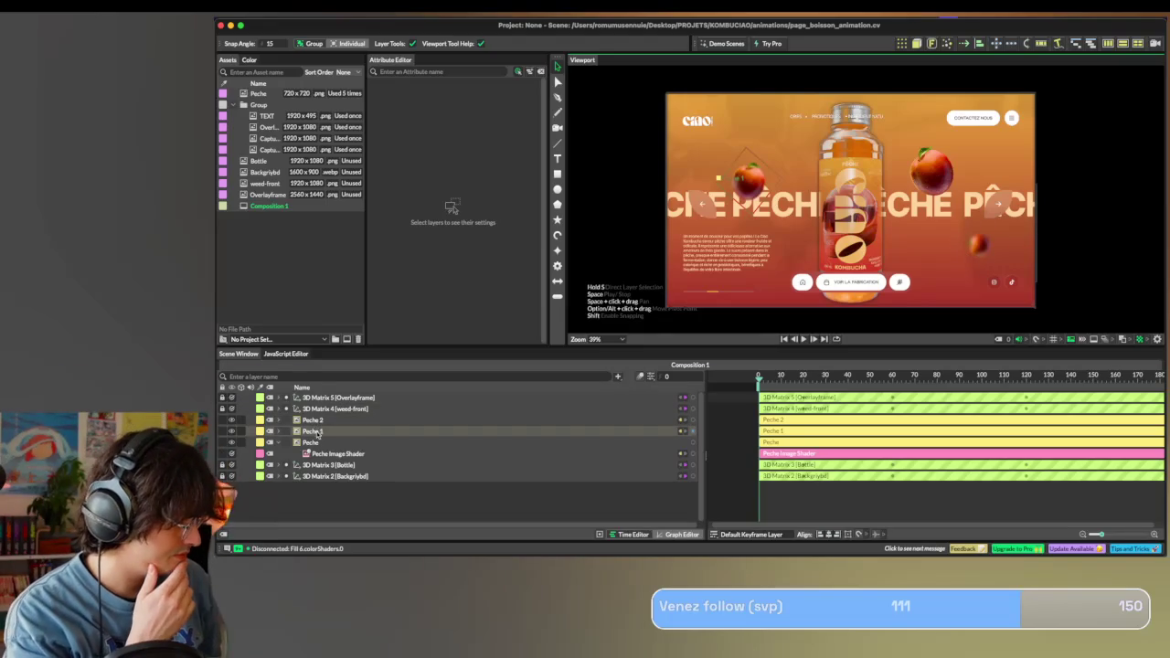
pyautogui.moveTo(343, 465); pyautogui.dragTo(353, 476)
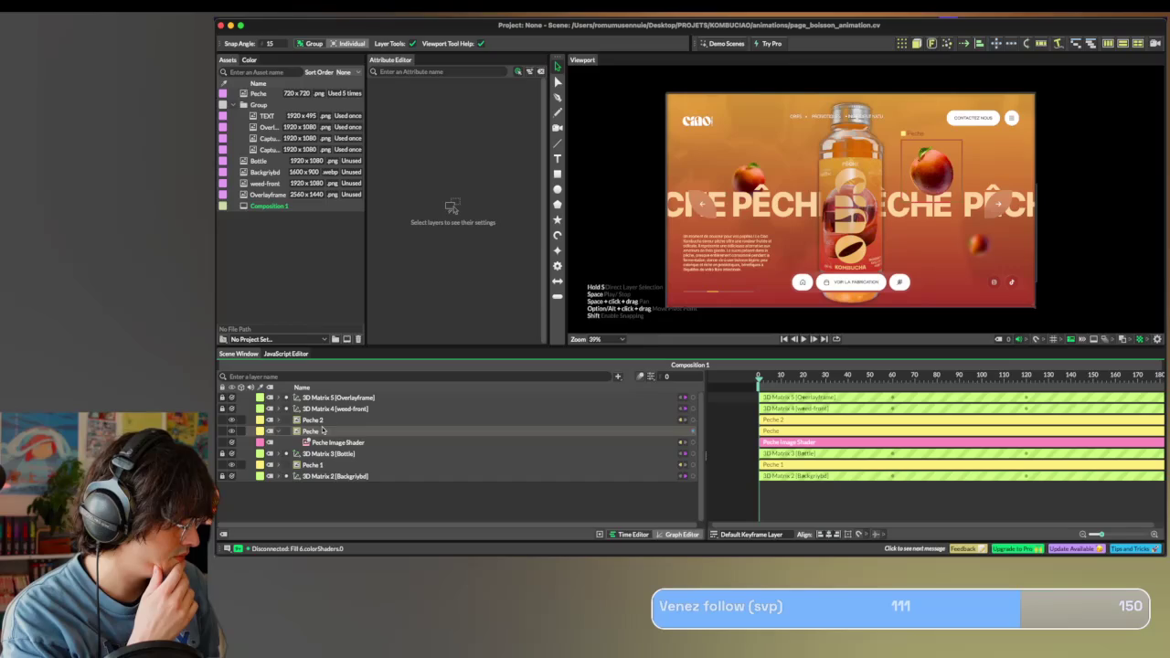
pyautogui.moveTo(322, 430); pyautogui.dragTo(340, 473)
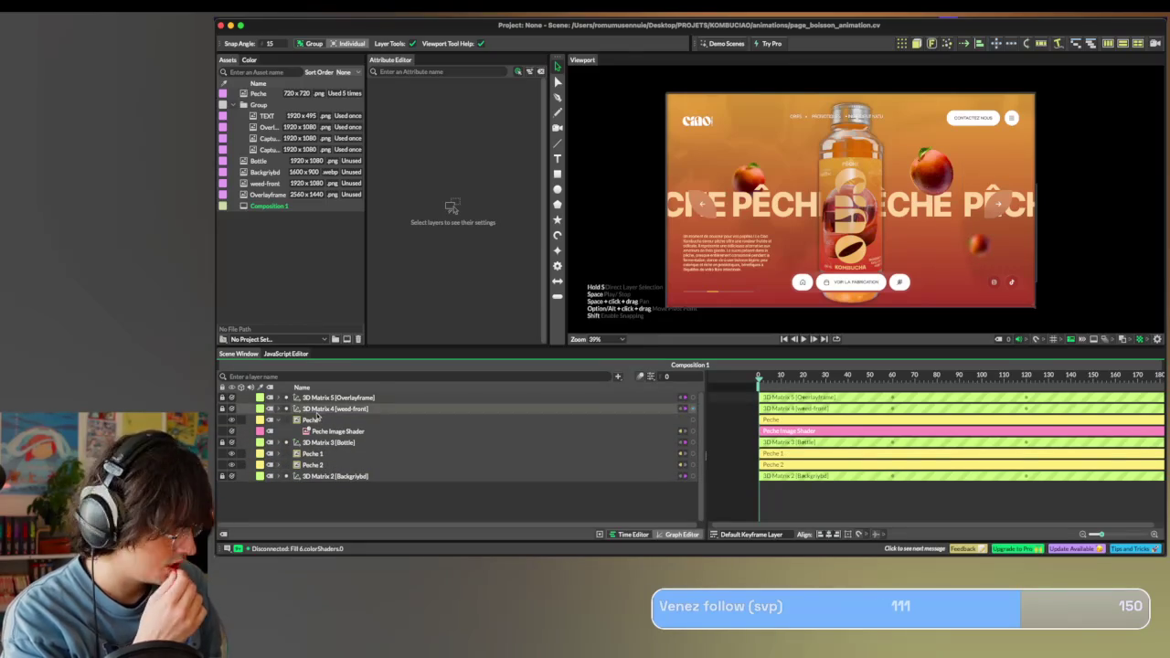
pyautogui.click(279, 421)
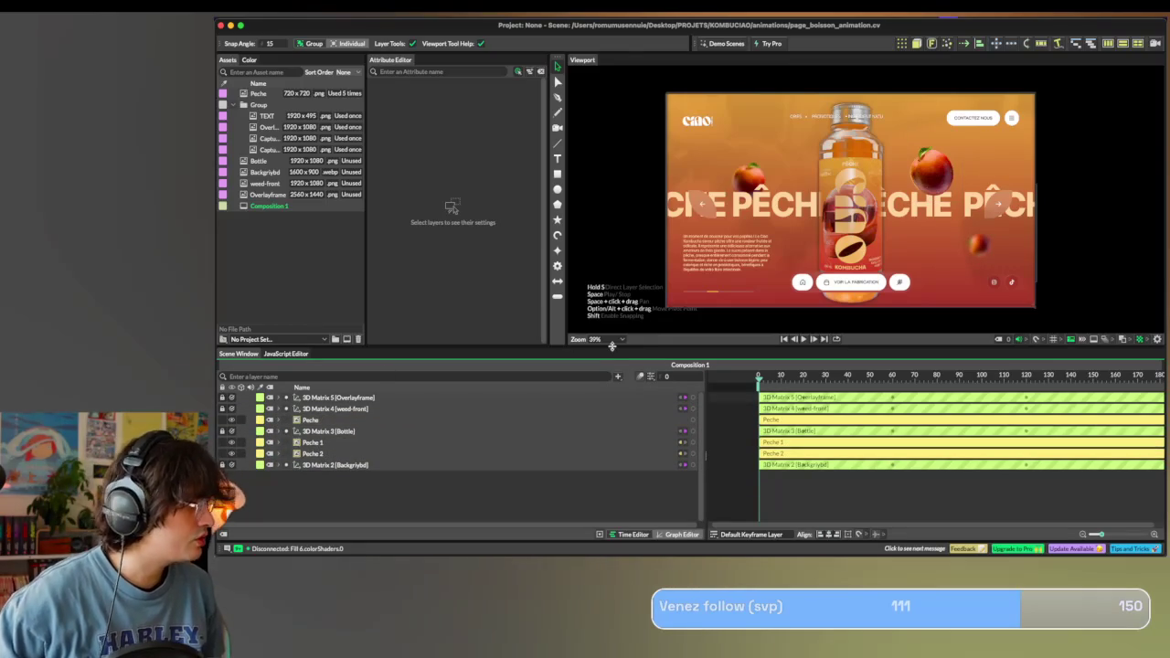
# Wrap the Peche layer in a new 3D Matrix 6 and collapse it.
pyautogui.click(306, 421)
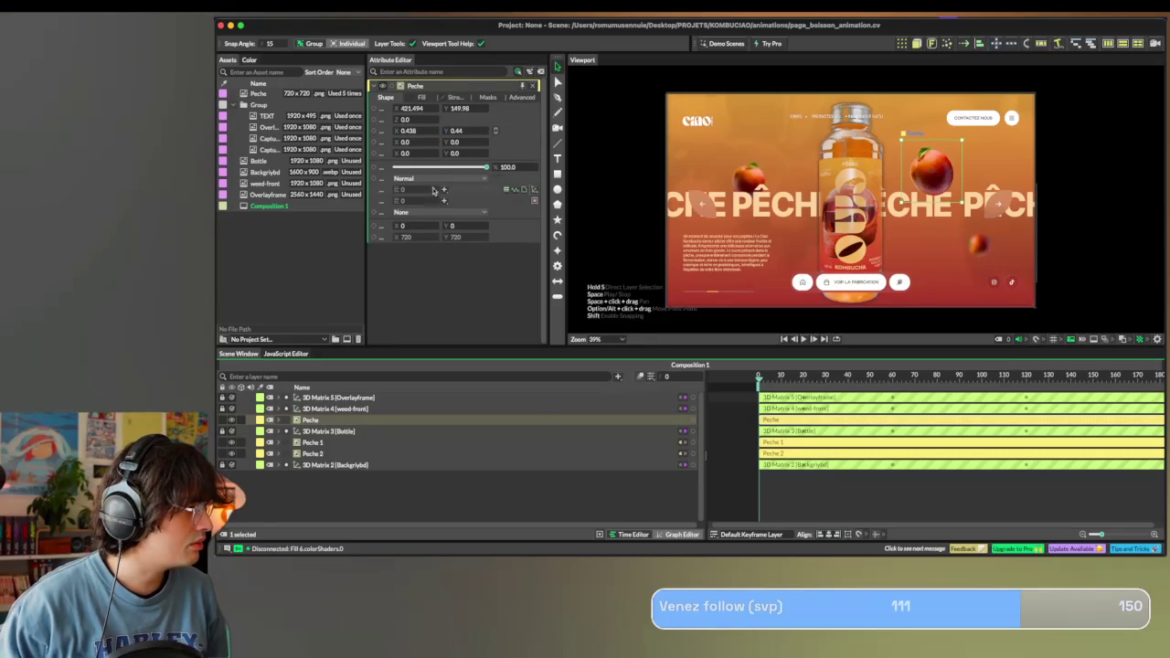
pyautogui.click(443, 191)
pyautogui.click(454, 108)
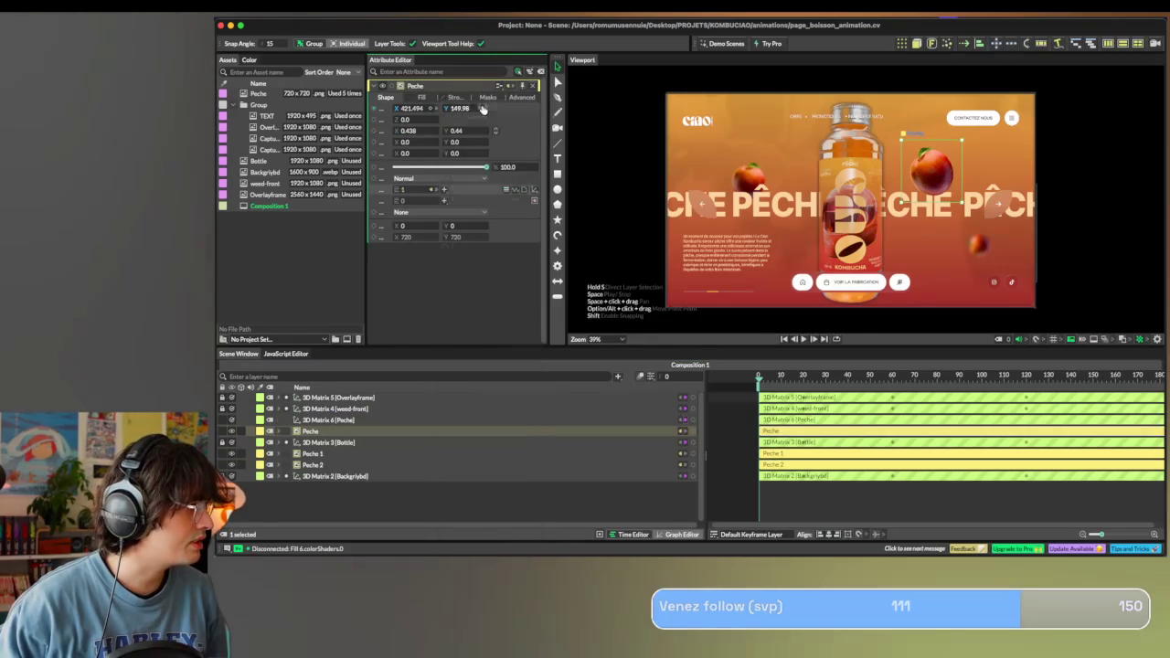
pyautogui.moveTo(334, 420); pyautogui.dragTo(340, 431)
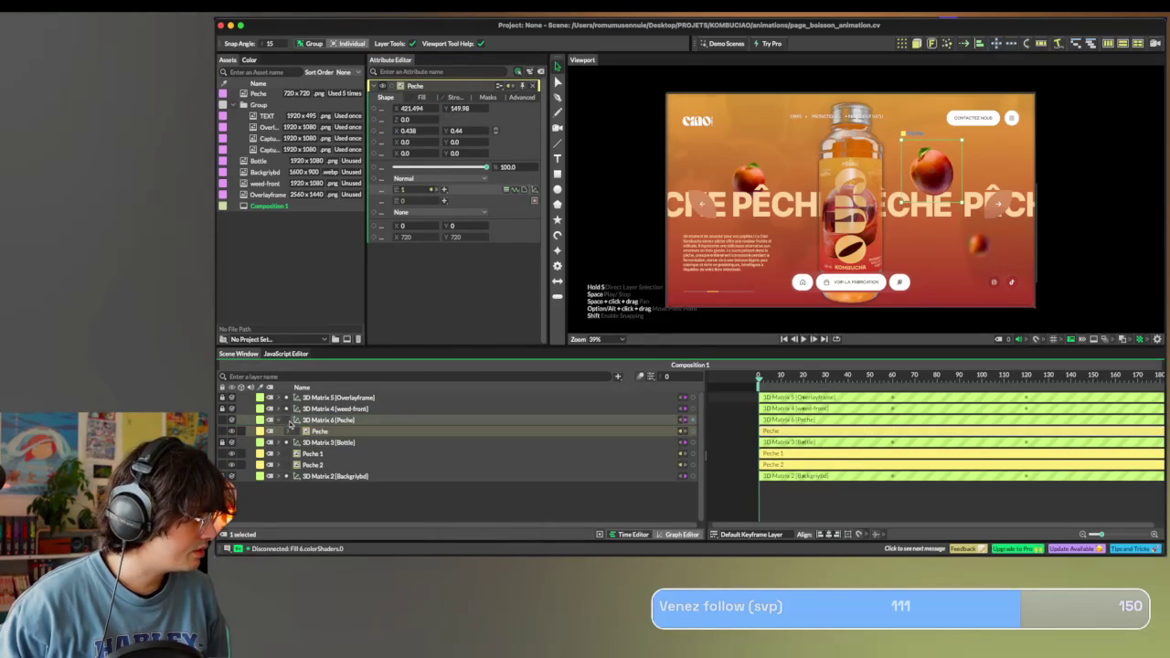
pyautogui.click(282, 420)
# Wrap Peche 1 in its own new 3D Matrix 7.
pyautogui.click(313, 443)
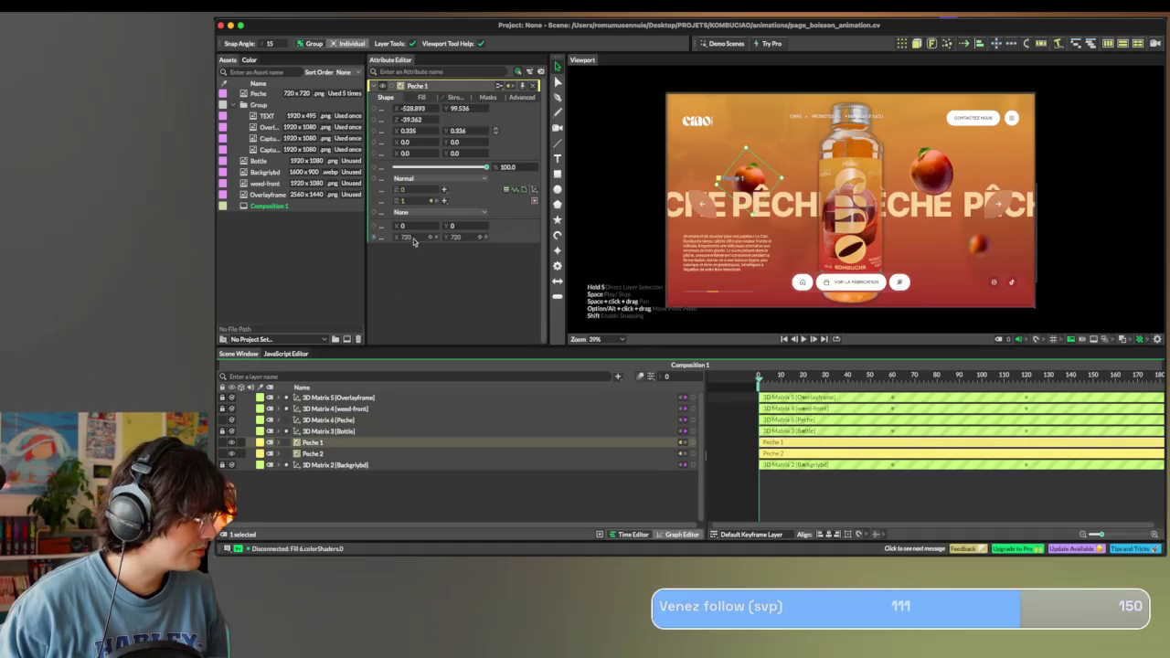
pyautogui.click(446, 190)
pyautogui.click(484, 105)
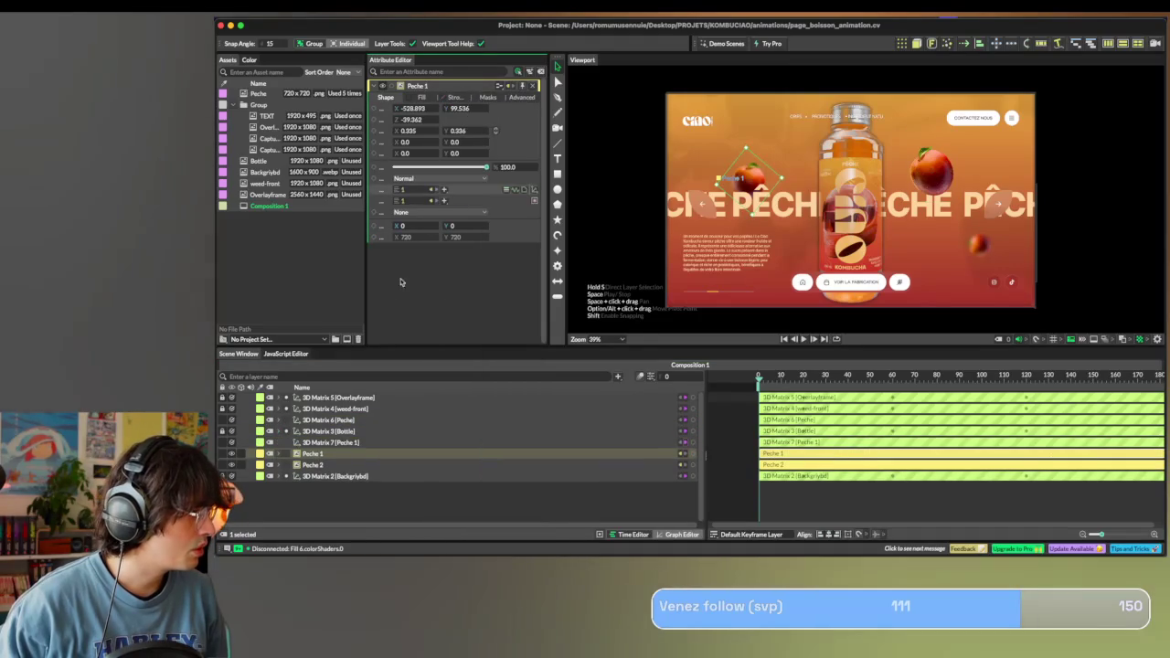
pyautogui.moveTo(313, 454); pyautogui.dragTo(329, 442)
# Wrap Peche 2 in 3D Matrix 8, collapse both groups, and preview frame 59.
pyautogui.click(312, 465)
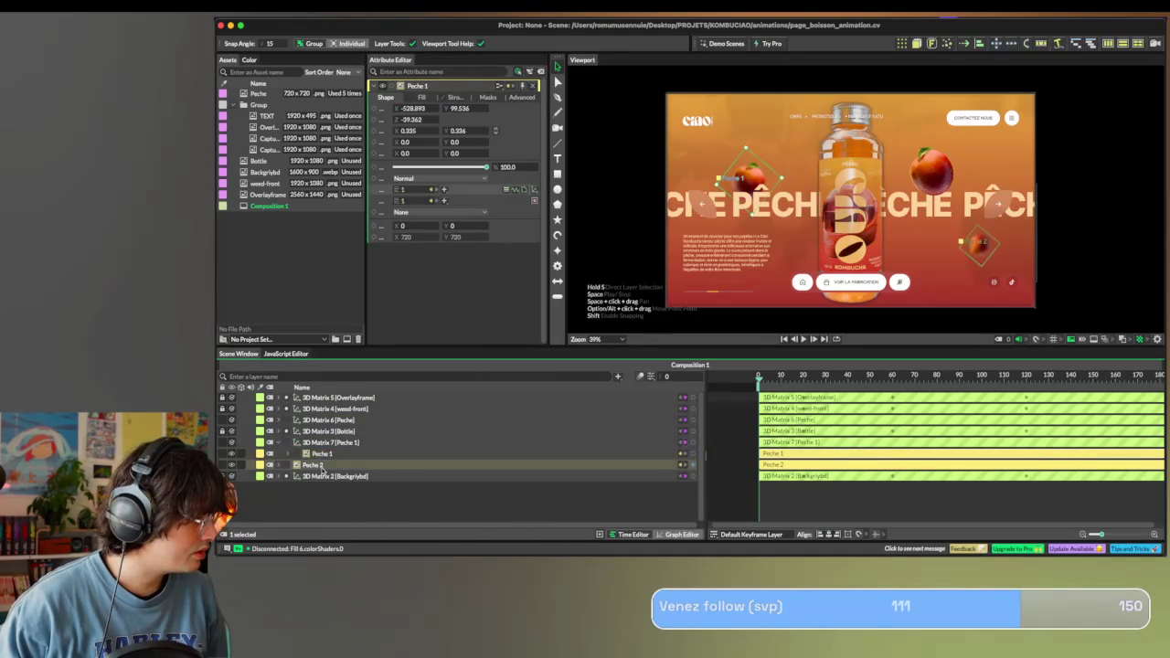
pyautogui.click(443, 190)
pyautogui.click(475, 110)
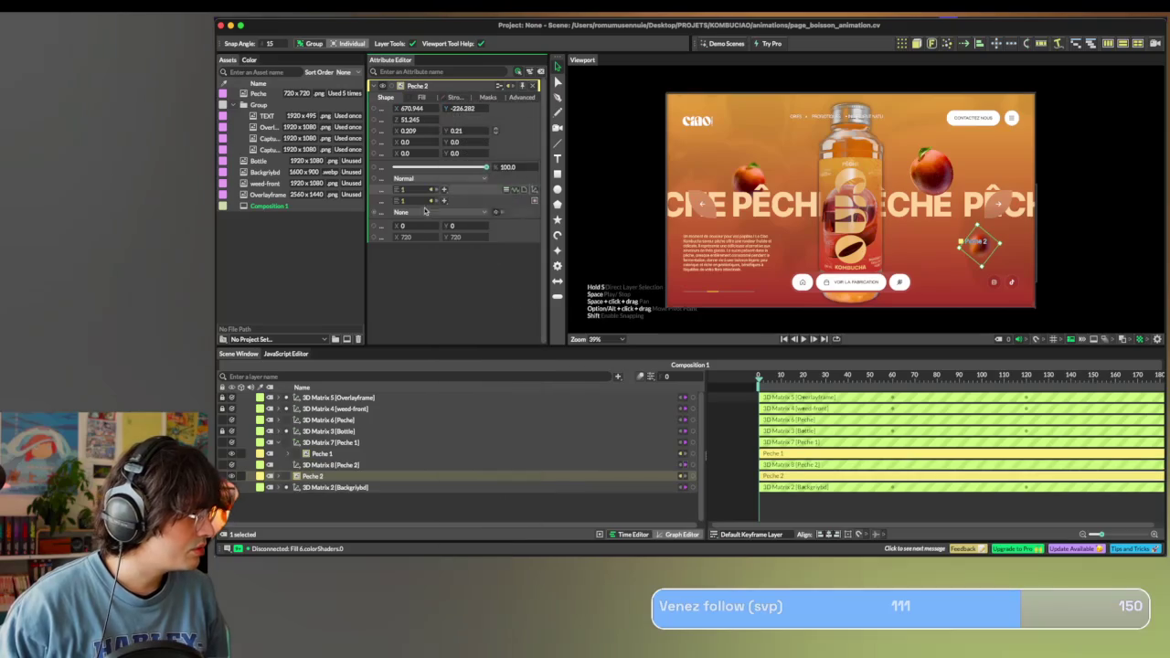
pyautogui.moveTo(331, 465); pyautogui.dragTo(335, 468)
pyautogui.click(281, 465)
pyautogui.click(281, 443)
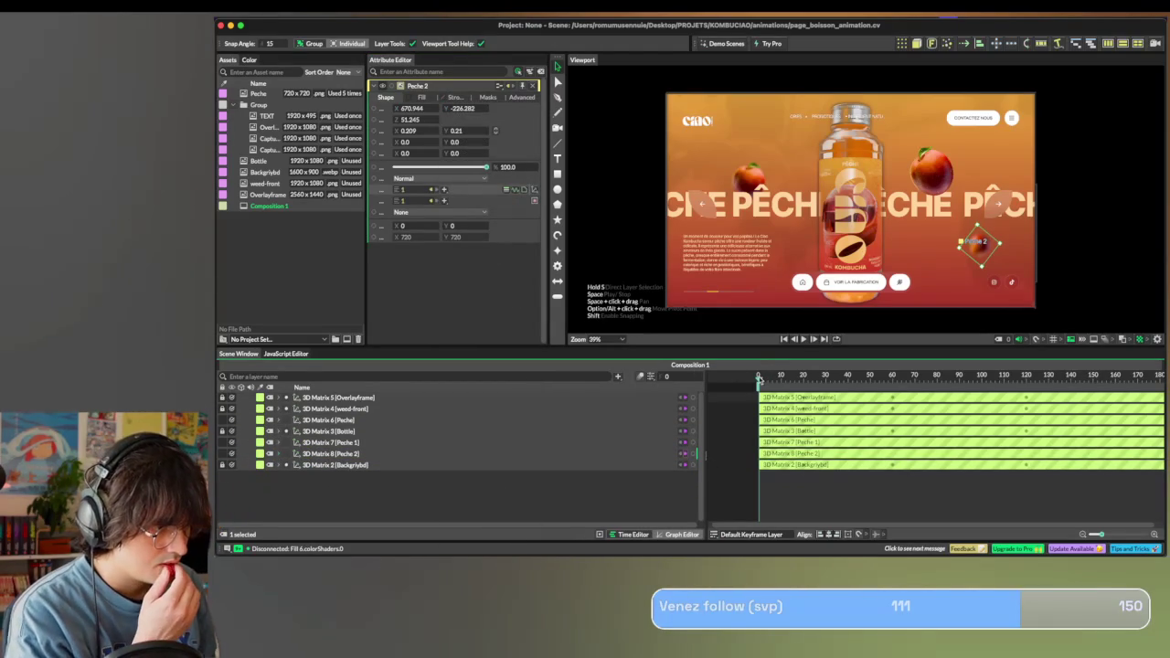
pyautogui.moveTo(775, 380); pyautogui.dragTo(891, 382)
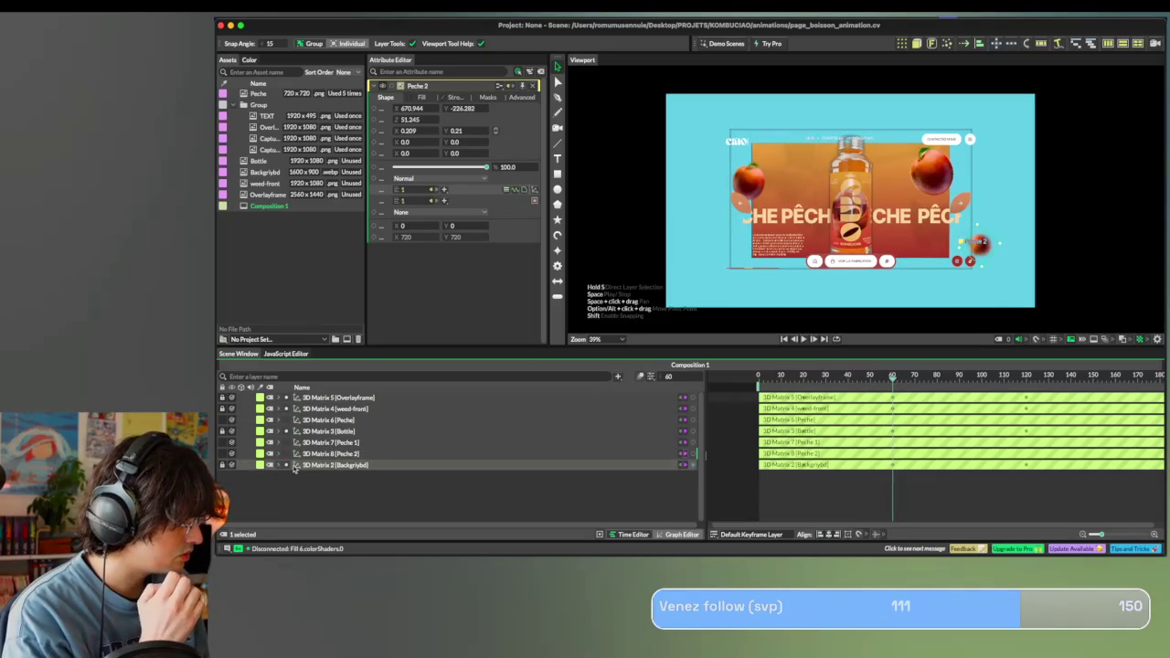
# Inspect the background, Peche 2, Peche 1 and Peche 3D Matrix depth settings.
pyautogui.click(335, 467)
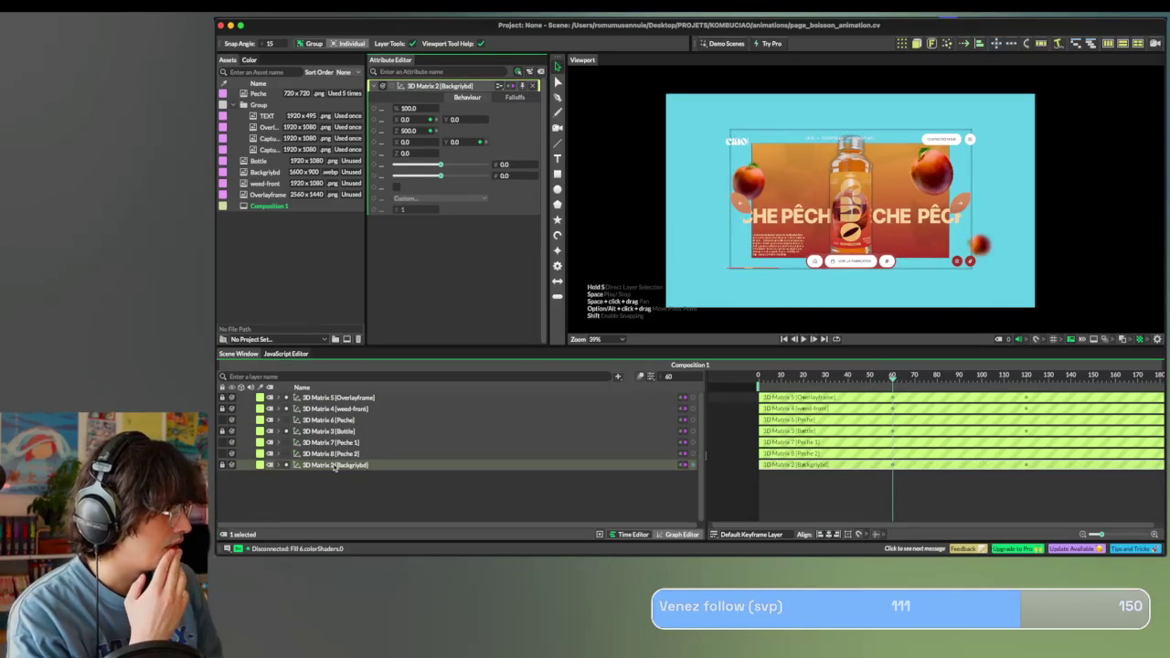
pyautogui.click(347, 456)
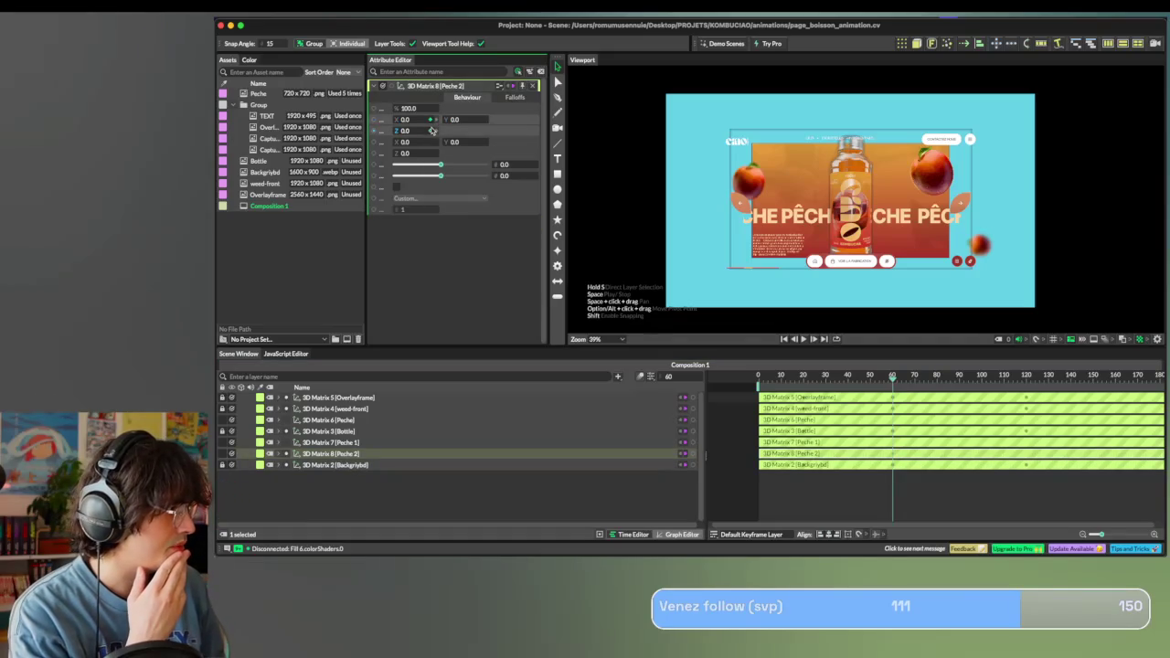
pyautogui.click(329, 443)
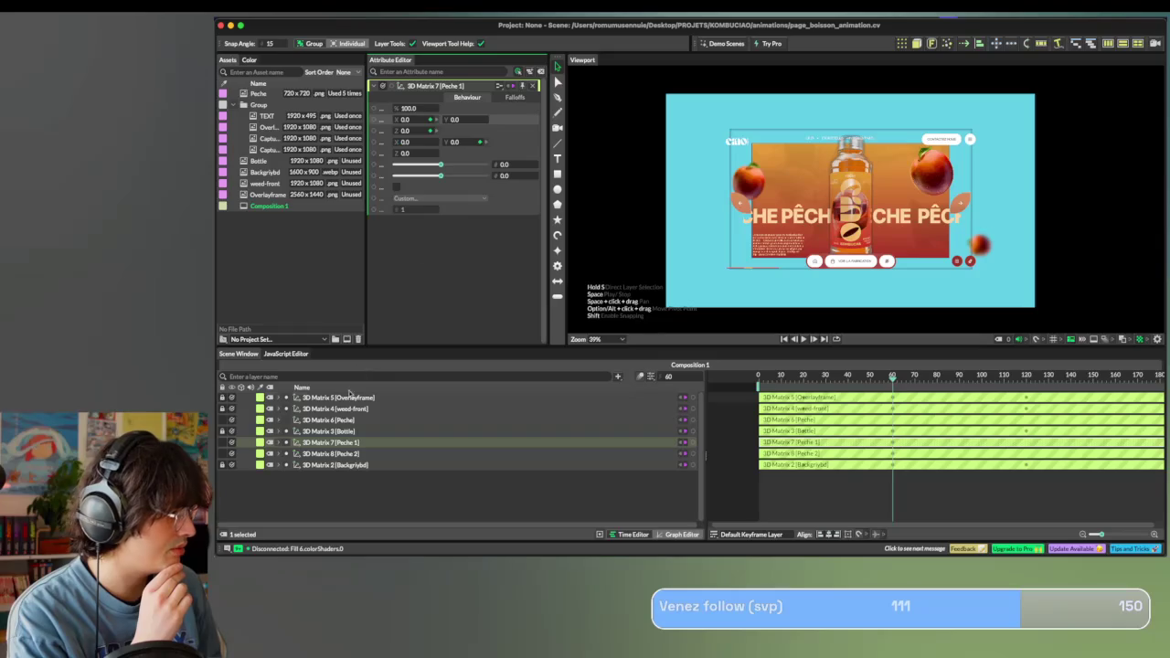
pyautogui.click(350, 421)
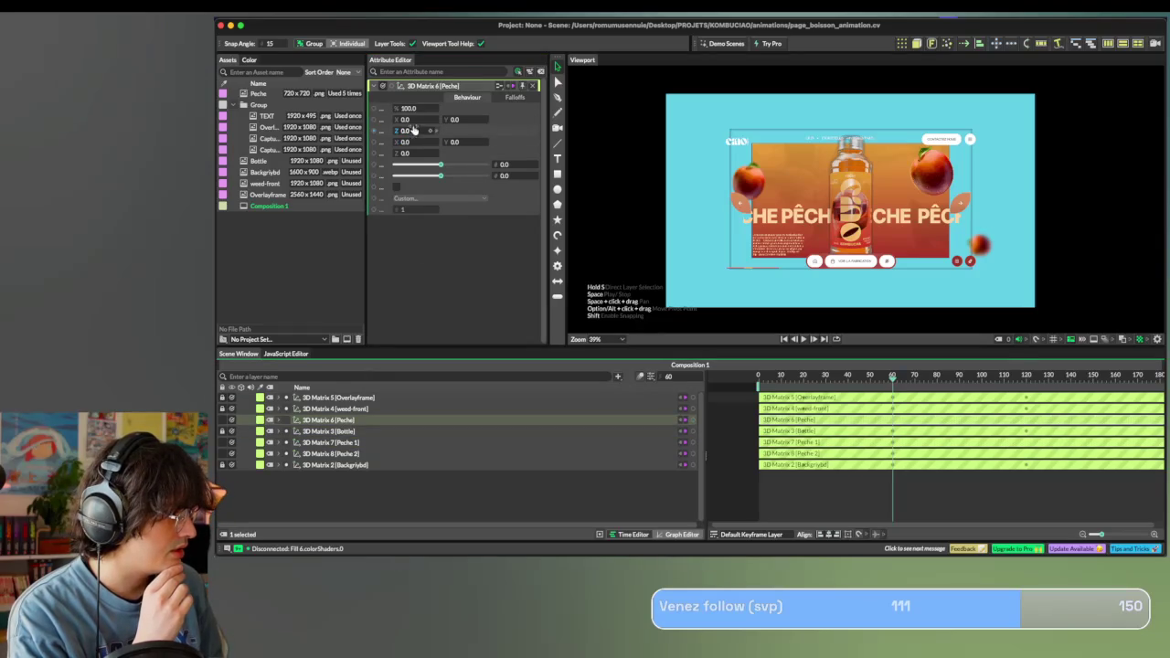
pyautogui.moveTo(457, 141)
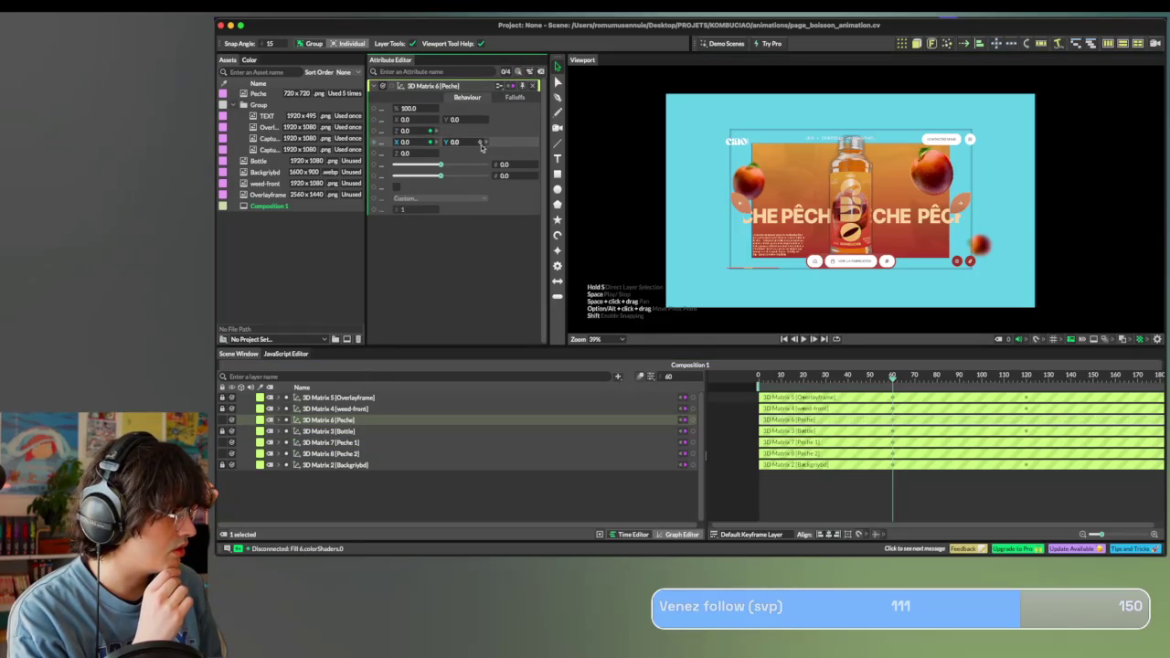
# Check the Bottle matrix at Z 400, then close the Bottle and Peche 2 panels.
pyautogui.click(329, 431)
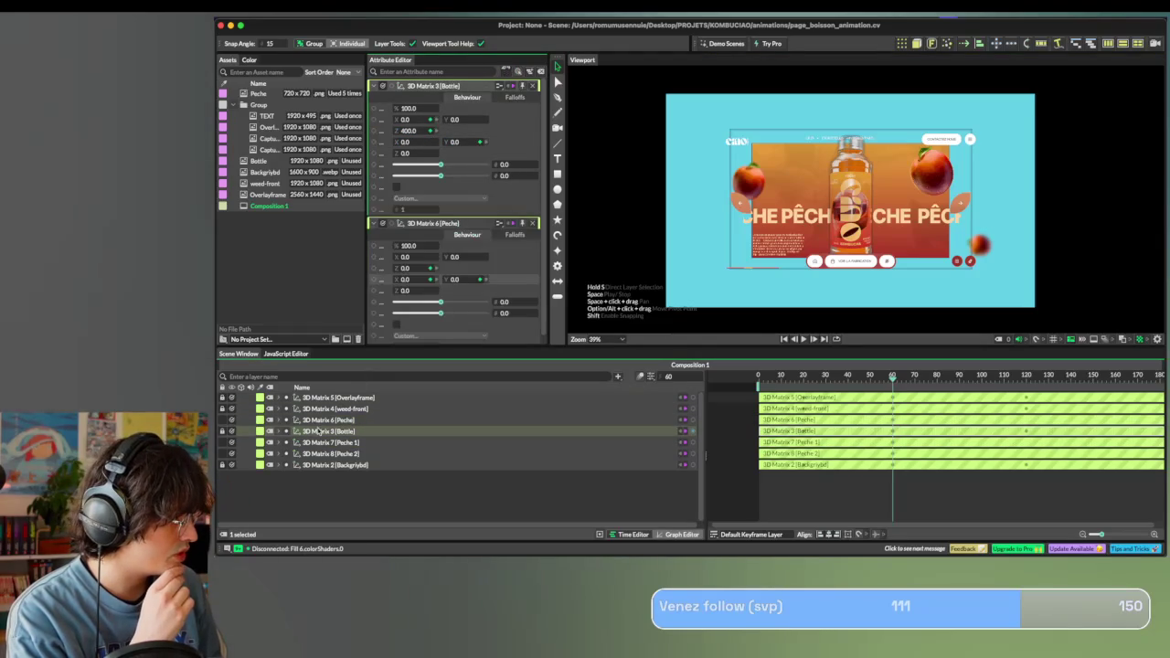
pyautogui.scroll(-1, 386, 201)
pyautogui.click(329, 453)
pyautogui.scroll(-1, 484, 247)
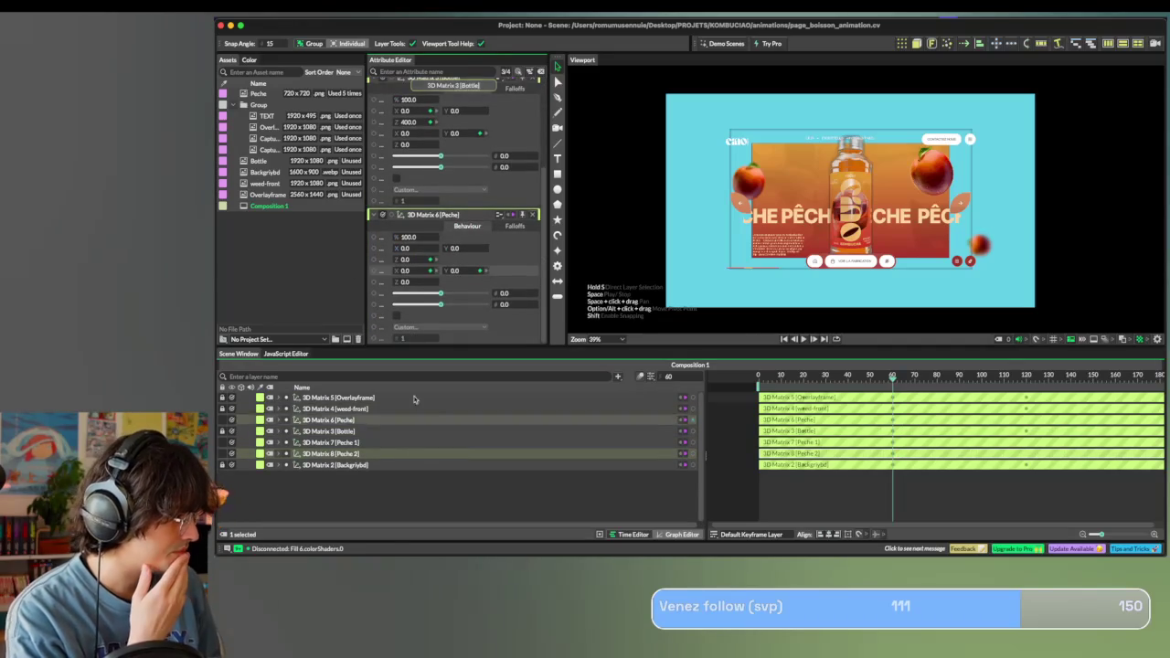
pyautogui.scroll(3, 463, 274)
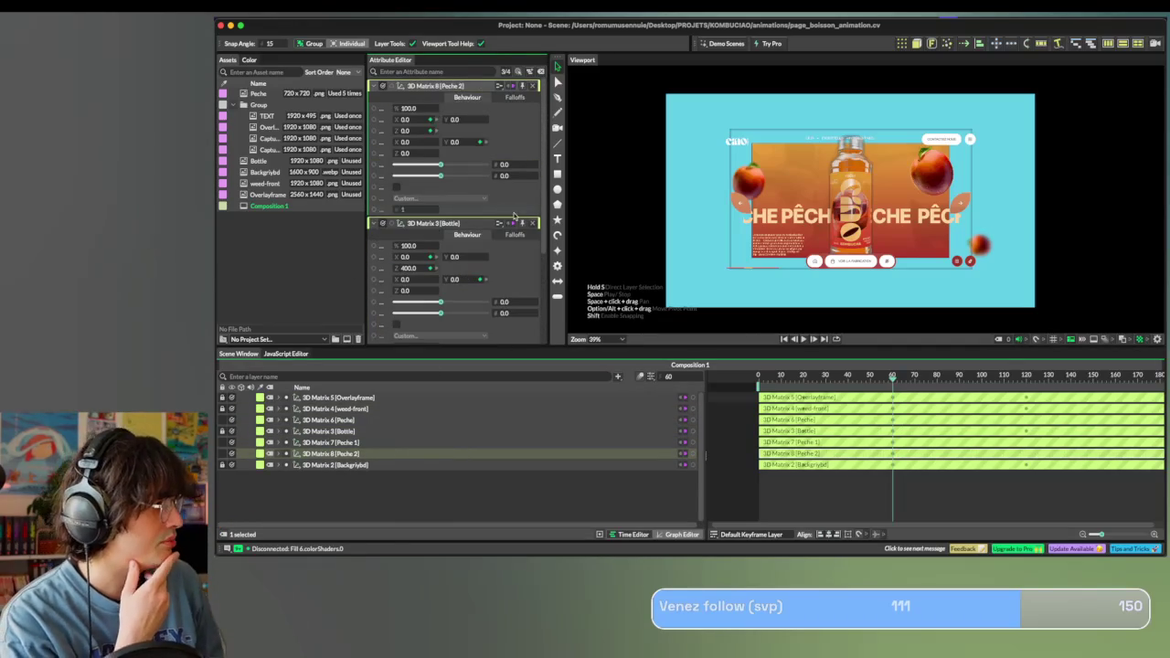
pyautogui.click(532, 223)
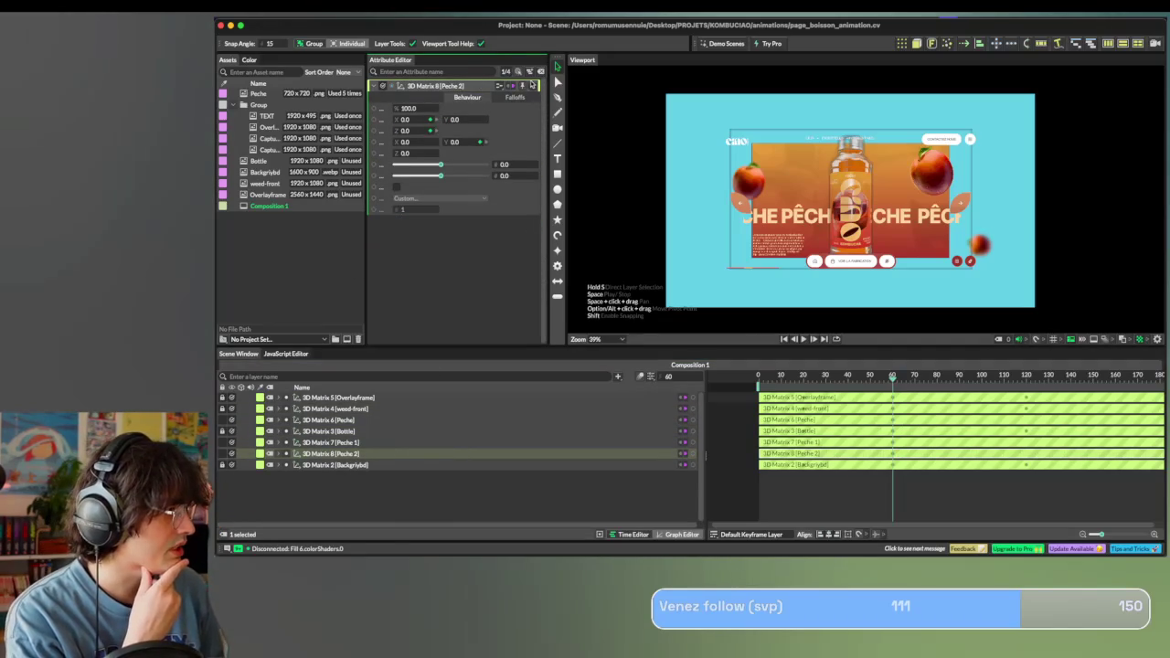
pyautogui.click(533, 86)
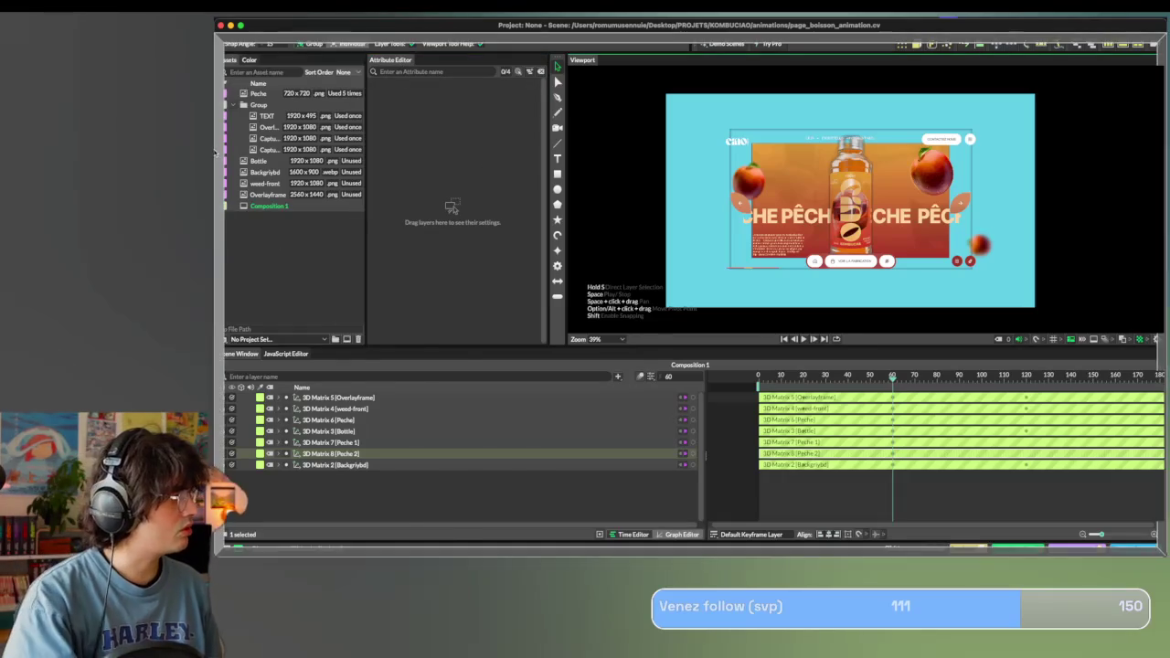
# Dock the Attribute Editor on the left and multi-select 3D Matrix 7, 8, 6 and 3.
pyautogui.moveTo(407, 62); pyautogui.dragTo(257, 124)
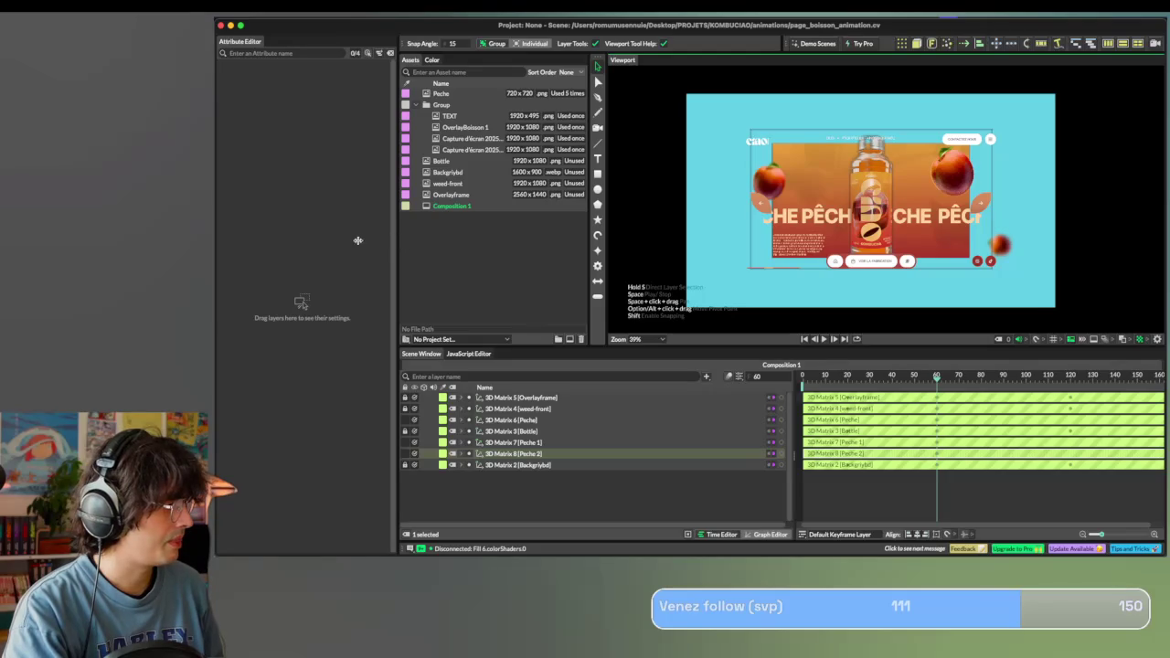
pyautogui.click(509, 442)
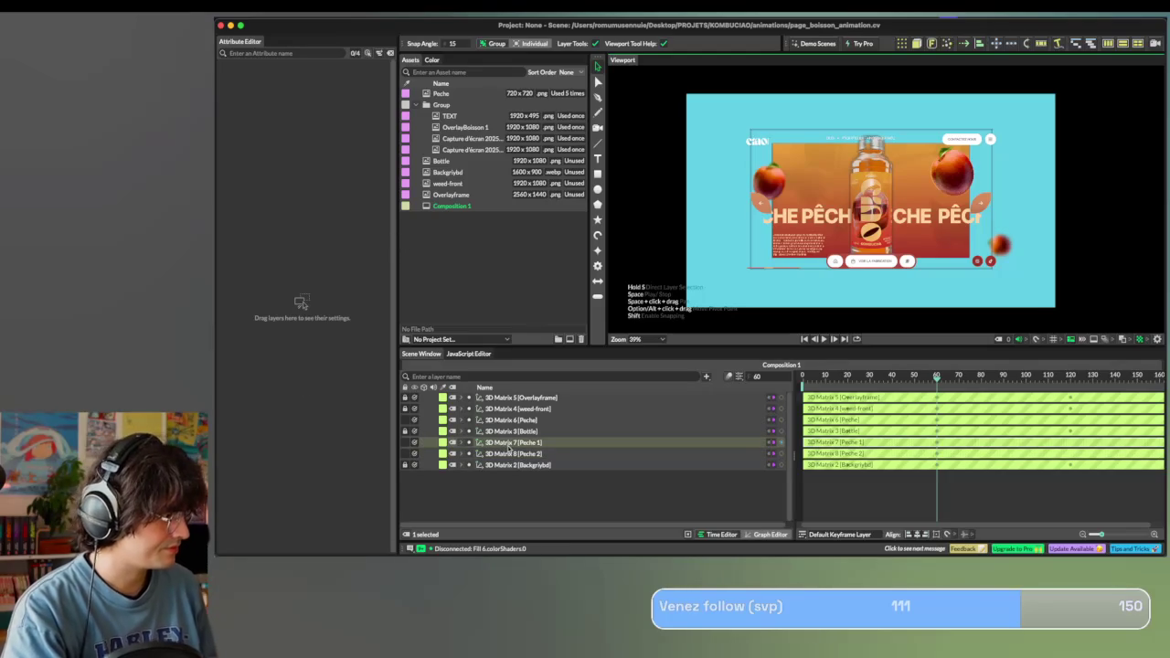
pyautogui.keyDown('shift'); pyautogui.click(510, 455); pyautogui.keyUp('shift')
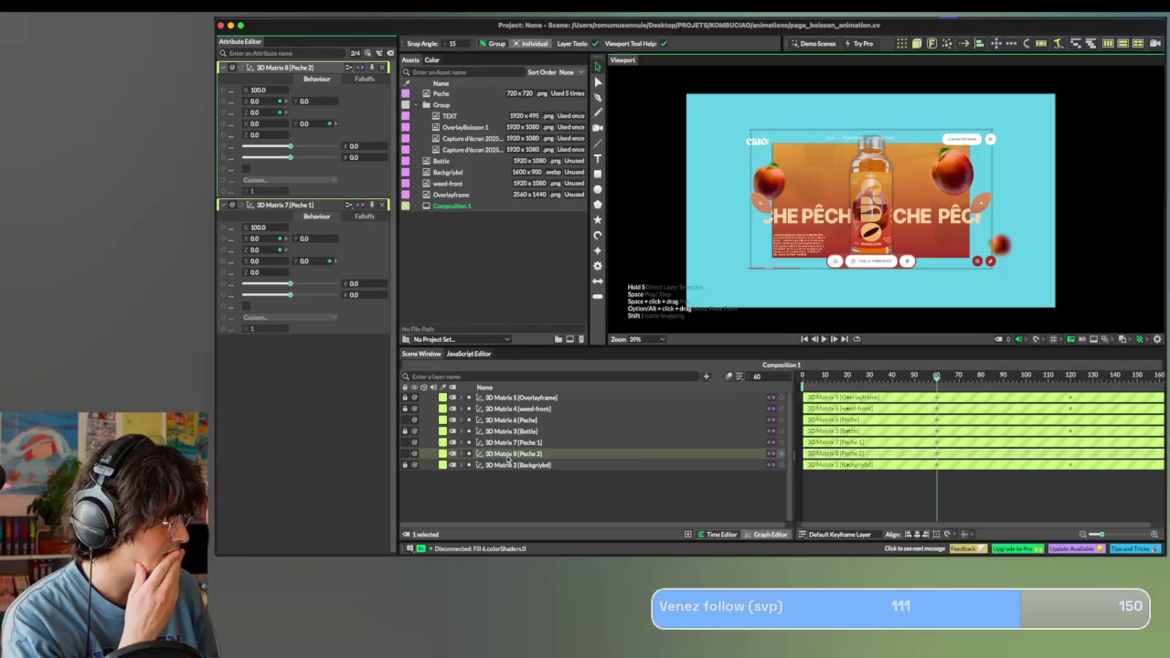
pyautogui.keyDown('shift'); pyautogui.click(515, 421); pyautogui.keyUp('shift')
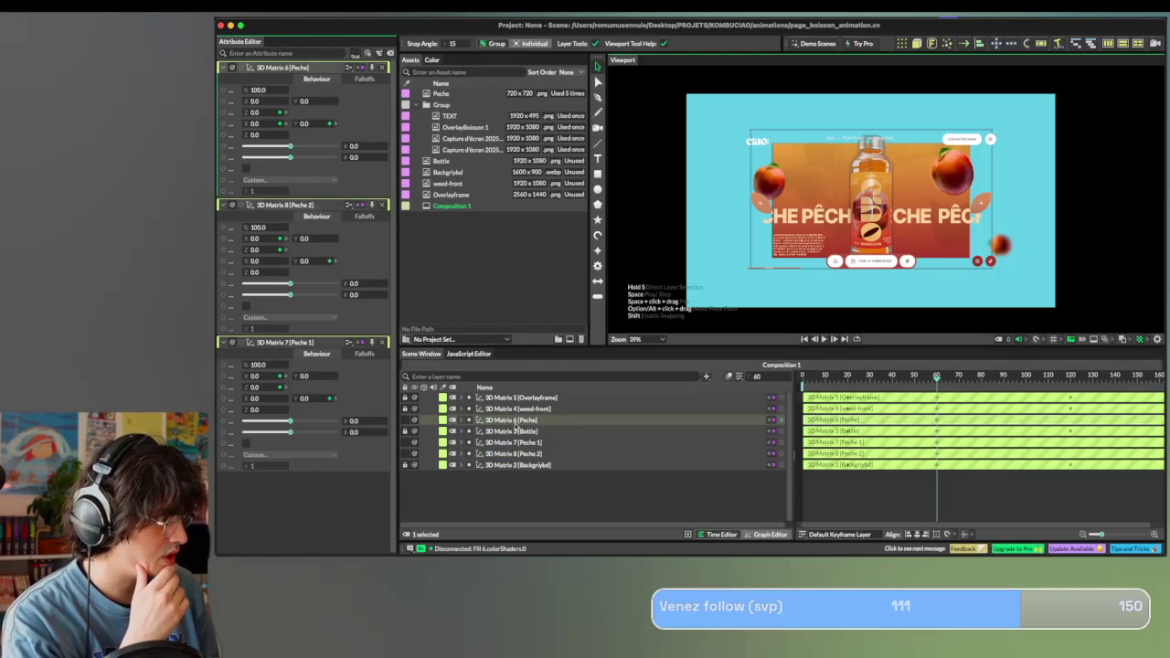
pyautogui.moveTo(829, 376); pyautogui.dragTo(934, 376)
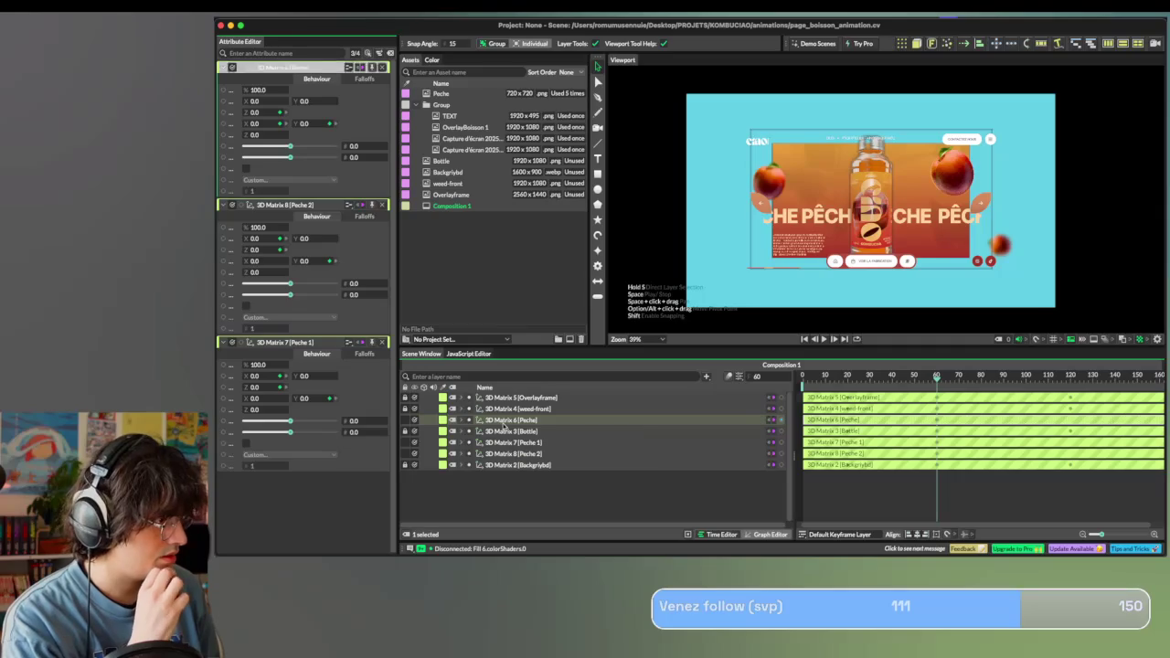
pyautogui.keyDown('shift'); pyautogui.click(505, 431); pyautogui.keyUp('shift')
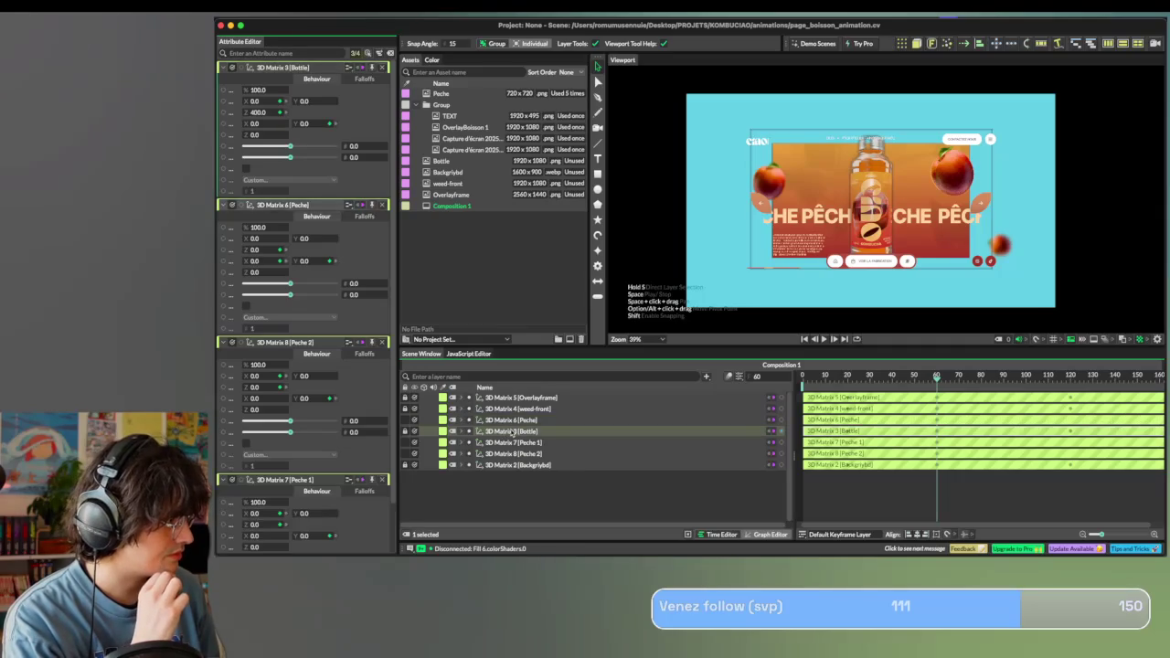
pyautogui.scroll(-2, 303, 460)
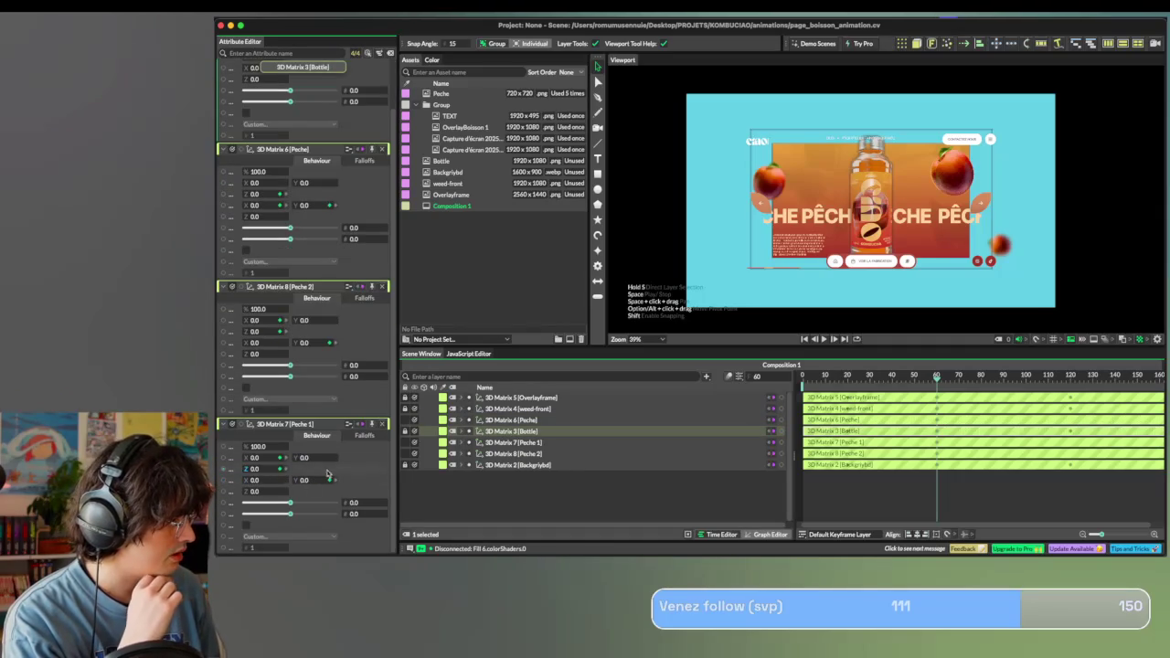
pyautogui.moveTo(937, 380); pyautogui.dragTo(939, 377)
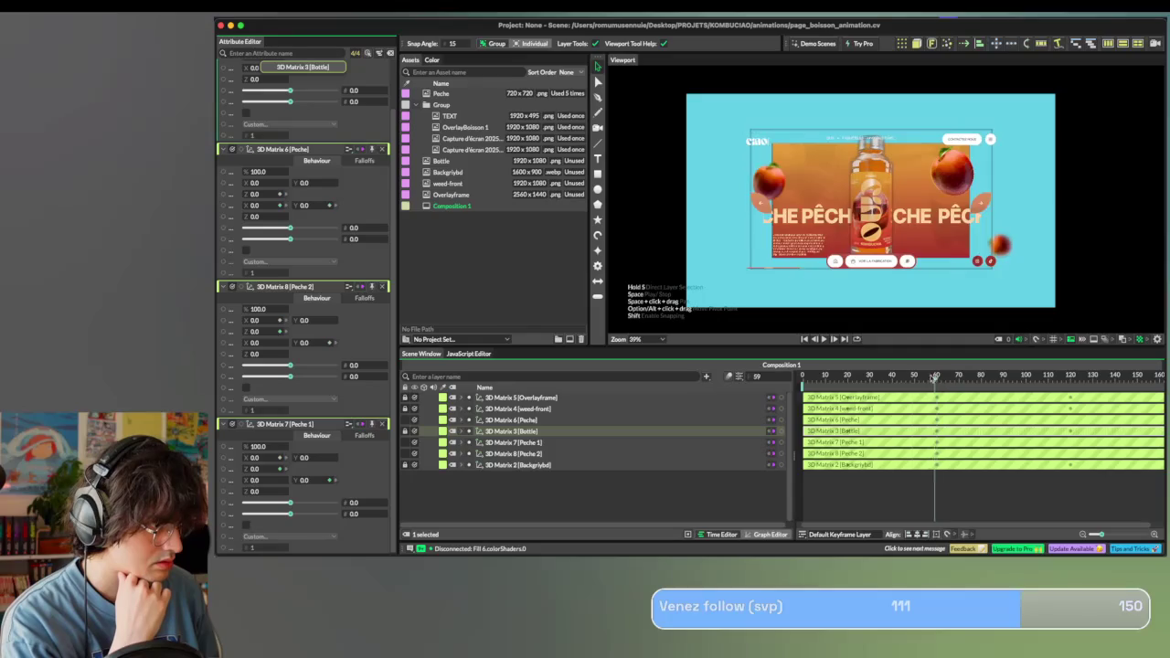
pyautogui.moveTo(938, 377); pyautogui.dragTo(933, 369)
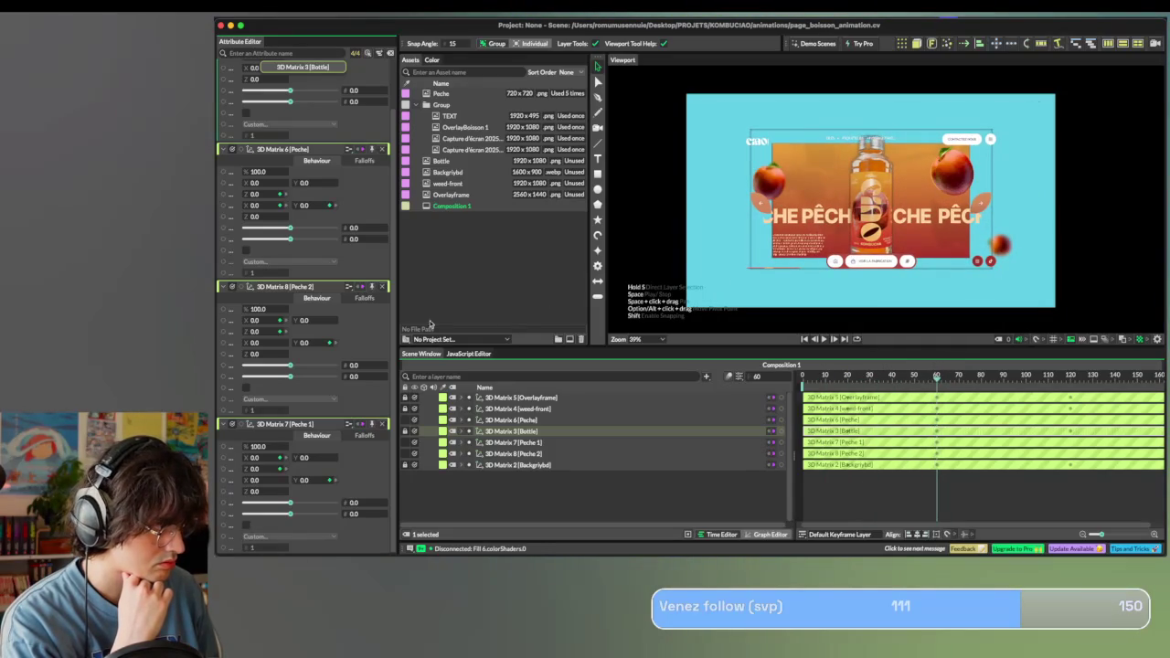
pyautogui.scroll(2, 332, 253)
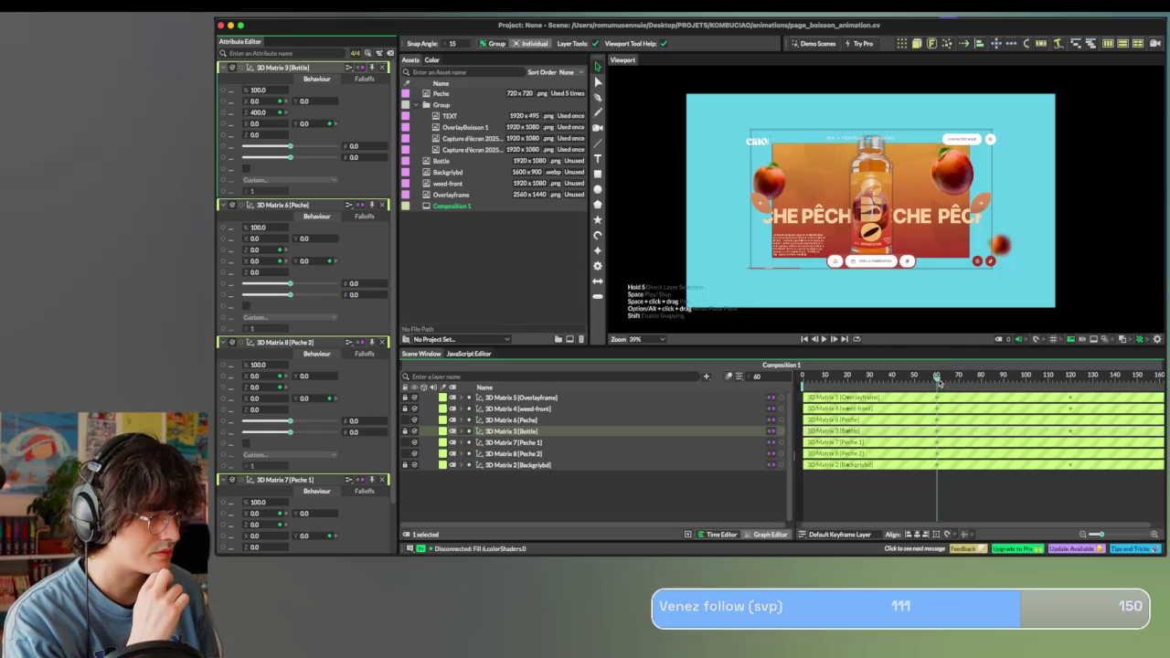
pyautogui.moveTo(937, 383)
pyautogui.mouseDown()
pyautogui.moveTo(801, 382)
pyautogui.moveTo(936, 383)
pyautogui.mouseUp()
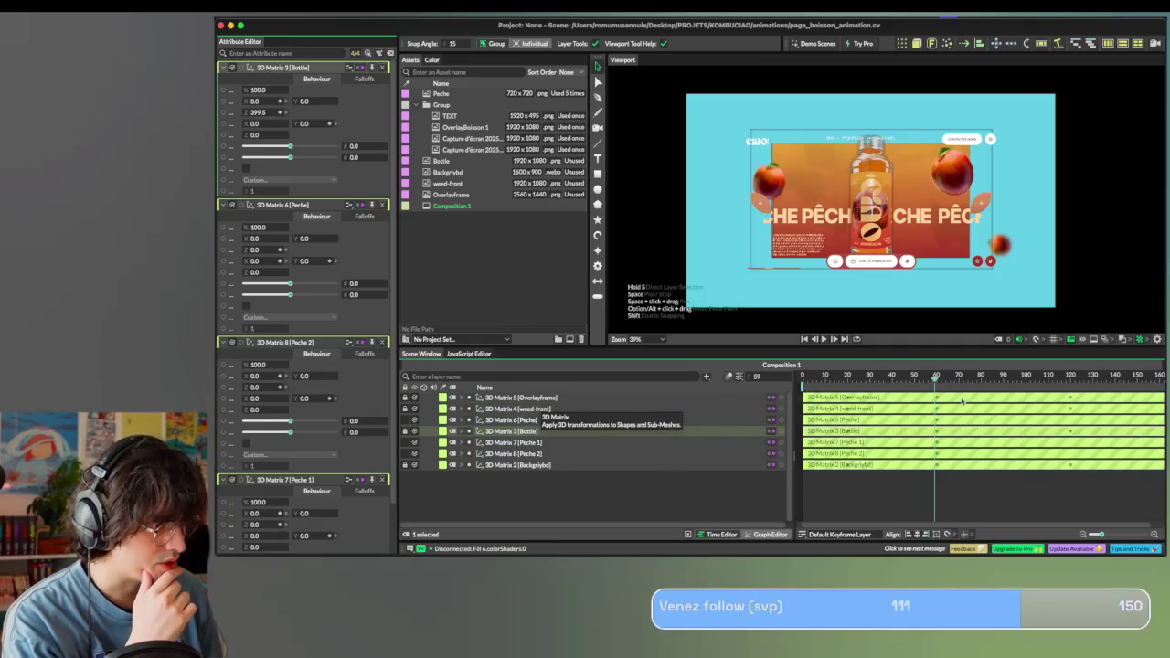
pyautogui.moveTo(937, 377); pyautogui.dragTo(1075, 378)
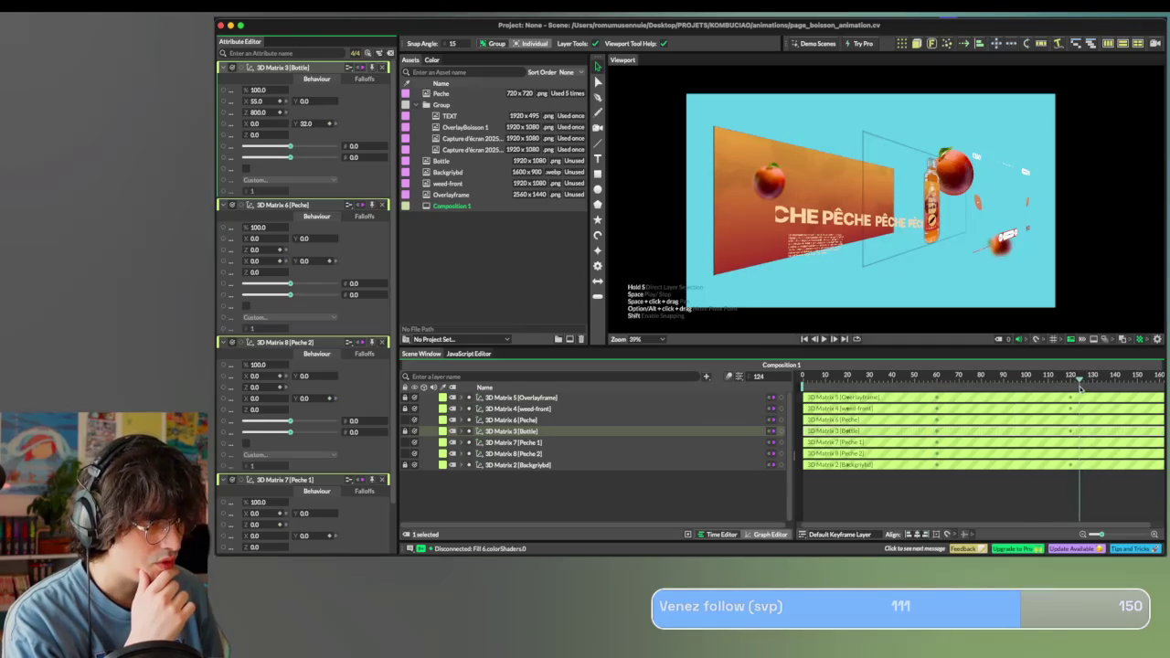
# Select 3D Matrix 4 [weed-front], start renaming it, and scrub back to frame 58.
pyautogui.click(510, 409)
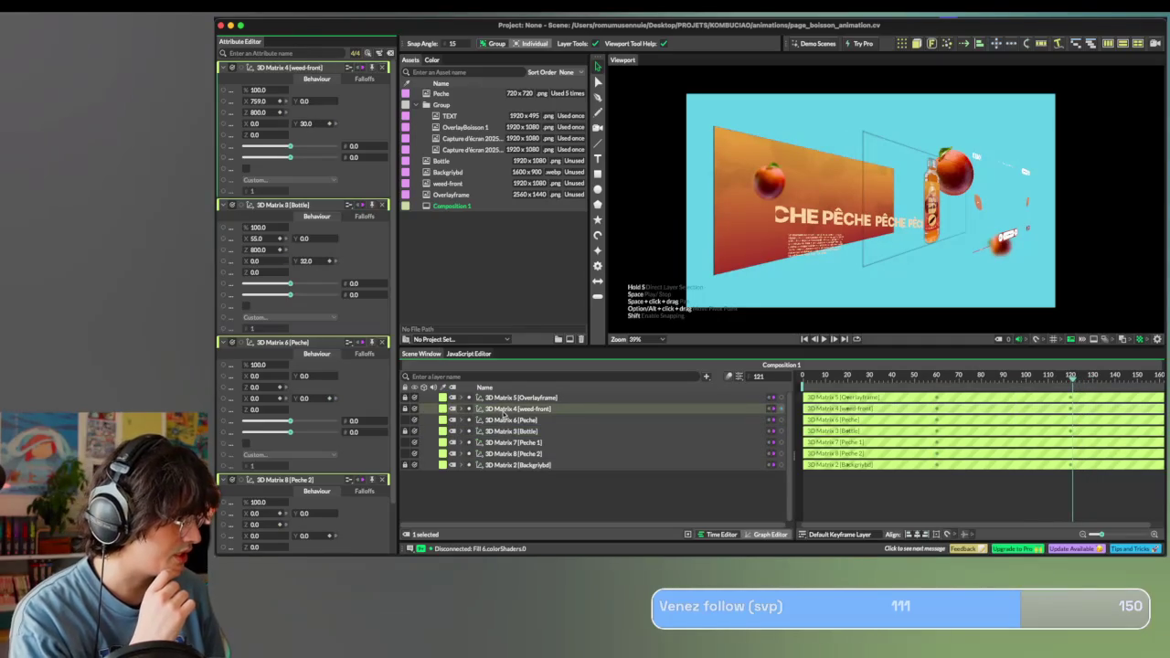
pyautogui.rightClick(539, 414)
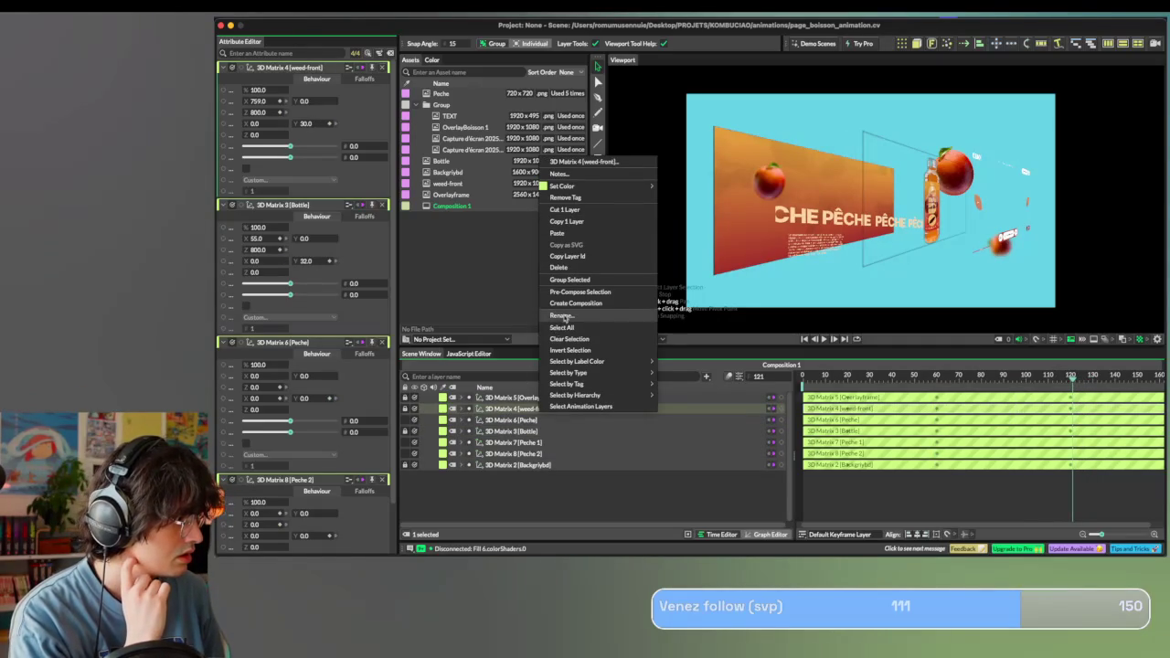
pyautogui.click(564, 315)
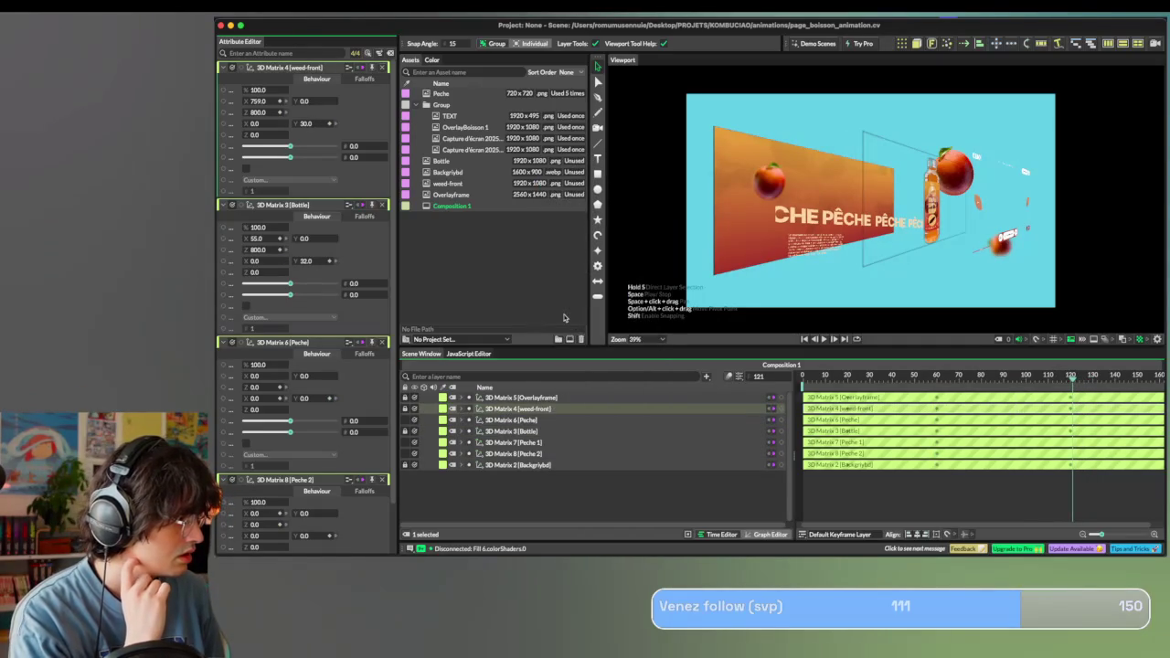
pyautogui.rightClick(544, 410)
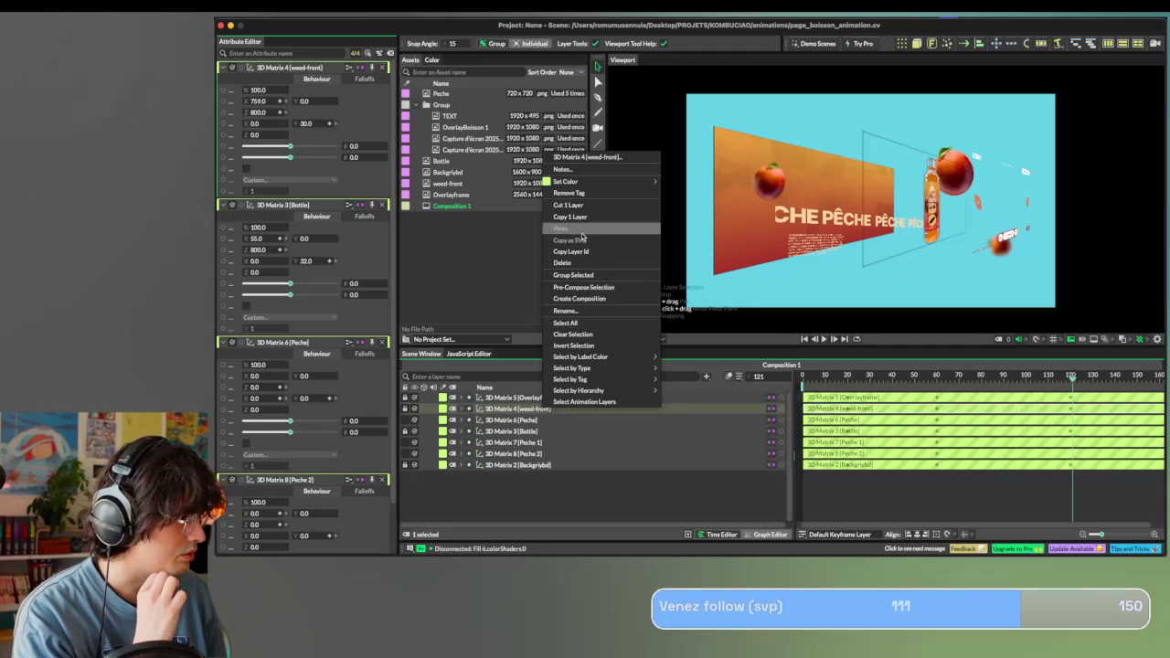
pyautogui.click(576, 310)
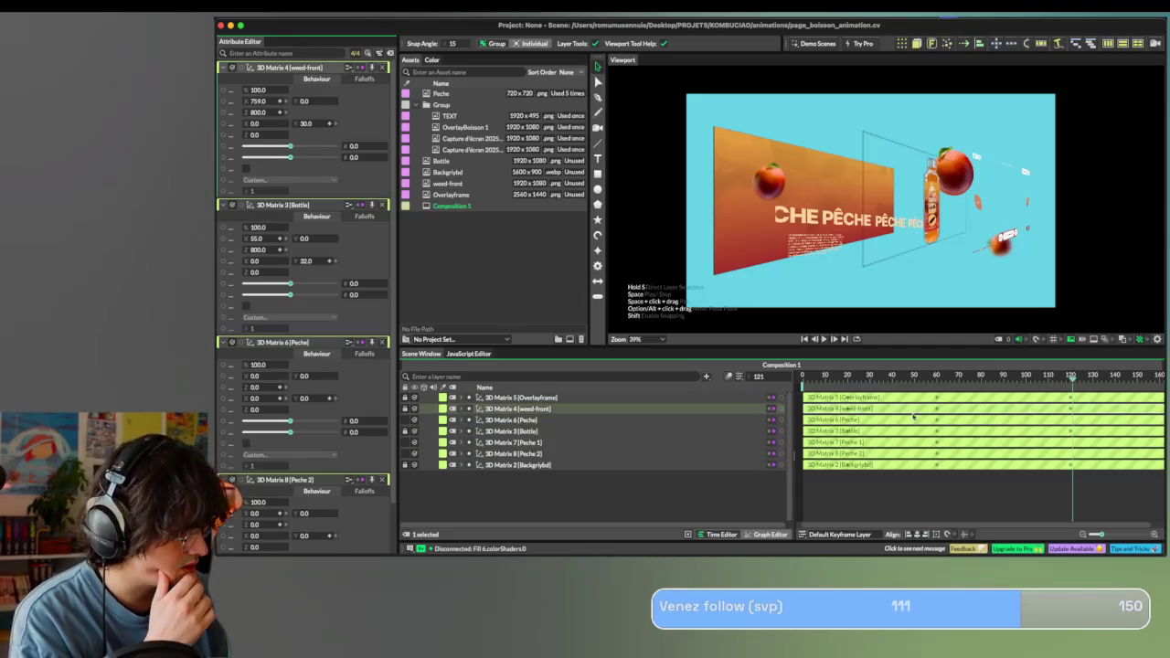
pyautogui.moveTo(1002, 378); pyautogui.dragTo(937, 383)
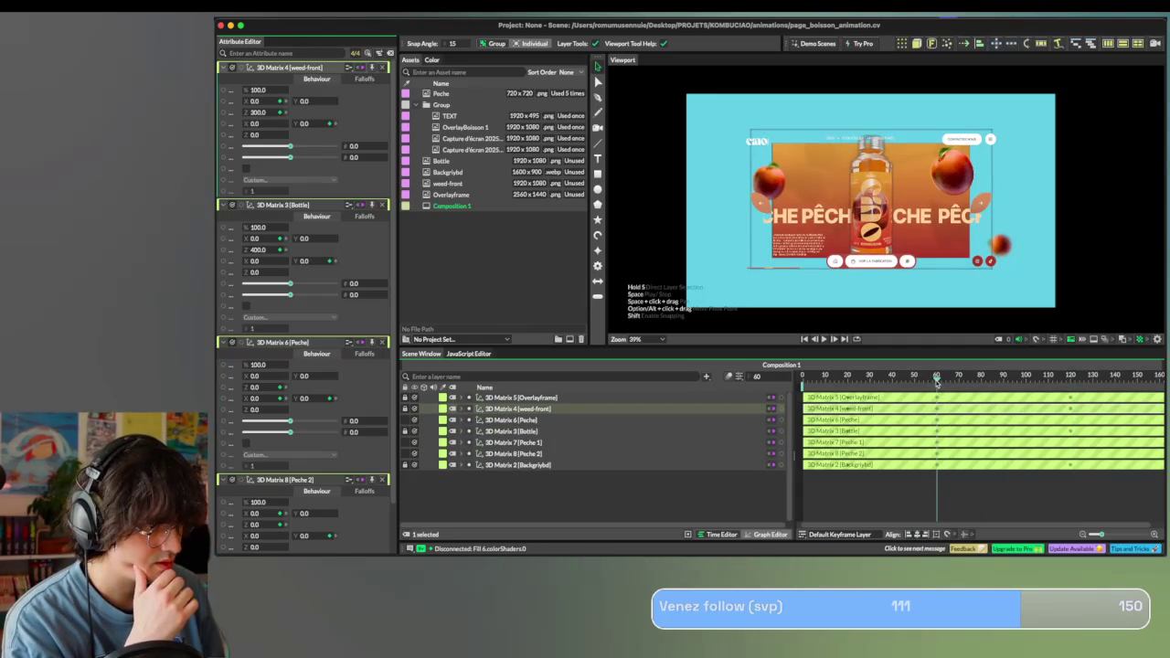
# Show only the Peche 3D Matrix attributes and set its Position Z to 250 at frame 0.
pyautogui.click(382, 204)
pyautogui.click(383, 204)
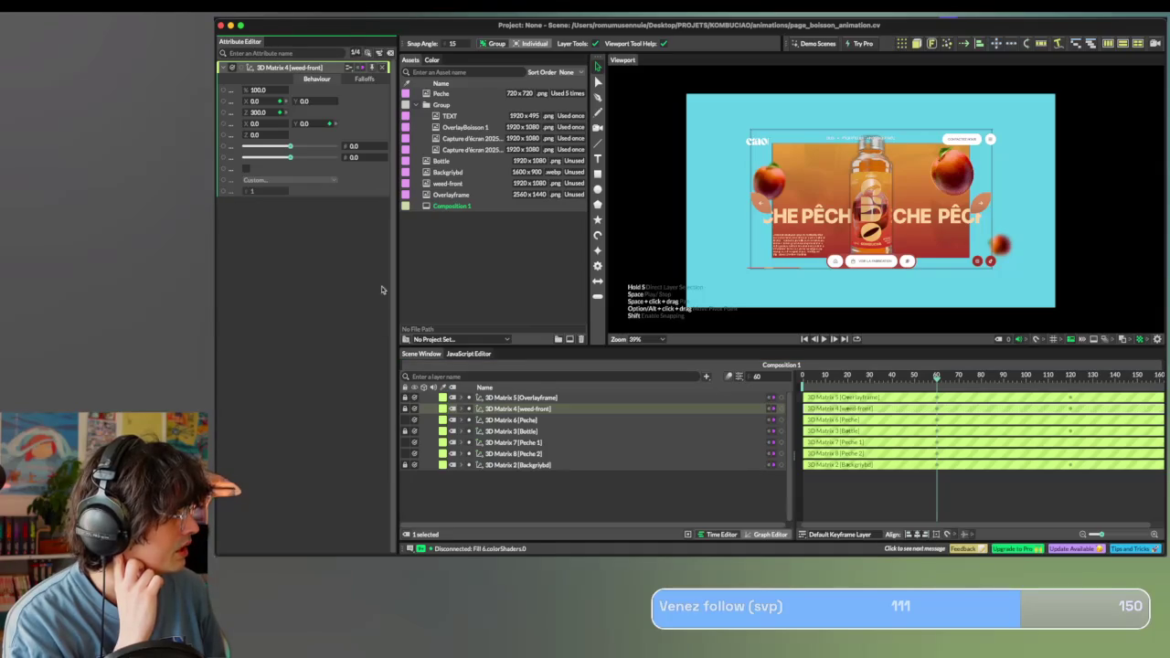
pyautogui.click(509, 419)
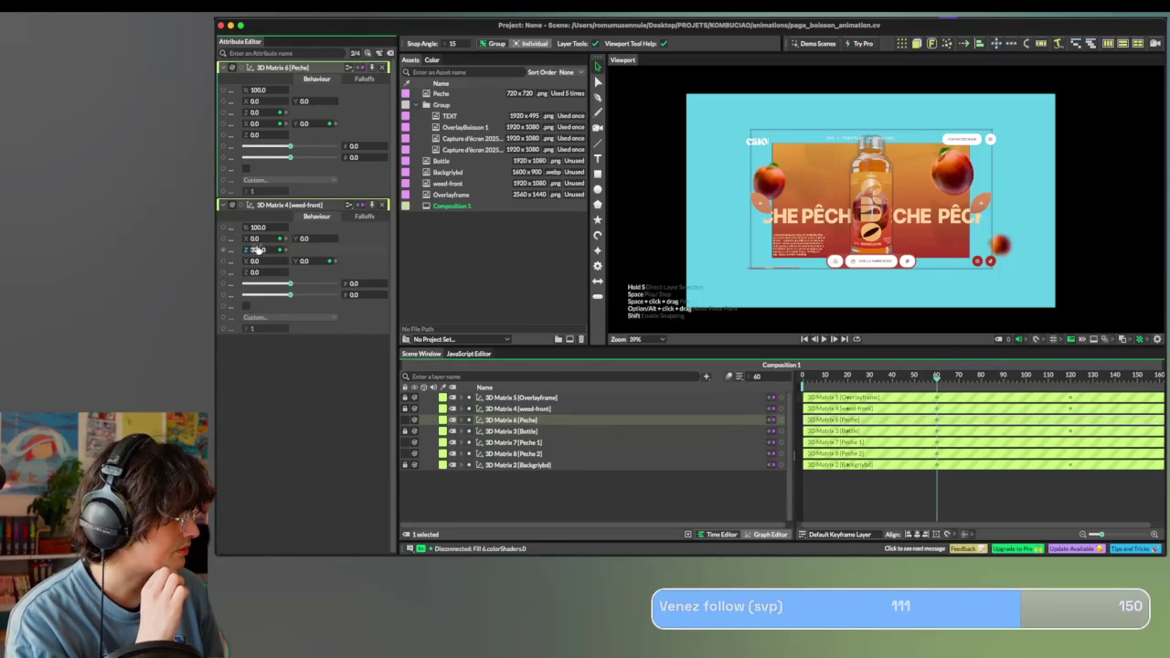
pyautogui.moveTo(256, 112); pyautogui.dragTo(423, 117)
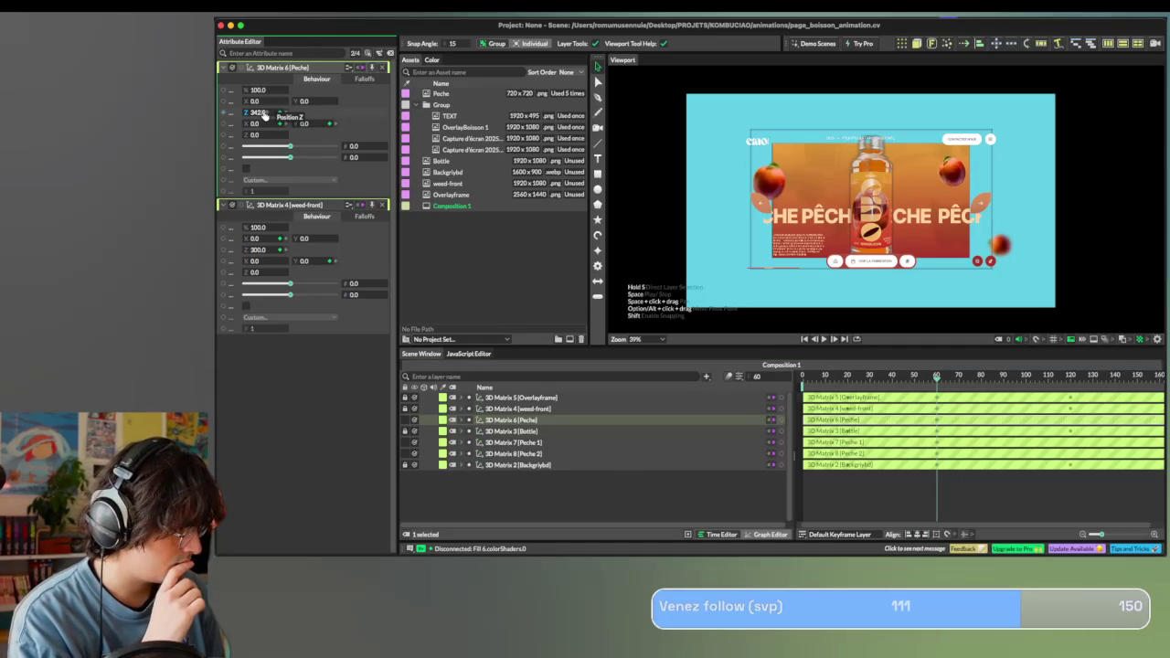
pyautogui.click(262, 113)
pyautogui.write('250')
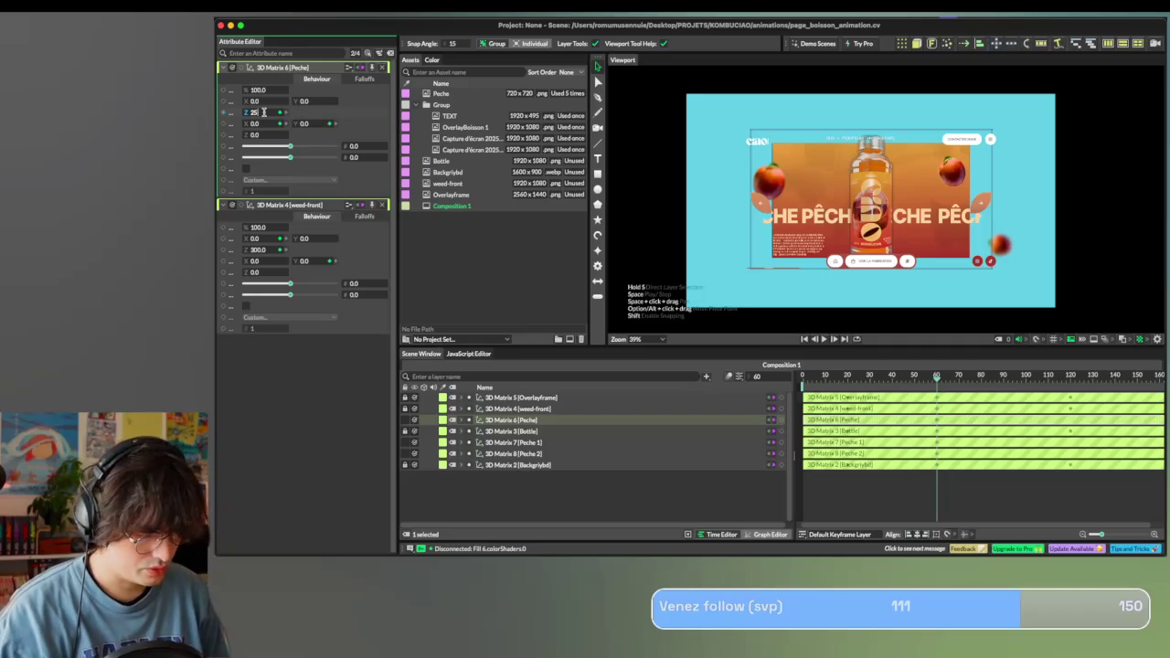
pyautogui.press('Return')
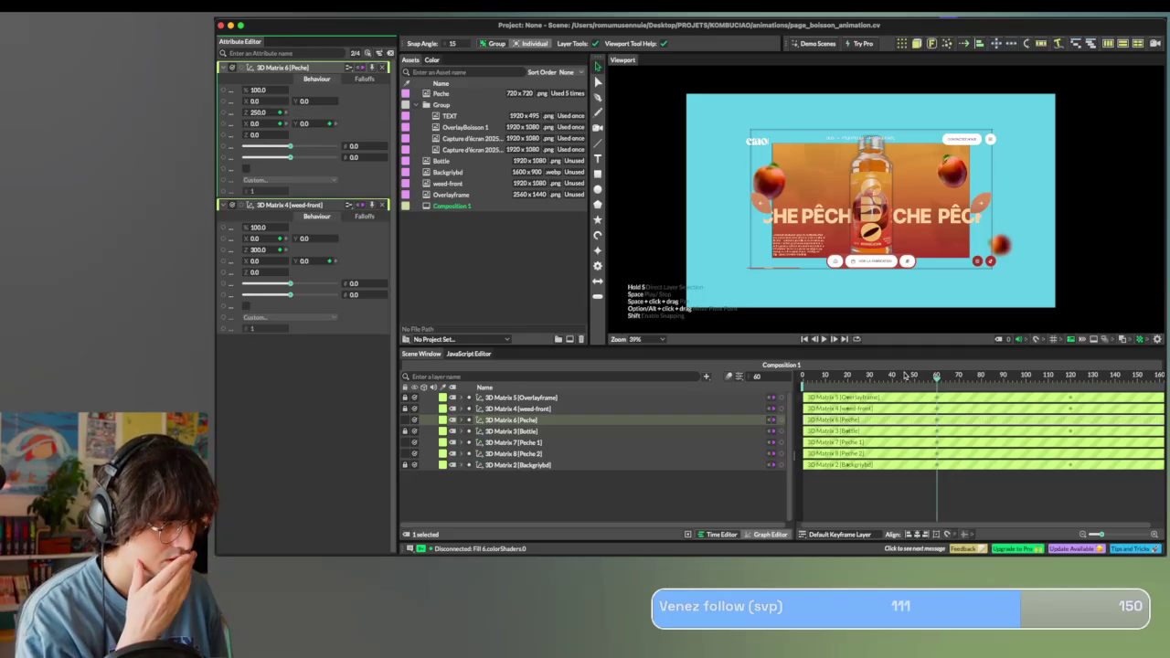
# At frame 120, give the Peche matrix a 30° Y rotation.
pyautogui.moveTo(937, 378); pyautogui.dragTo(1069, 378)
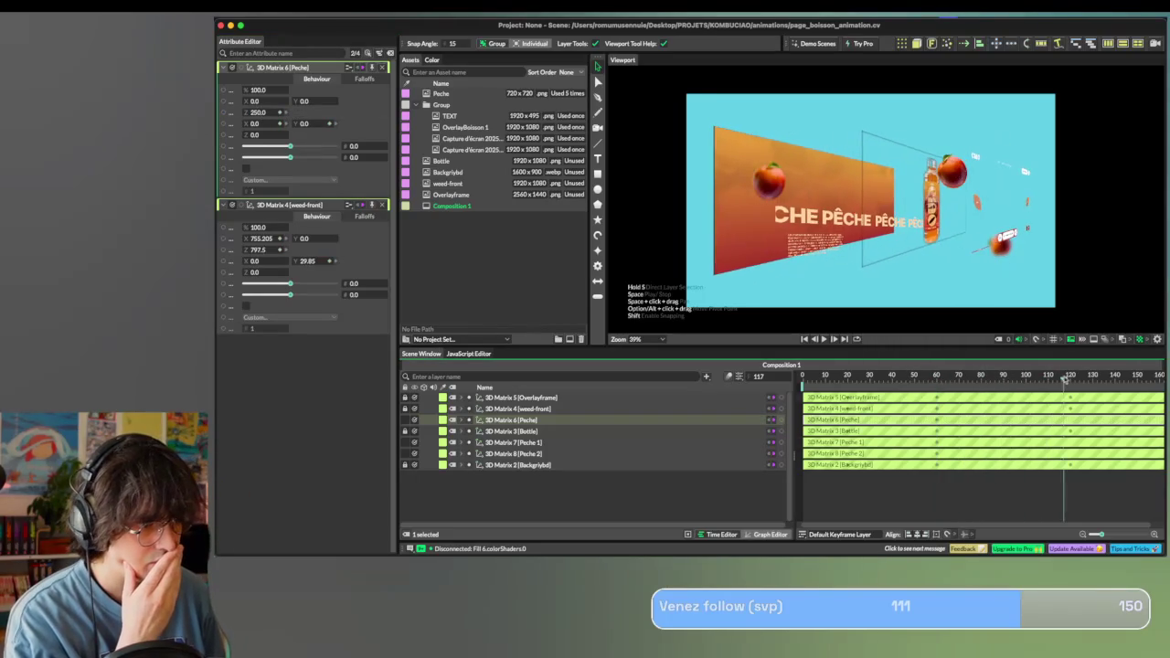
pyautogui.moveTo(1070, 377); pyautogui.dragTo(1071, 378)
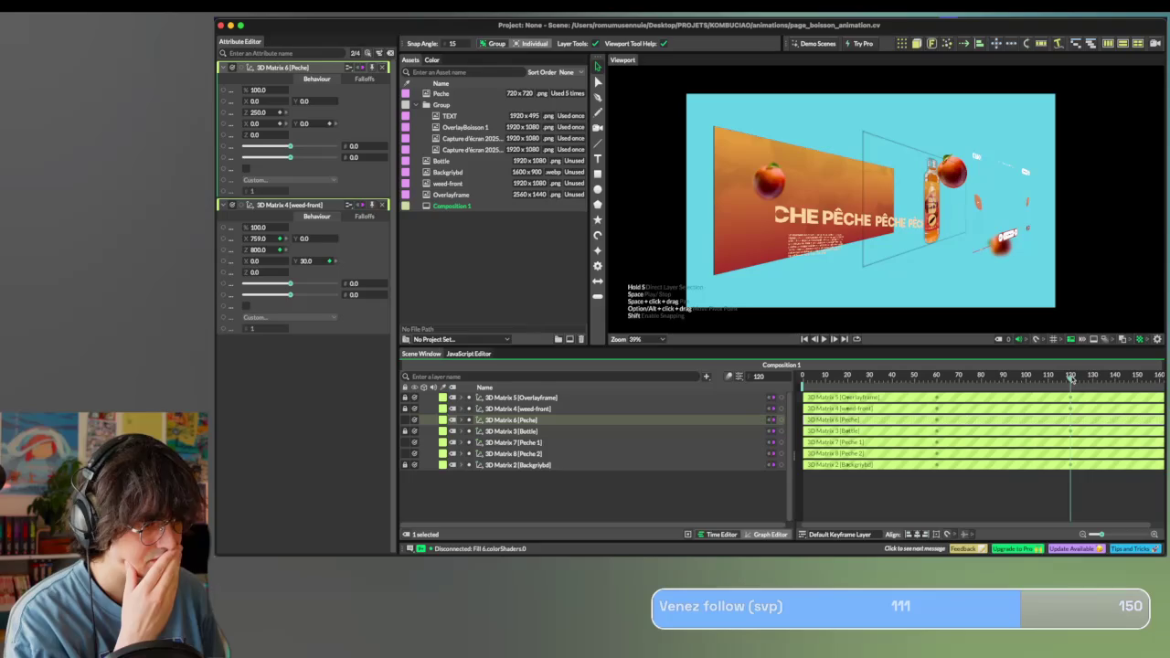
pyautogui.click(305, 123)
pyautogui.write('31')
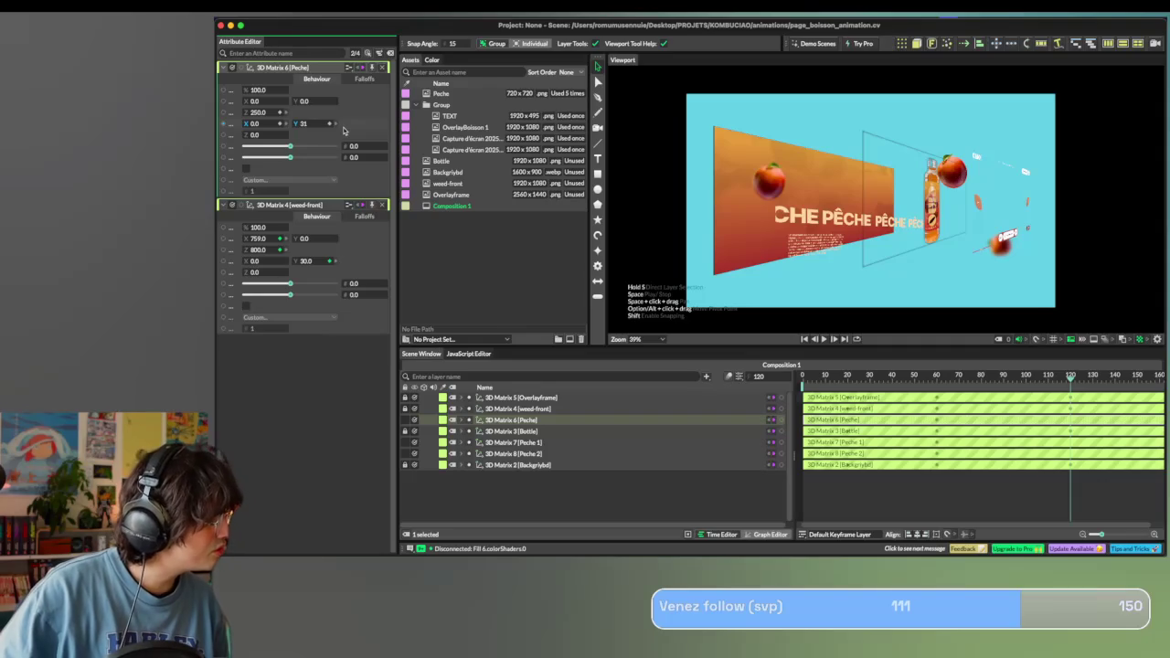
pyautogui.press('BackSpace')
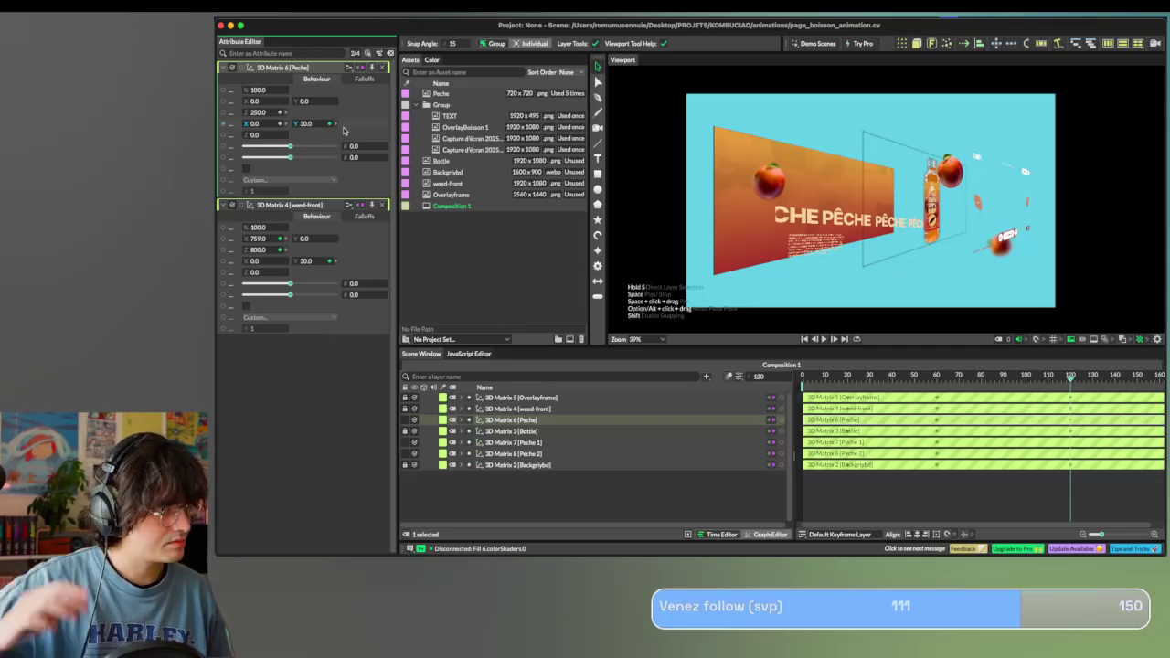
pyautogui.click(253, 114)
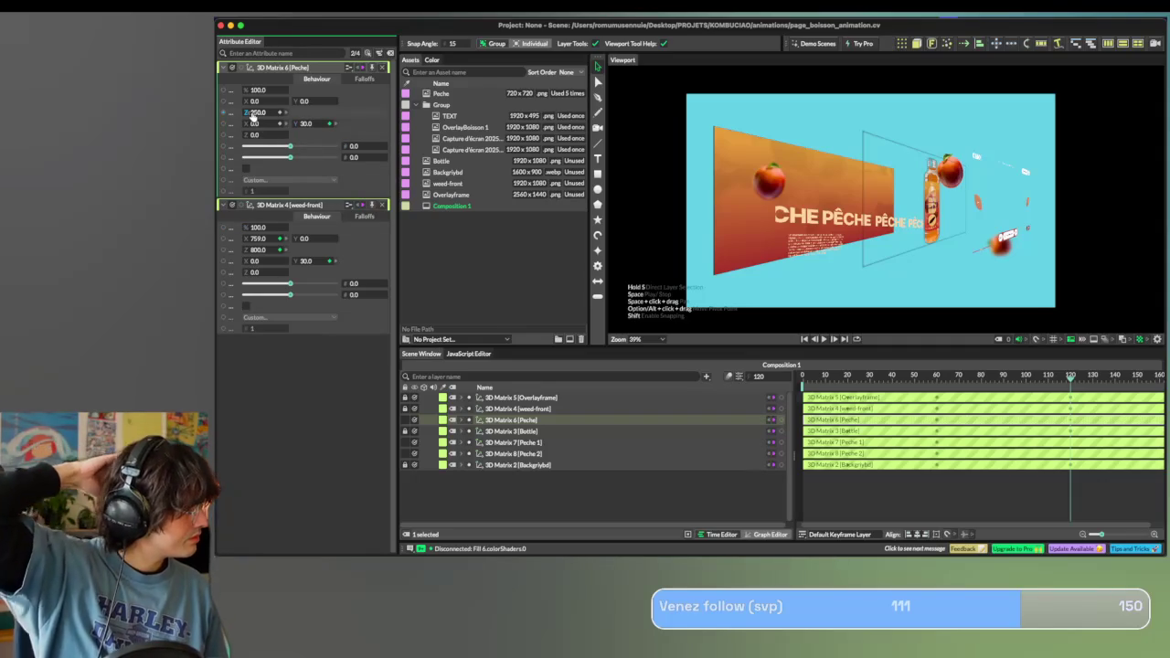
pyautogui.press('Return')
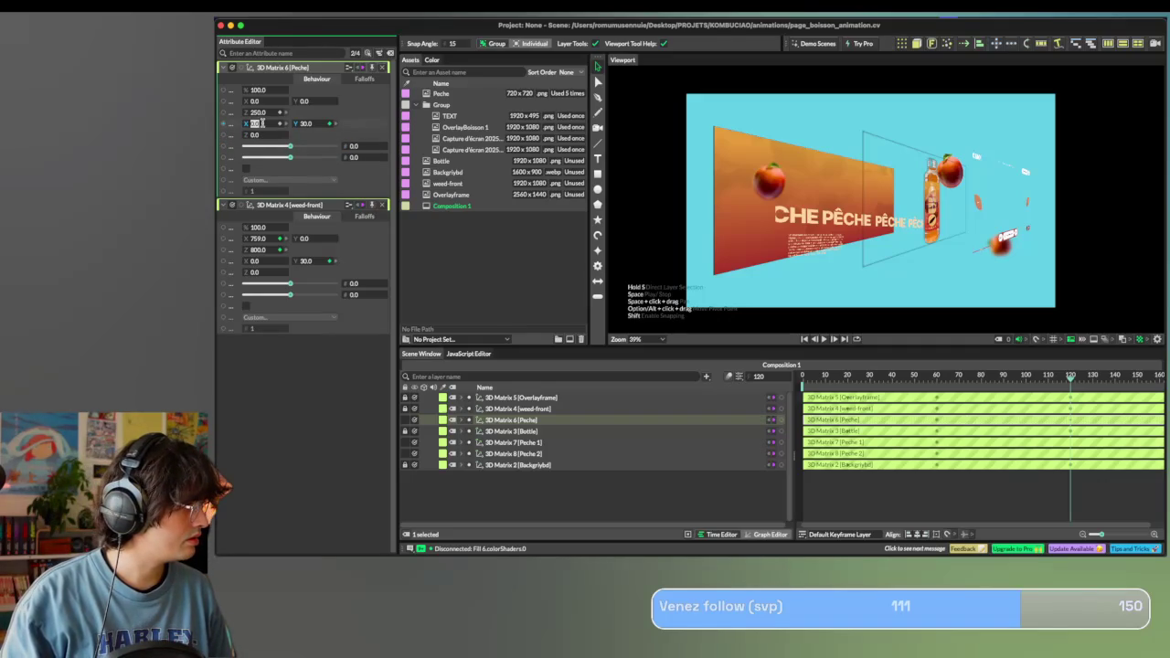
# Keyframe the Peche matrix at Z depth 800 on frame 120 and preview the move.
pyautogui.click(935, 377)
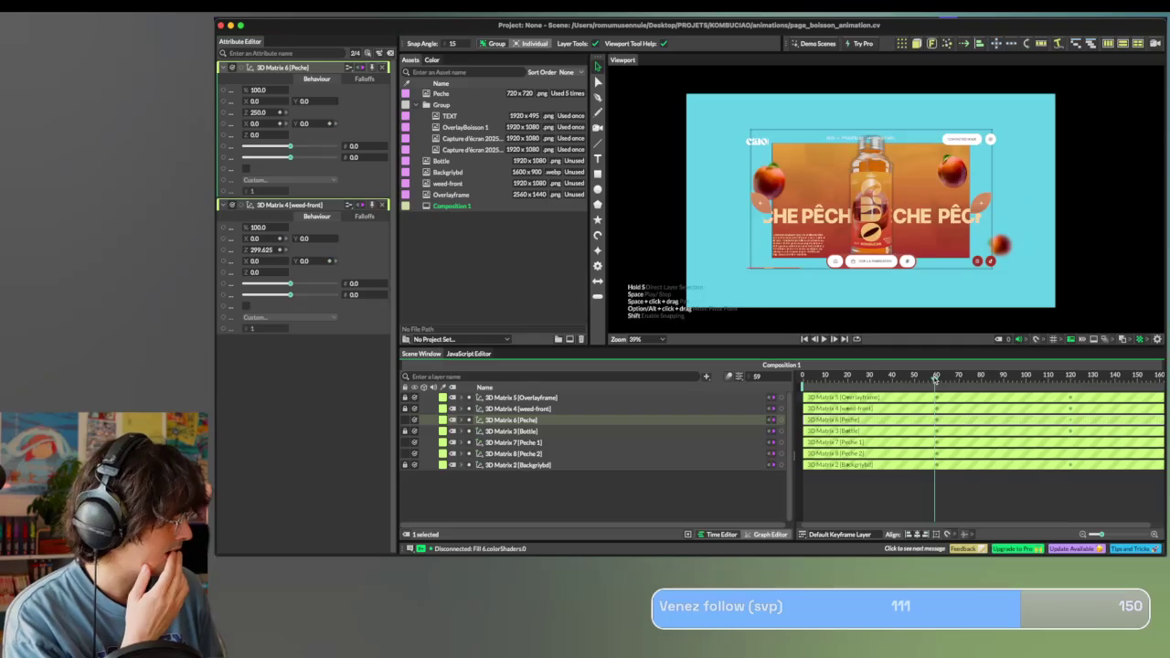
pyautogui.moveTo(936, 378); pyautogui.dragTo(1071, 388)
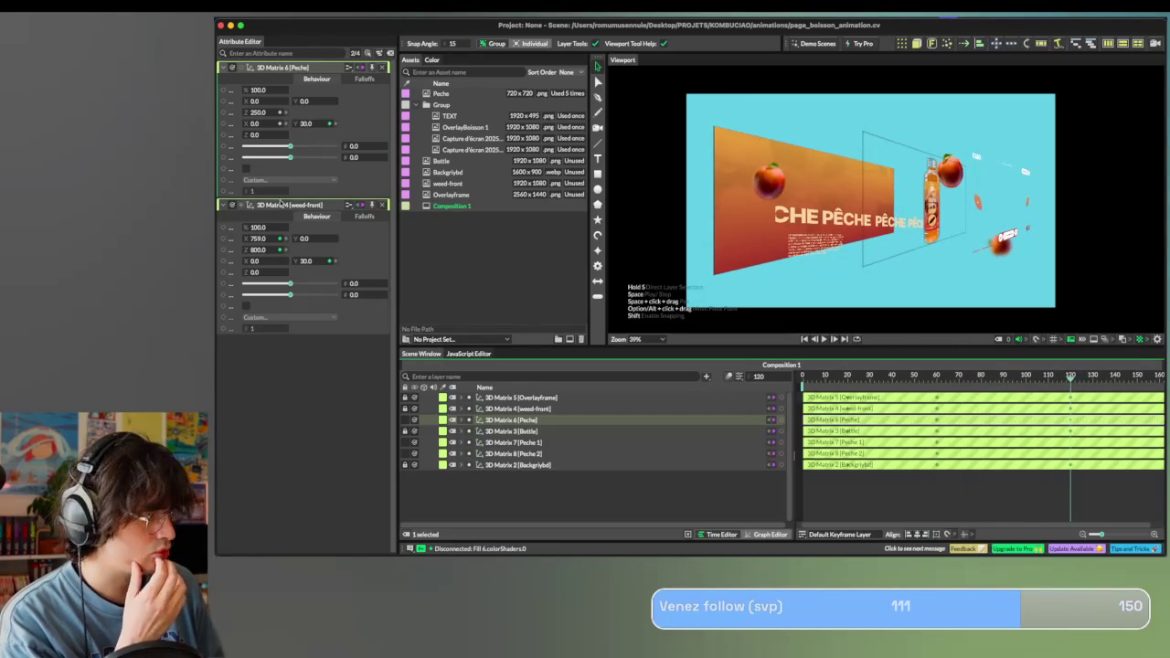
pyautogui.click(257, 124)
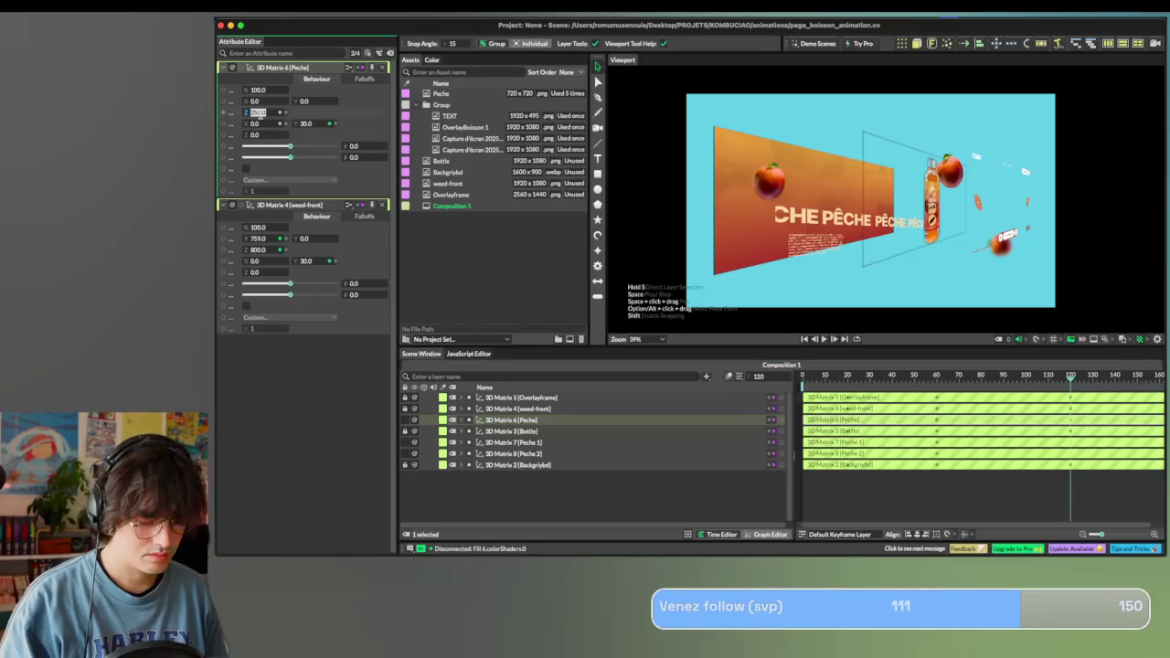
pyautogui.write('800')
pyautogui.press('Return')
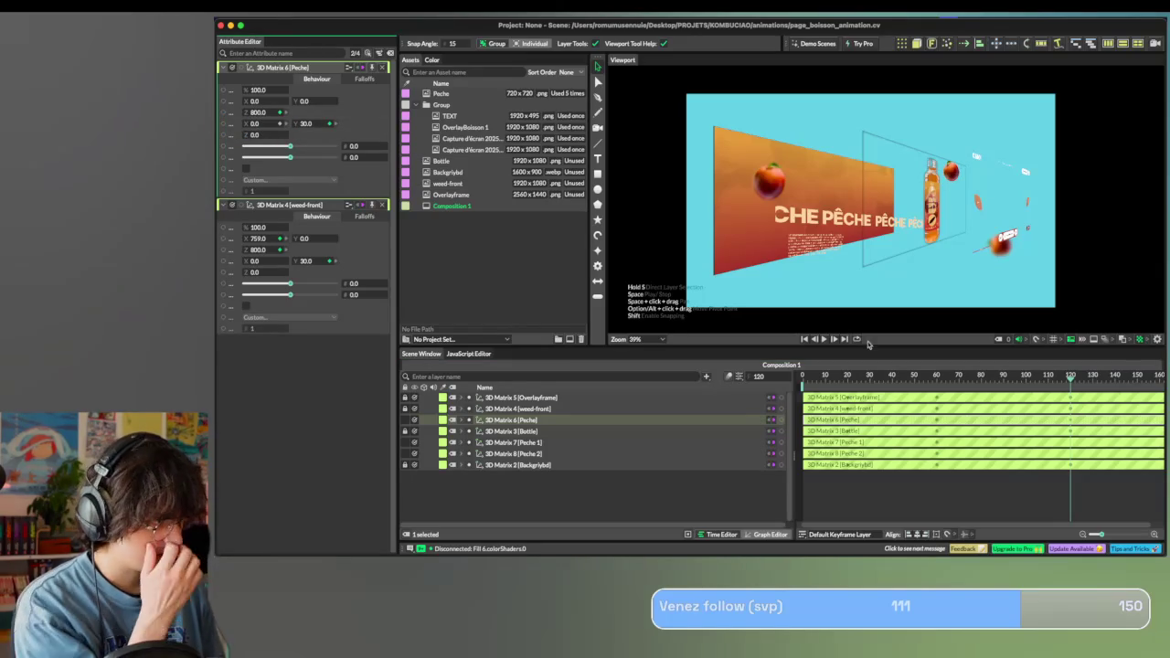
pyautogui.moveTo(1070, 376)
pyautogui.mouseDown()
pyautogui.moveTo(804, 378)
pyautogui.moveTo(938, 378)
pyautogui.moveTo(849, 389)
pyautogui.moveTo(926, 386)
pyautogui.moveTo(789, 379)
pyautogui.mouseUp()
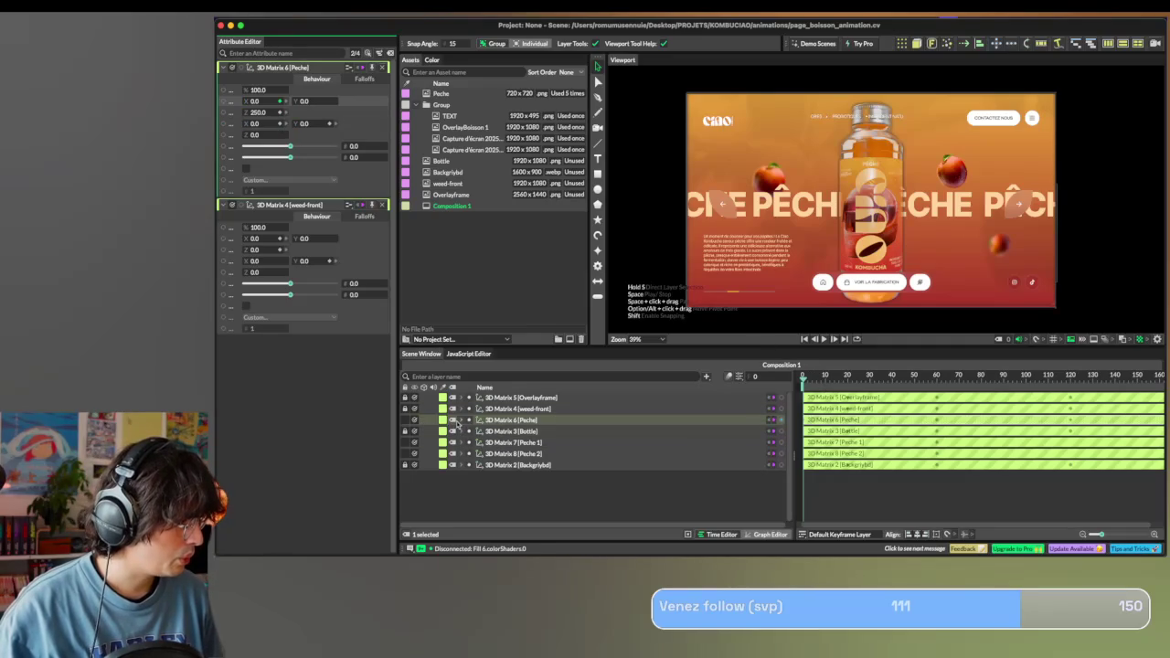
pyautogui.click(458, 421)
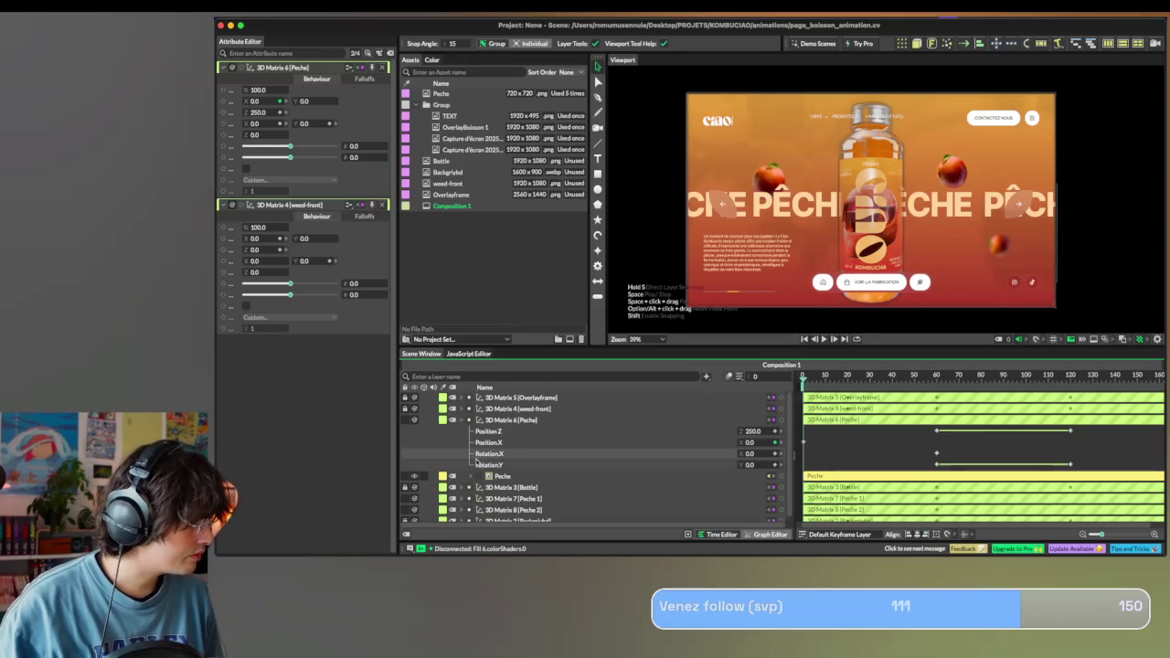
# Delete the Peche Rotation.X track and set its starting Z depth to 0 at frame 0.
pyautogui.press('BackSpace')
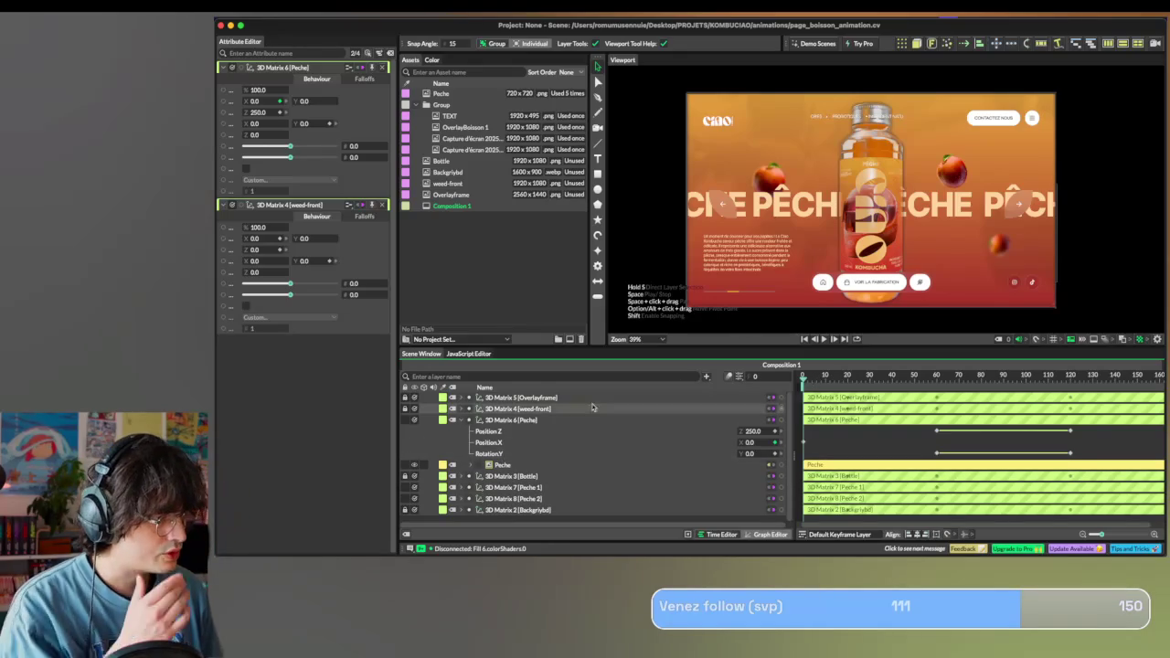
pyautogui.click(469, 420)
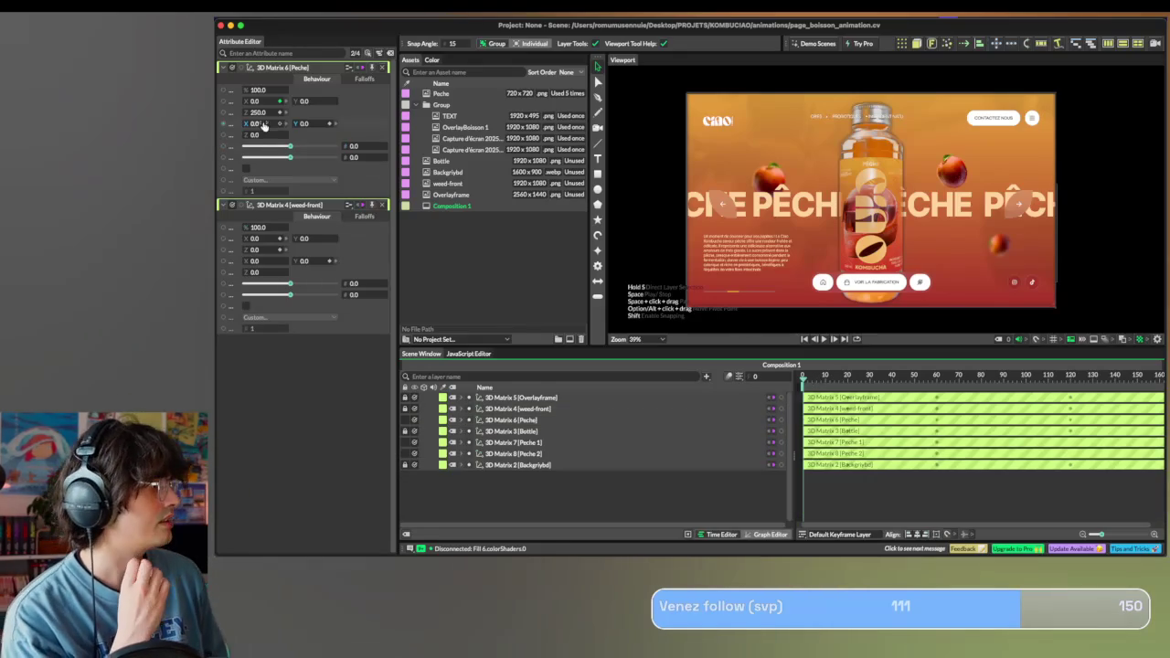
pyautogui.click(810, 377)
pyautogui.moveTo(810, 378)
pyautogui.mouseDown()
pyautogui.moveTo(782, 377)
pyautogui.moveTo(937, 387)
pyautogui.moveTo(716, 376)
pyautogui.mouseUp()
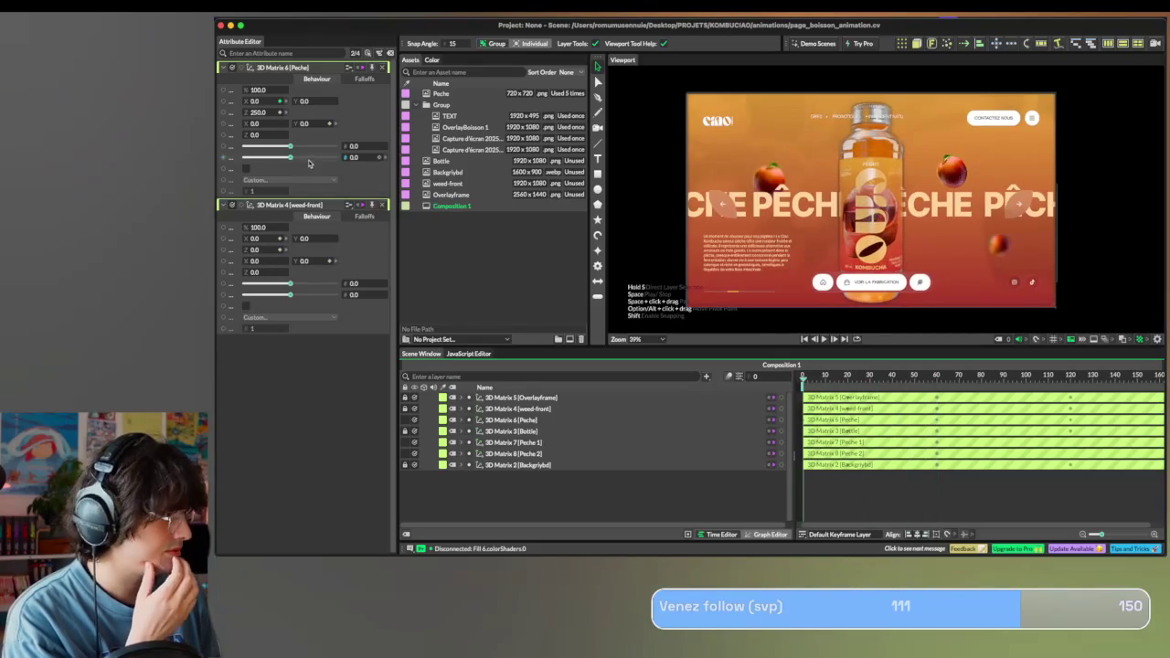
pyautogui.doubleClick(259, 111)
pyautogui.write('0')
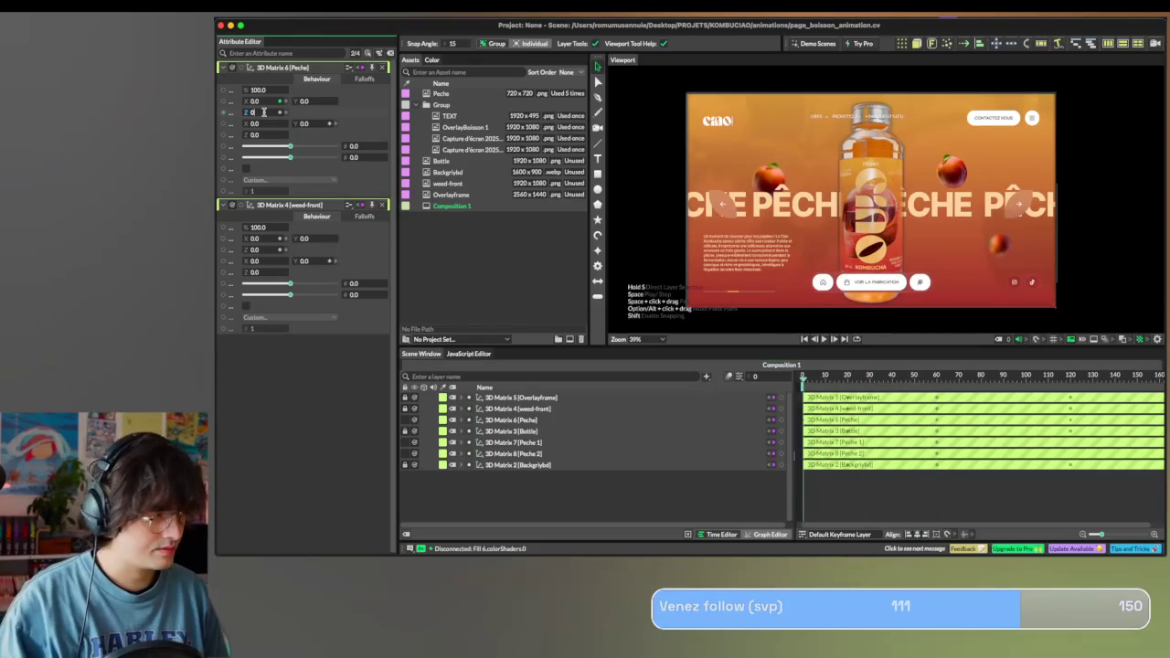
pyautogui.press('Return')
# At frame 120, drag the Peche matrix Position X to about 491.
pyautogui.moveTo(825, 375); pyautogui.dragTo(937, 382)
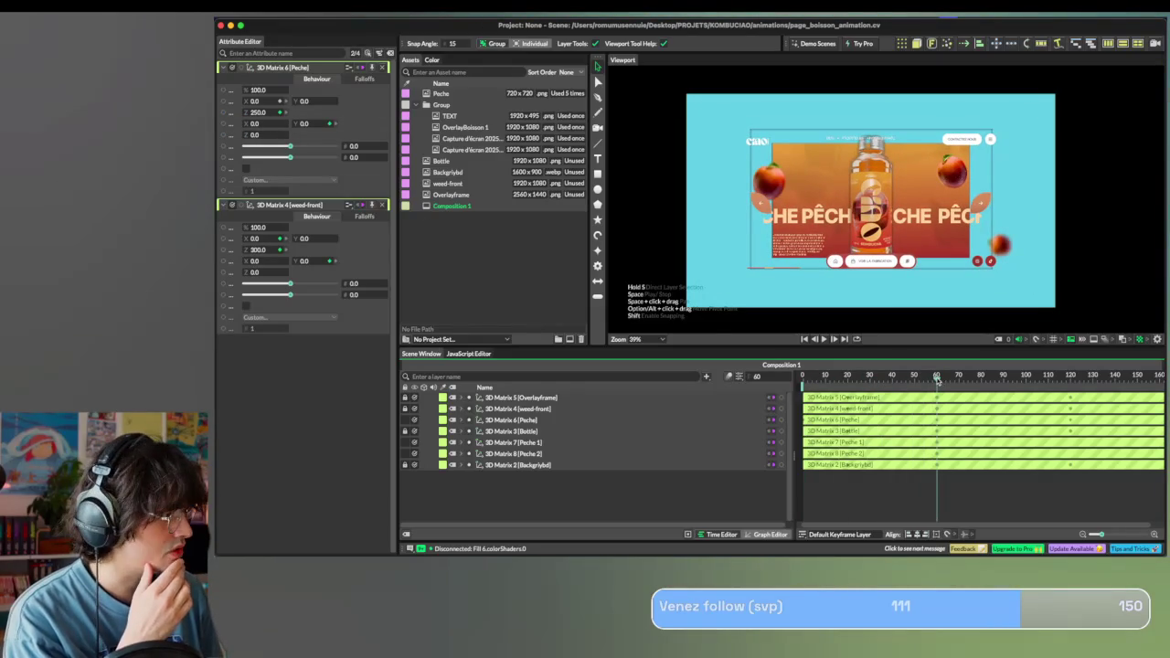
pyautogui.moveTo(937, 380); pyautogui.dragTo(1072, 377)
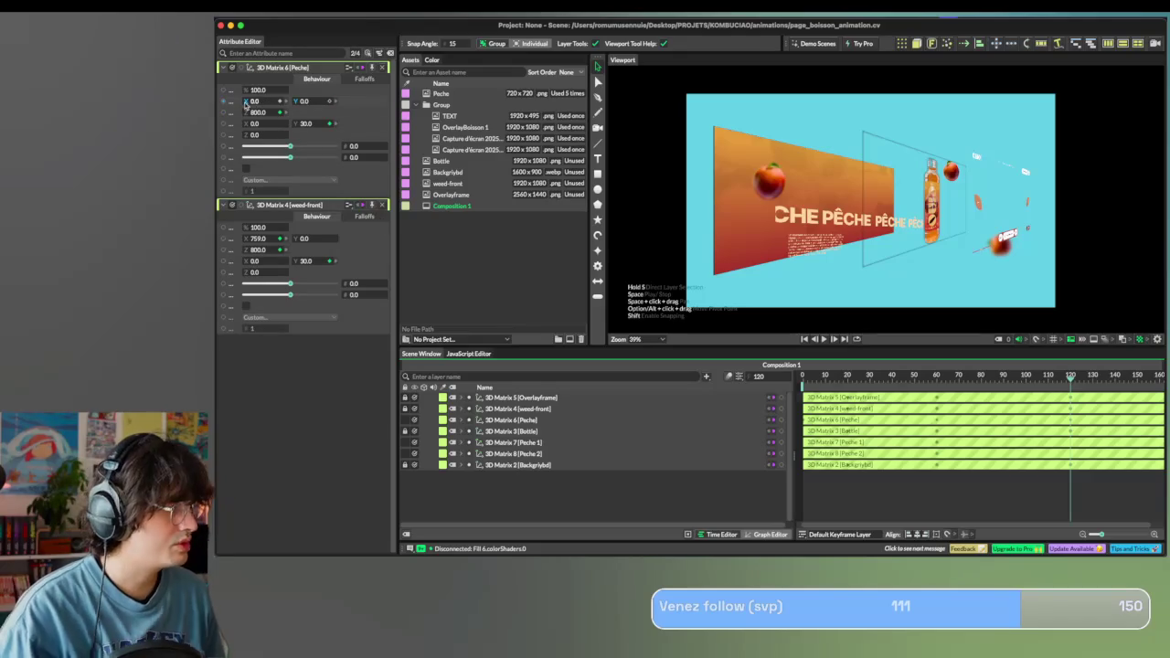
pyautogui.moveTo(250, 103); pyautogui.dragTo(500, 134)
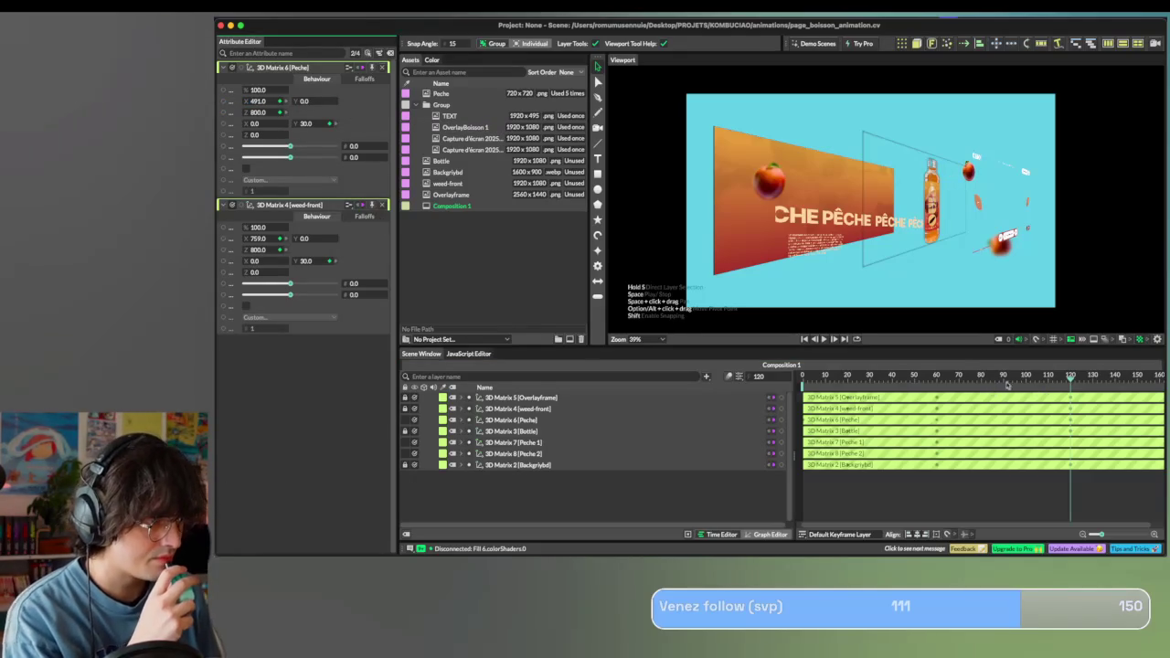
pyautogui.moveTo(1067, 377)
pyautogui.mouseDown()
pyautogui.moveTo(948, 378)
pyautogui.moveTo(1070, 378)
pyautogui.mouseUp()
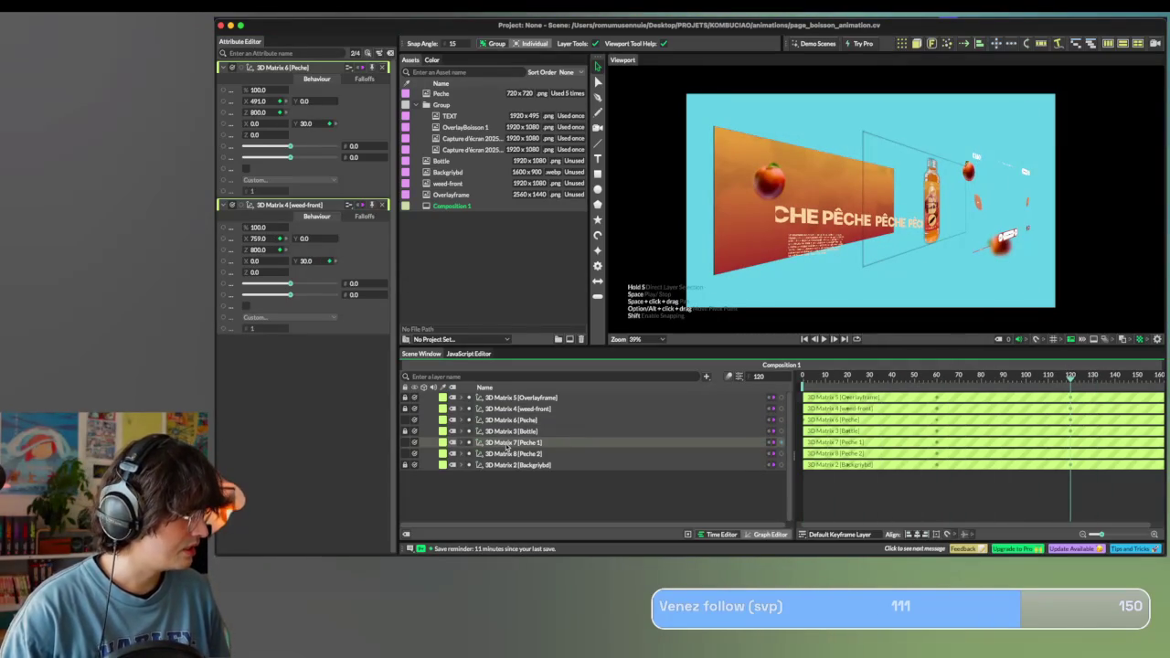
# Select the Peche 1 matrix and set its Z depth to 340 at frame 60.
pyautogui.click(508, 443)
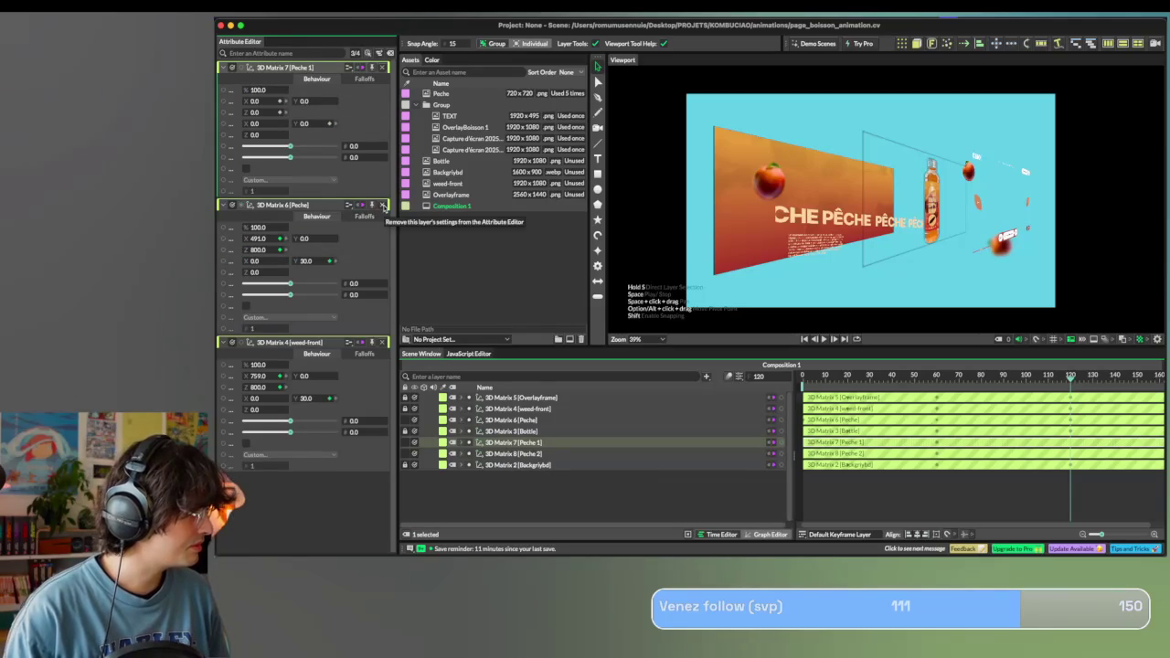
pyautogui.click(382, 205)
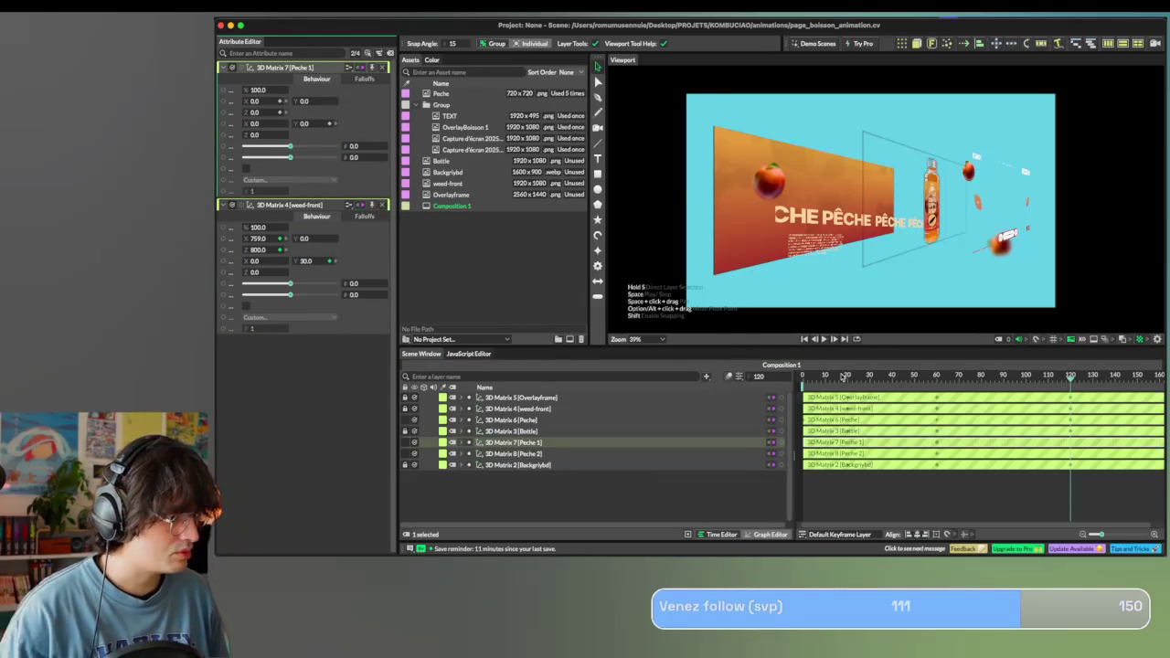
pyautogui.click(805, 338)
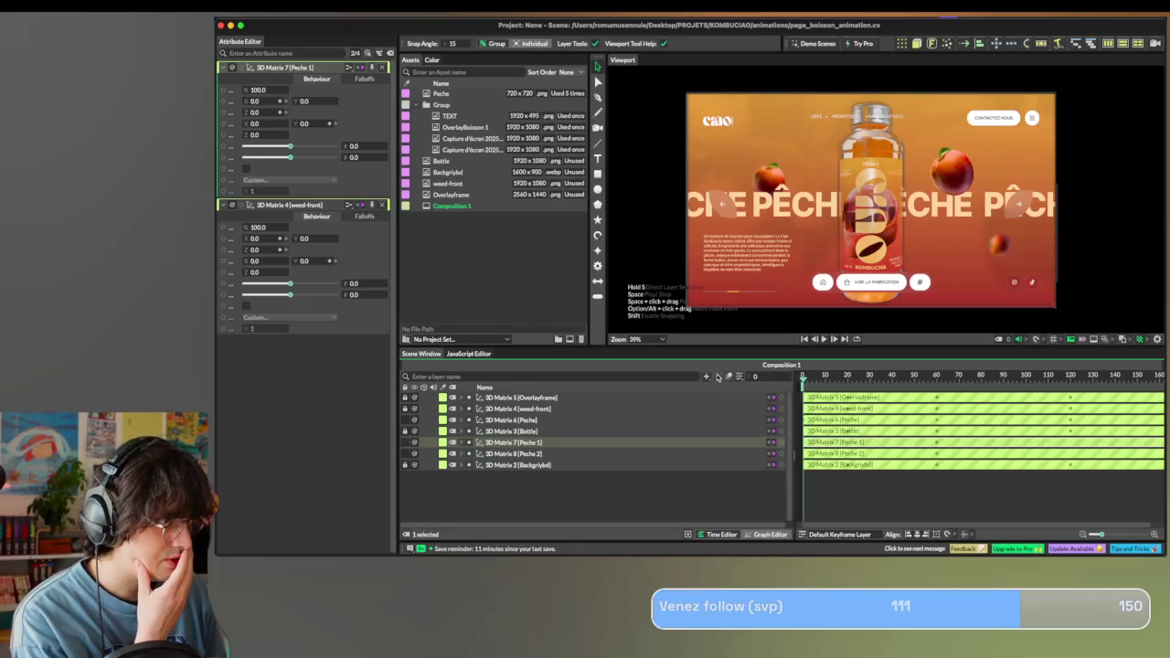
pyautogui.click(936, 382)
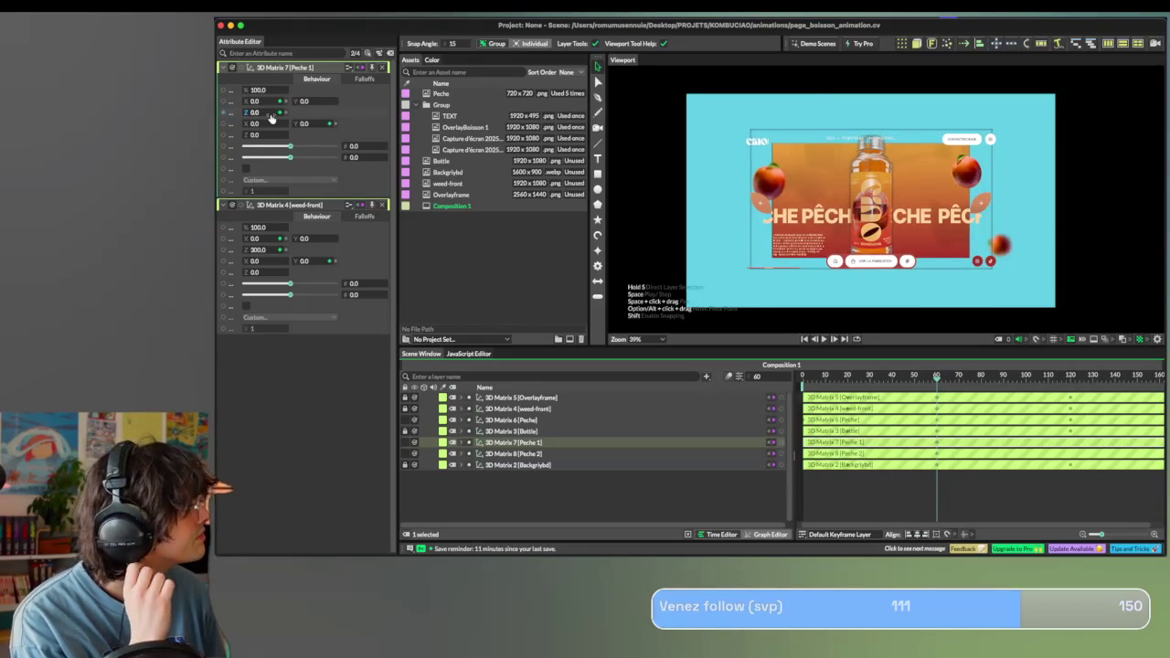
pyautogui.click(266, 112)
pyautogui.write('340')
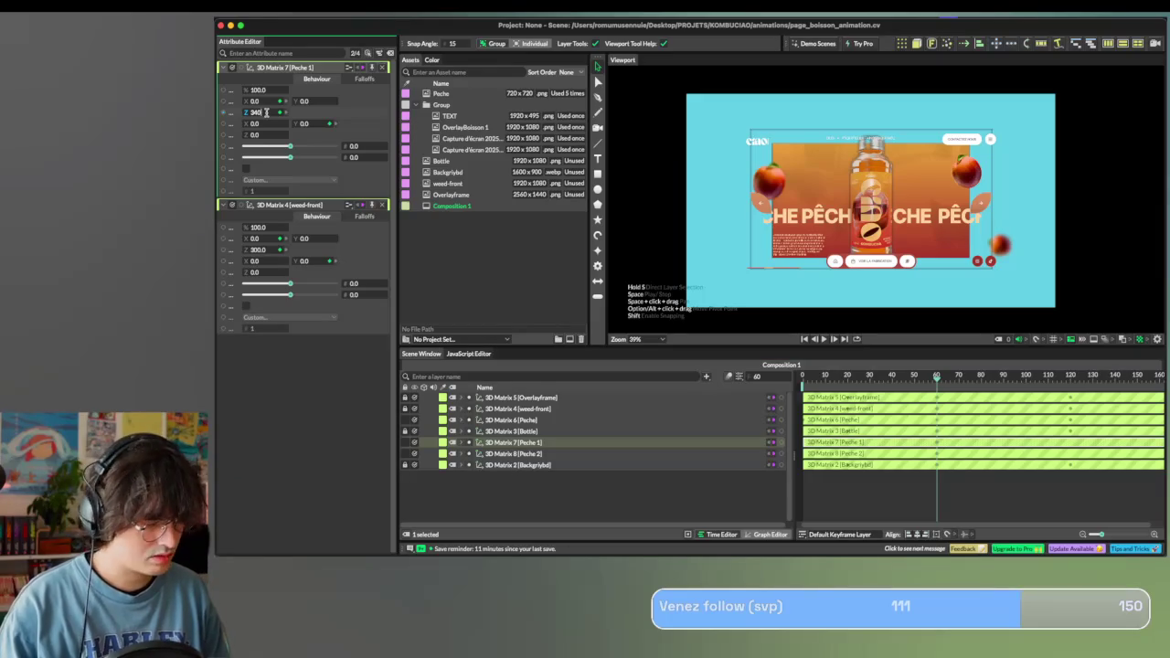
pyautogui.press('Return')
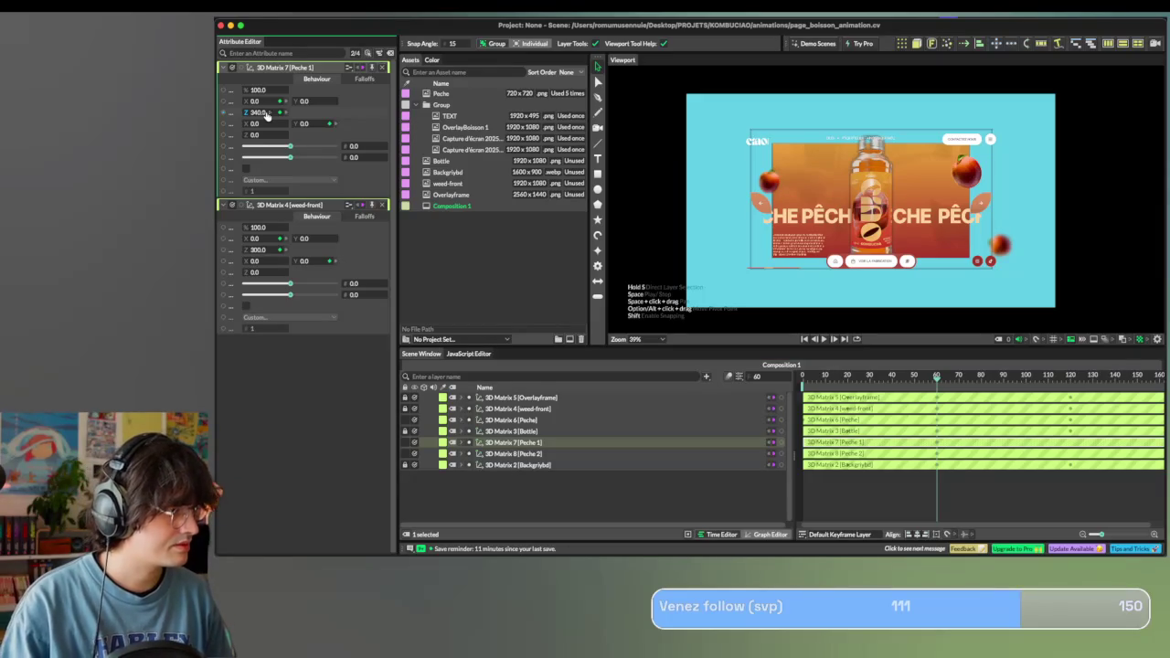
# At frame 120, set Peche 1 Z depth to 800 and Y rotation to 28.
pyautogui.moveTo(934, 380); pyautogui.dragTo(1071, 380)
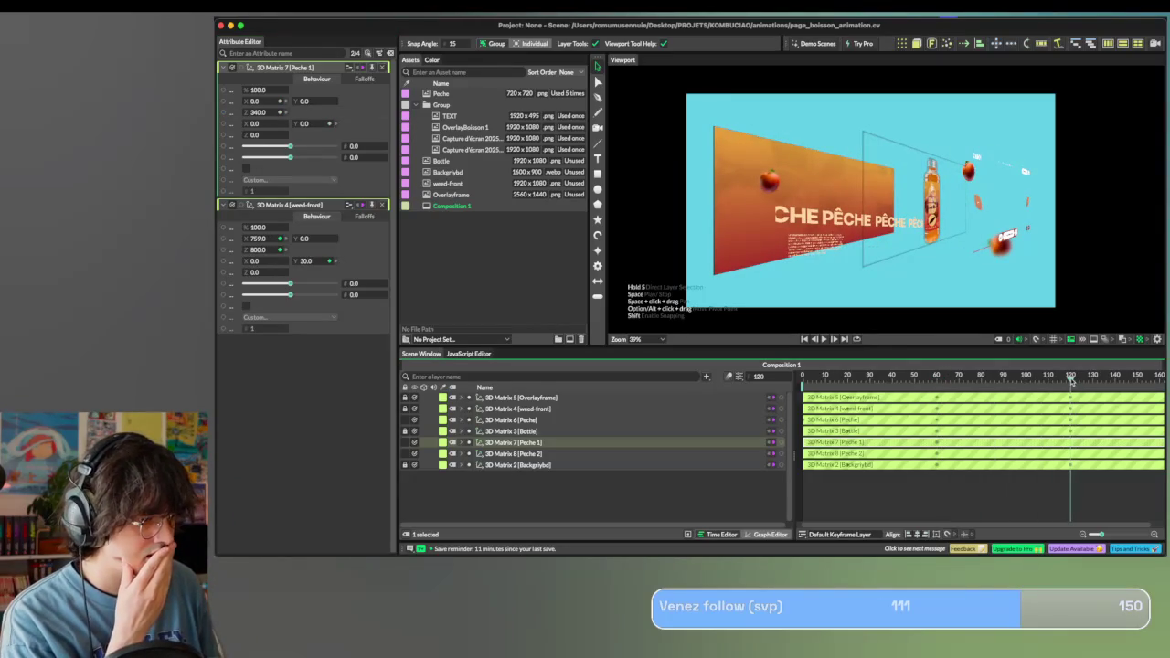
pyautogui.moveTo(265, 123)
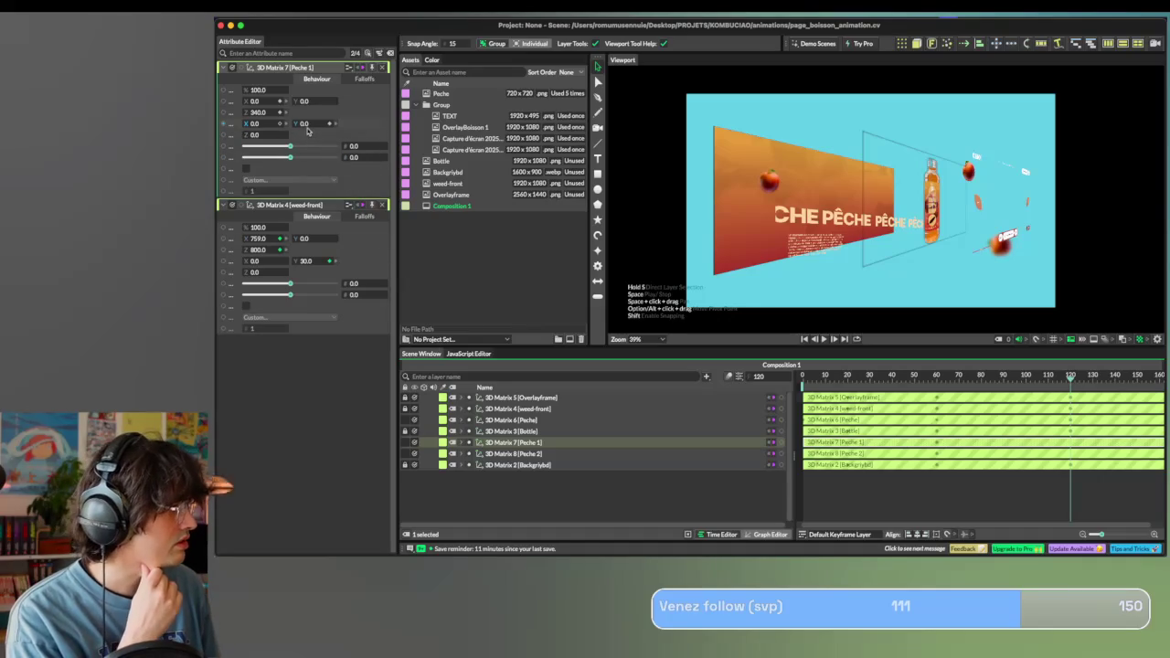
pyautogui.doubleClick(258, 112)
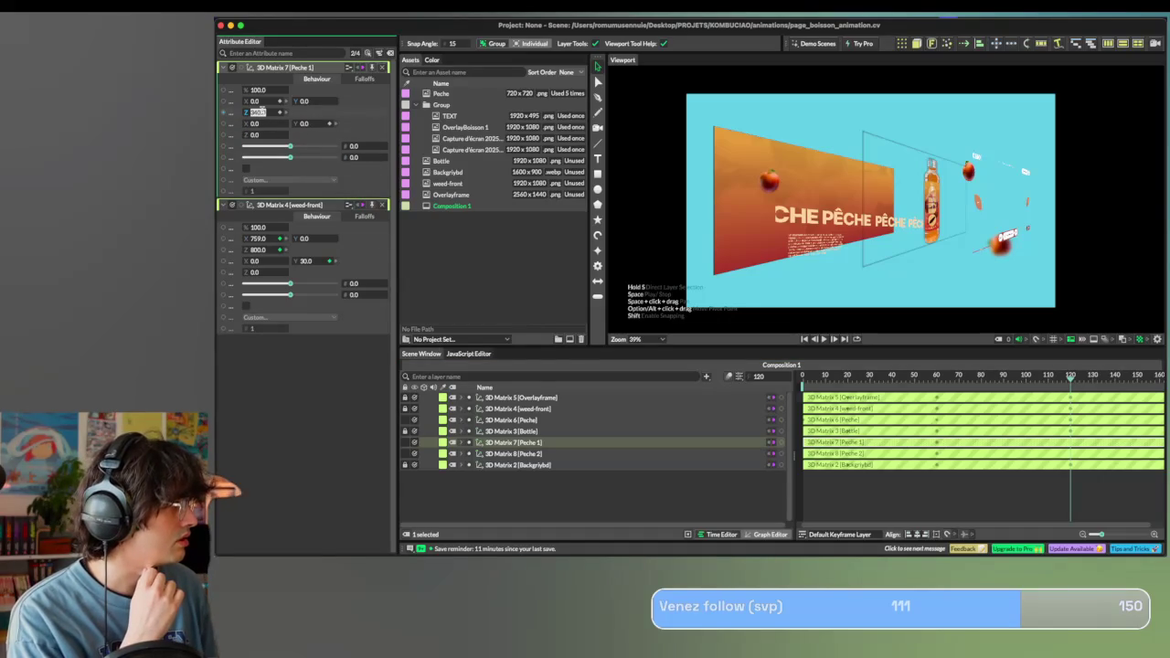
pyautogui.write('800')
pyautogui.press('Return')
pyautogui.doubleClick(313, 123)
pyautogui.write('30')
pyautogui.press('Return')
pyautogui.doubleClick(309, 124)
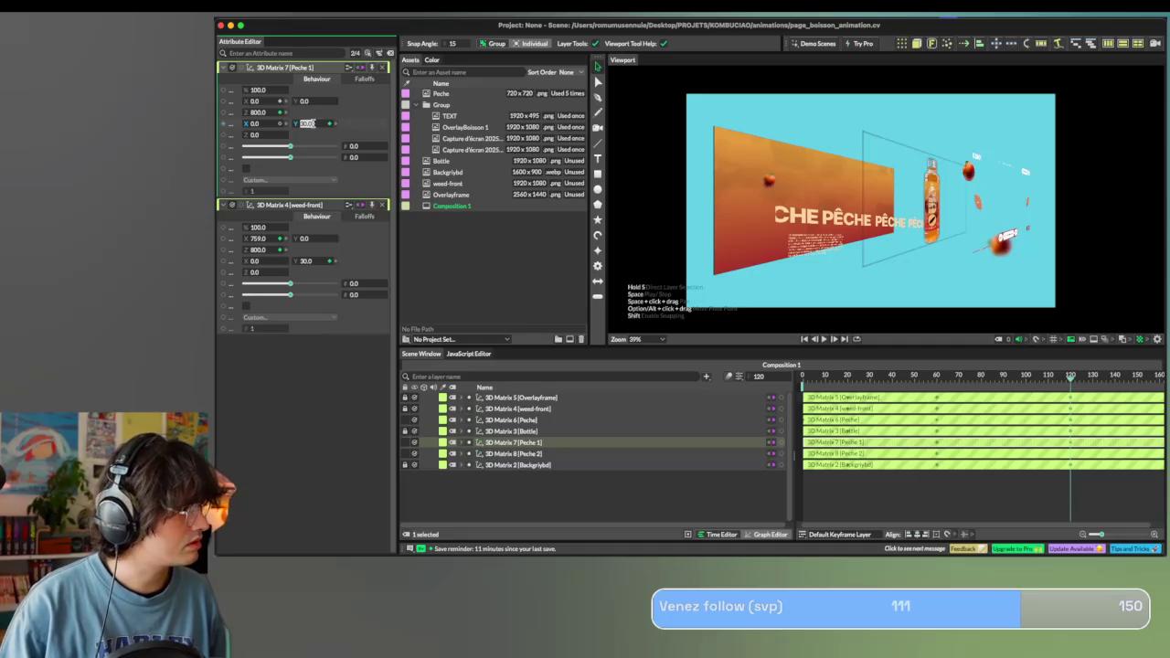
pyautogui.write('28')
pyautogui.press('Return')
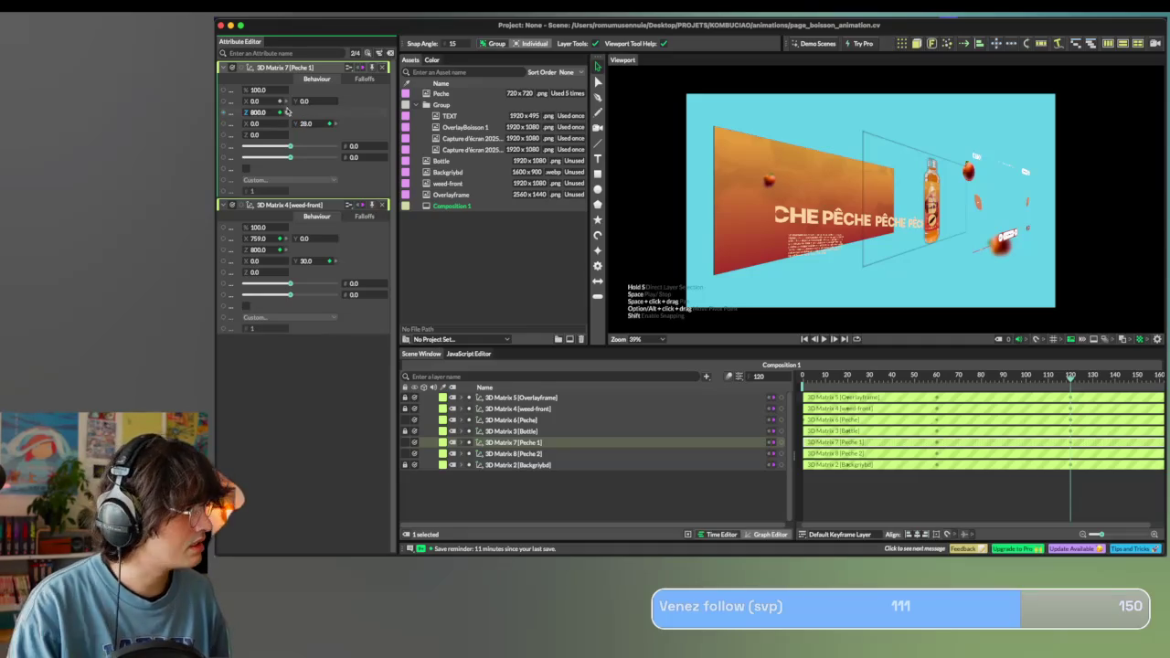
# Try X offsets on Peche 1, then leave its Position X at 0.
pyautogui.moveTo(255, 104)
pyautogui.mouseDown()
pyautogui.moveTo(242, 113)
pyautogui.moveTo(306, 94)
pyautogui.moveTo(217, 74)
pyautogui.mouseUp()
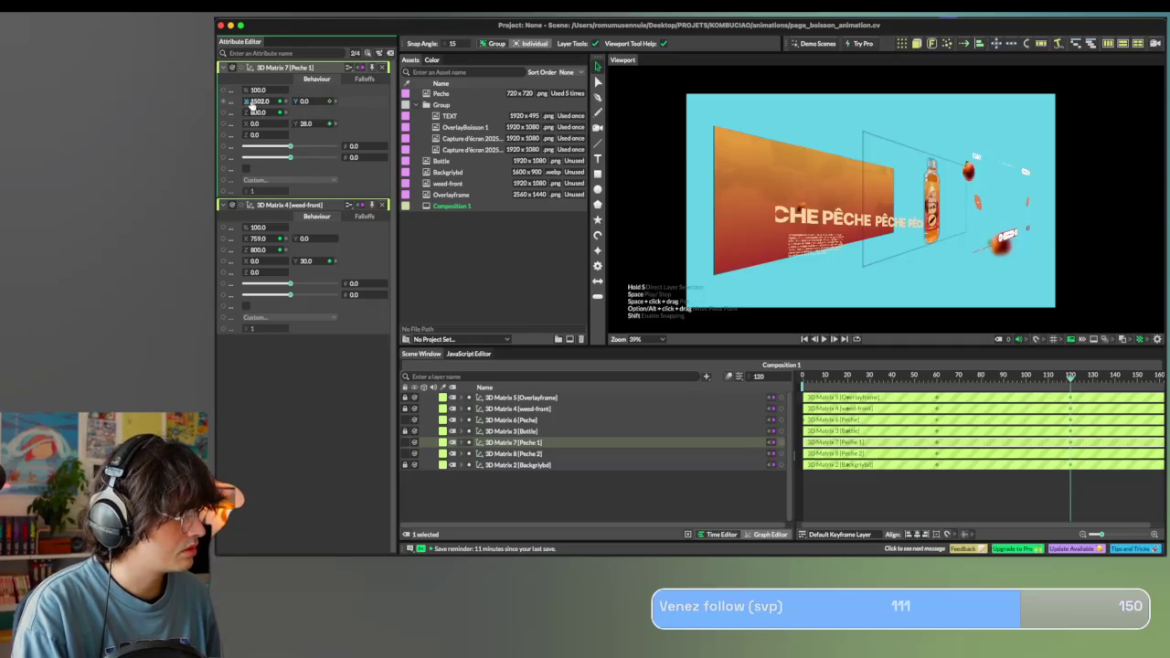
pyautogui.doubleClick(261, 101)
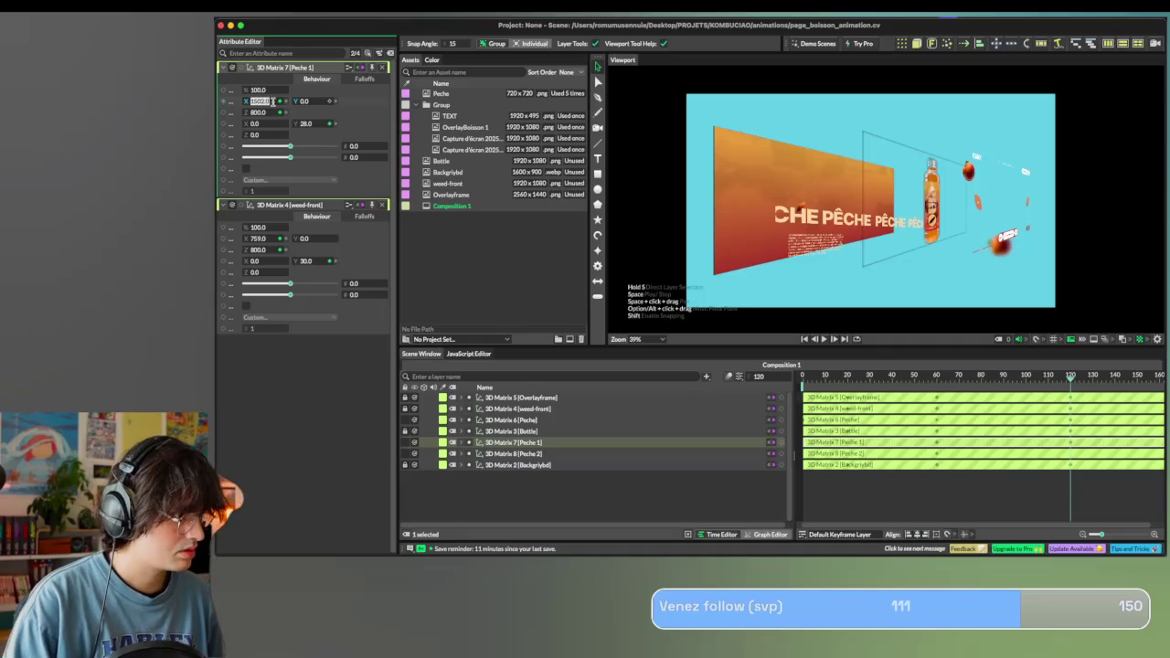
pyautogui.write('1500')
pyautogui.press('Return')
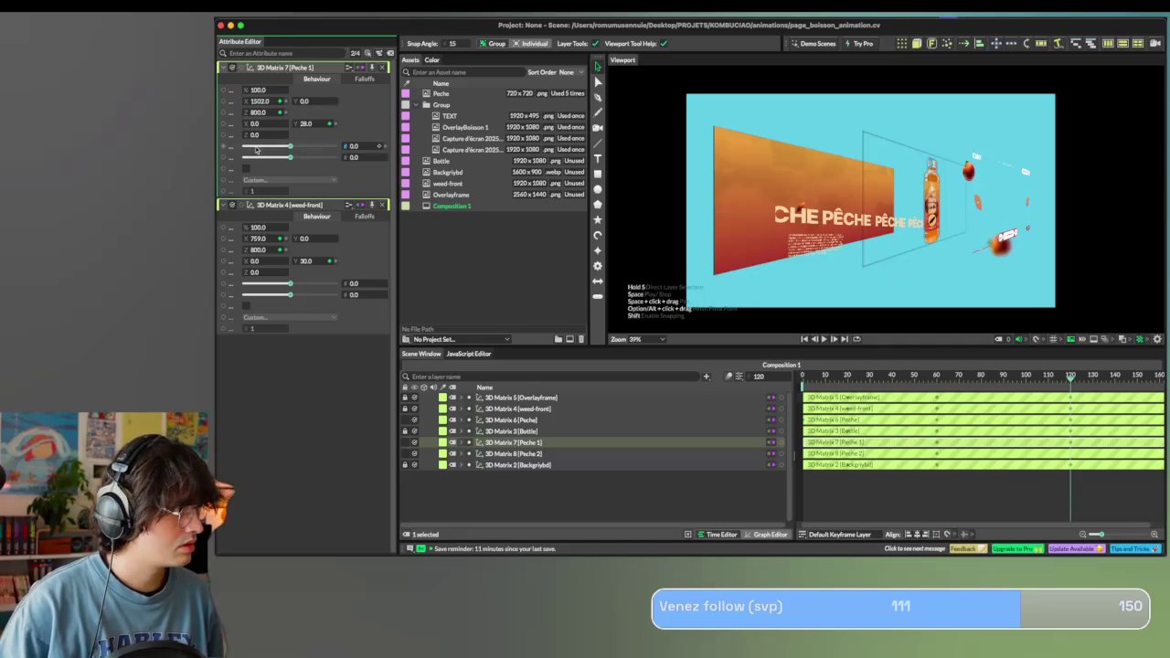
pyautogui.write('0')
pyautogui.press('Return')
pyautogui.moveTo(260, 105)
pyautogui.mouseDown()
pyautogui.moveTo(275, 106)
pyautogui.moveTo(262, 110)
pyautogui.mouseUp()
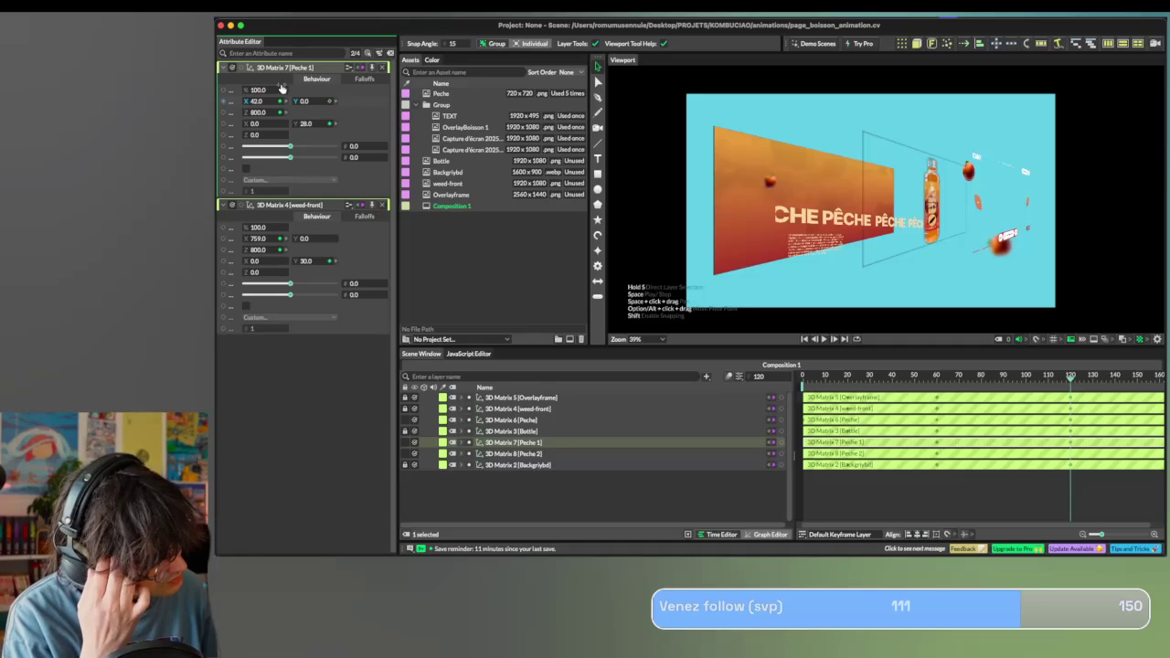
pyautogui.hotkey('ctrl', 'z')
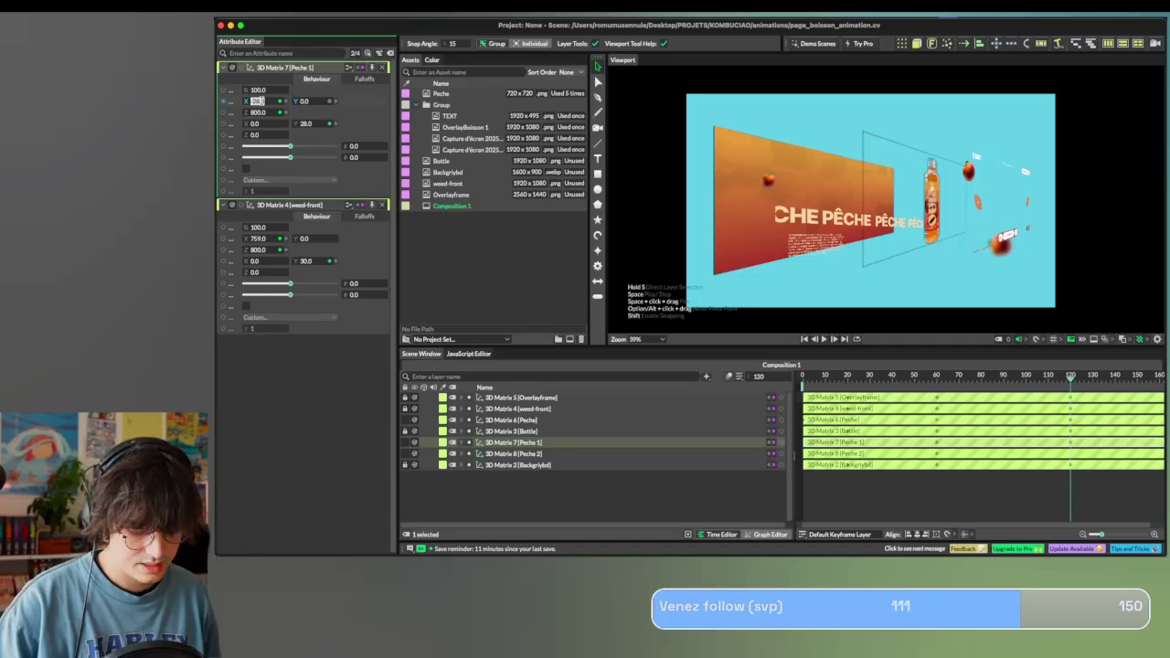
# Keyframe Peche 1 Z depth 0 at the first frame and preview the tilted layout.
pyautogui.moveTo(1000, 378); pyautogui.dragTo(803, 385)
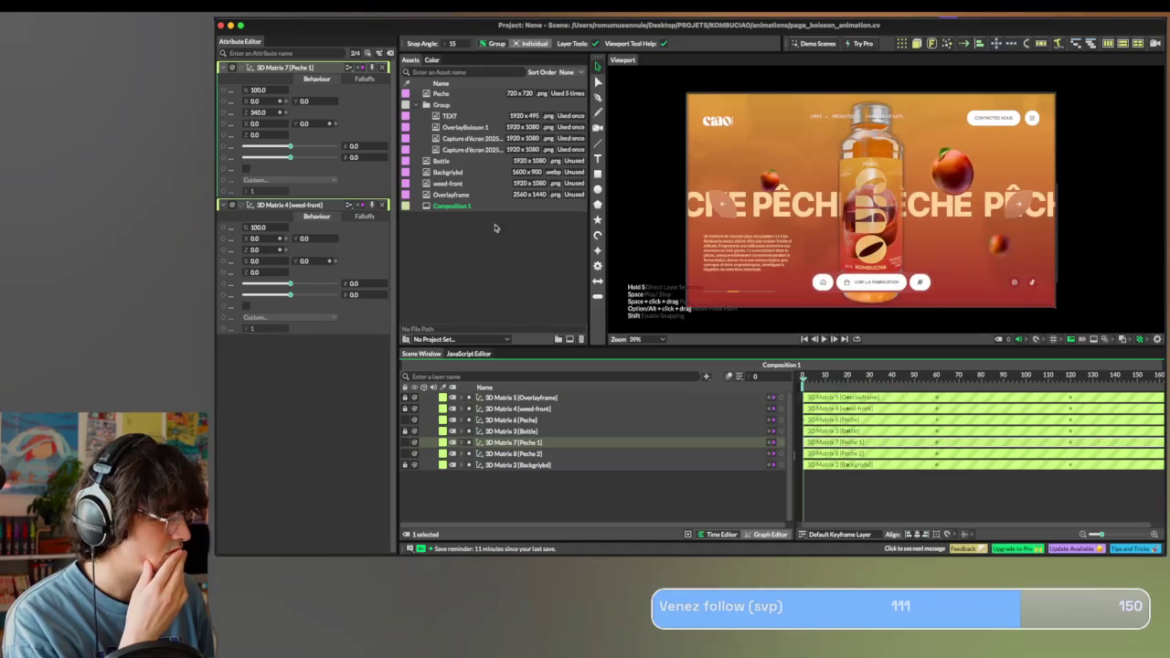
pyautogui.doubleClick(258, 112)
pyautogui.write('0')
pyautogui.press('Return')
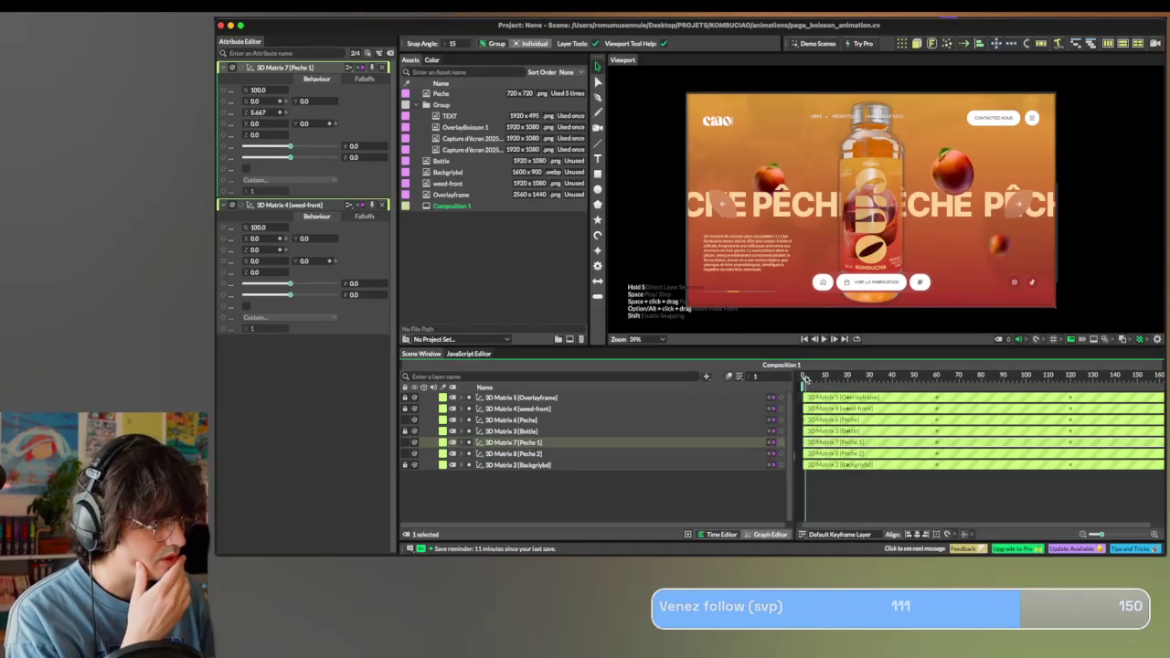
pyautogui.click(885, 376)
pyautogui.moveTo(885, 375); pyautogui.dragTo(1071, 375)
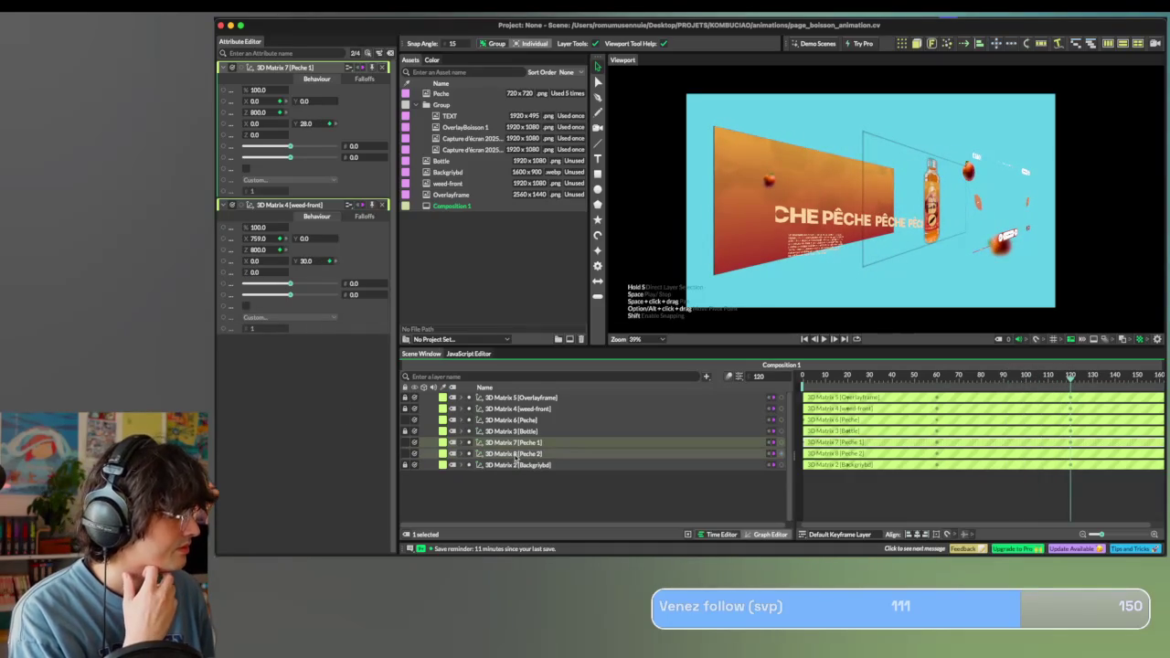
pyautogui.keyDown('shift'); pyautogui.click(517, 455); pyautogui.keyUp('shift')
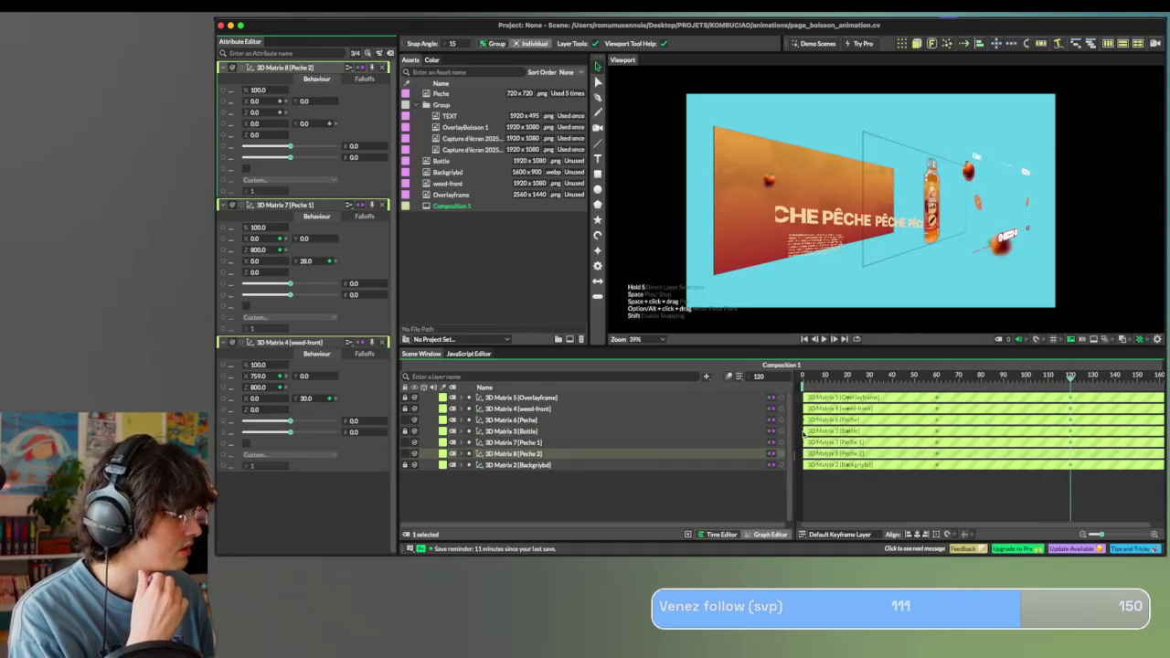
# Undo trial shifts on Peche 2 and set its Z depth to 470.
pyautogui.moveTo(855, 388); pyautogui.dragTo(755, 380)
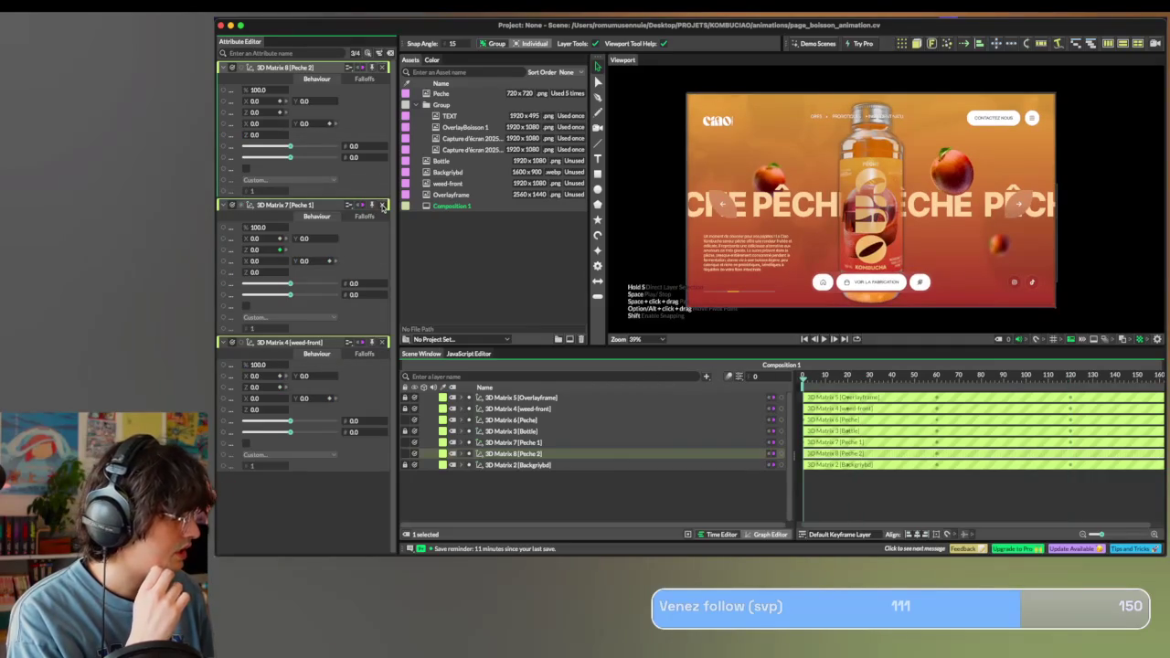
pyautogui.hotkey('ctrl', 'z')
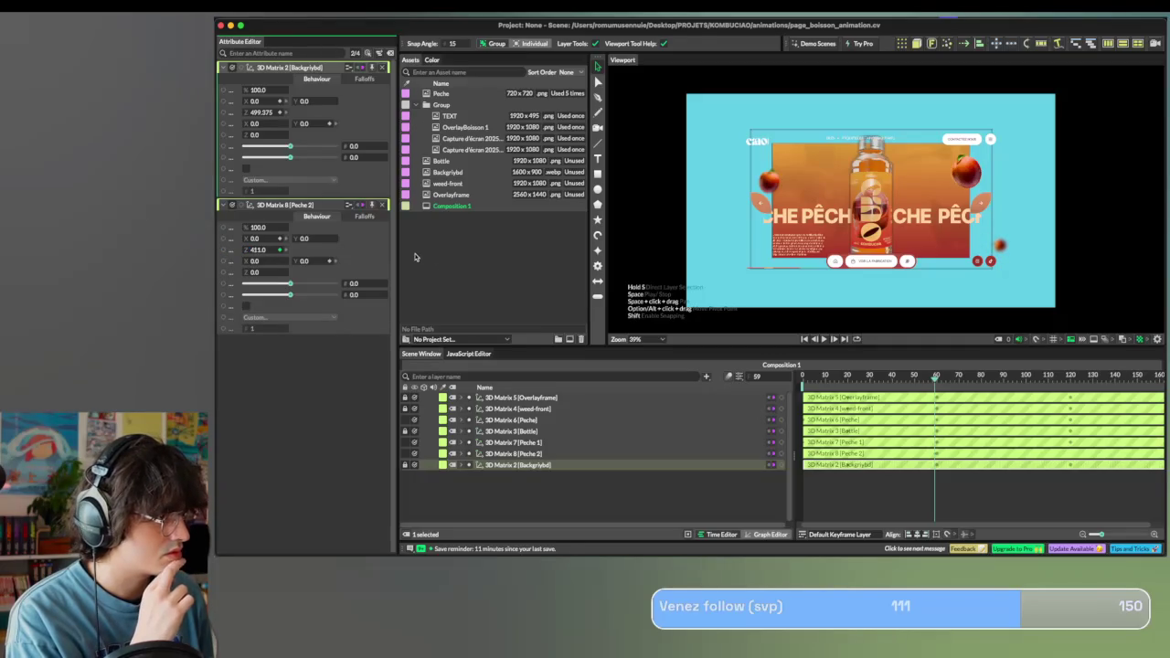
pyautogui.moveTo(251, 236); pyautogui.dragTo(305, 239)
pyautogui.hotkey('ctrl', 'z')
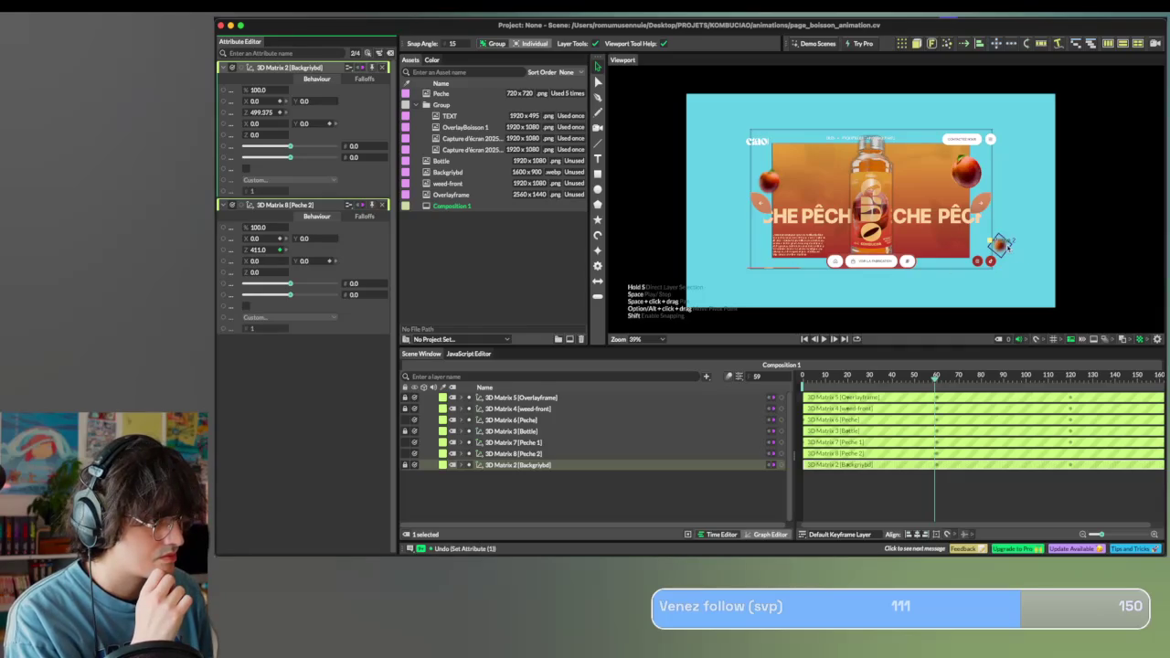
pyautogui.moveTo(1002, 247)
pyautogui.mouseDown()
pyautogui.moveTo(945, 244)
pyautogui.moveTo(955, 242)
pyautogui.mouseUp()
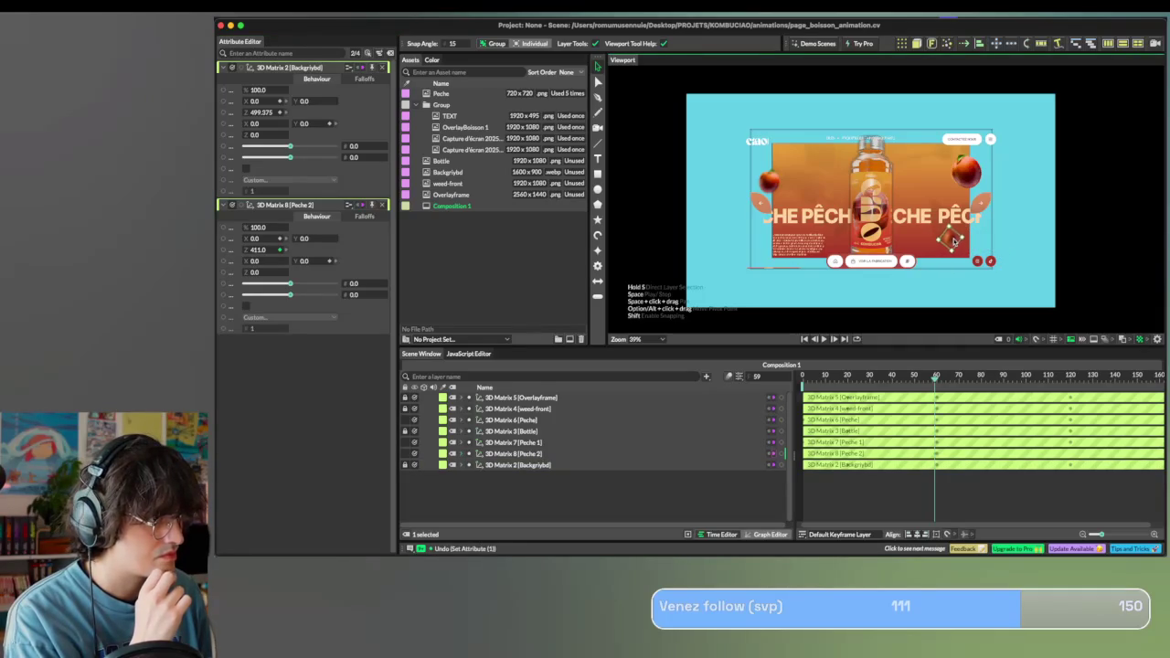
pyautogui.moveTo(913, 376); pyautogui.dragTo(937, 377)
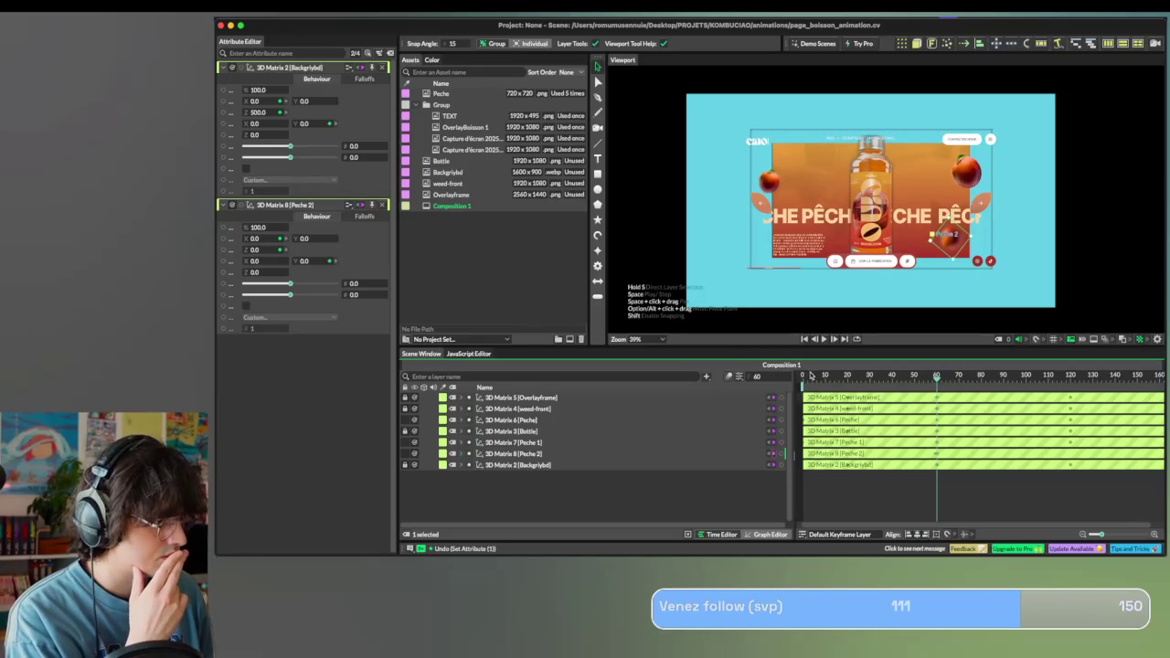
pyautogui.click(264, 250)
pyautogui.write('470')
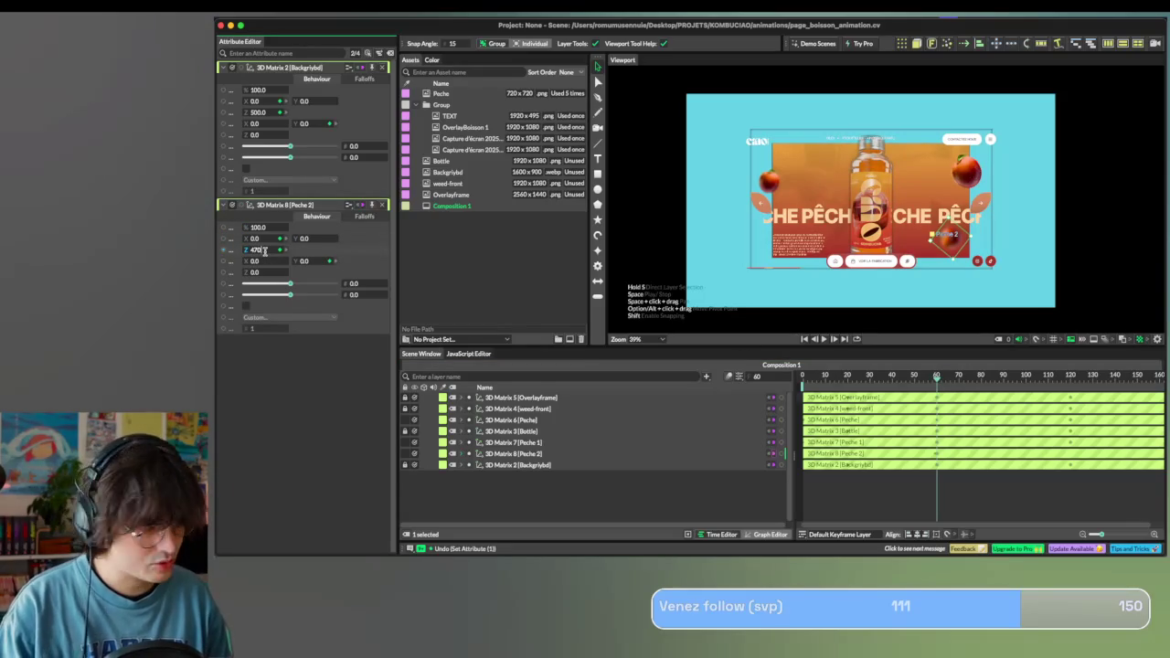
pyautogui.press('Return')
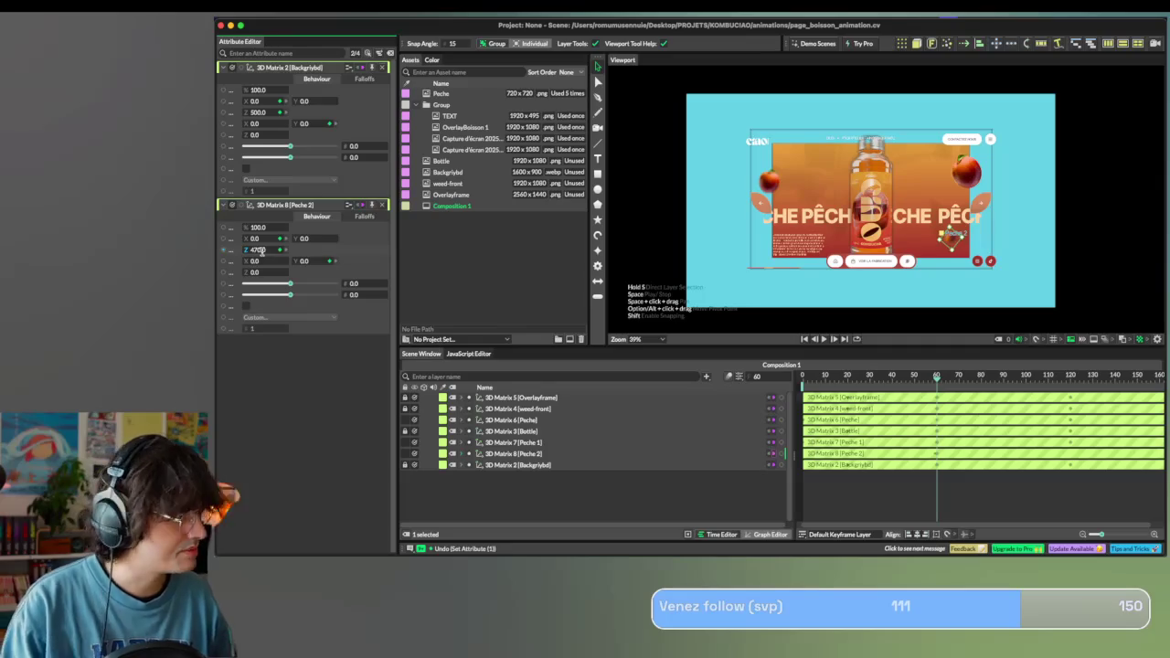
# At the end frame, set the Peche 2 Y rotation to 0.
pyautogui.click(962, 382)
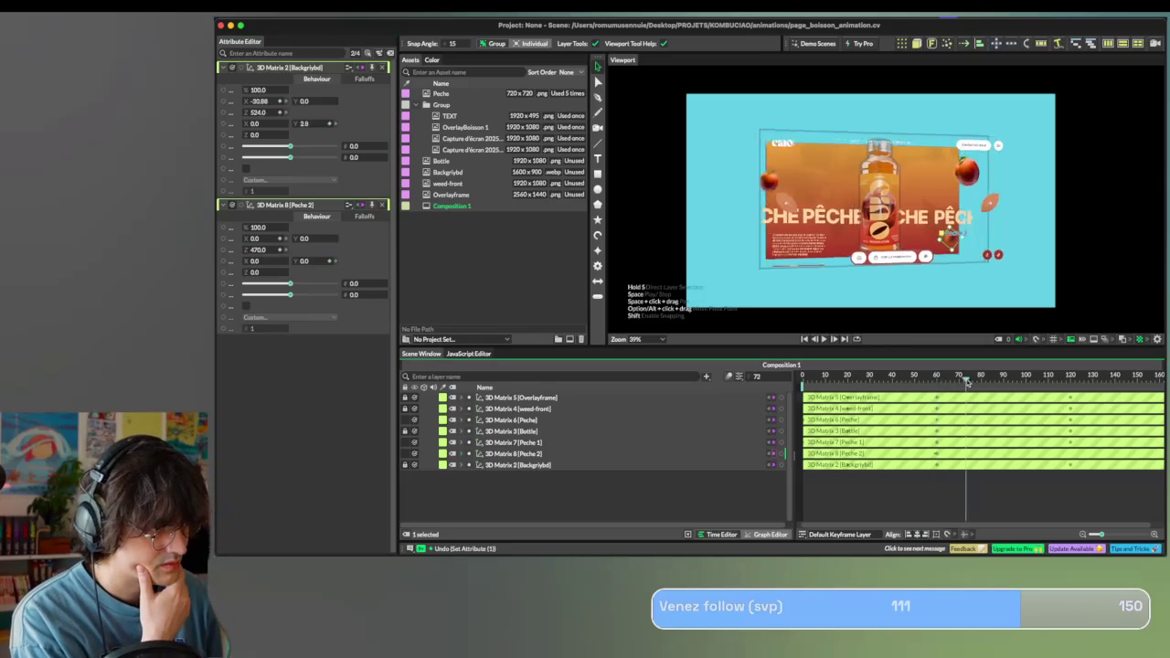
pyautogui.moveTo(962, 382); pyautogui.dragTo(1071, 380)
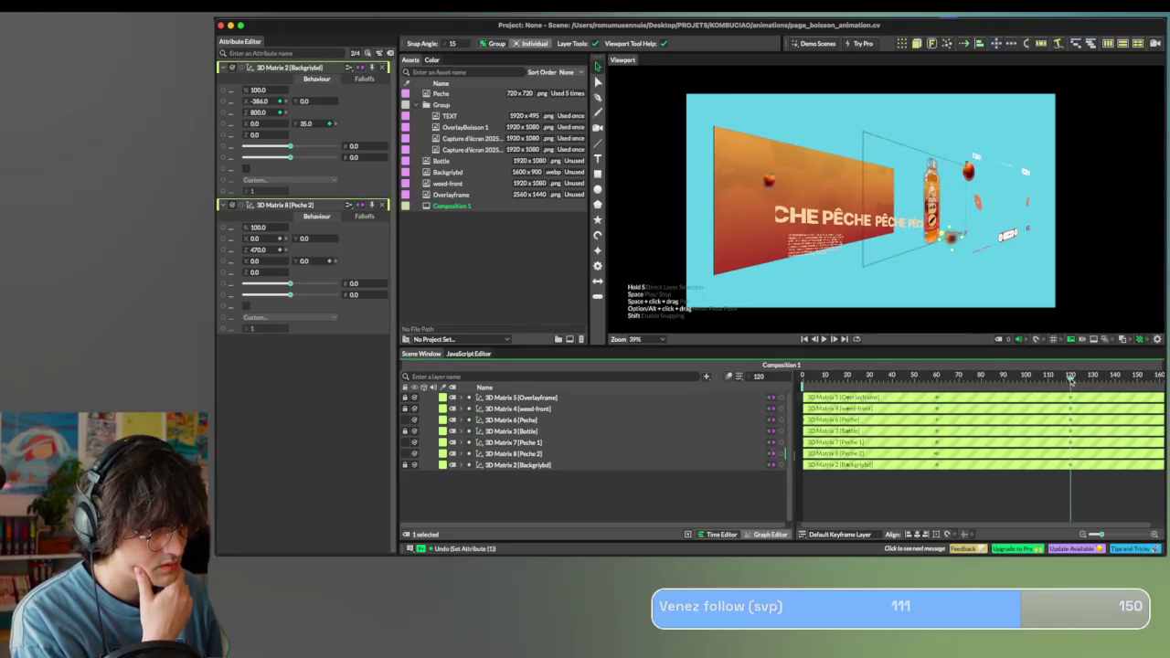
pyautogui.doubleClick(254, 250)
pyautogui.doubleClick(304, 261)
pyautogui.write('3')
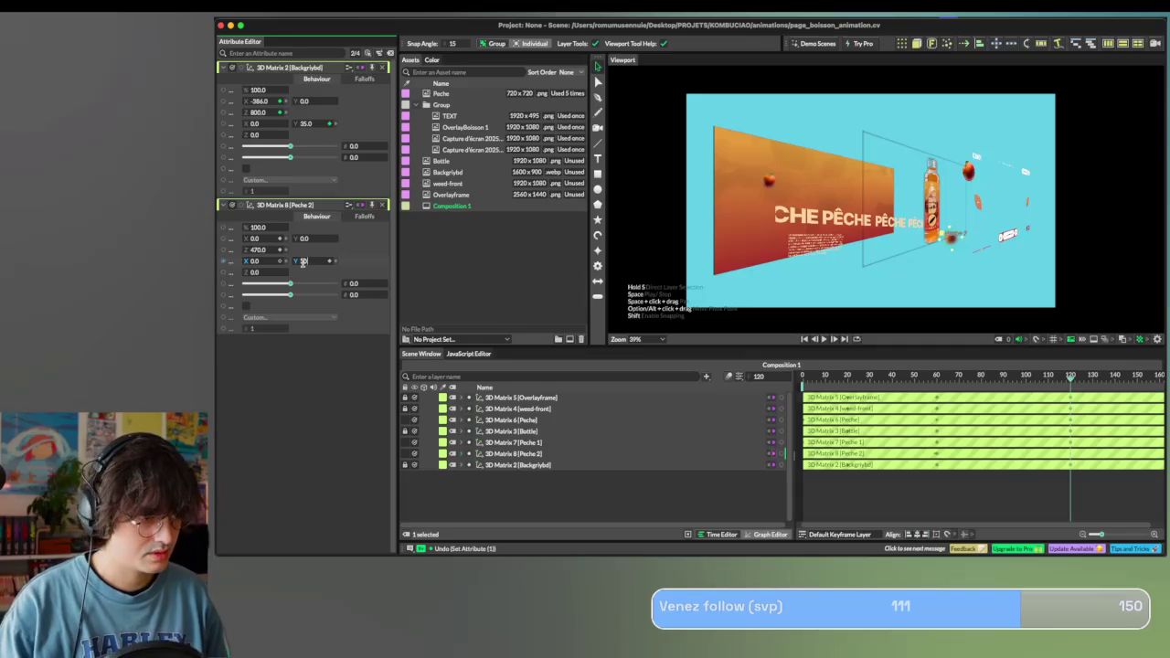
pyautogui.write('0')
pyautogui.press('Return')
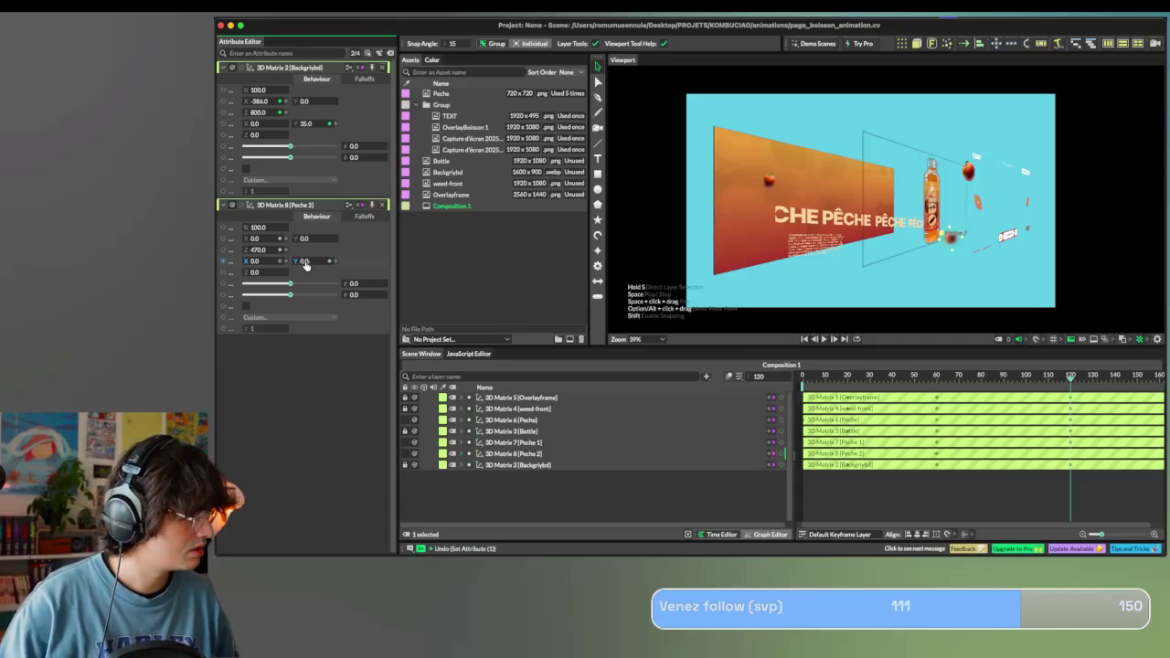
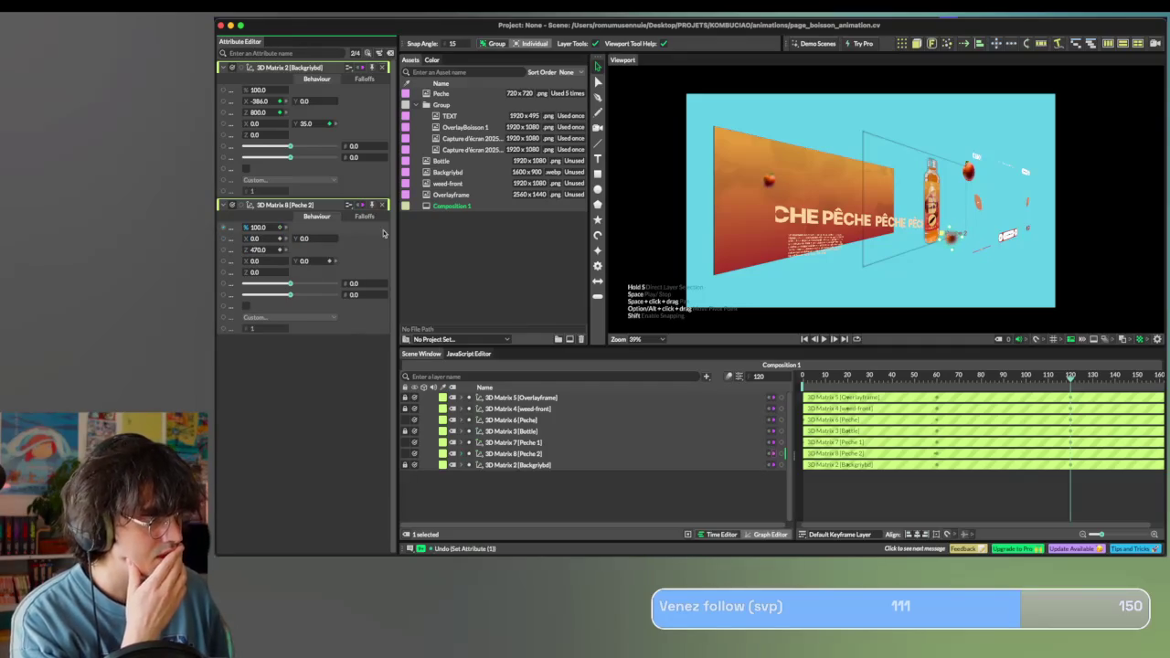
# Undo the last depth change, return to frame 0 and select the Peche 2 shape.
pyautogui.press('super+z')
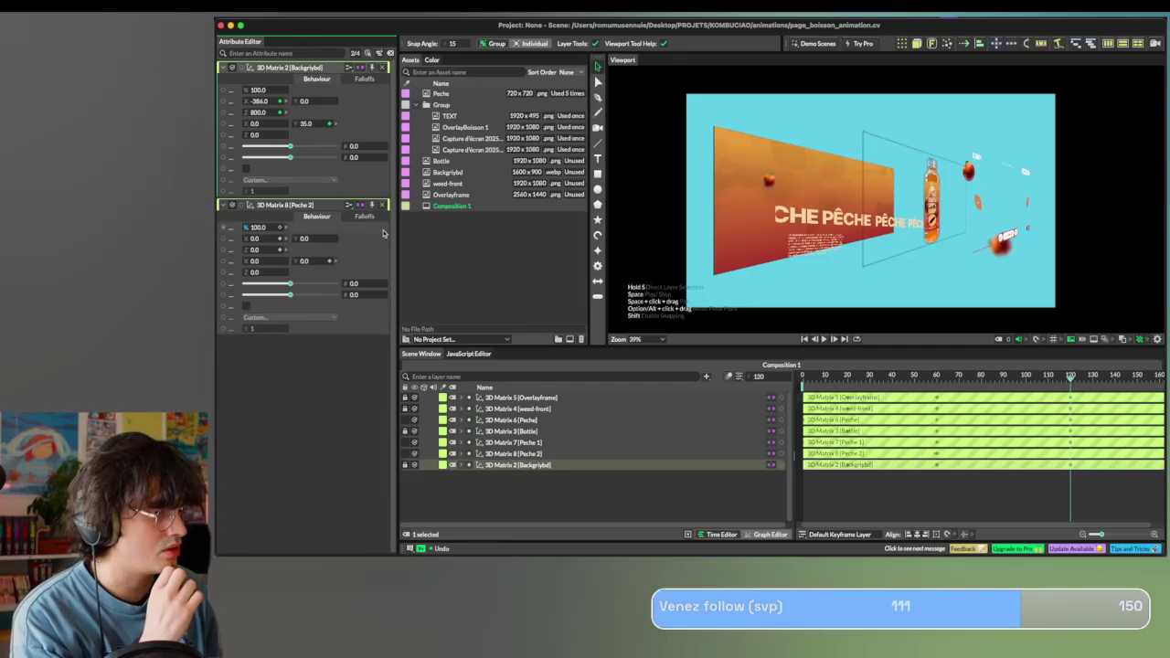
pyautogui.moveTo(879, 376); pyautogui.dragTo(671, 376)
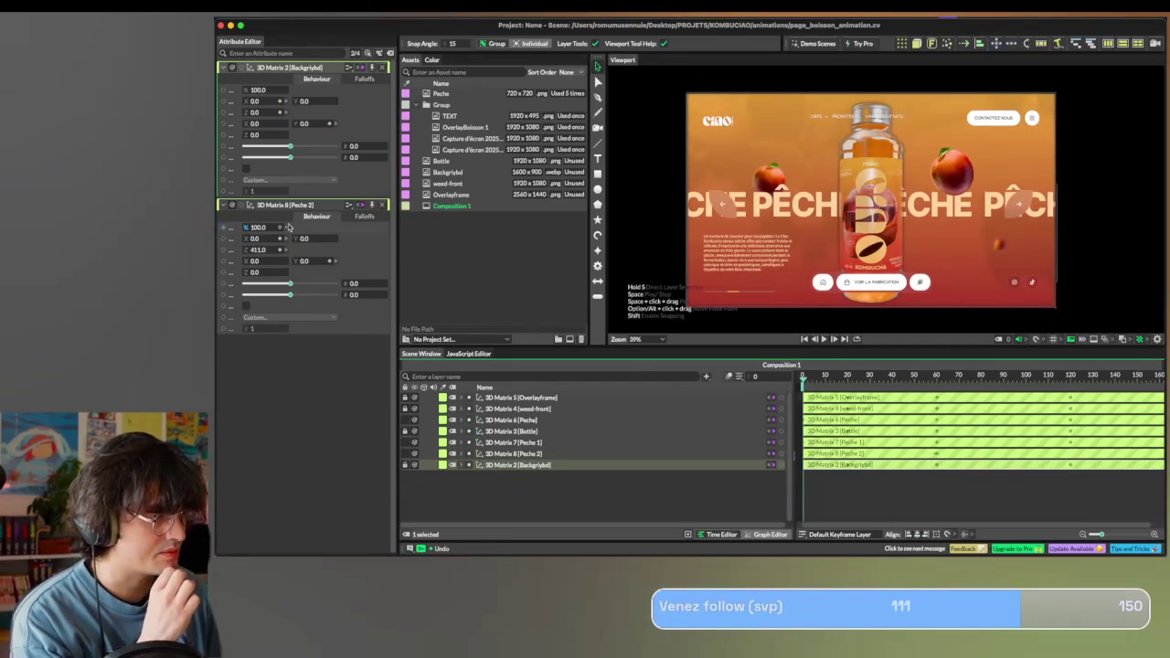
pyautogui.click(1000, 242)
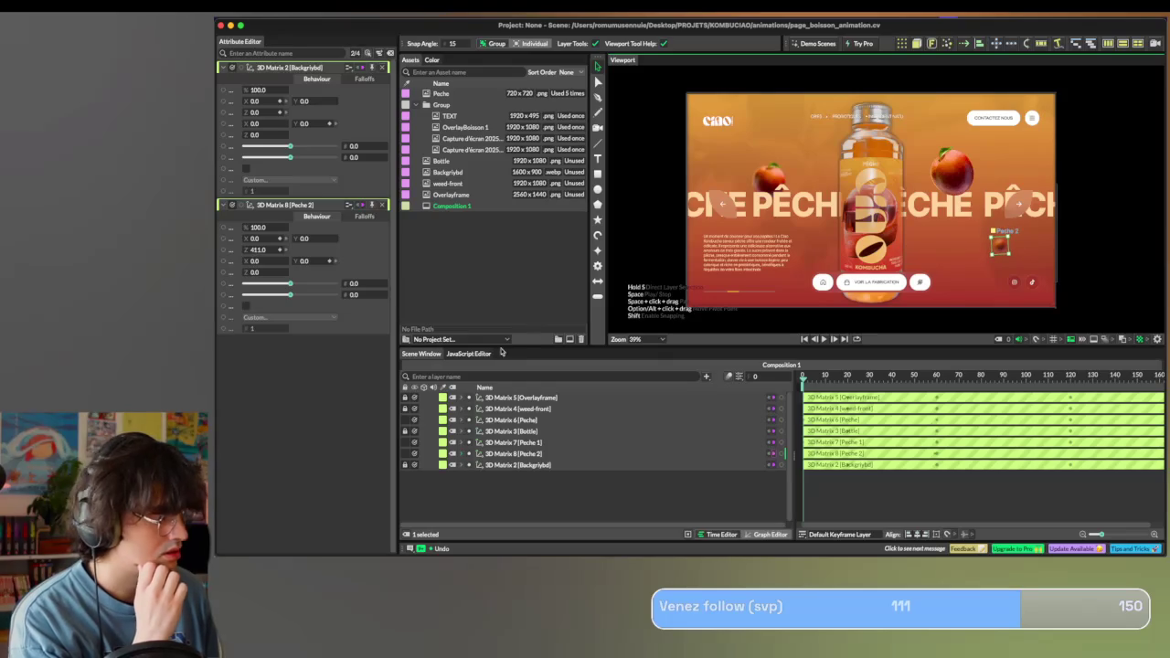
pyautogui.click(463, 455)
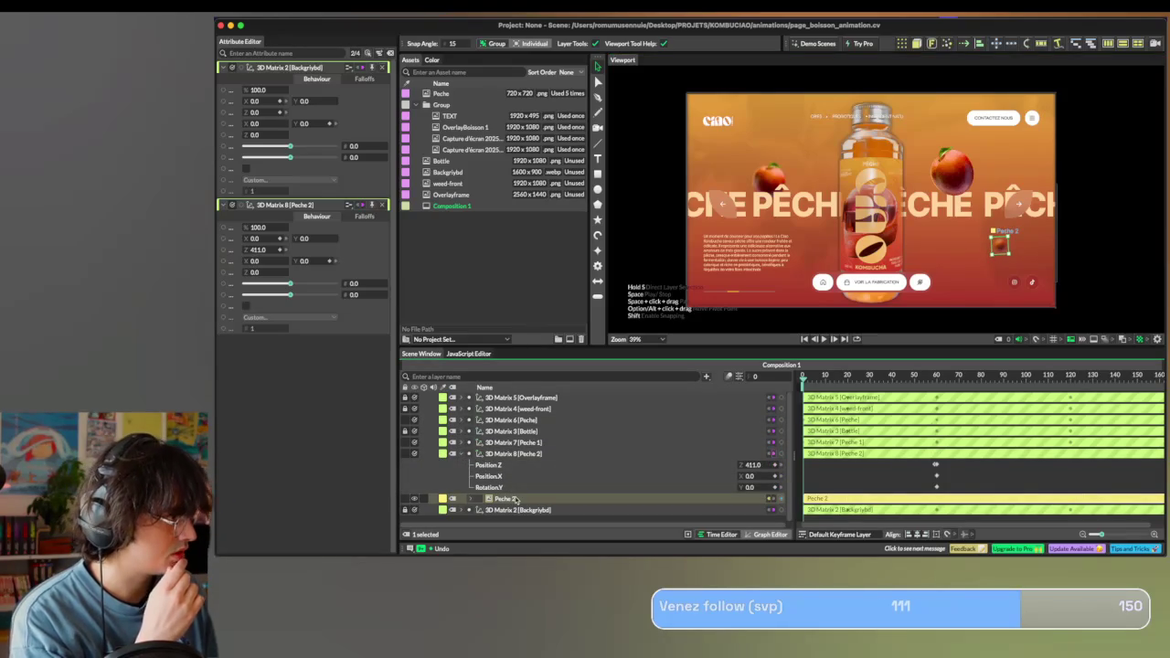
pyautogui.click(506, 499)
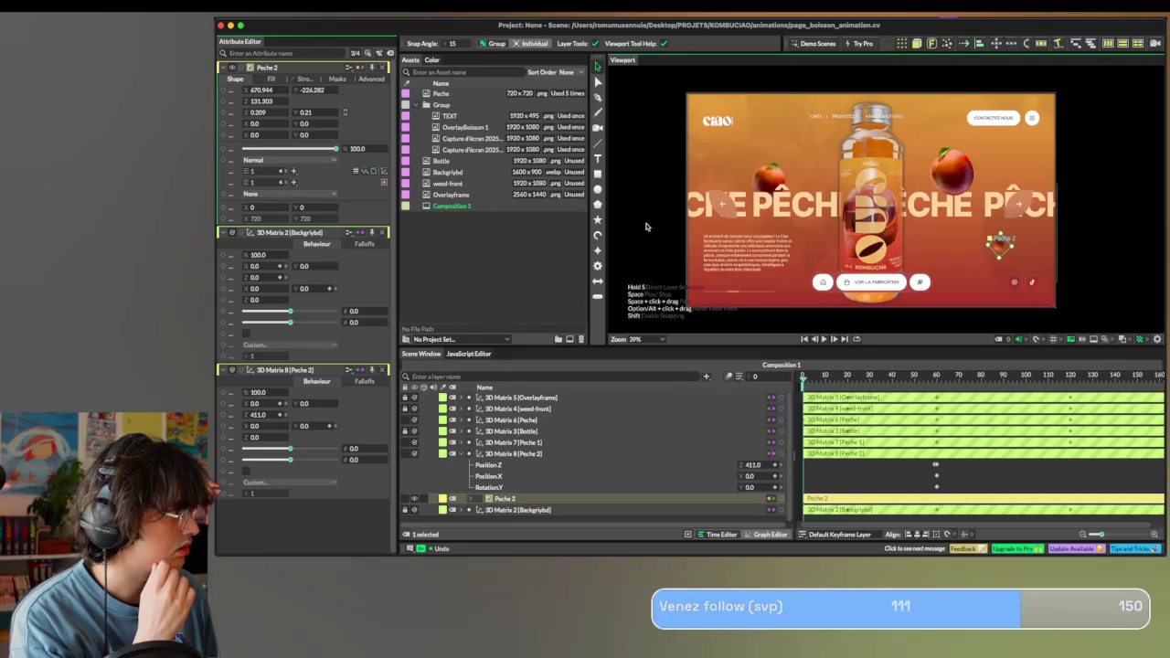
# Set the Peche 2 shape's own Z position to 0 and collapse its 3D Matrix 8 tracks.
pyautogui.doubleClick(260, 100)
pyautogui.press('BackSpace')
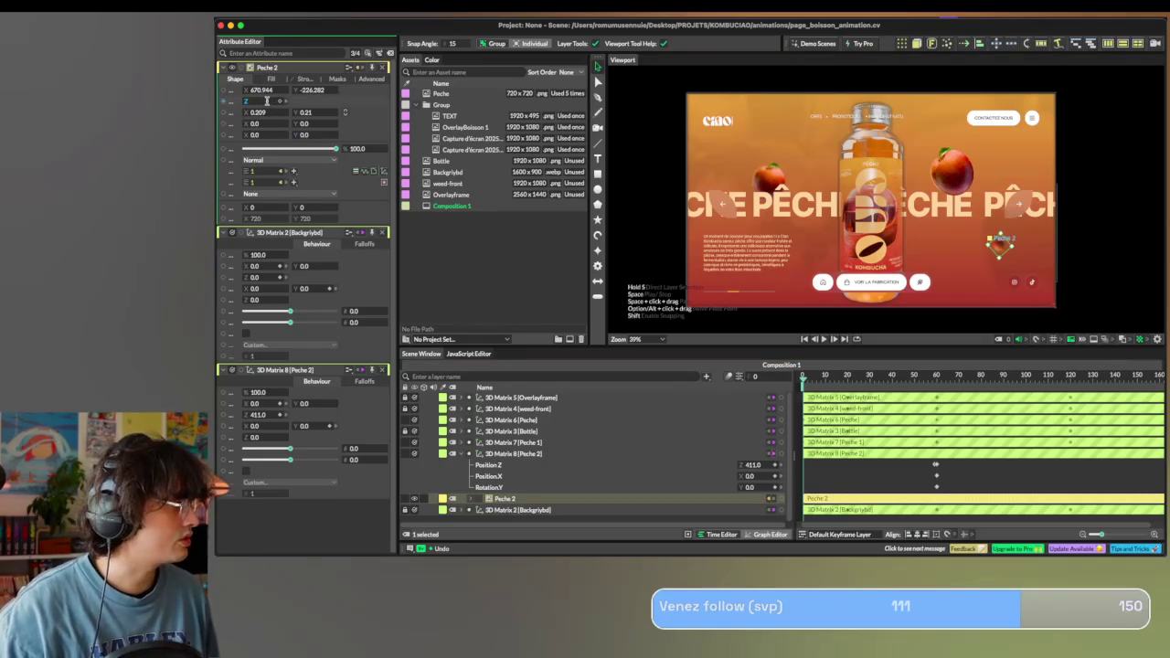
pyautogui.write('0')
pyautogui.press('Return')
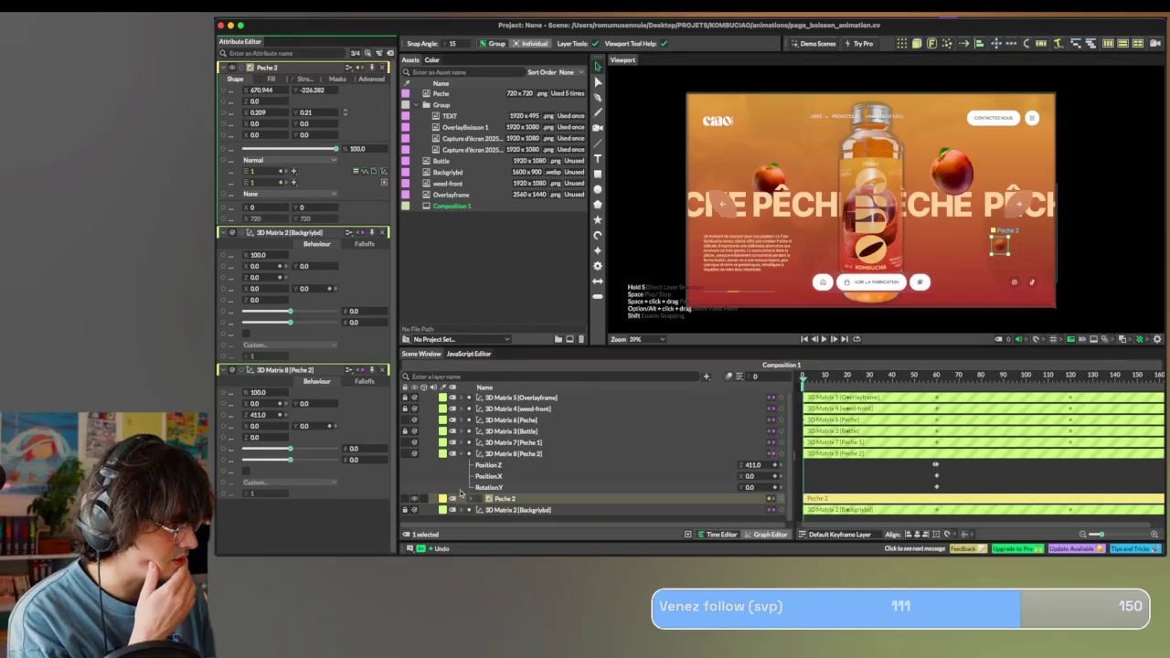
pyautogui.click(469, 453)
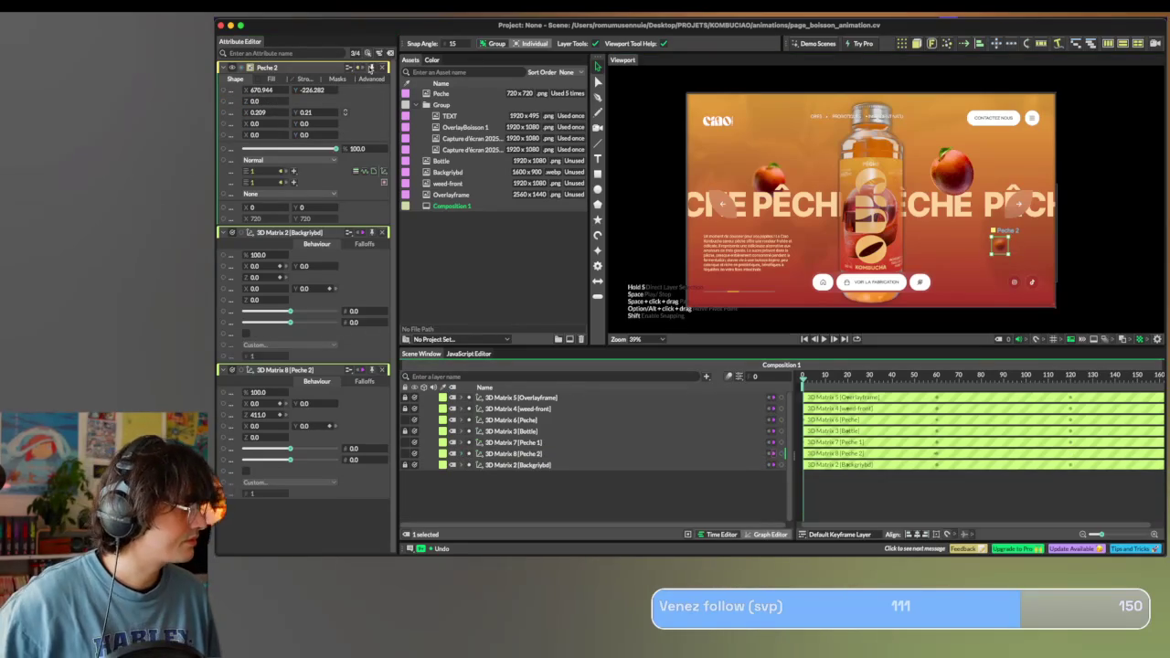
pyautogui.click(382, 68)
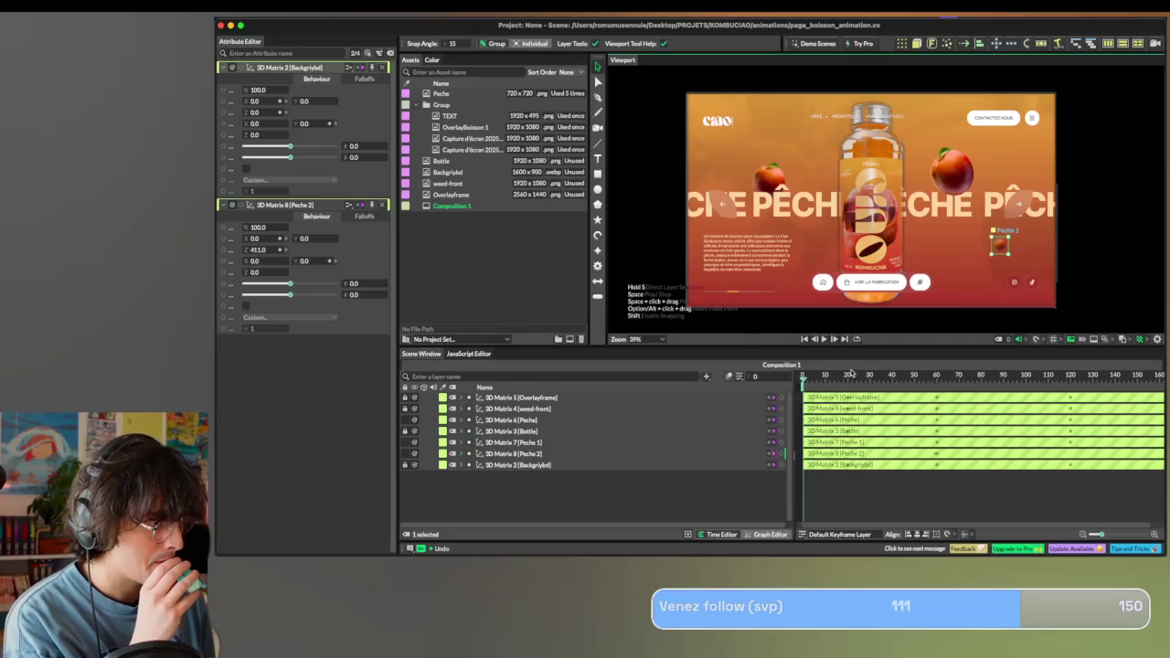
pyautogui.moveTo(819, 375)
pyautogui.mouseDown()
pyautogui.moveTo(937, 377)
pyautogui.moveTo(802, 377)
pyautogui.mouseUp()
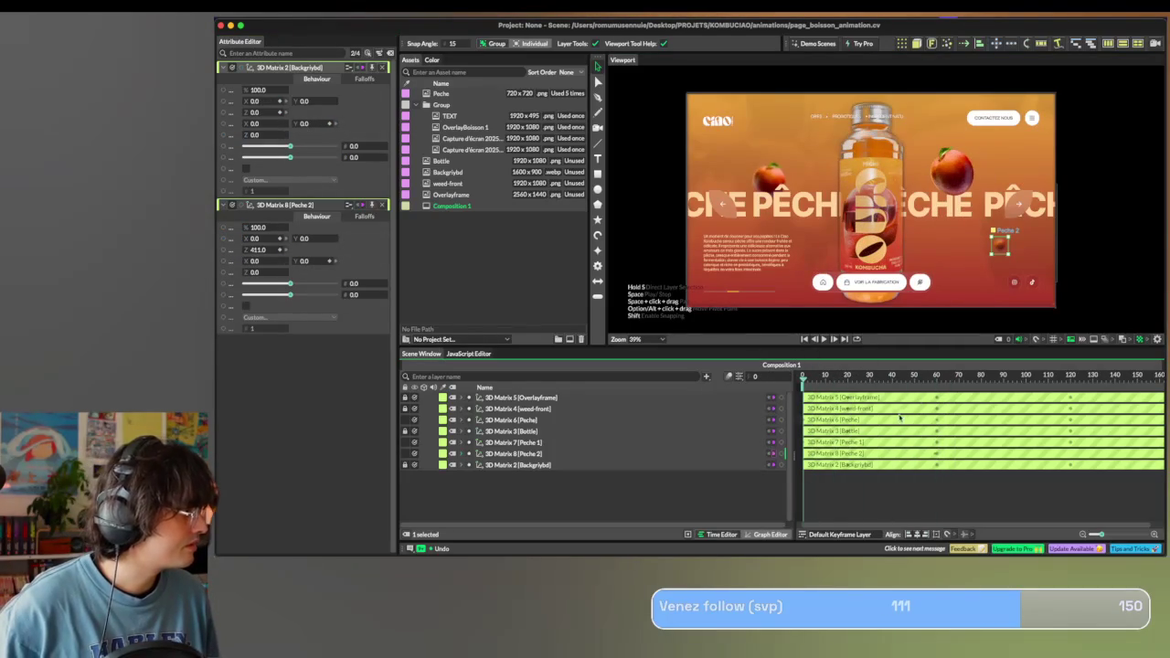
pyautogui.click(808, 375)
# Key the Peche 2 matrix Z depth at 0.
pyautogui.click(258, 250)
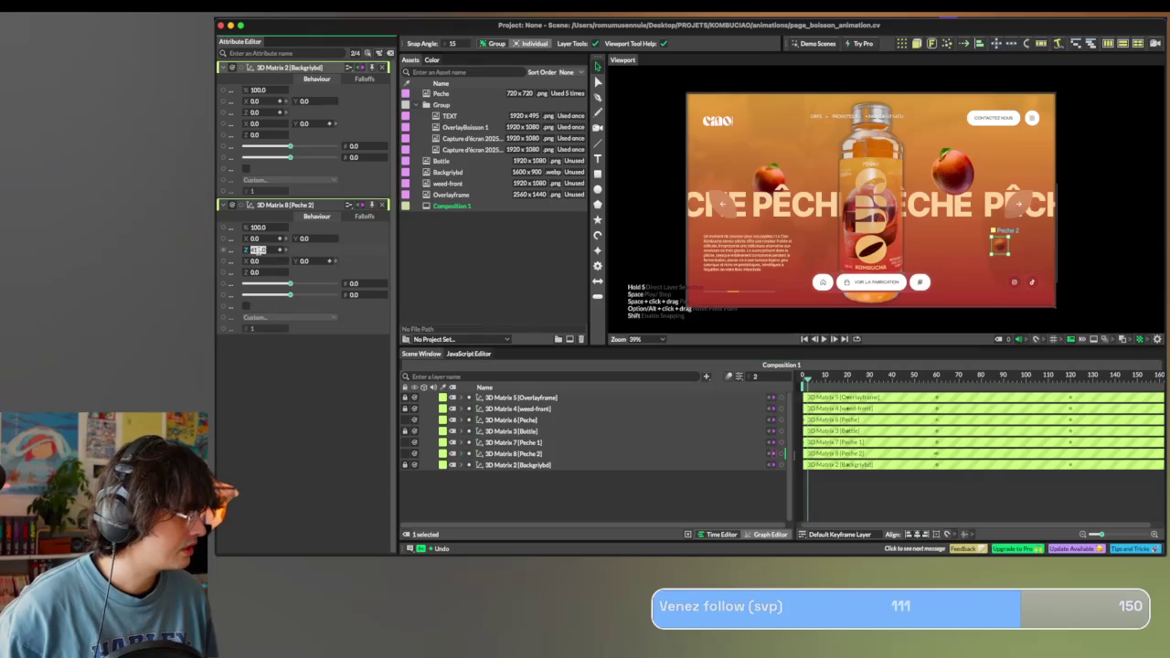
pyautogui.write('0')
pyautogui.press('Return')
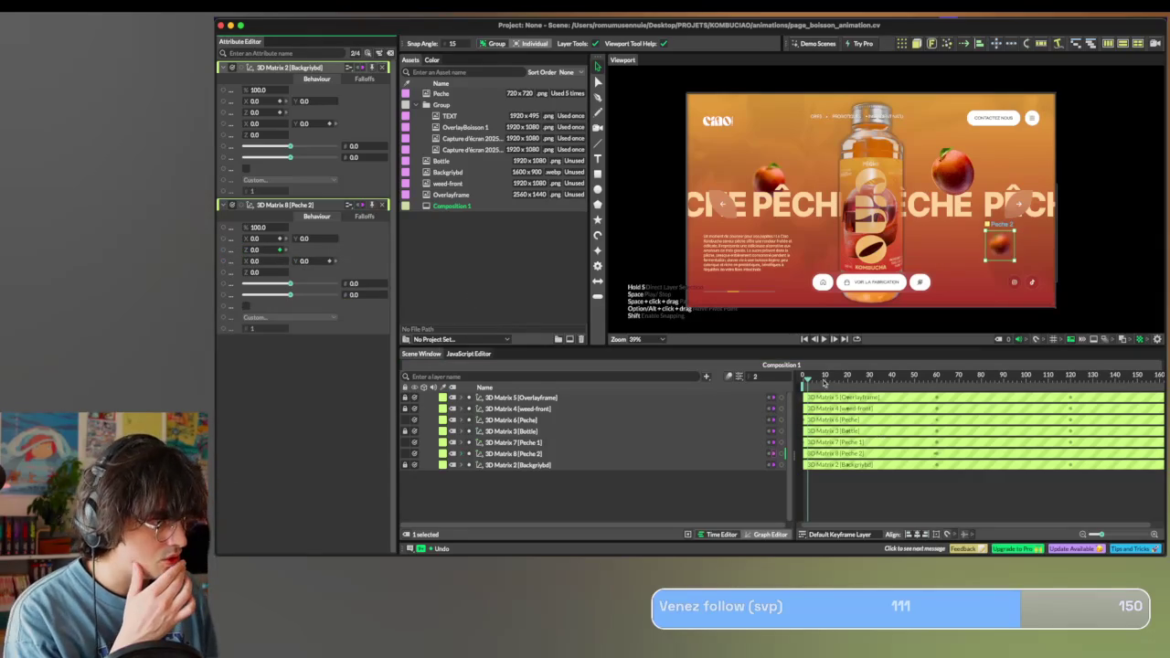
pyautogui.click(254, 249)
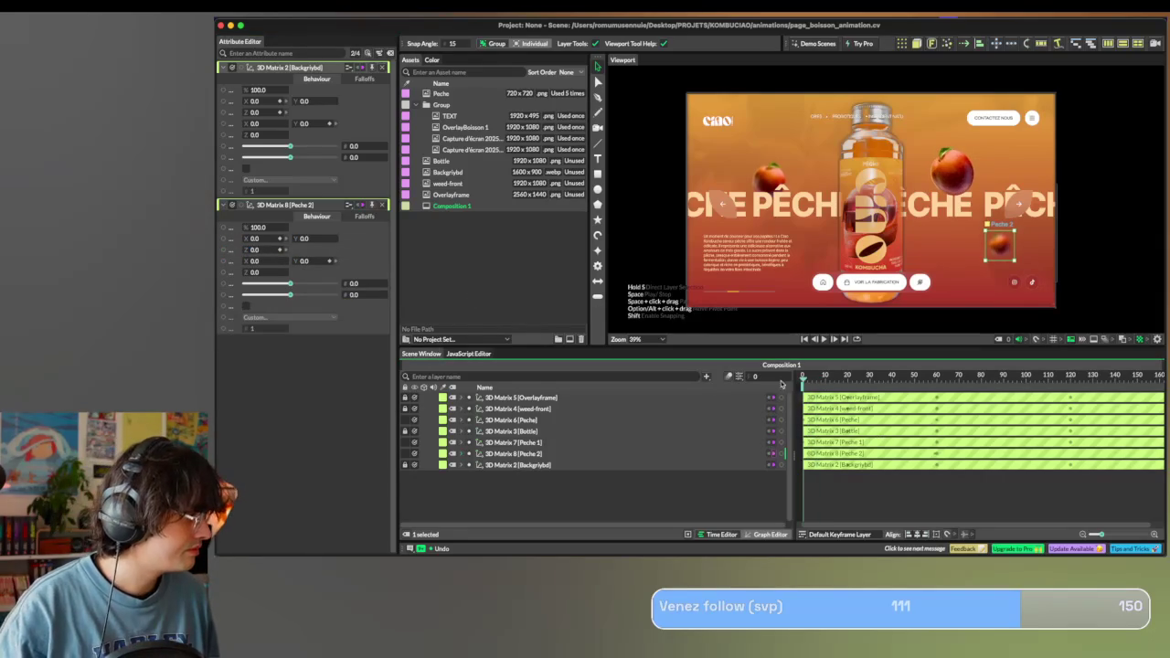
pyautogui.click(264, 250)
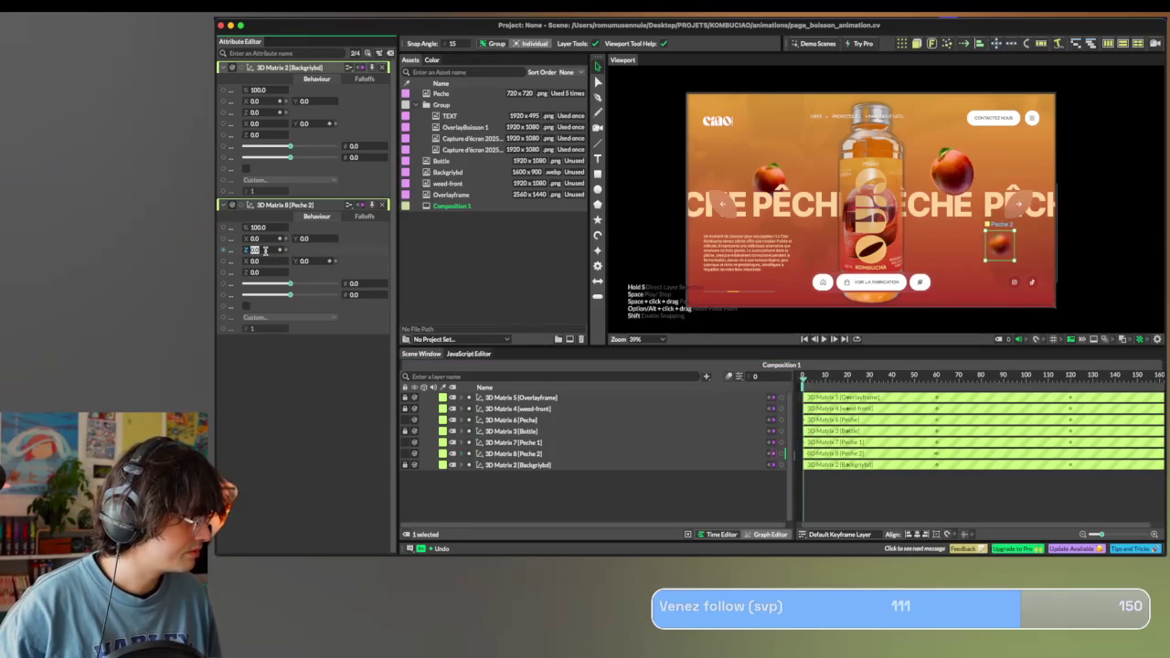
pyautogui.press('Return')
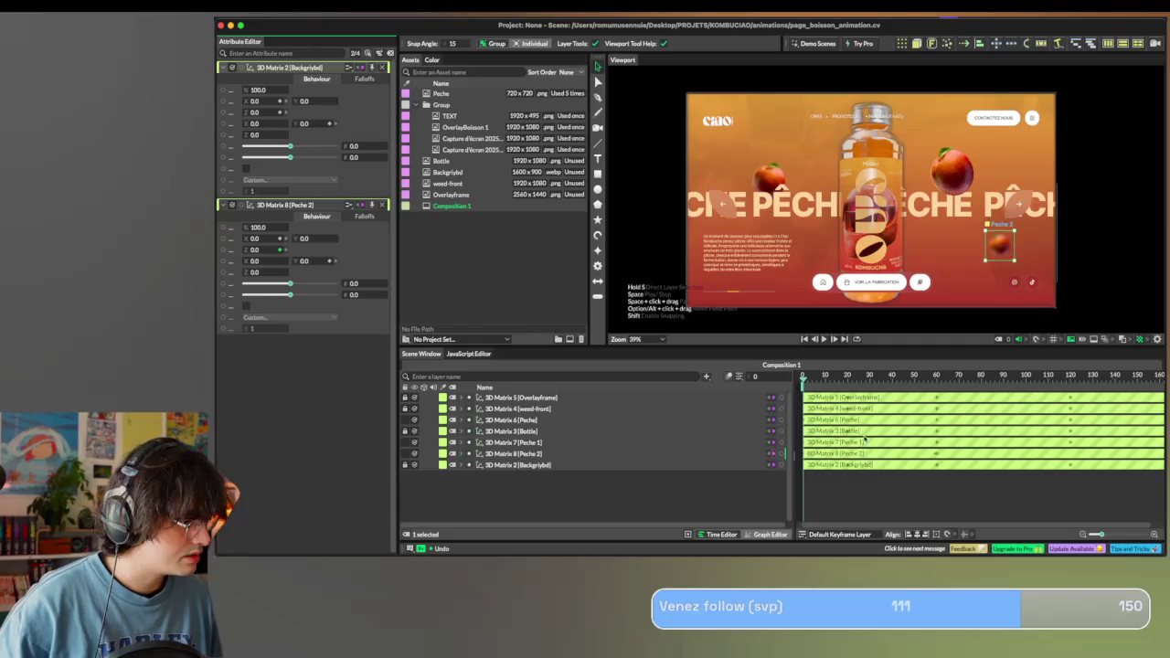
# Replace the Position Z keyframe near frame 60 with a Z depth of 470.
pyautogui.click(463, 454)
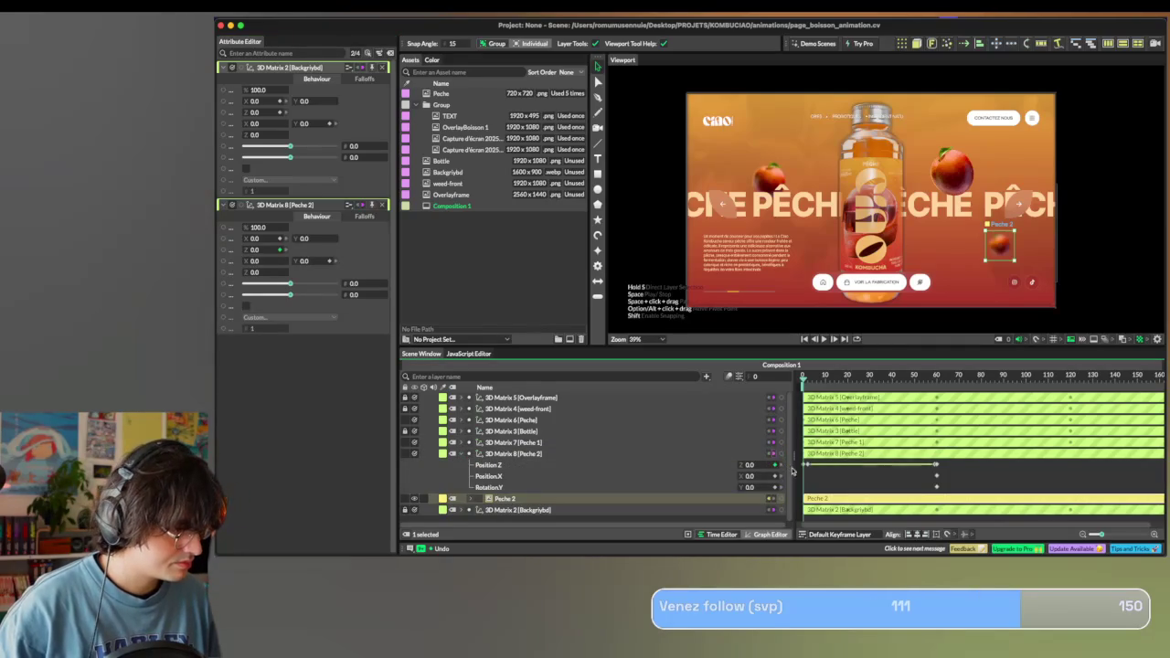
pyautogui.click(807, 466)
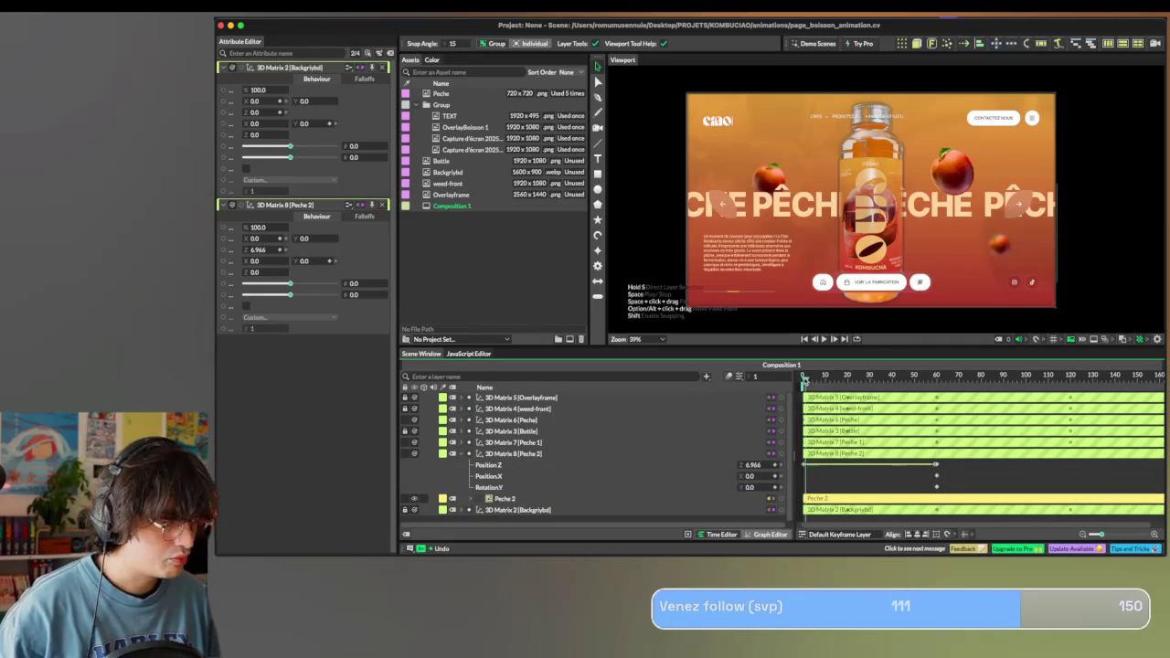
pyautogui.moveTo(804, 379); pyautogui.dragTo(937, 380)
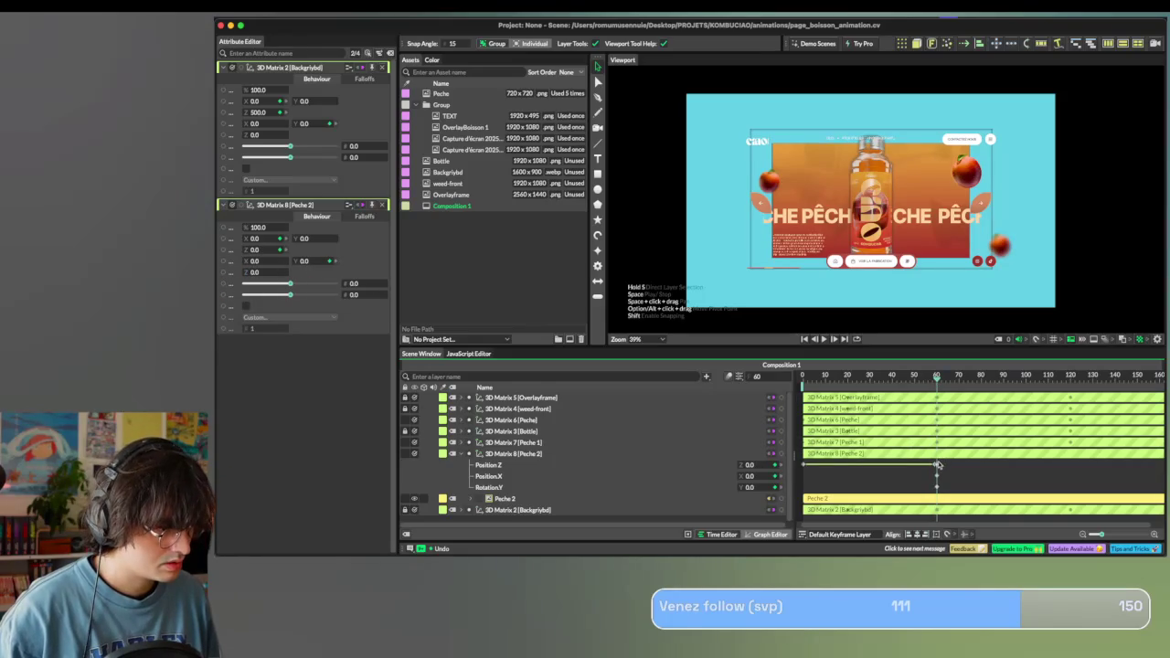
pyautogui.moveTo(936, 466); pyautogui.dragTo(933, 467)
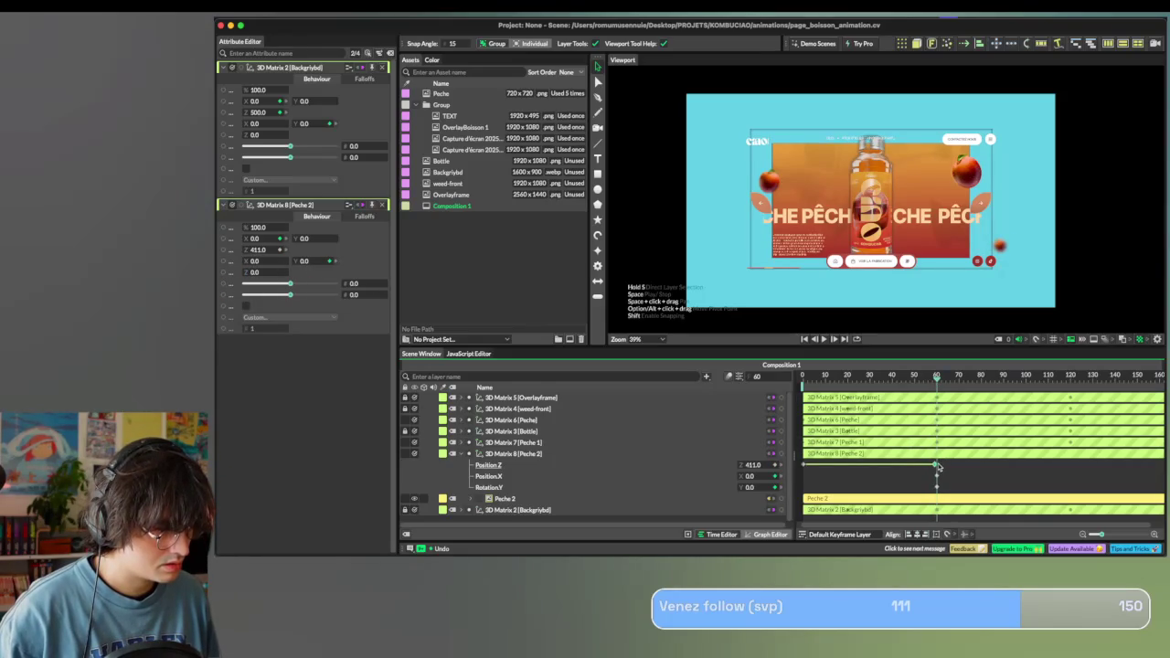
pyautogui.press('Delete')
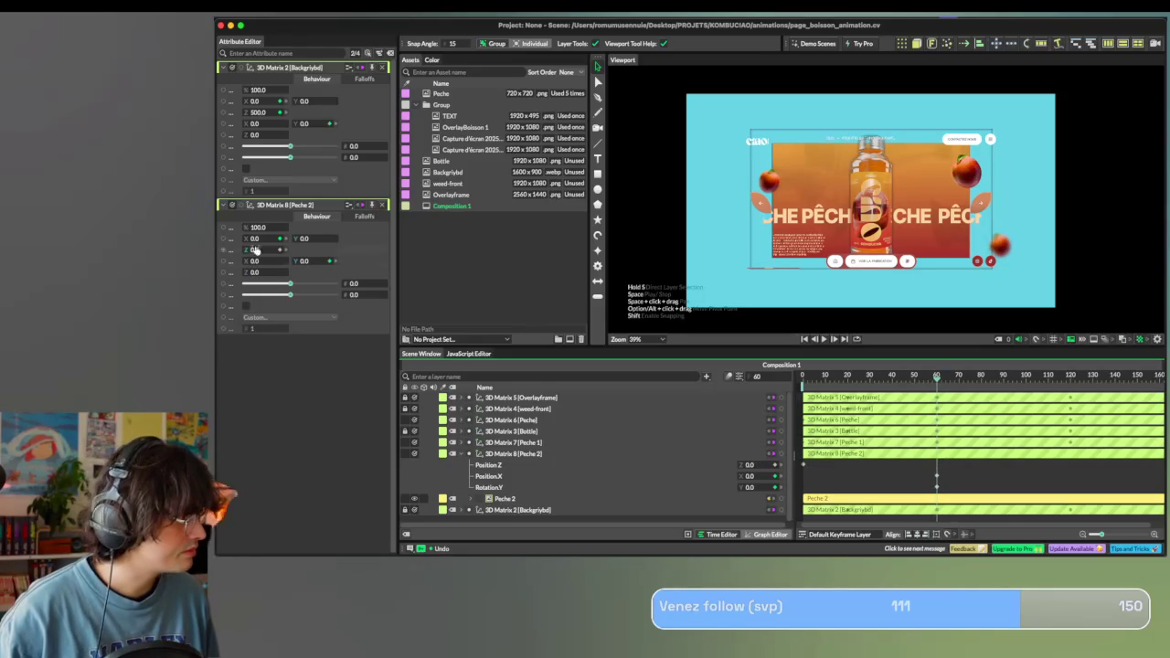
pyautogui.moveTo(263, 253); pyautogui.dragTo(216, 254)
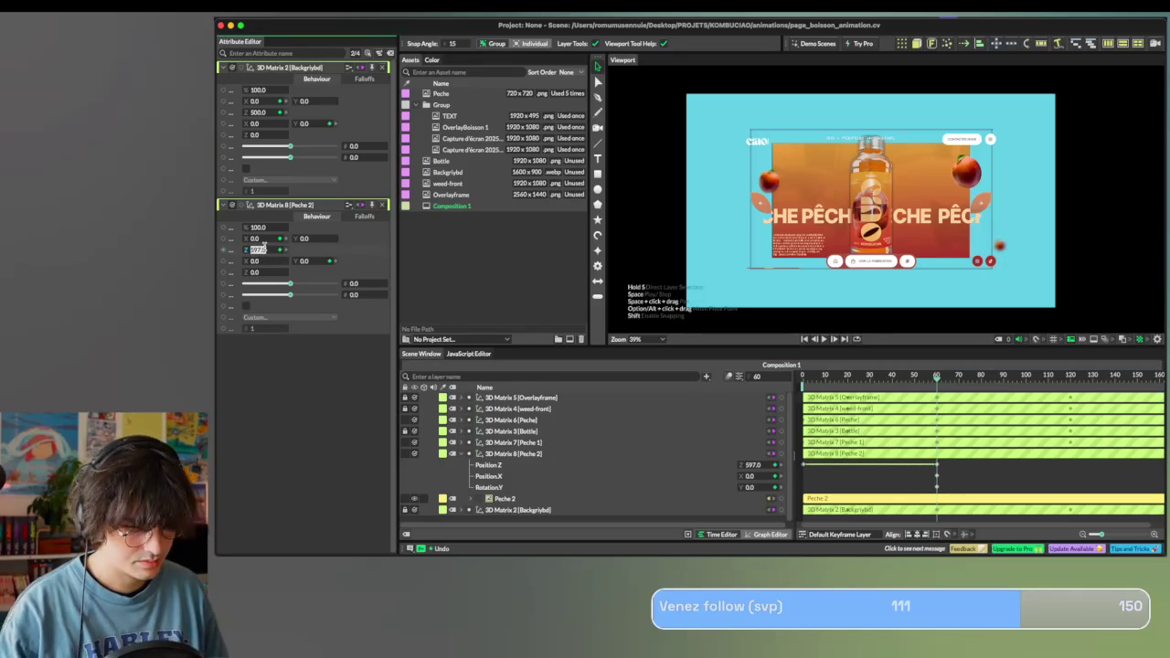
pyautogui.write('4')
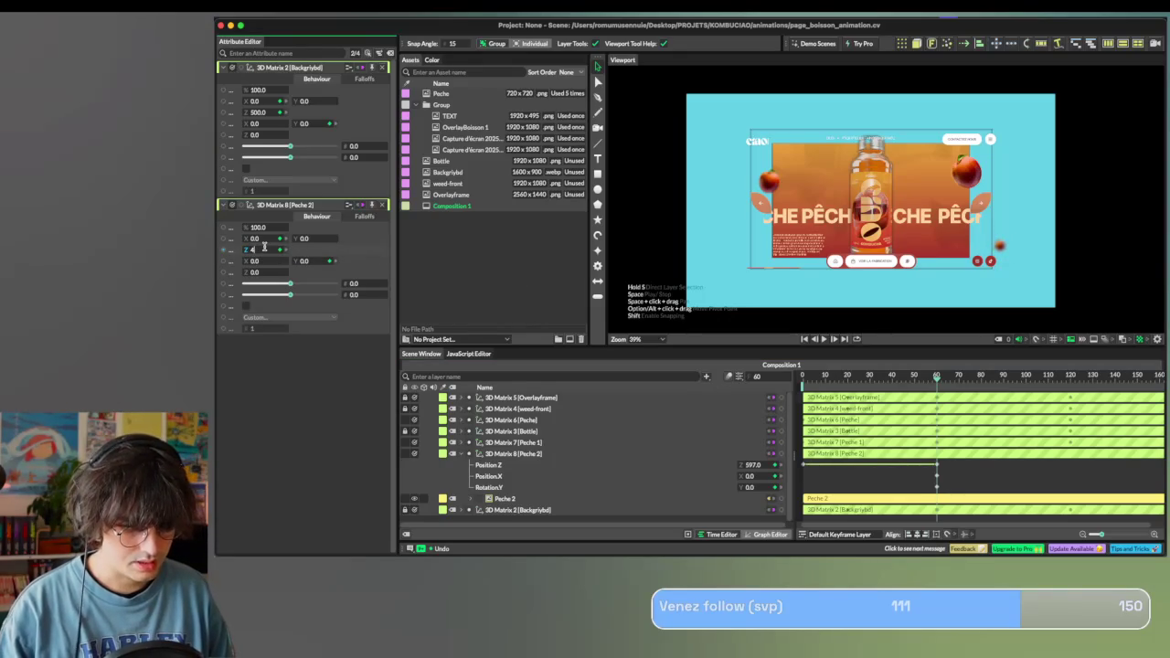
pyautogui.write('70')
pyautogui.press('Return')
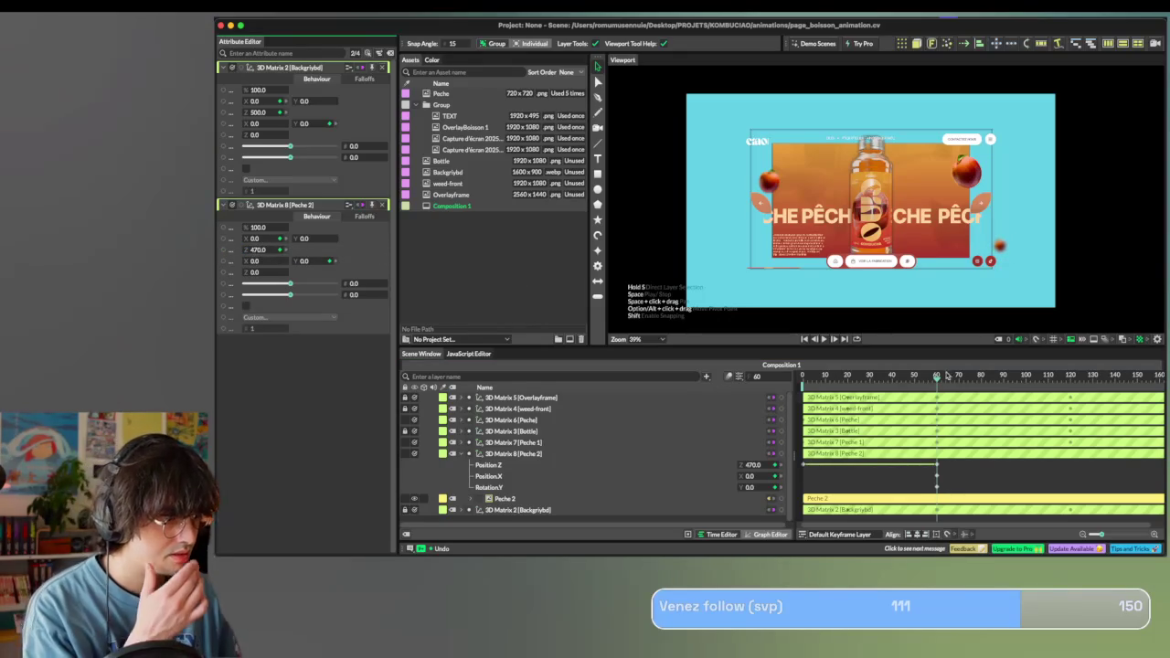
# At frame 0, move the small peach further left in the scene.
pyautogui.moveTo(935, 383); pyautogui.dragTo(695, 388)
pyautogui.moveTo(1000, 245); pyautogui.dragTo(921, 255)
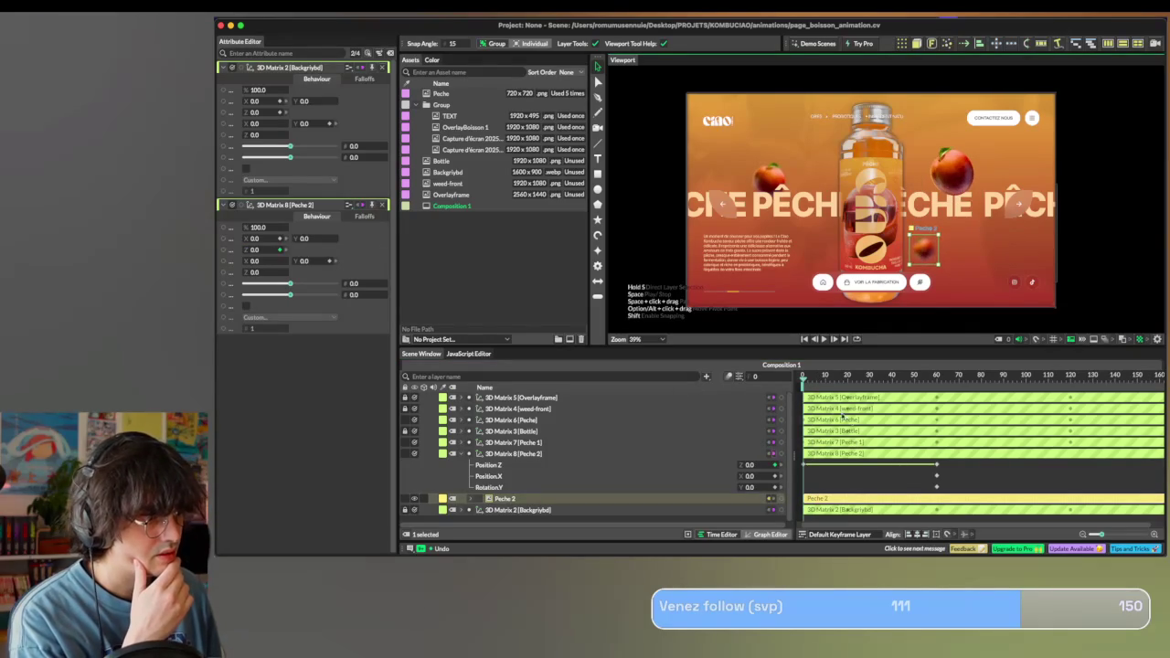
pyautogui.moveTo(805, 379); pyautogui.dragTo(937, 378)
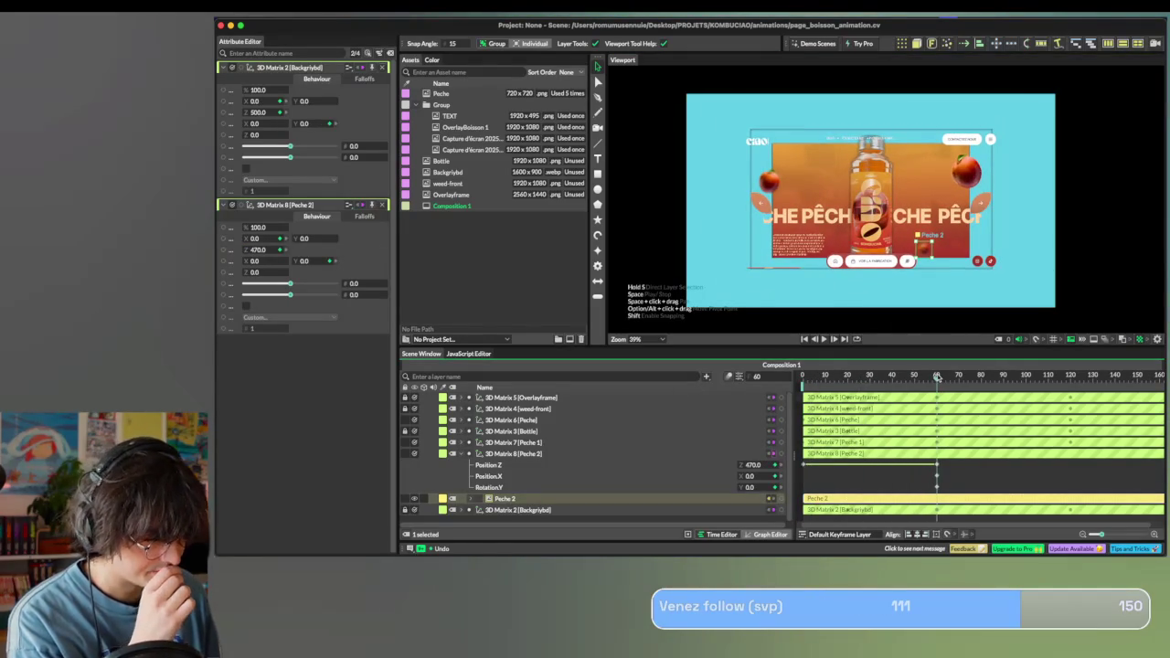
# Key Peche 2 at frame 120 with Z 800, Y rotation 26, X -405, and select those keyframes.
pyautogui.moveTo(937, 378); pyautogui.dragTo(1070, 375)
pyautogui.doubleClick(259, 250)
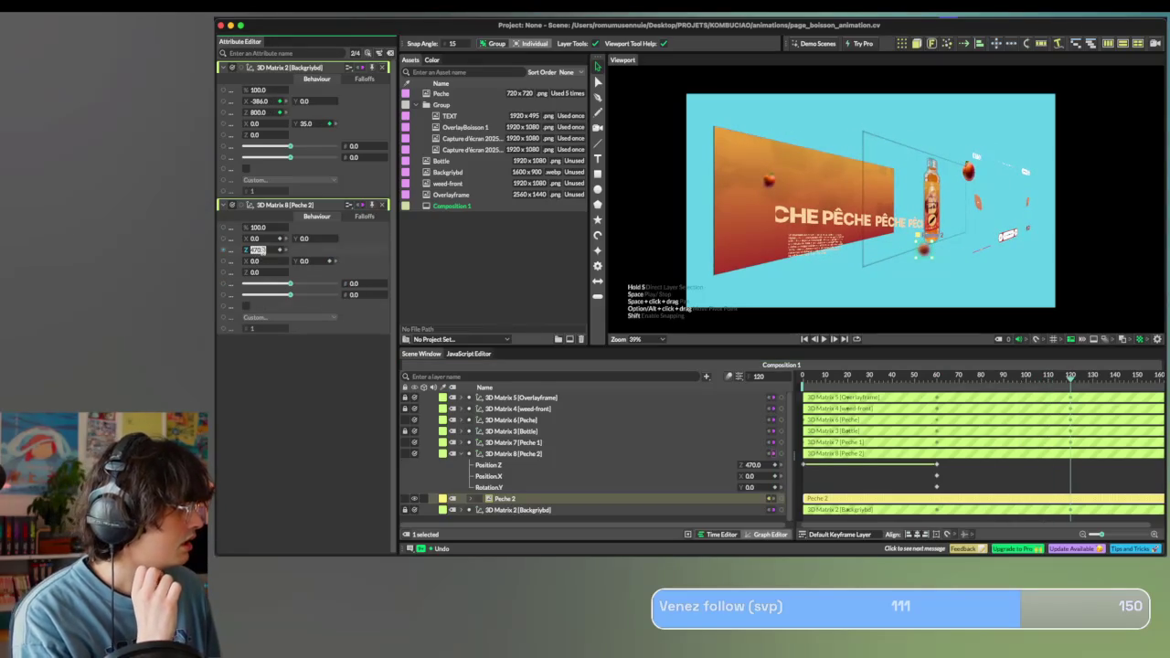
pyautogui.write('800')
pyautogui.press('Return')
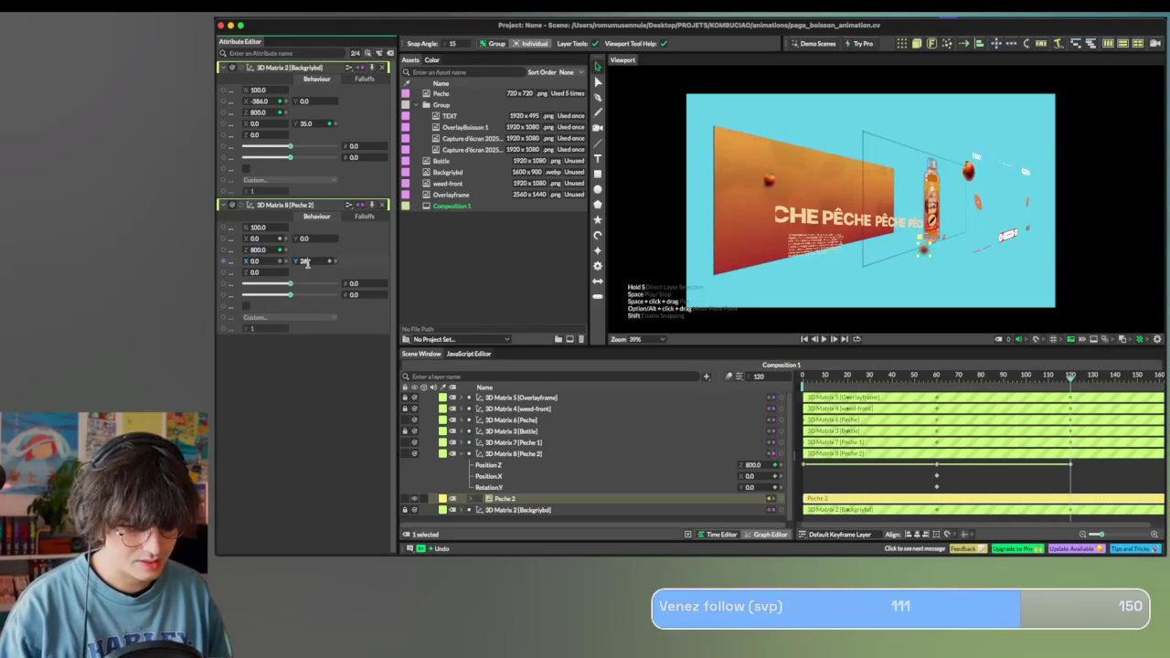
pyautogui.press('Return')
pyautogui.moveTo(274, 239)
pyautogui.mouseDown()
pyautogui.moveTo(216, 238)
pyautogui.moveTo(265, 237)
pyautogui.mouseUp()
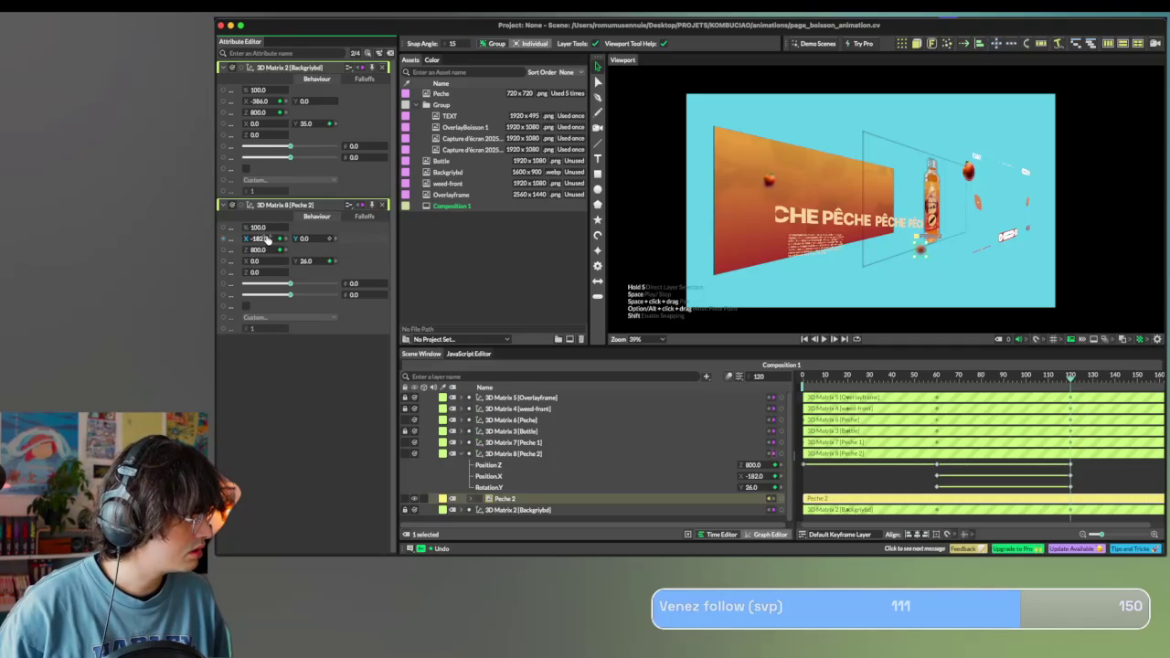
pyautogui.write('-')
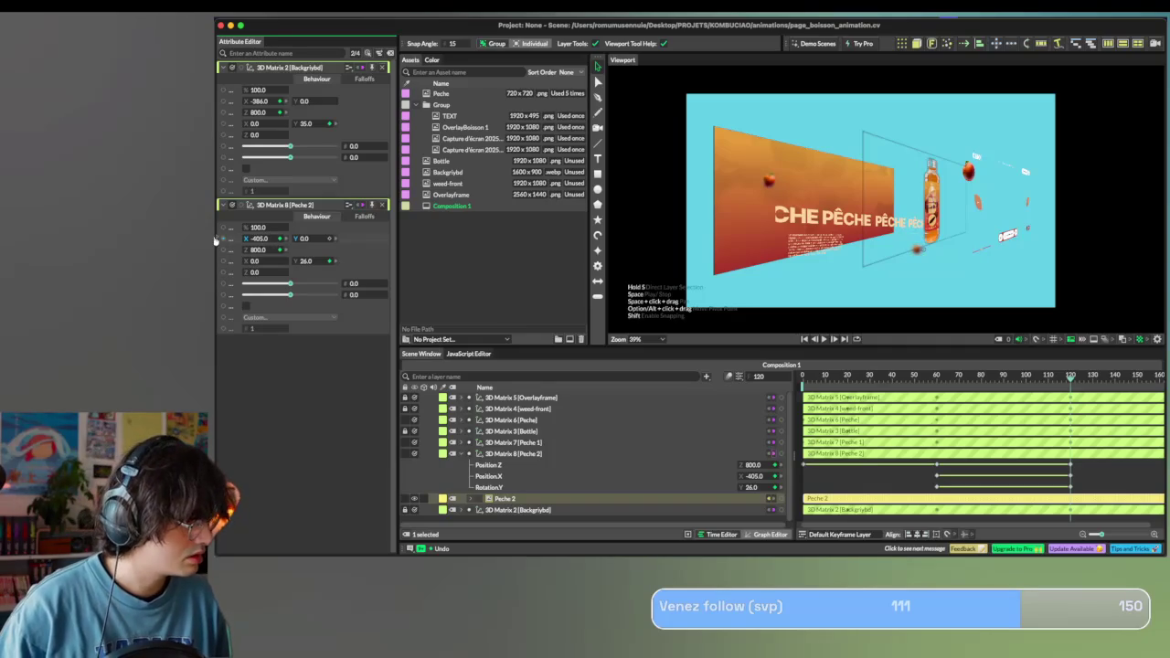
pyautogui.moveTo(1069, 384)
pyautogui.mouseDown()
pyautogui.moveTo(839, 377)
pyautogui.moveTo(887, 406)
pyautogui.moveTo(1121, 414)
pyautogui.moveTo(792, 414)
pyautogui.mouseUp()
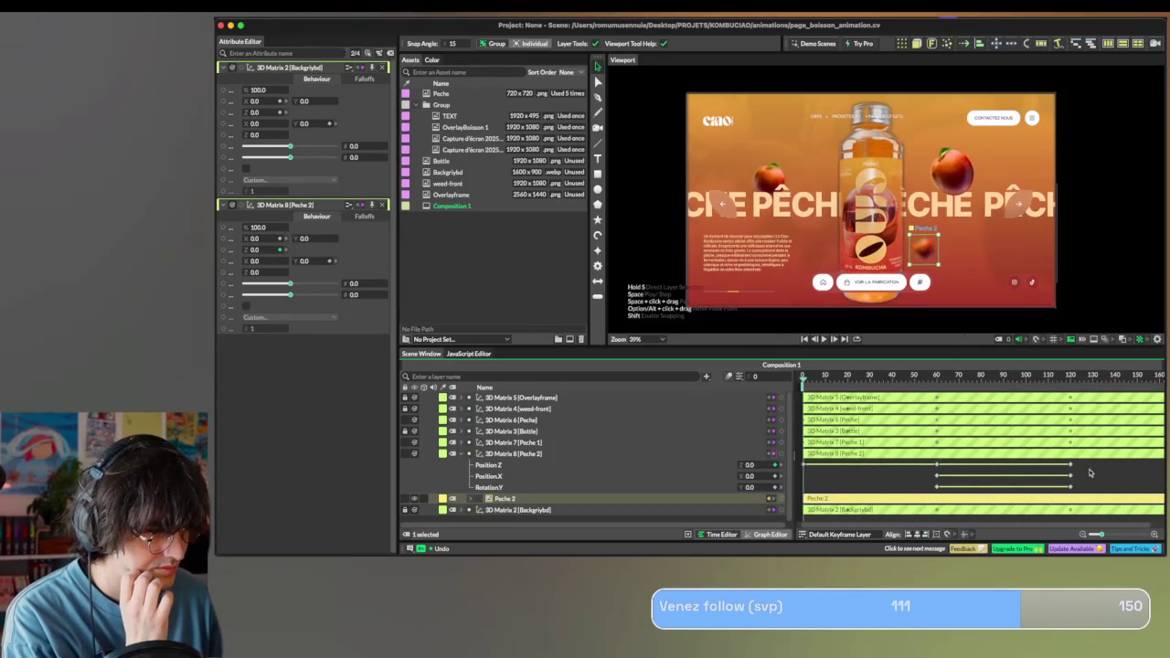
pyautogui.moveTo(1090, 461); pyautogui.dragTo(853, 497)
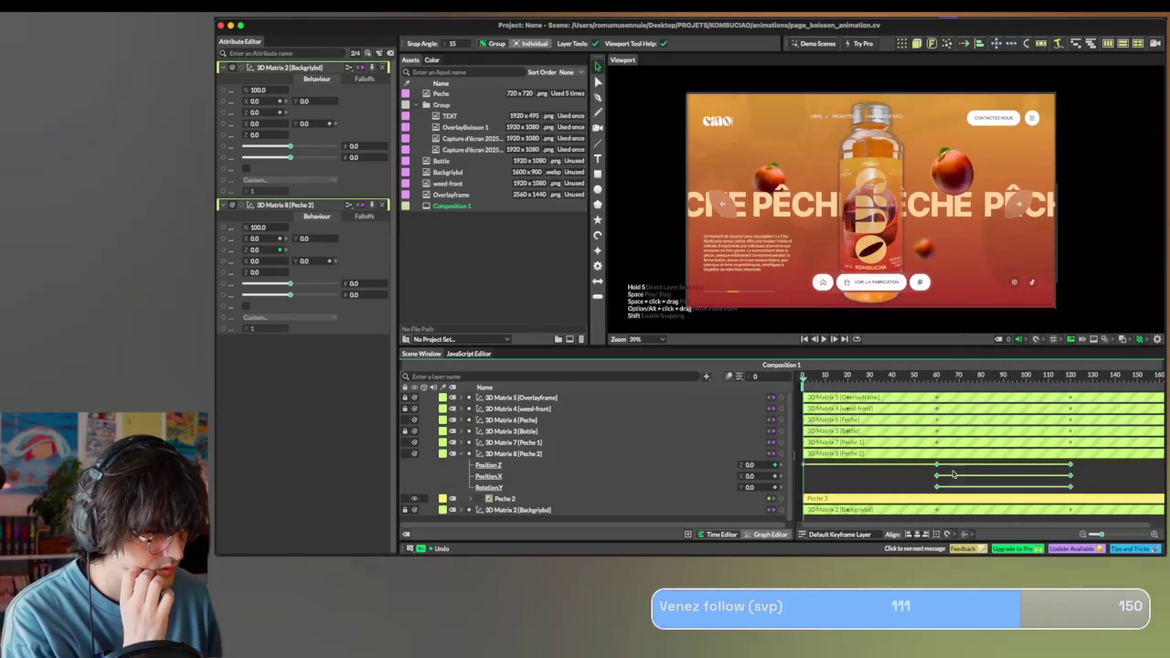
# Give the selected Peche 2 keyframes Slow In, Slow Out magic easing.
pyautogui.hscroll(-5, 995, 468)
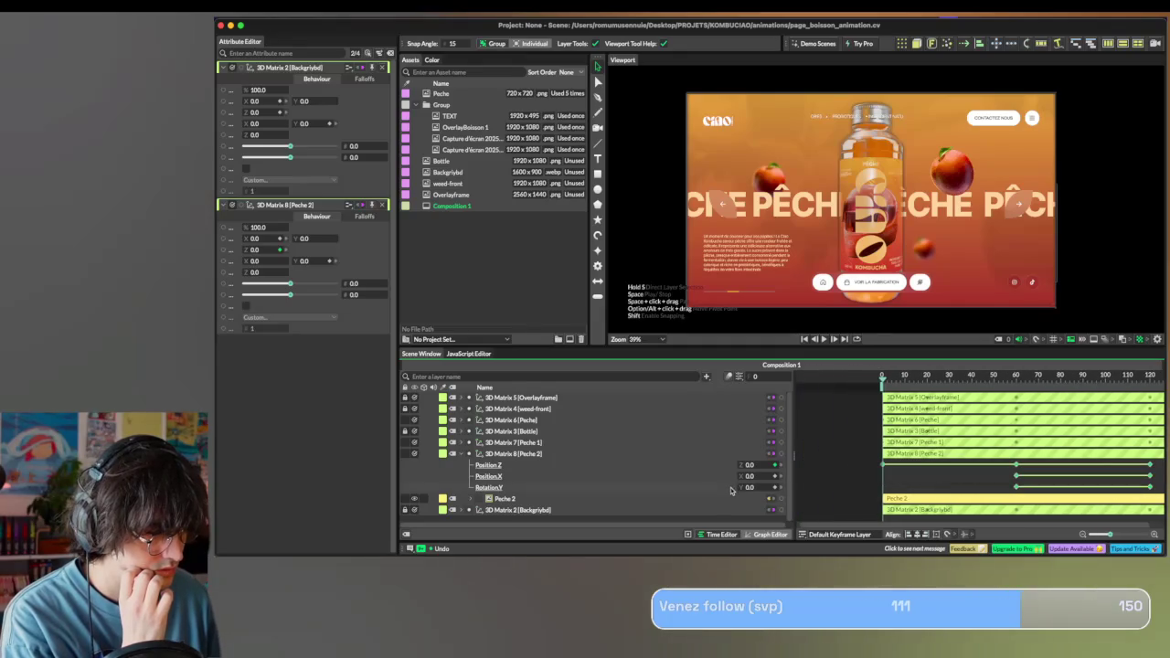
pyautogui.rightClick(1135, 473)
pyautogui.moveTo(1083, 345)
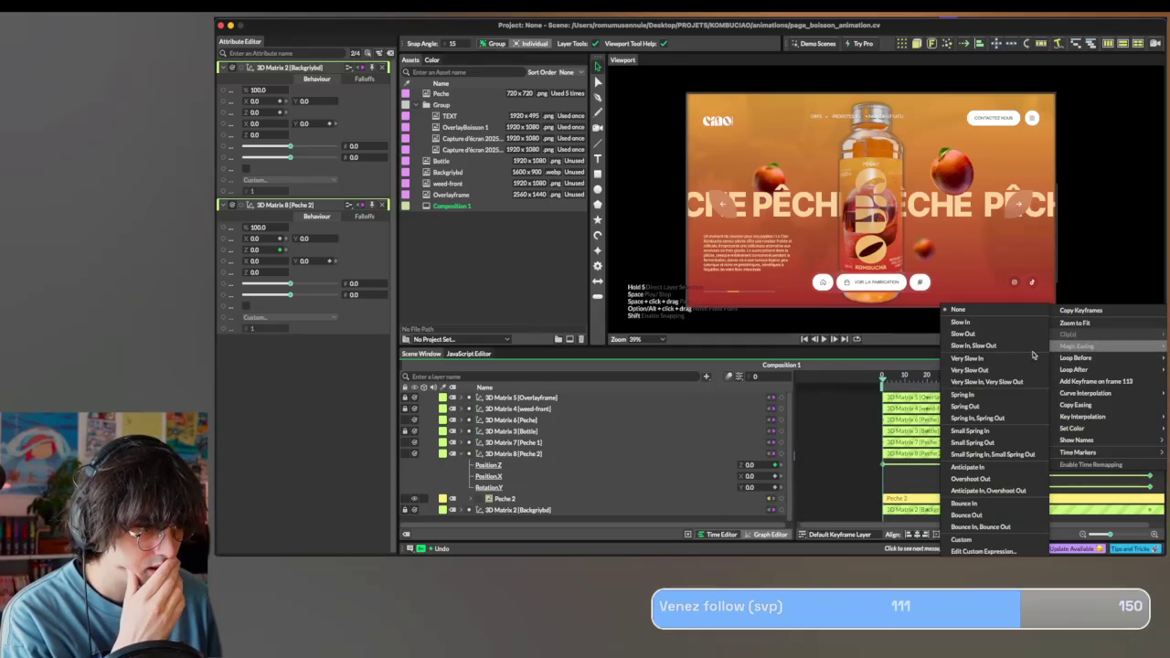
pyautogui.click(1014, 353)
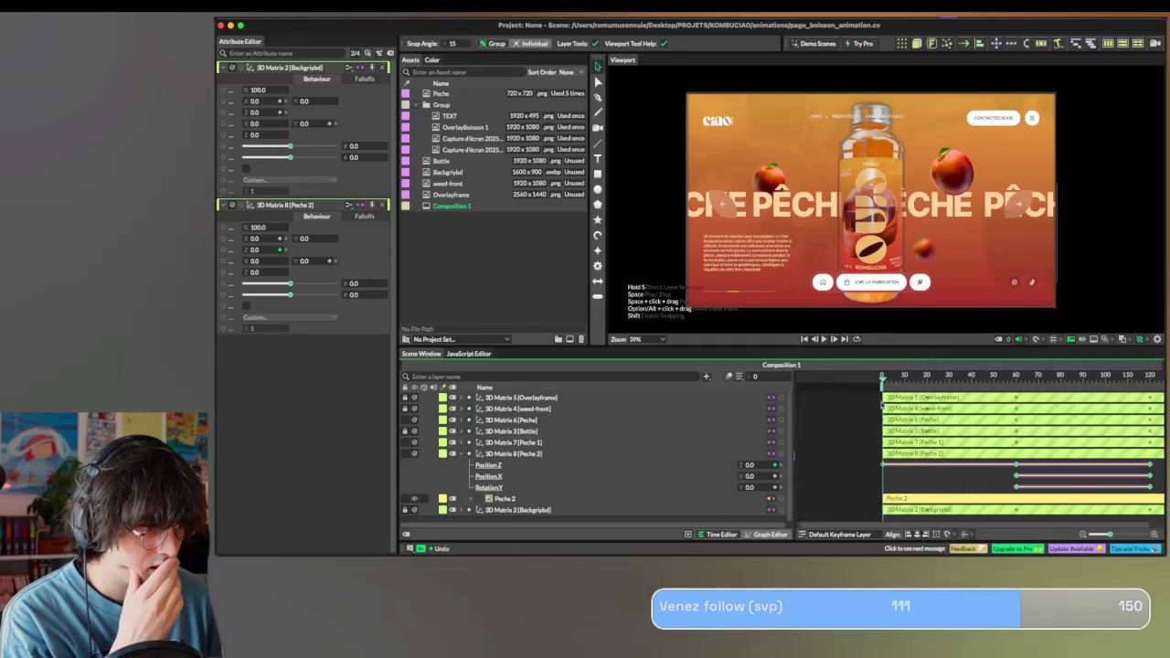
pyautogui.click(464, 454)
# Apply Slow In, Slow Out easing to the Peche 1 and Peche keyframes.
pyautogui.click(461, 443)
pyautogui.hscroll(2, 913, 455)
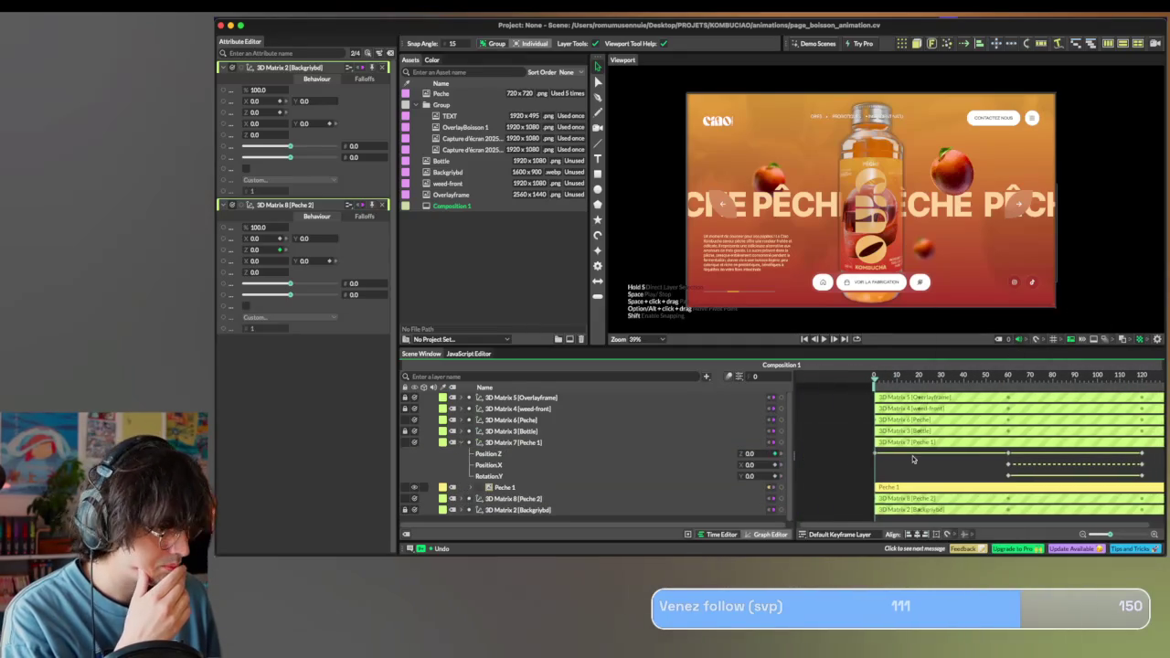
pyautogui.moveTo(1148, 457); pyautogui.dragTo(823, 475)
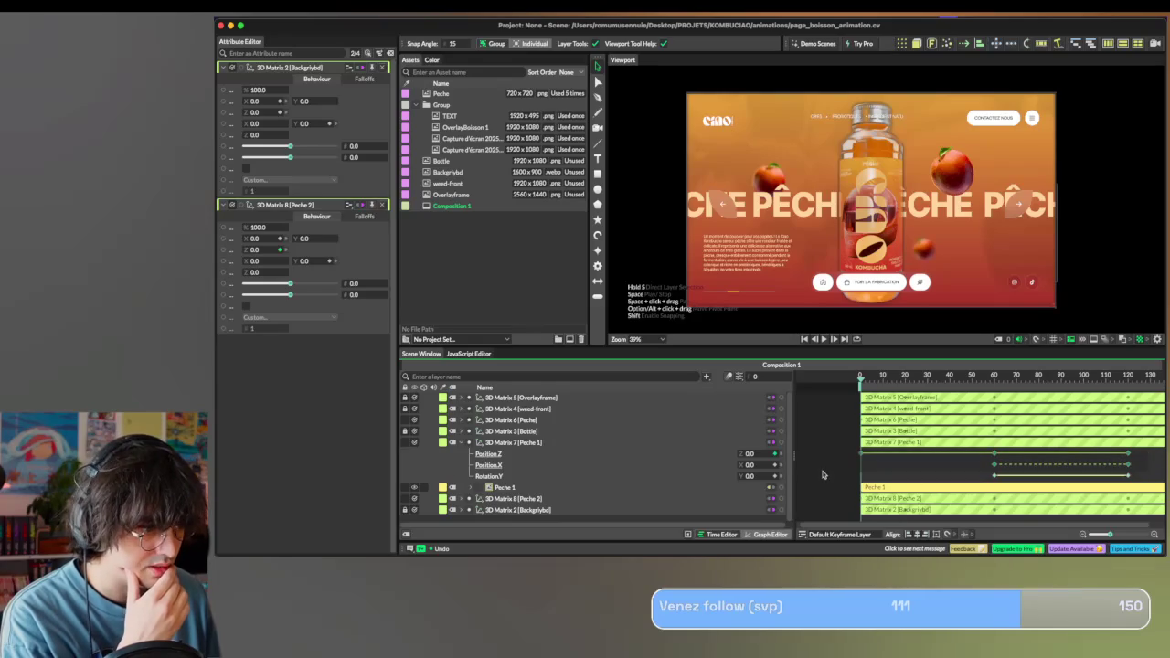
pyautogui.rightClick(1028, 464)
pyautogui.moveTo(1054, 334)
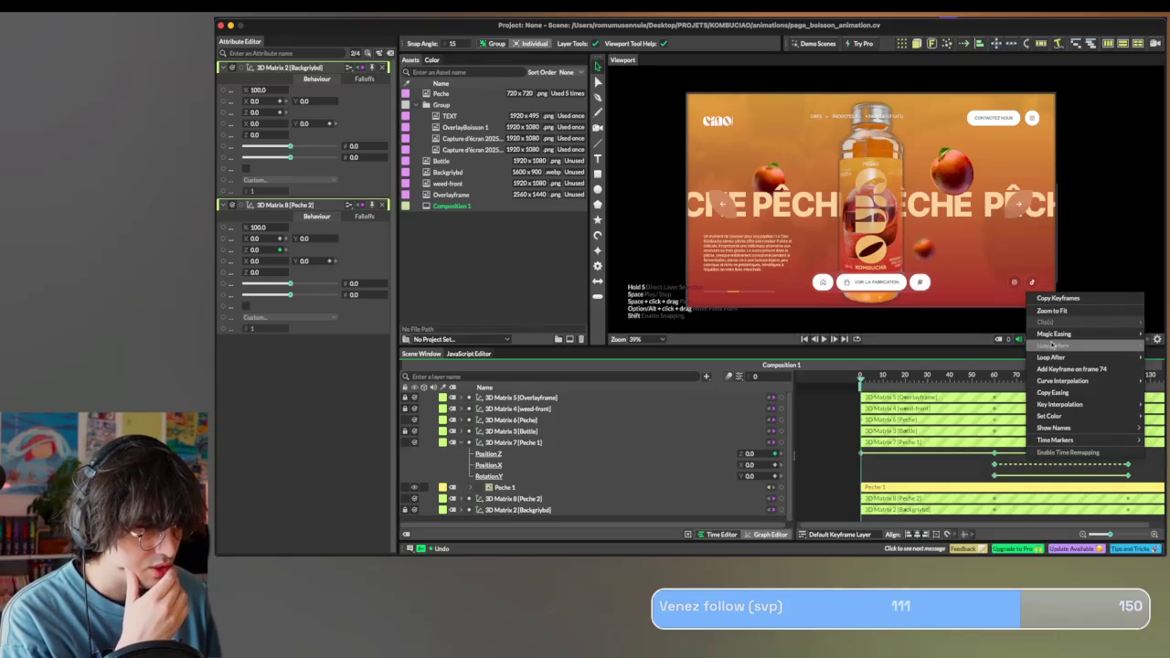
pyautogui.click(951, 345)
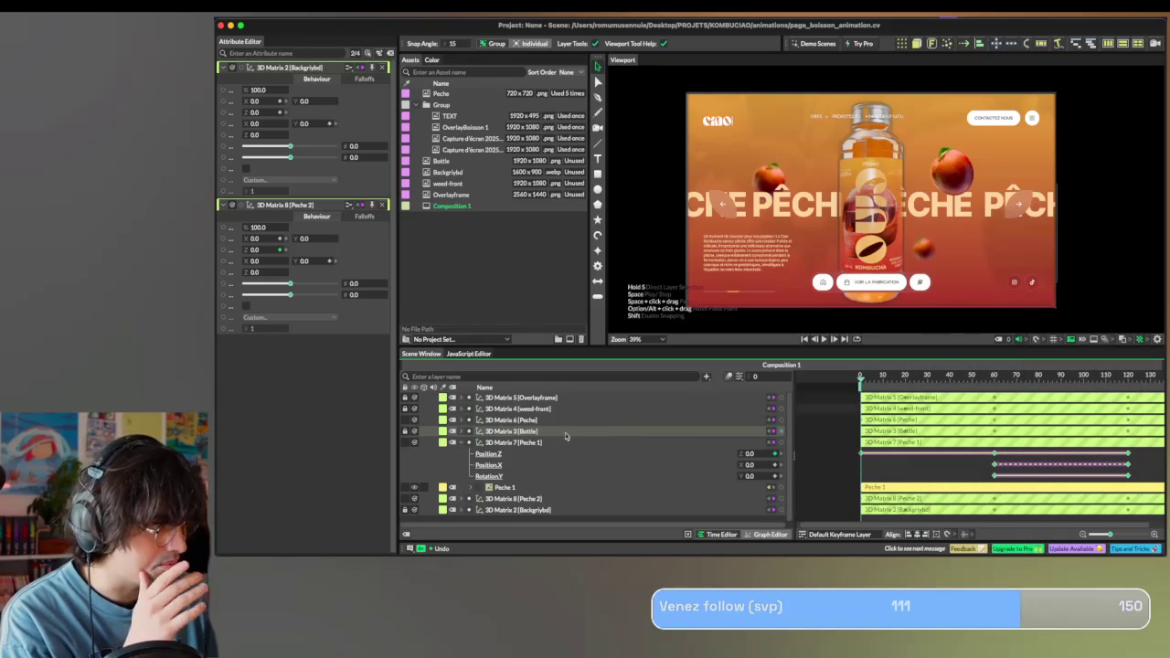
pyautogui.click(463, 420)
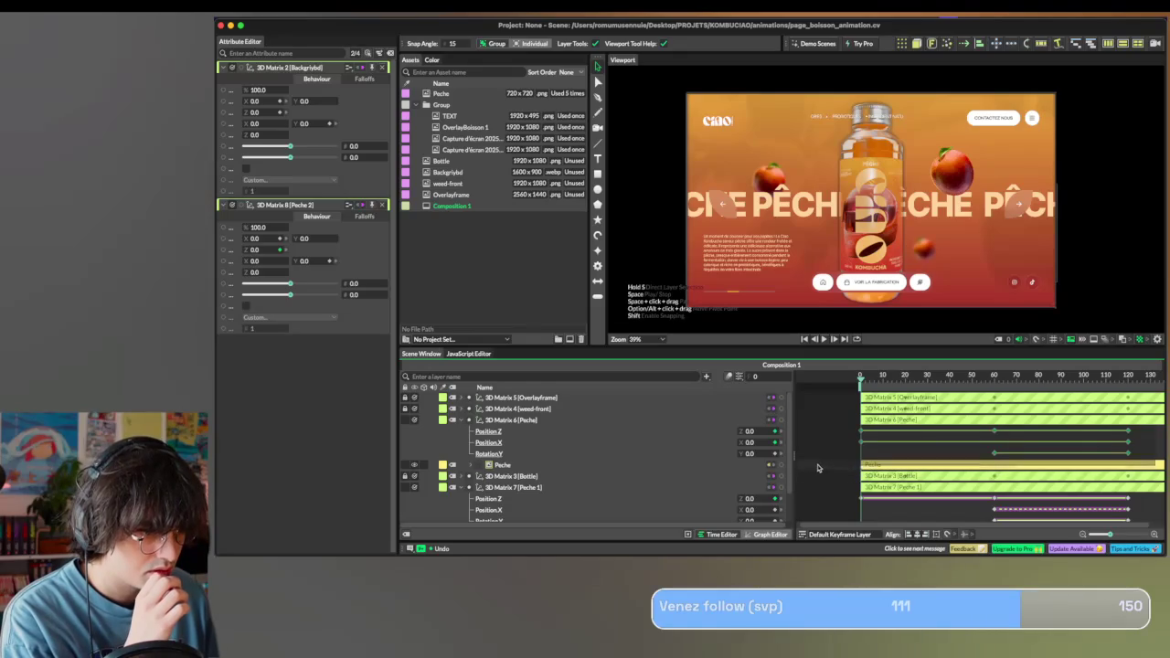
pyautogui.rightClick(1027, 439)
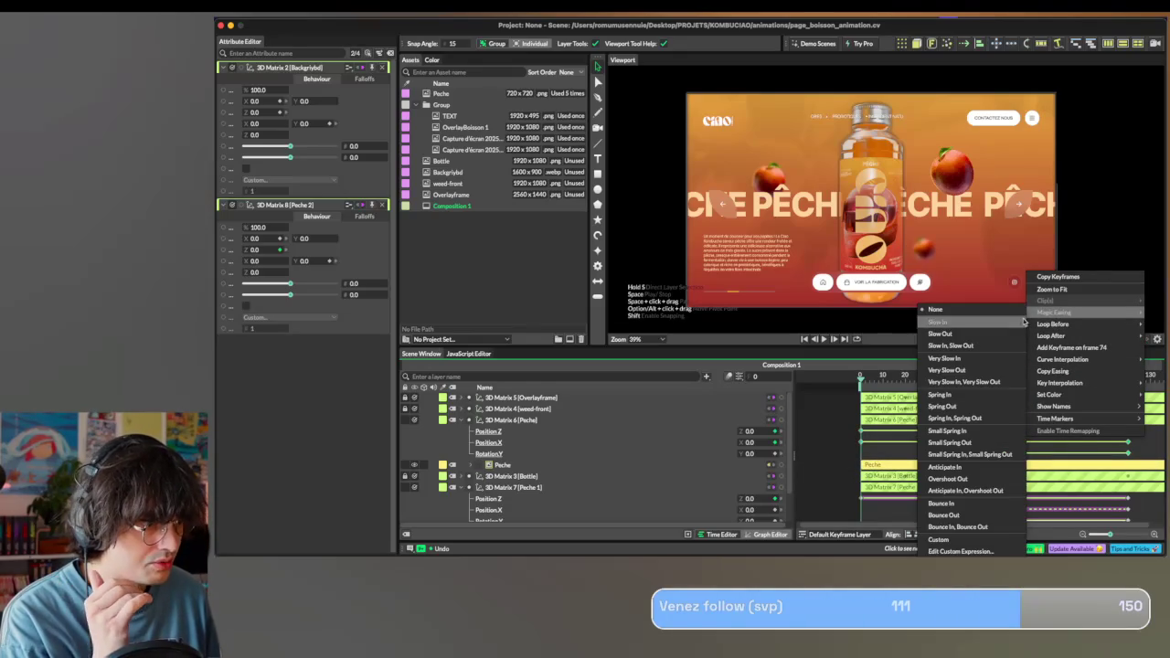
pyautogui.click(975, 345)
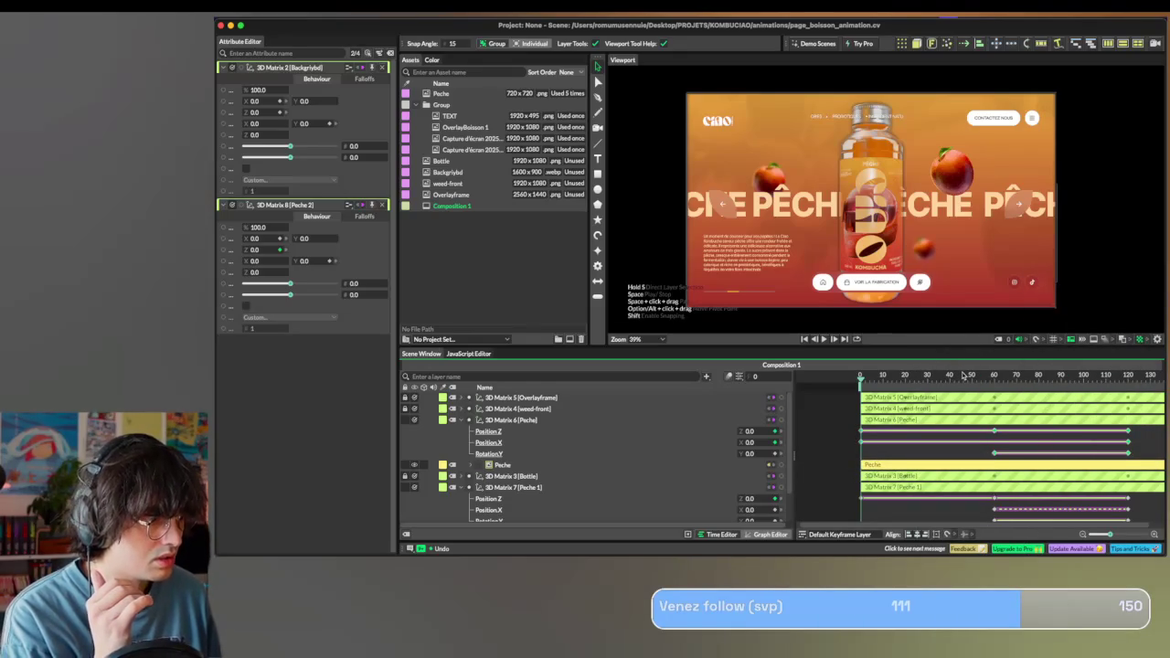
# Play the eased animation from frame 0 and save the scene as page_boisson_animation.cv.
pyautogui.moveTo(964, 376); pyautogui.dragTo(861, 377)
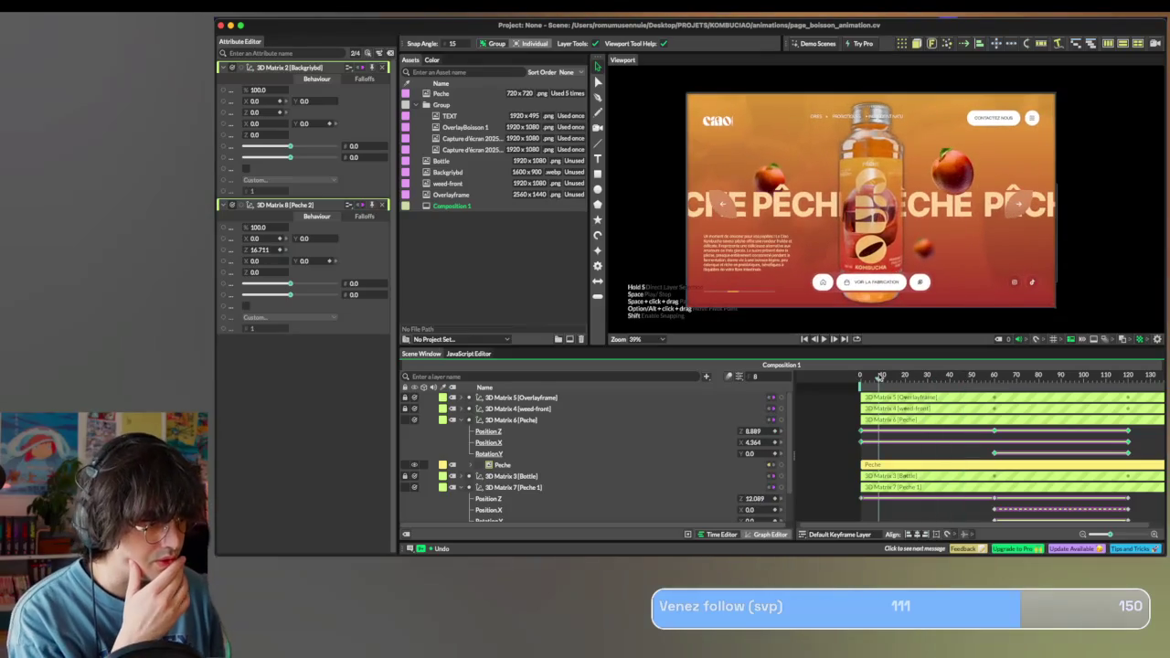
pyautogui.press('space')
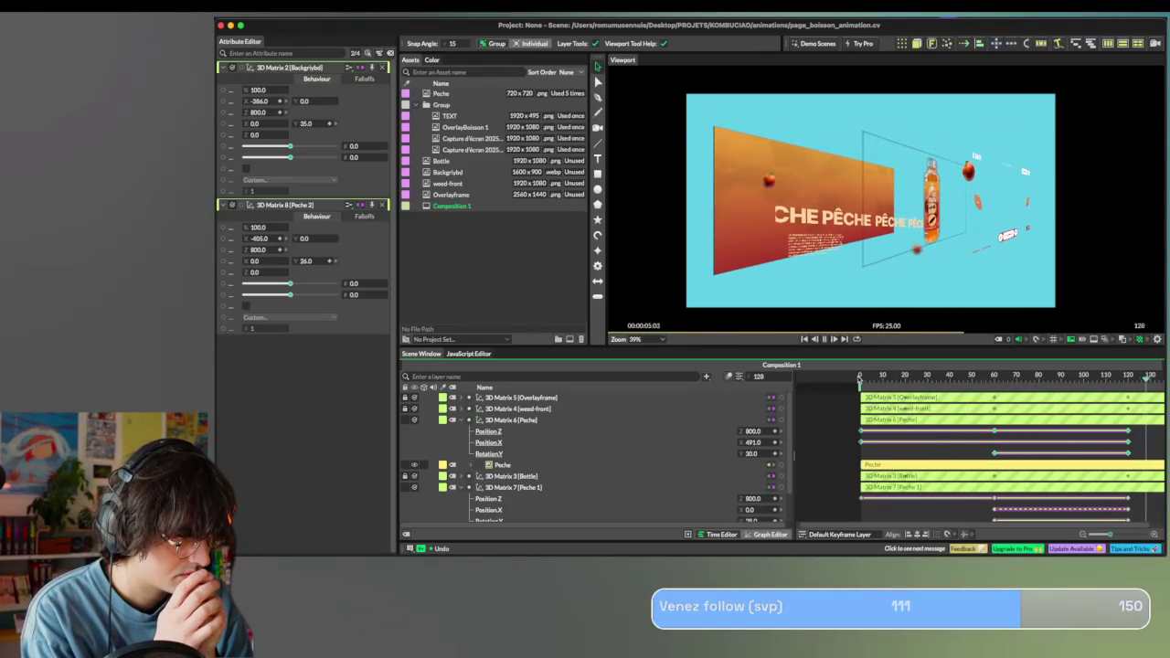
pyautogui.press('space')
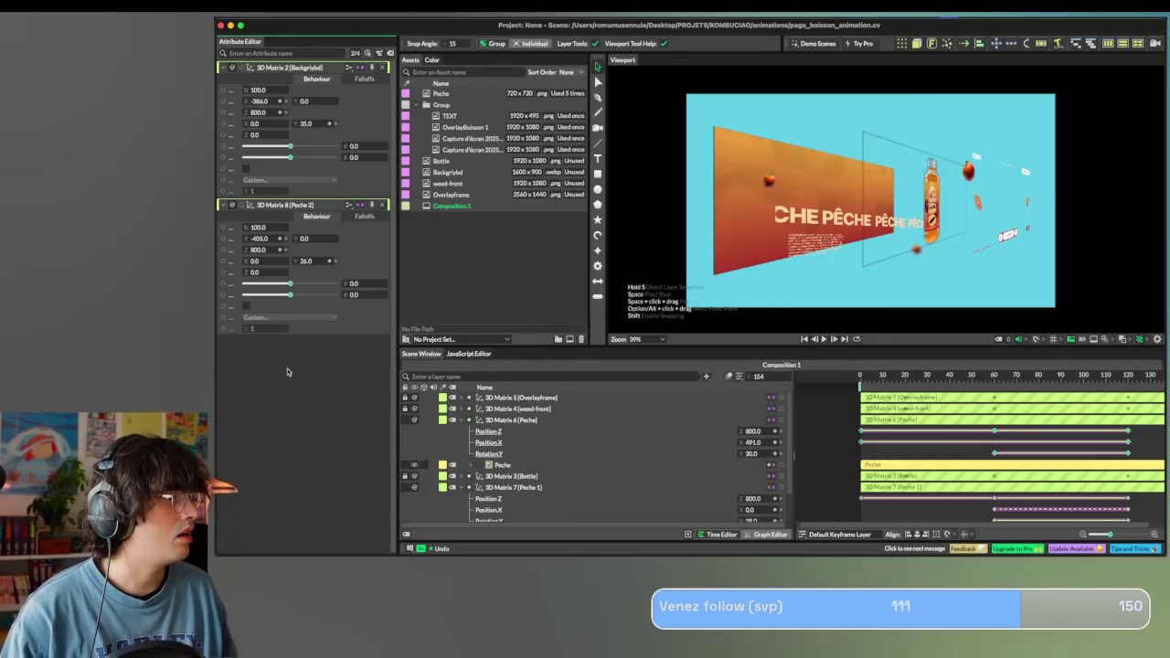
pyautogui.hotkey('ctrl', 's')
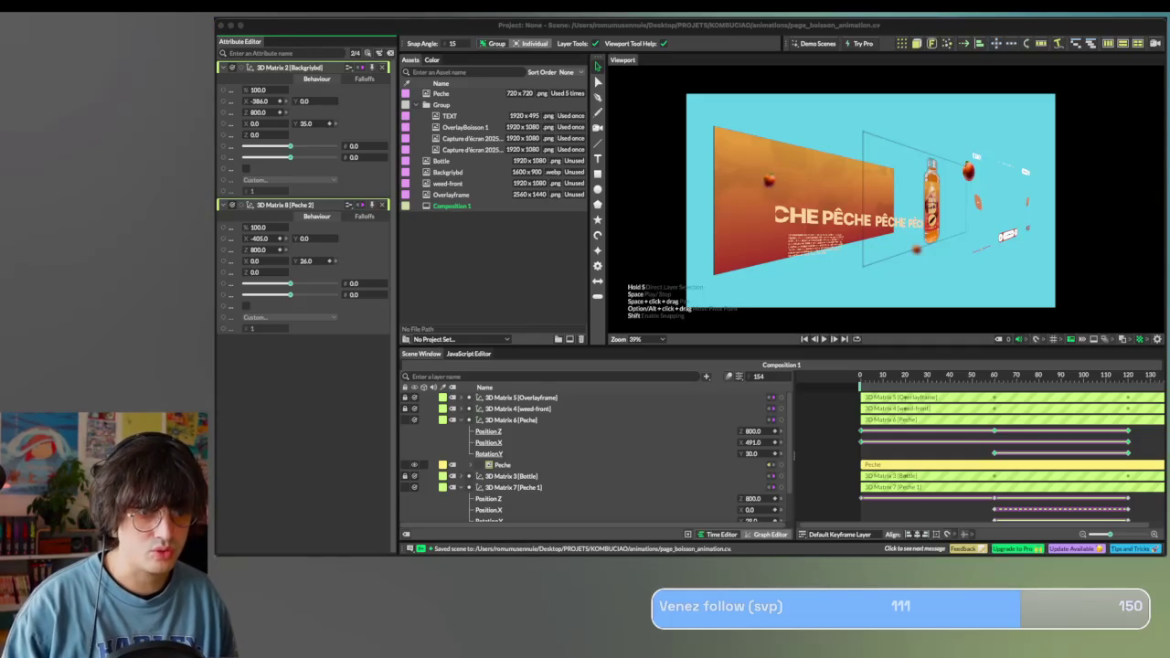
pyautogui.press('super+Tab')
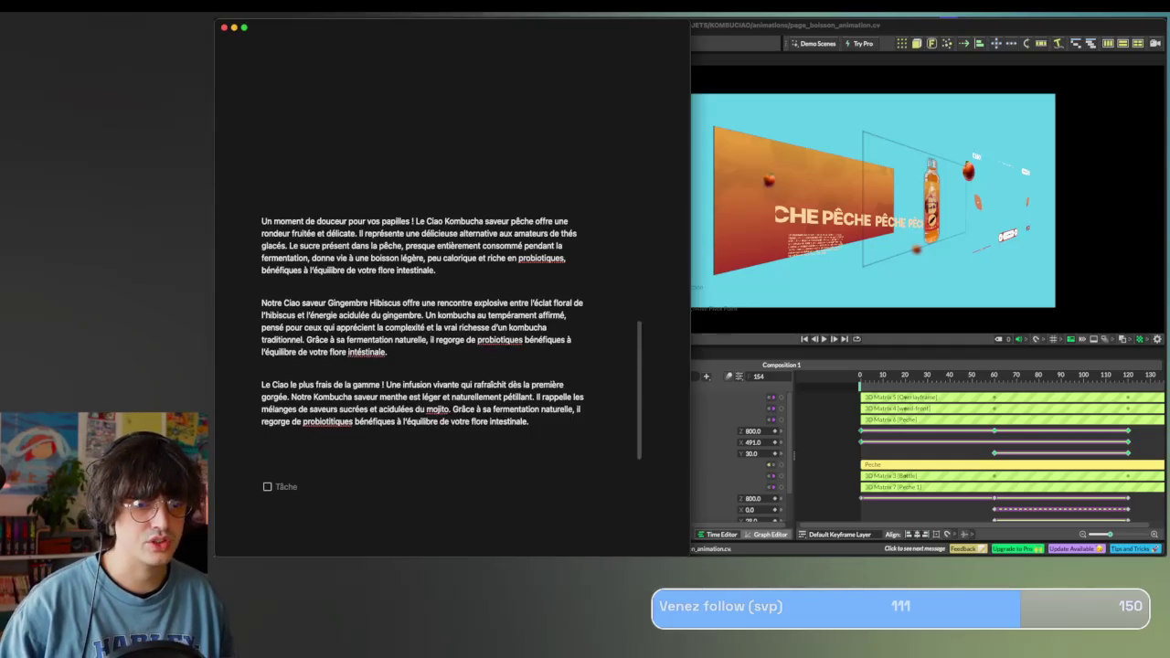
# Insert a new empty to-do line at the end of the Notion page.
pyautogui.scroll(-5, 1024, 274)
pyautogui.click(576, 128)
pyautogui.press('Return')
pyautogui.press('Return')
pyautogui.scroll(-3, 685, 274)
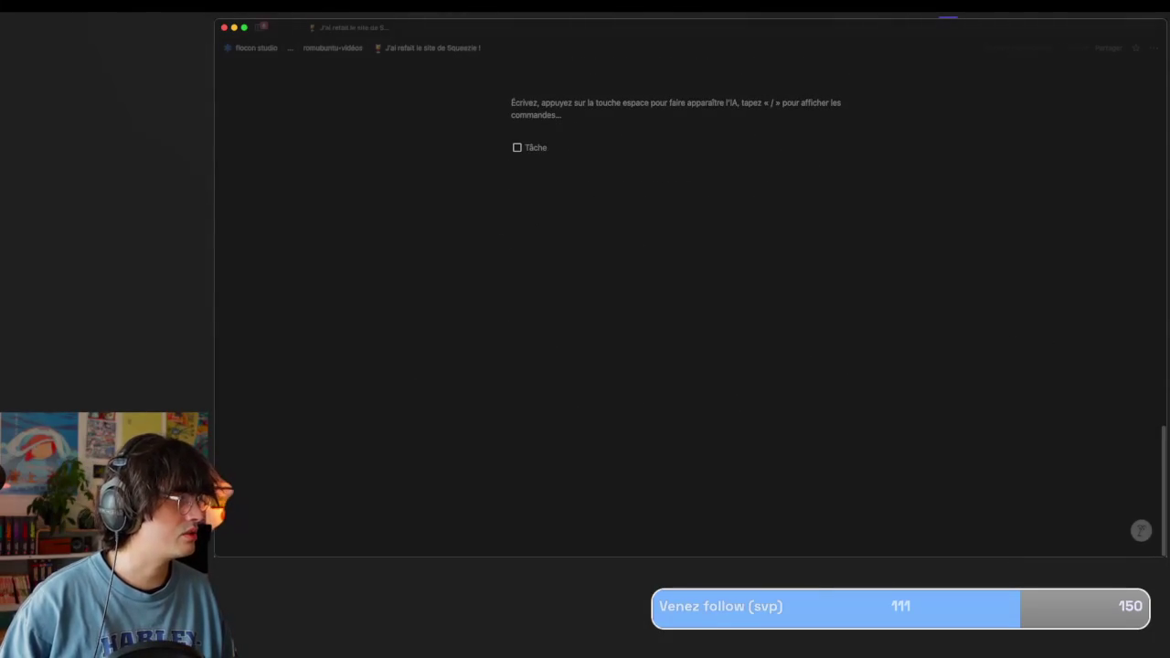
pyautogui.press('super+Tab')
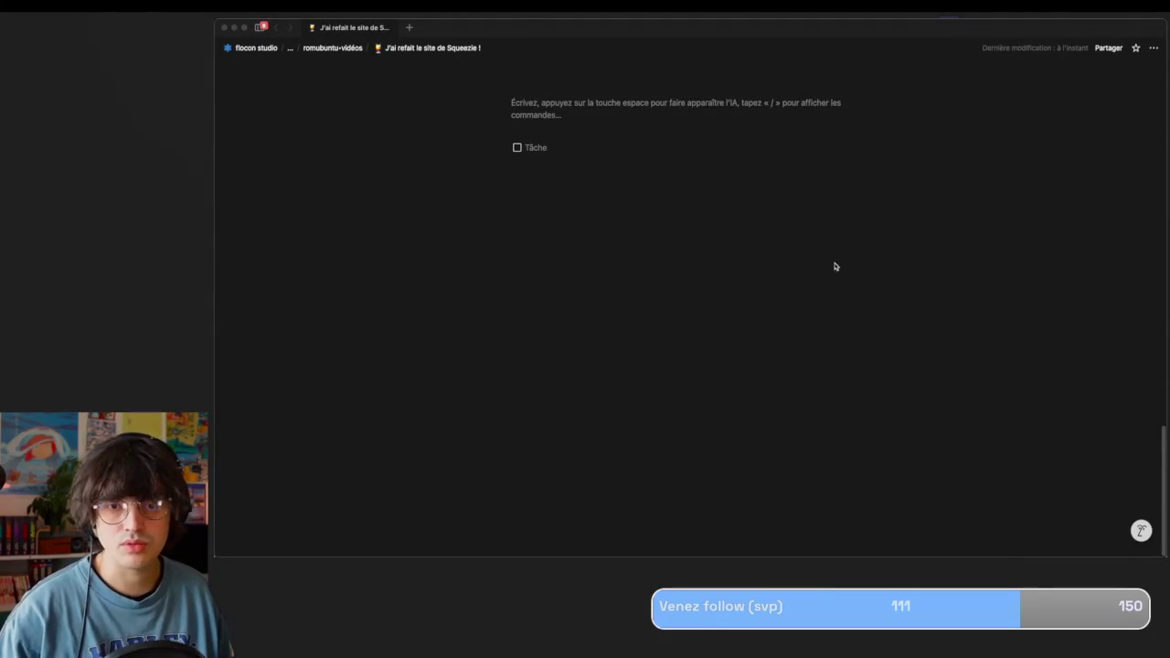
pyautogui.click(556, 147)
# Add the 'Animations à faire' heading above to-dos for Animation Page Principale and Page Boisson.
pyautogui.write('Animation')
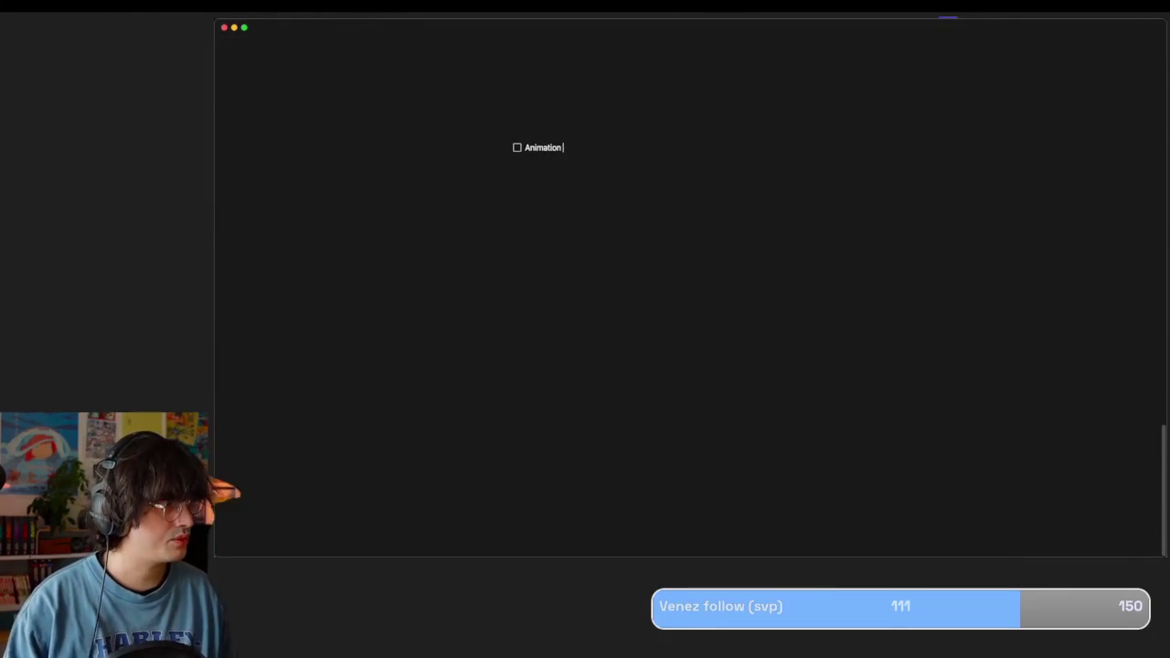
pyautogui.press('super+a')
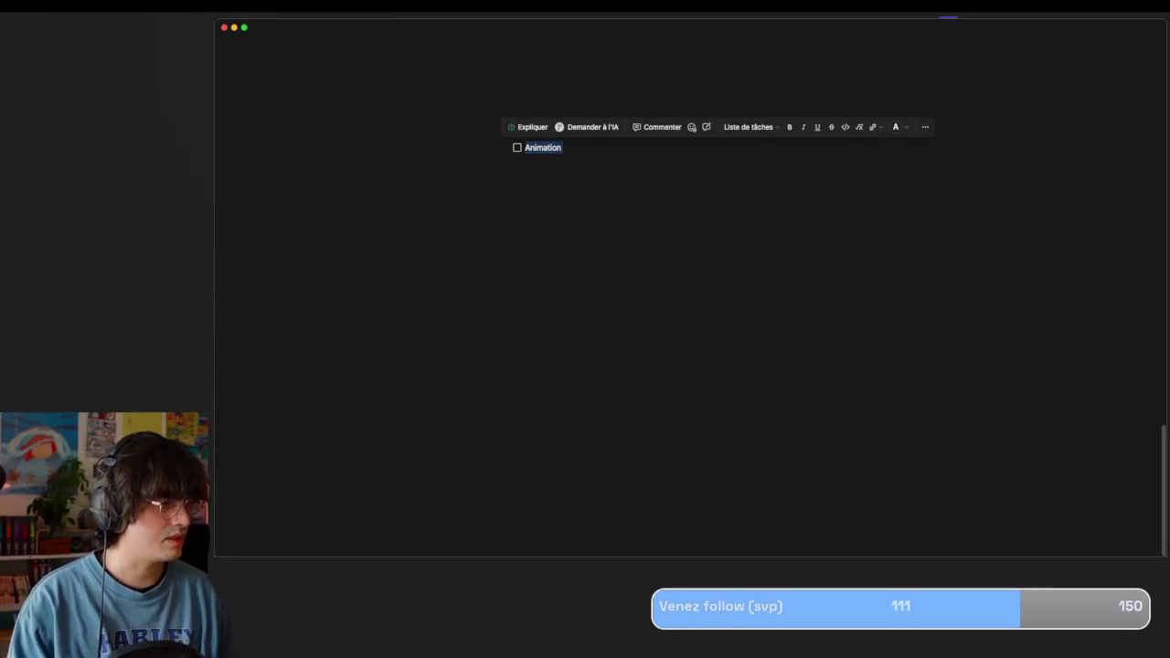
pyautogui.press('Up')
pyautogui.write('/ti')
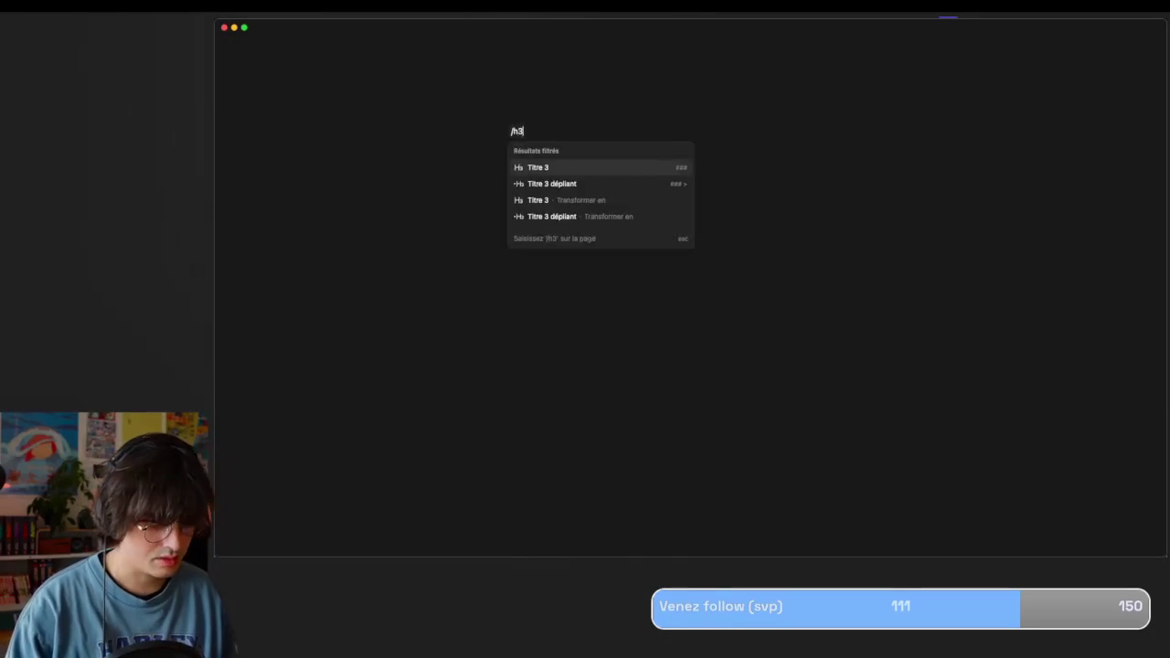
pyautogui.press('Return')
pyautogui.write('Animations à faire')
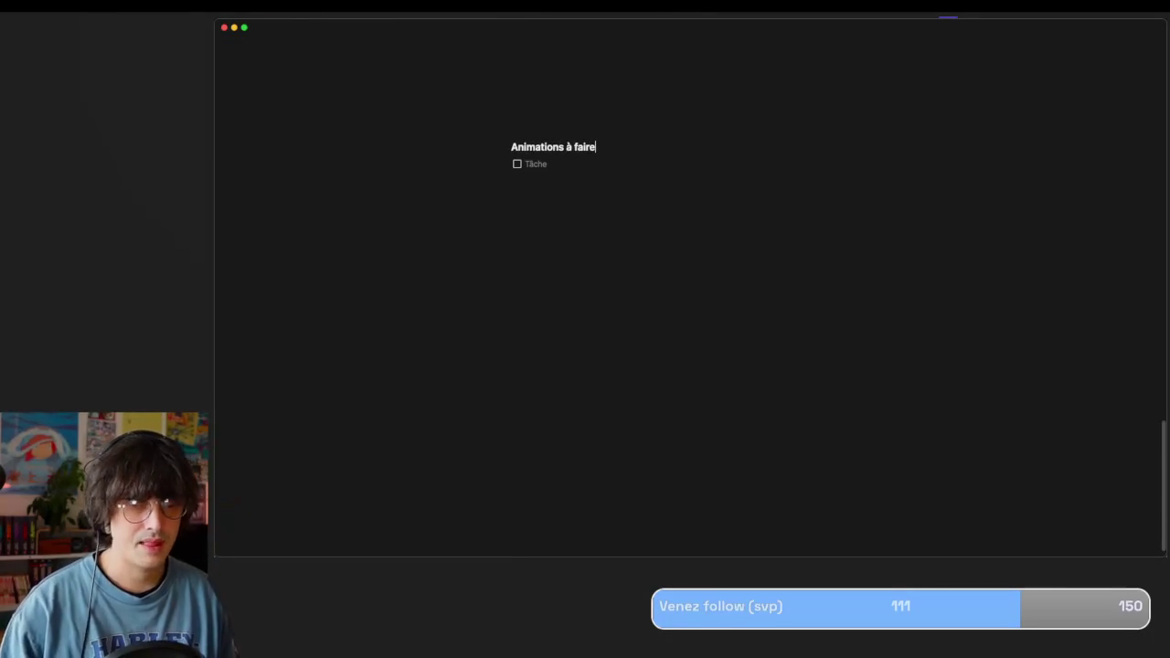
pyautogui.press('Down')
pyautogui.write('Animation Page Principale')
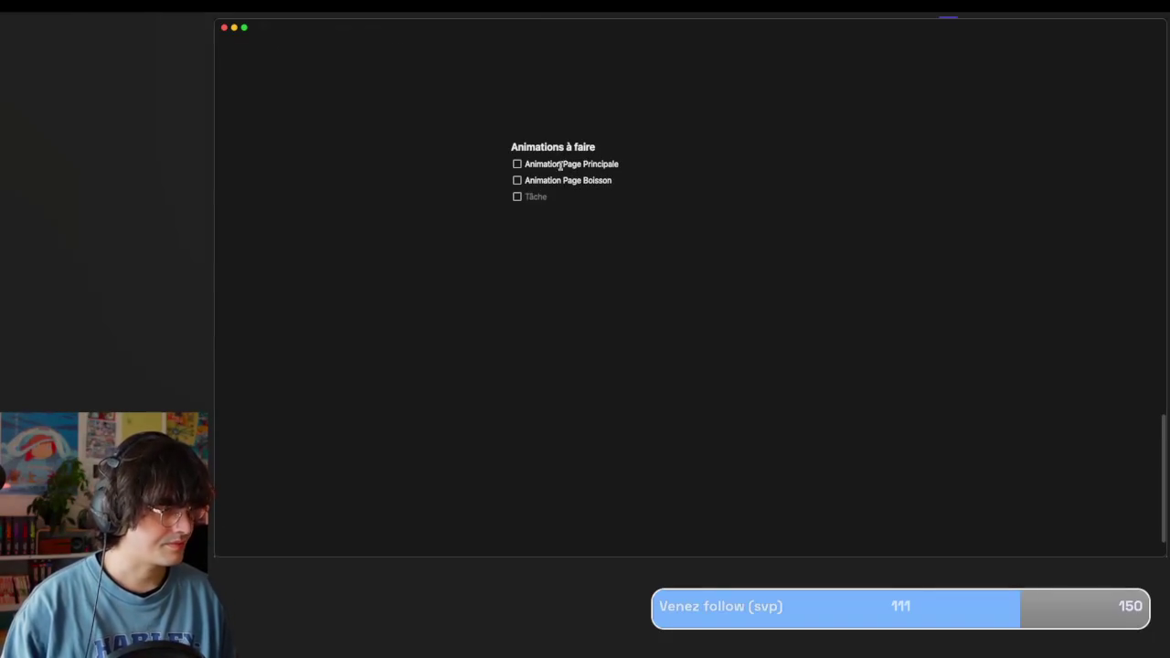
pyautogui.scroll(10, 603, 173)
# Scroll up the parent page and open the Script sub-page.
pyautogui.scroll(5, 603, 173)
pyautogui.scroll(-10, 603, 173)
pyautogui.scroll(1, 603, 173)
pyautogui.scroll(-3, 603, 173)
pyautogui.scroll(1, 604, 175)
pyautogui.scroll(8, 605, 222)
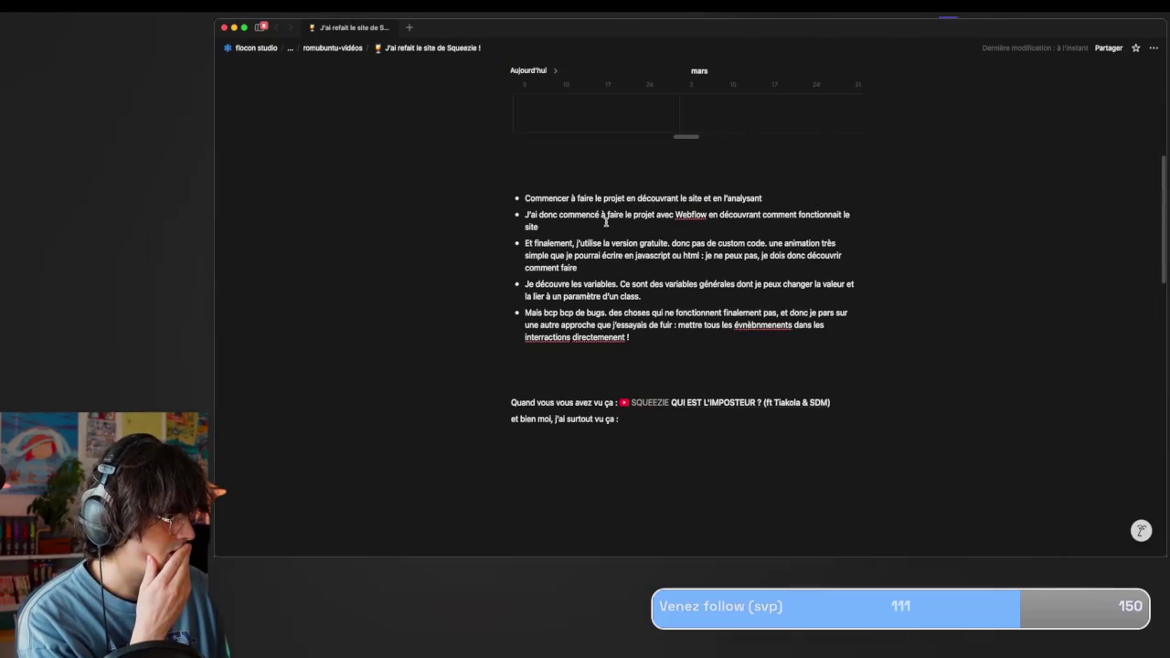
pyautogui.scroll(5, 605, 221)
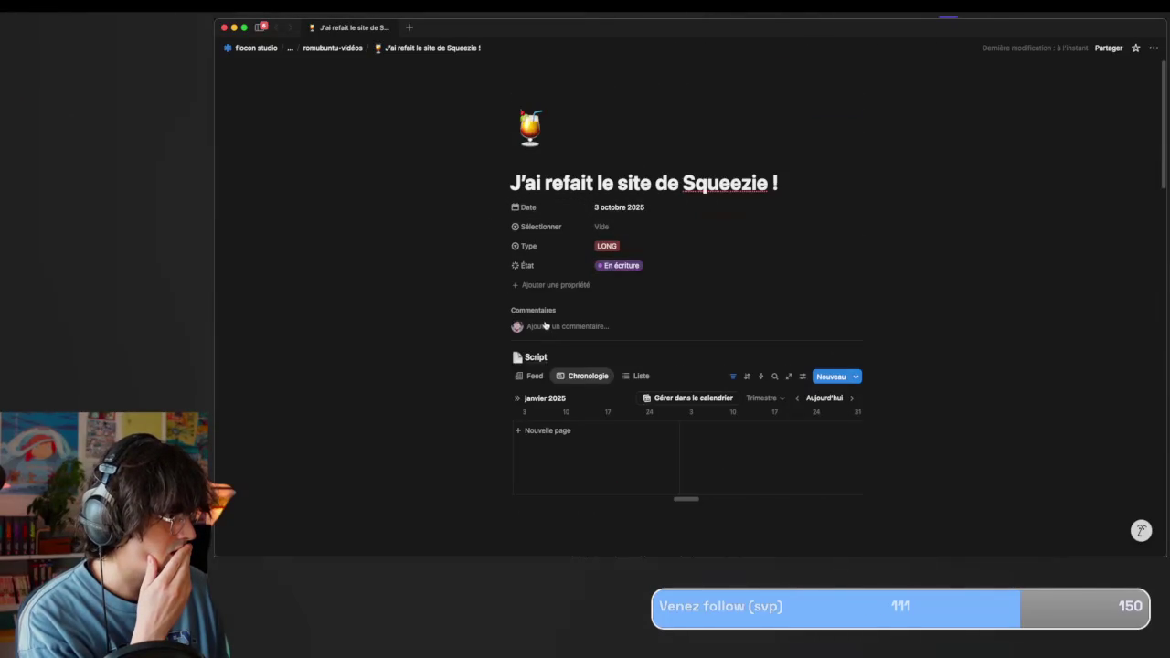
pyautogui.click(538, 357)
# Scroll through the Script page, then return to 'J'ai refait le site de Squeezie !'.
pyautogui.scroll(-3, 629, 370)
pyautogui.scroll(-1, 630, 370)
pyautogui.scroll(-2, 629, 370)
pyautogui.scroll(-2, 630, 370)
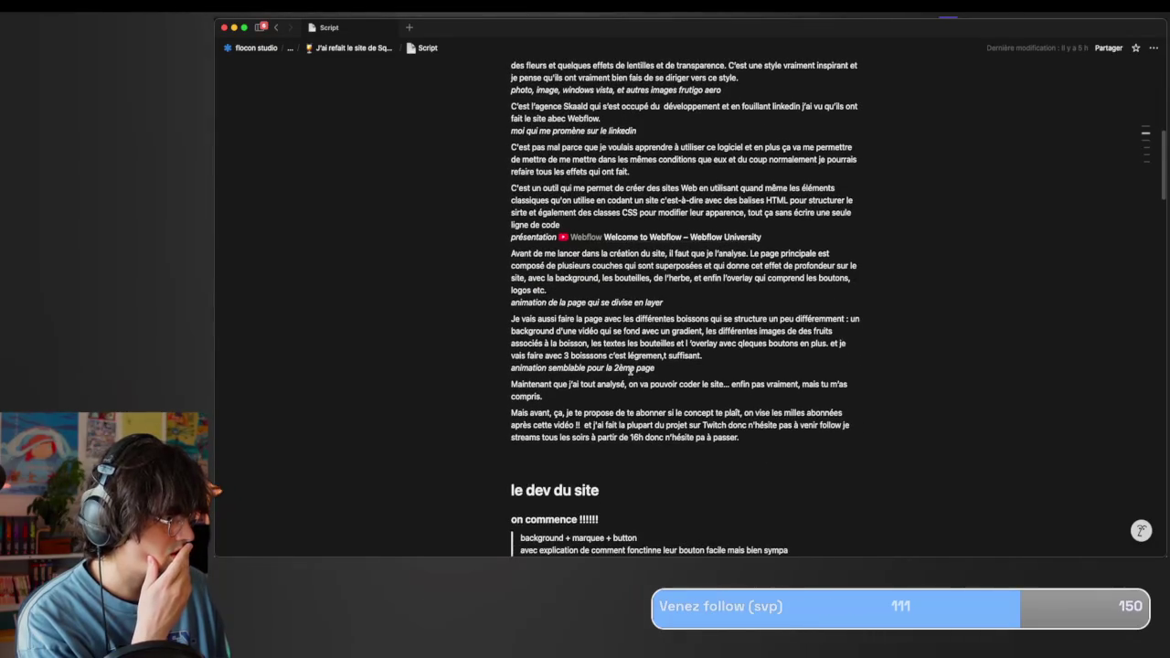
pyautogui.scroll(-5, 630, 371)
pyautogui.scroll(-2, 630, 370)
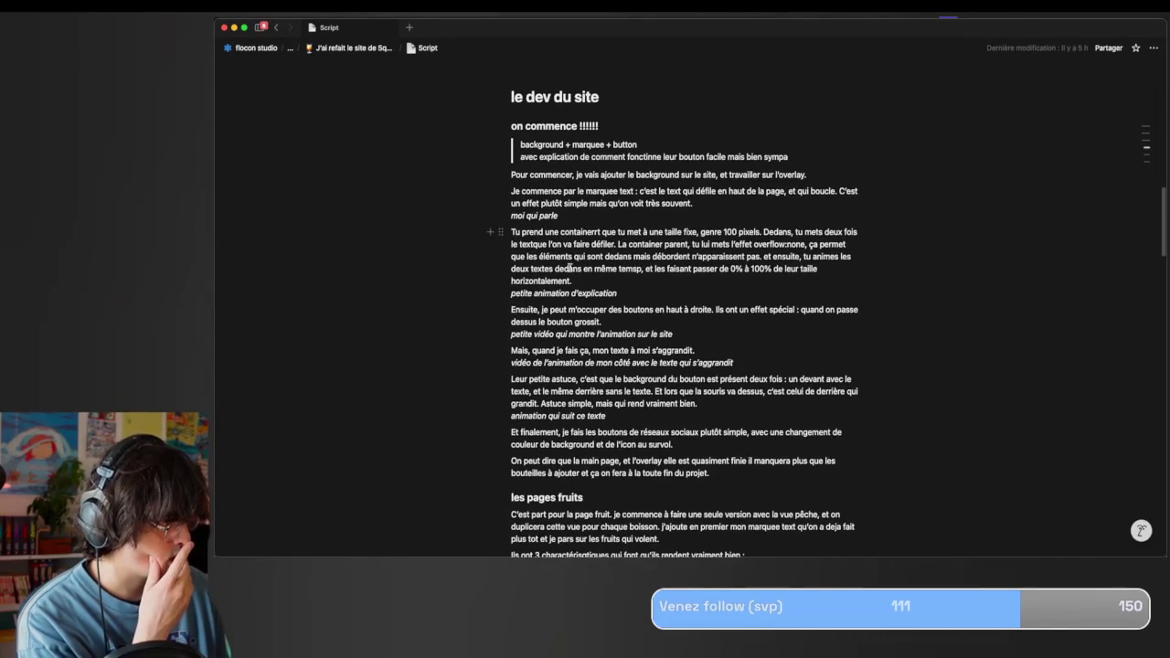
pyautogui.scroll(-1, 570, 267)
pyautogui.scroll(-2, 585, 274)
pyautogui.scroll(-1, 617, 284)
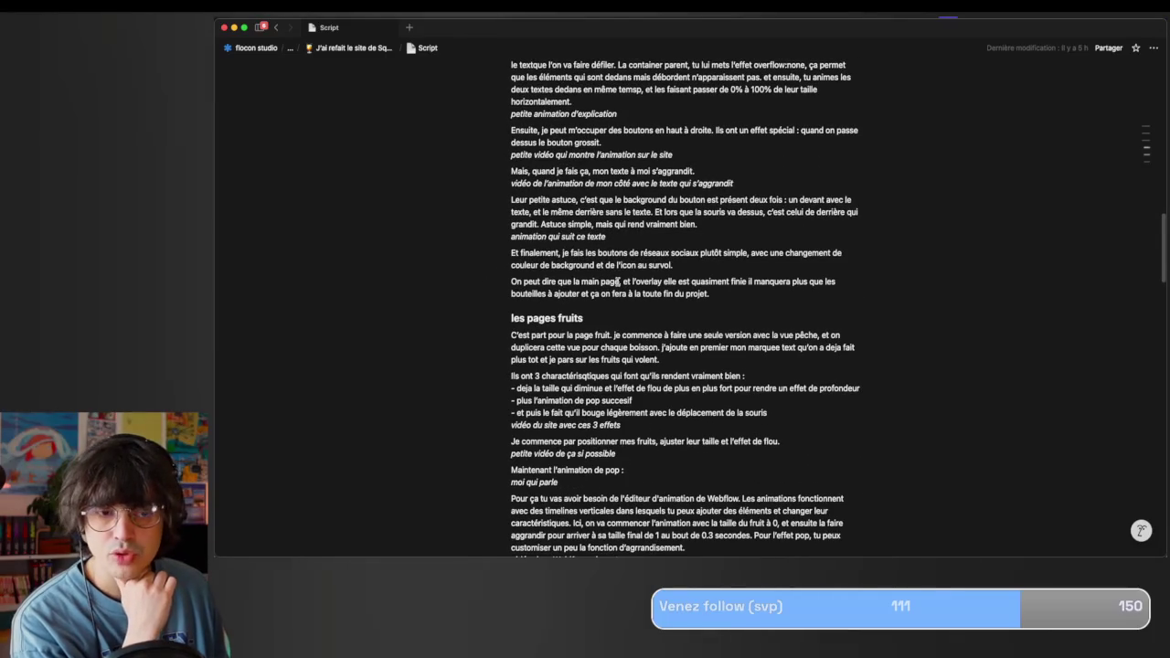
pyautogui.scroll(1, 622, 274)
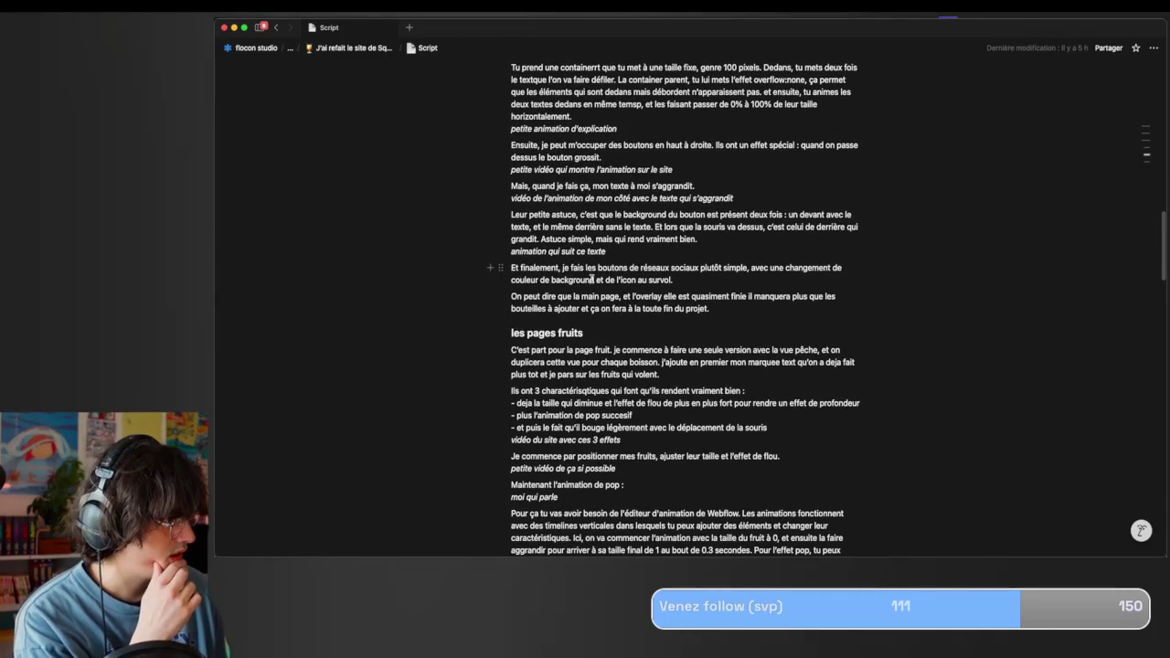
pyautogui.scroll(2, 608, 274)
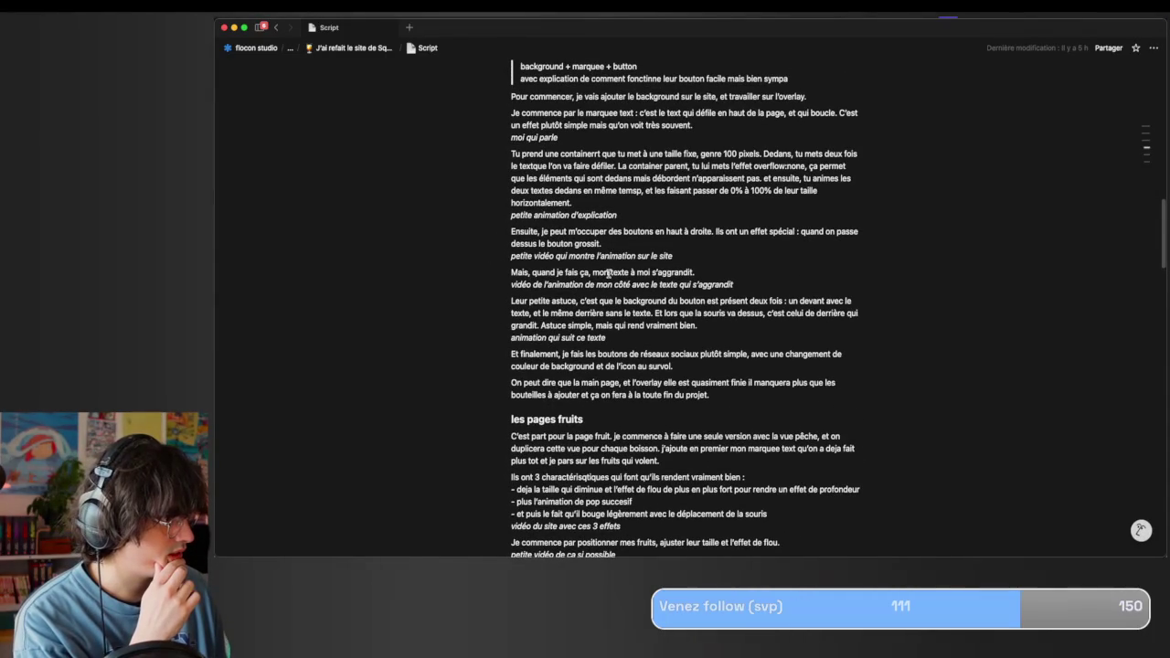
pyautogui.click(320, 47)
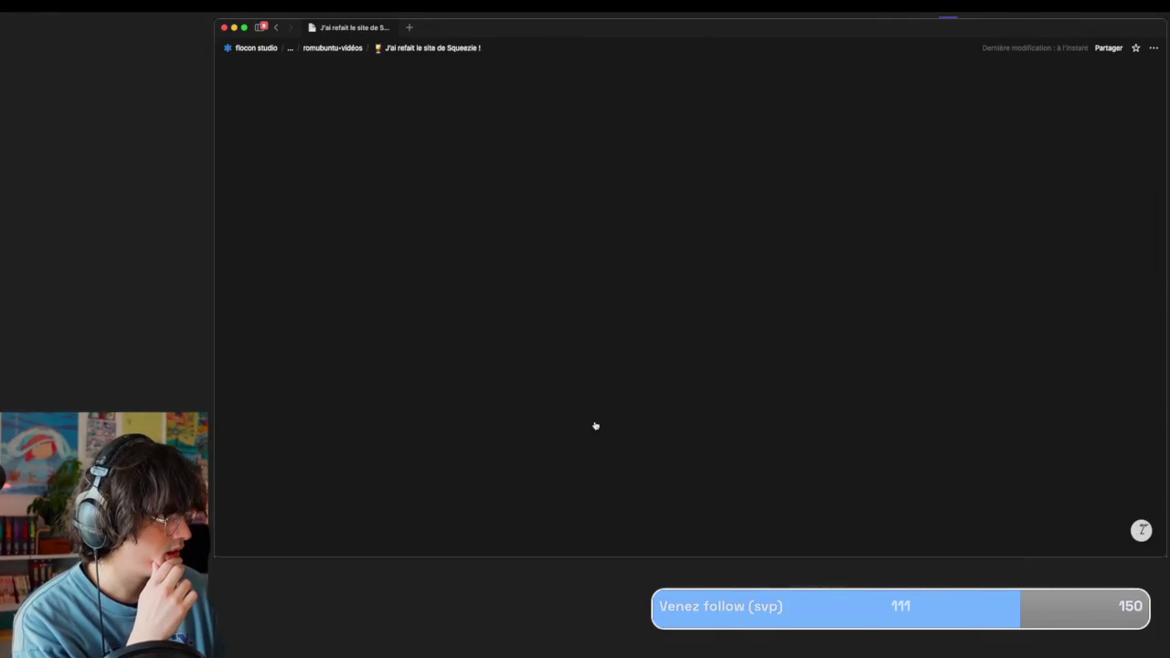
pyautogui.scroll(-2, 613, 420)
pyautogui.scroll(-10, 625, 409)
# Add the to-do 'Animation Bouton Hover Astuce' to the Animations à faire checklist.
pyautogui.click(615, 245)
pyautogui.click(601, 235)
pyautogui.write('Animation Bouto')
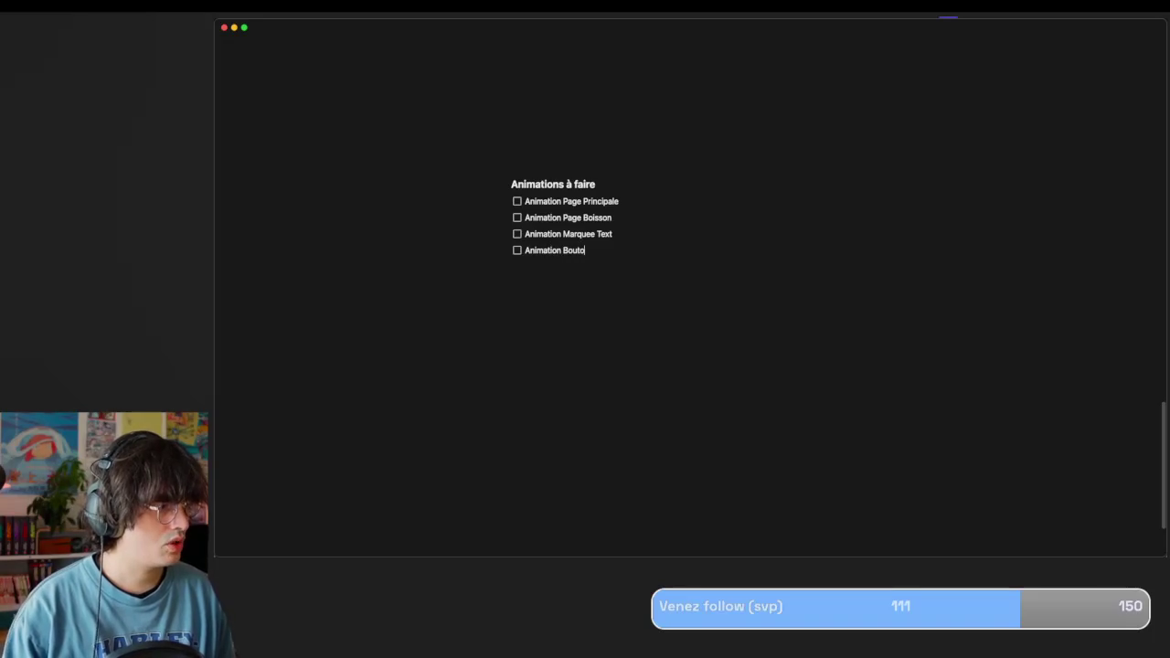
pyautogui.write('n Hover Astuce')
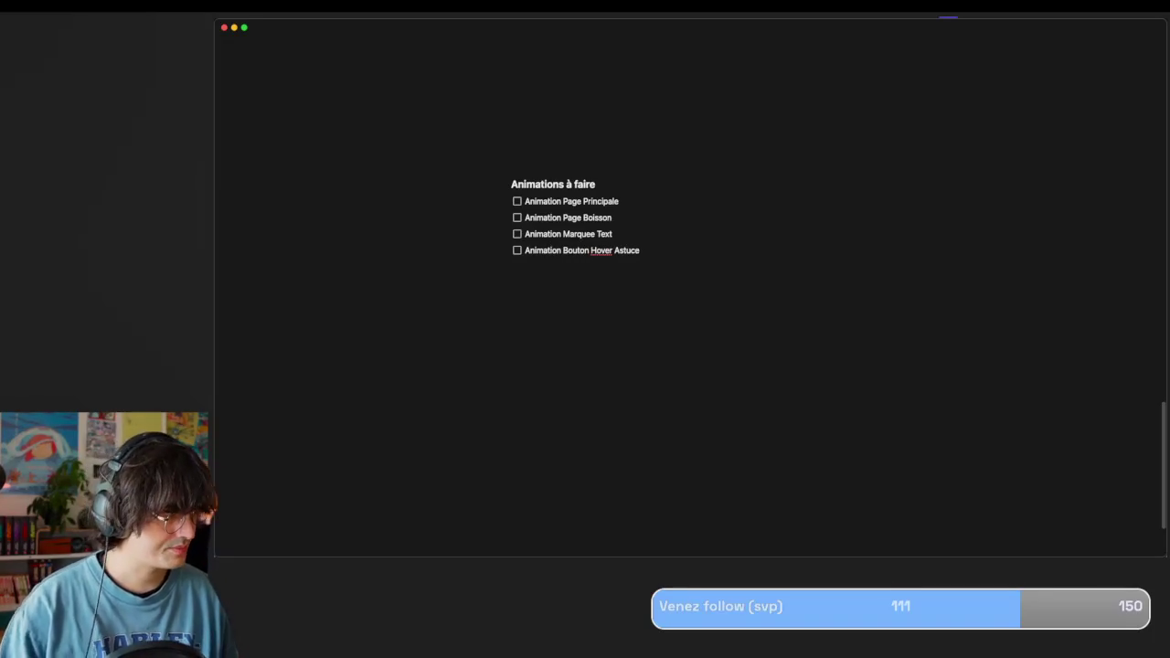
# Scroll back up and reopen the Script sub-page.
pyautogui.scroll(15, 705, 86)
pyautogui.scroll(-10, 705, 86)
pyautogui.scroll(-10, 705, 86)
pyautogui.scroll(-5, 705, 86)
pyautogui.scroll(-3, 676, 262)
pyautogui.scroll(-5, 633, 319)
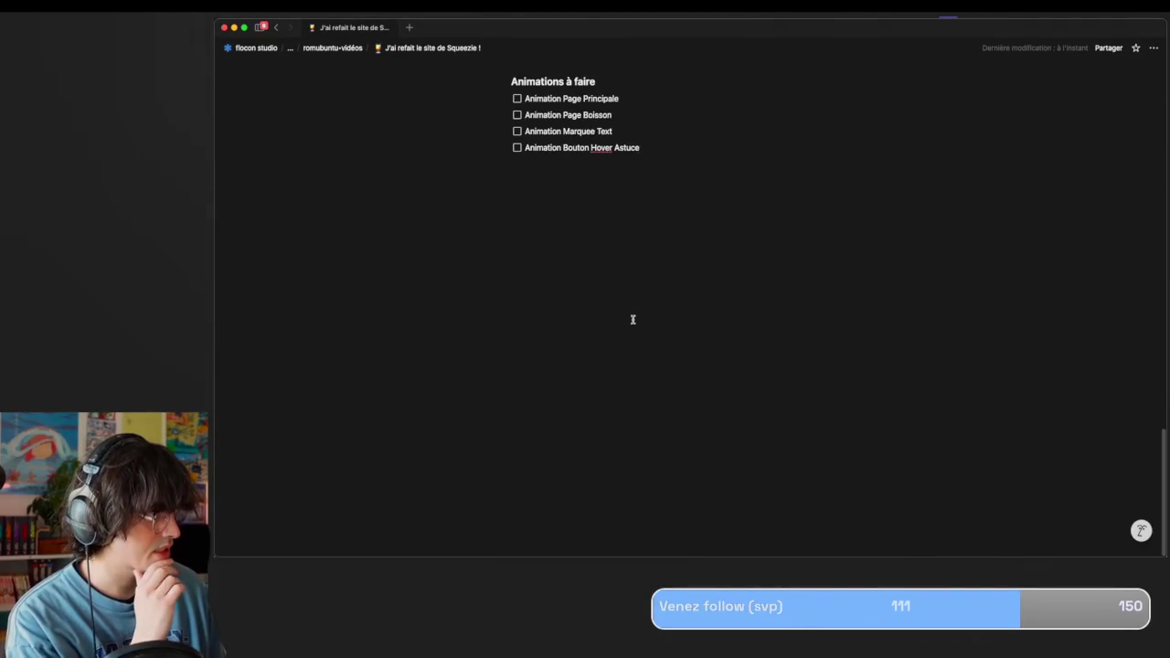
pyautogui.scroll(15, 632, 319)
pyautogui.click(538, 354)
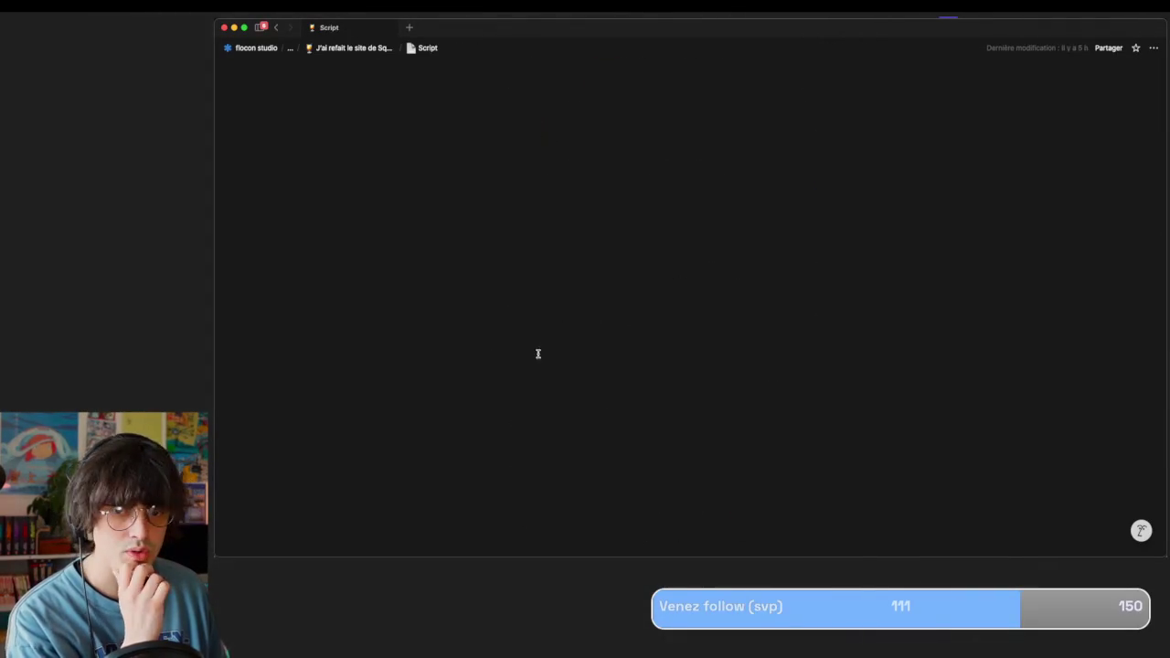
# Read through the Script notes, selecting passages such as the Webflow paragraph.
pyautogui.scroll(-10, 677, 373)
pyautogui.scroll(-1, 584, 345)
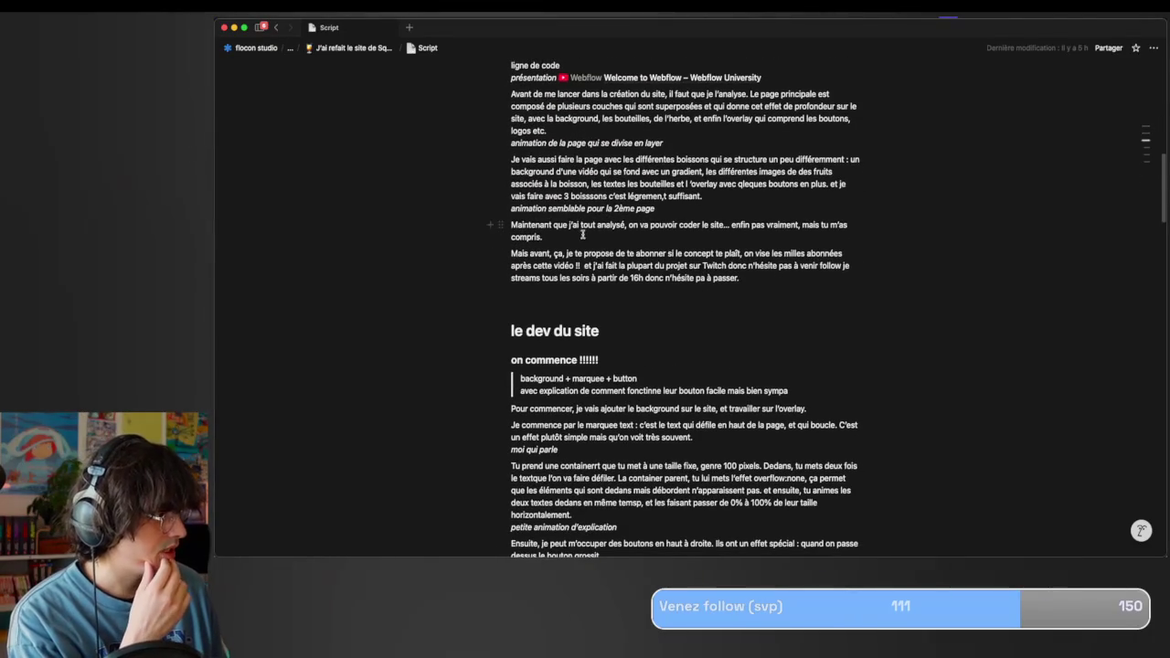
pyautogui.scroll(-5, 582, 234)
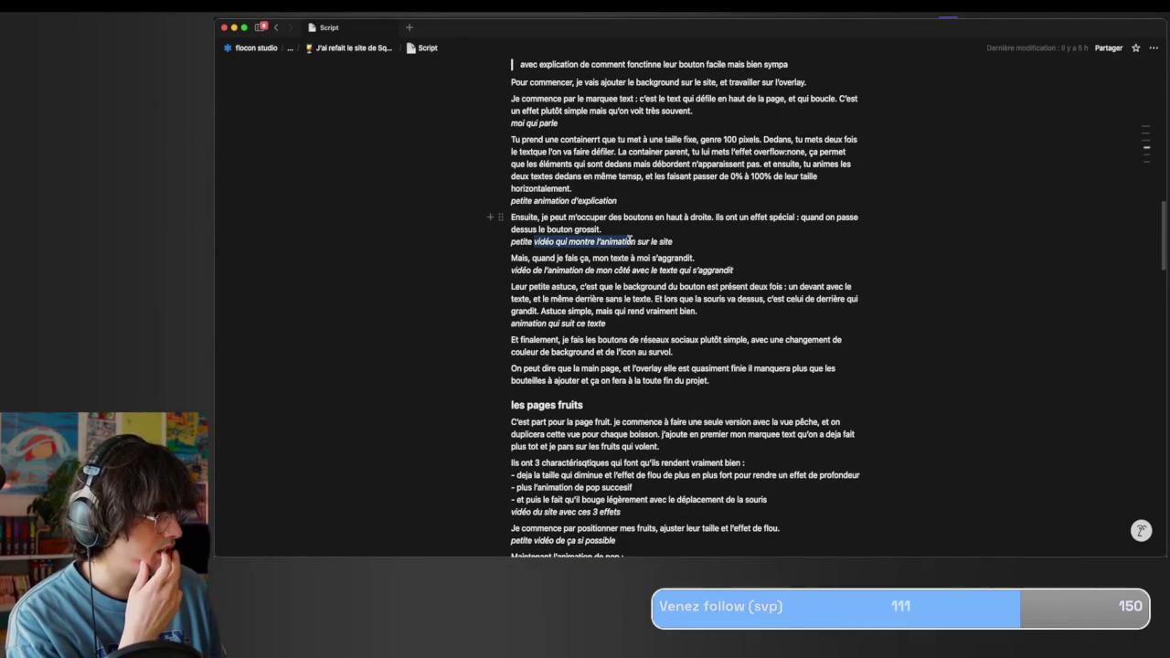
pyautogui.moveTo(536, 241); pyautogui.dragTo(631, 241)
pyautogui.click(678, 241)
pyautogui.moveTo(703, 243); pyautogui.dragTo(619, 243)
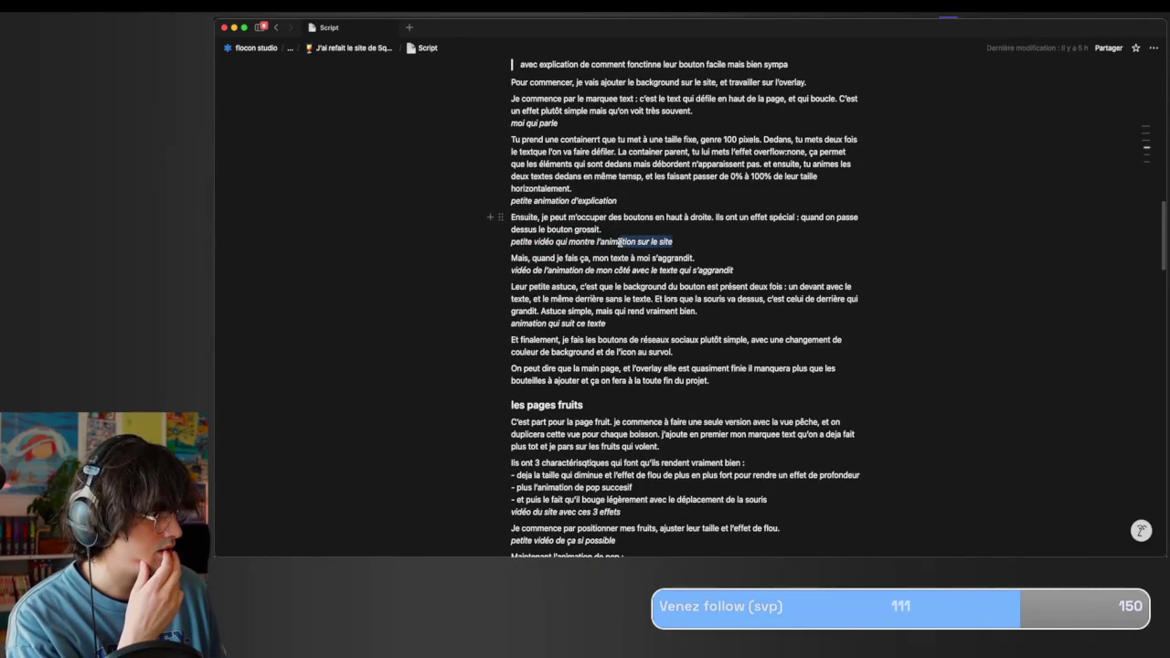
pyautogui.scroll(-4, 589, 317)
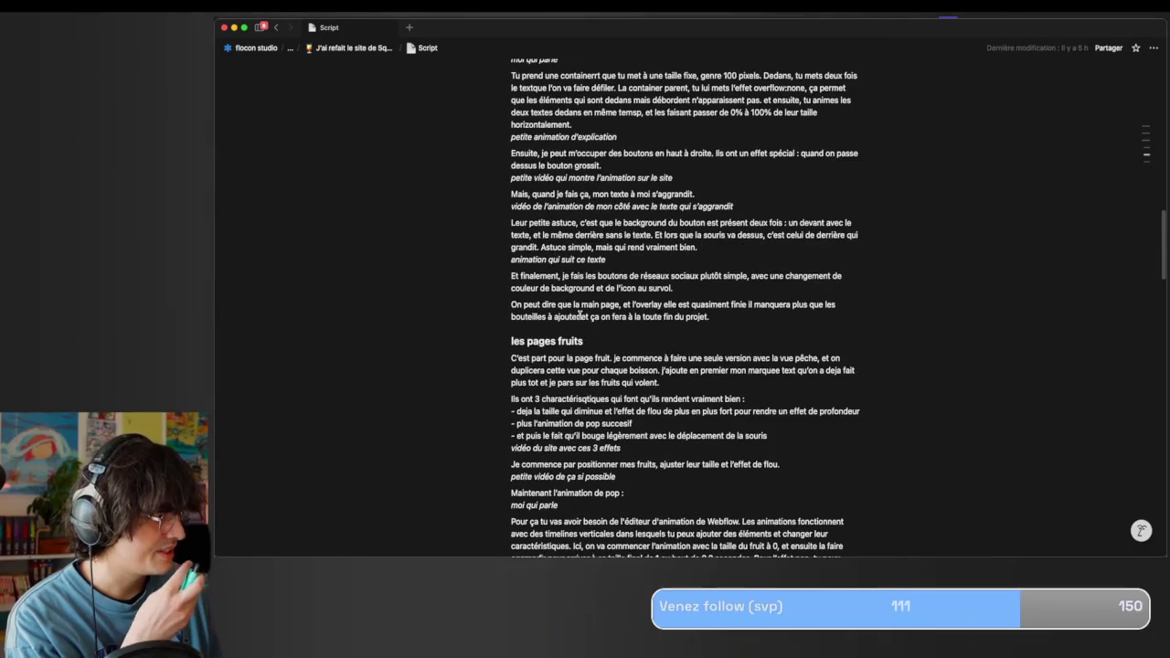
pyautogui.scroll(-2, 497, 417)
pyautogui.moveTo(625, 388); pyautogui.dragTo(684, 440)
pyautogui.scroll(-1, 684, 446)
pyautogui.click(599, 395)
# Read further, highlight the leaf-shaped button paragraph, and go back to the parent page.
pyautogui.scroll(-2, 598, 394)
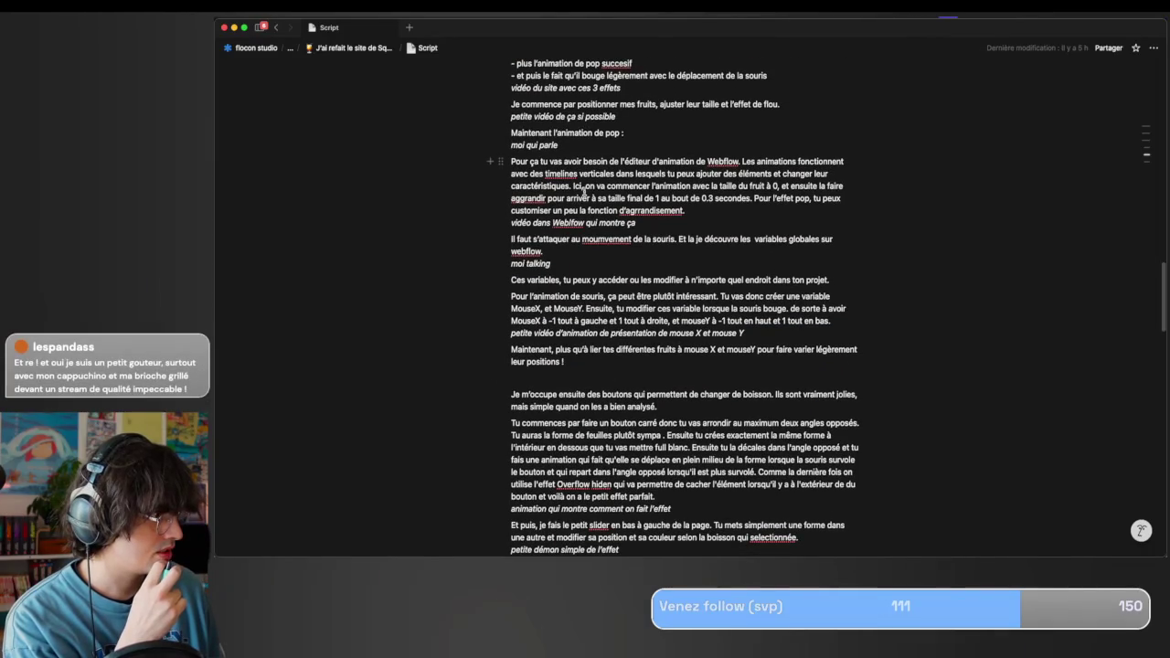
pyautogui.scroll(-1, 592, 205)
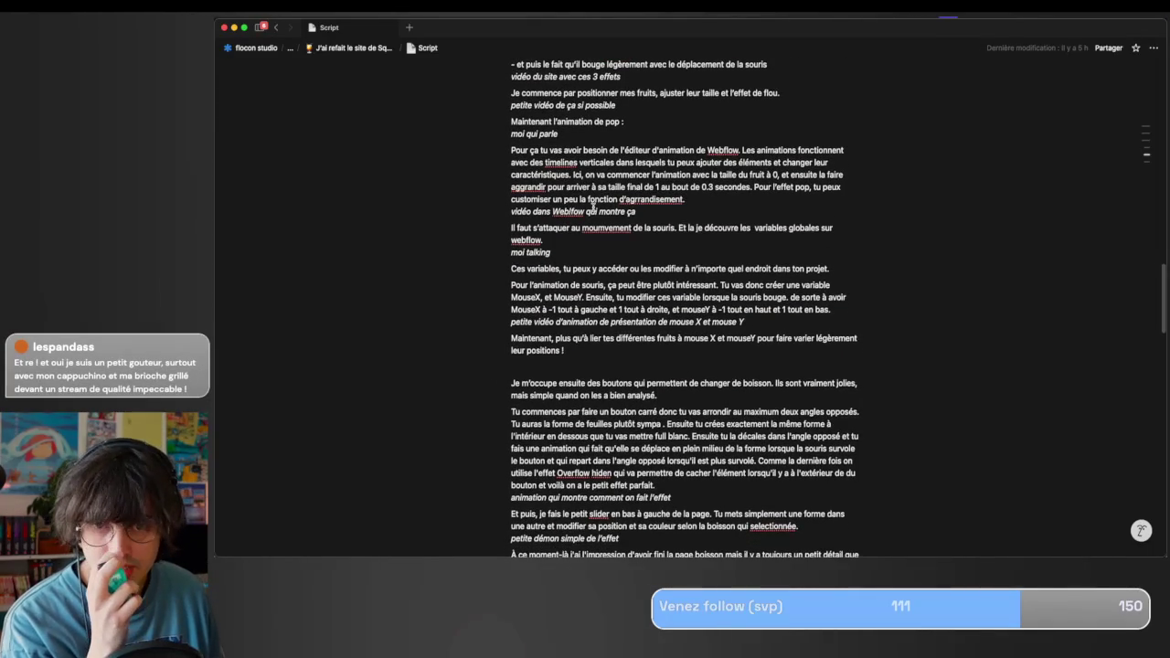
pyautogui.scroll(-1, 592, 265)
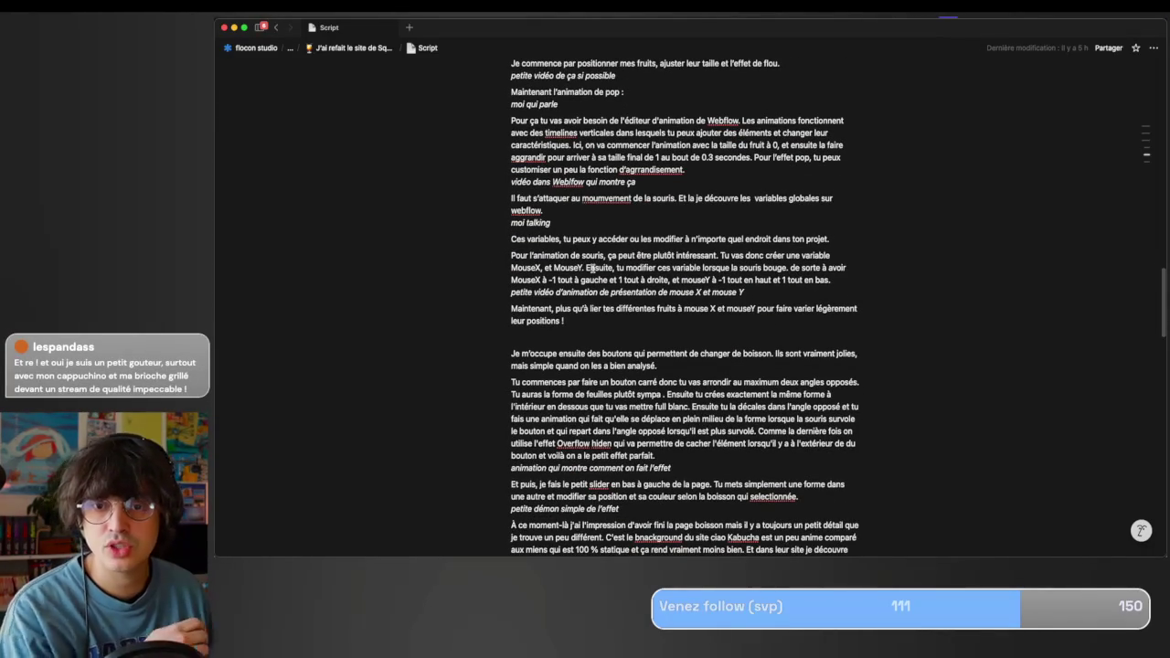
pyautogui.scroll(-1, 592, 268)
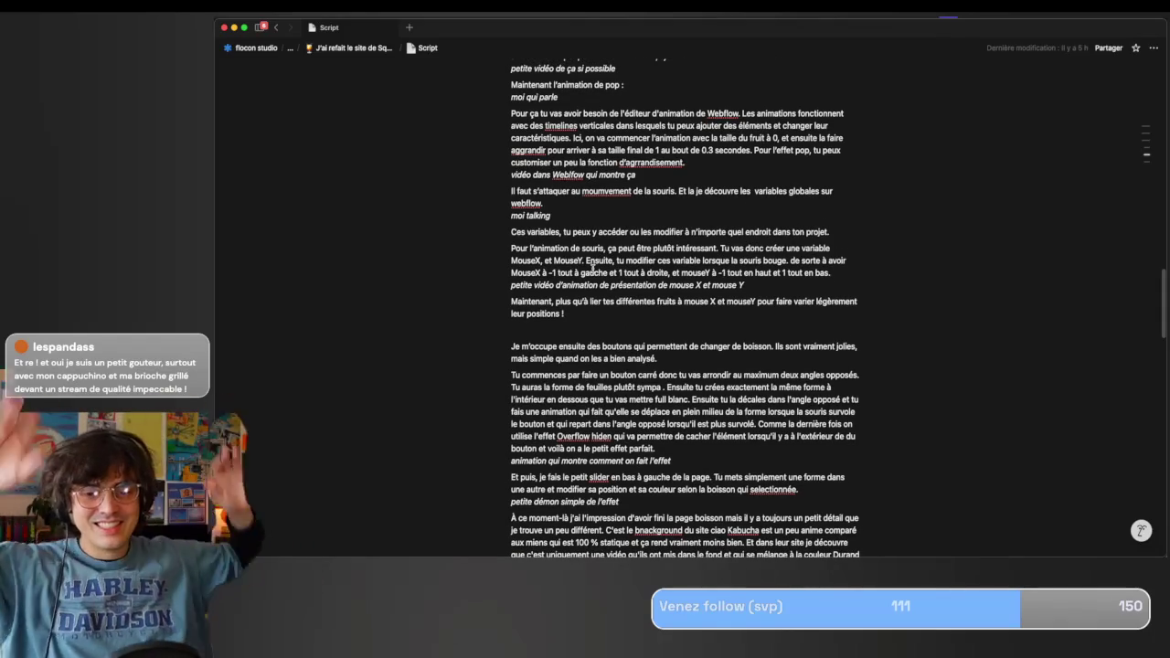
pyautogui.moveTo(646, 307)
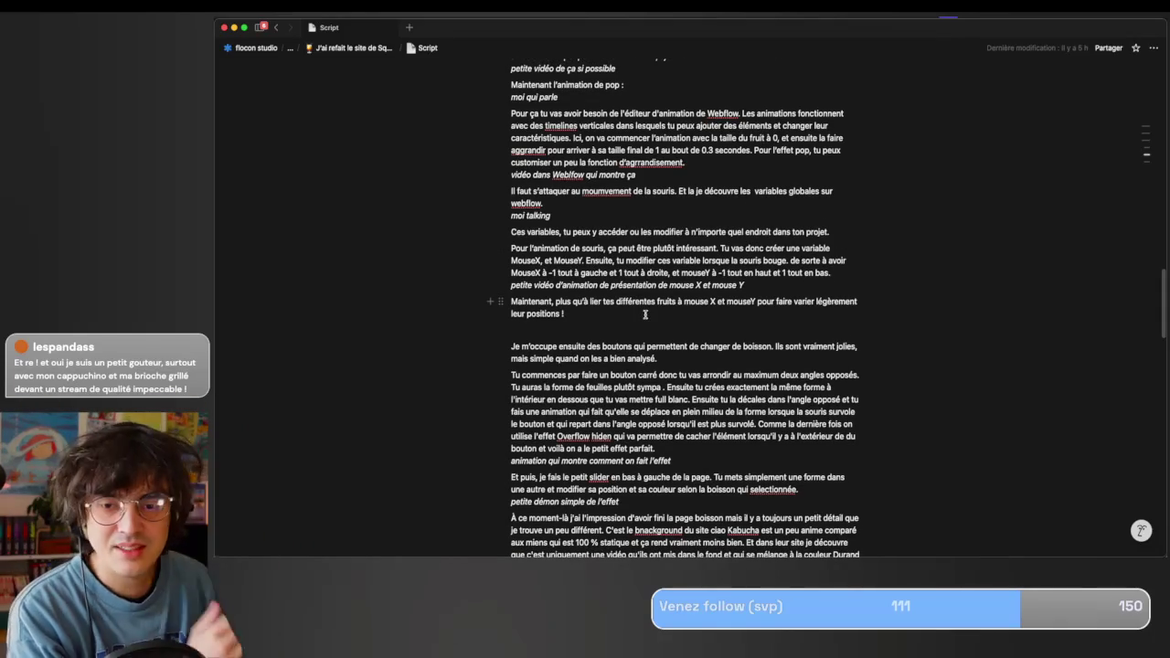
pyautogui.scroll(-3, 646, 314)
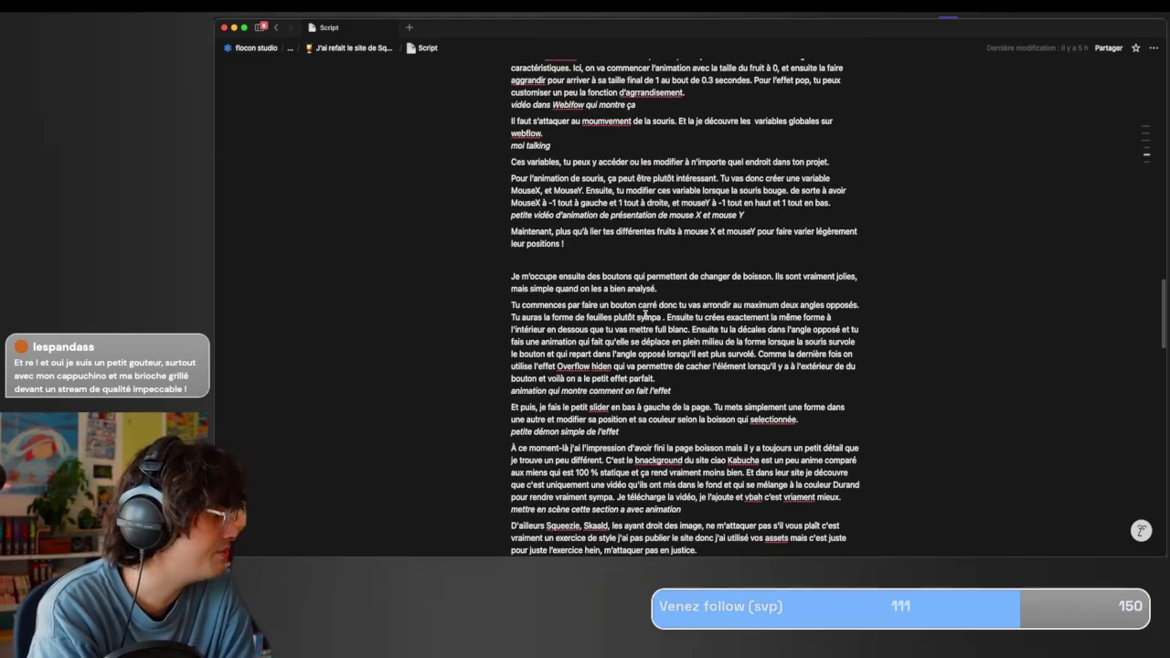
pyautogui.scroll(-2, 645, 315)
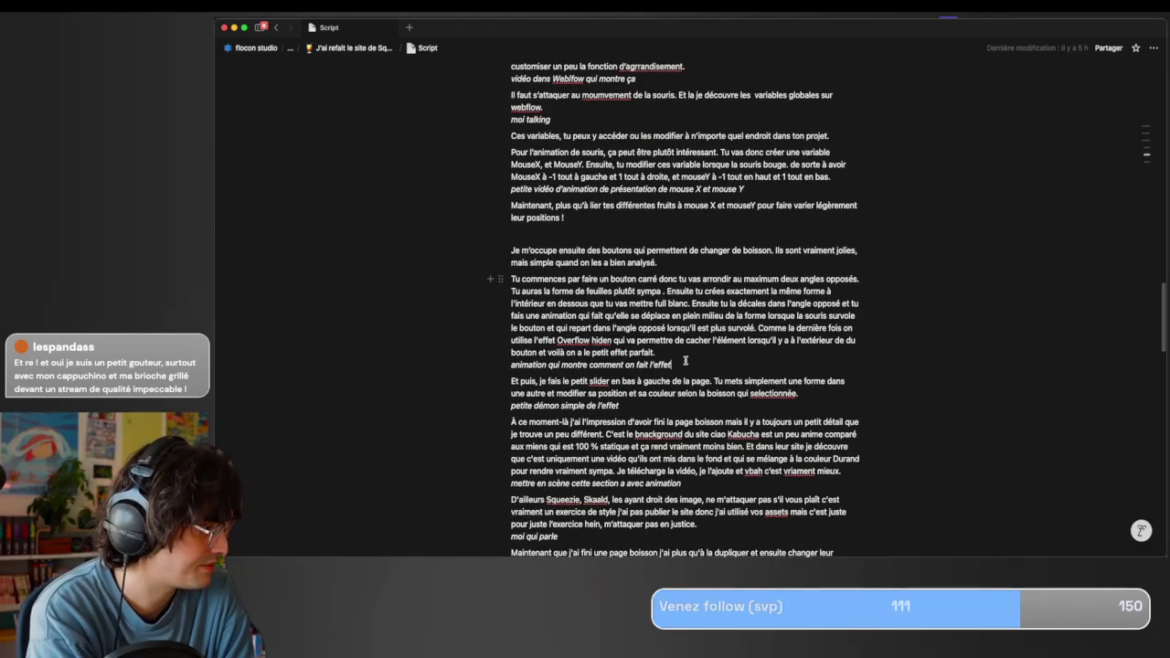
pyautogui.moveTo(685, 361); pyautogui.dragTo(581, 278)
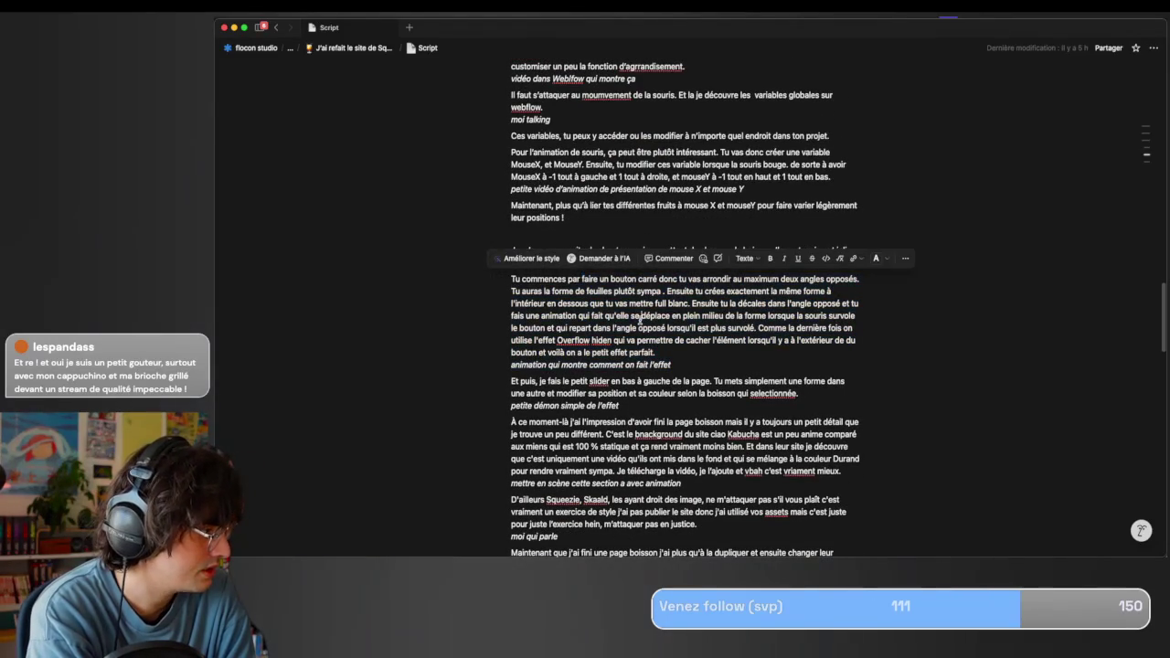
pyautogui.click(352, 48)
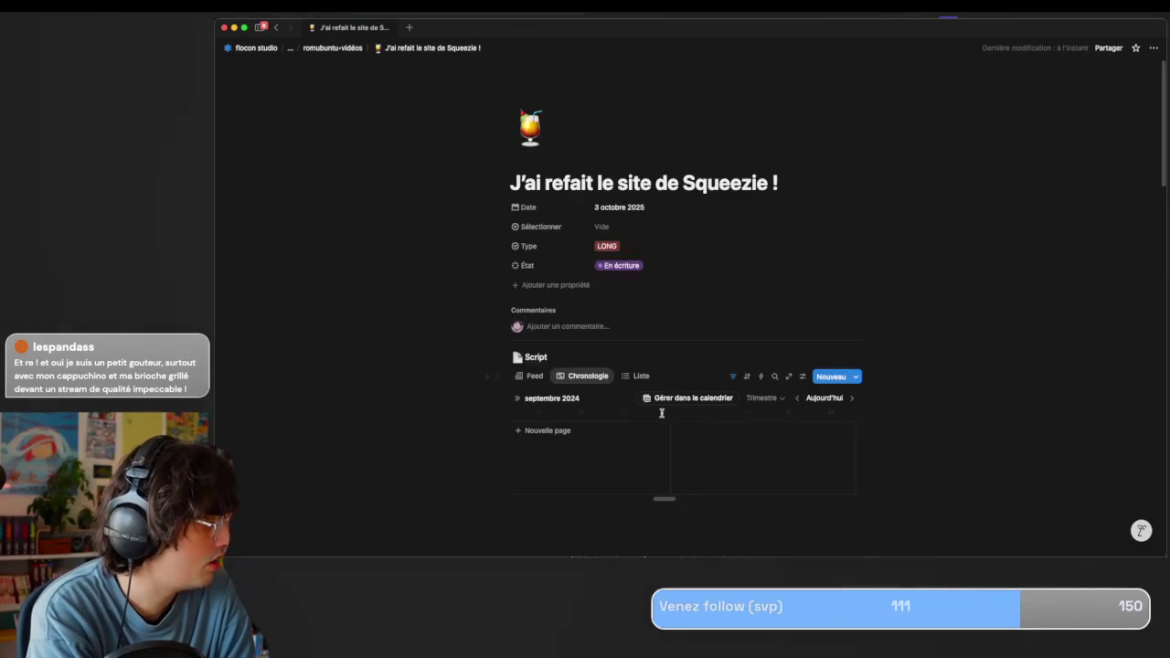
# Add the to-do 'Animation Global Variable mouse X mouse Y' after the last checklist item.
pyautogui.scroll(-10, 627, 466)
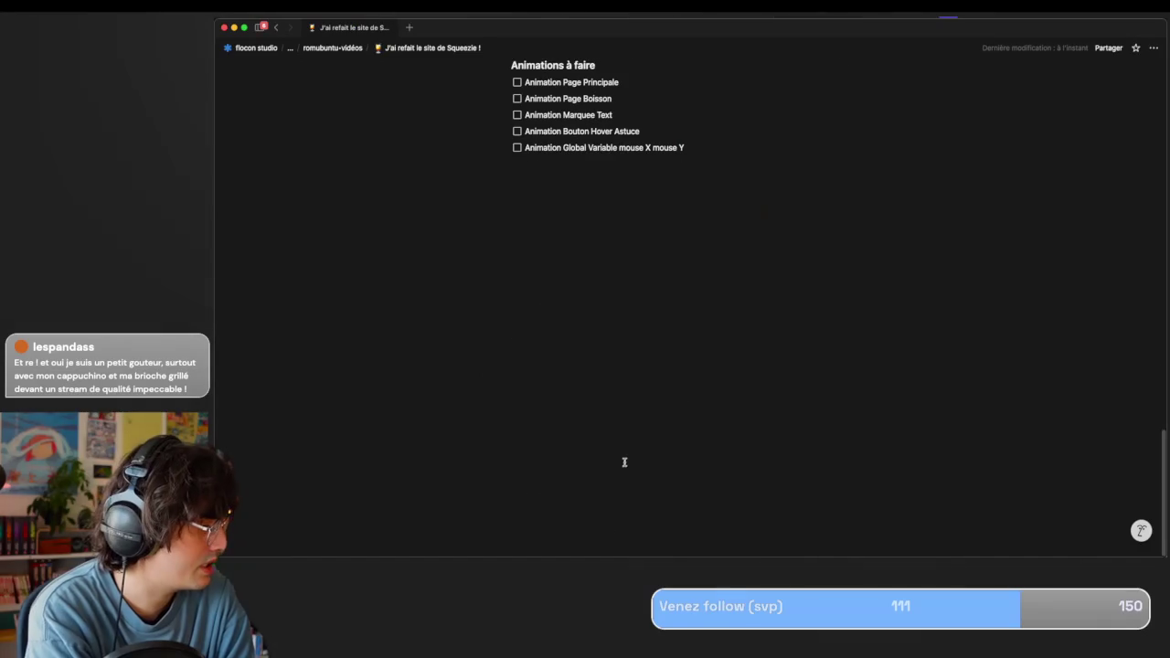
pyautogui.click(699, 145)
pyautogui.press('Return')
pyautogui.write('AZn')
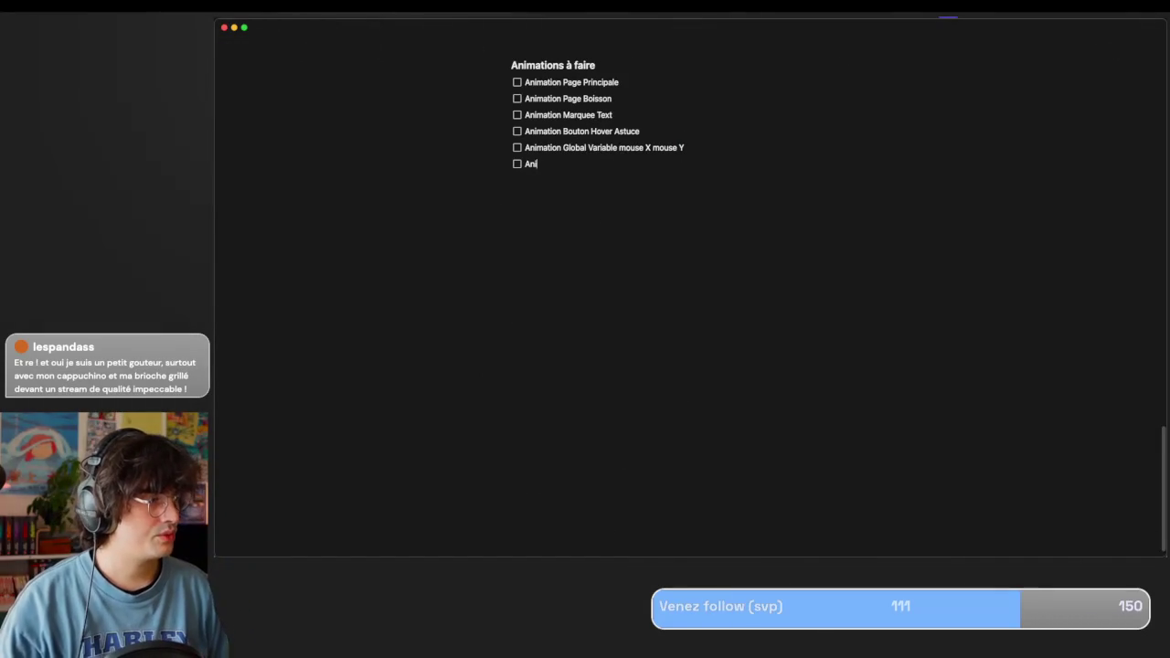
pyautogui.press('BackSpace')
pyautogui.press('BackSpace')
pyautogui.press('BackSpace')
pyautogui.write('rtion')
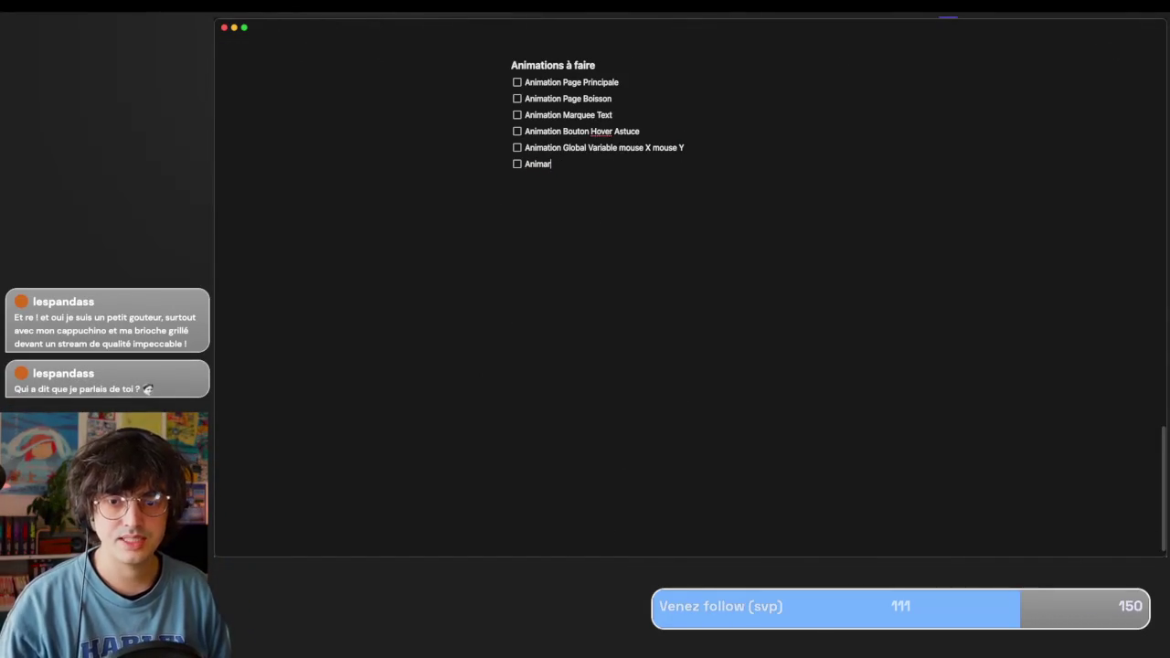
pyautogui.press('BackSpace')
pyautogui.write('tion')
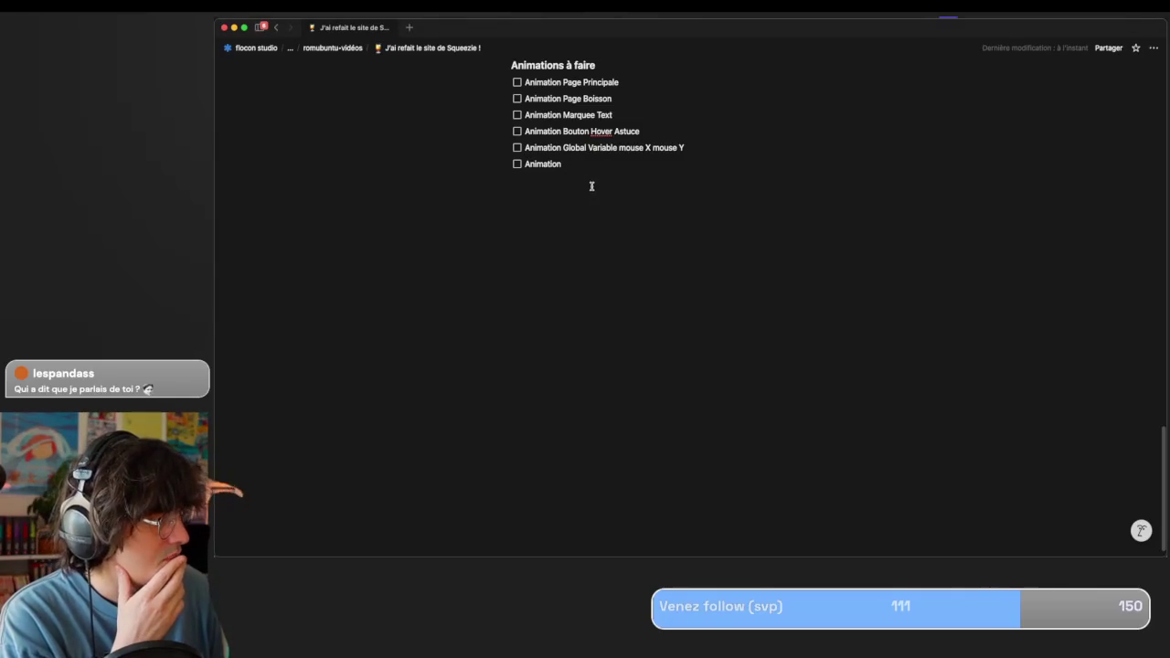
# Begin the leaf button to-do, 'Animation Bouton Feuille Pa…'.
pyautogui.write('Edxp')
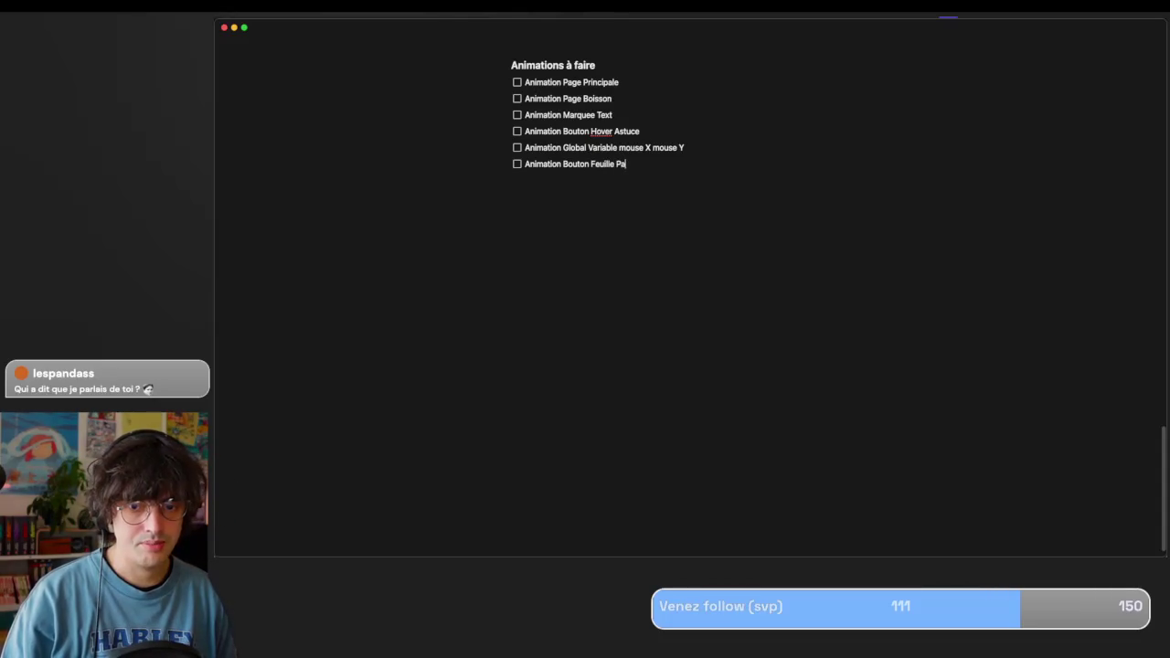
pyautogui.scroll(15, 462, 212)
pyautogui.scroll(-10, 462, 213)
pyautogui.scroll(10, 463, 212)
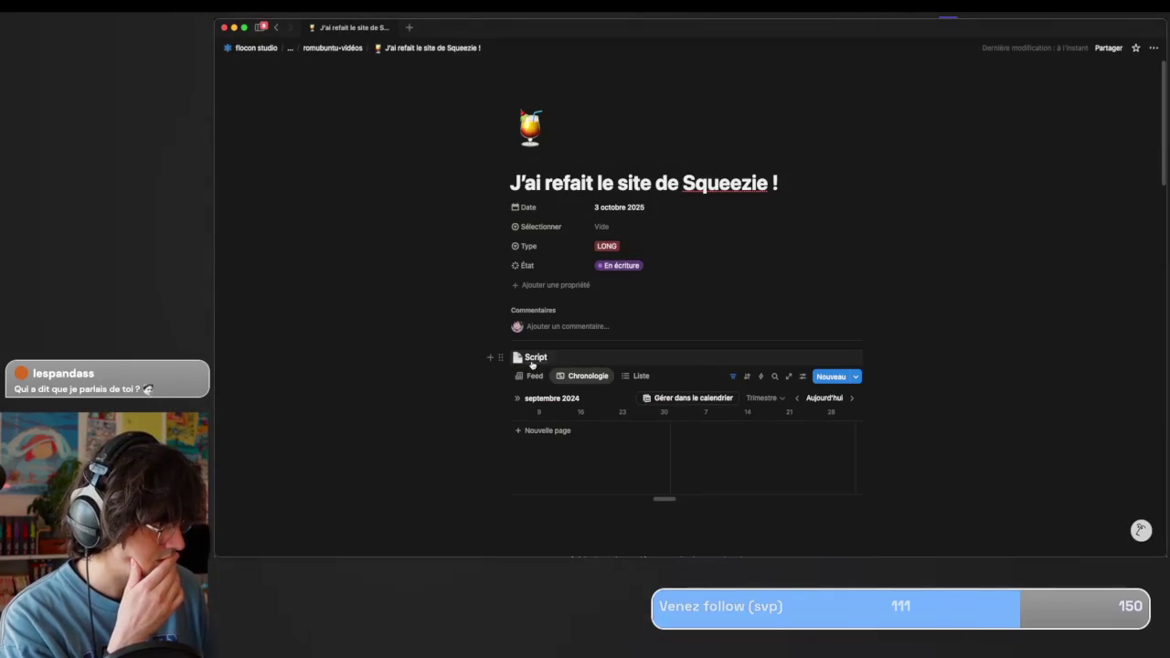
pyautogui.click(532, 357)
pyautogui.scroll(-3, 704, 361)
pyautogui.scroll(-2, 704, 361)
pyautogui.scroll(-5, 704, 361)
pyautogui.scroll(-2, 704, 361)
pyautogui.scroll(-5, 704, 361)
pyautogui.scroll(-1, 704, 361)
pyautogui.scroll(-3, 704, 361)
pyautogui.scroll(-2, 704, 361)
pyautogui.scroll(-4, 704, 362)
pyautogui.scroll(-1, 704, 361)
pyautogui.scroll(-1, 703, 361)
pyautogui.scroll(-4, 704, 361)
pyautogui.scroll(-3, 703, 361)
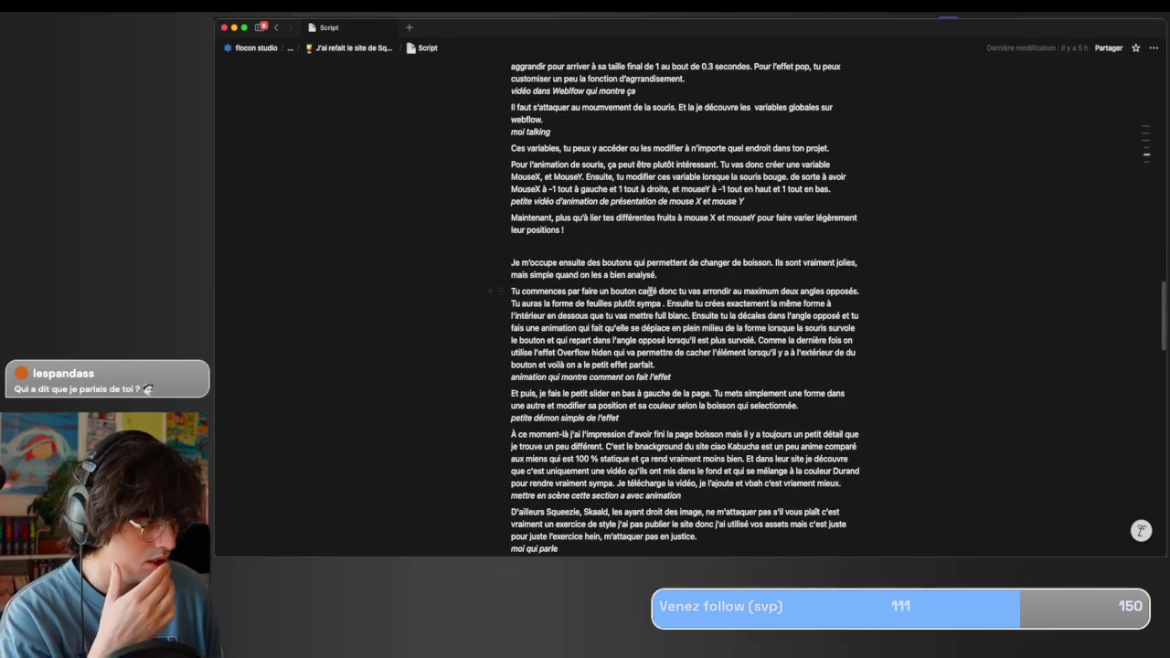
pyautogui.scroll(-2, 668, 320)
pyautogui.scroll(-2, 646, 374)
pyautogui.scroll(-1, 647, 373)
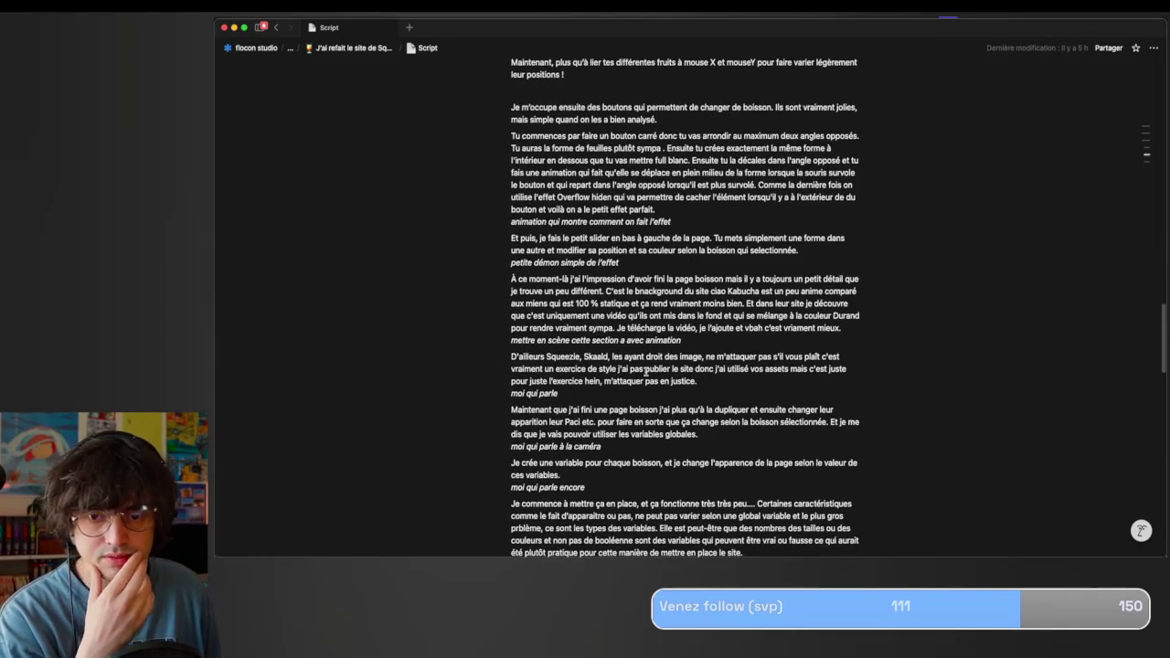
pyautogui.moveTo(712, 328); pyautogui.dragTo(549, 294)
pyautogui.click(610, 301)
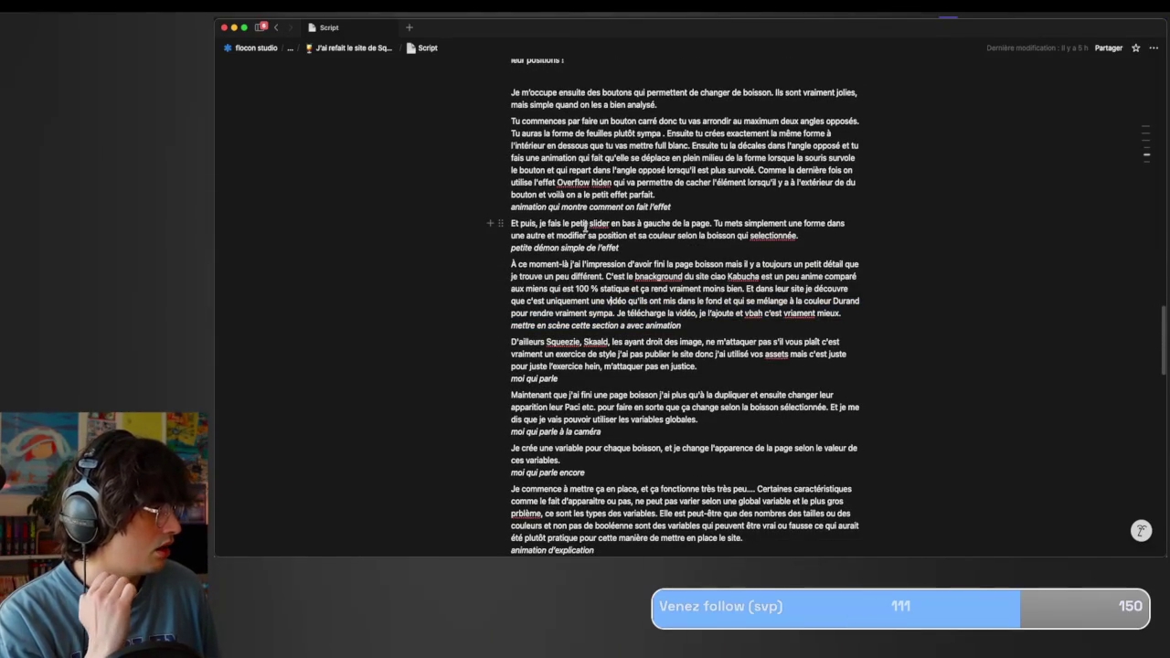
pyautogui.moveTo(589, 224); pyautogui.dragTo(664, 240)
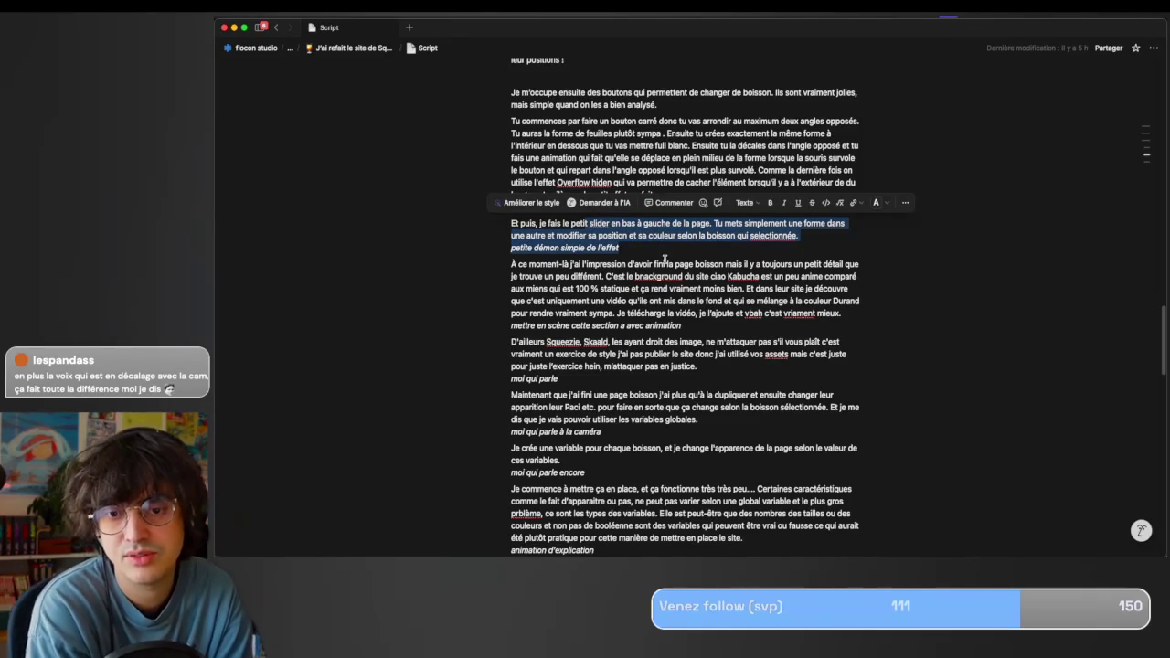
pyautogui.scroll(-1, 665, 261)
pyautogui.scroll(-5, 665, 260)
pyautogui.click(641, 288)
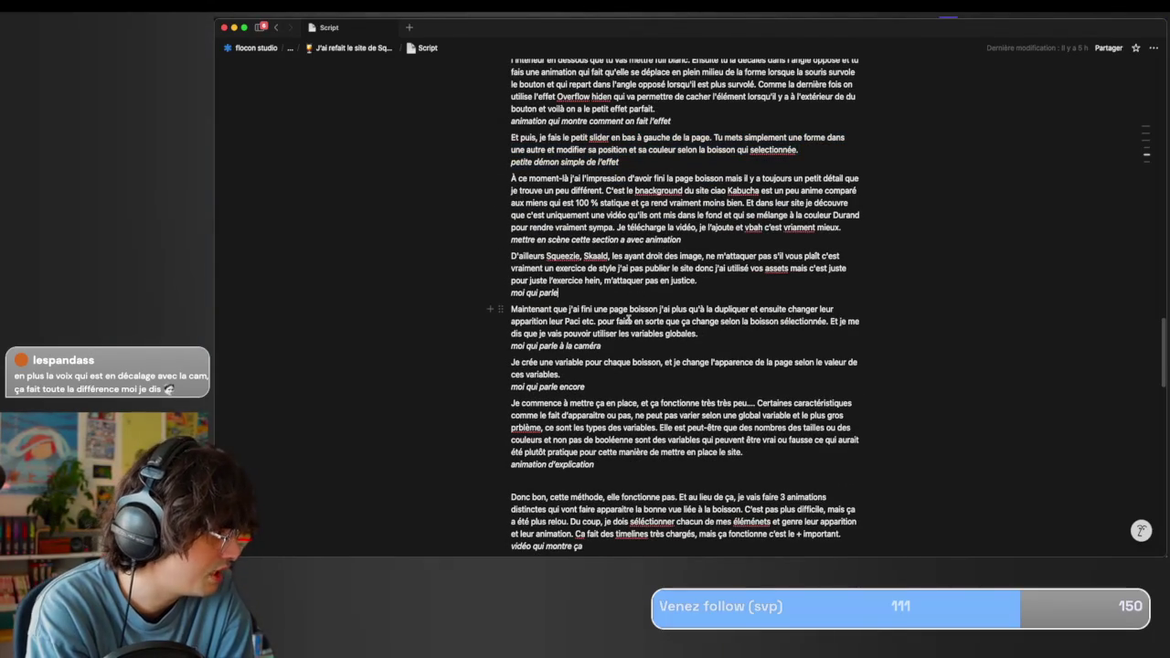
pyautogui.moveTo(615, 336); pyautogui.dragTo(590, 303)
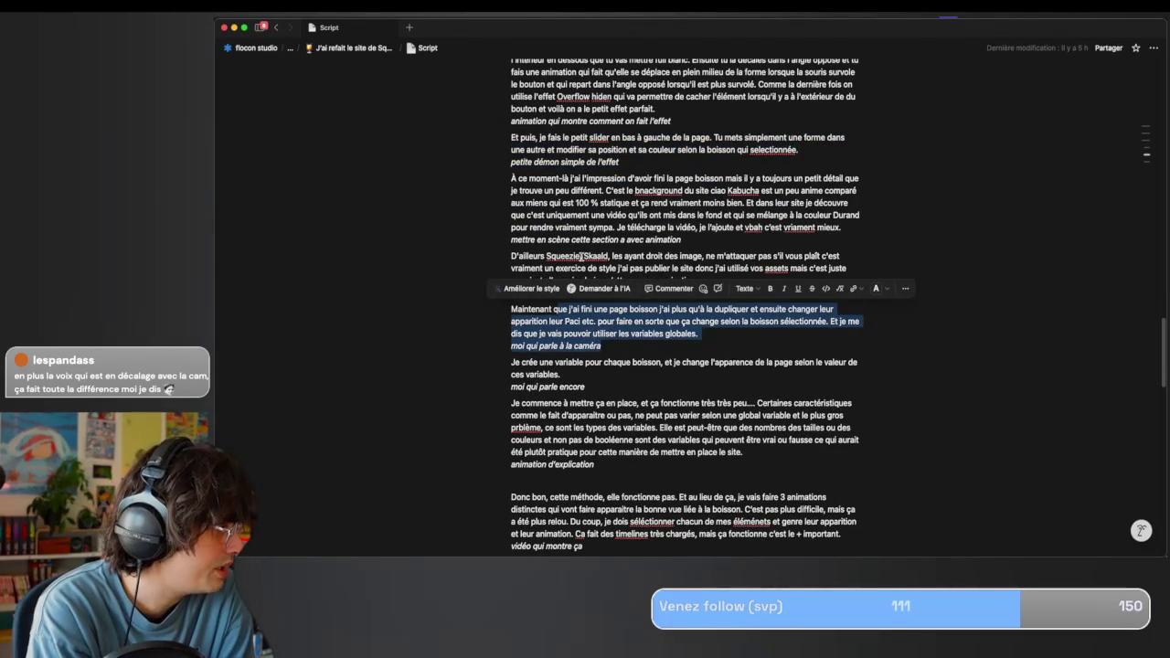
pyautogui.moveTo(584, 241); pyautogui.dragTo(706, 245)
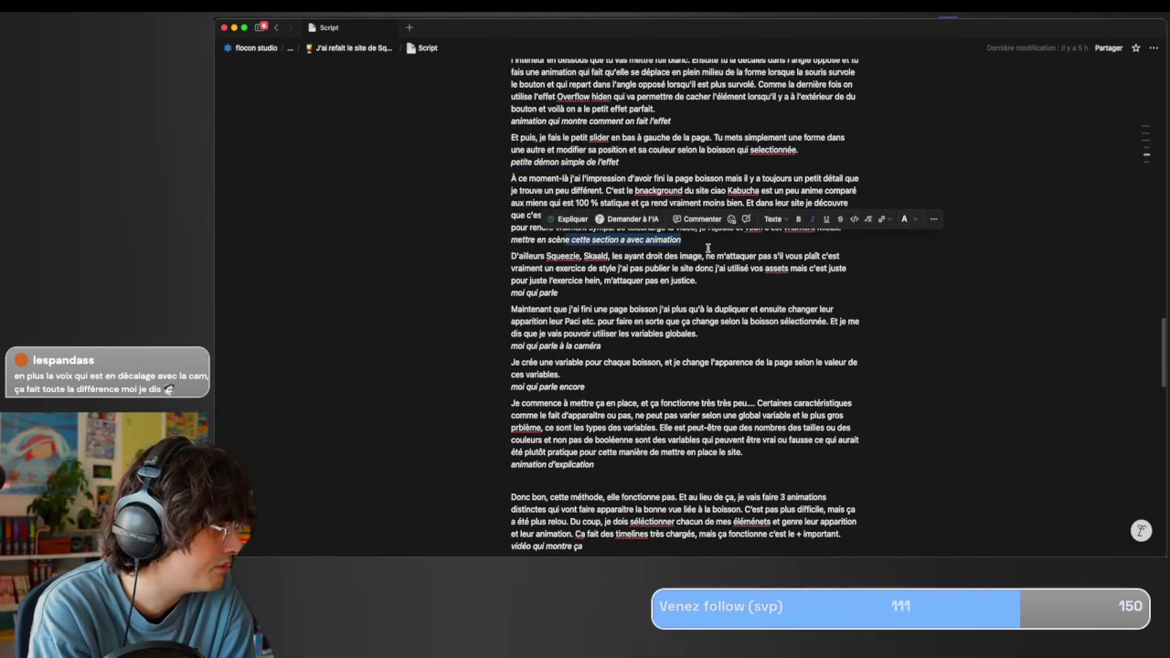
pyautogui.moveTo(628, 227); pyautogui.dragTo(638, 234)
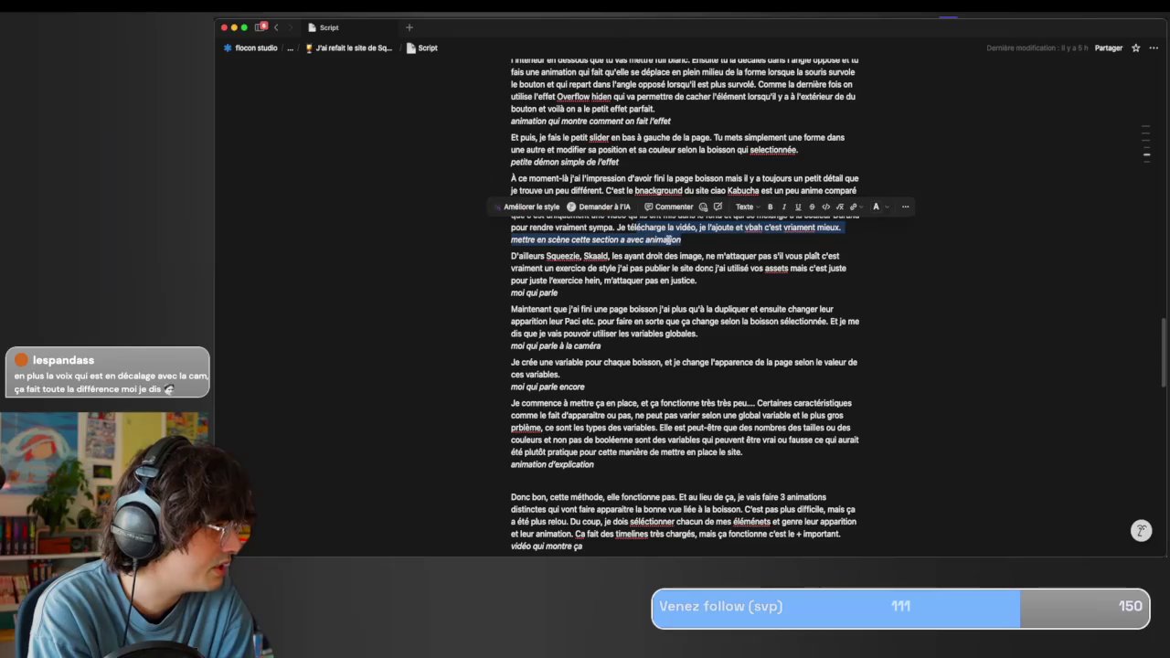
pyautogui.click(675, 243)
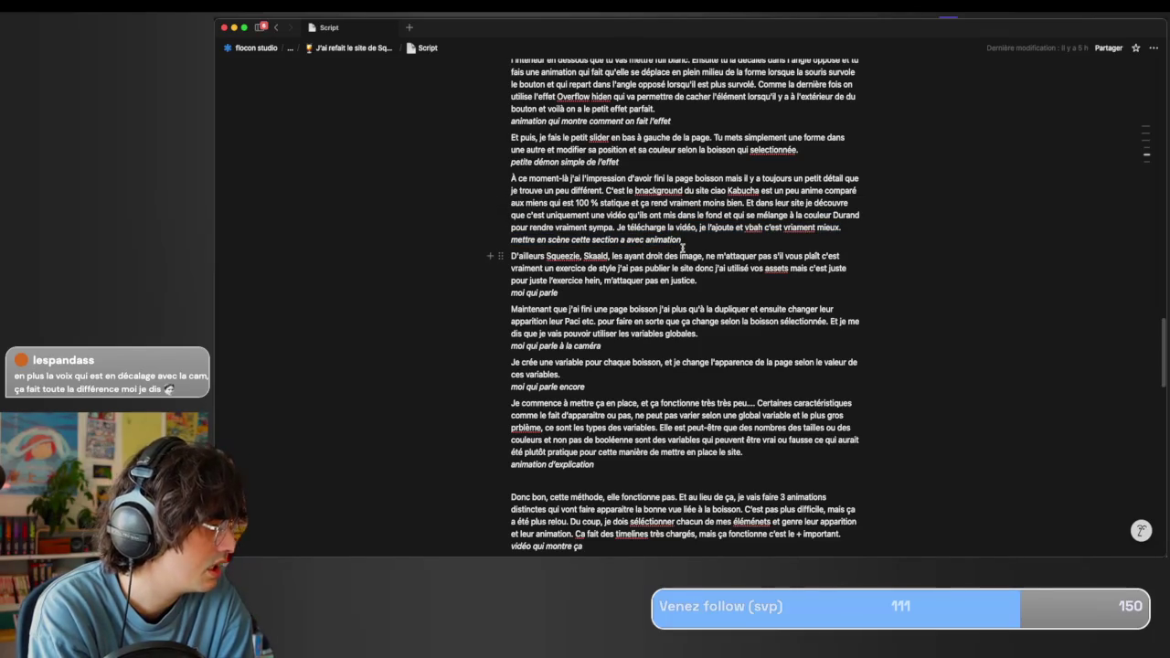
pyautogui.scroll(-1, 682, 248)
pyautogui.scroll(-1, 658, 275)
pyautogui.scroll(-2, 606, 342)
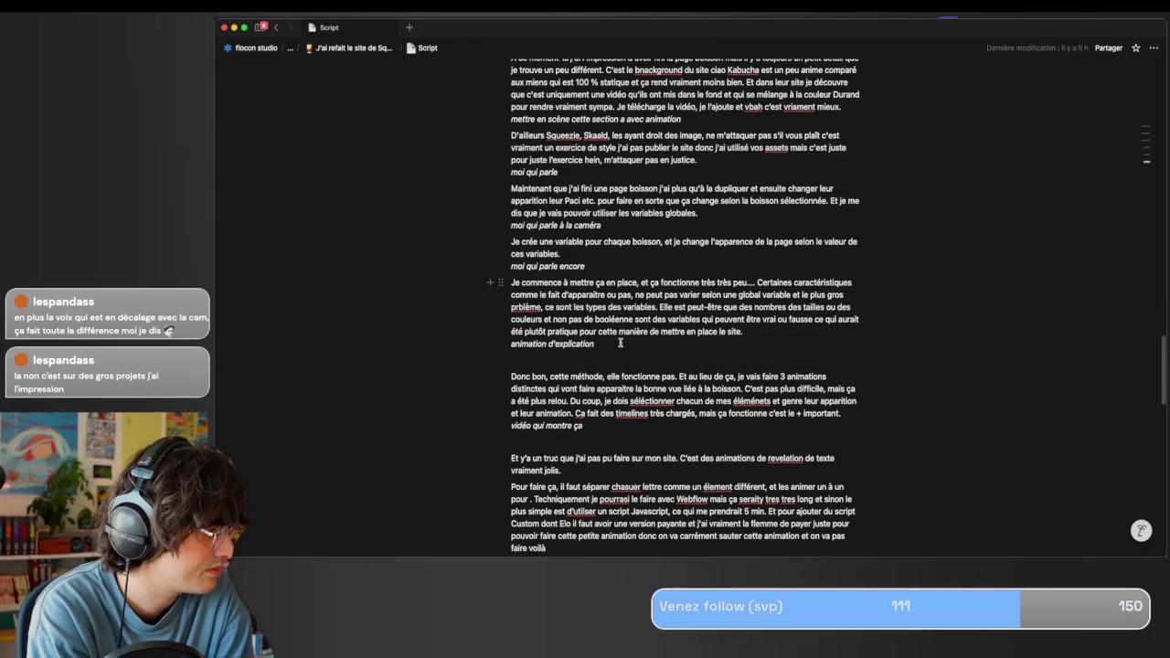
pyautogui.scroll(-2, 620, 342)
pyautogui.scroll(-1, 620, 343)
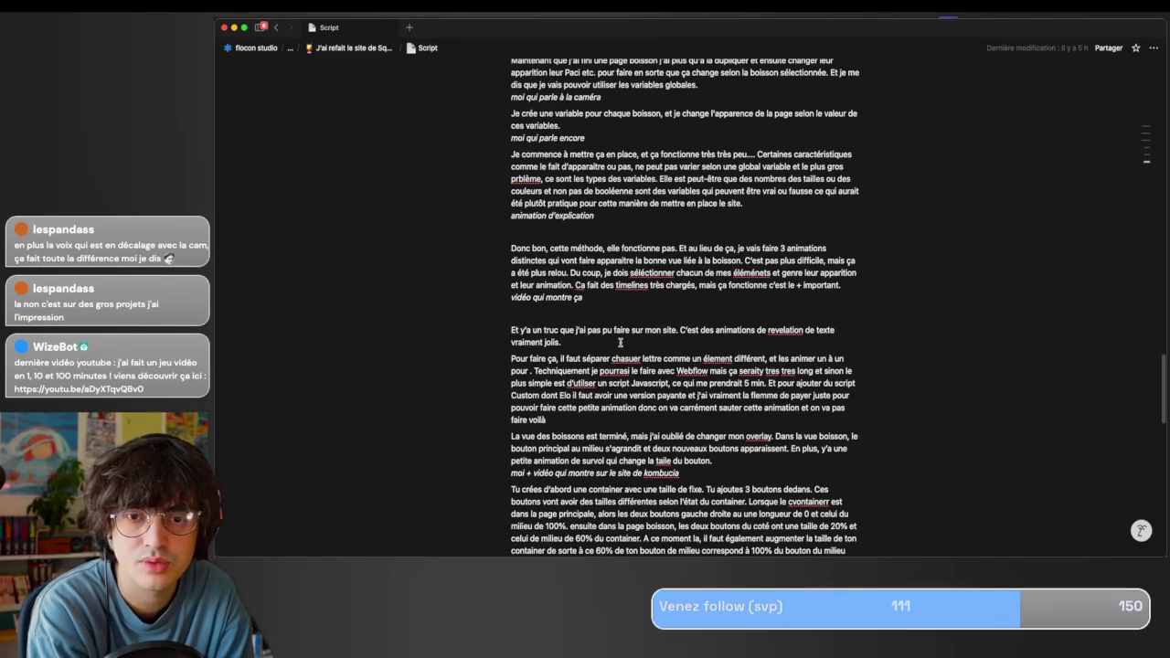
pyautogui.scroll(-1, 622, 341)
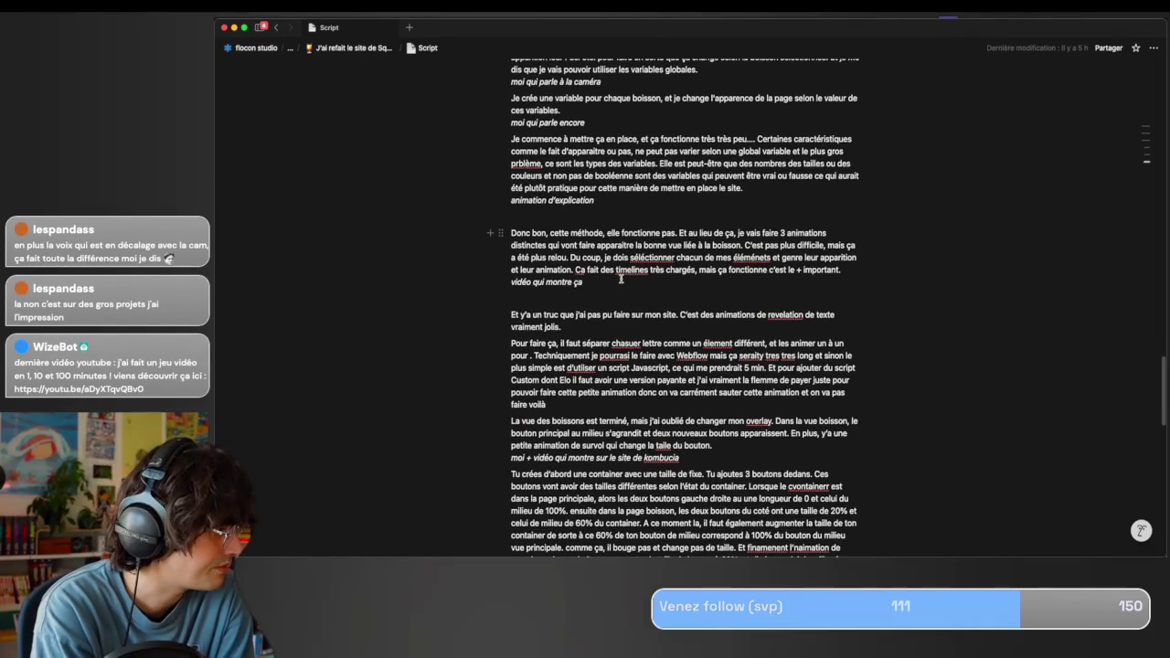
pyautogui.moveTo(585, 283); pyautogui.dragTo(548, 245)
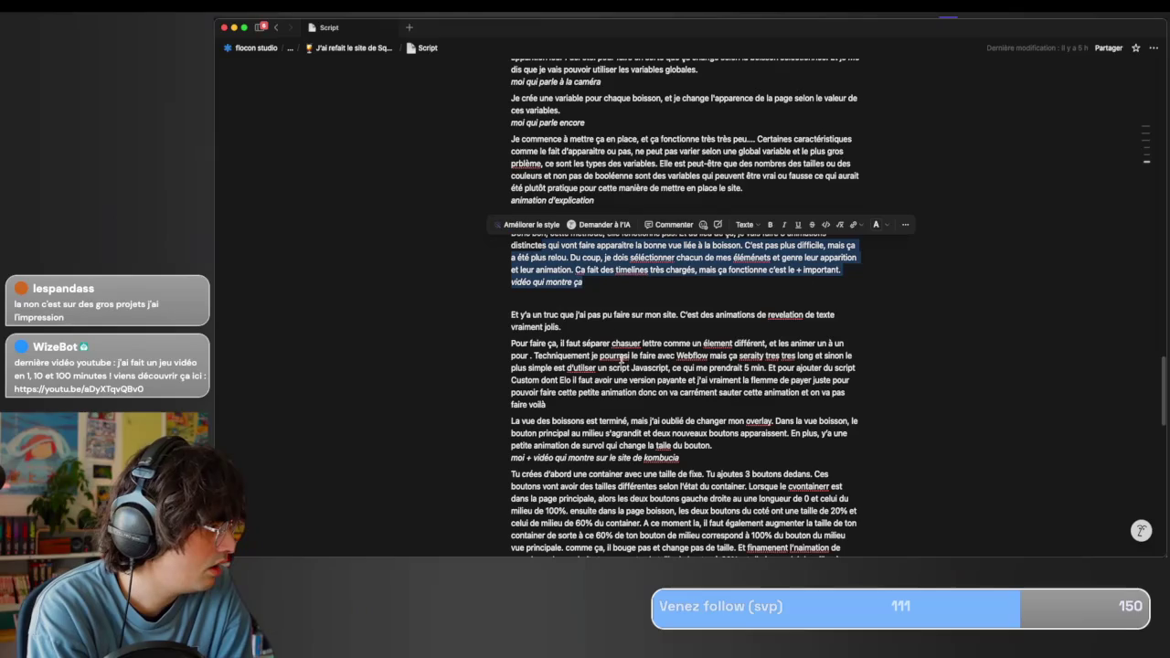
pyautogui.scroll(-1, 612, 379)
pyautogui.click(612, 379)
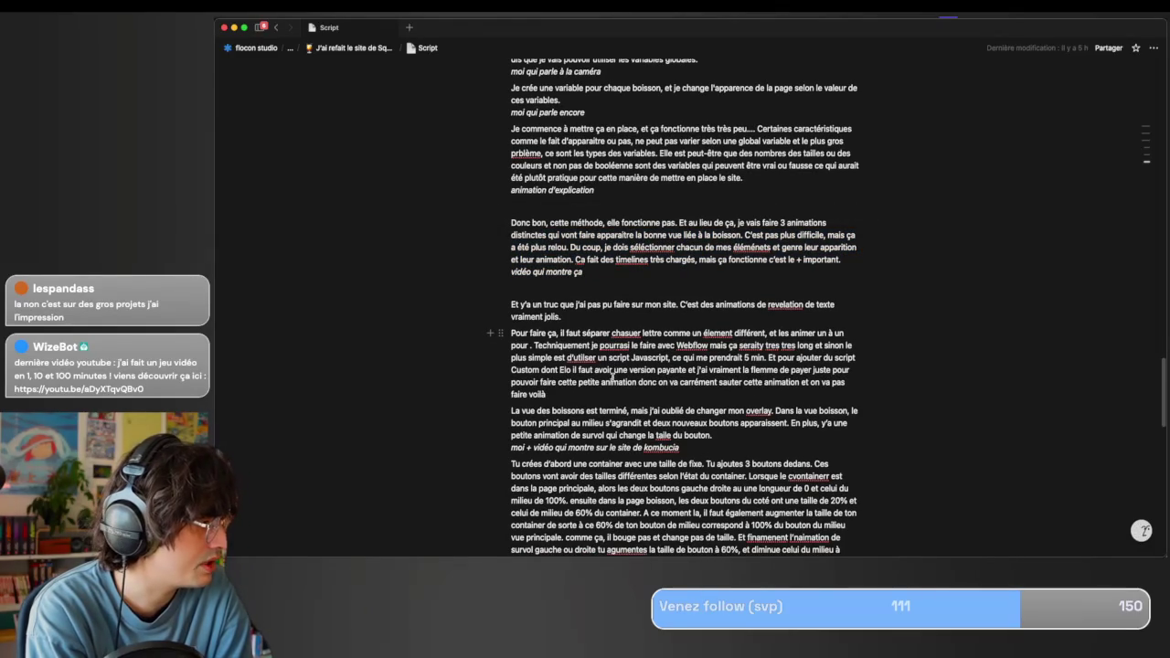
pyautogui.scroll(-3, 611, 379)
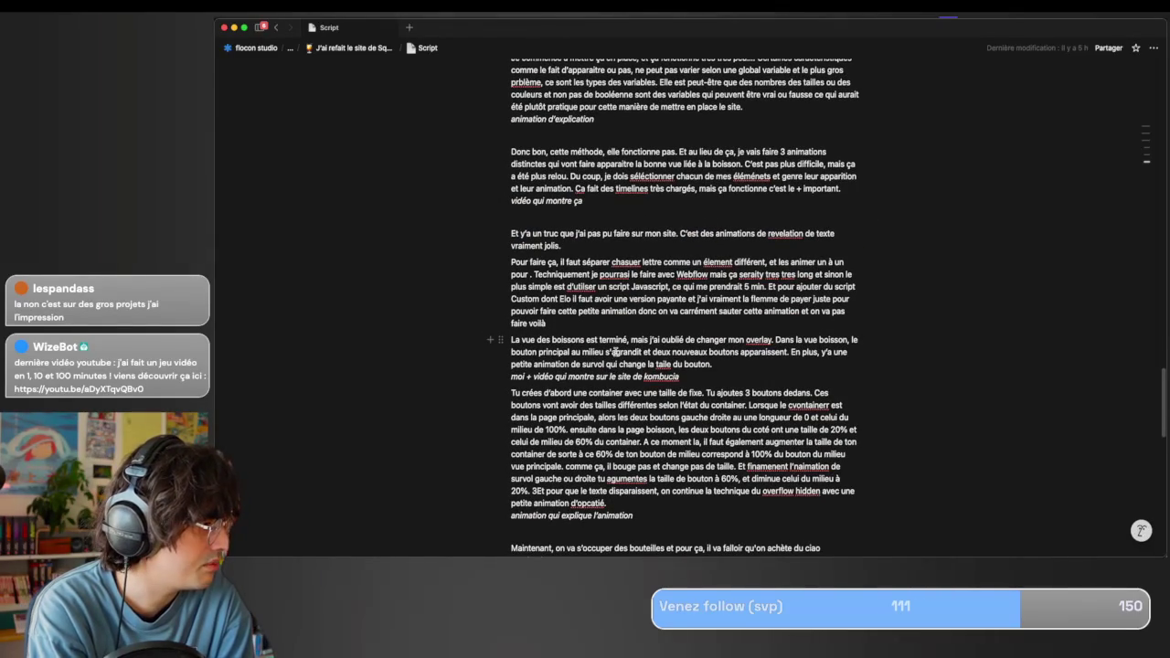
pyautogui.hotkey('shift', 'Up')
pyautogui.hotkey('shift', 'Up')
pyautogui.hotkey('shift', 'Up')
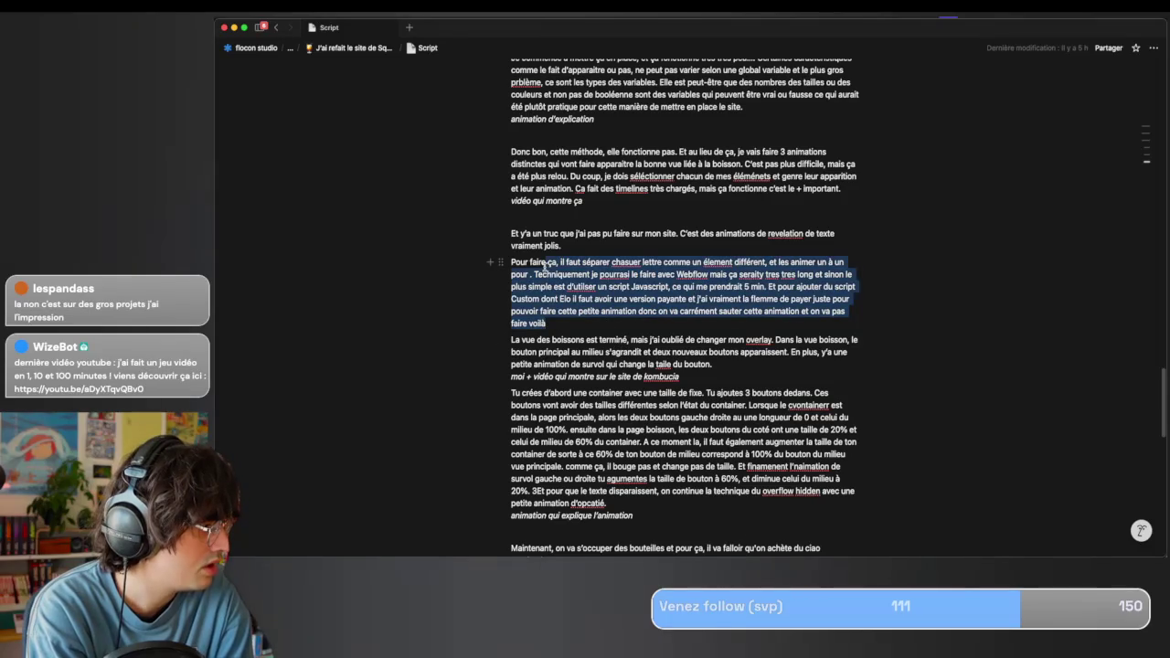
pyautogui.scroll(-3, 556, 303)
pyautogui.moveTo(681, 297); pyautogui.dragTo(578, 265)
pyautogui.scroll(-3, 577, 265)
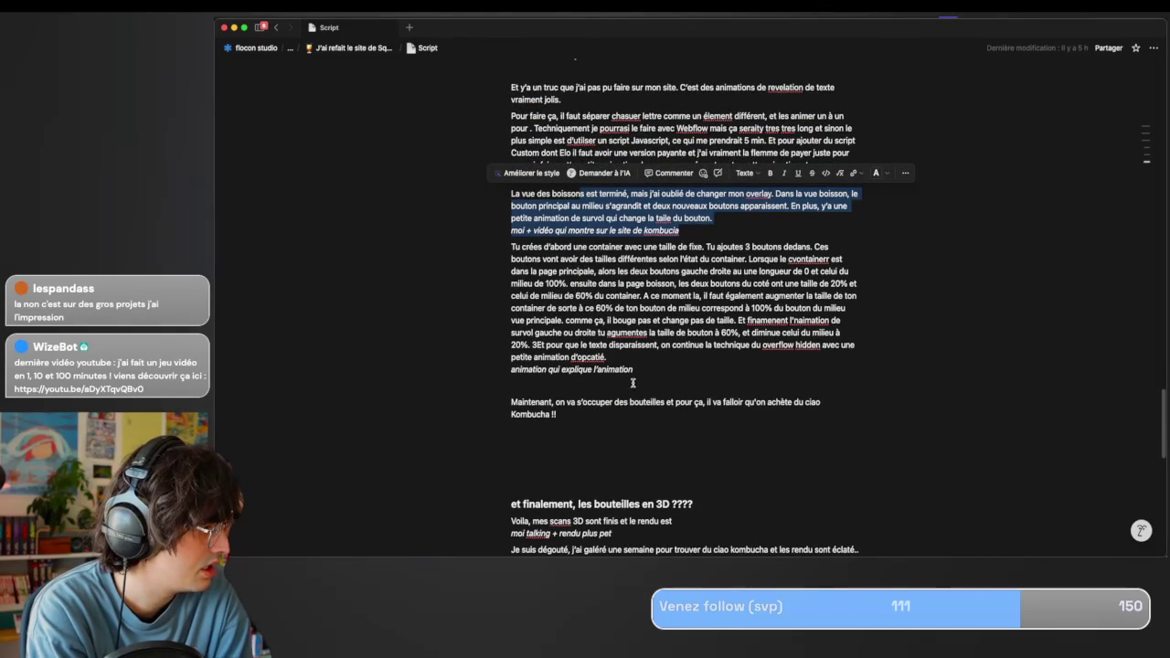
pyautogui.moveTo(633, 383); pyautogui.dragTo(512, 344)
pyautogui.click(619, 248)
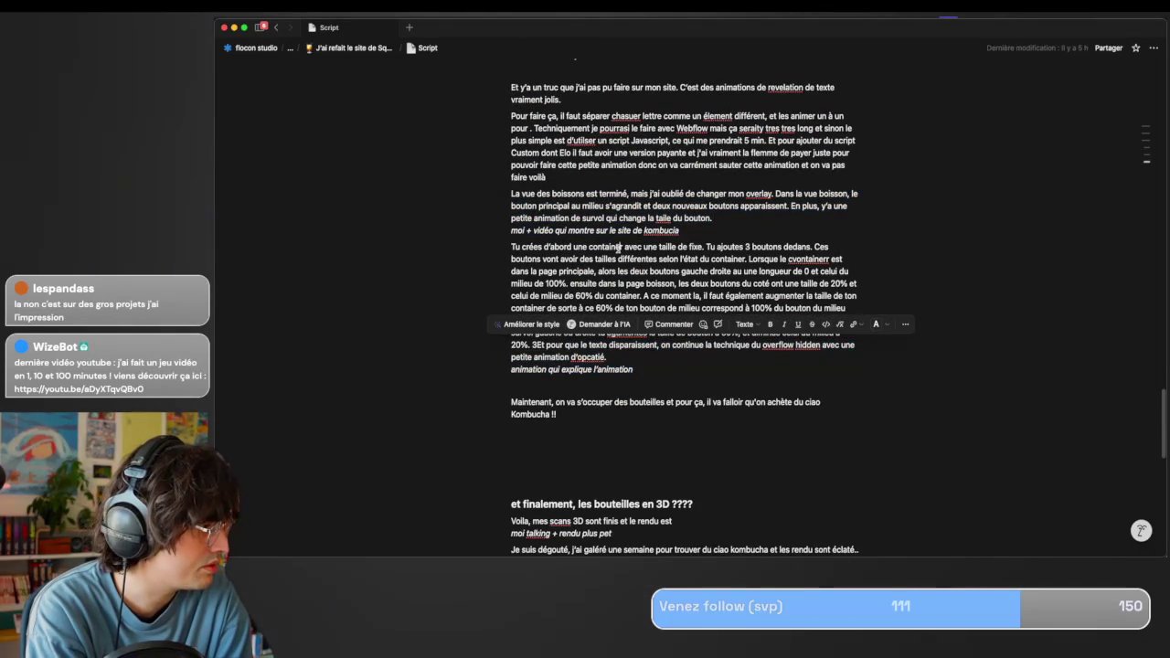
pyautogui.moveTo(619, 247); pyautogui.dragTo(642, 283)
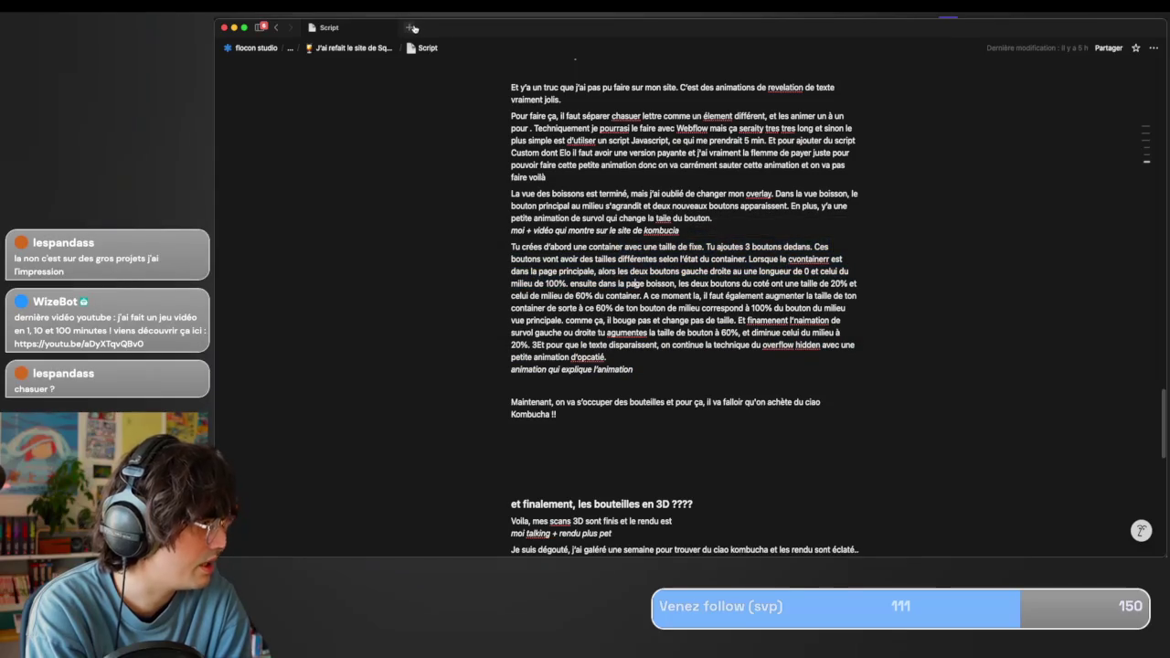
pyautogui.click(320, 50)
pyautogui.scroll(-10, 640, 178)
pyautogui.scroll(-2, 641, 176)
pyautogui.scroll(12, 642, 176)
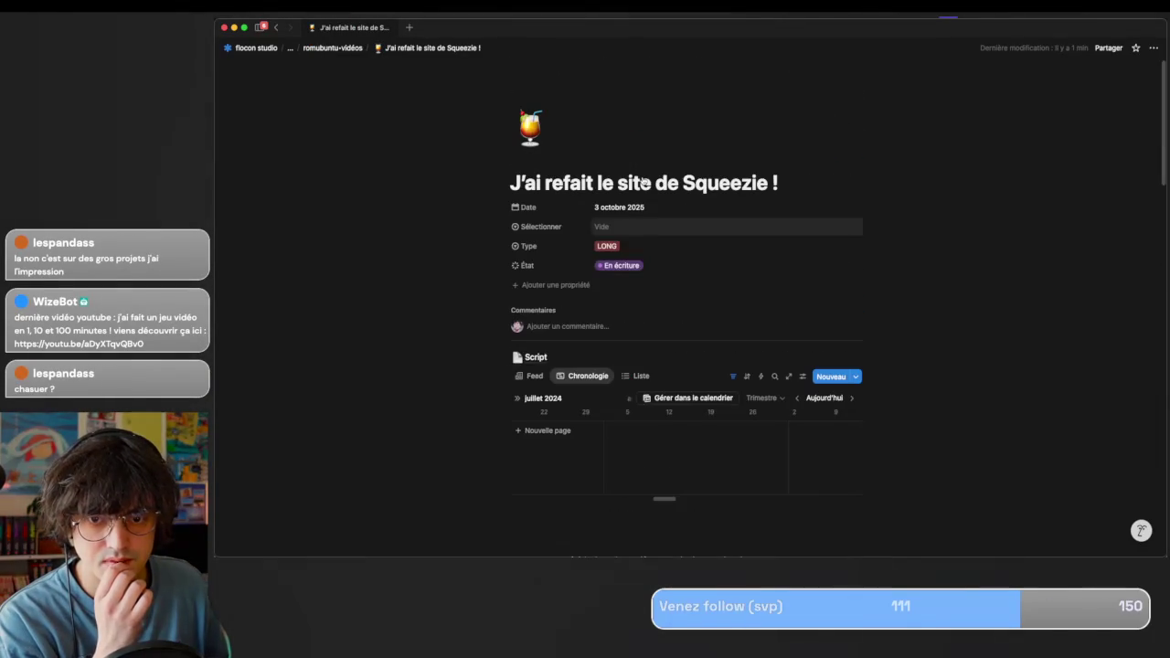
pyautogui.click(536, 358)
pyautogui.scroll(-10, 536, 358)
pyautogui.scroll(-10, 537, 357)
pyautogui.scroll(-10, 537, 357)
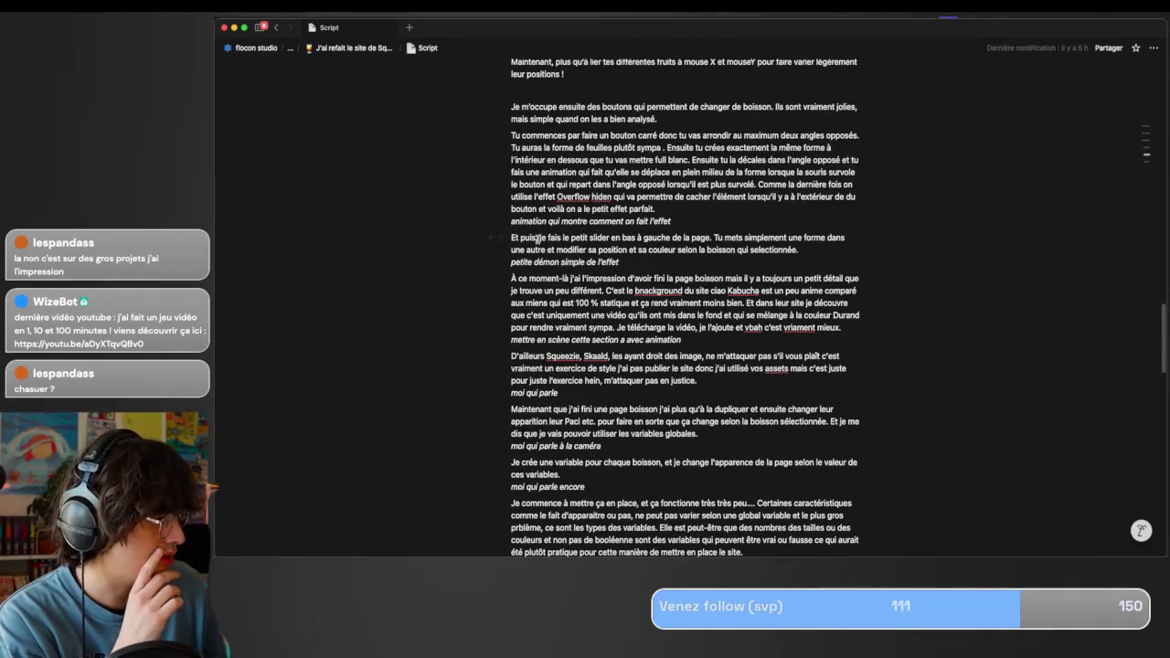
pyautogui.scroll(-1, 548, 265)
pyautogui.scroll(-3, 576, 310)
pyautogui.scroll(-4, 591, 329)
pyautogui.scroll(-3, 591, 329)
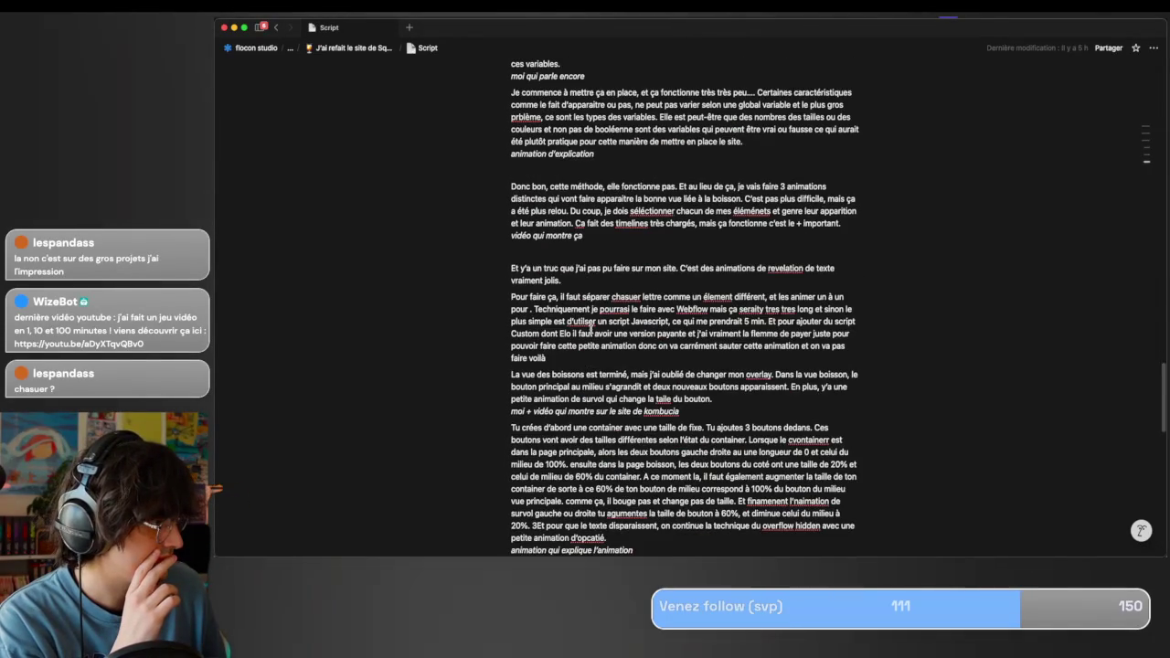
pyautogui.scroll(-4, 589, 330)
pyautogui.scroll(-1, 592, 326)
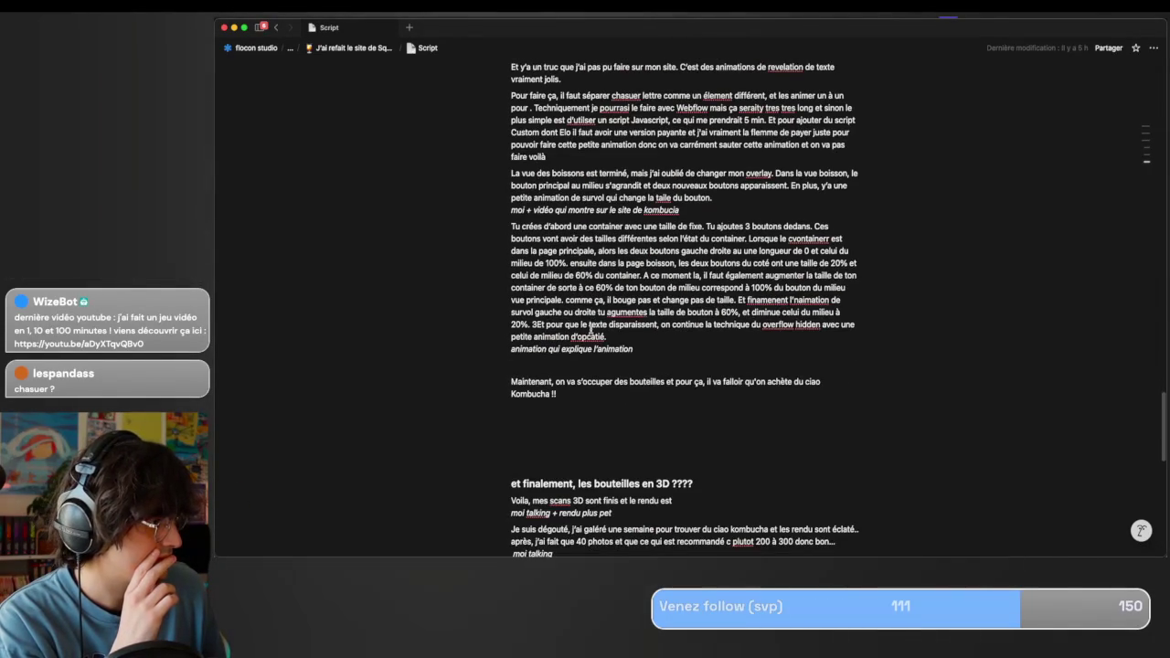
pyautogui.scroll(-1, 590, 329)
pyautogui.scroll(-12, 591, 330)
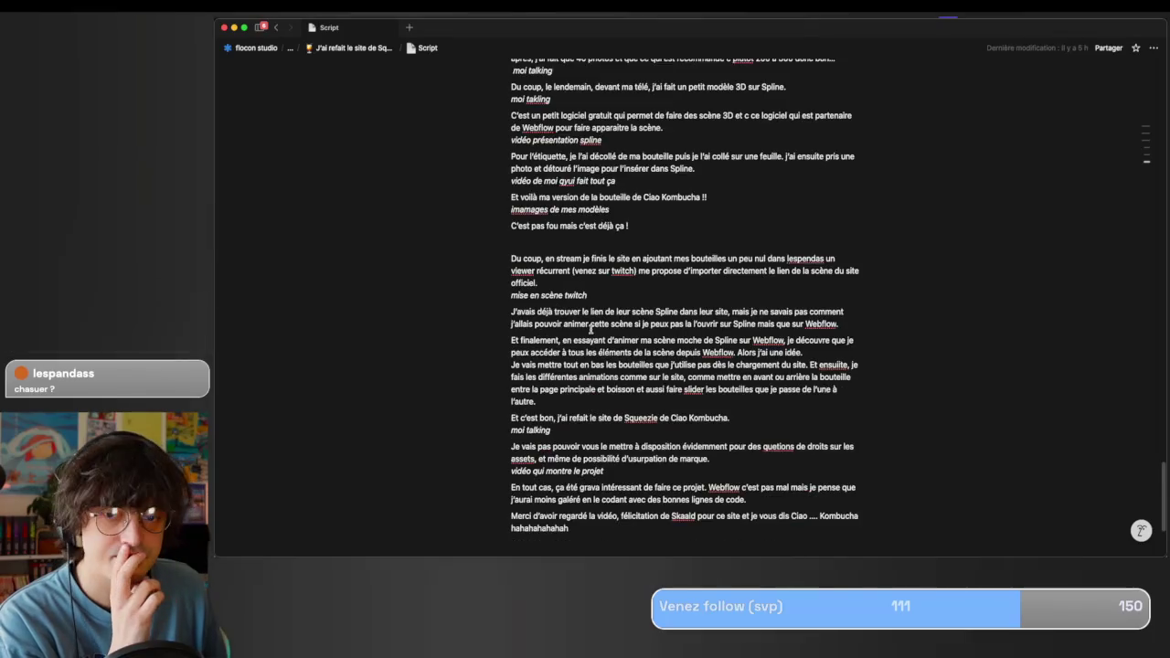
pyautogui.scroll(-6, 592, 328)
pyautogui.scroll(6, 585, 284)
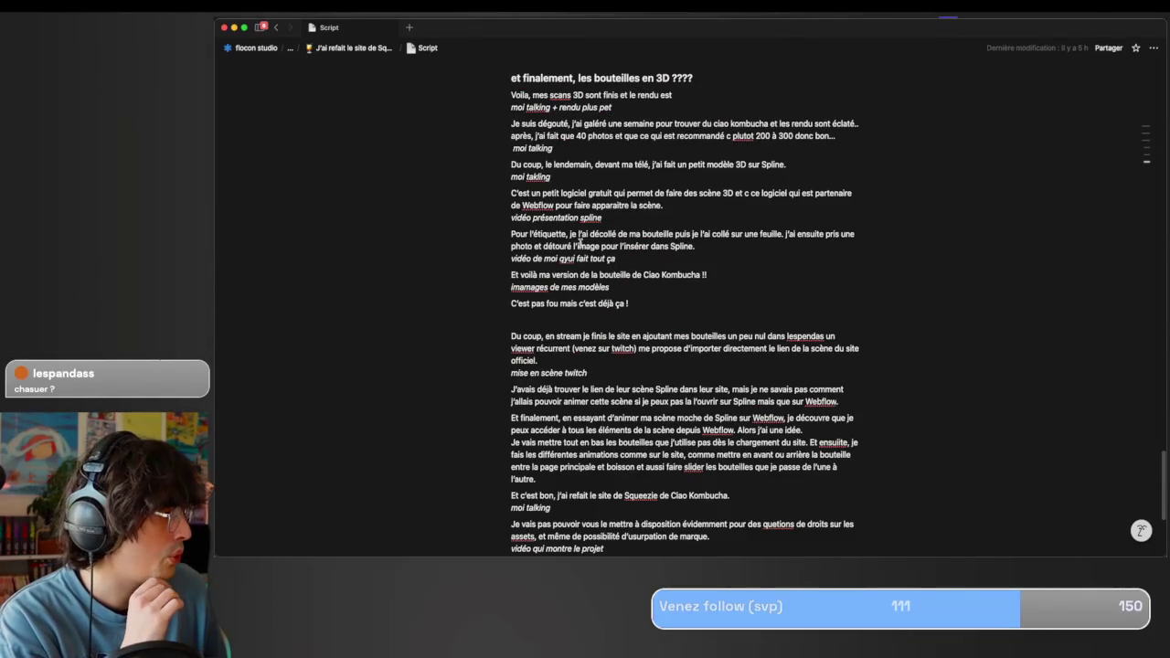
pyautogui.scroll(3, 632, 308)
pyautogui.scroll(2, 632, 311)
pyautogui.scroll(6, 635, 313)
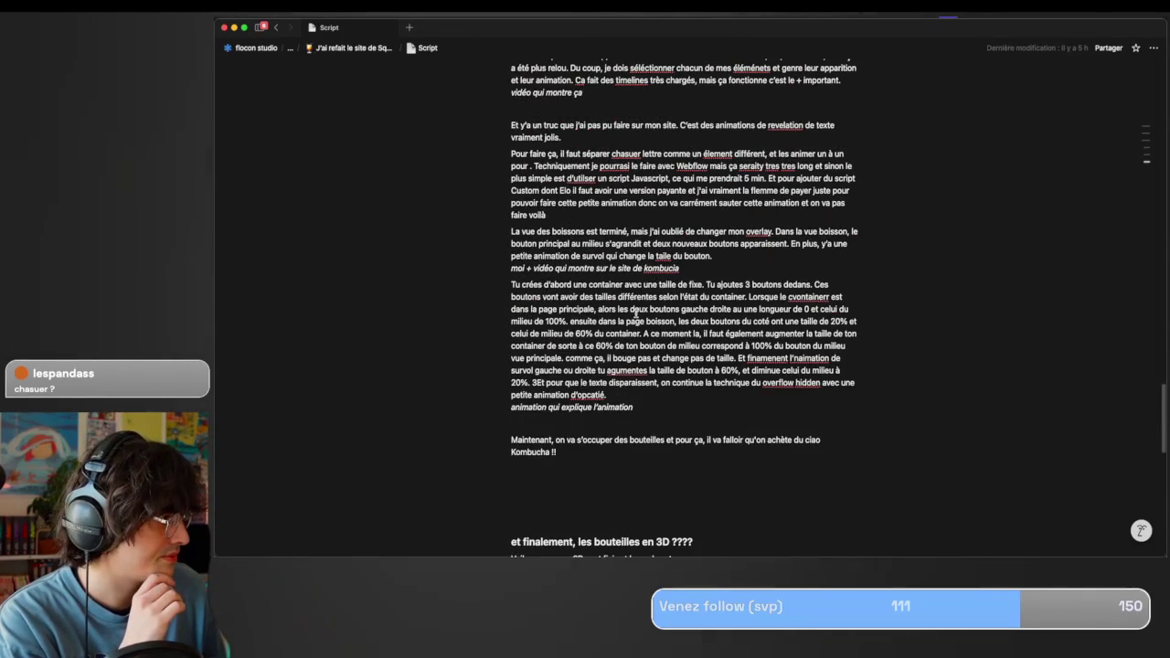
pyautogui.moveTo(633, 393); pyautogui.dragTo(581, 382)
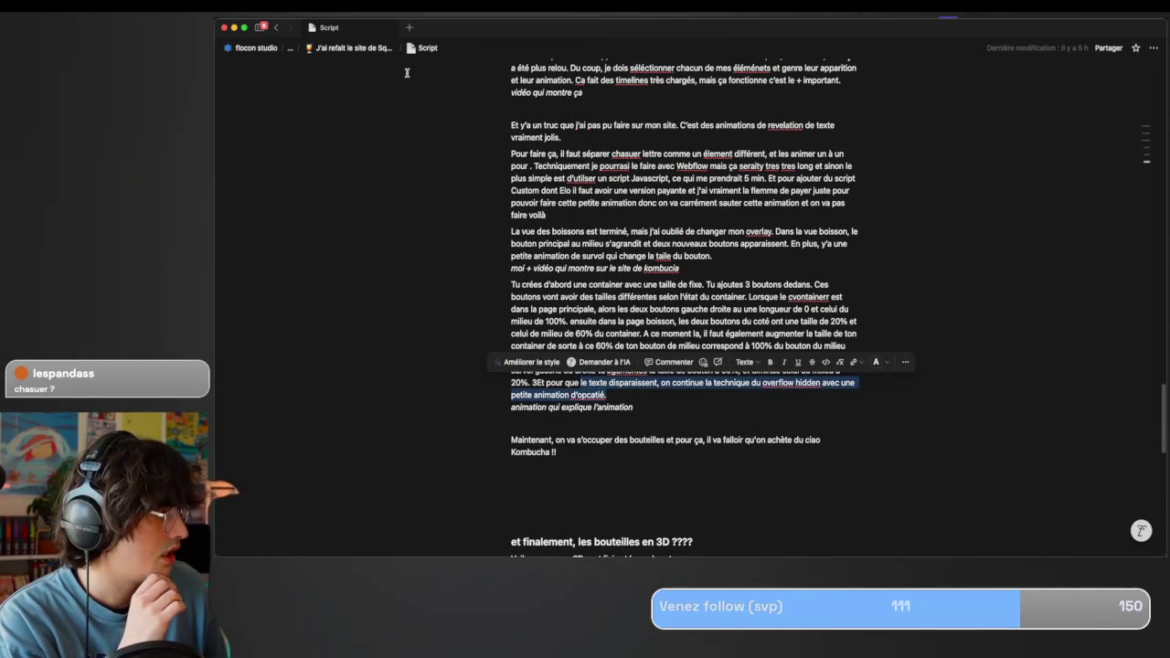
pyautogui.click(361, 47)
# Add the to-do 'Animation Main Button entre pgae principale et page boisson' to the checklist.
pyautogui.scroll(-10, 567, 251)
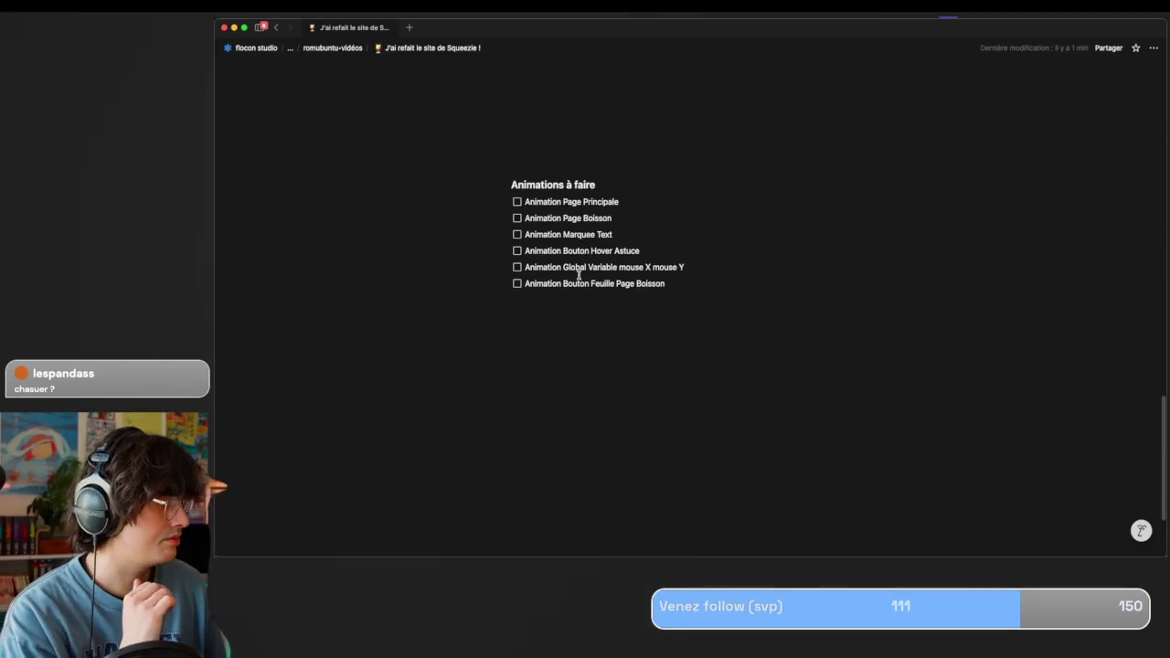
pyautogui.click(674, 284)
pyautogui.press('Return')
pyautogui.write('Animation')
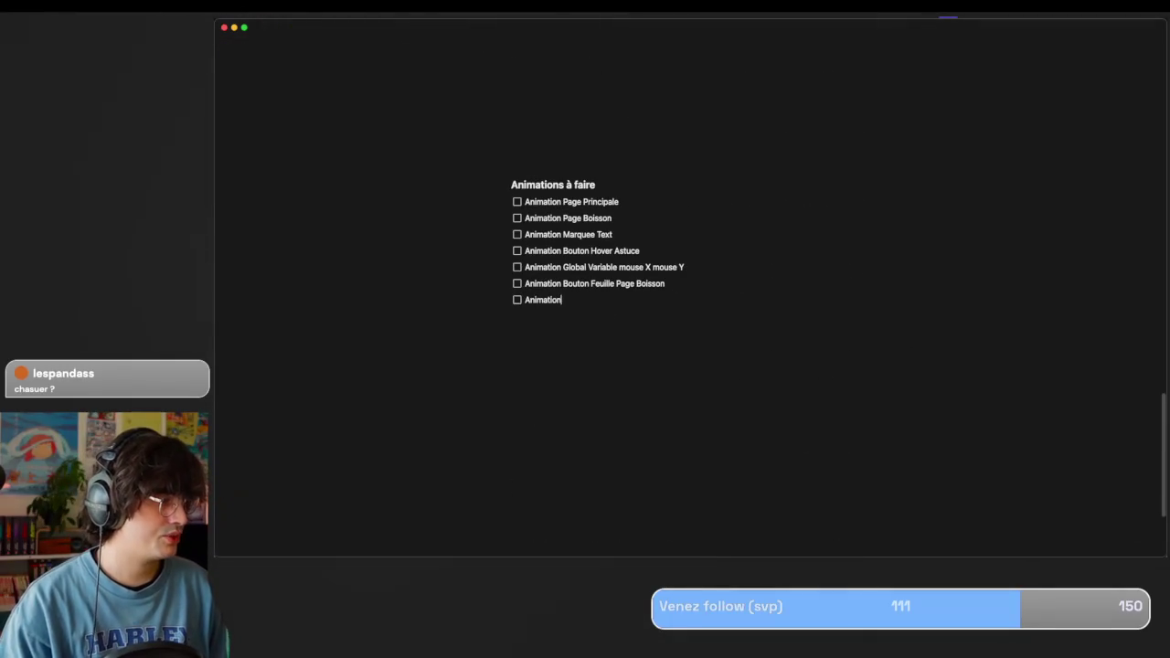
pyautogui.write(' M')
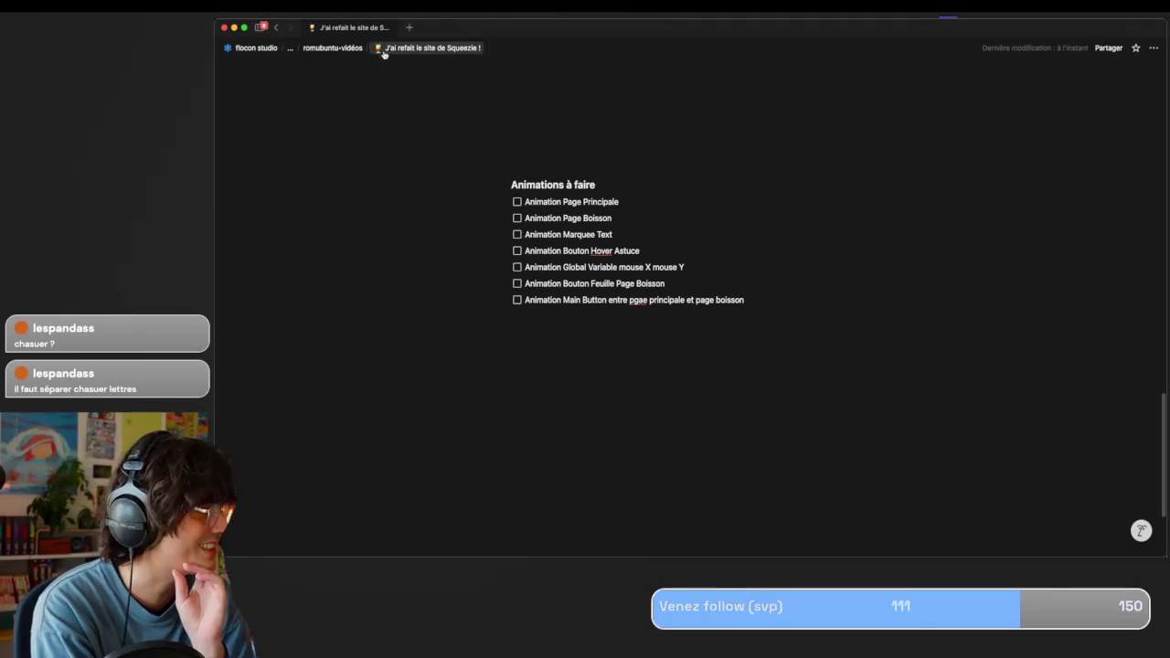
pyautogui.click(332, 47)
# Open the 'J'ai refait le site de Squeezie !' card as a full Notion page.
pyautogui.scroll(-1, 748, 285)
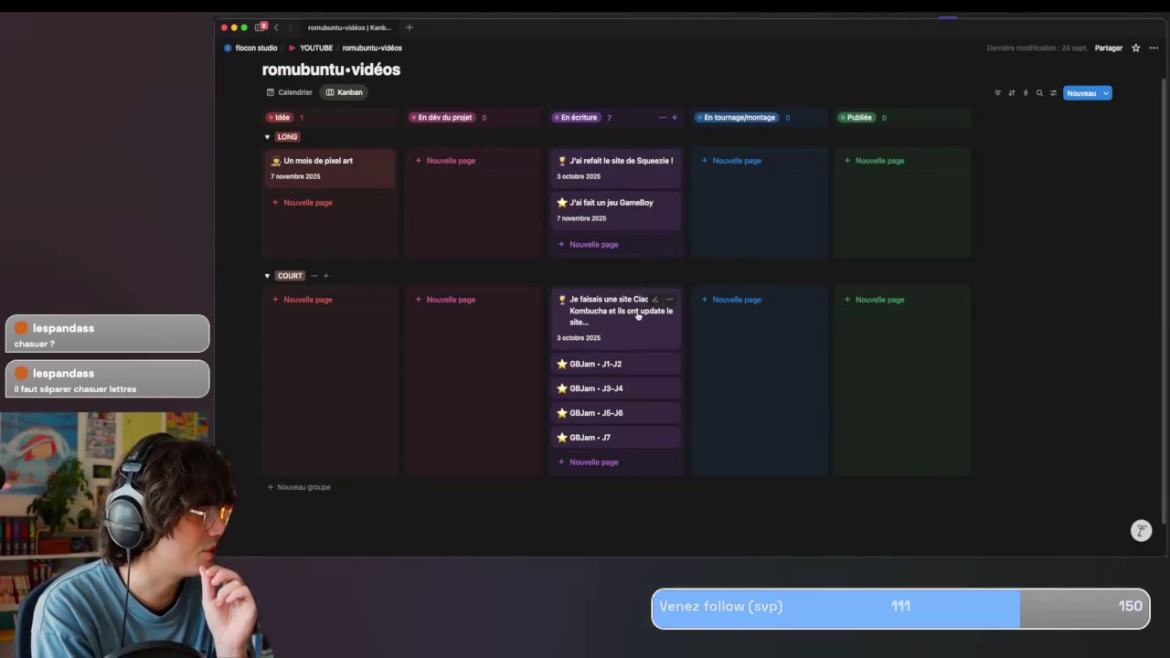
pyautogui.click(611, 162)
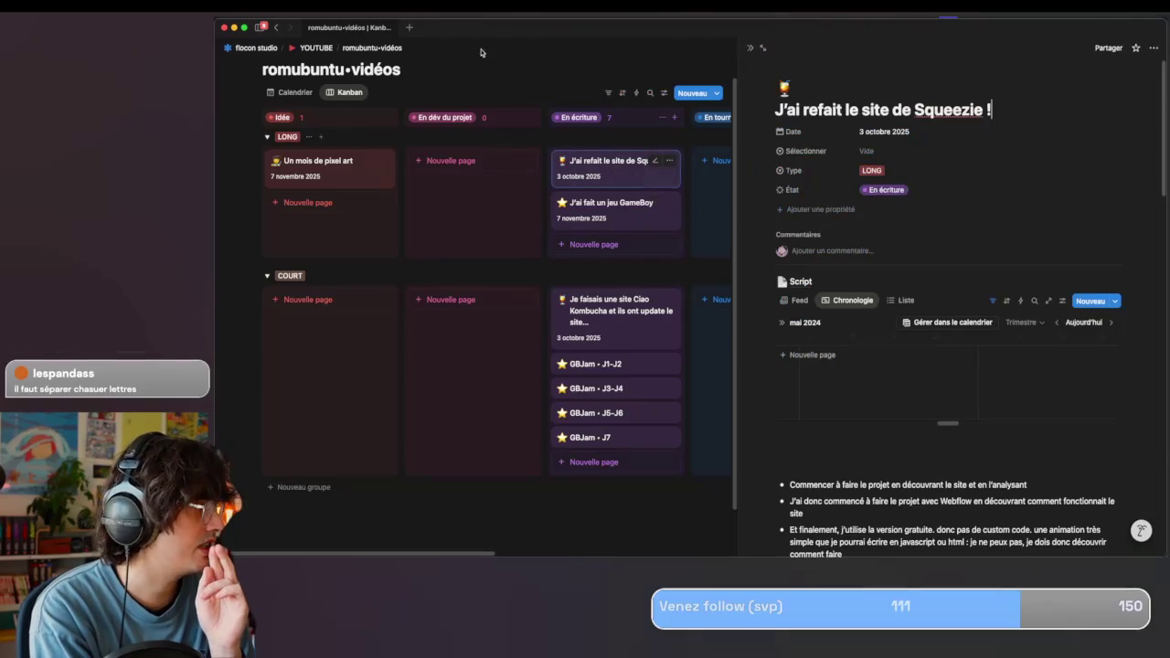
pyautogui.moveTo(823, 68)
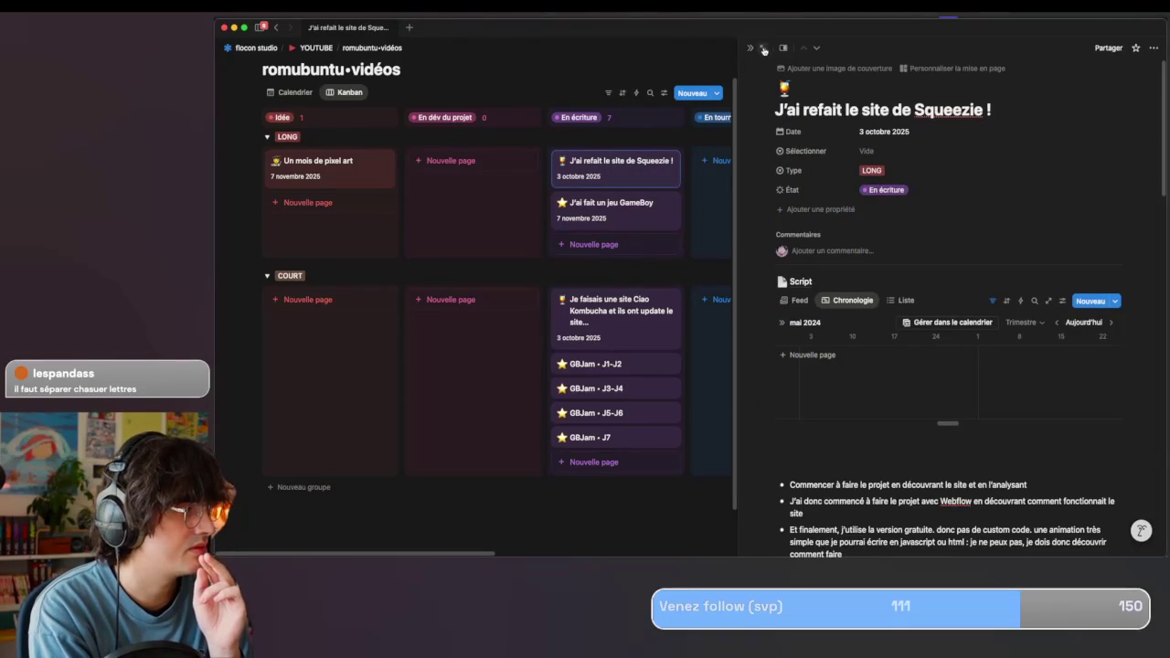
pyautogui.click(763, 49)
pyautogui.scroll(-3, 702, 164)
pyautogui.scroll(3, 696, 194)
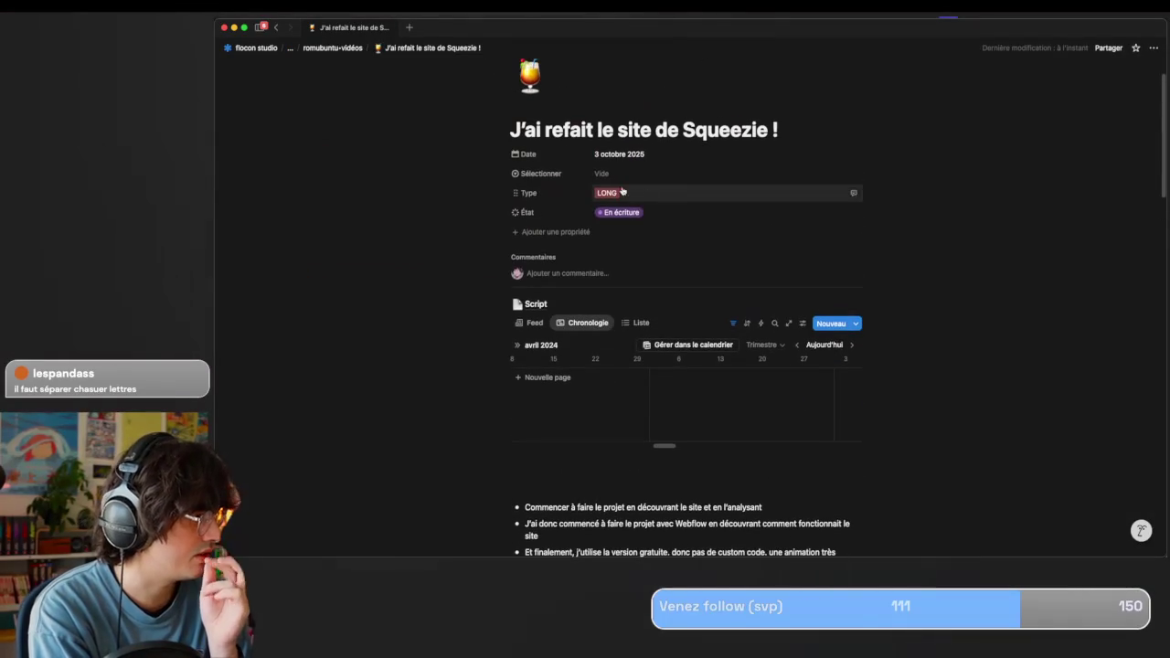
# Read through the Script sub-page, selecting the words 'dans lespendas'.
pyautogui.click(536, 304)
pyautogui.scroll(-10, 533, 297)
pyautogui.scroll(-3, 533, 298)
pyautogui.scroll(-2, 533, 297)
pyautogui.scroll(-2, 533, 298)
pyautogui.scroll(-3, 533, 297)
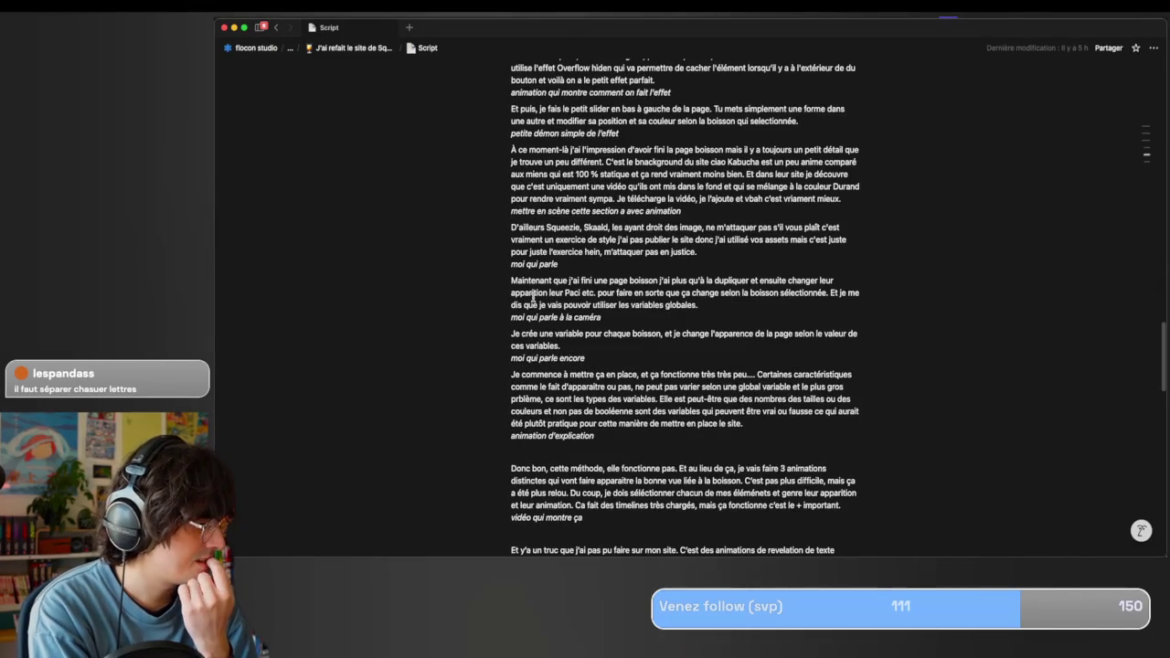
pyautogui.scroll(-1, 533, 297)
pyautogui.scroll(-2, 533, 297)
pyautogui.scroll(-3, 533, 297)
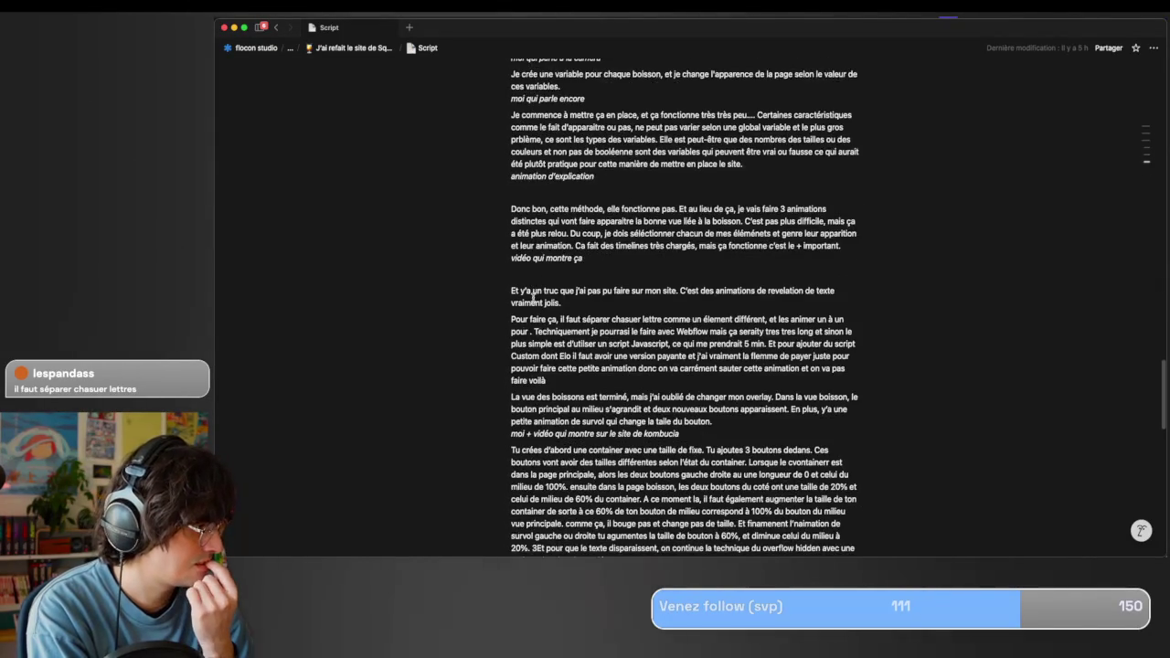
pyautogui.scroll(-3, 533, 297)
pyautogui.scroll(-1, 533, 297)
pyautogui.scroll(-3, 628, 393)
pyautogui.scroll(-5, 627, 393)
pyautogui.scroll(-1, 625, 393)
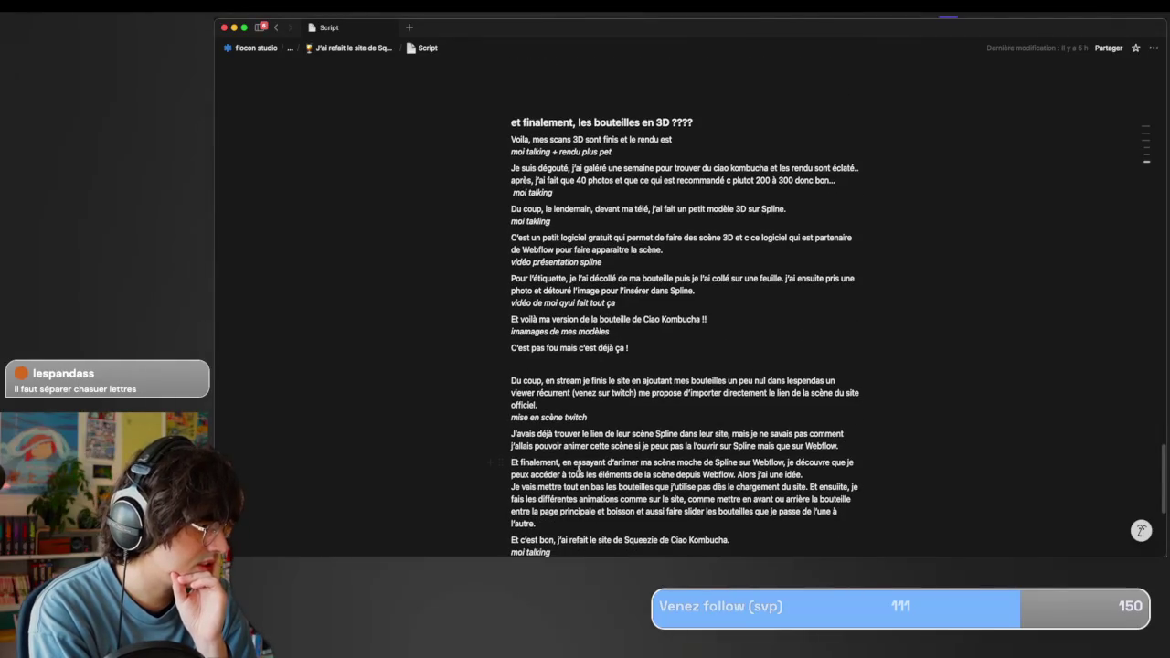
pyautogui.scroll(-3, 569, 463)
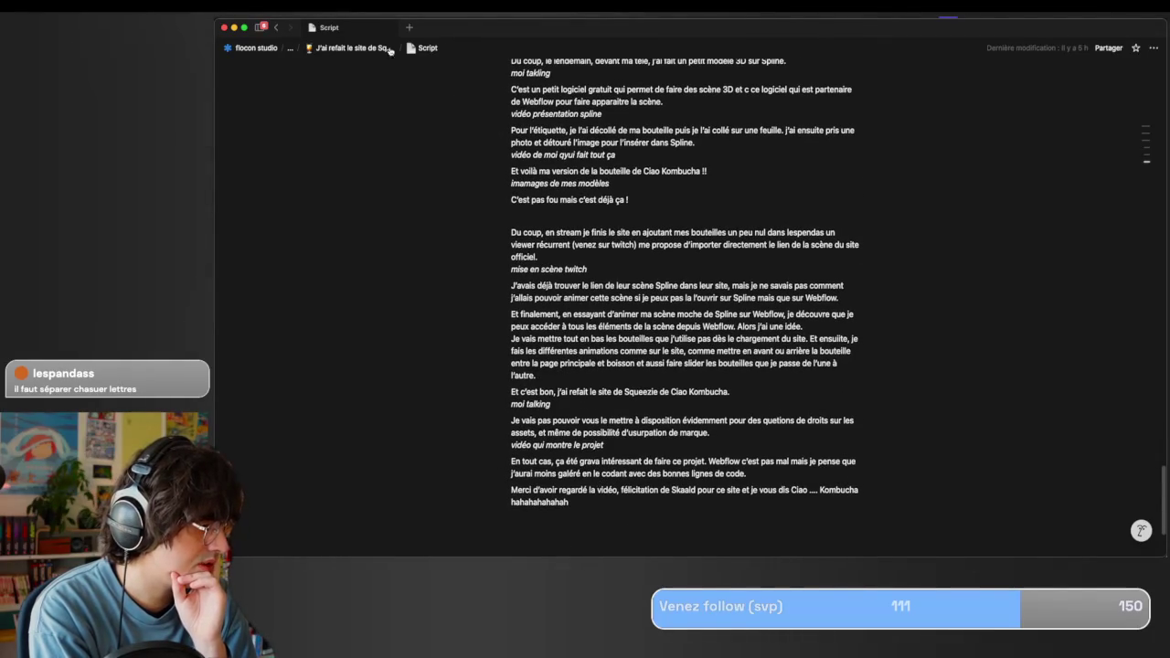
pyautogui.click(766, 233)
pyautogui.moveTo(766, 233); pyautogui.dragTo(835, 233)
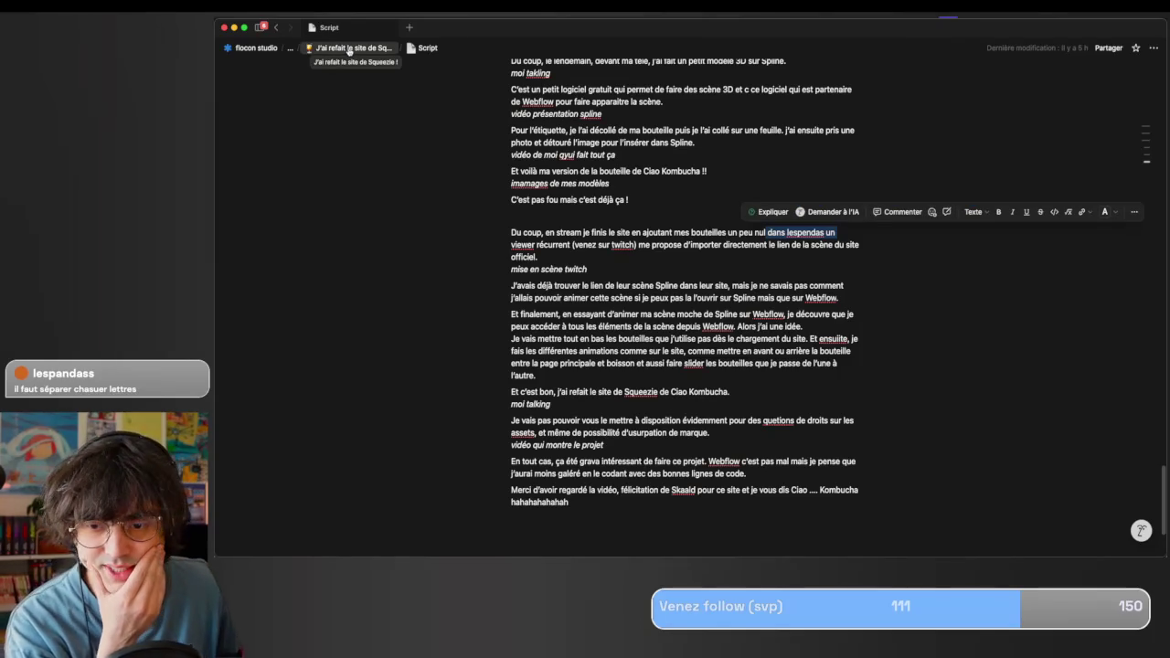
# Return to the Squeezie page's Animations à faire checklist, then switch back to Cavalry.
pyautogui.click(349, 50)
pyautogui.scroll(-5, 455, 250)
pyautogui.scroll(-5, 455, 250)
pyautogui.moveTo(568, 185)
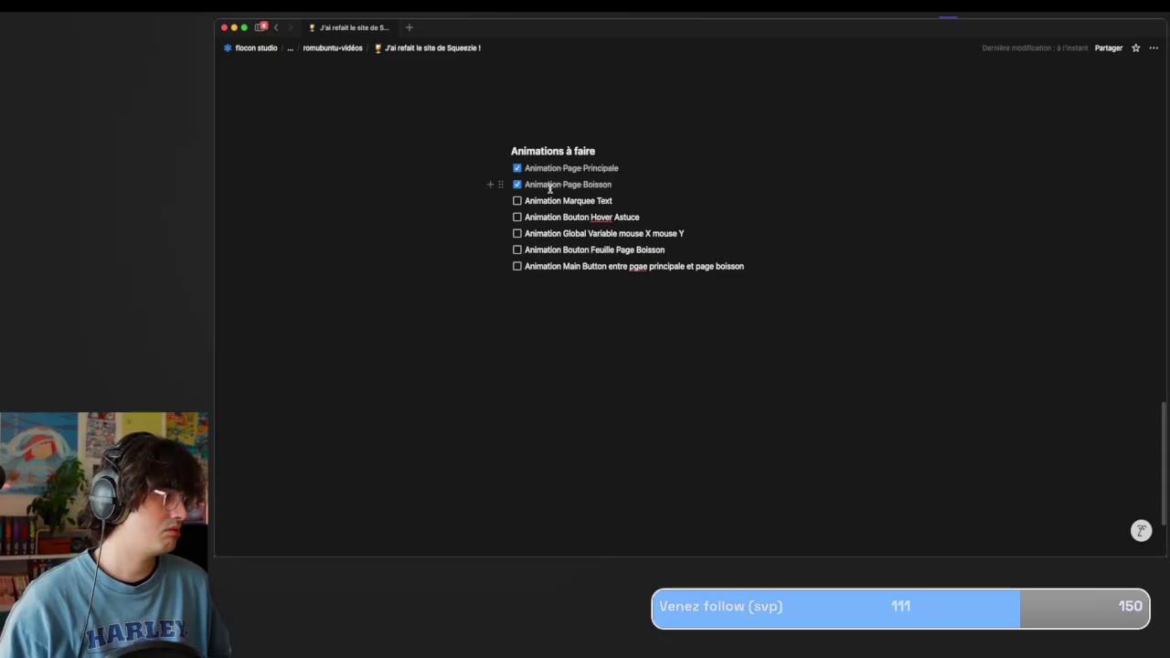
pyautogui.click(562, 307)
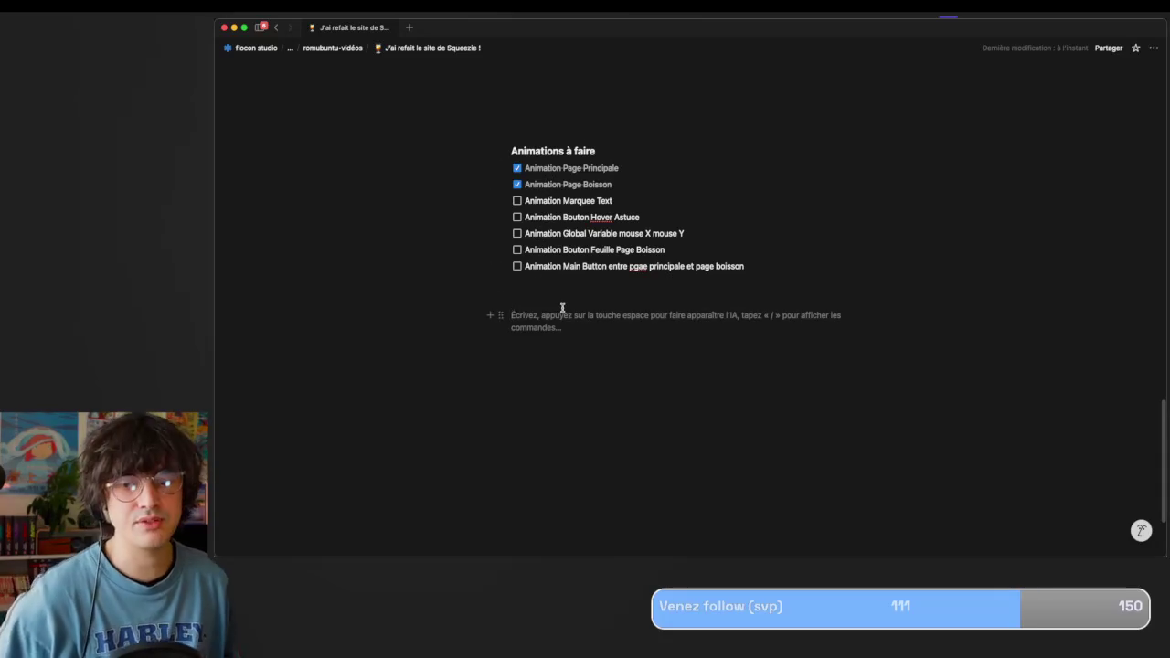
pyautogui.press('super+Tab')
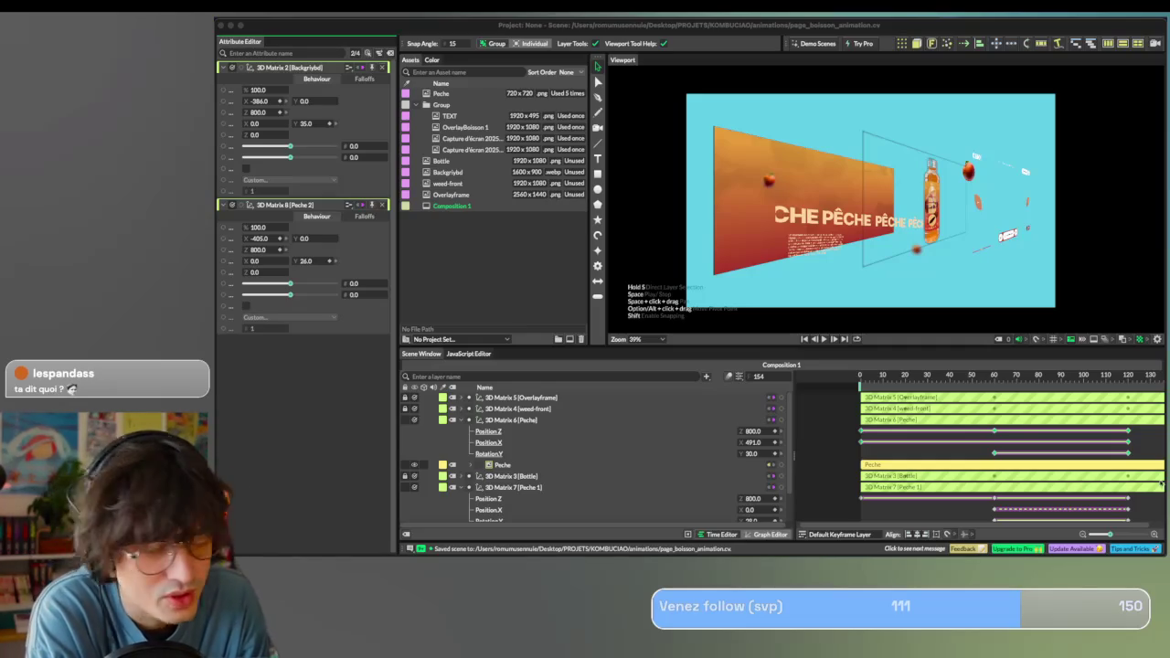
# Create a new untitled Cavalry scene with an empty Composition 1 via File > New Scene.
pyautogui.click(335, 427)
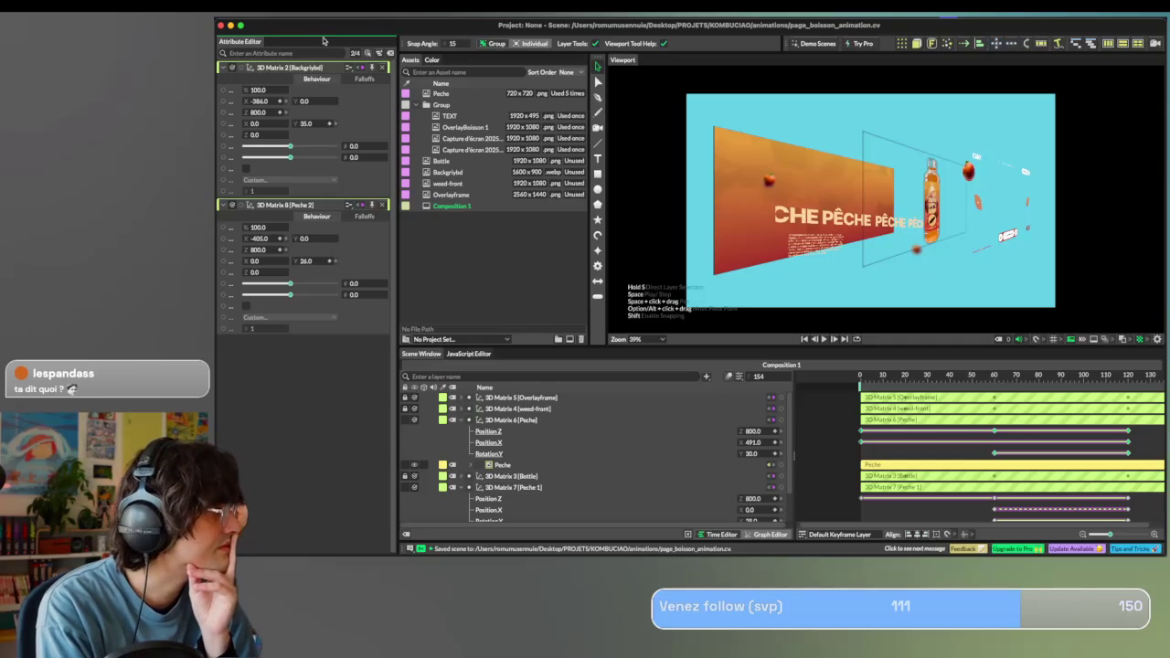
pyautogui.click(289, 8)
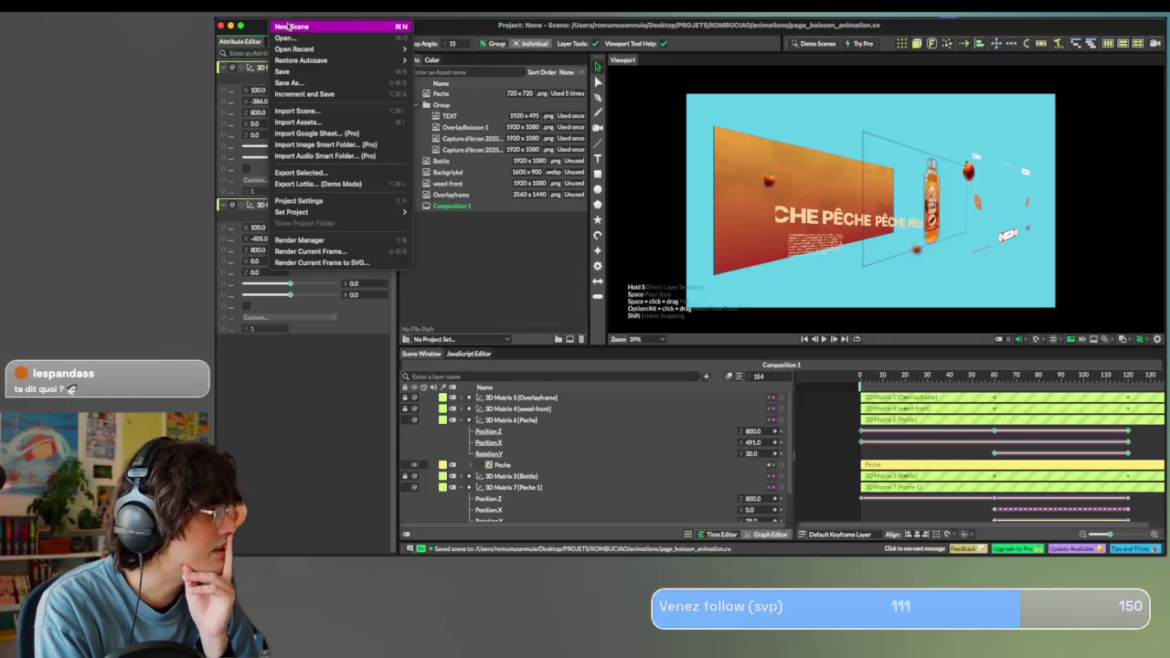
pyautogui.click(290, 26)
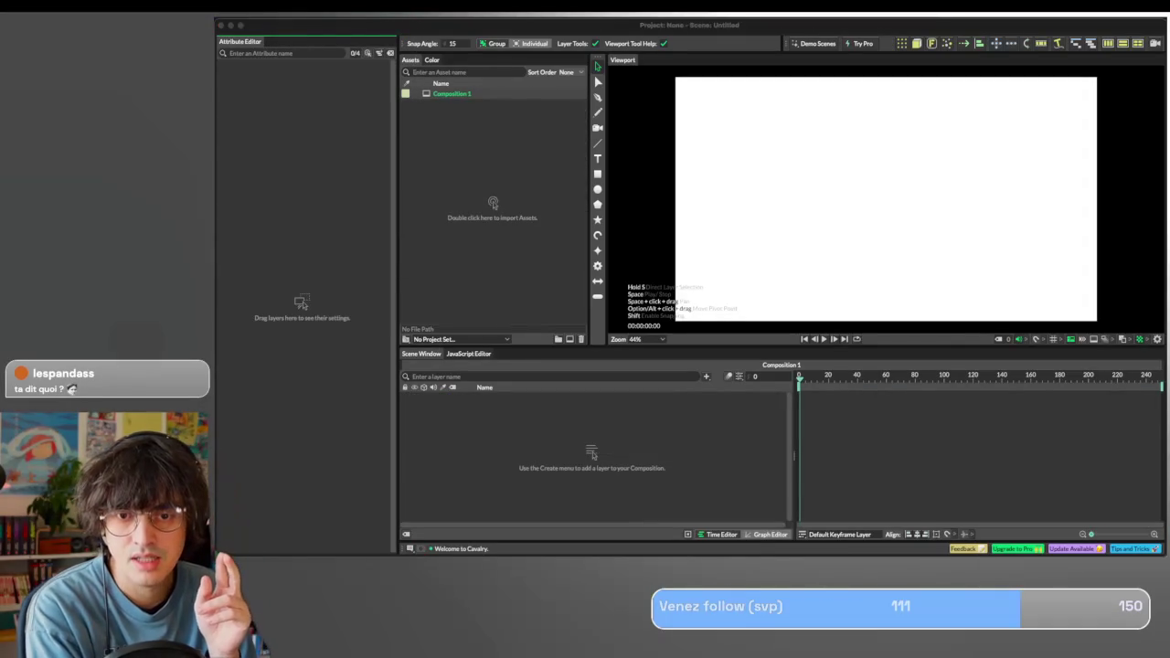
pyautogui.click(886, 195)
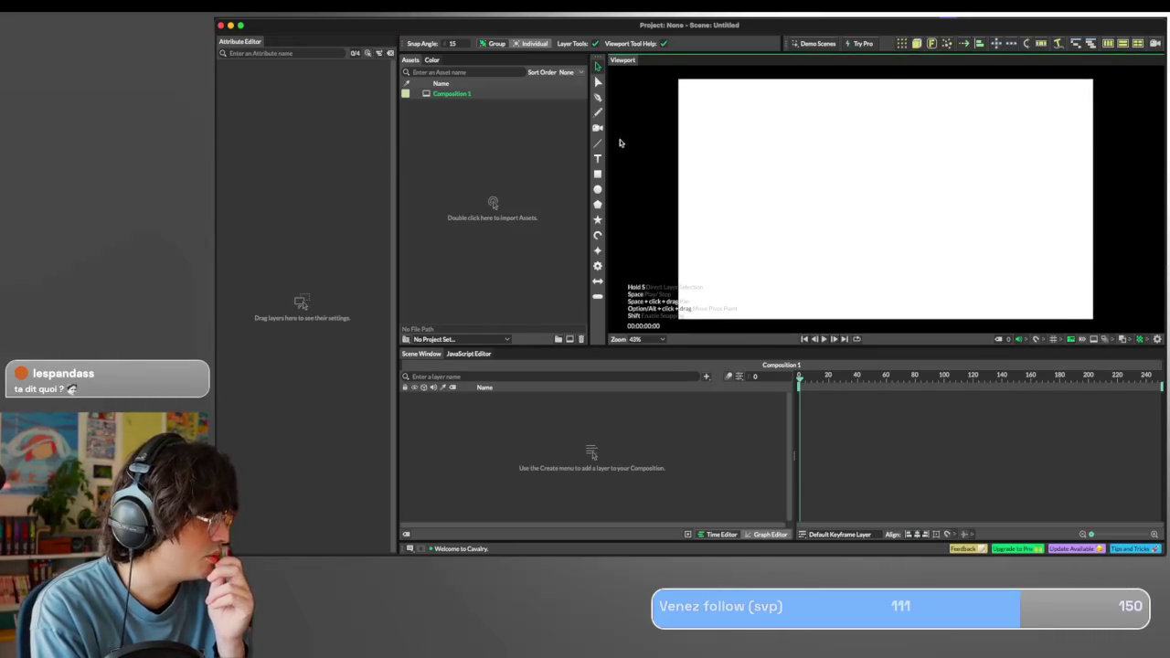
# Draw a rectangle and resize it to 852 × 200 near the canvas centre.
pyautogui.click(598, 173)
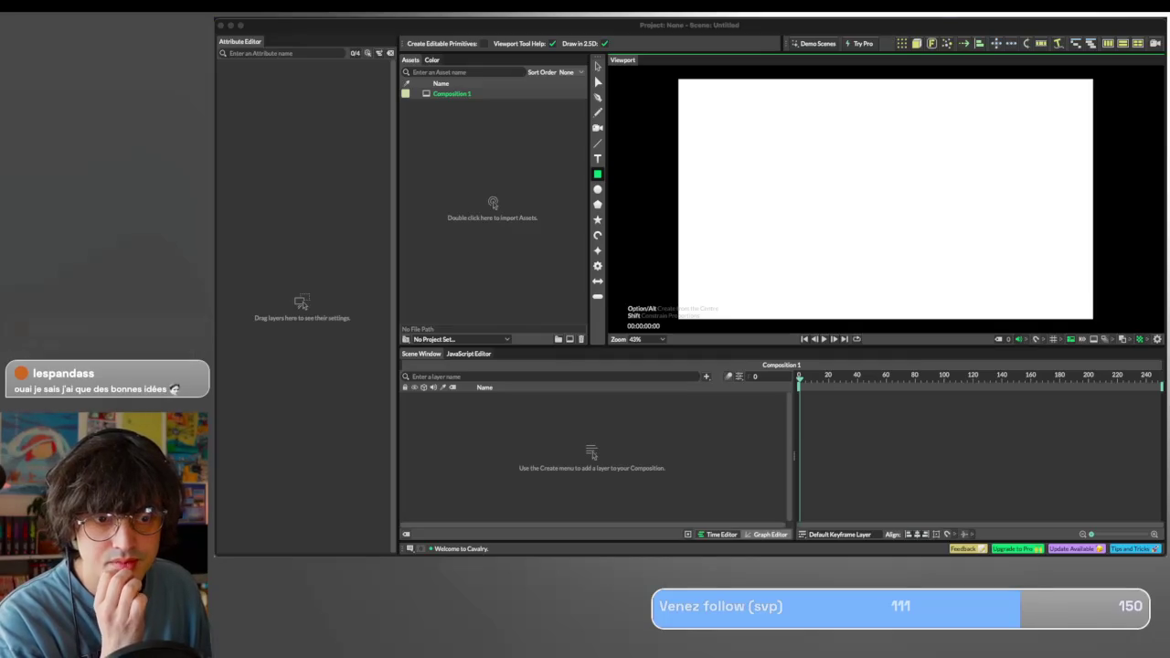
pyautogui.click(803, 231)
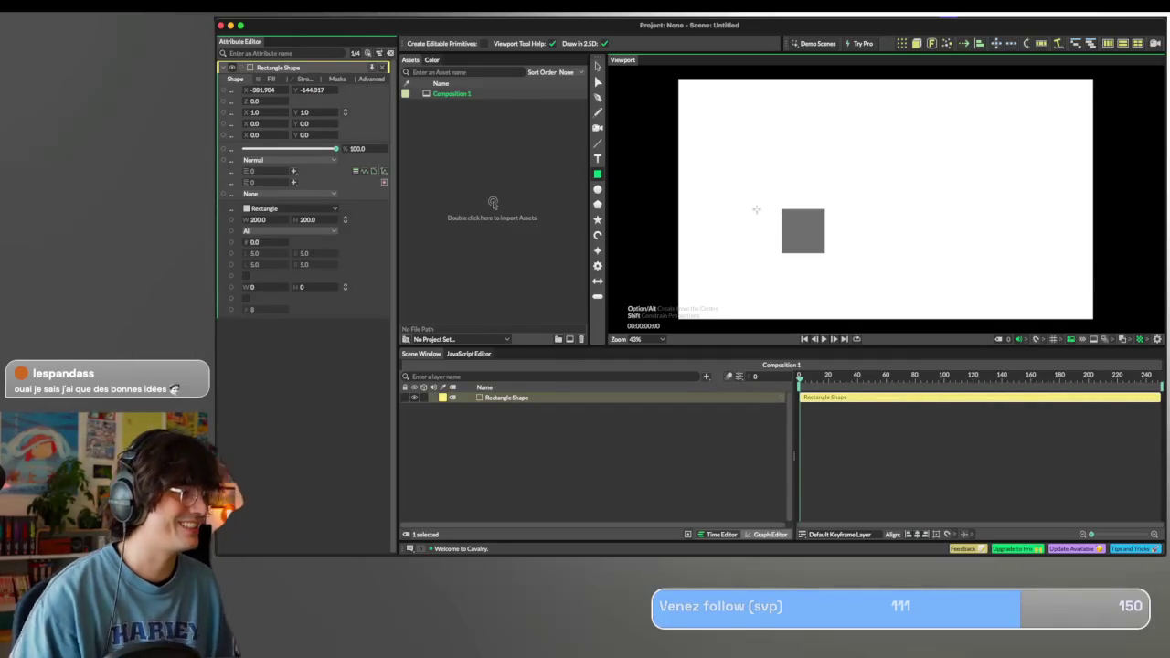
pyautogui.press('v')
pyautogui.moveTo(826, 236)
pyautogui.mouseDown()
pyautogui.moveTo(847, 214)
pyautogui.moveTo(838, 180)
pyautogui.moveTo(930, 188)
pyautogui.mouseUp()
pyautogui.moveTo(849, 183); pyautogui.dragTo(877, 167)
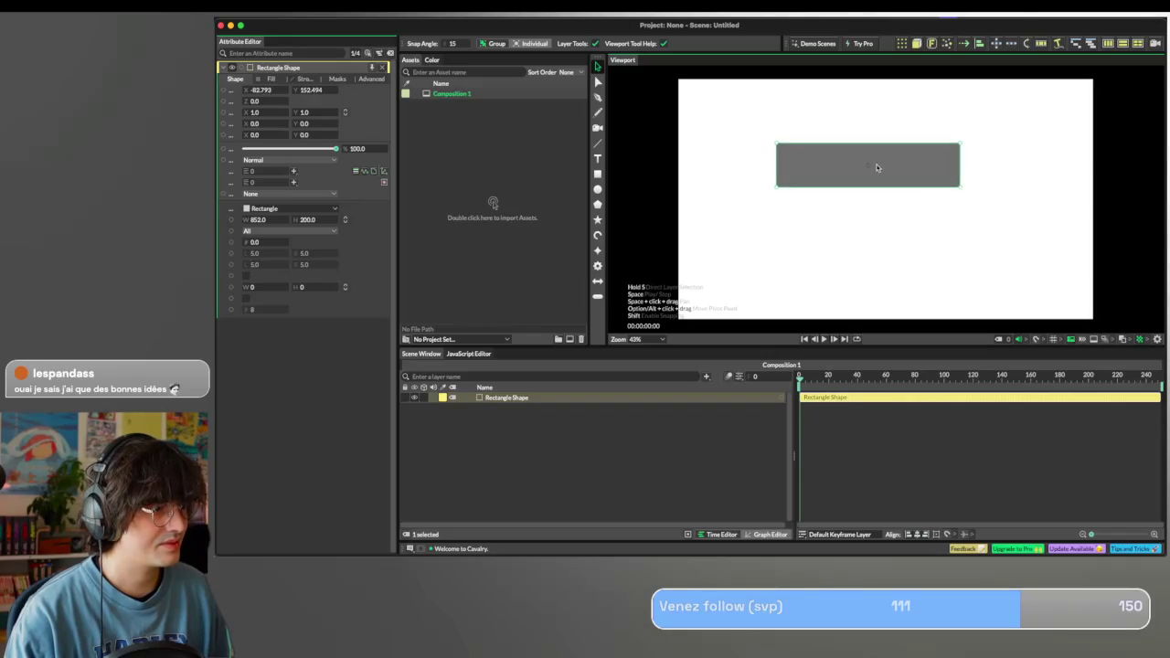
pyautogui.moveTo(863, 160); pyautogui.dragTo(877, 198)
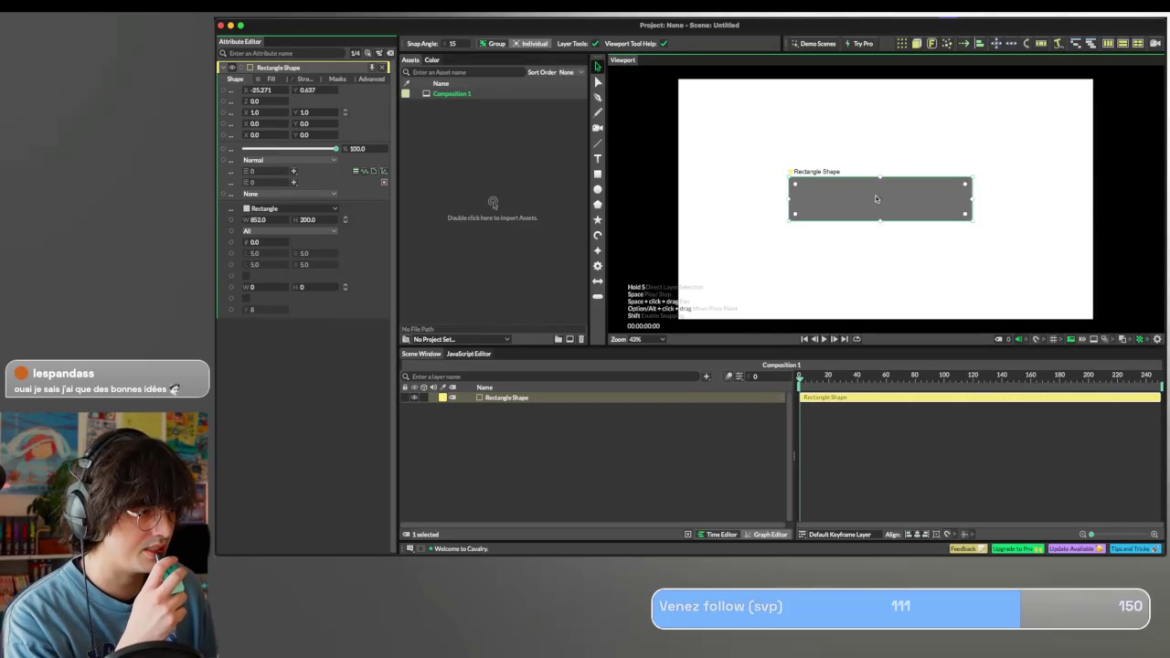
pyautogui.moveTo(844, 208); pyautogui.dragTo(843, 207)
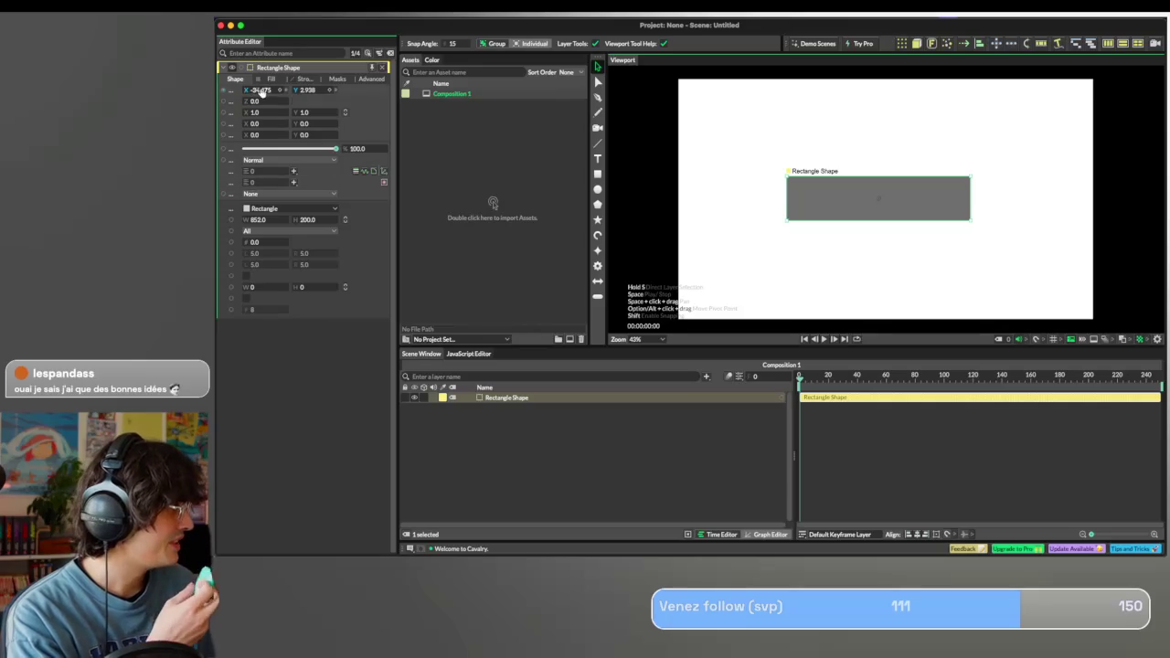
# Turn off the rectangle's fill and enable its stroke instead.
pyautogui.click(265, 80)
pyautogui.click(245, 90)
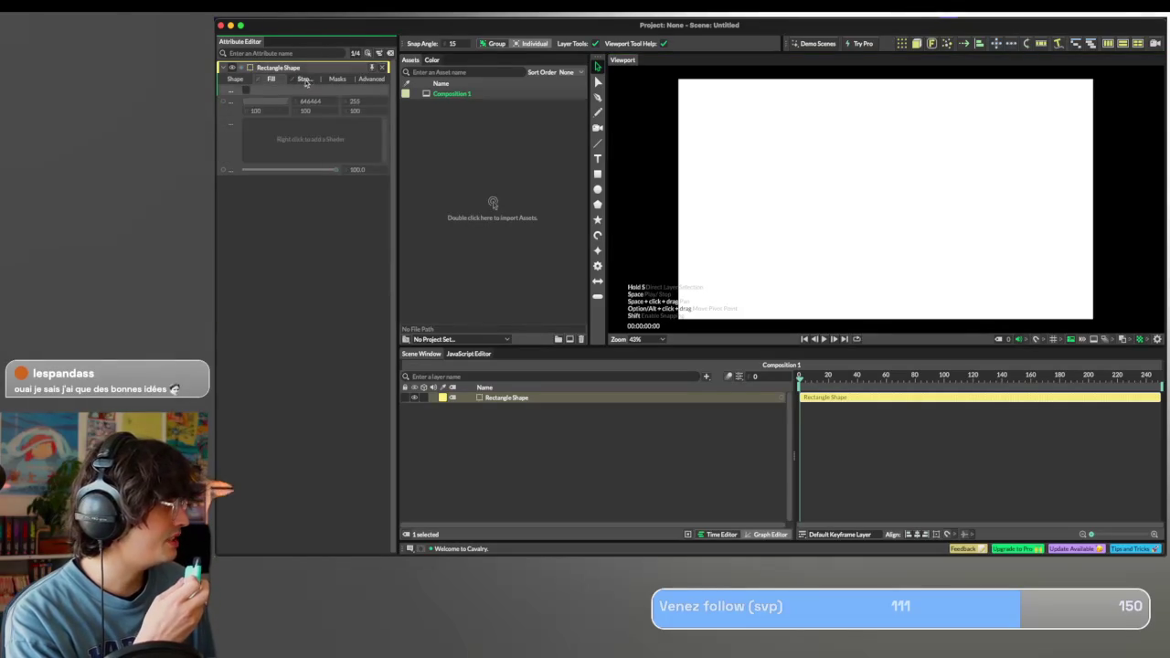
pyautogui.click(306, 80)
pyautogui.click(245, 90)
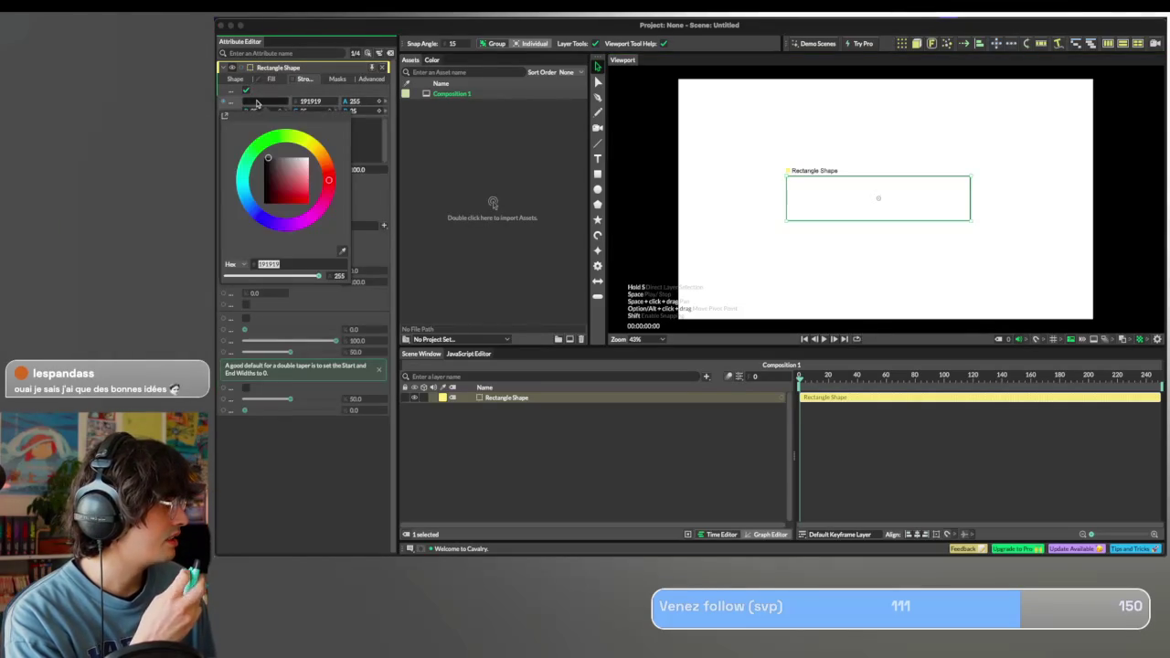
# Colour the rectangle's outline deep blue 0011d5.
pyautogui.click(261, 224)
pyautogui.moveTo(274, 207); pyautogui.dragTo(319, 209)
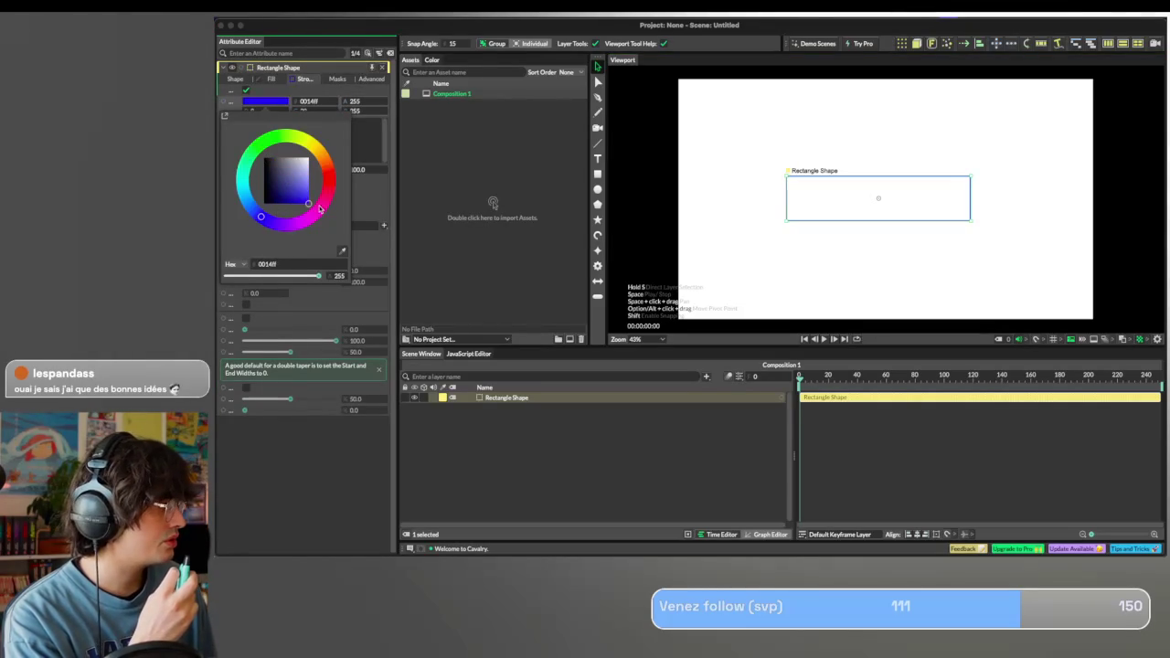
pyautogui.click(282, 198)
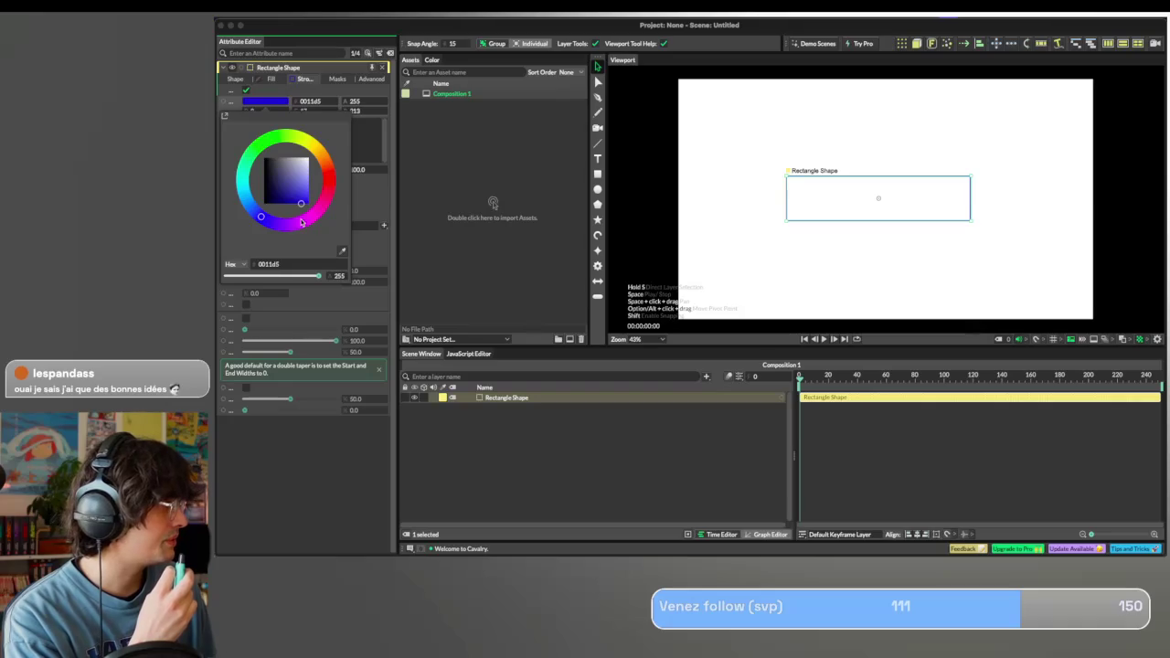
pyautogui.click(520, 199)
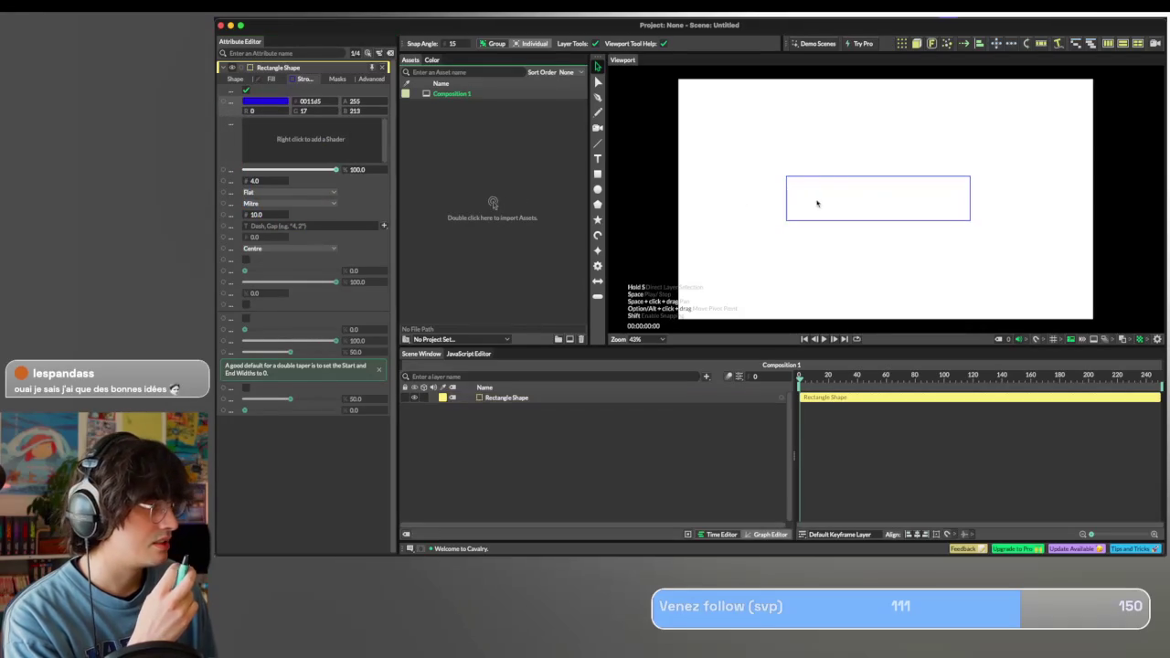
# Thicken the rectangle's stroke width to 6.
pyautogui.moveTo(835, 178); pyautogui.dragTo(837, 173)
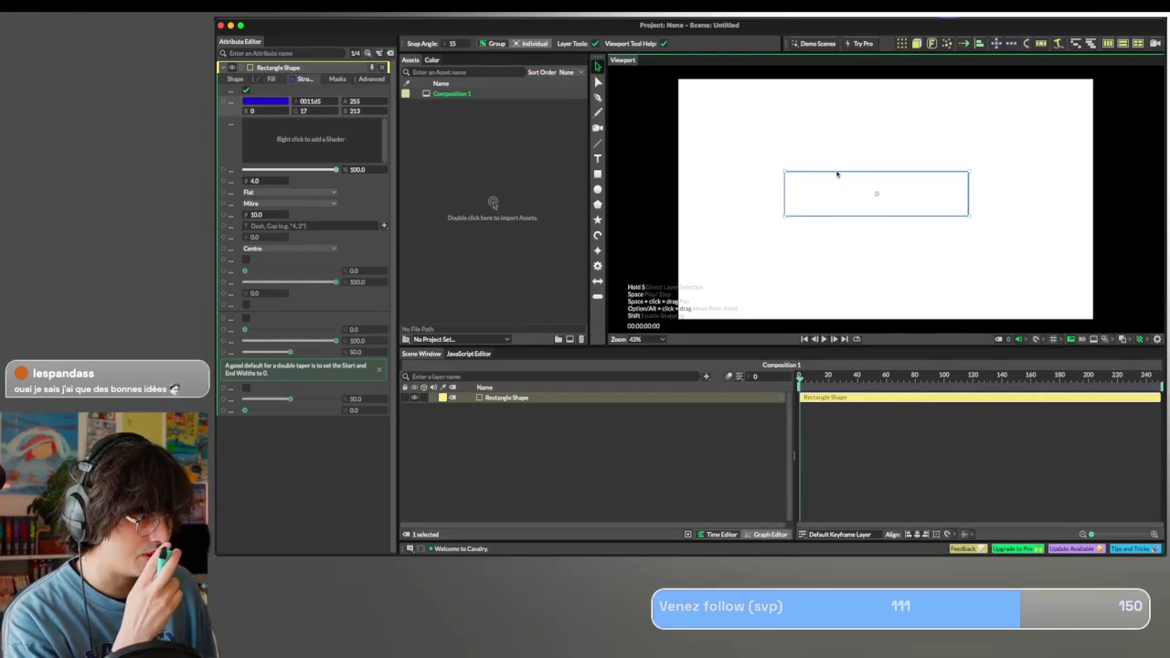
pyautogui.click(252, 182)
pyautogui.moveTo(252, 182)
pyautogui.mouseDown()
pyautogui.moveTo(280, 187)
pyautogui.moveTo(267, 186)
pyautogui.mouseUp()
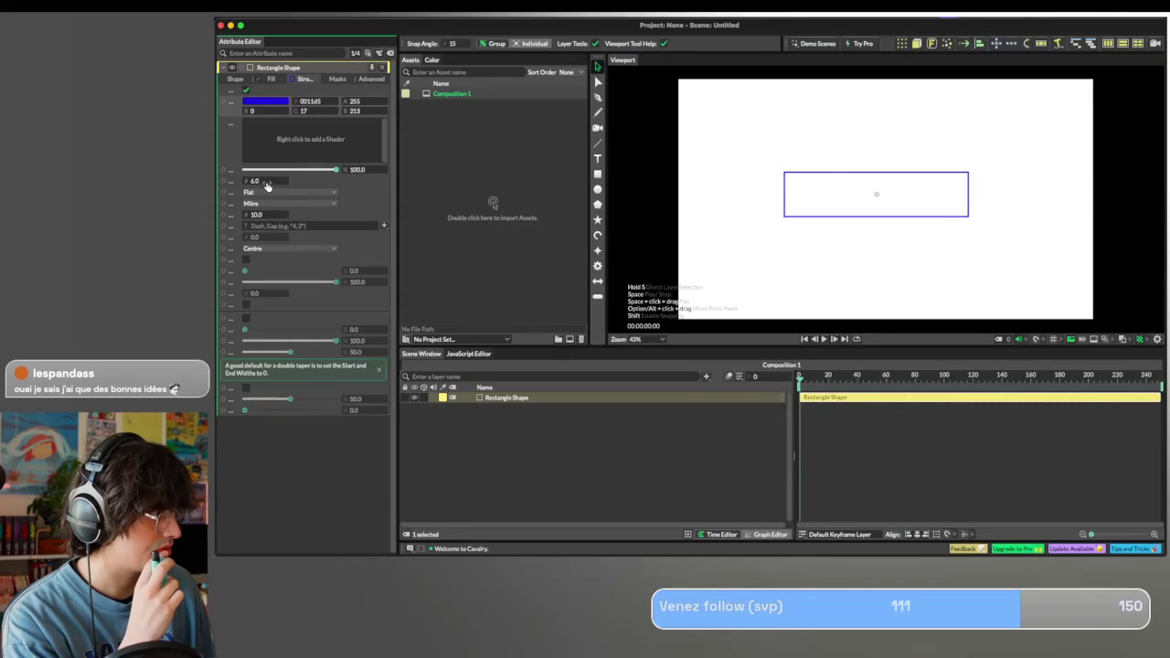
pyautogui.click(263, 100)
pyautogui.click(625, 260)
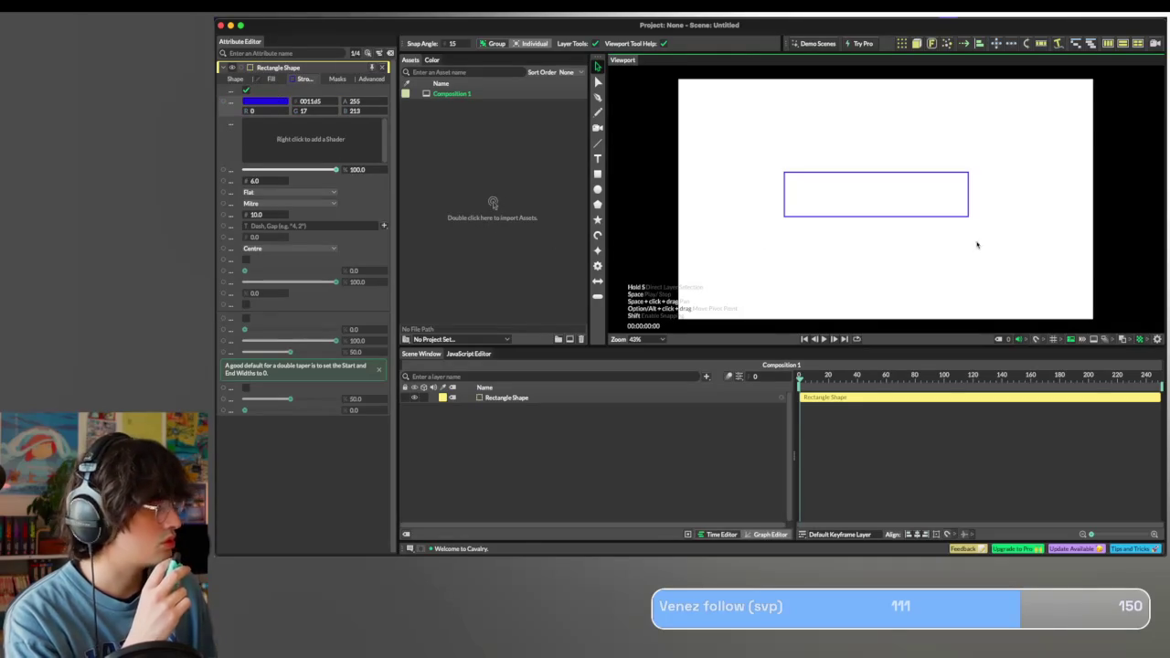
pyautogui.hotkey('ctrl', 'Right')
pyautogui.hotkey('ctrl', 'Right')
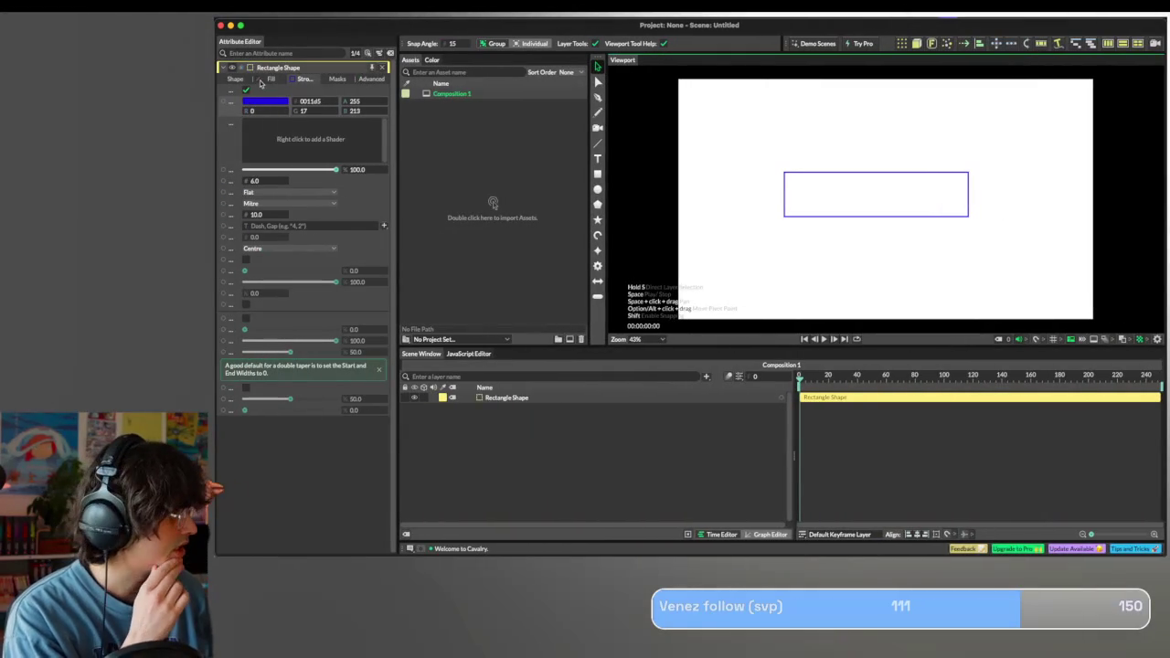
# Change the outline colour to 7a9eff, then adjust it to blue 3068ff.
pyautogui.click(265, 101)
pyautogui.write('7a9eff')
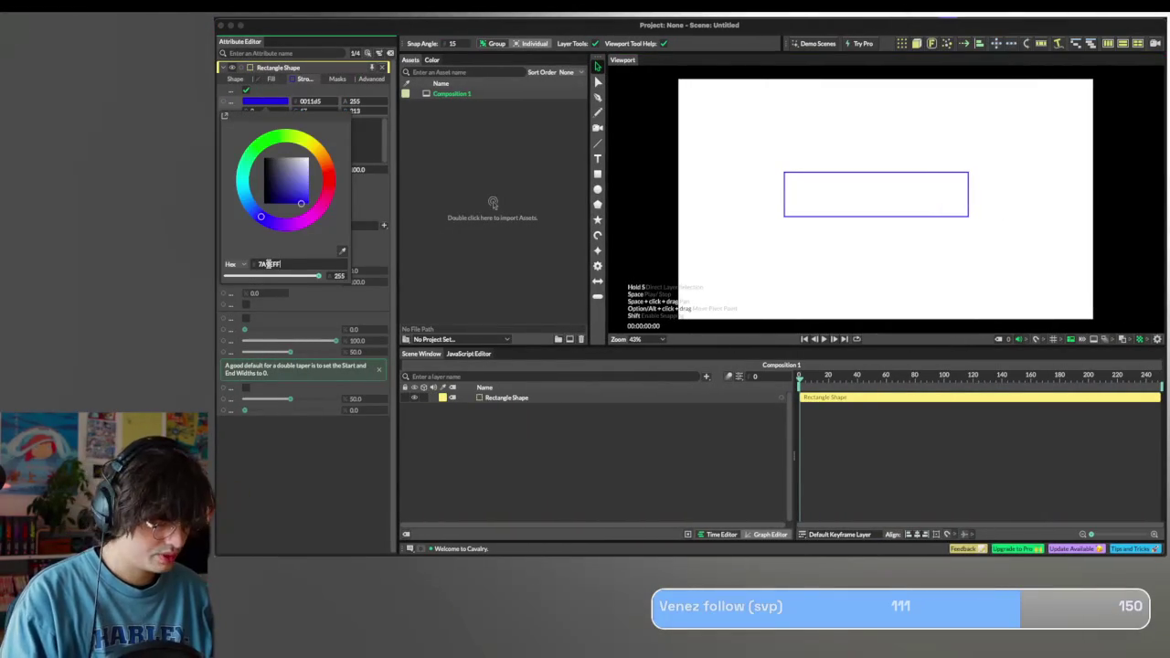
pyautogui.press('Return')
pyautogui.moveTo(308, 184); pyautogui.dragTo(309, 194)
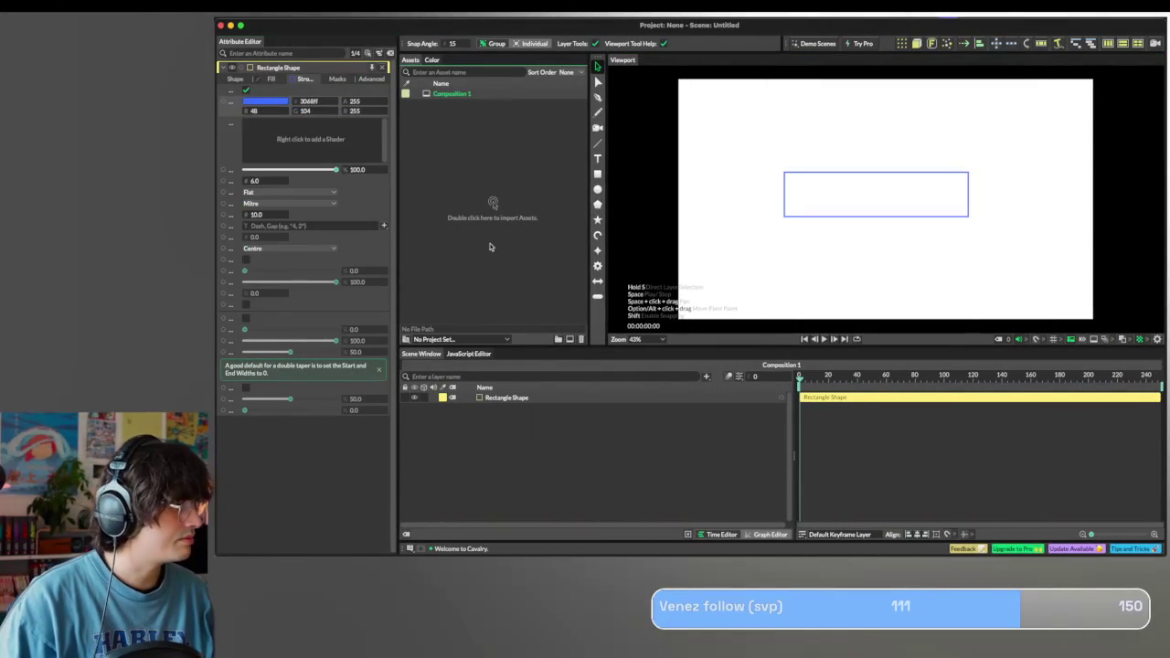
# Nudge the rectangle slightly right and set the current time to frame 12.
pyautogui.click(840, 176)
pyautogui.moveTo(840, 177); pyautogui.dragTo(845, 176)
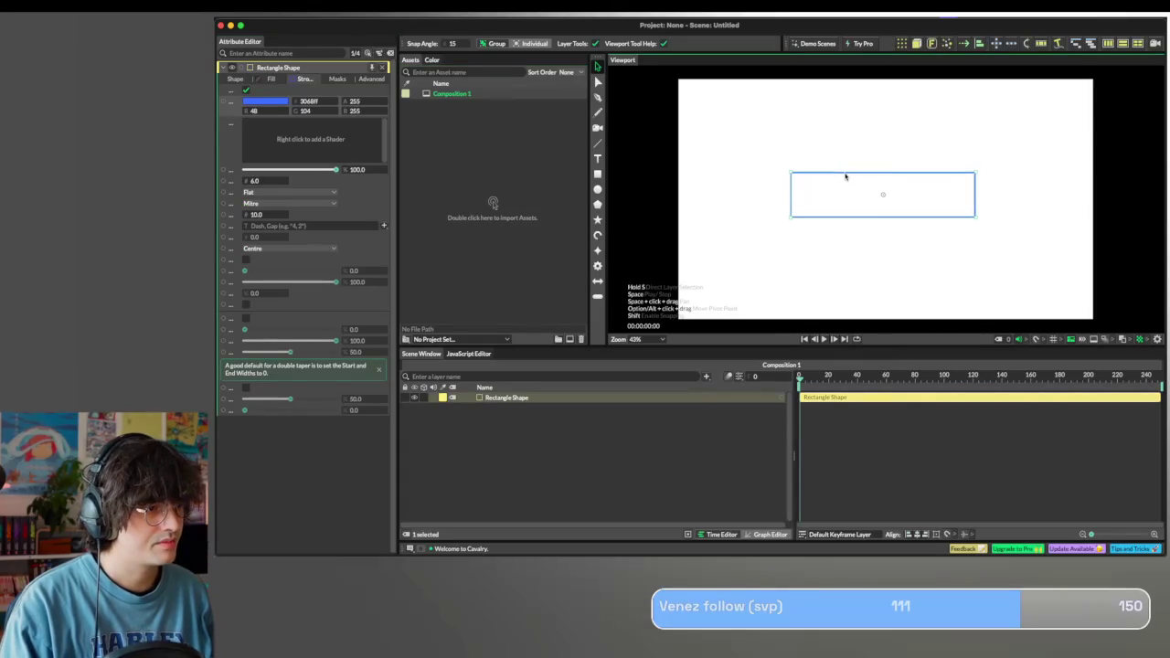
pyautogui.click(759, 269)
pyautogui.click(848, 378)
pyautogui.moveTo(849, 380); pyautogui.dragTo(781, 381)
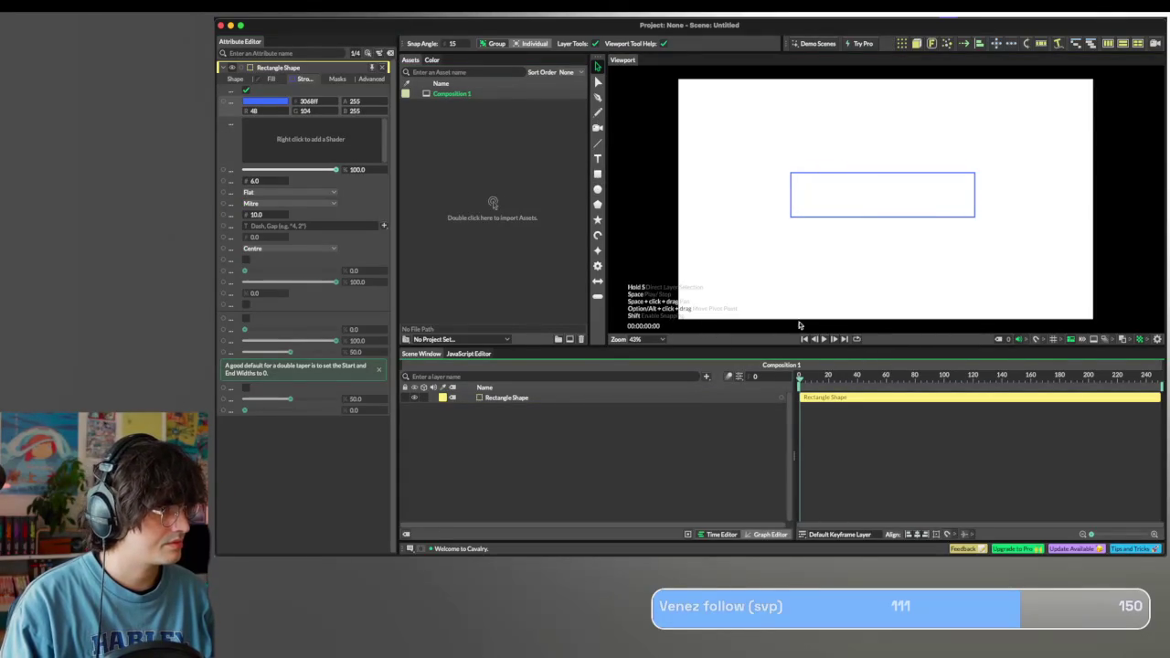
pyautogui.click(816, 377)
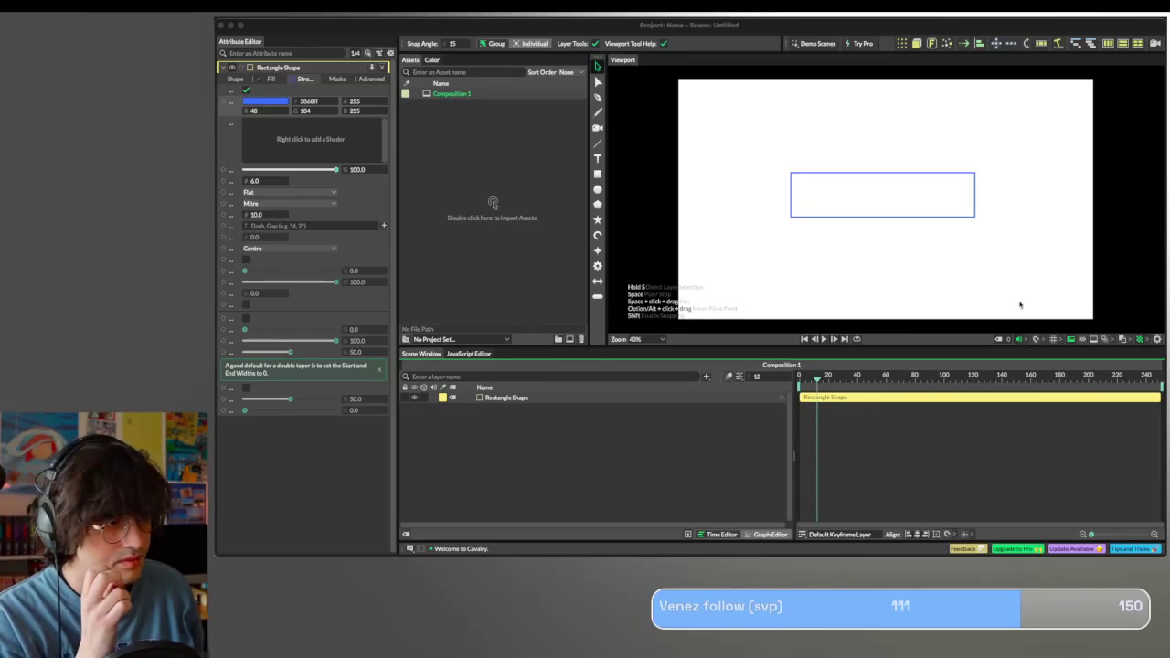
pyautogui.click(597, 159)
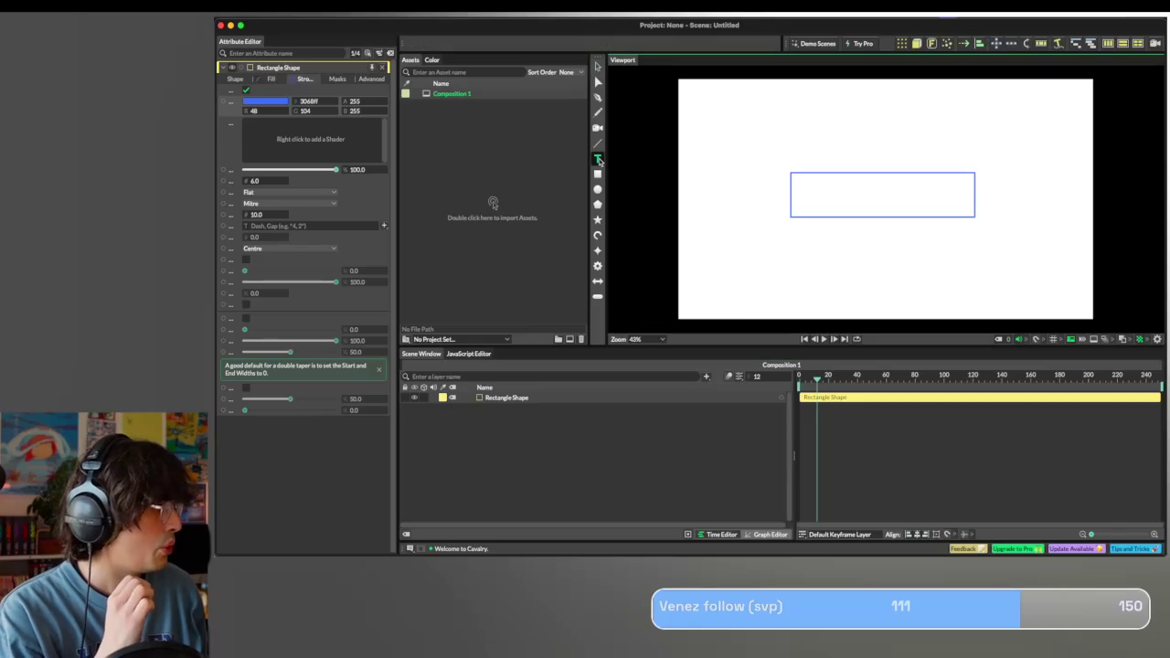
# Add a '100 pixels' text layer above the rectangle.
pyautogui.click(826, 152)
pyautogui.write('100 pixels')
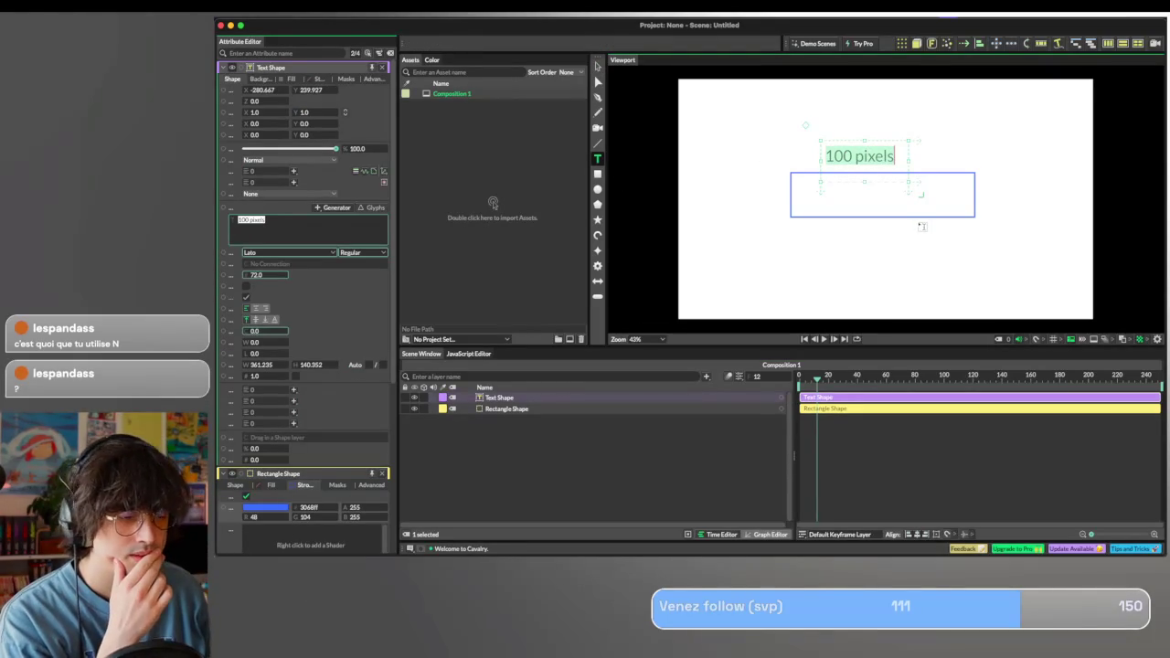
pyautogui.press('Escape')
pyautogui.moveTo(857, 145); pyautogui.dragTo(892, 144)
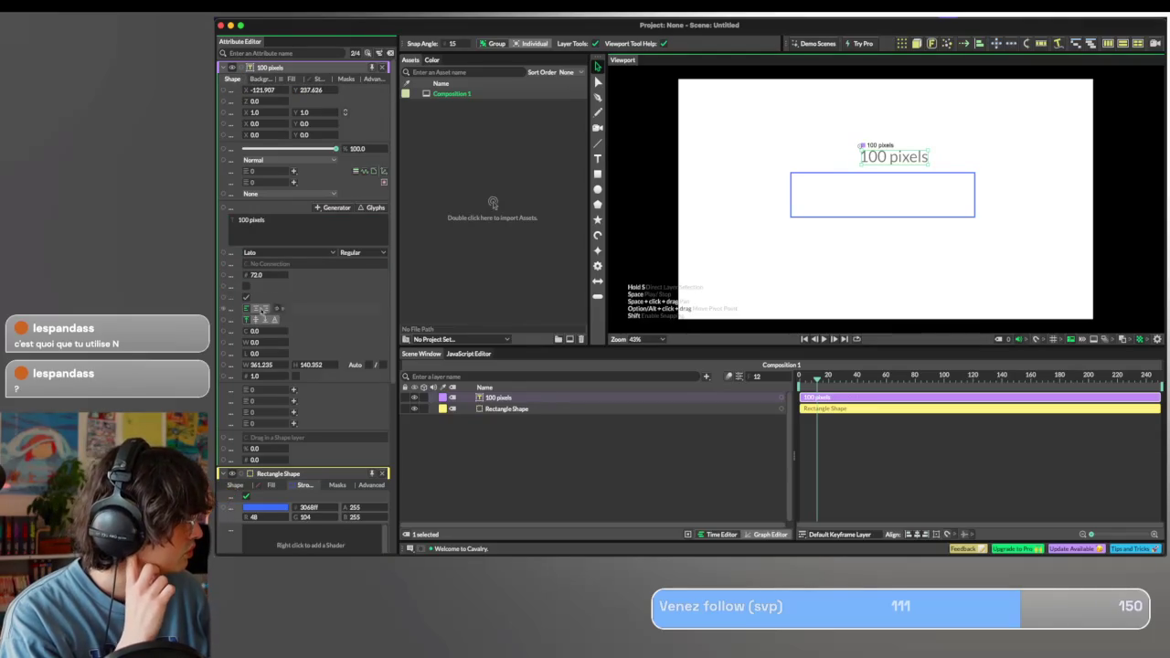
# Set the label to DM Sans SemiBold and nudge it slightly left.
pyautogui.click(382, 474)
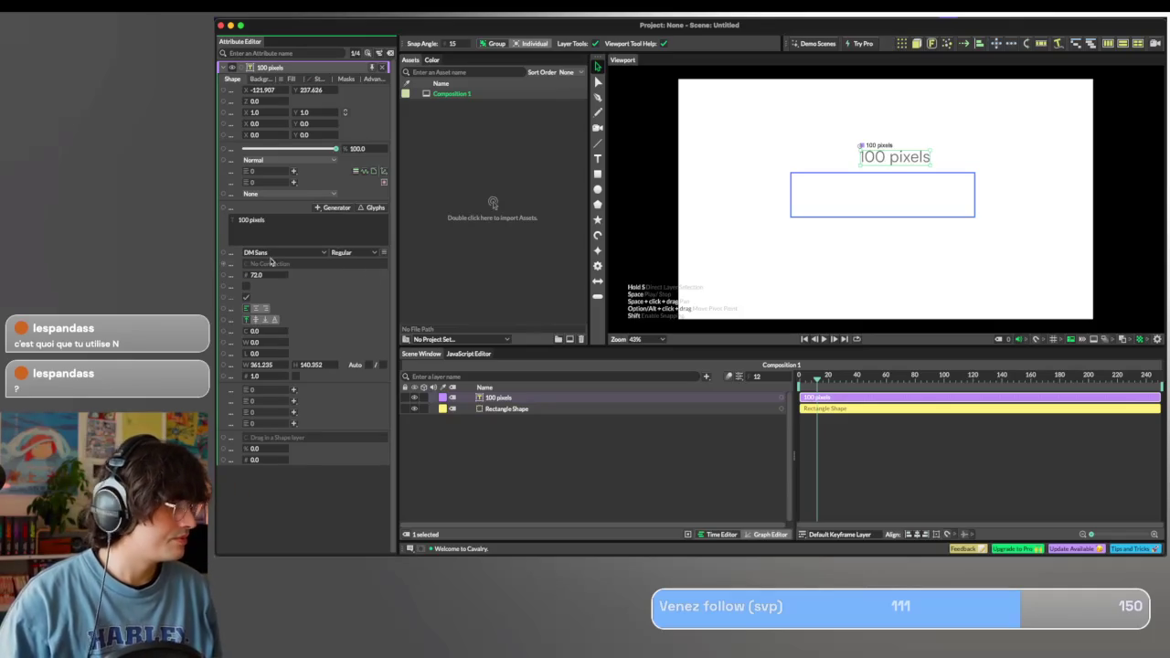
pyautogui.click(371, 254)
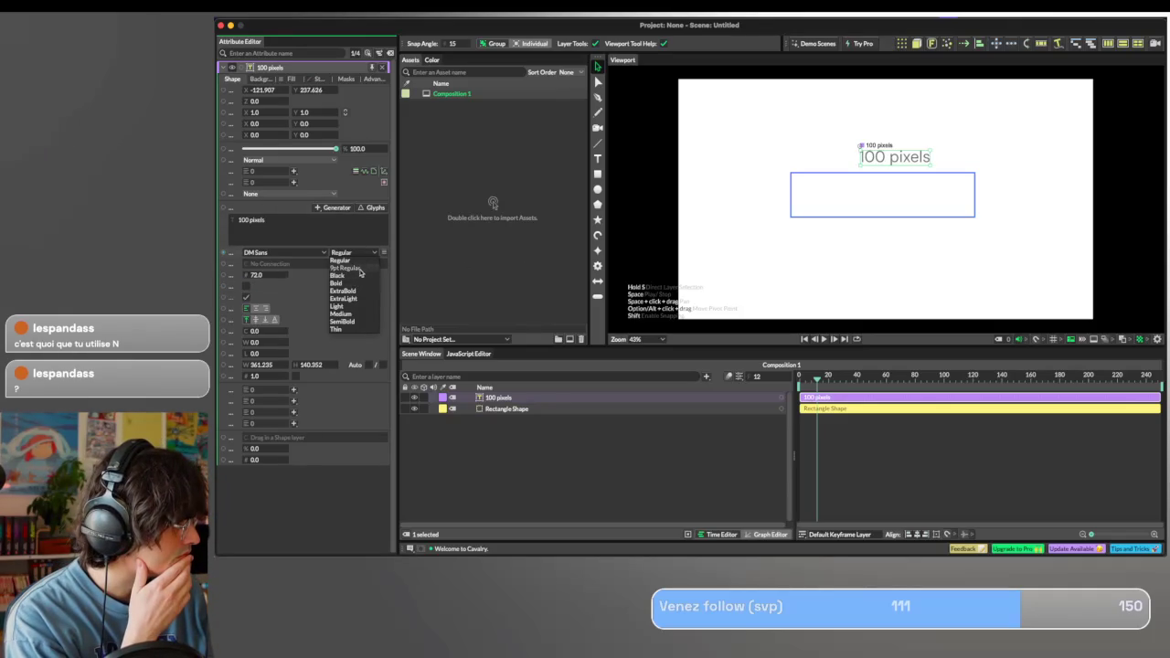
pyautogui.click(353, 320)
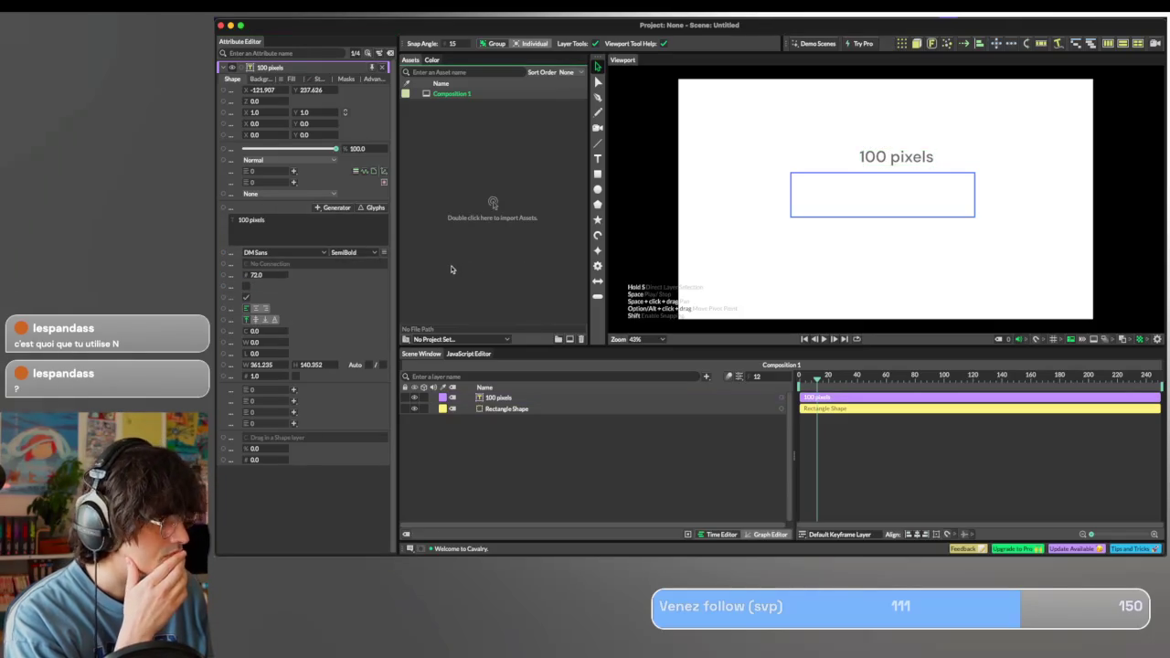
pyautogui.moveTo(893, 161); pyautogui.dragTo(884, 161)
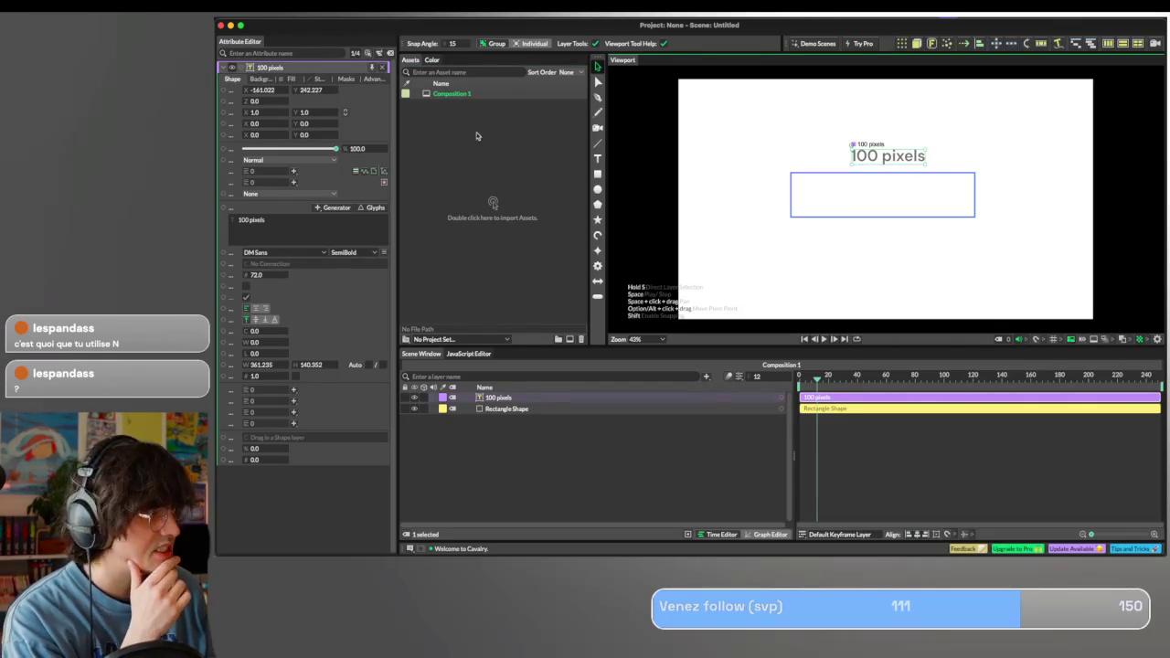
pyautogui.click(792, 182)
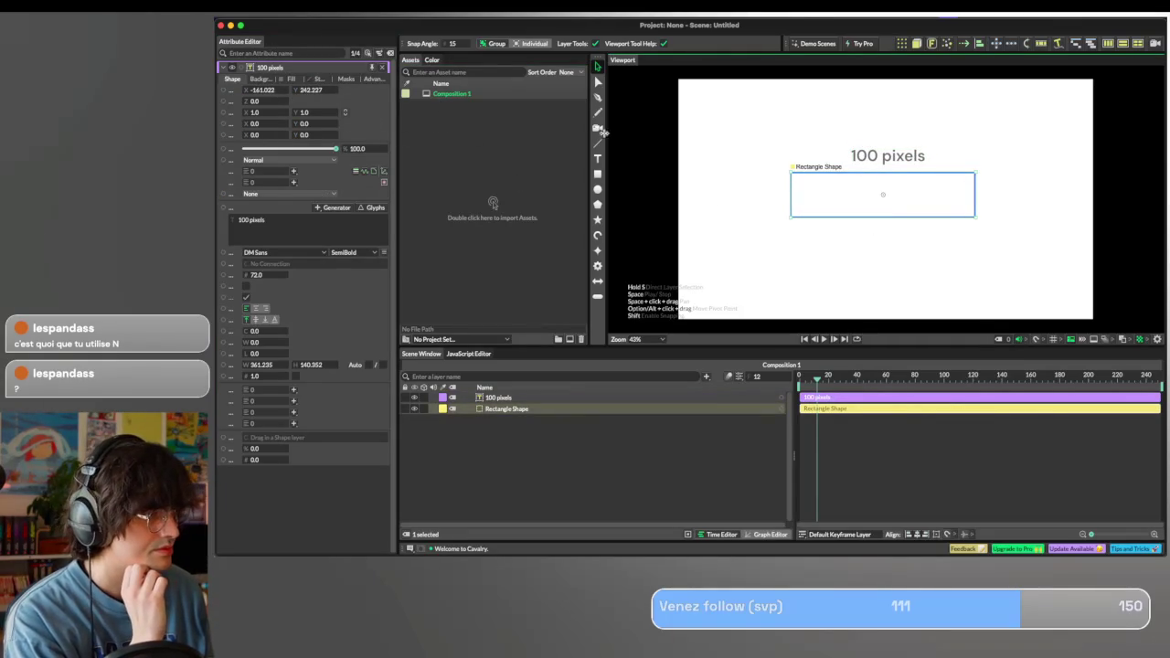
pyautogui.scroll(-5, 274, 228)
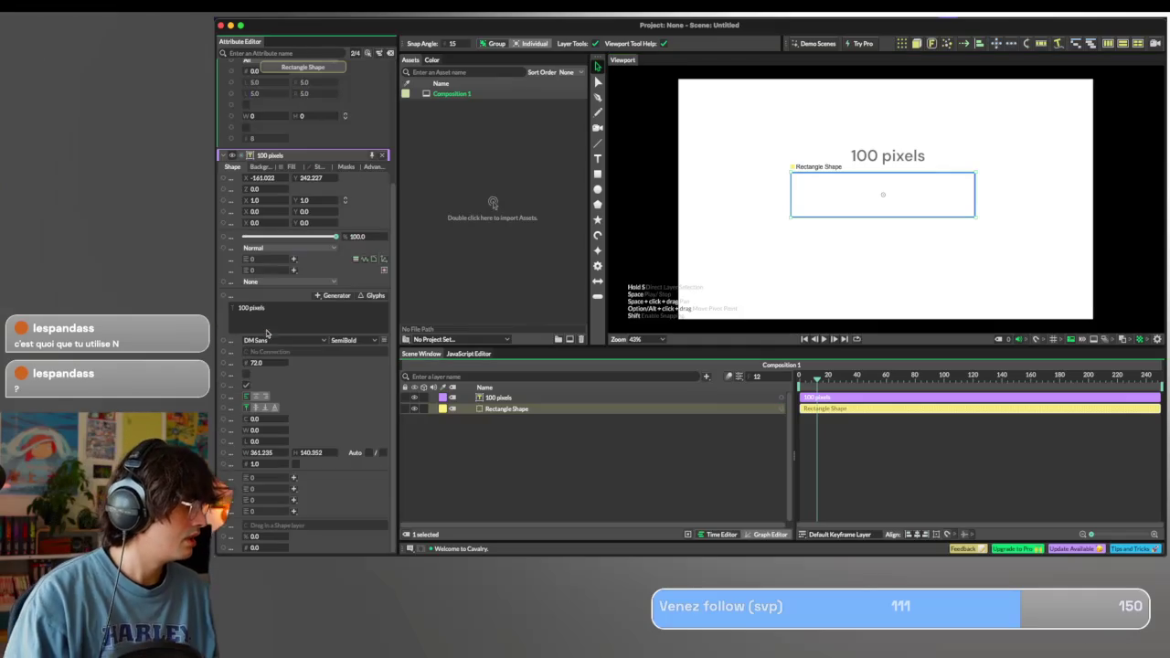
# Apply blue 3068ff as the '100 pixels' label's fill colour.
pyautogui.click(263, 165)
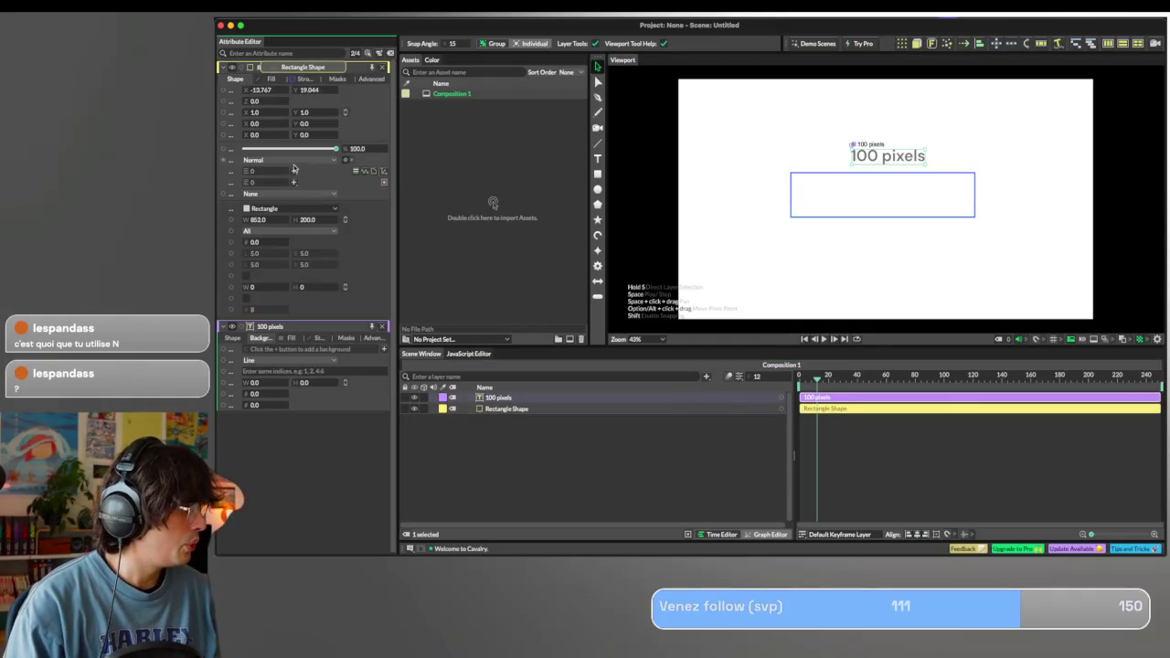
pyautogui.click(304, 79)
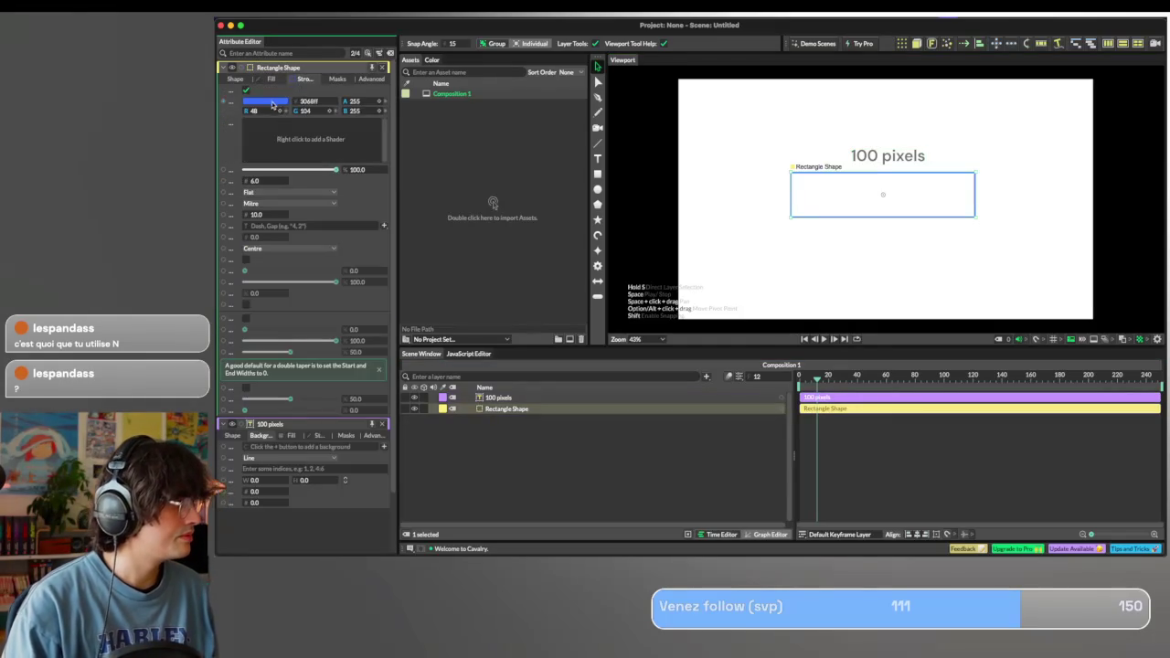
pyautogui.click(272, 101)
pyautogui.click(359, 247)
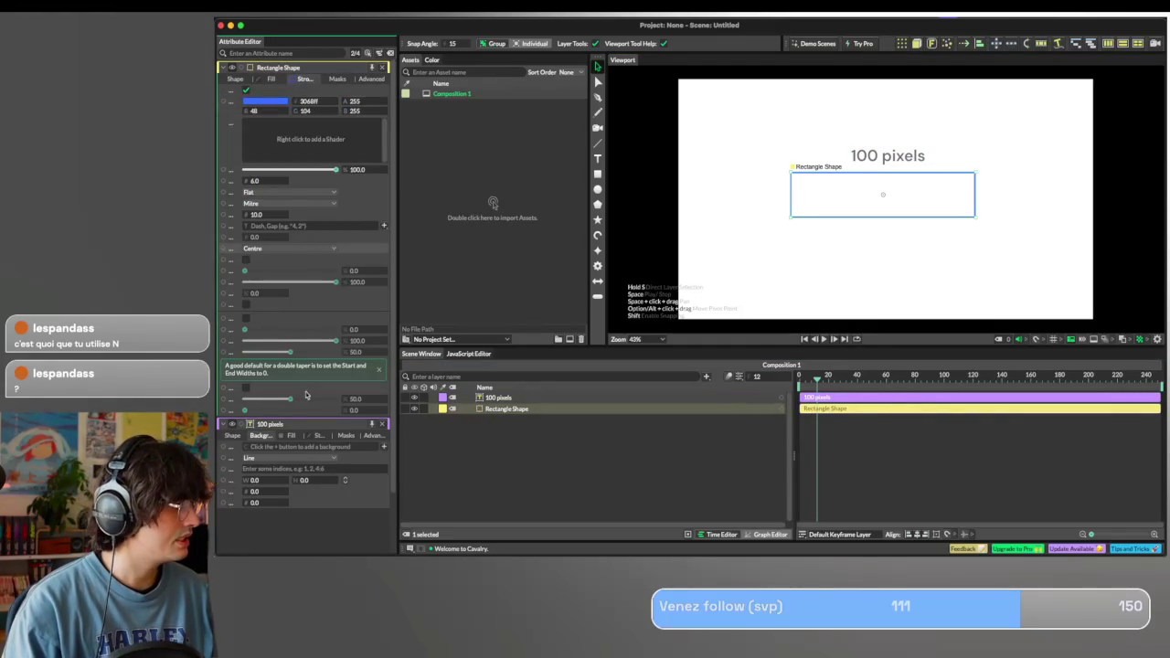
pyautogui.scroll(-3, 293, 348)
pyautogui.click(284, 365)
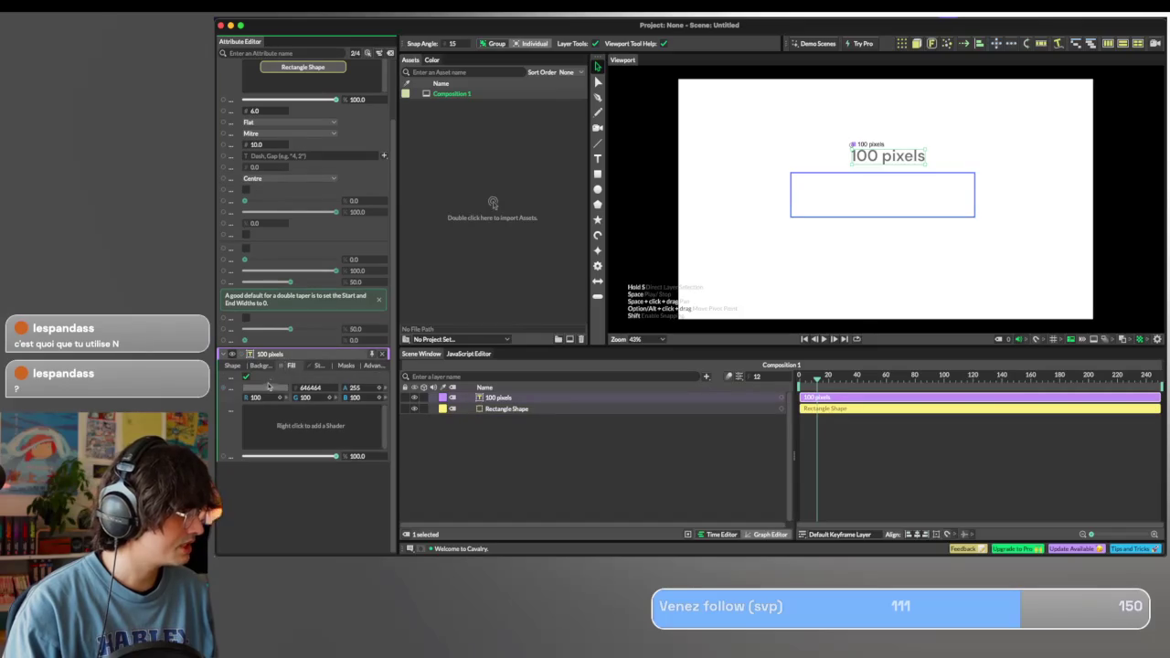
pyautogui.click(267, 388)
pyautogui.press('Return')
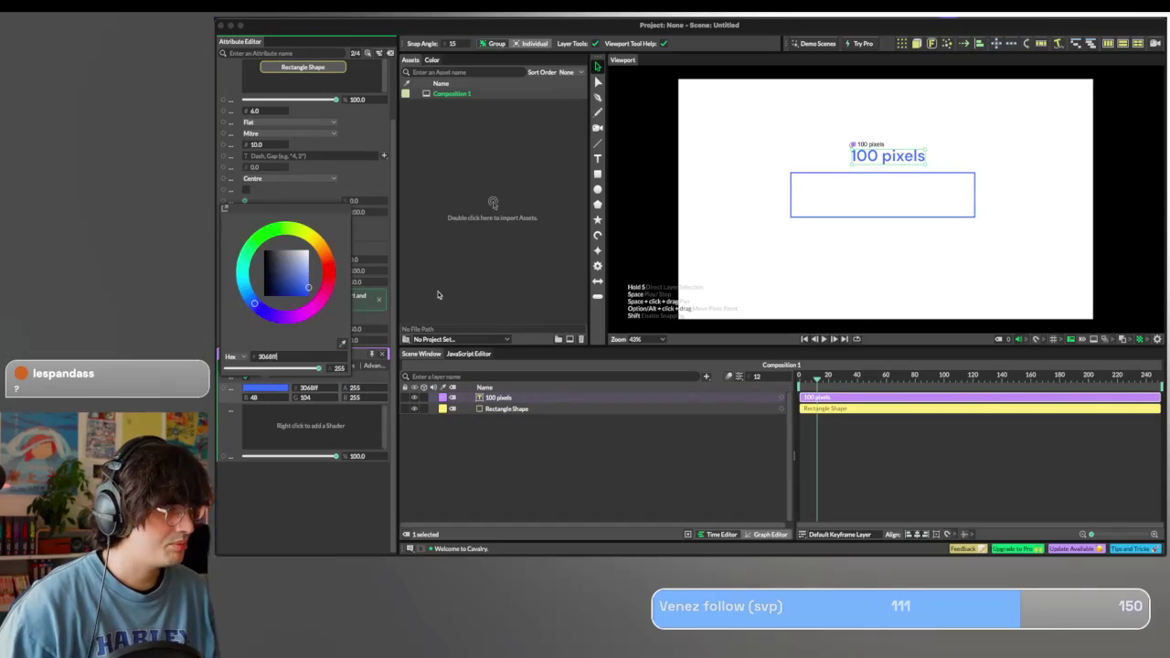
pyautogui.click(837, 231)
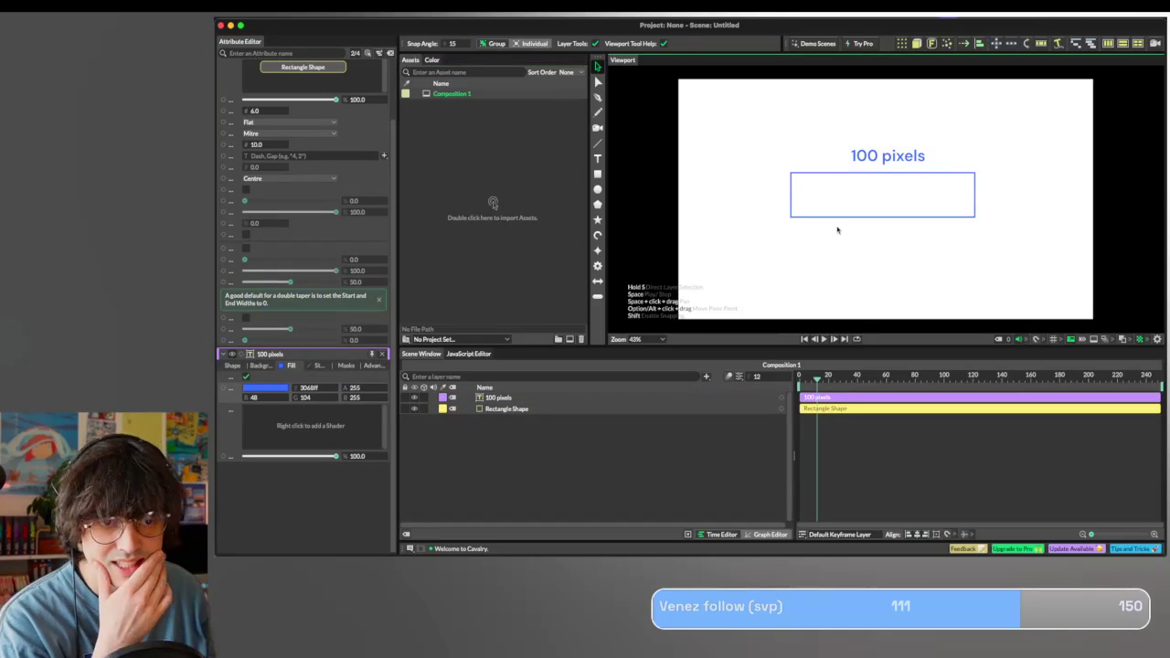
# Darken the label's fill to navy 142c6c.
pyautogui.click(902, 159)
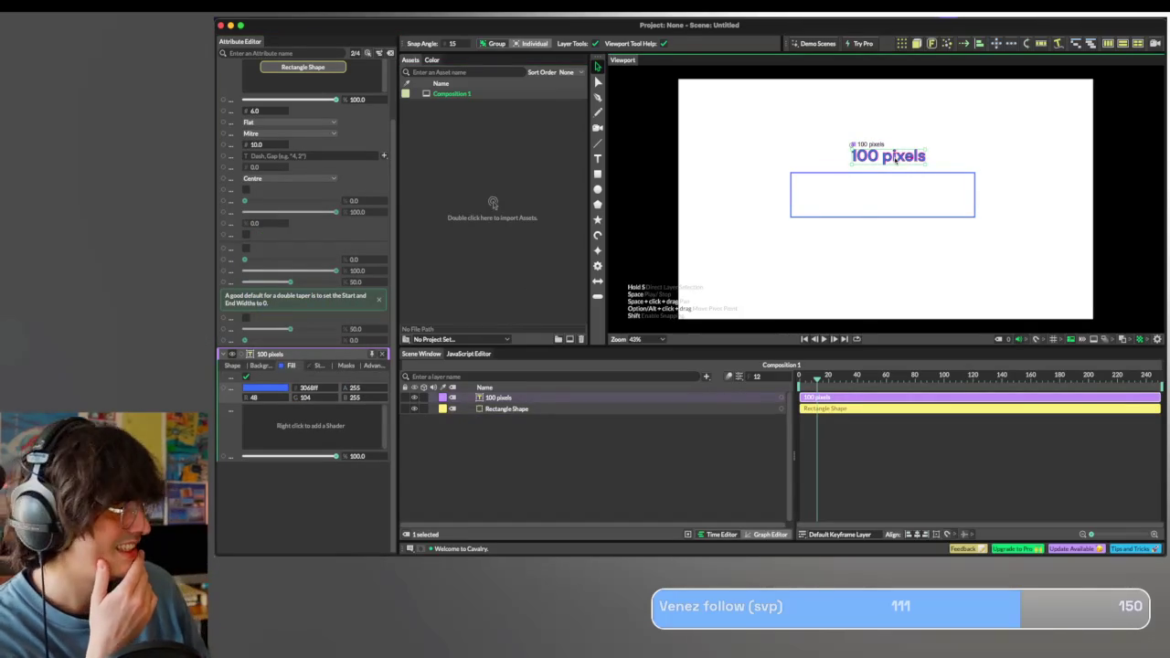
pyautogui.click(273, 386)
pyautogui.moveTo(289, 284); pyautogui.dragTo(285, 291)
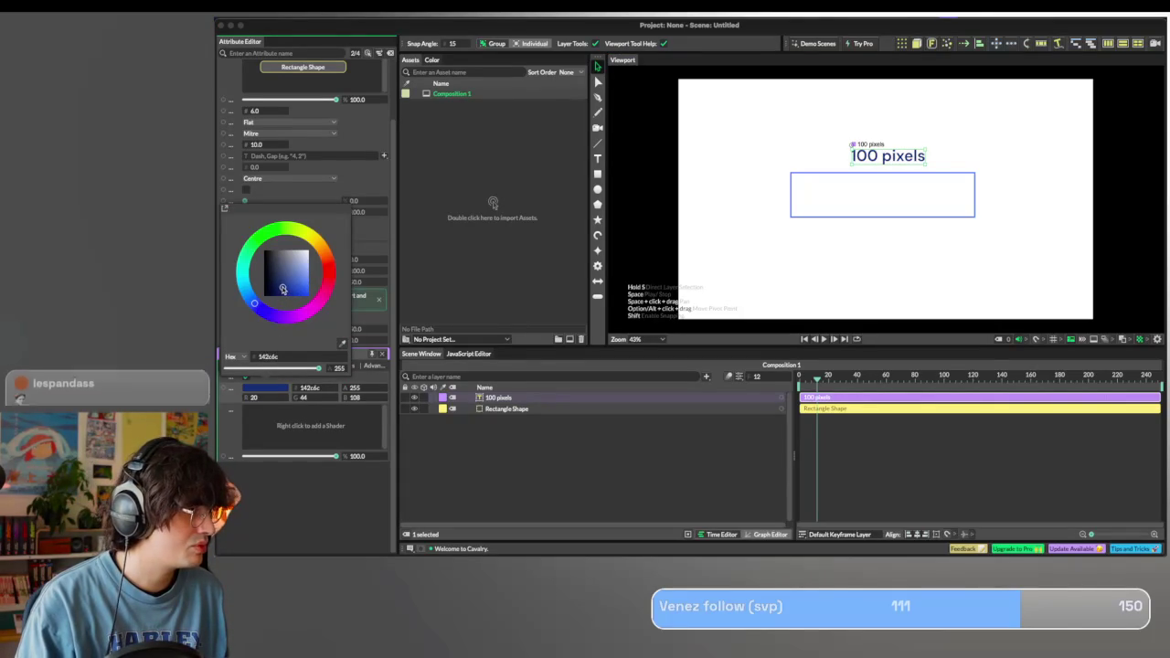
pyautogui.click(355, 267)
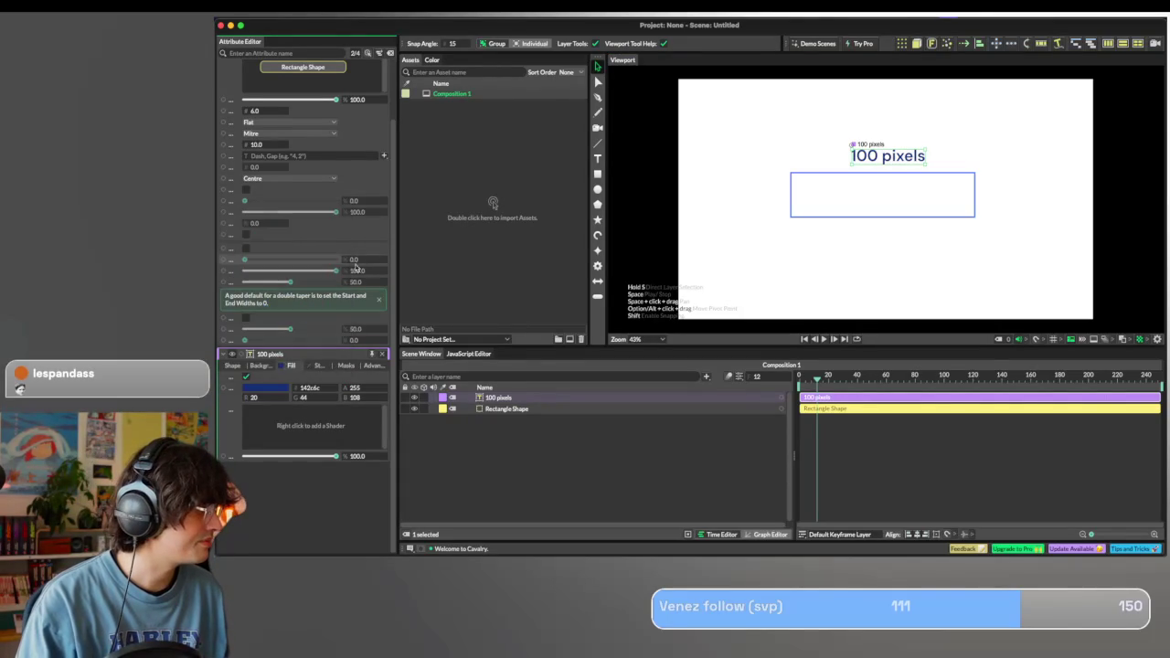
pyautogui.click(266, 388)
pyautogui.press('Escape')
# Set the rectangle's outline colour to the same navy 142c6c.
pyautogui.scroll(3, 283, 183)
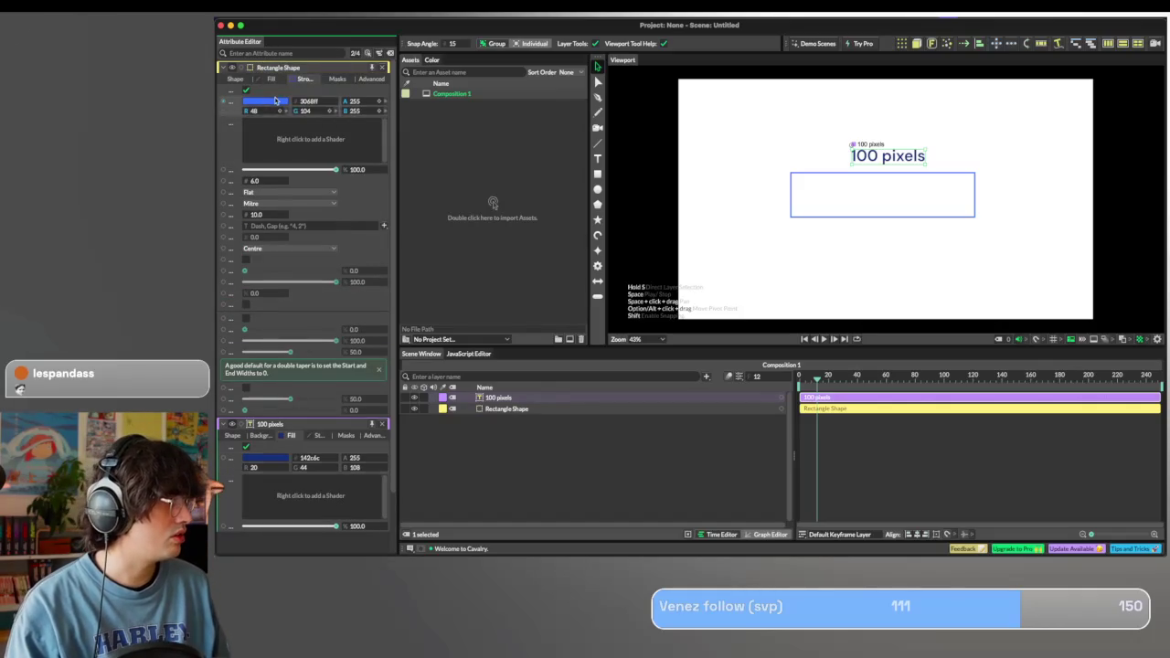
pyautogui.click(268, 102)
pyautogui.press('Return')
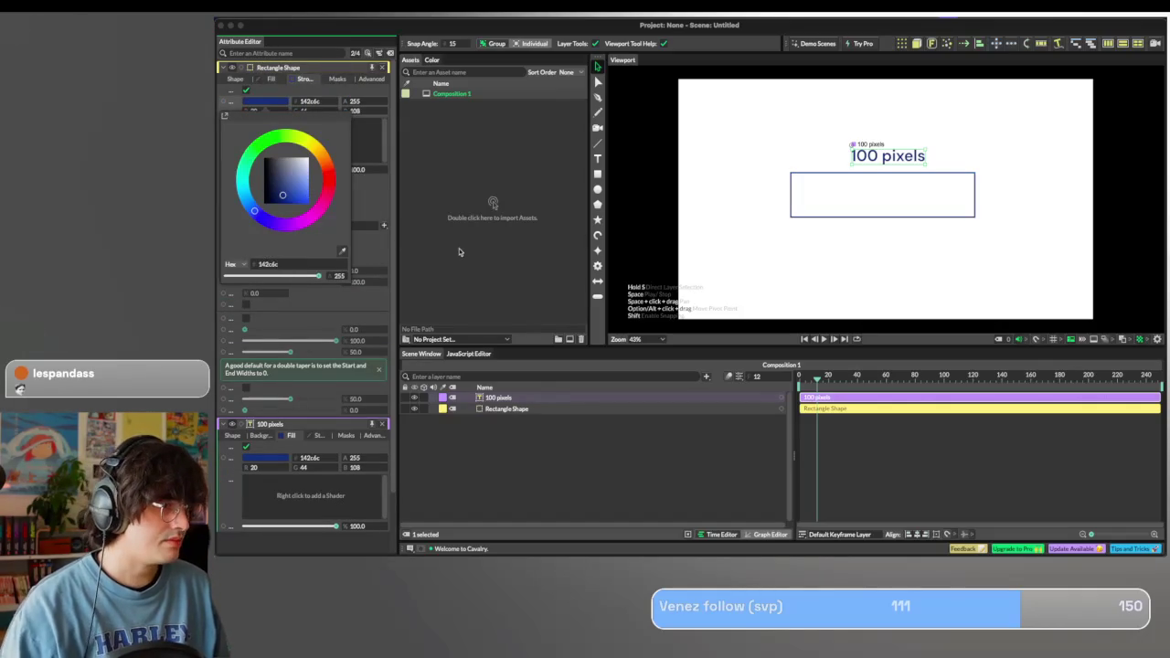
pyautogui.click(849, 218)
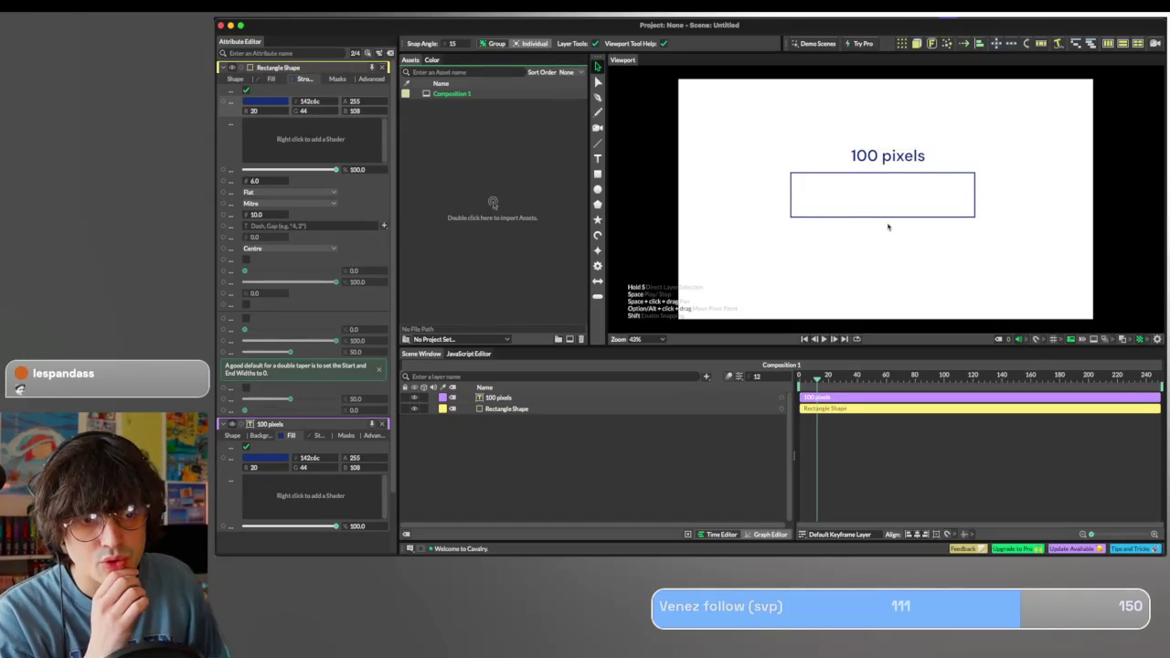
# Return to frame 0 and shift the label and rectangle together slightly right and down.
pyautogui.scroll(-1, 1006, 215)
pyautogui.scroll(-1, 1006, 215)
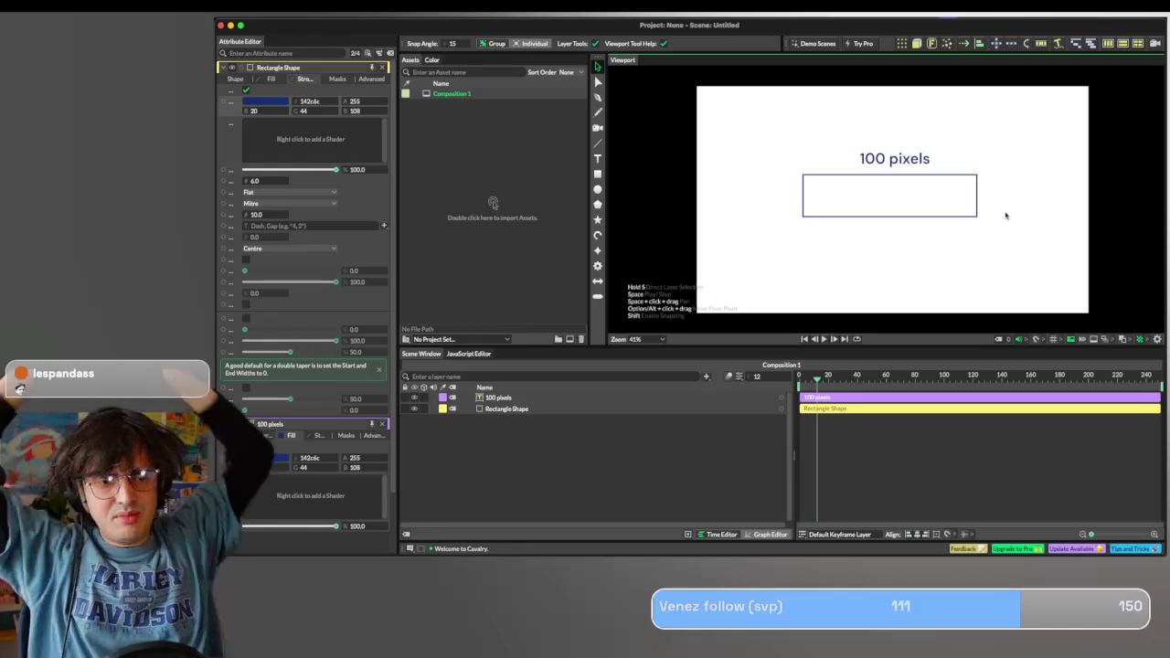
pyautogui.moveTo(818, 377); pyautogui.dragTo(763, 367)
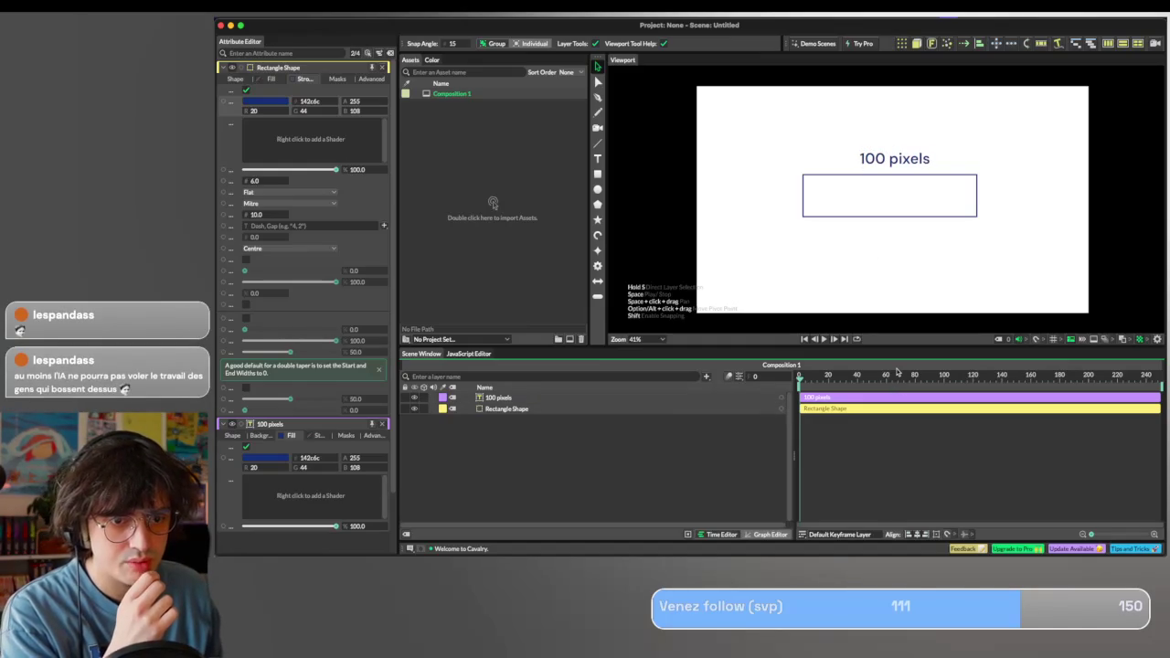
pyautogui.moveTo(997, 245)
pyautogui.mouseDown()
pyautogui.moveTo(896, 174)
pyautogui.moveTo(801, 146)
pyautogui.mouseUp()
pyautogui.moveTo(881, 166); pyautogui.dragTo(884, 168)
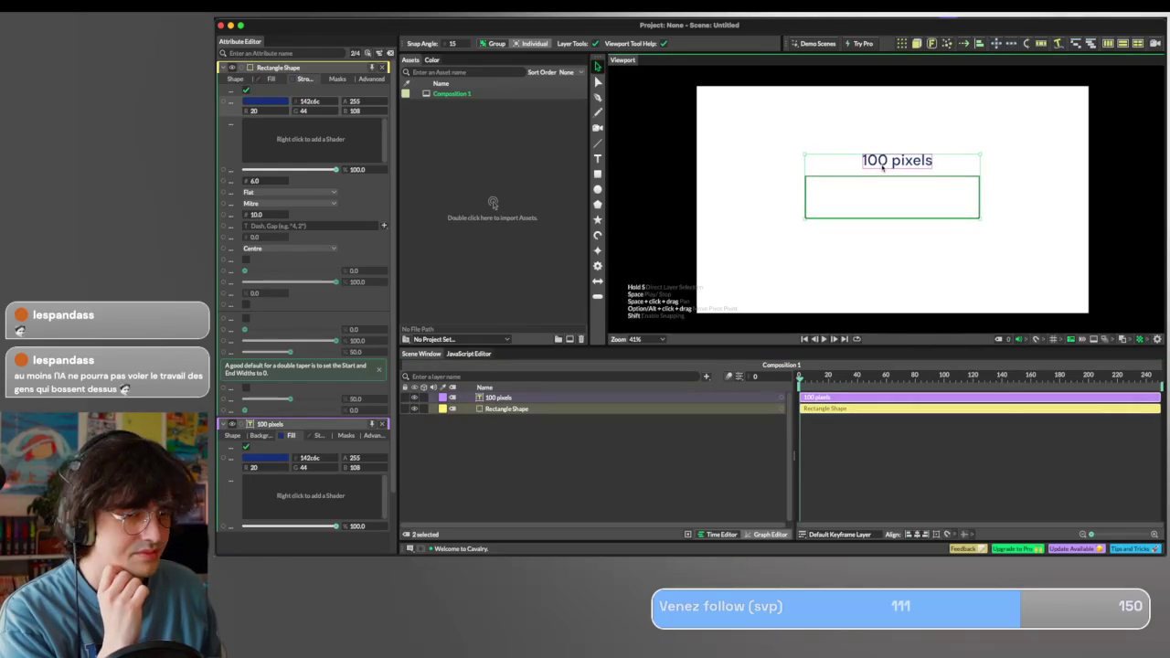
pyautogui.click(868, 276)
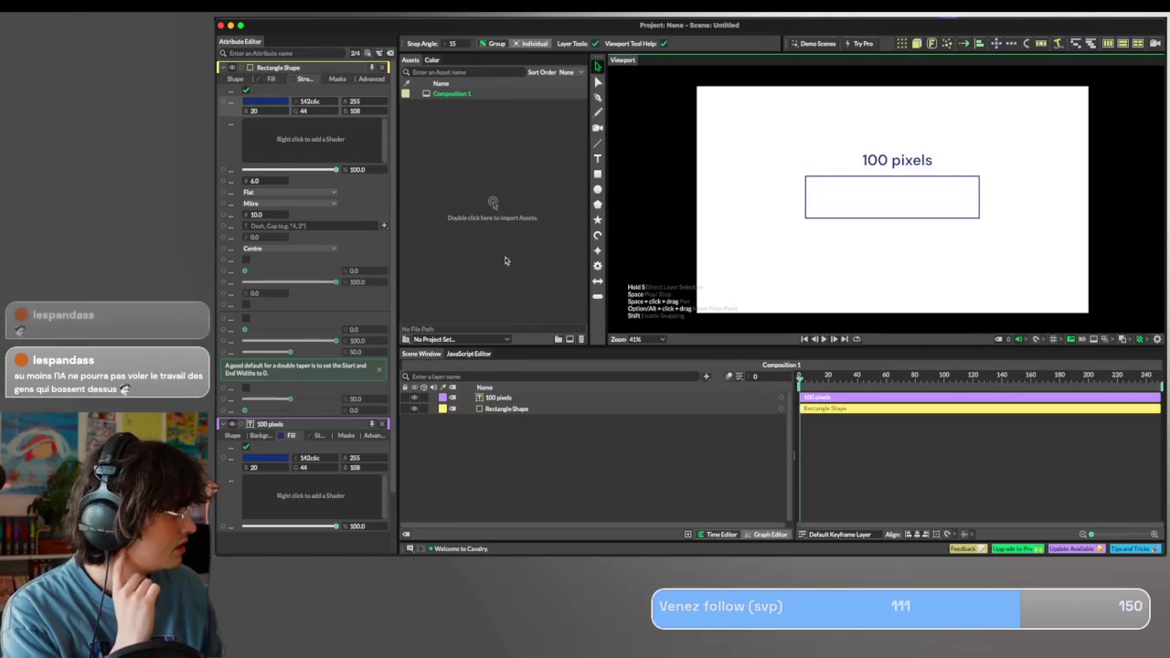
pyautogui.click(599, 161)
# Create a 'PECHE' text box below the rectangle in DM Sans Bold.
pyautogui.moveTo(721, 246); pyautogui.dragTo(947, 301)
pyautogui.write('PECHE')
pyautogui.hotkey('ctrl', 'a')
pyautogui.click(312, 252)
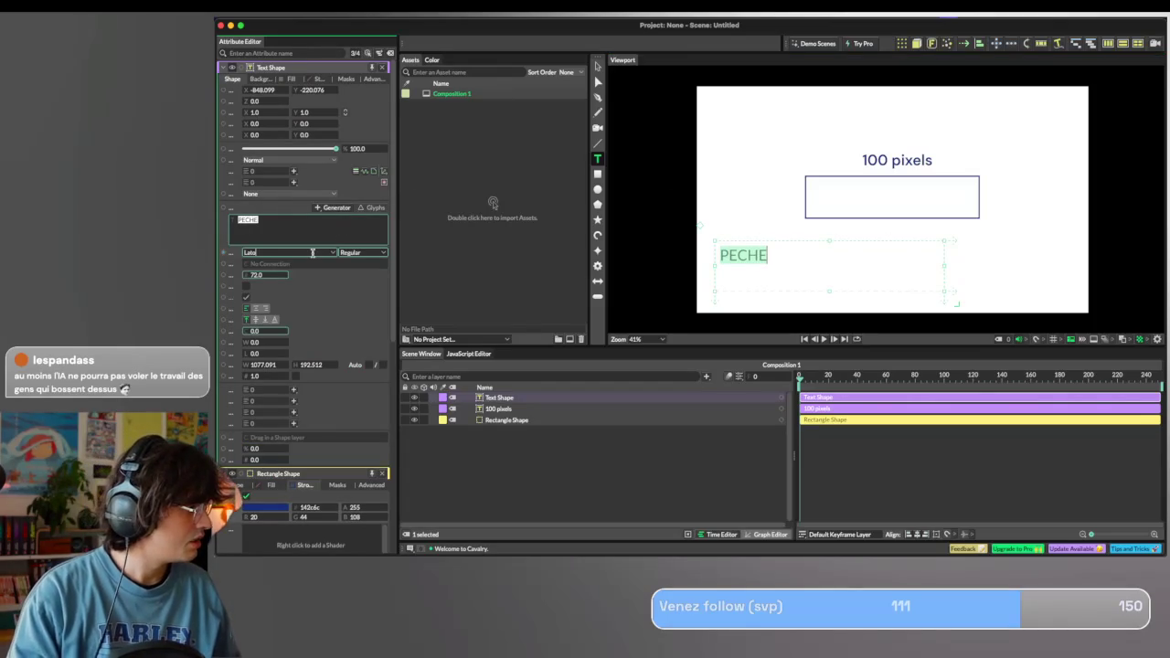
pyautogui.write('DM')
pyautogui.press('Tab')
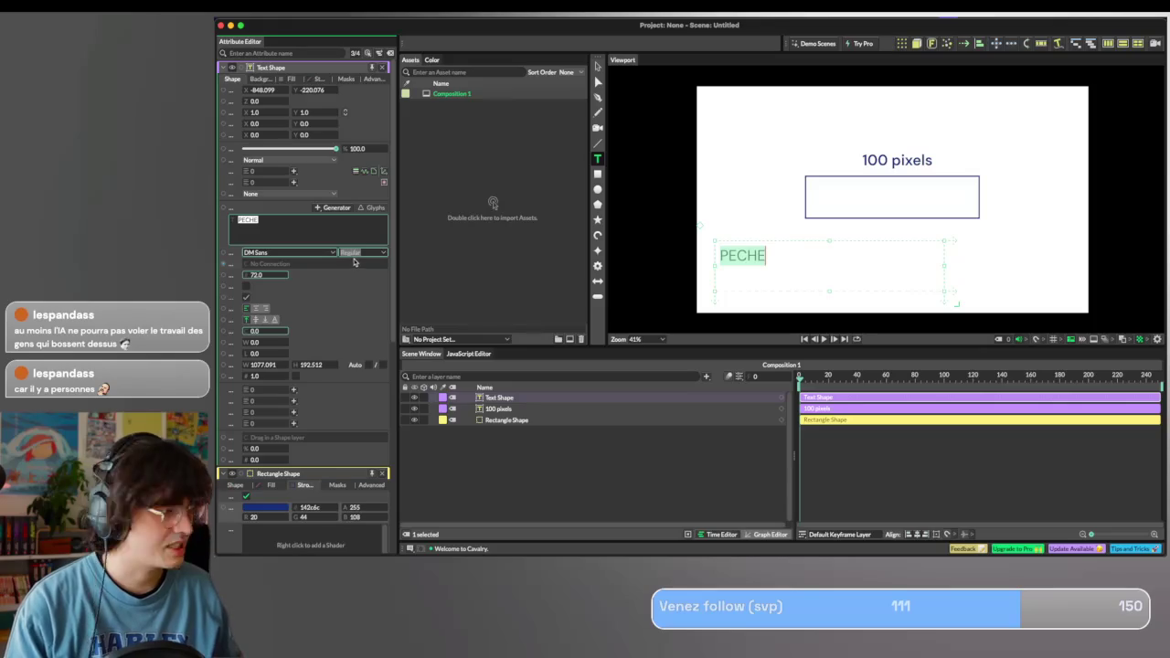
pyautogui.click(378, 253)
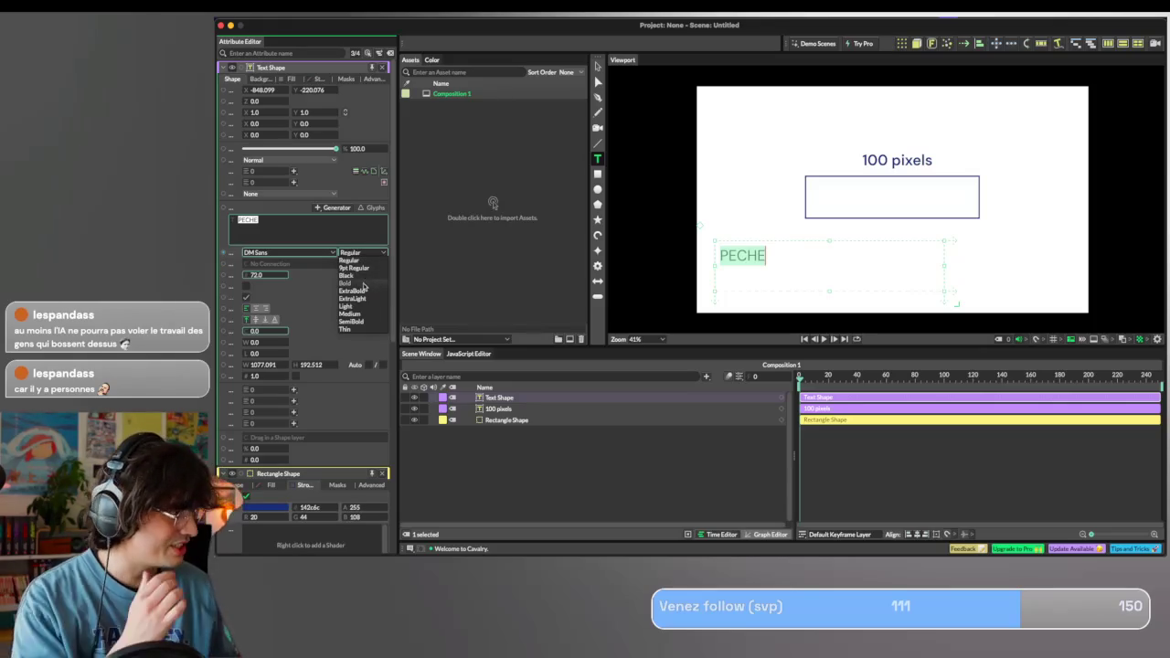
pyautogui.click(352, 283)
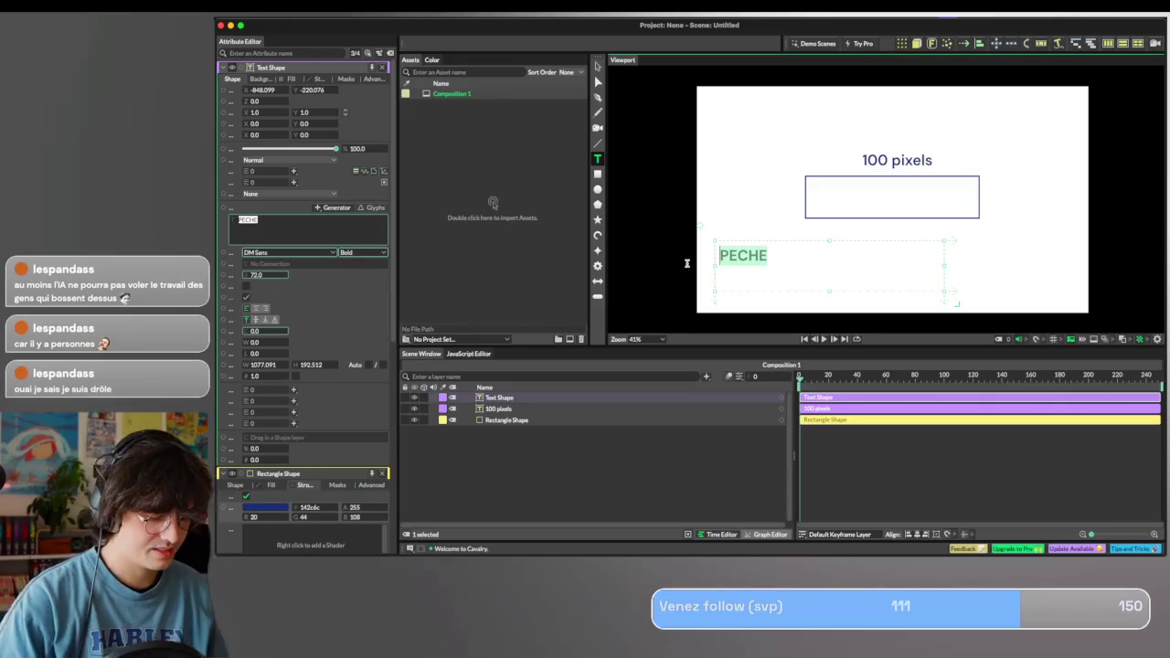
# Copy and paste PECHE repeatedly, undoing an accidental text scaling.
pyautogui.press('Right')
pyautogui.hotkey('ctrl', 'a')
pyautogui.hotkey('ctrl', 'c')
pyautogui.press('Right')
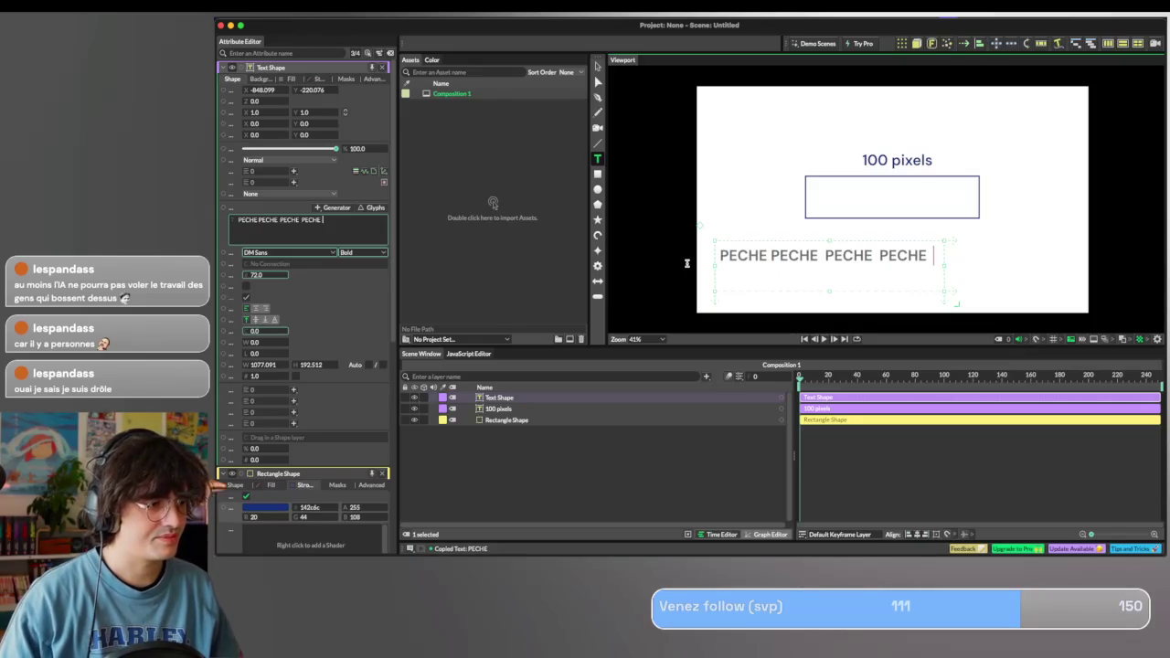
pyautogui.press('Escape')
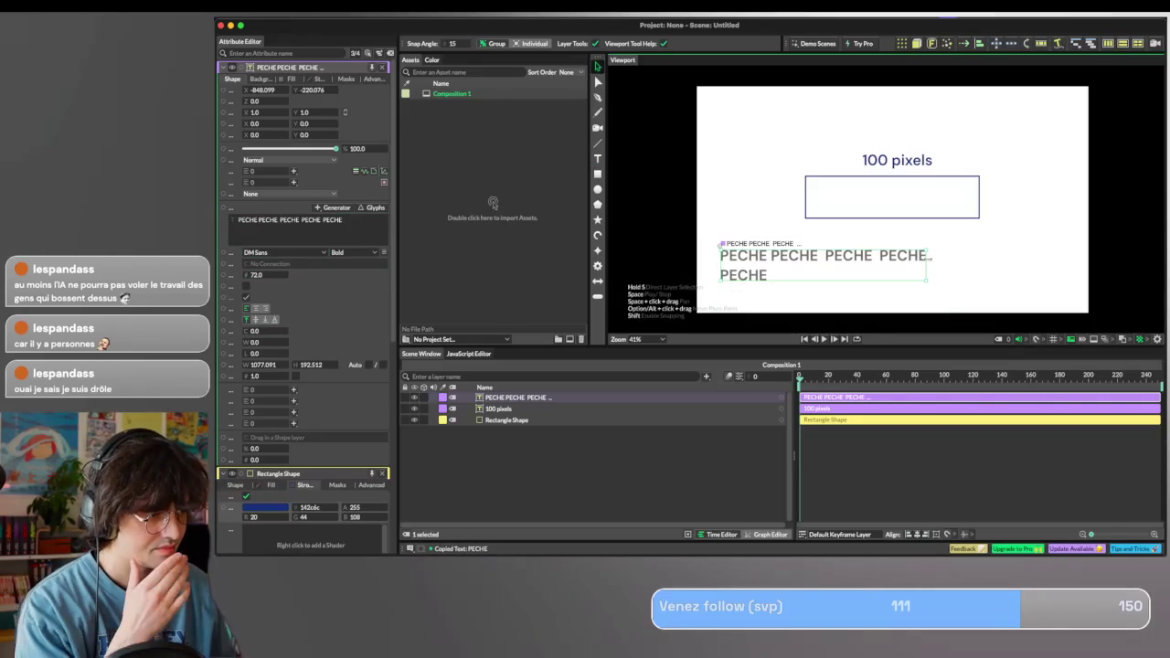
pyautogui.hotkey('ctrl', 'z')
pyautogui.hotkey('ctrl', 'z')
pyautogui.hotkey('ctrl', 'z')
pyautogui.hotkey('ctrl', 'z')
# Delete the extra word so the text reads 'PECHE PECHE PECHE PECHE', then go to Figma.
pyautogui.doubleClick(858, 260)
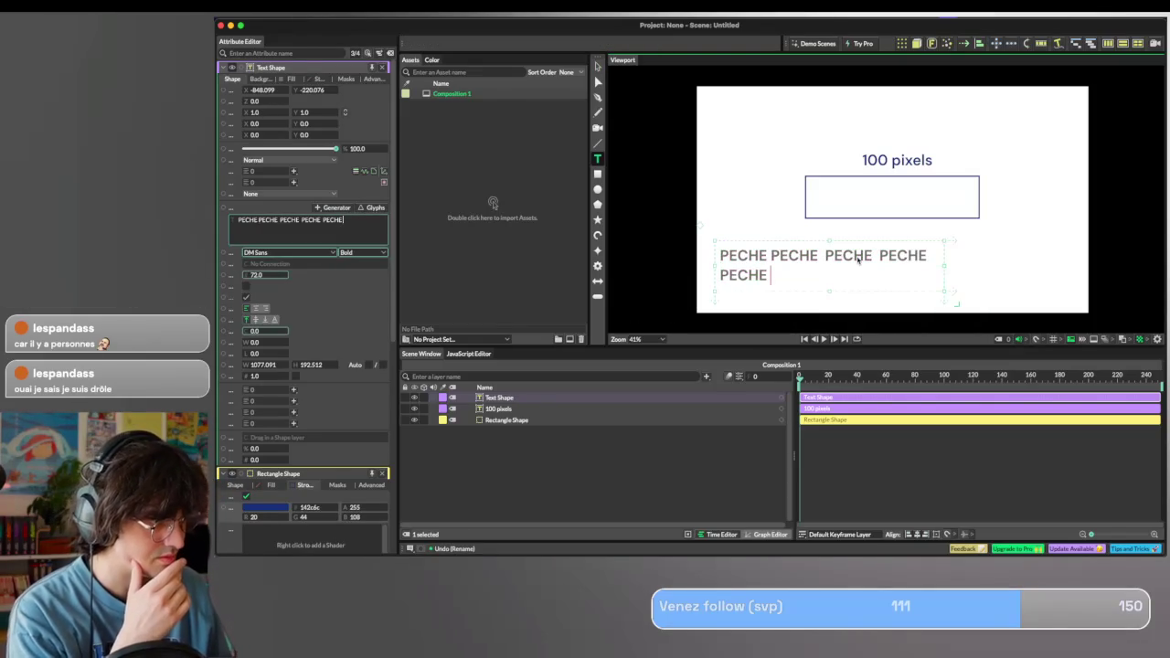
pyautogui.moveTo(772, 275); pyautogui.dragTo(675, 273)
pyautogui.press('BackSpace')
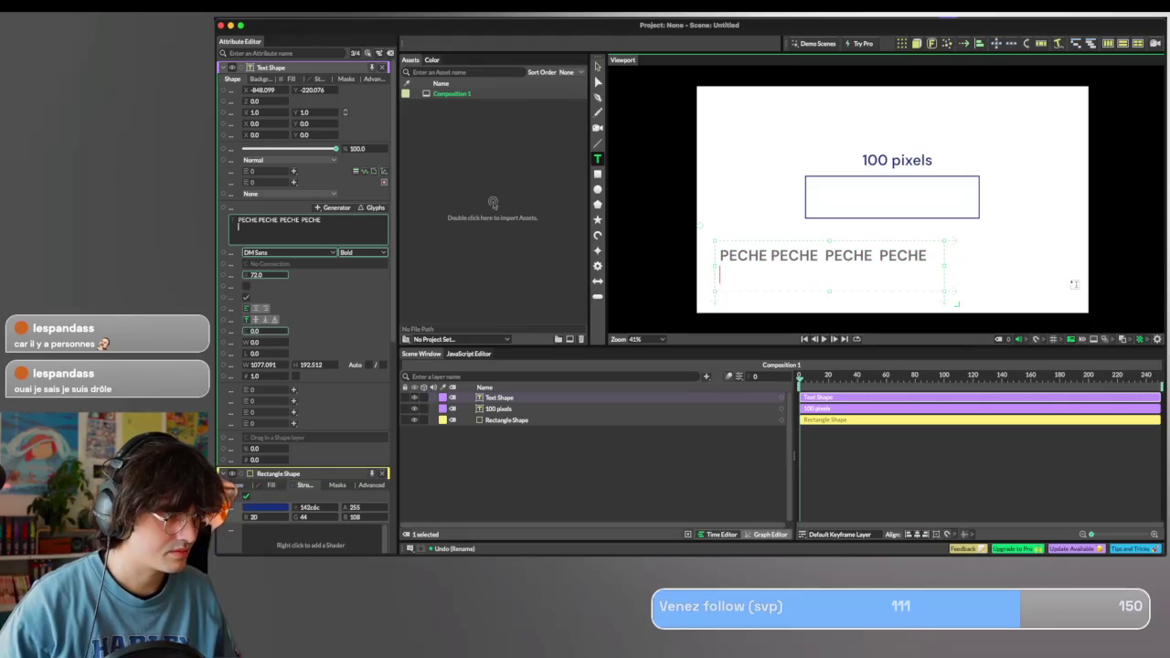
pyautogui.press('Escape')
pyautogui.click(784, 268)
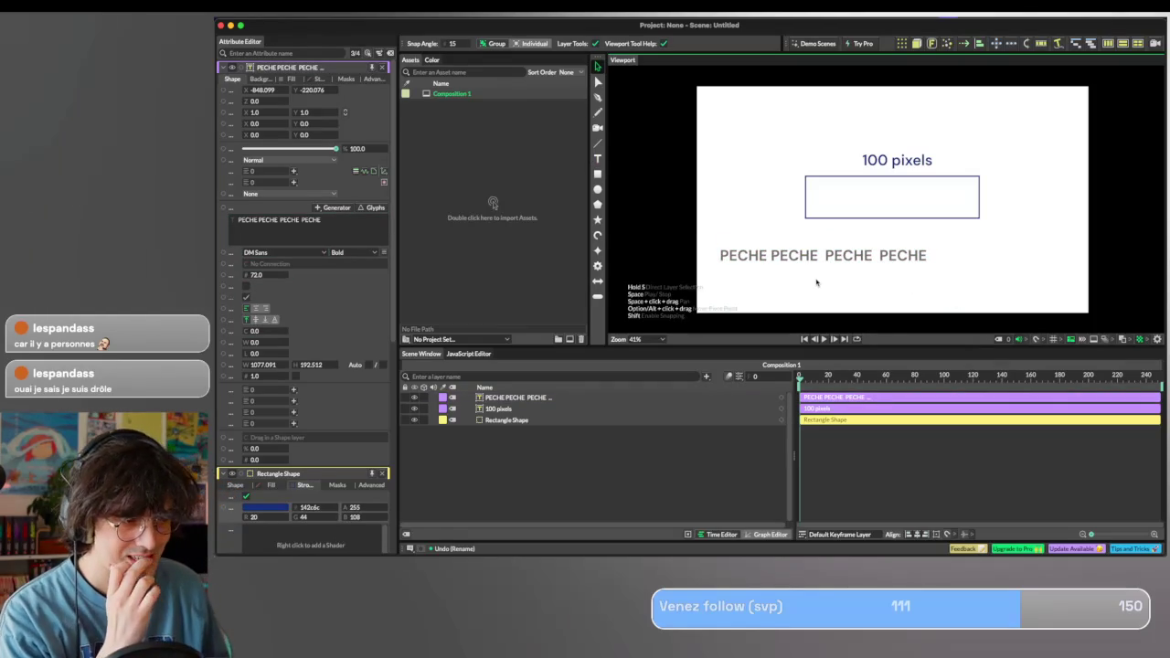
pyautogui.press('super+Tab')
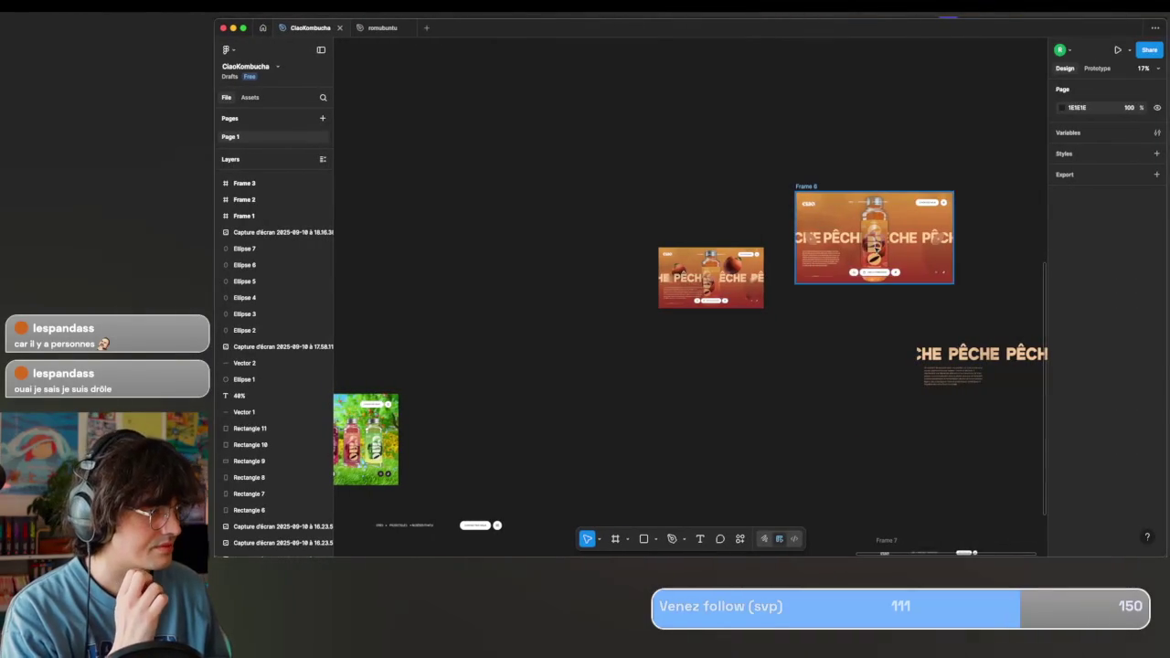
# Enter Frame 8 of the drink mockup and pan around its contents.
pyautogui.click(908, 244)
pyautogui.doubleClick(908, 244)
pyautogui.scroll(5, 909, 243)
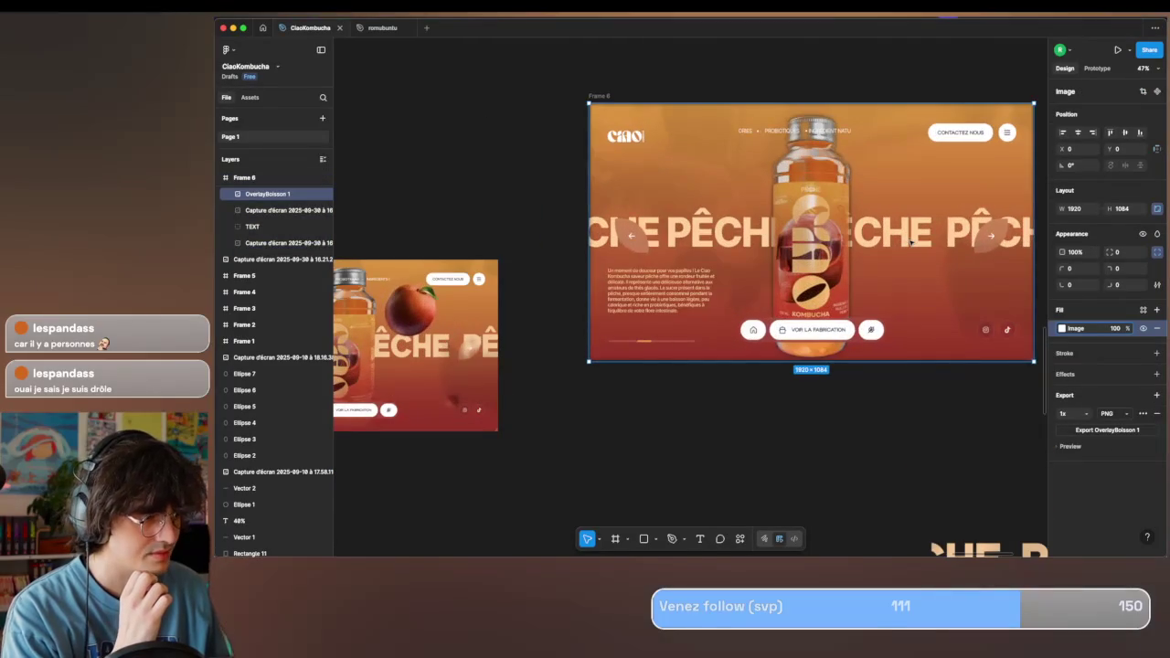
pyautogui.hscroll(-5, 911, 242)
pyautogui.hscroll(-5, 911, 242)
pyautogui.hscroll(10, 851, 274)
pyautogui.scroll(-5, 788, 310)
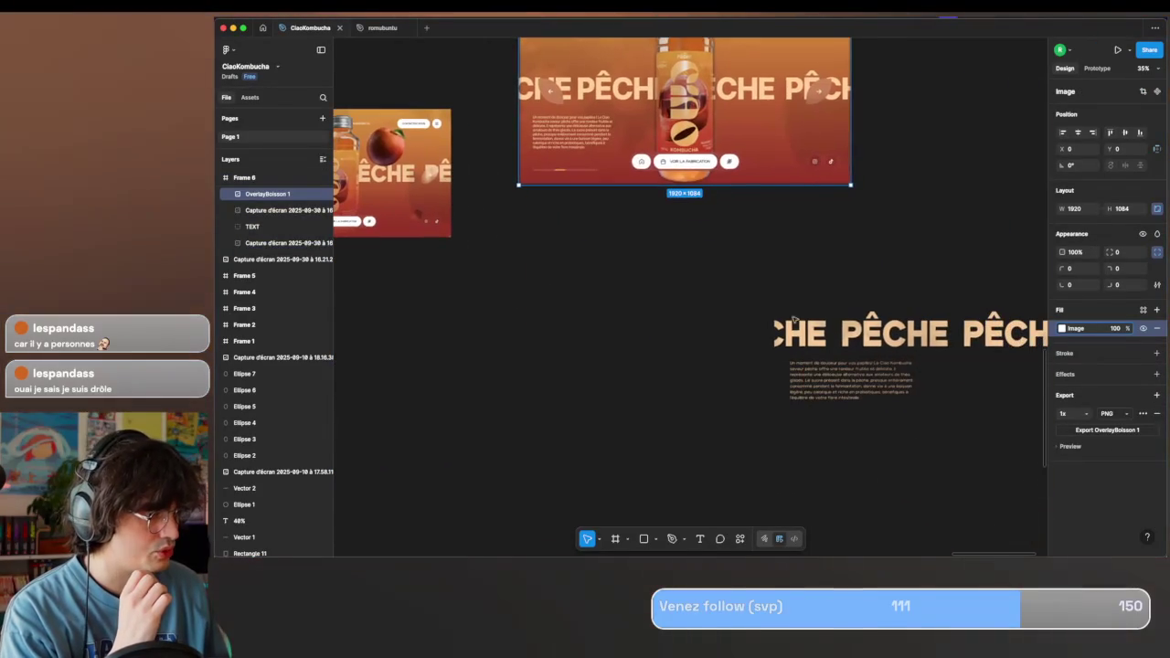
pyautogui.hscroll(-2, 788, 310)
pyautogui.scroll(5, 788, 311)
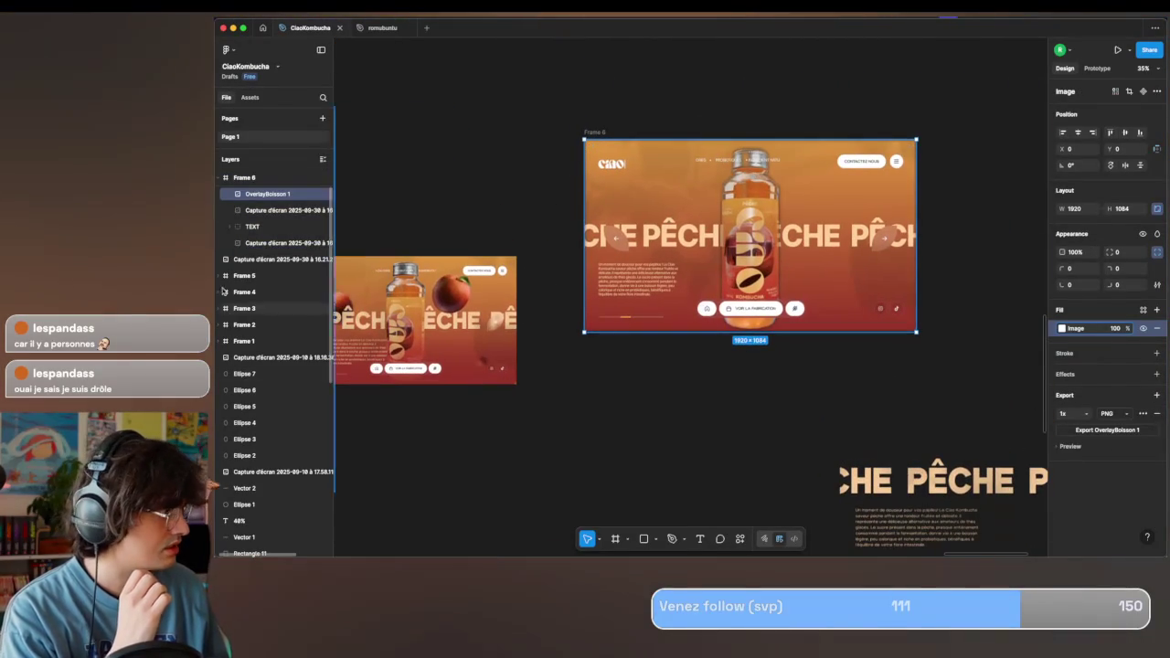
# Inspect the PÊCHE headline's fill, then select Cavalry's PECHE text layer.
pyautogui.click(252, 227)
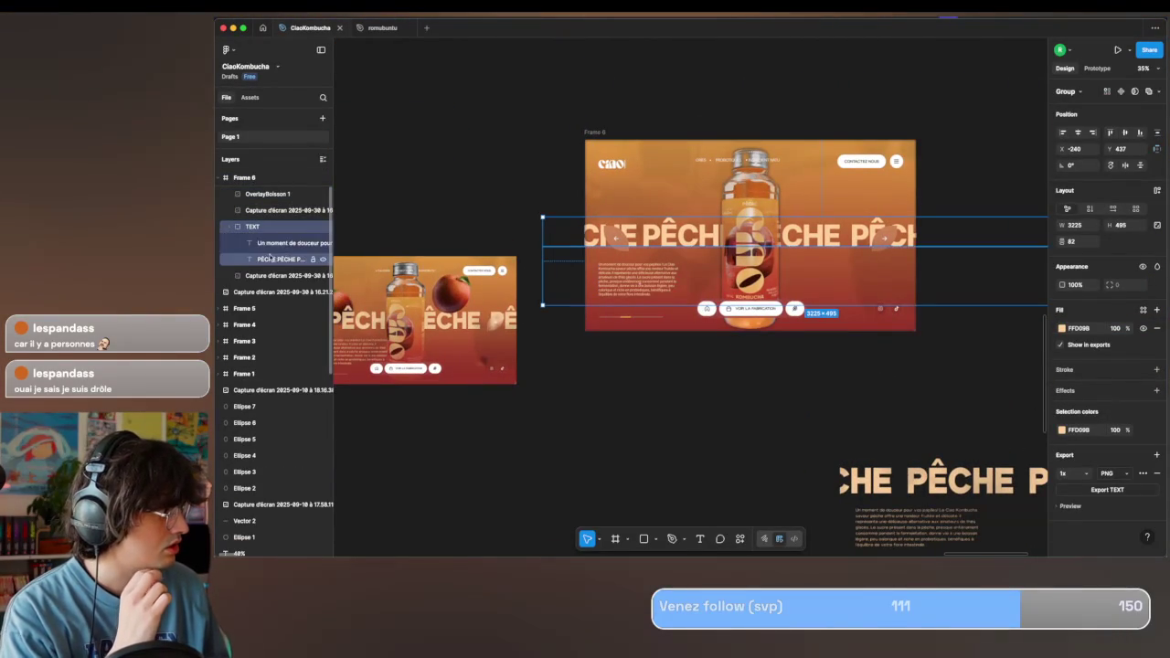
pyautogui.click(268, 259)
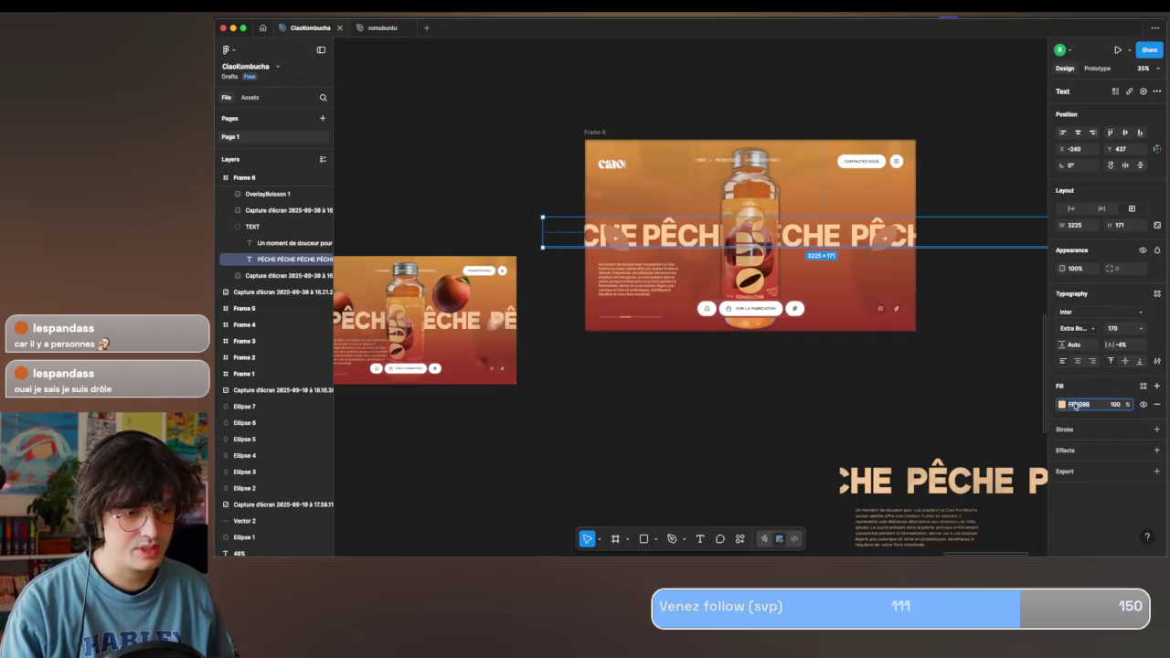
pyautogui.press('super+Tab')
pyautogui.click(731, 257)
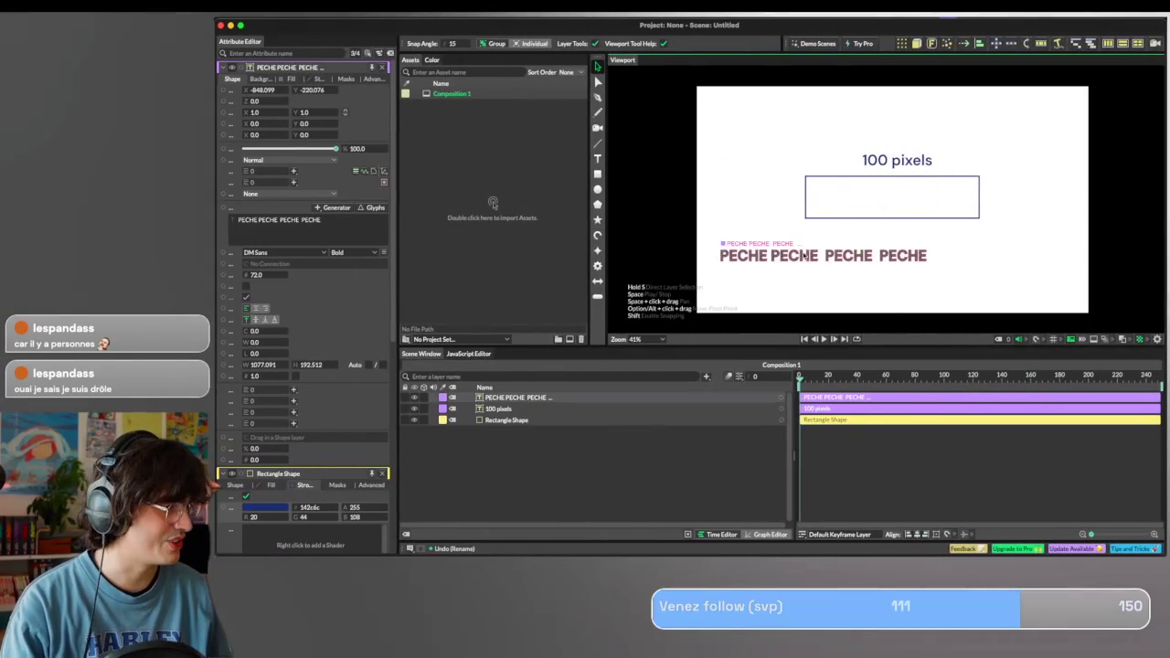
# Select the PECHE PECHE PECHE PECHE text layer on the canvas.
pyautogui.click(382, 67)
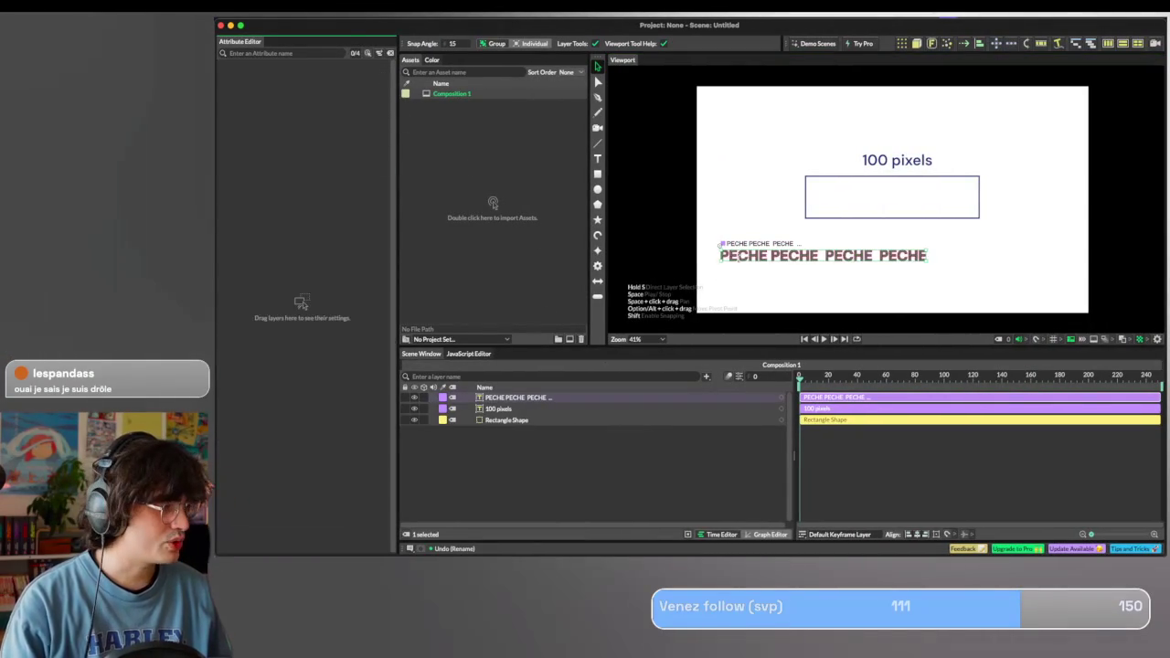
pyautogui.doubleClick(743, 257)
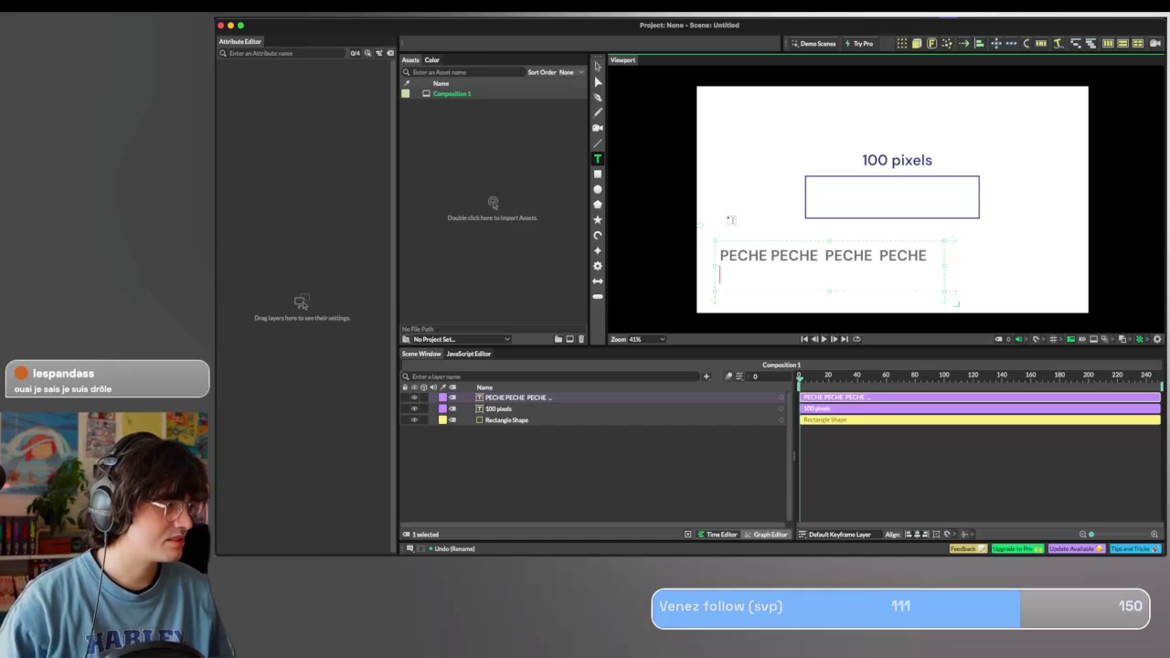
pyautogui.press('Escape')
pyautogui.click(719, 255)
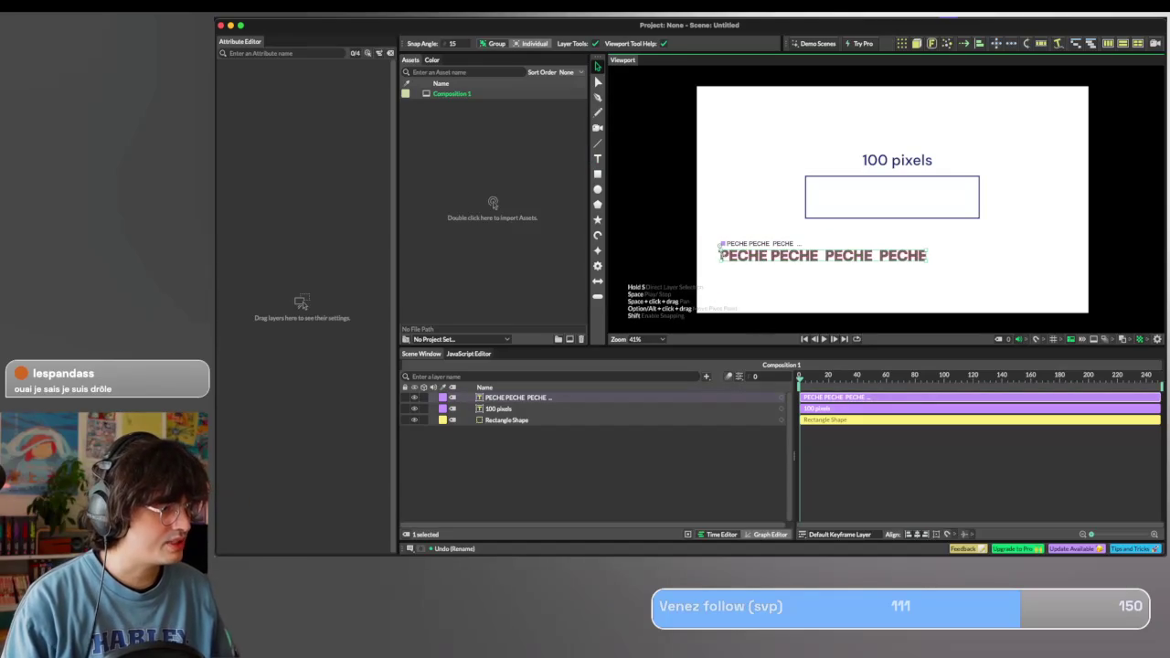
pyautogui.doubleClick(722, 257)
pyautogui.press('Escape')
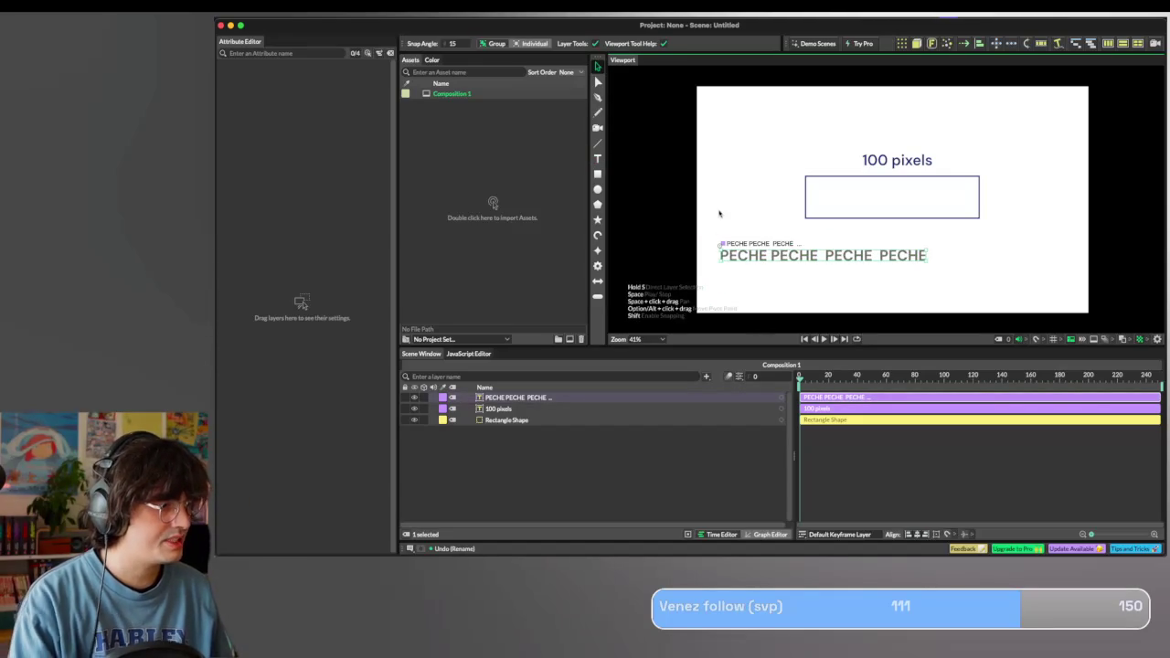
# Set the PECHE text fill to FFD098, then darken it to orange da913f.
pyautogui.moveTo(550, 393); pyautogui.dragTo(314, 197)
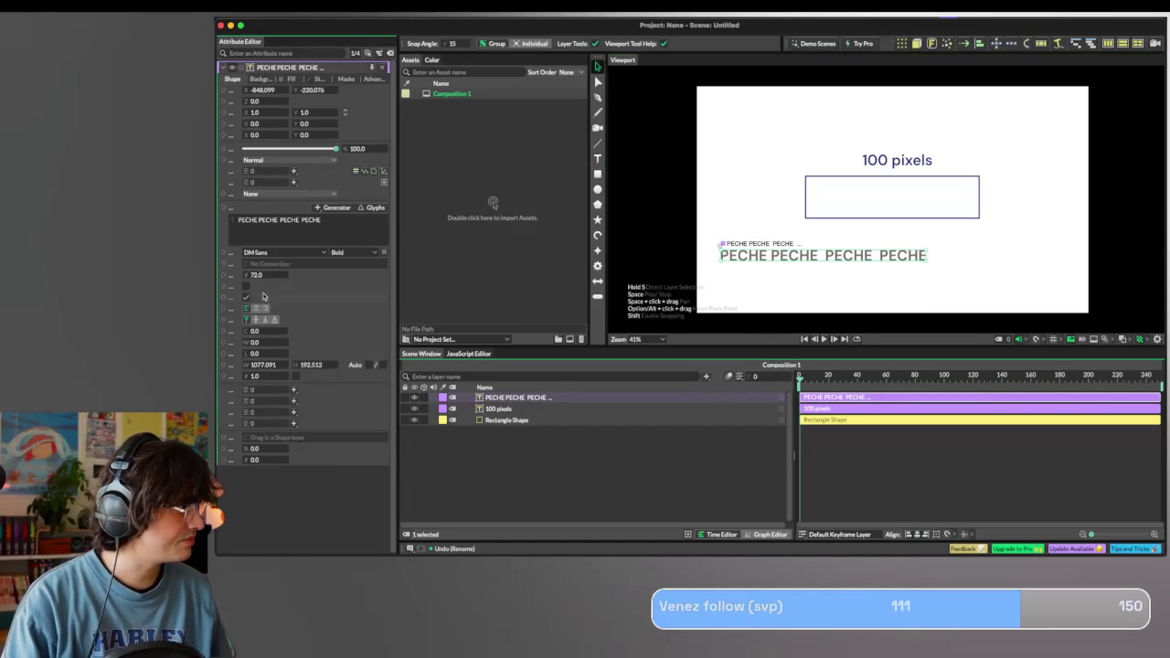
pyautogui.click(284, 80)
pyautogui.click(264, 102)
pyautogui.write('FFD098')
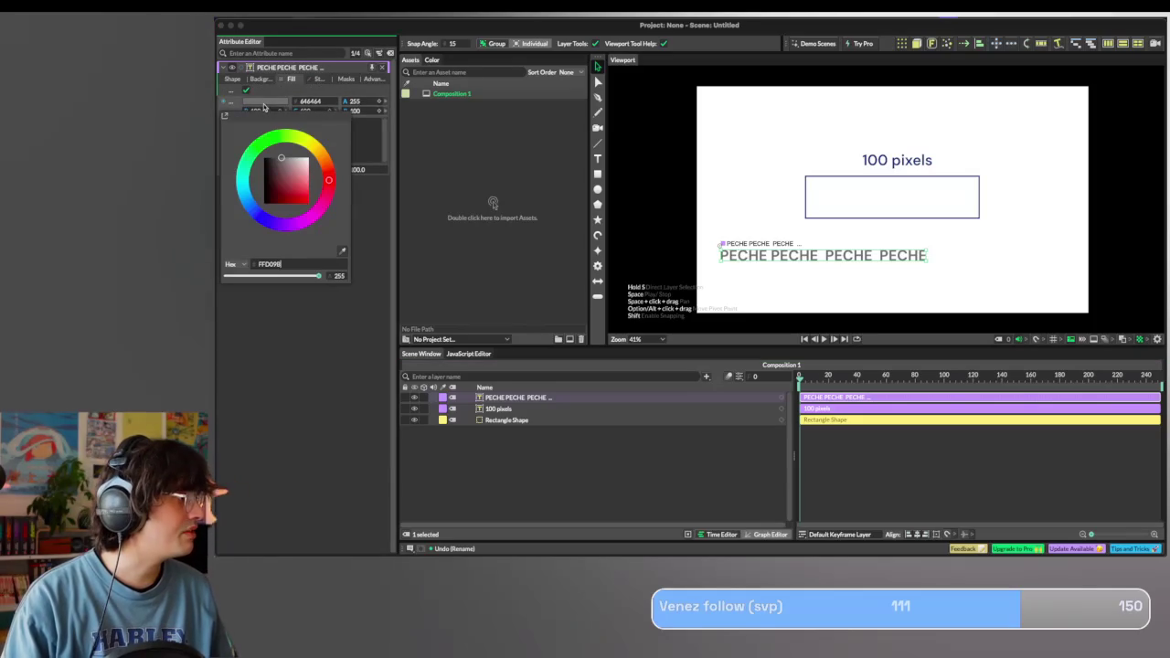
pyautogui.press('Return')
pyautogui.click(288, 382)
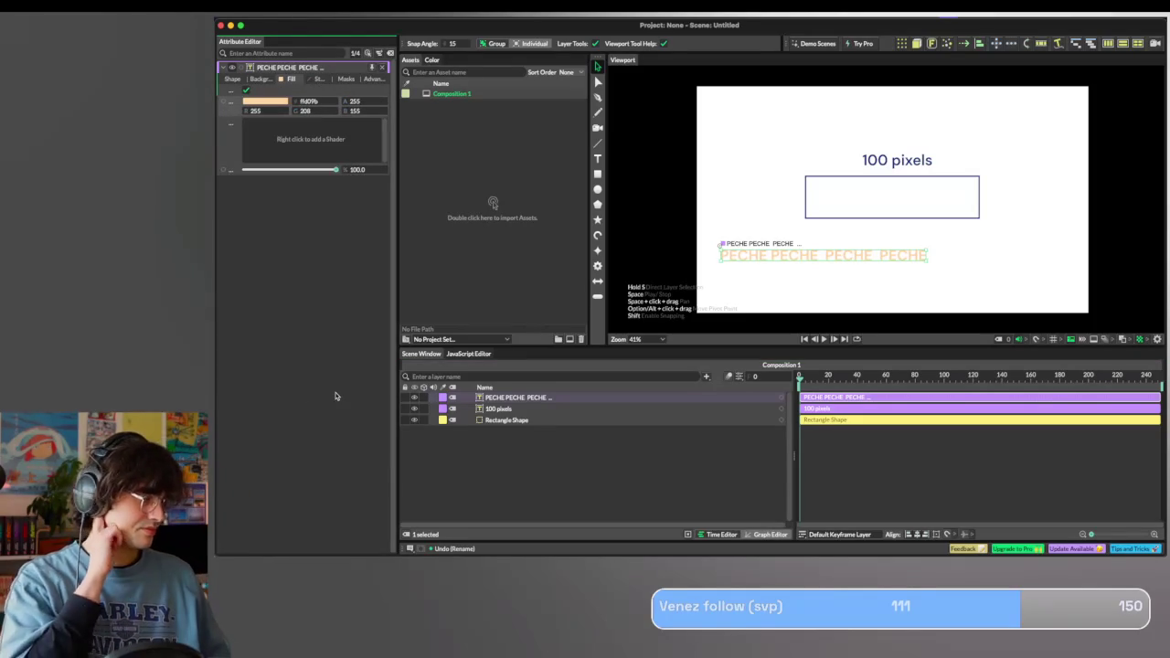
pyautogui.click(272, 102)
pyautogui.click(291, 185)
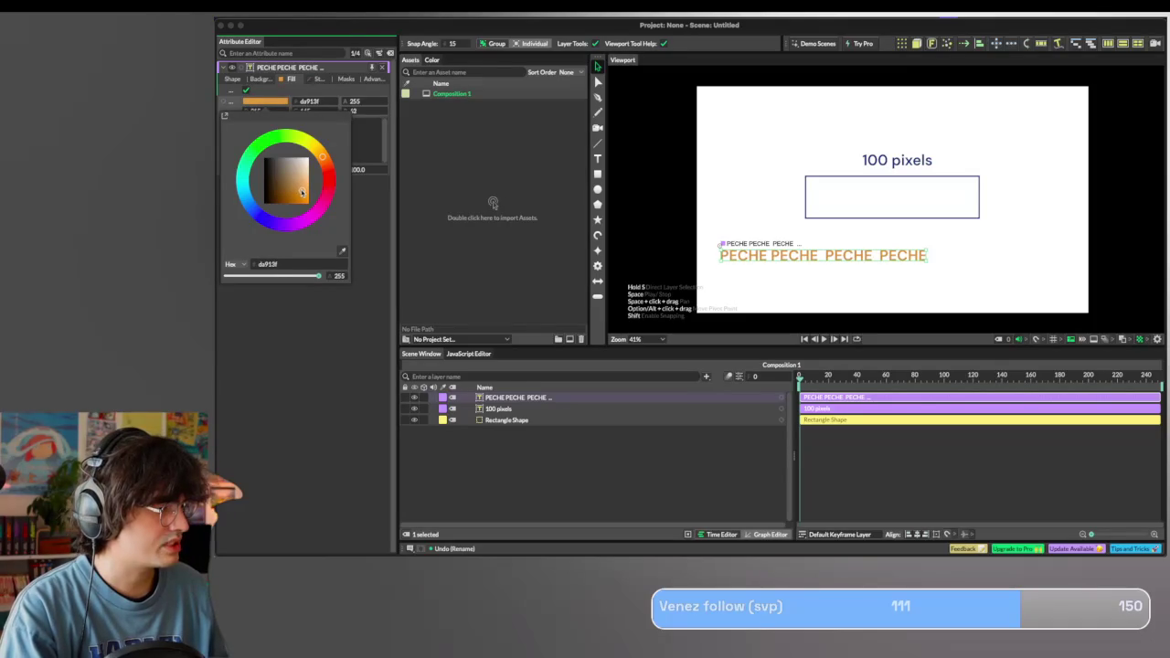
pyautogui.click(658, 275)
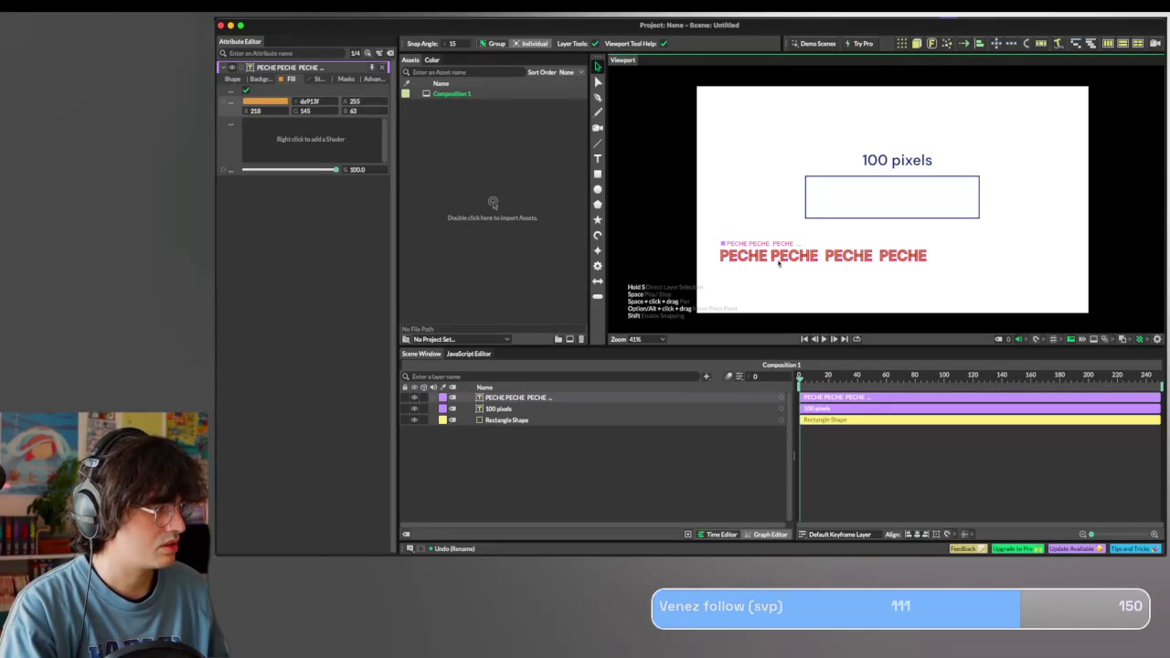
# Reposition the PECHE text so it sits just below the outlined rectangle.
pyautogui.moveTo(742, 259)
pyautogui.mouseDown()
pyautogui.moveTo(837, 228)
pyautogui.moveTo(832, 200)
pyautogui.mouseUp()
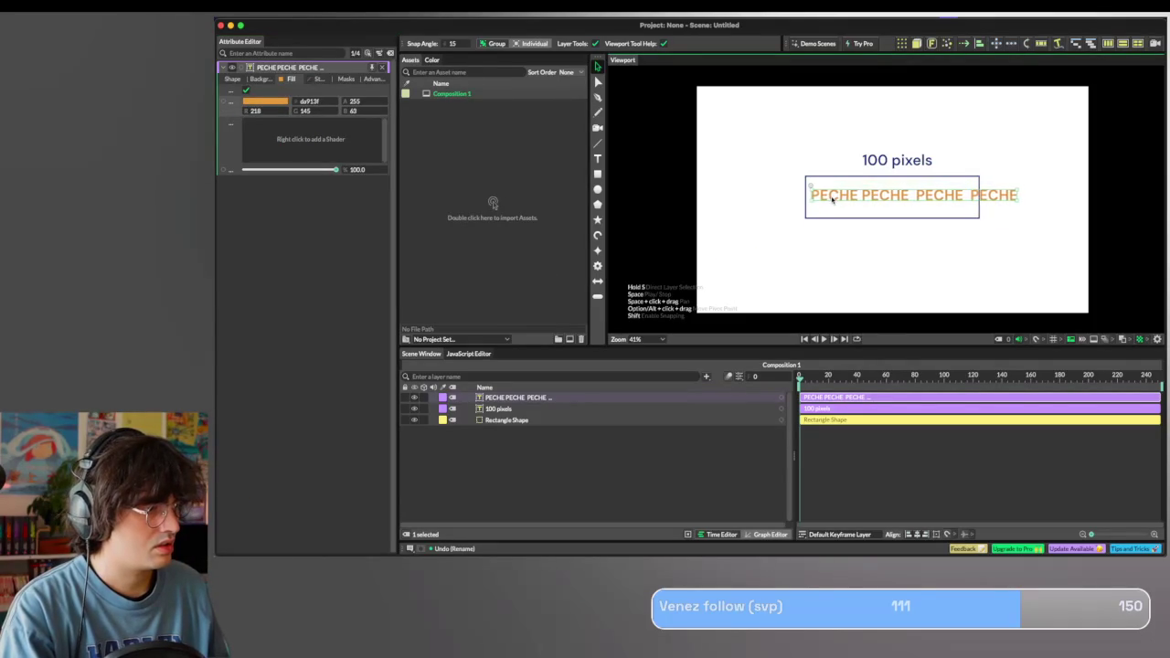
pyautogui.moveTo(839, 200); pyautogui.dragTo(792, 261)
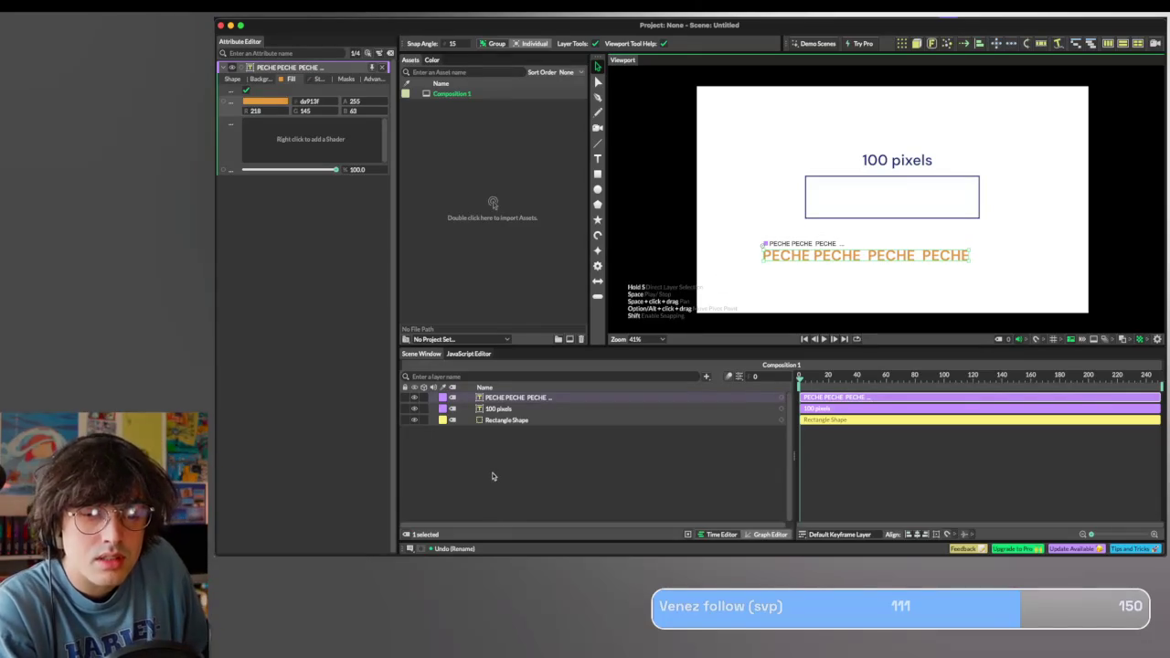
pyautogui.click(599, 175)
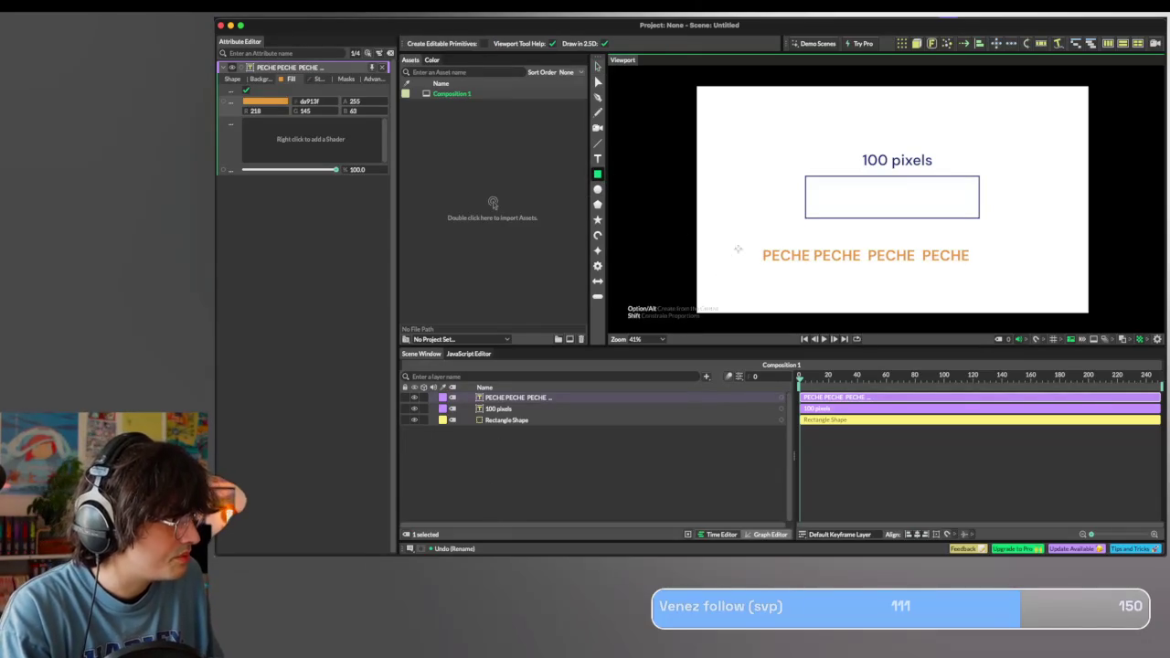
# Draw a rectangle over the PECHE text with no fill and a peach FFD09B outline of width 10.7.
pyautogui.moveTo(759, 247); pyautogui.dragTo(974, 266)
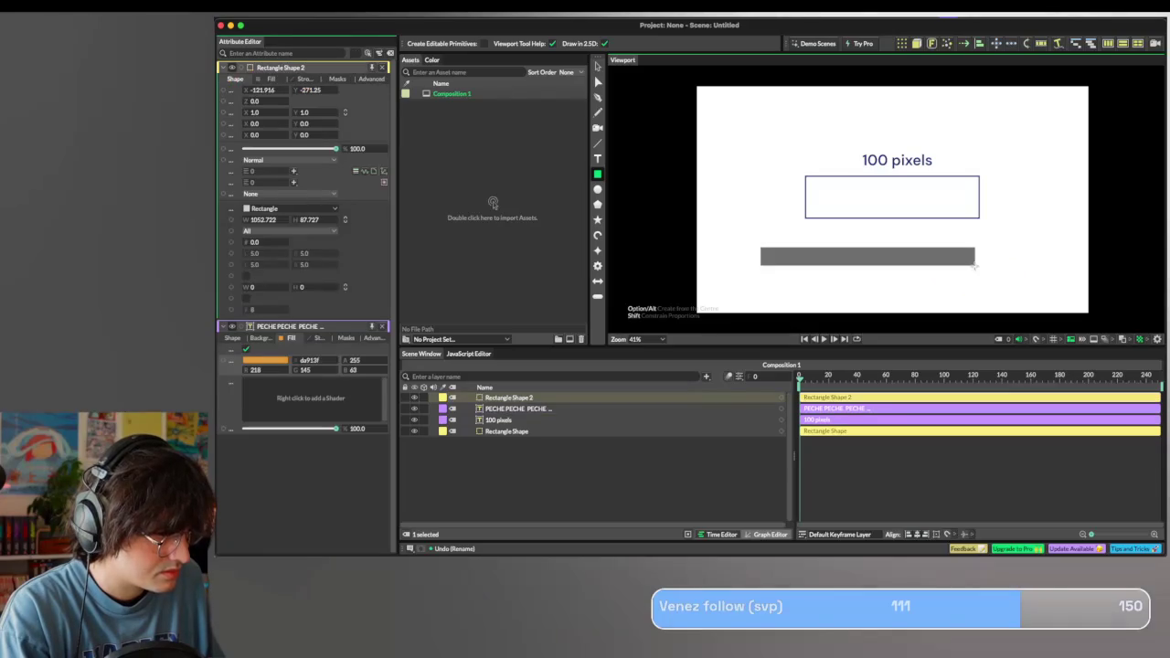
pyautogui.moveTo(265, 101)
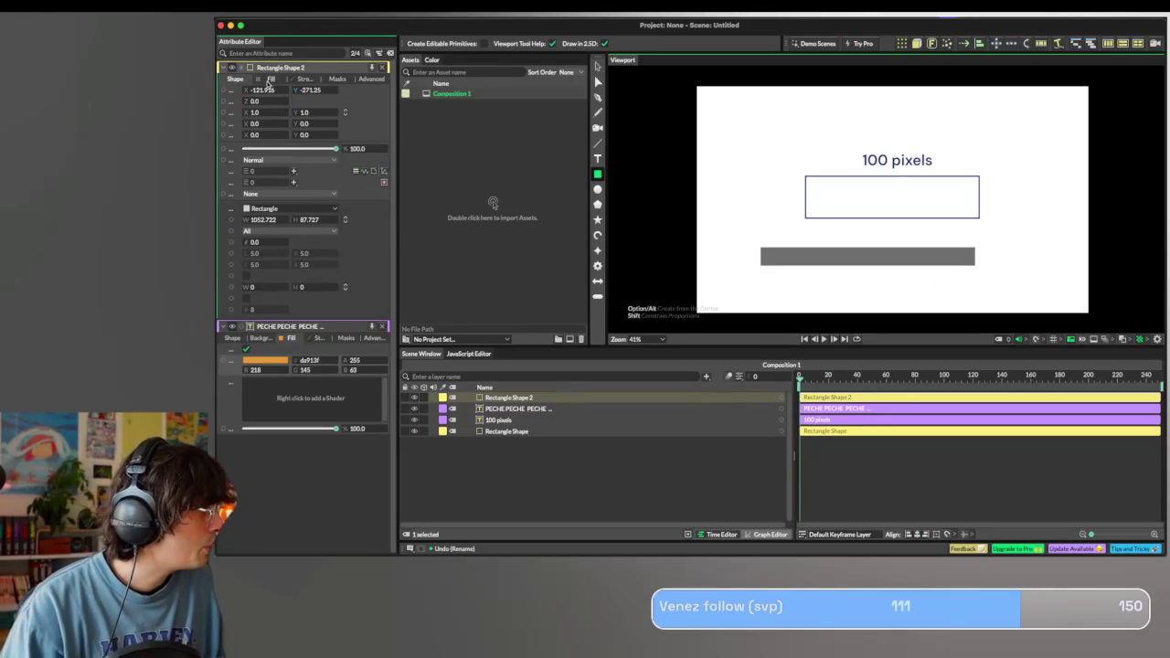
pyautogui.click(269, 79)
pyautogui.click(245, 89)
pyautogui.click(294, 79)
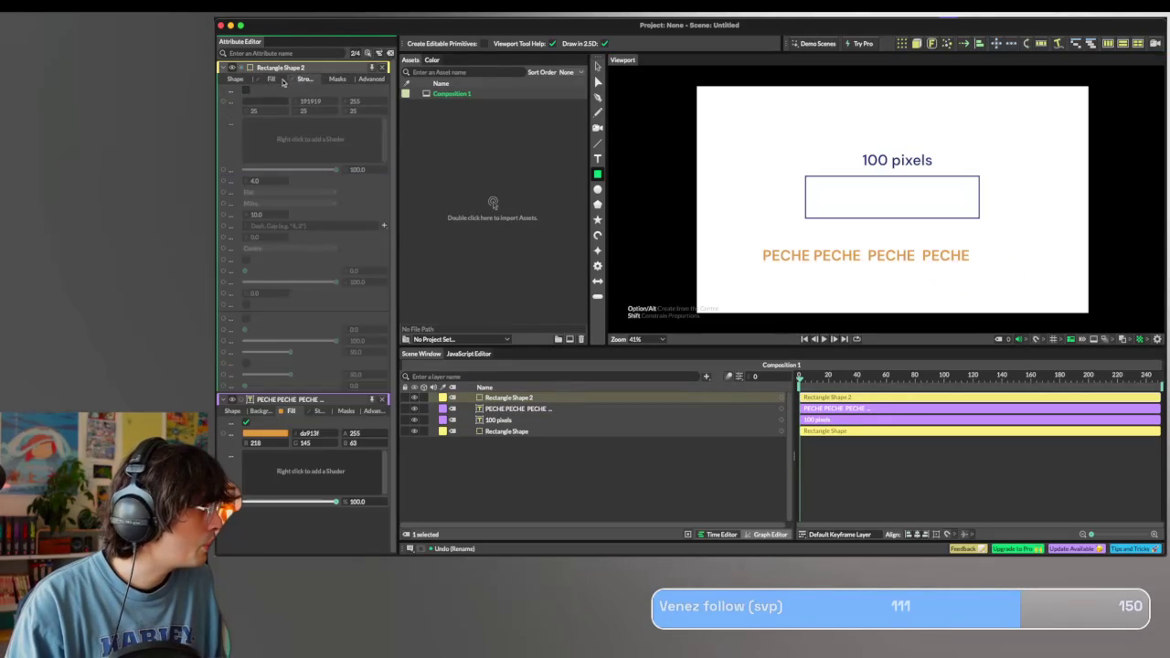
pyautogui.click(245, 88)
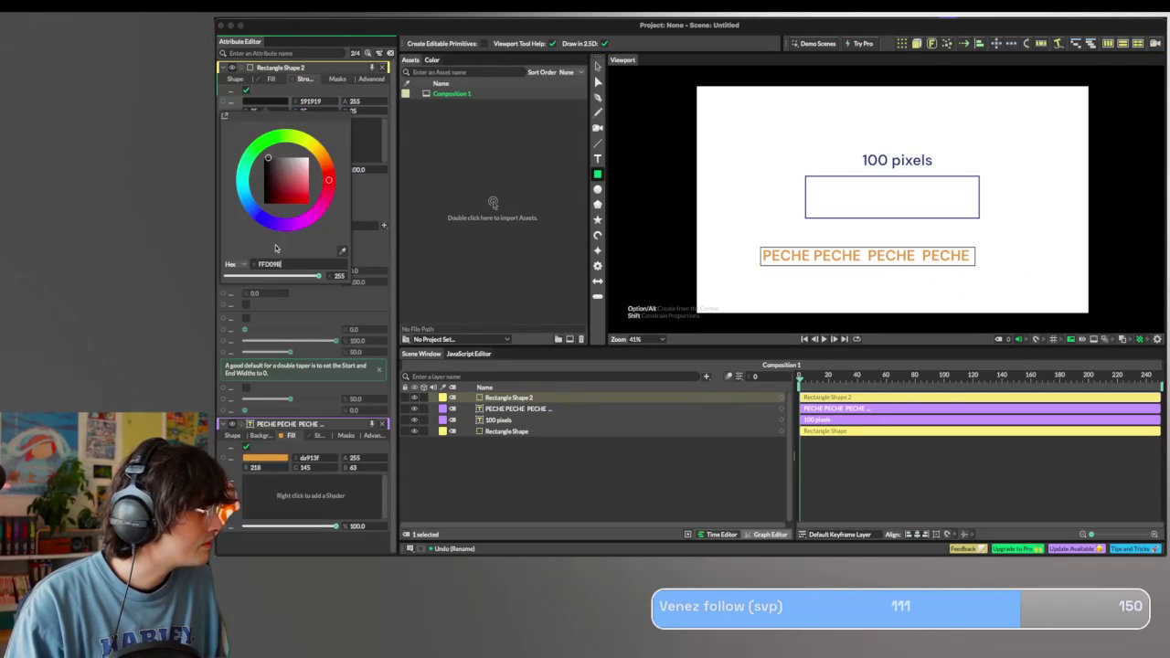
pyautogui.press('Return')
pyautogui.click(379, 238)
pyautogui.moveTo(274, 182); pyautogui.dragTo(301, 183)
pyautogui.scroll(2, 722, 206)
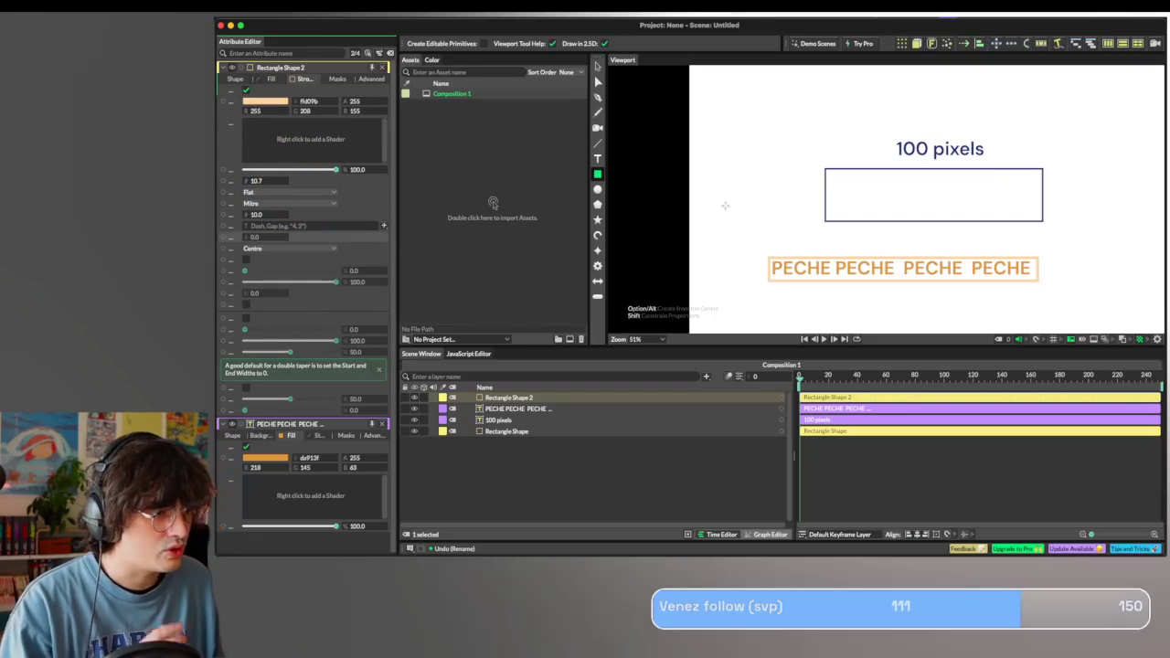
pyautogui.click(744, 309)
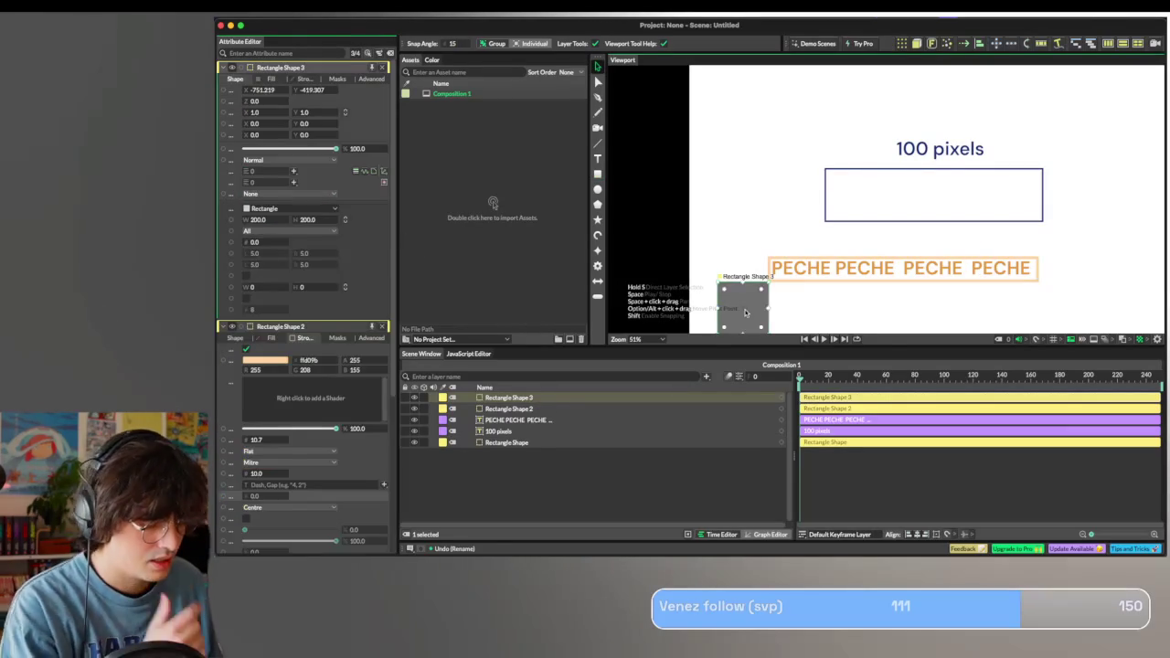
# Delete the extra rectangle, parent the PECHE text under Rectangle Shape 2, and move it into the 100 pixels box.
pyautogui.press('BackSpace')
pyautogui.scroll(2, 761, 277)
pyautogui.click(761, 277)
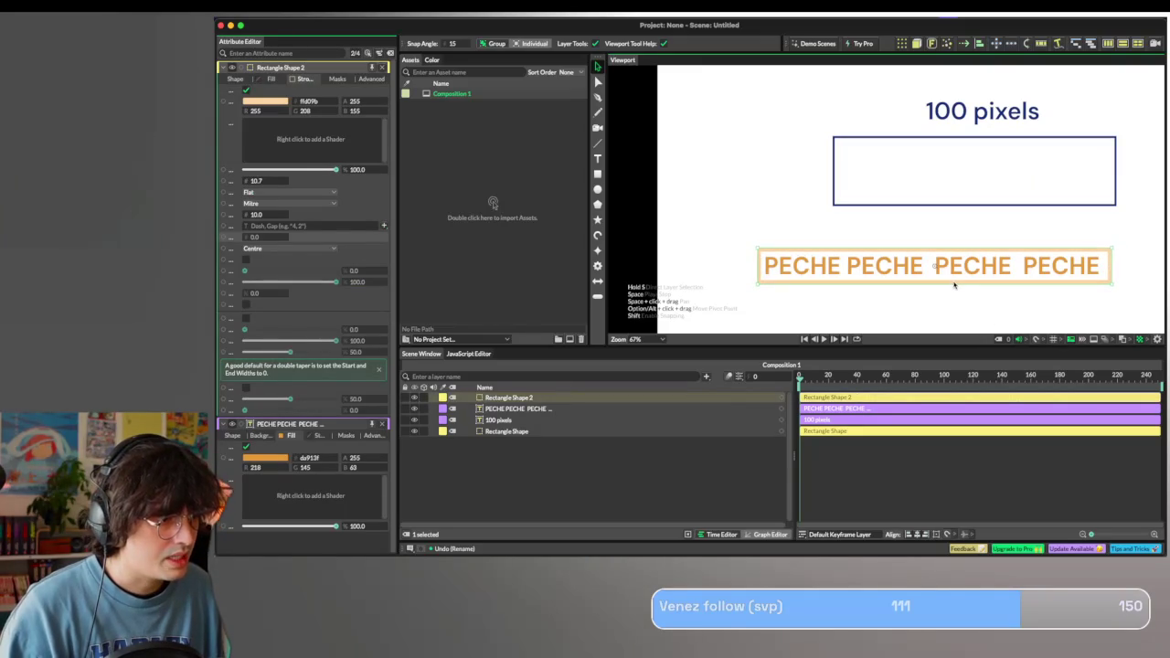
pyautogui.click(459, 411)
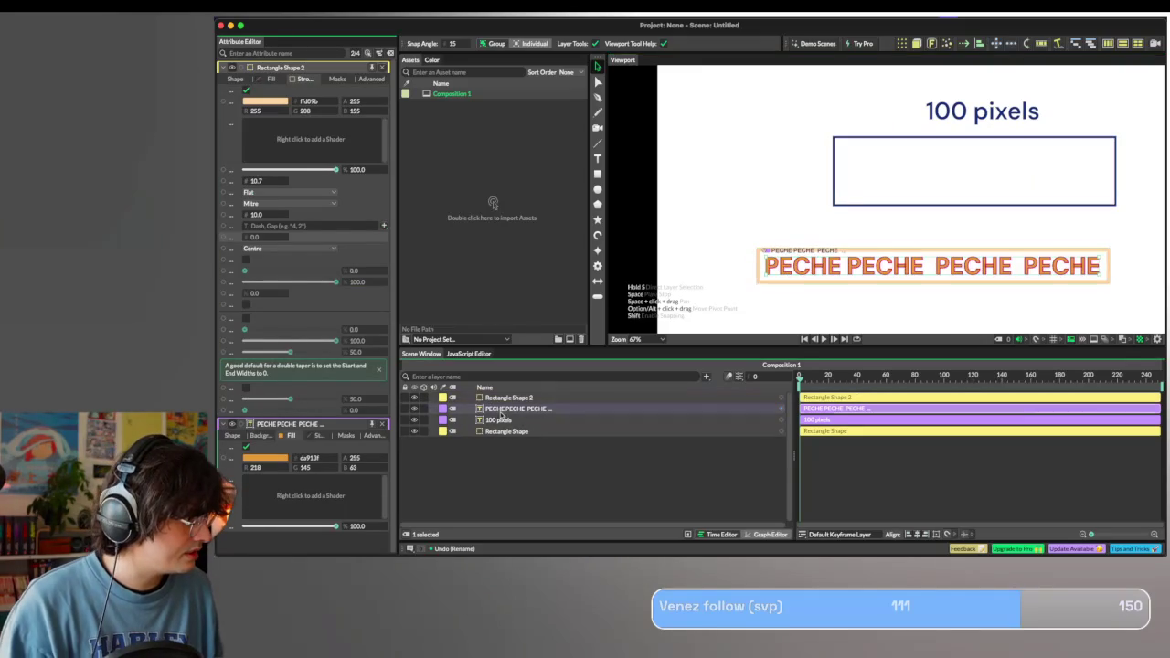
pyautogui.moveTo(501, 417); pyautogui.dragTo(501, 402)
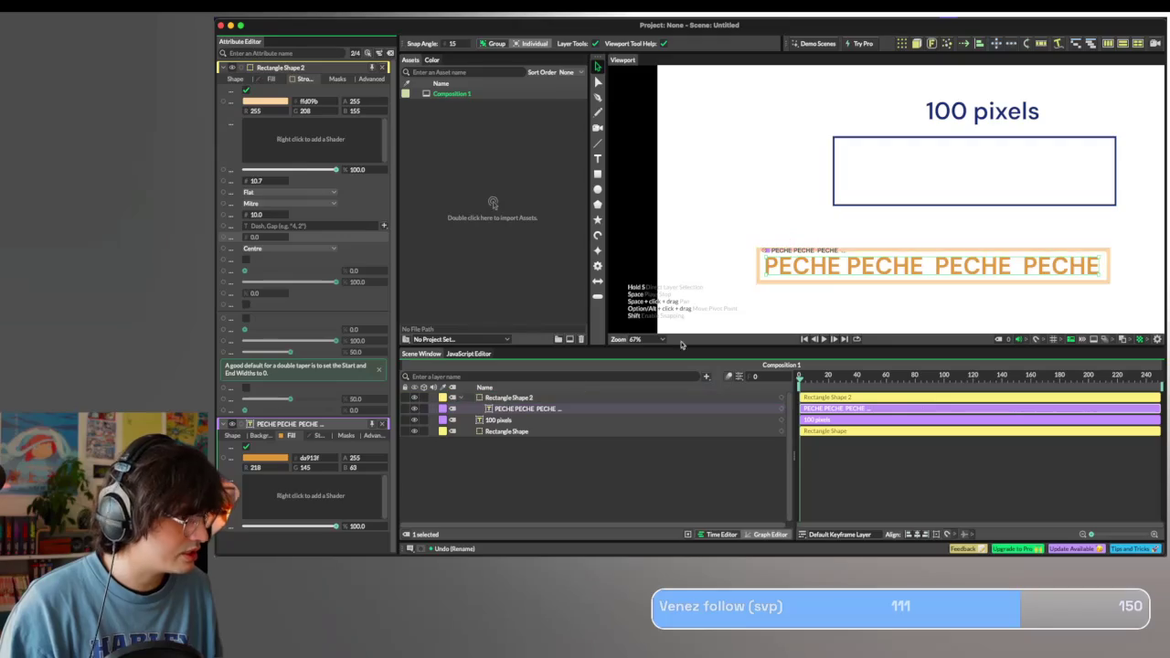
pyautogui.moveTo(839, 259); pyautogui.dragTo(925, 161)
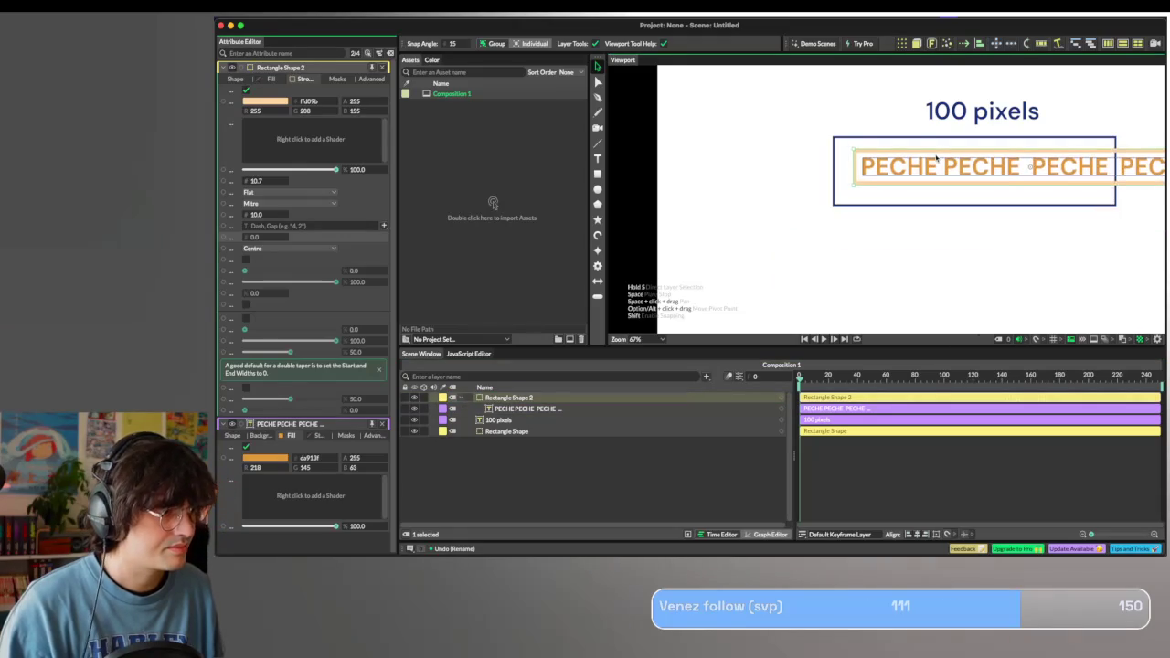
# Zoom out, deselect, and marquee-select both the PECHE pill and its rectangle.
pyautogui.scroll(-2, 924, 162)
pyautogui.scroll(-2, 922, 164)
pyautogui.scroll(-1, 651, 165)
pyautogui.scroll(-3, 652, 165)
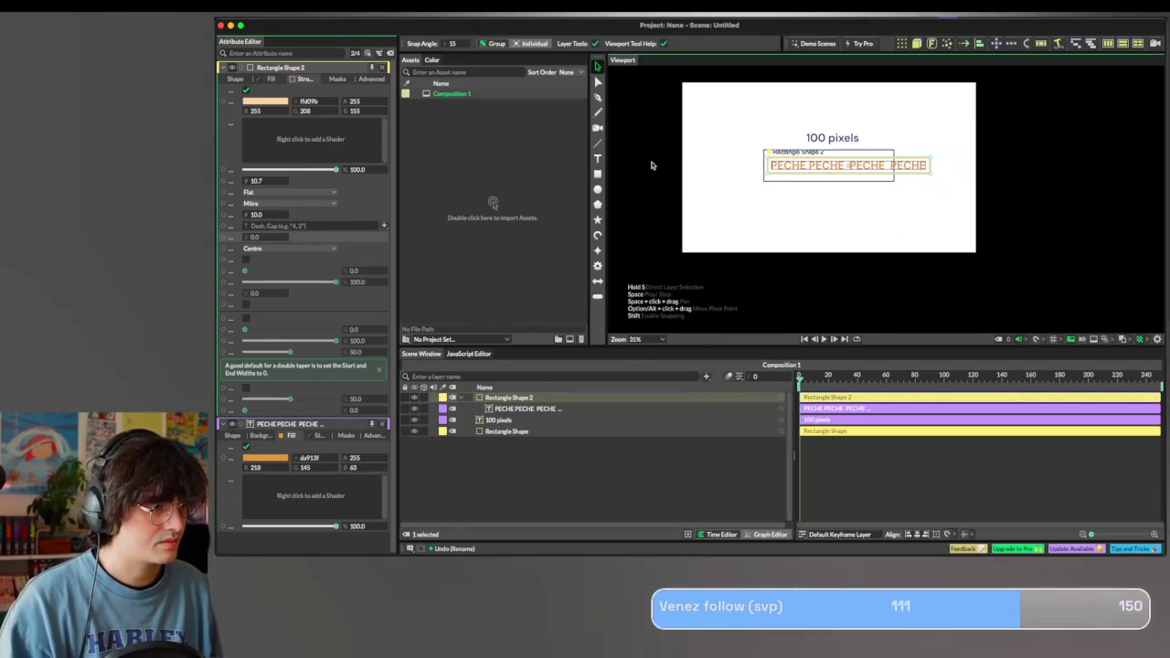
pyautogui.click(722, 160)
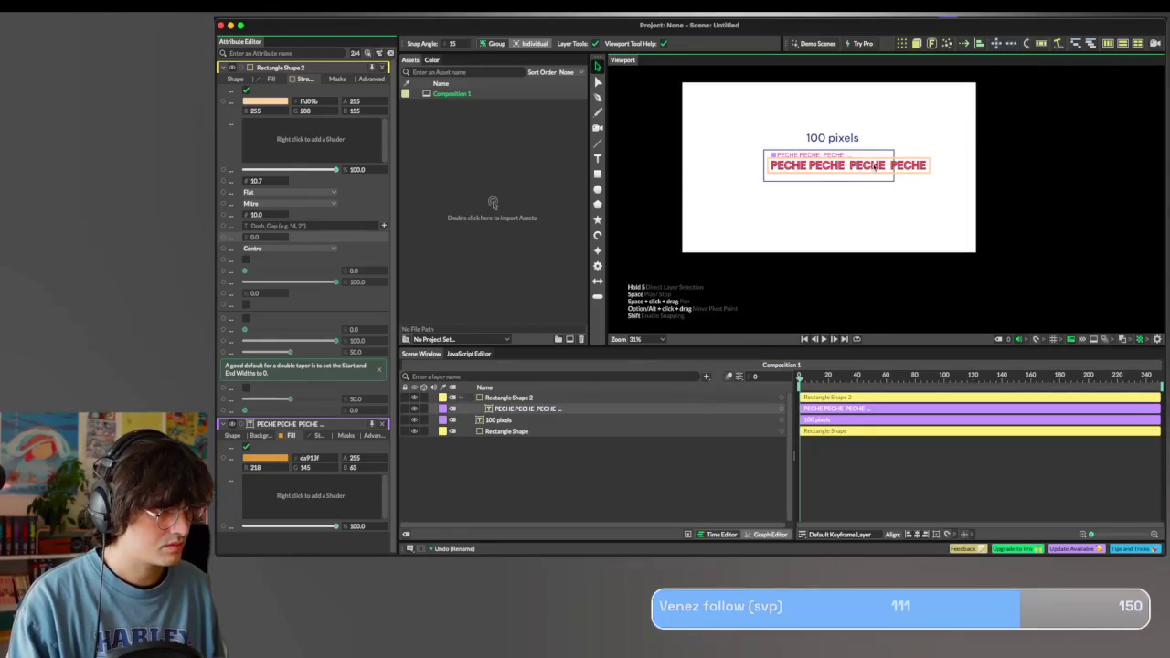
pyautogui.moveTo(939, 149); pyautogui.dragTo(910, 183)
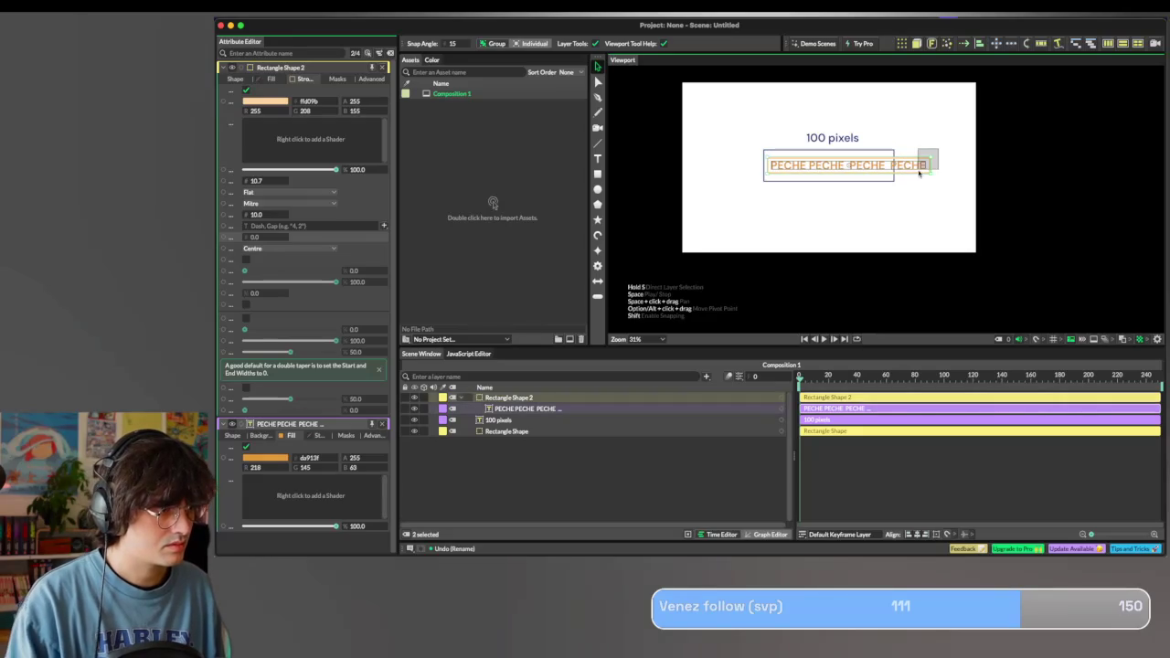
# Copy and paste the PECHE pill, placing the copy to the right of the original.
pyautogui.press('super+c')
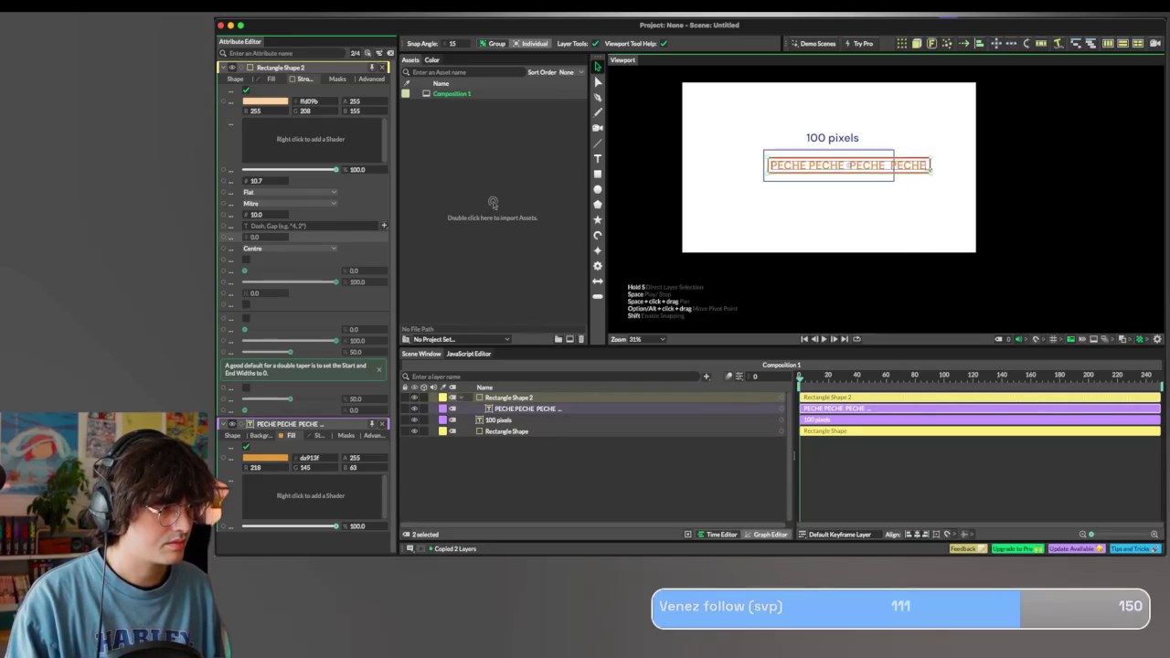
pyautogui.press('super+v')
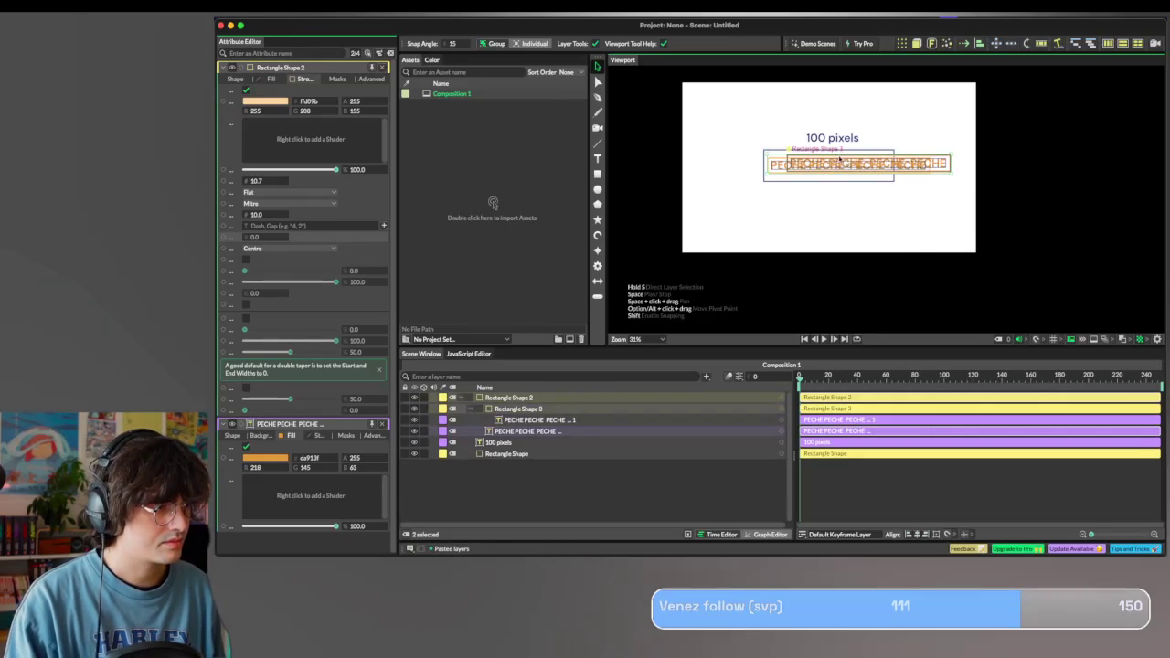
pyautogui.moveTo(822, 166); pyautogui.dragTo(990, 165)
pyautogui.press('super+z')
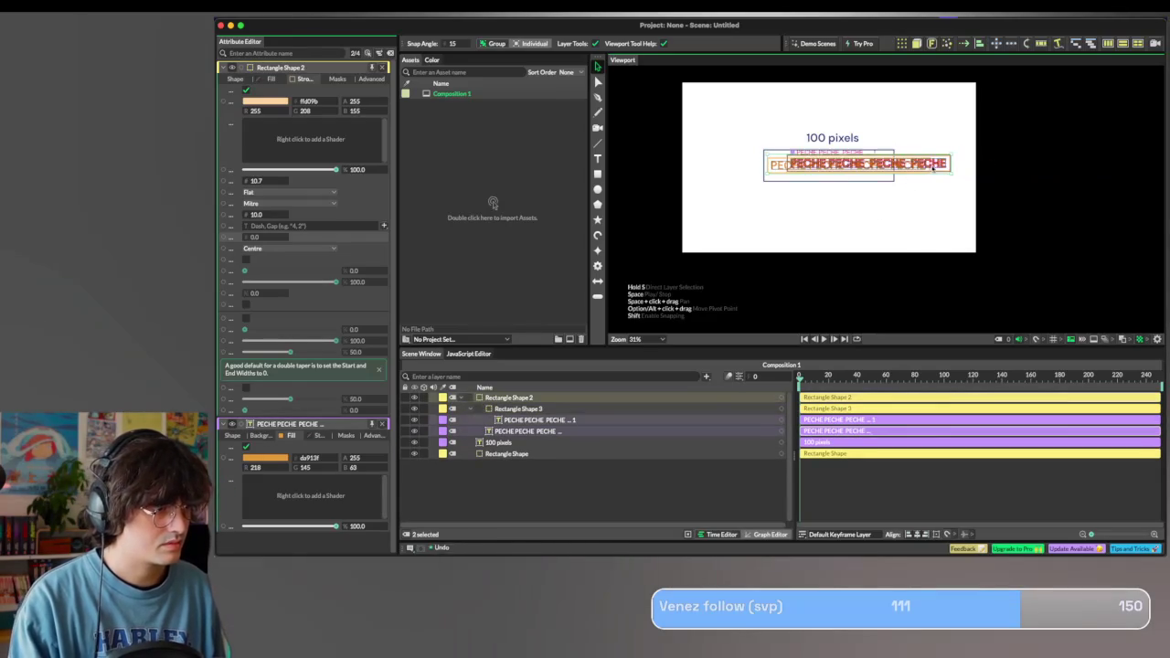
pyautogui.press('super+z')
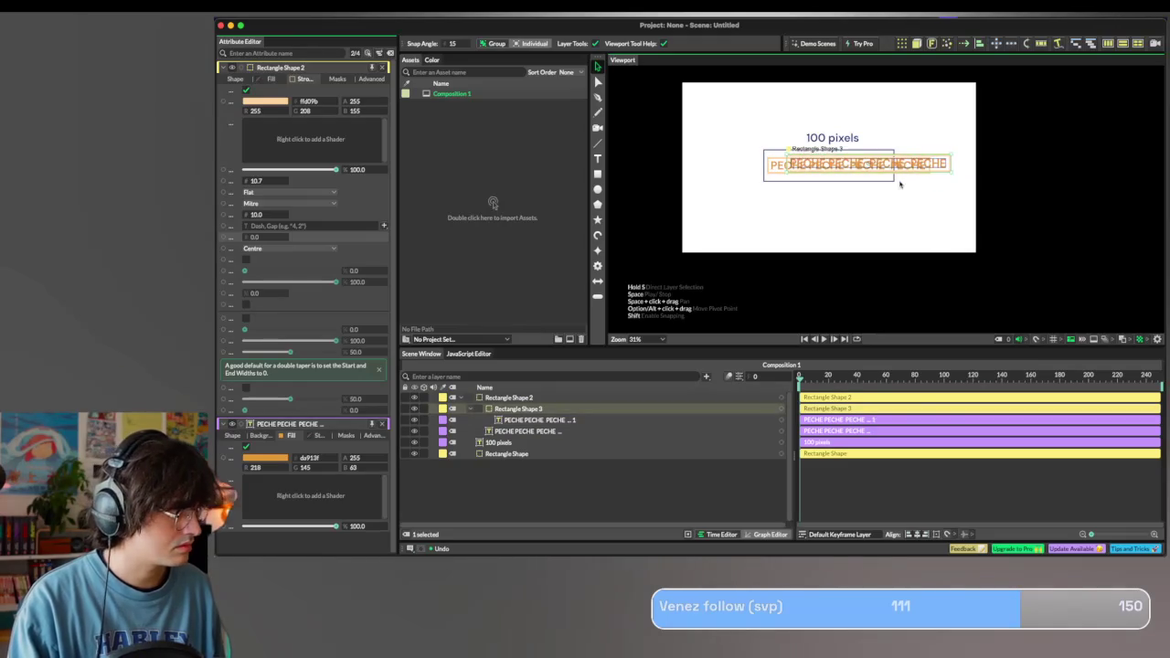
pyautogui.press('super+z')
pyautogui.press('super+z')
pyautogui.press('super+z')
pyautogui.press('super+shift+z')
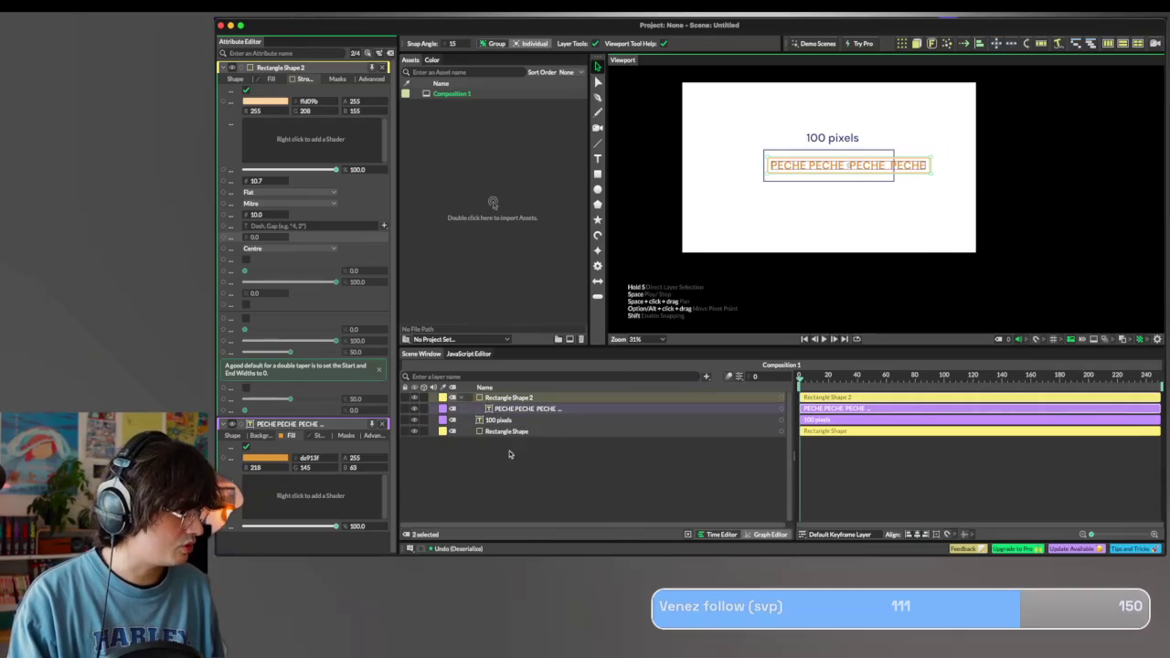
pyautogui.press('super+shift+z')
pyautogui.press('super+shift+z')
pyautogui.press('super+shift+z')
pyautogui.scroll(2, 838, 253)
pyautogui.scroll(-1, 903, 220)
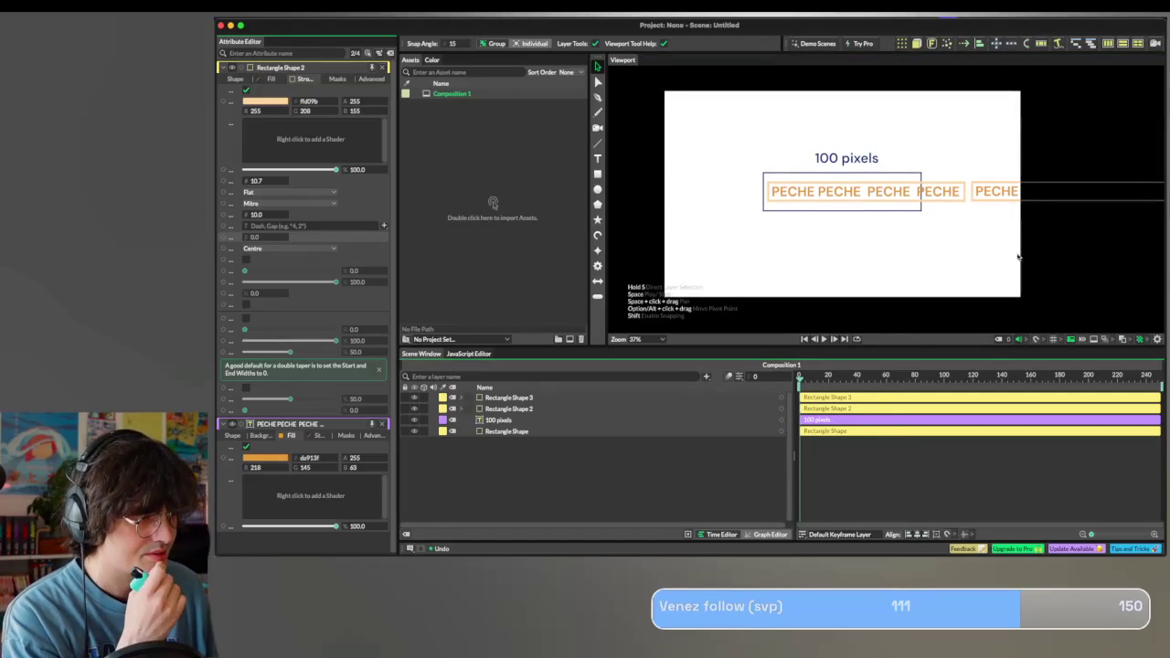
# Move the copied pill, Rectangle Shape 3, to just below the first pill.
pyautogui.click(997, 192)
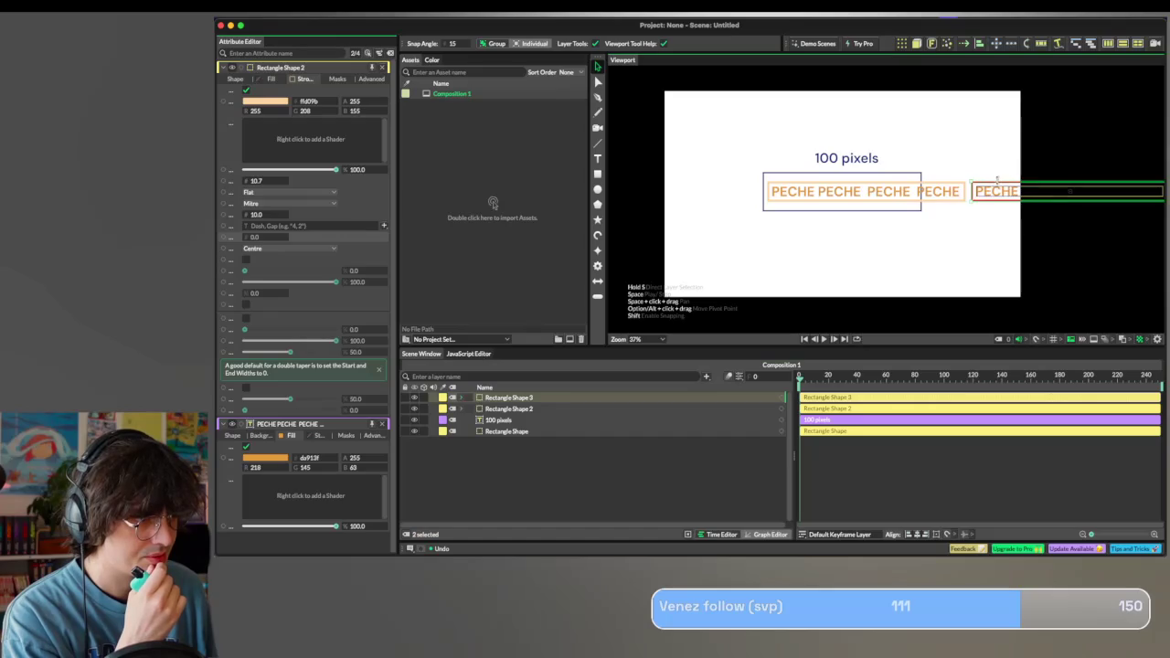
pyautogui.moveTo(996, 192); pyautogui.dragTo(946, 255)
pyautogui.hotkey('ctrl', 'z')
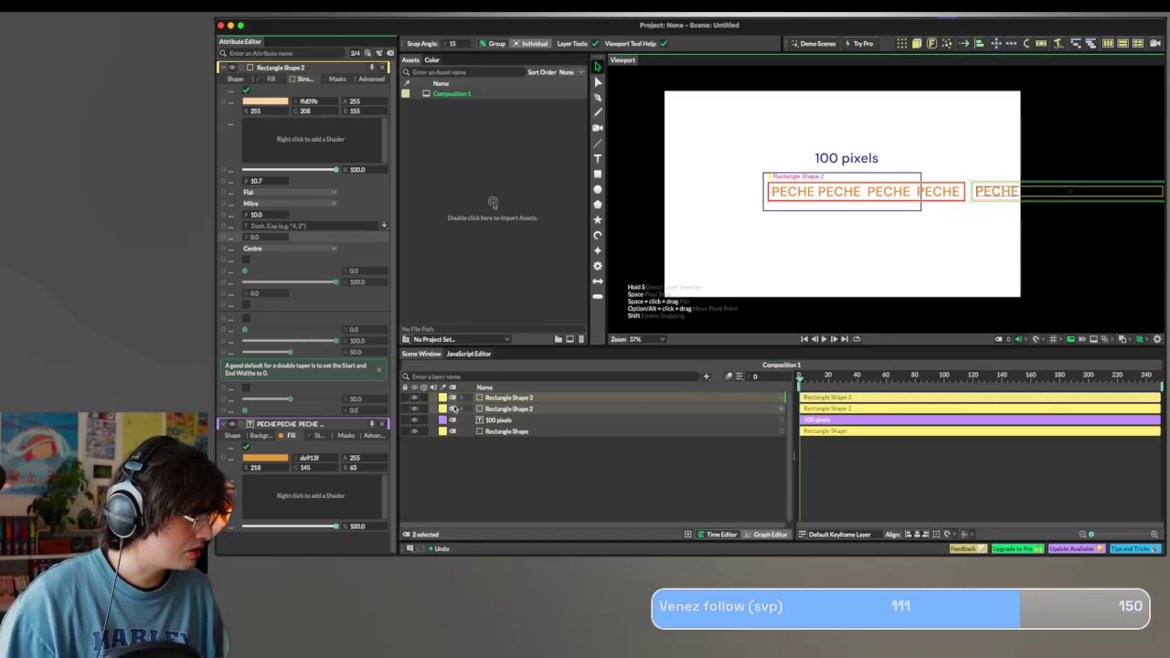
pyautogui.hotkey('ctrl', 'd')
pyautogui.click(407, 409)
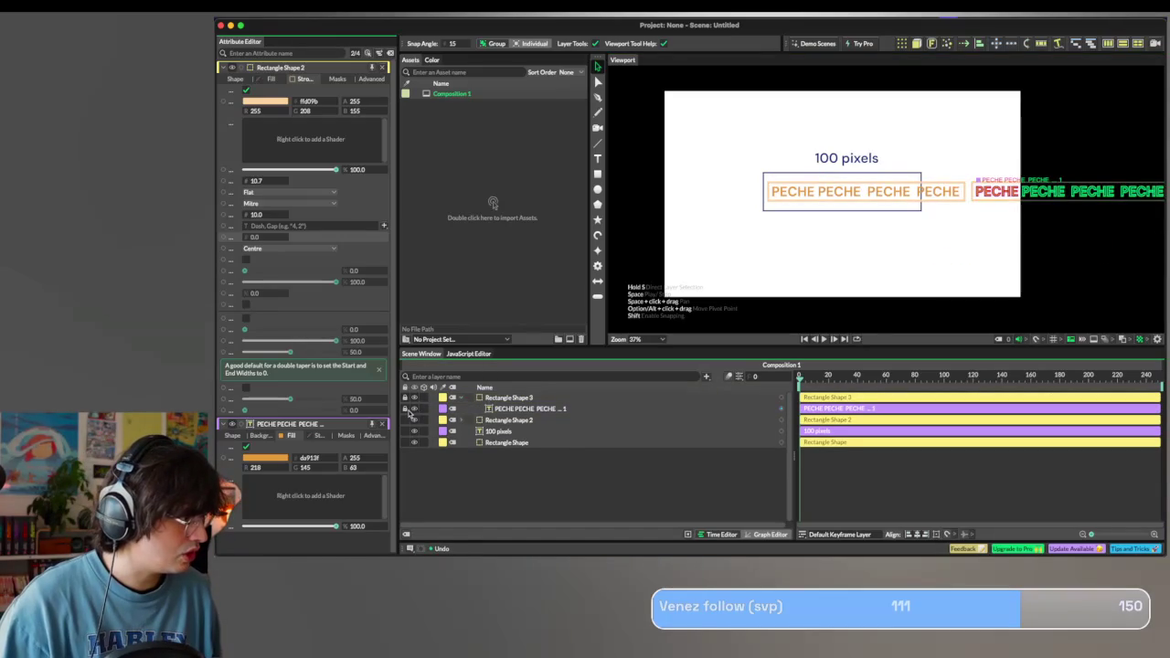
pyautogui.hotkey('ctrl', 'z')
pyautogui.hotkey('ctrl', 'z')
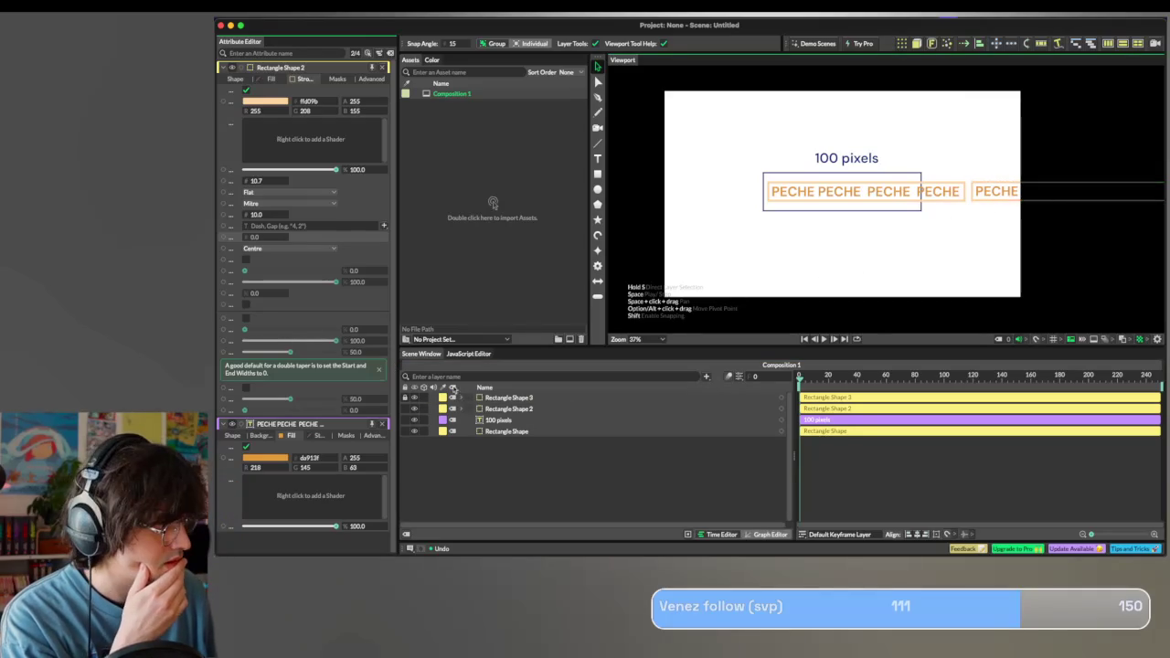
pyautogui.click(454, 399)
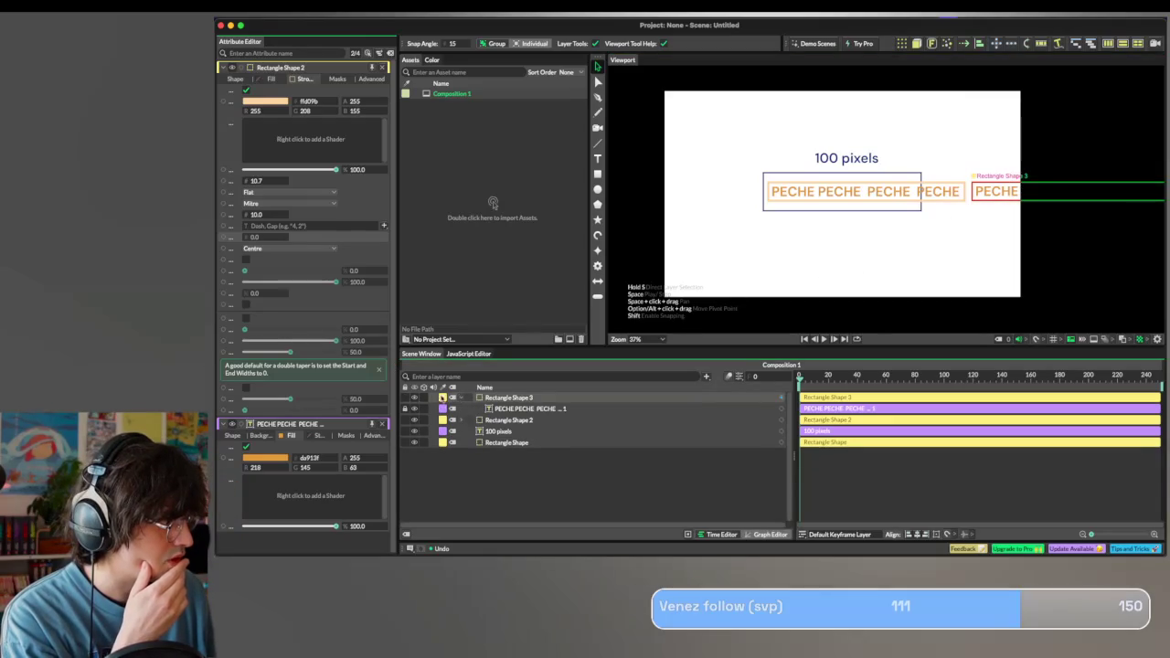
pyautogui.click(458, 399)
pyautogui.click(996, 194)
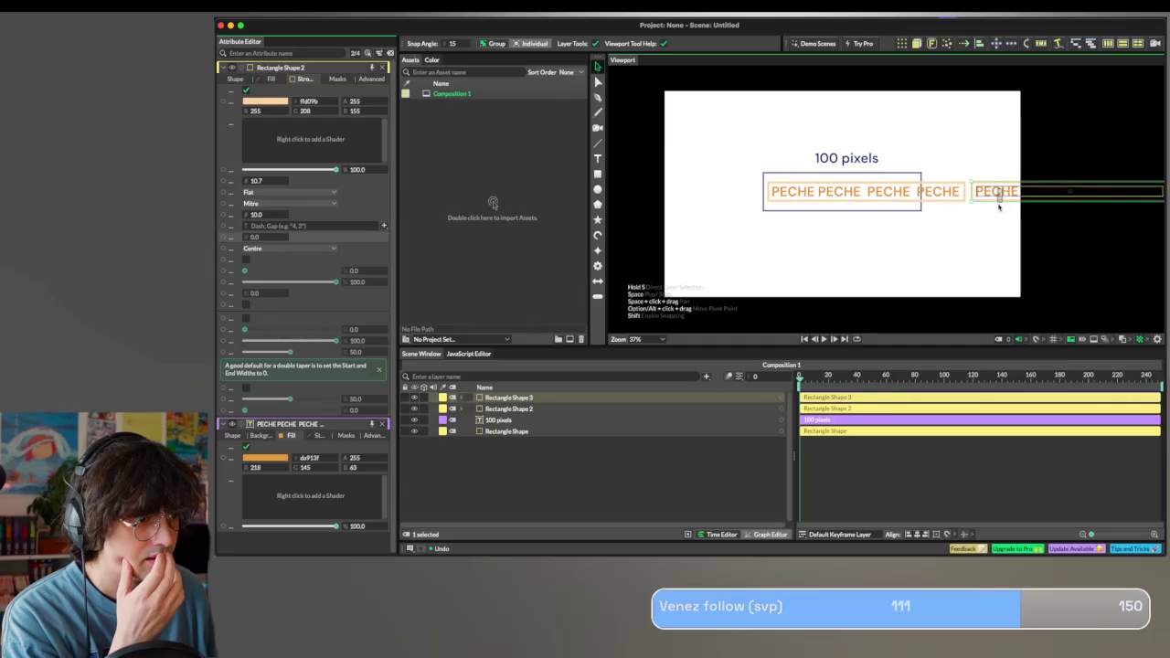
pyautogui.moveTo(1003, 203)
pyautogui.mouseDown()
pyautogui.moveTo(791, 242)
pyautogui.moveTo(783, 274)
pyautogui.mouseUp()
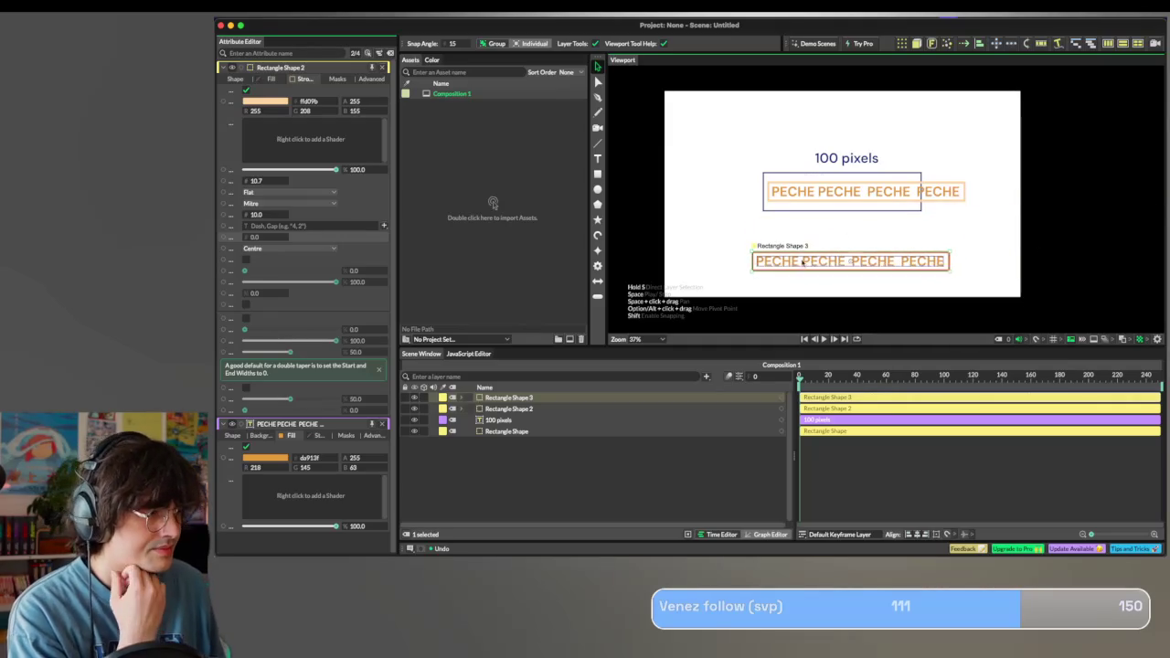
# Move the original pill, Rectangle Shape 2, below the navy rectangle.
pyautogui.click(470, 408)
pyautogui.click(407, 421)
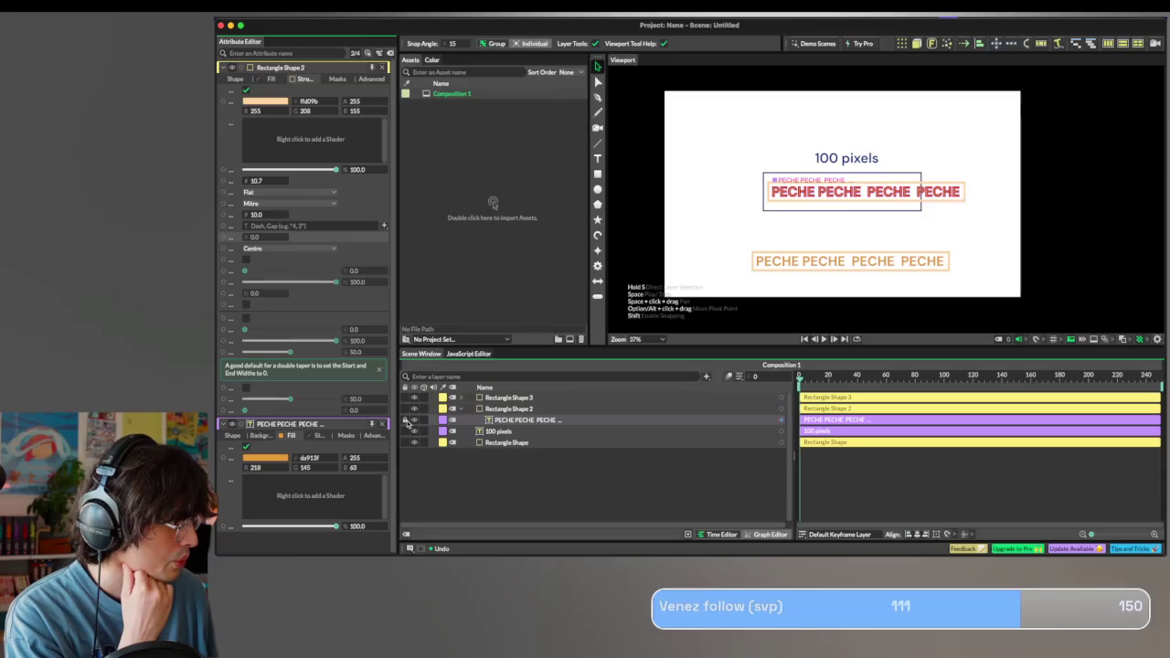
pyautogui.click(458, 410)
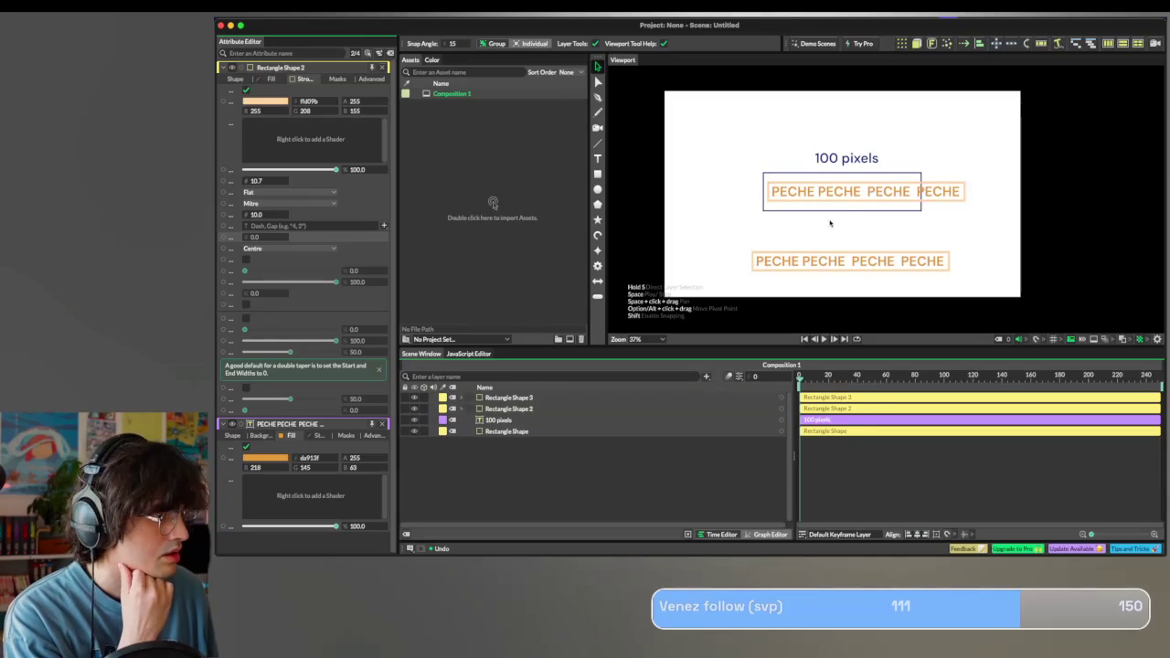
pyautogui.moveTo(847, 205); pyautogui.dragTo(830, 248)
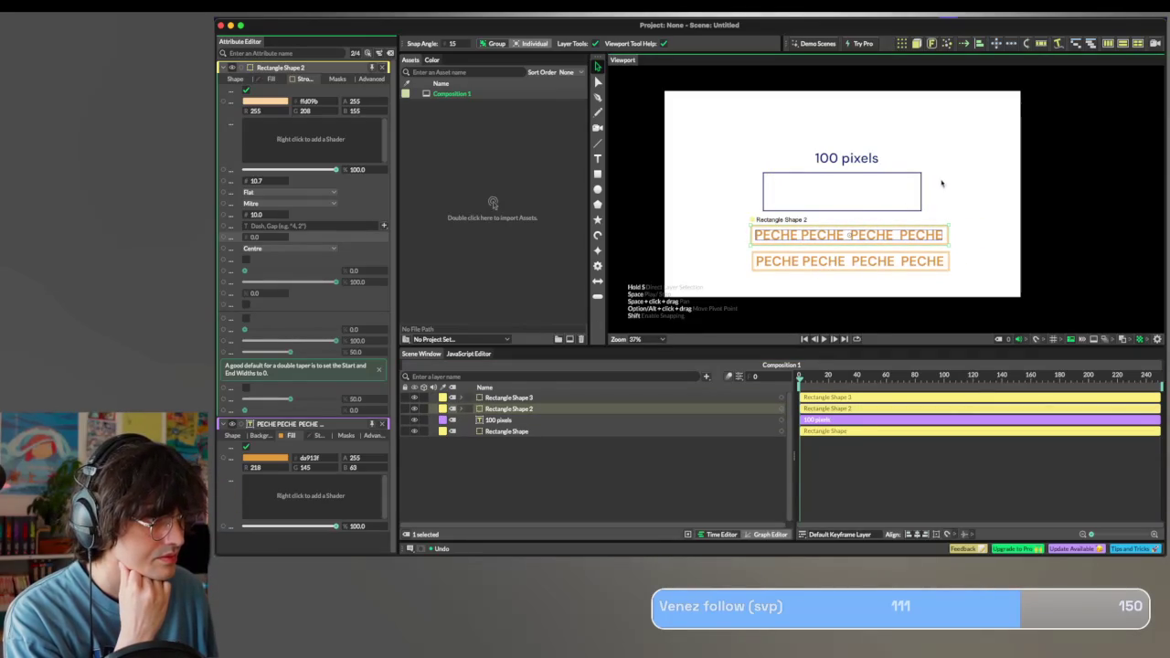
# Raise the 100 pixels heading and navy rectangle slightly above the stacked pills.
pyautogui.moveTo(954, 130); pyautogui.dragTo(757, 196)
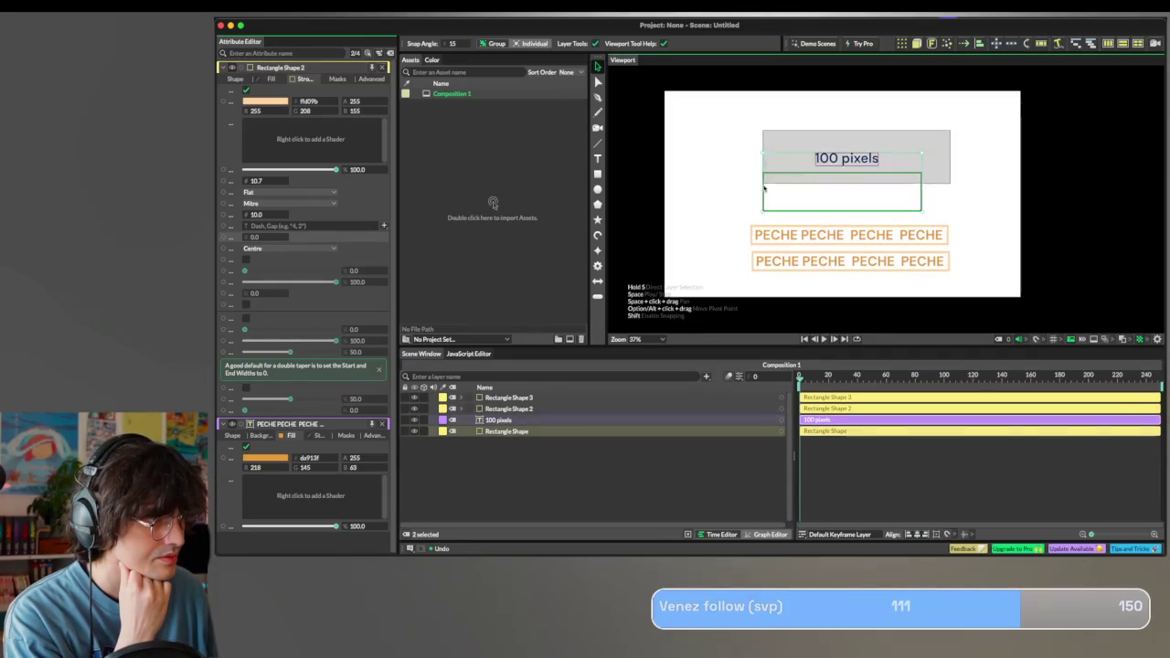
pyautogui.moveTo(829, 193); pyautogui.dragTo(830, 176)
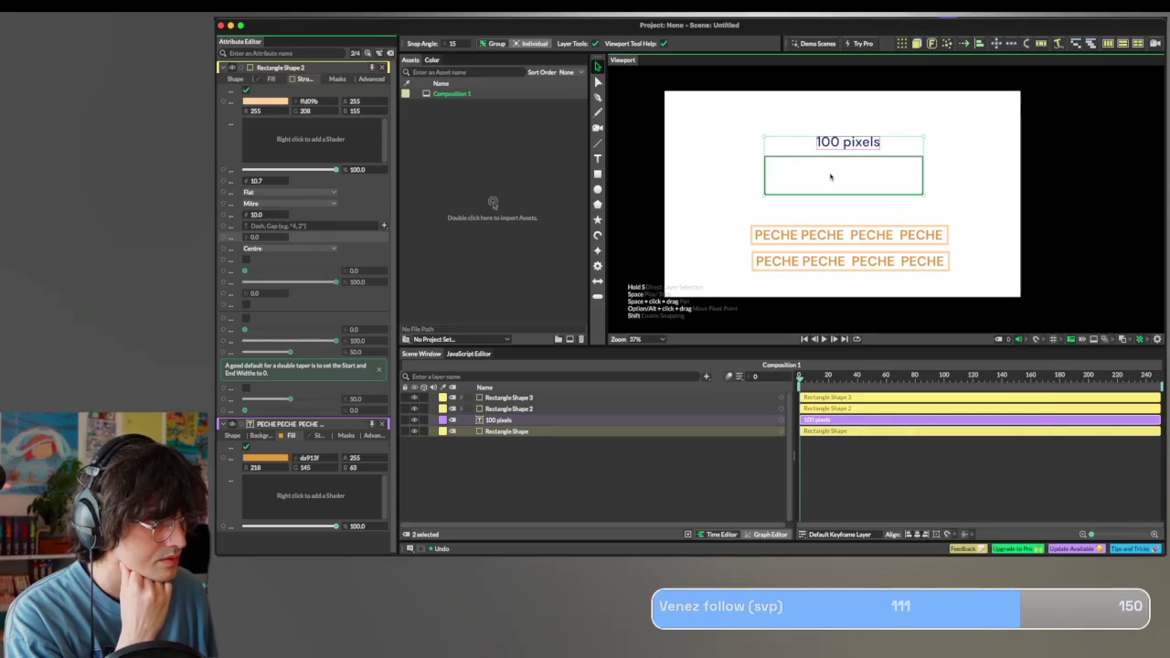
pyautogui.click(847, 211)
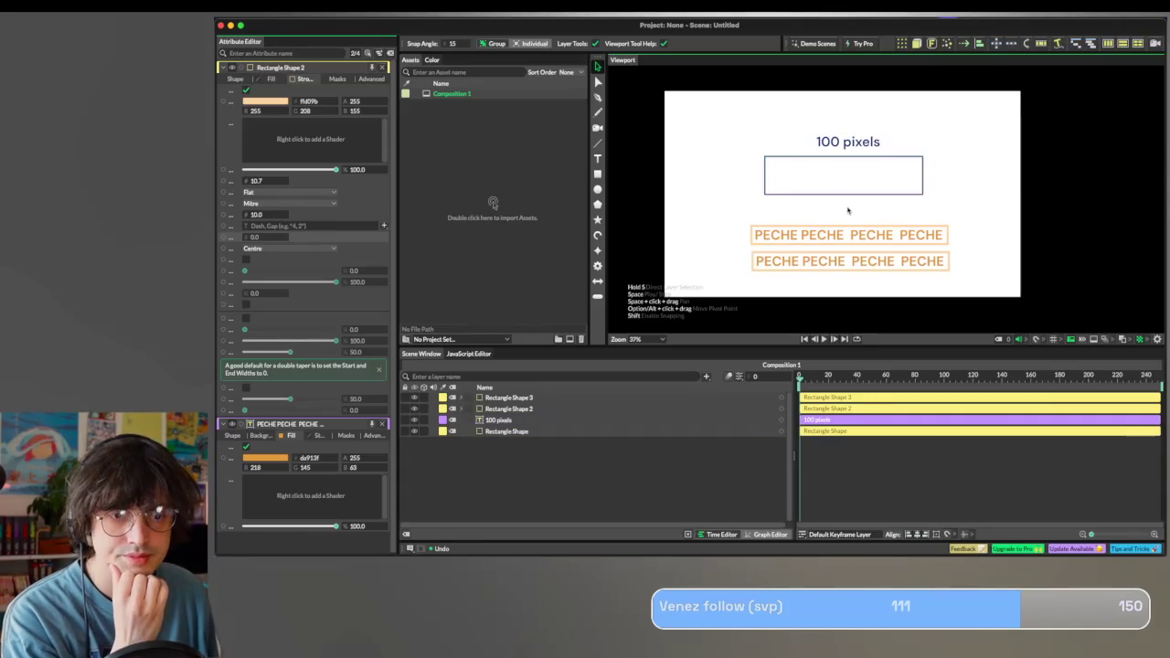
pyautogui.scroll(2, 848, 211)
pyautogui.scroll(-1, 847, 211)
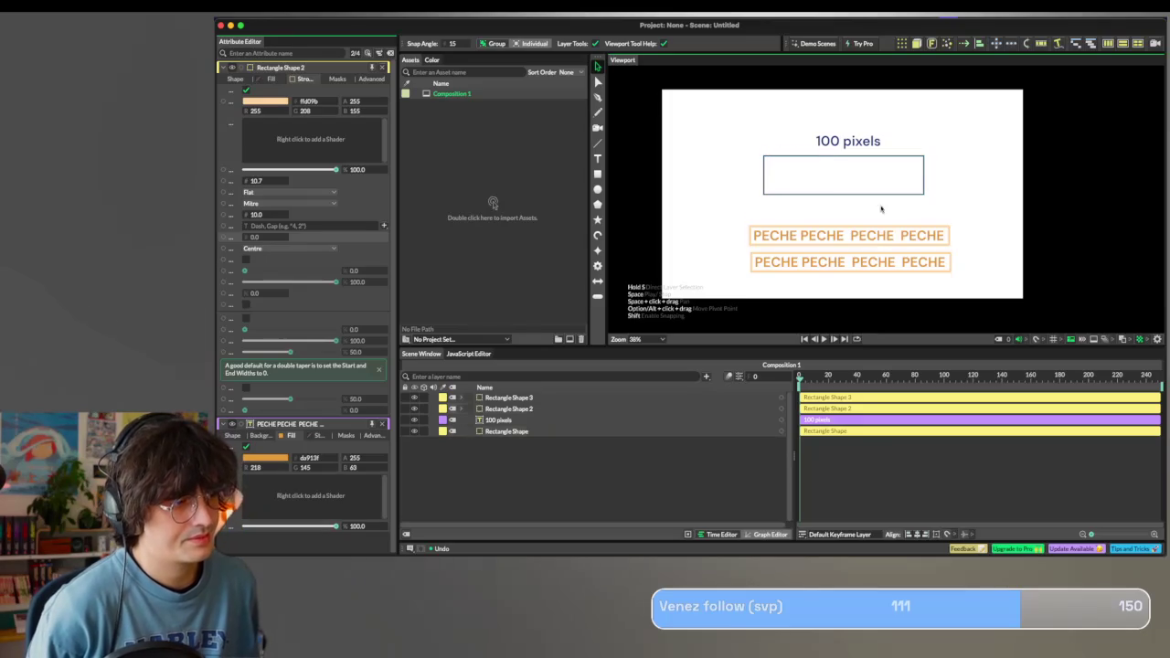
pyautogui.click(920, 178)
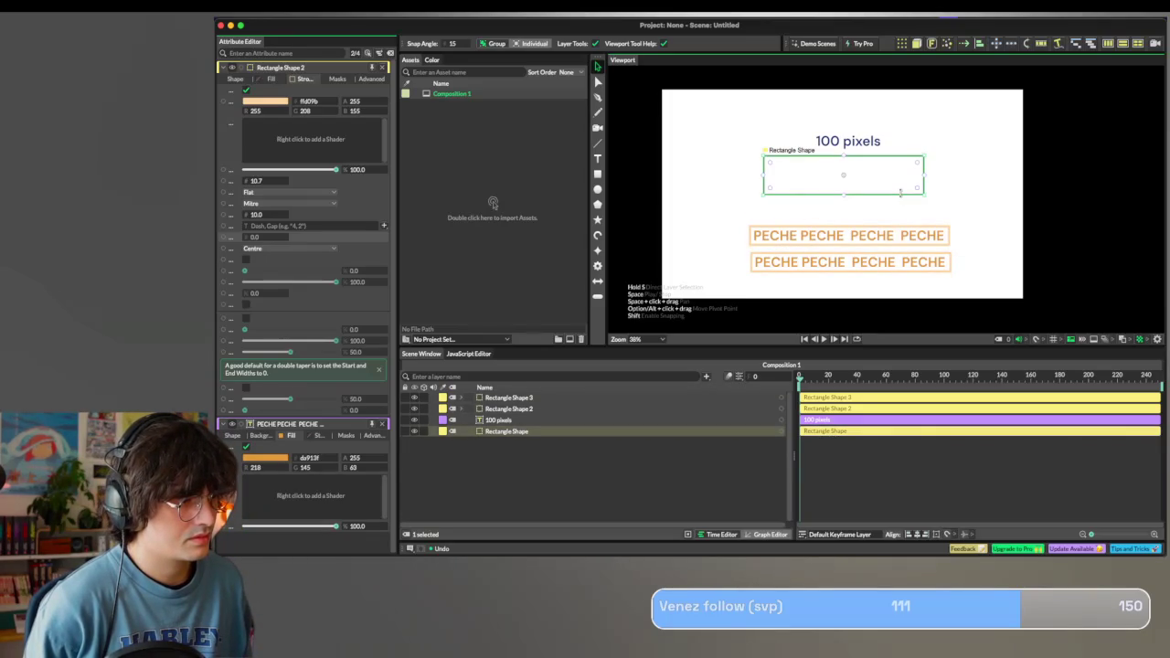
# Shorten the navy rectangle, reposition the 100 pixels heading, and place both PECHE pills side by side in one row.
pyautogui.moveTo(900, 192); pyautogui.dragTo(902, 188)
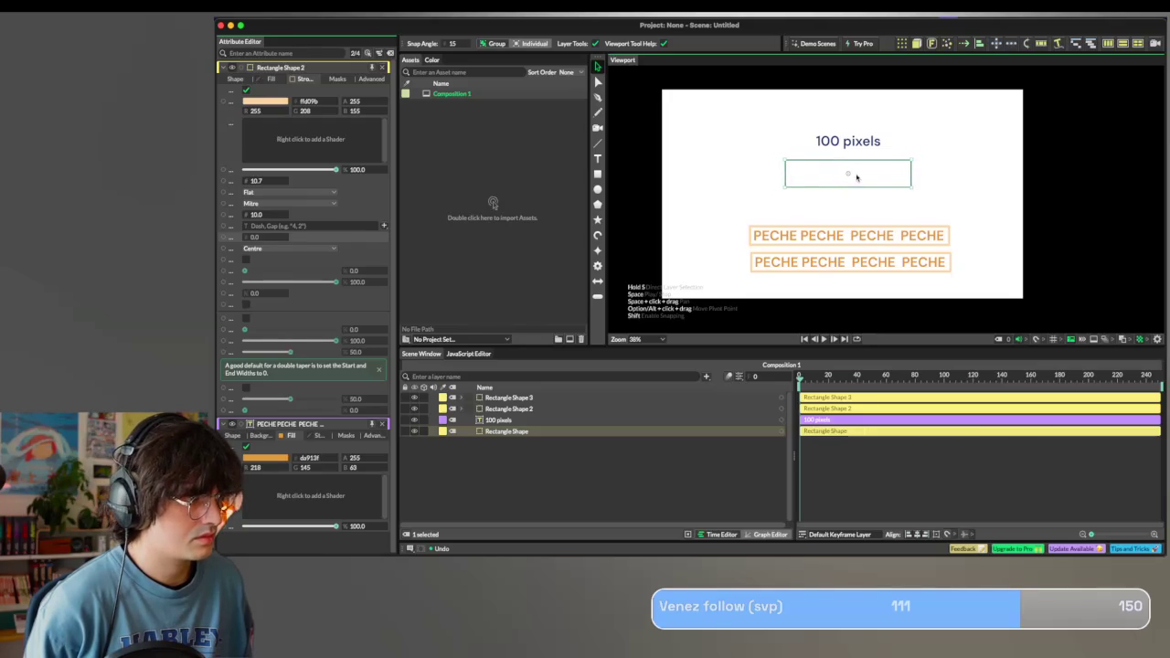
pyautogui.moveTo(859, 144)
pyautogui.mouseDown()
pyautogui.moveTo(829, 142)
pyautogui.moveTo(871, 141)
pyautogui.moveTo(867, 162)
pyautogui.mouseUp()
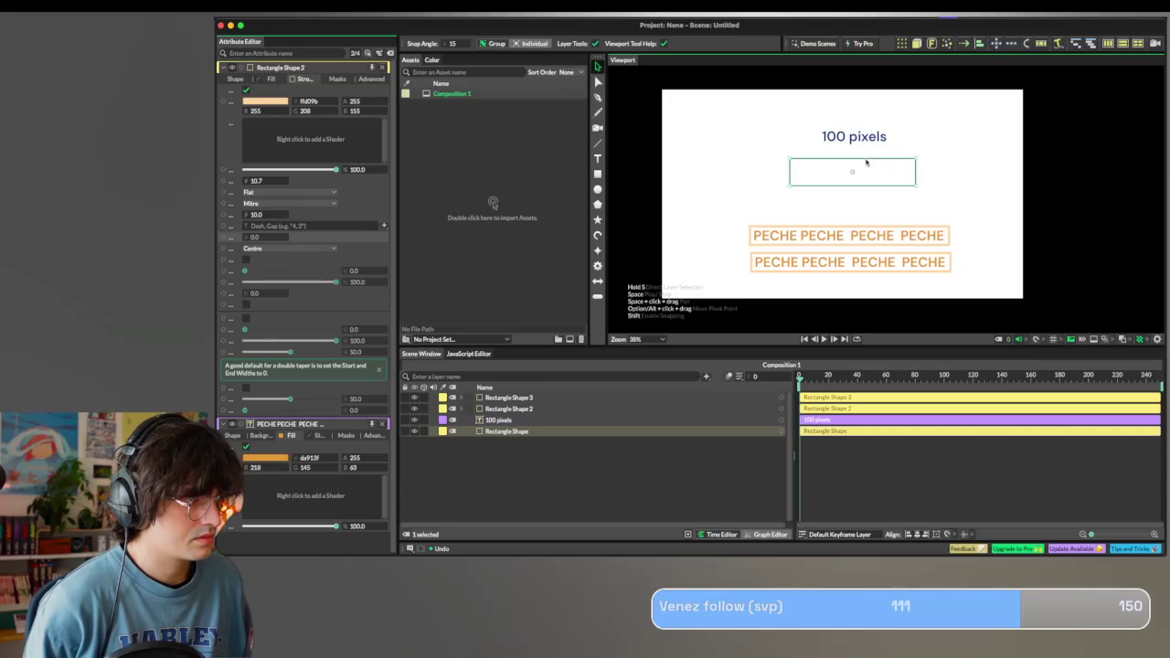
pyautogui.moveTo(829, 227); pyautogui.dragTo(871, 165)
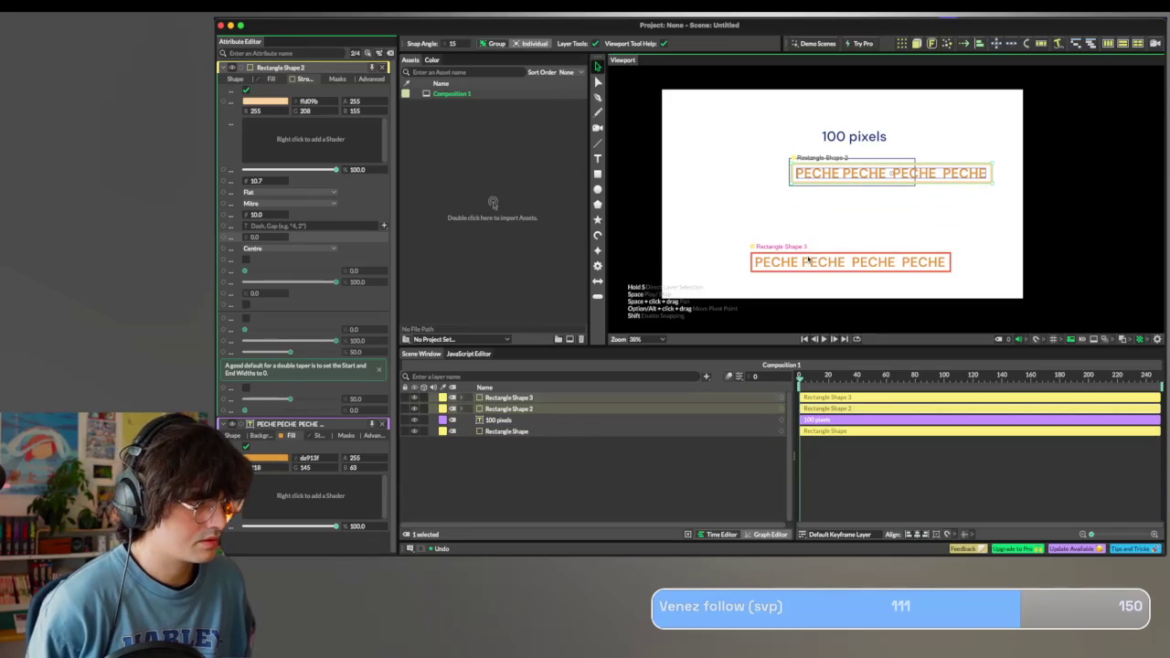
pyautogui.moveTo(810, 262); pyautogui.dragTo(1058, 168)
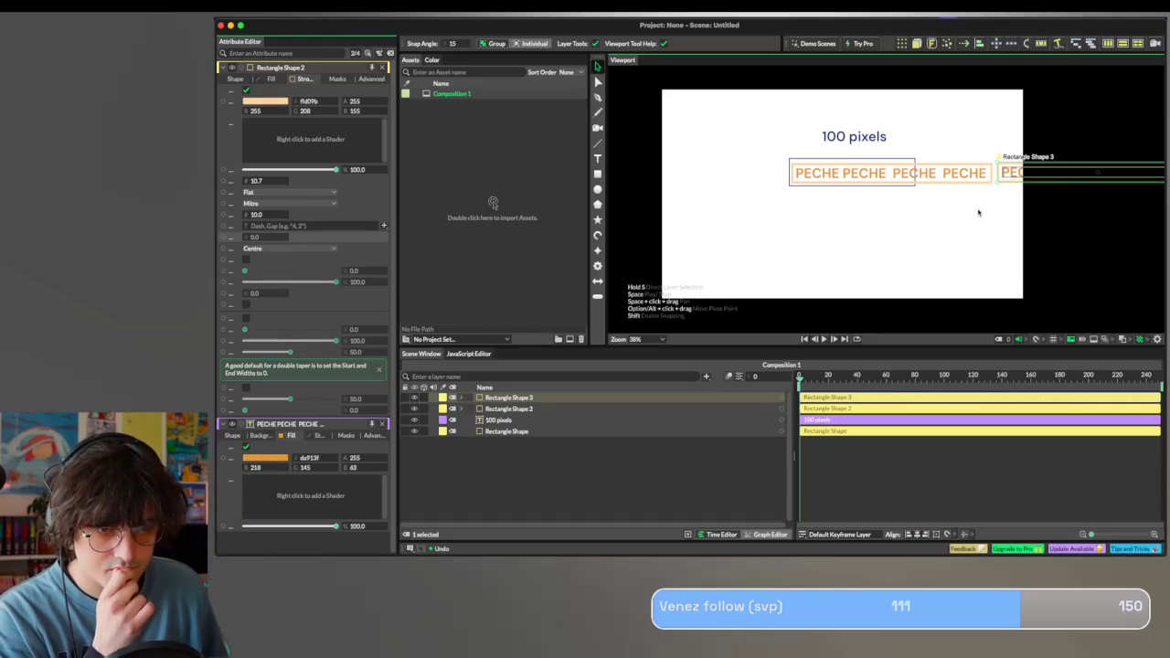
pyautogui.moveTo(1021, 225)
pyautogui.mouseDown()
pyautogui.moveTo(981, 193)
pyautogui.moveTo(985, 153)
pyautogui.moveTo(917, 172)
pyautogui.mouseUp()
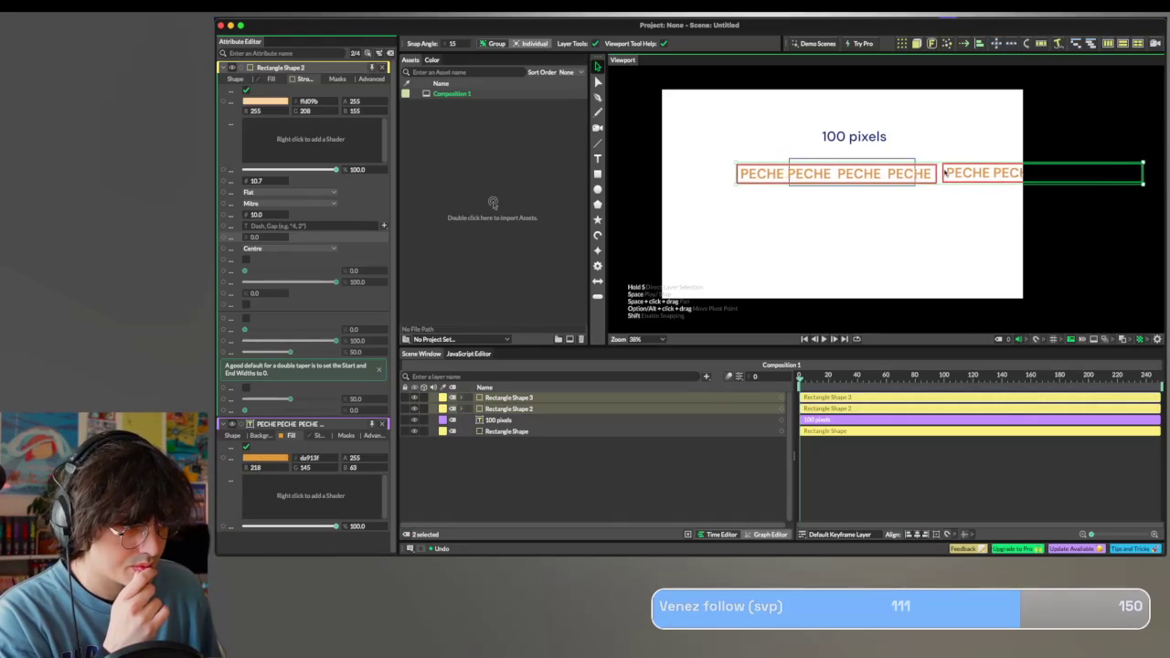
pyautogui.moveTo(918, 172)
pyautogui.mouseDown()
pyautogui.moveTo(795, 172)
pyautogui.moveTo(1001, 170)
pyautogui.mouseUp()
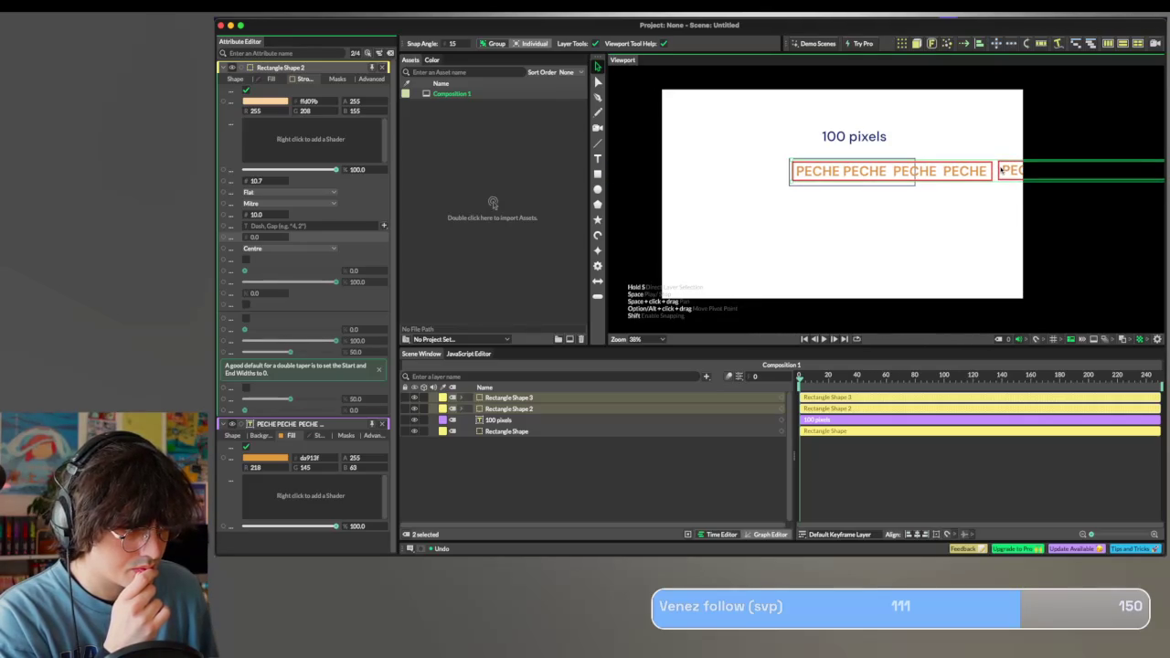
pyautogui.click(994, 209)
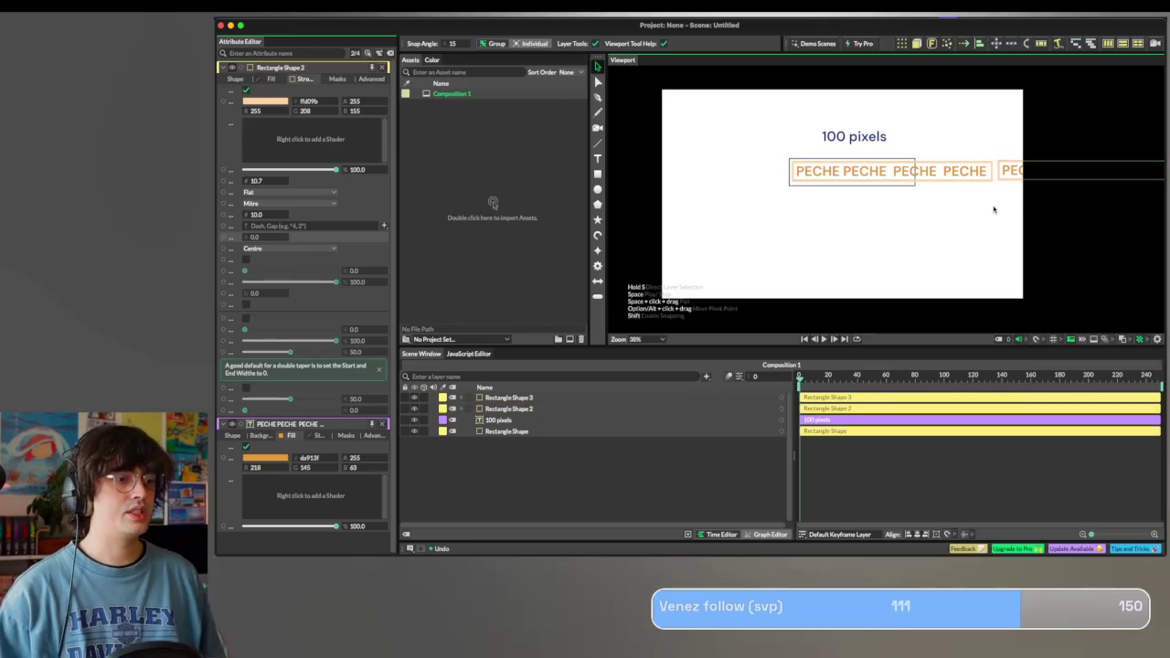
# Hide Rectangle Shape 2, Rectangle Shape 3 and the 100 pixels text layers.
pyautogui.hotkey('ctrl', 'z')
pyautogui.hotkey('ctrl', 'z')
pyautogui.hotkey('ctrl', 'z')
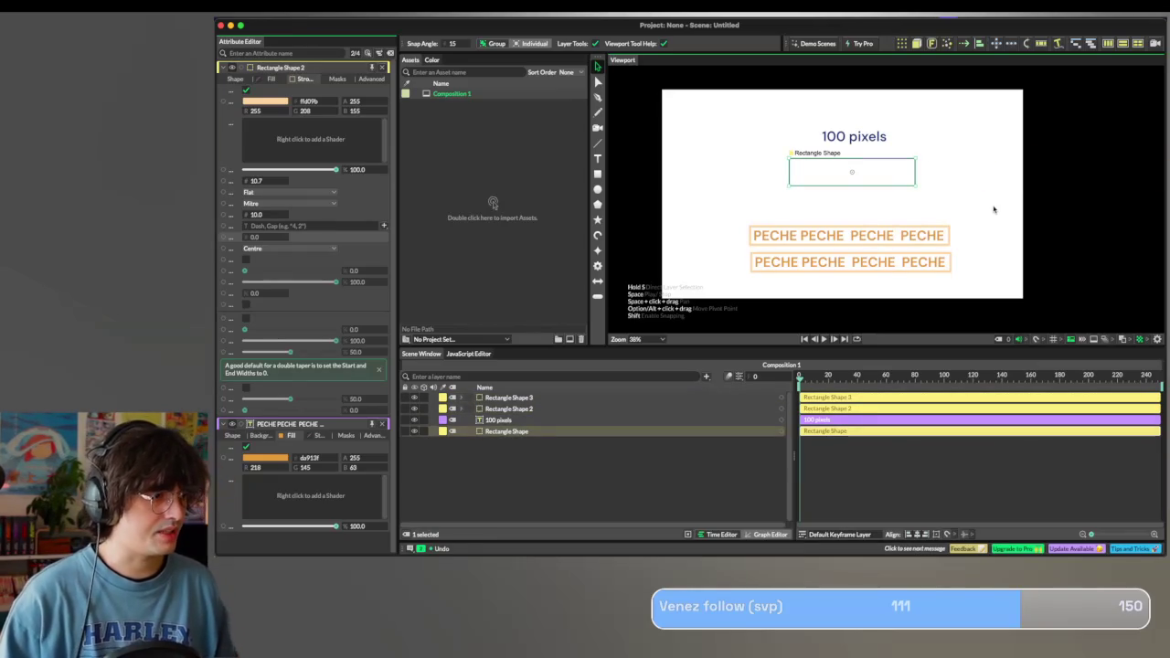
pyautogui.click(498, 420)
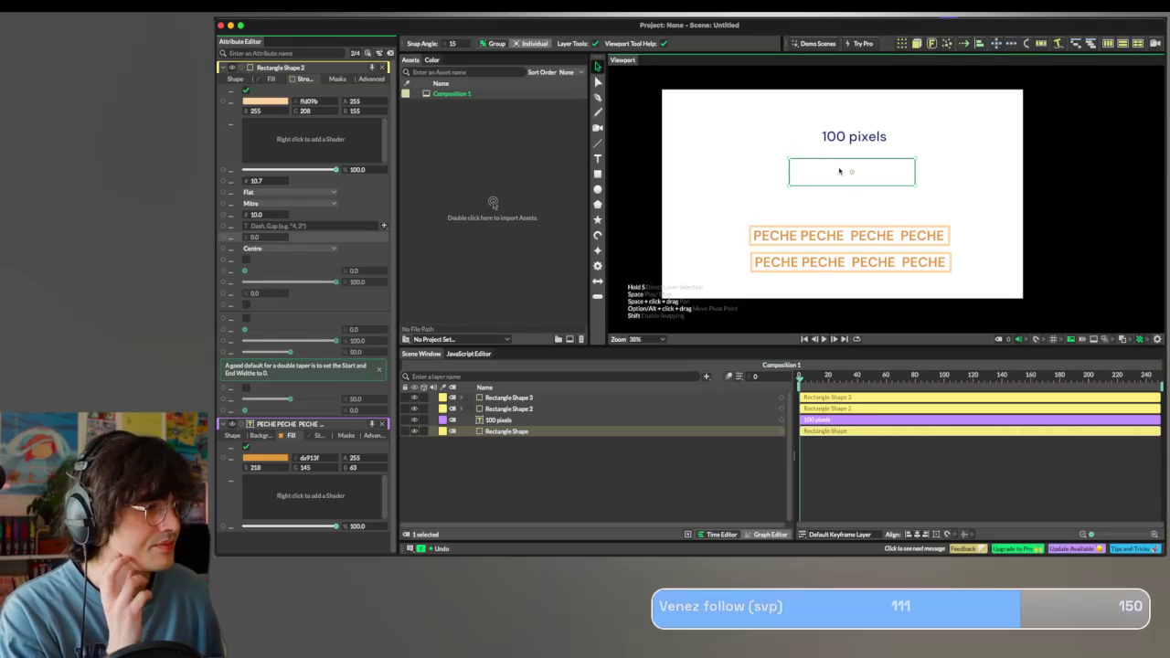
pyautogui.click(414, 409)
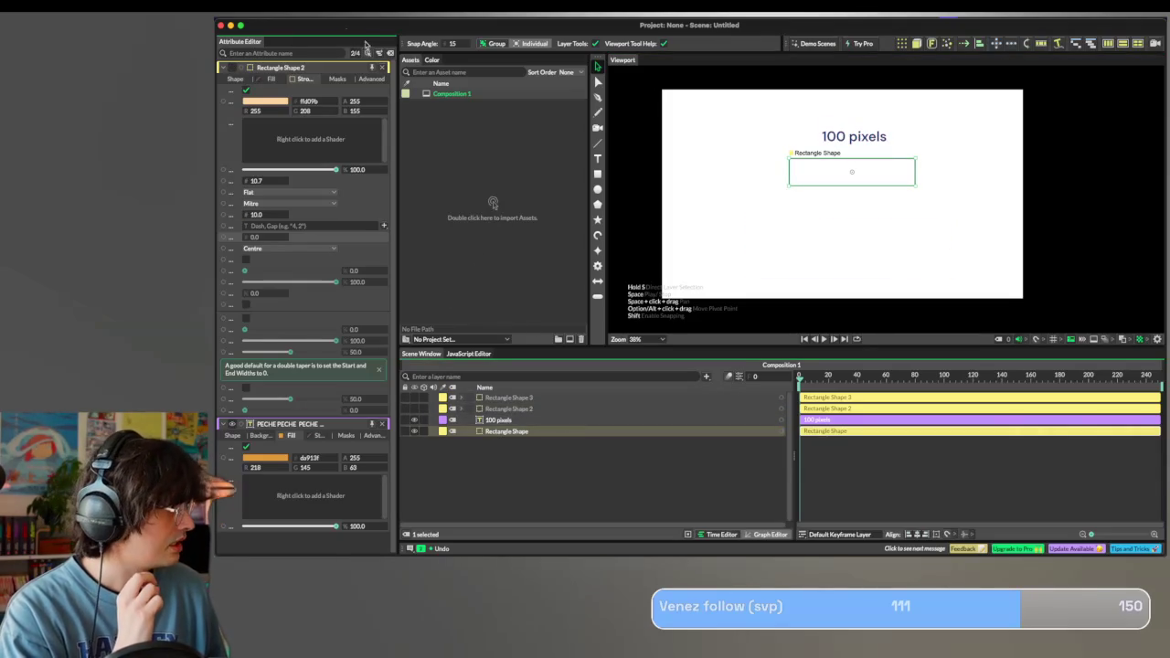
pyautogui.click(381, 68)
pyautogui.click(828, 253)
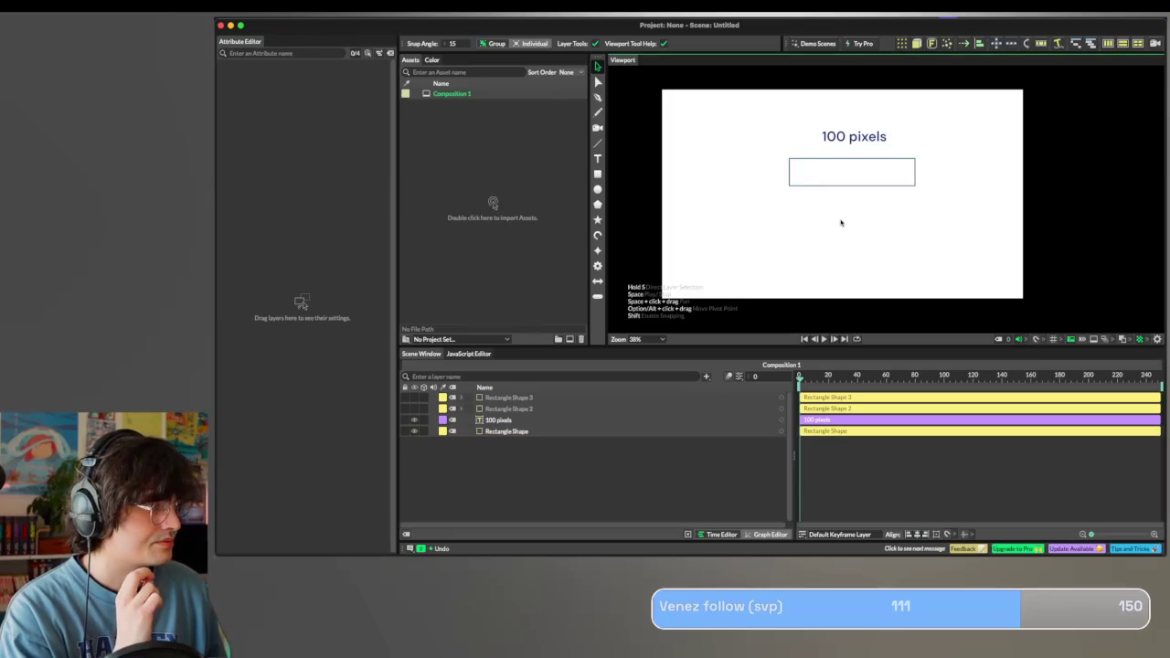
pyautogui.scroll(3, 841, 222)
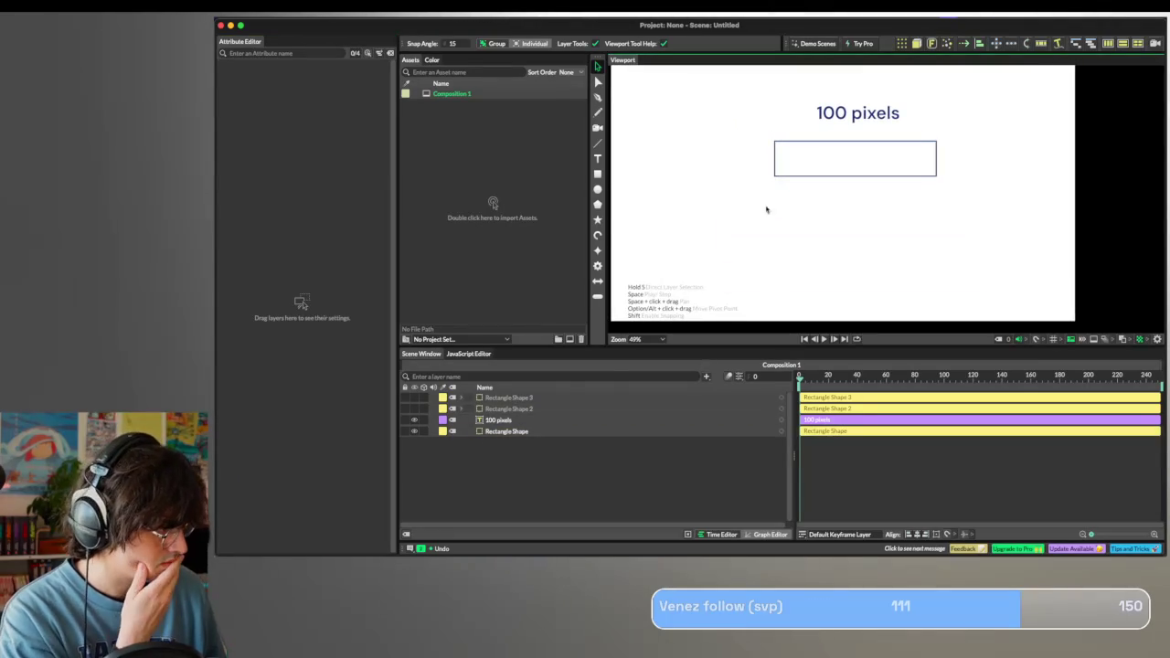
pyautogui.click(414, 420)
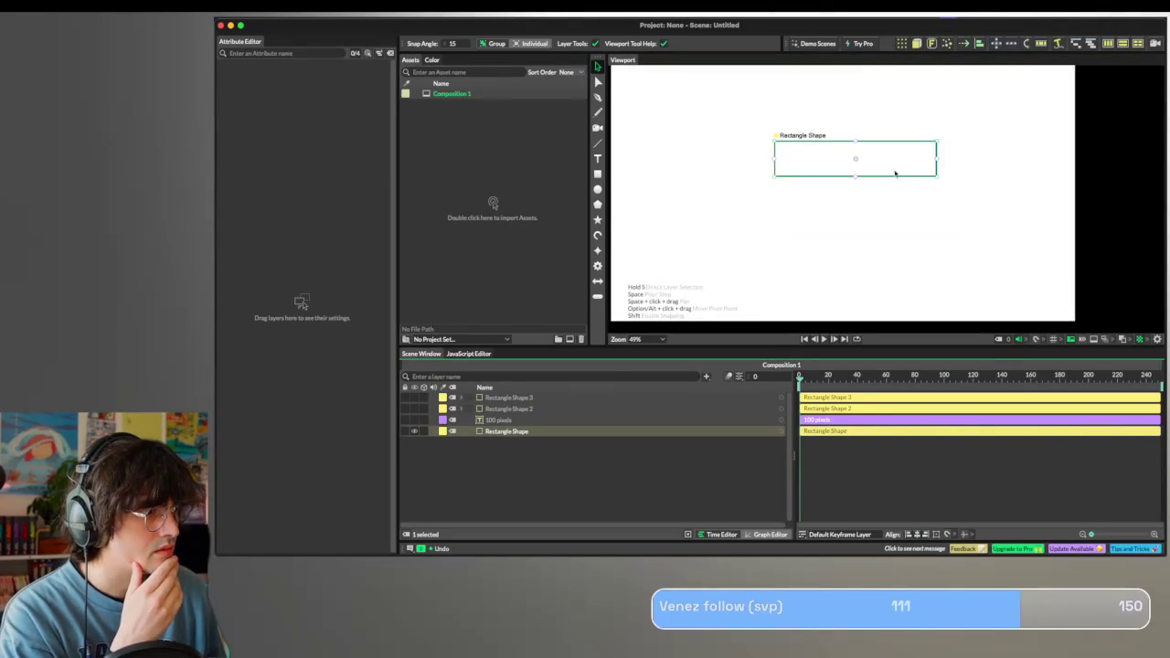
# Widen the navy rectangle slightly to scale 0.888 × 0.704.
pyautogui.moveTo(937, 170); pyautogui.dragTo(939, 170)
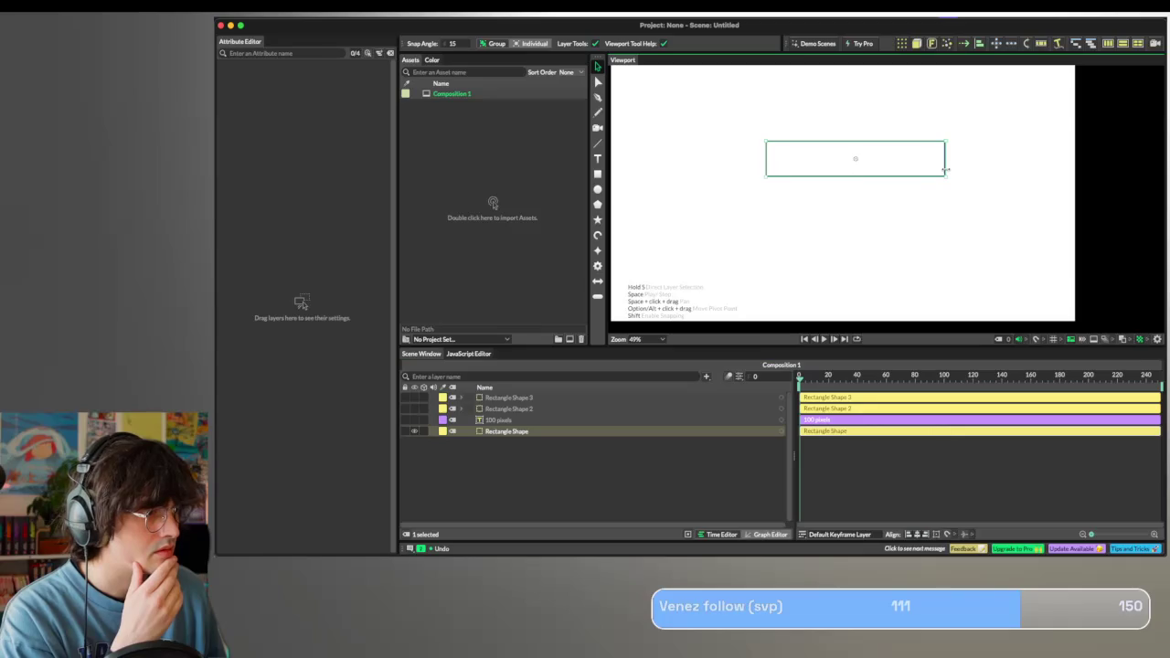
pyautogui.click(921, 183)
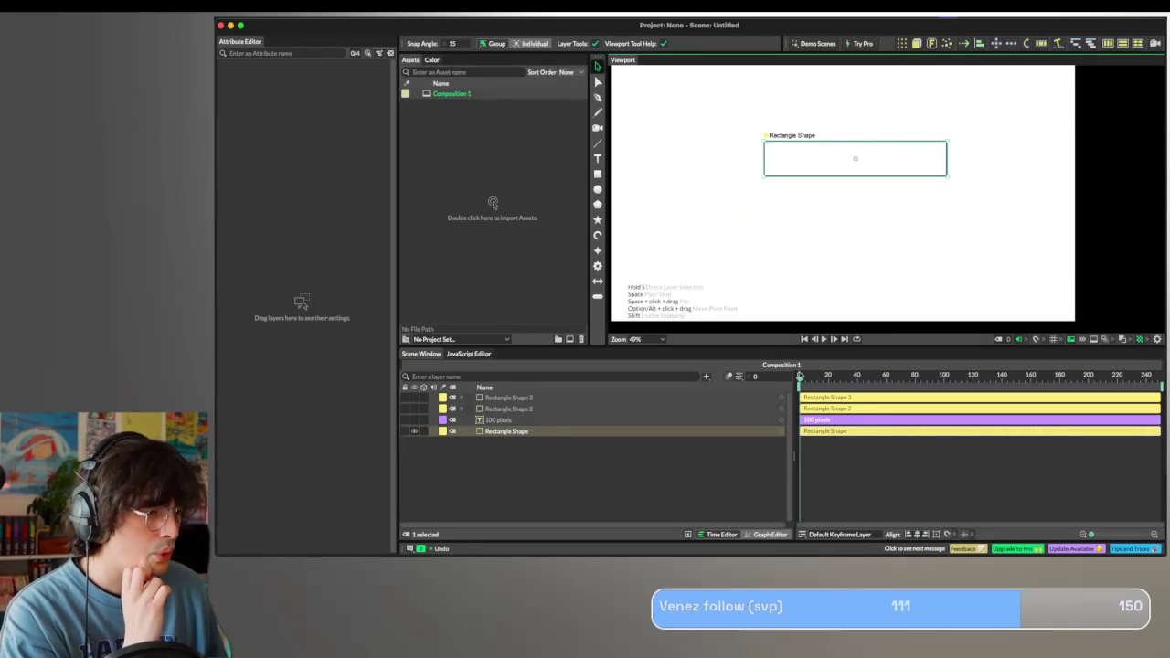
pyautogui.click(491, 435)
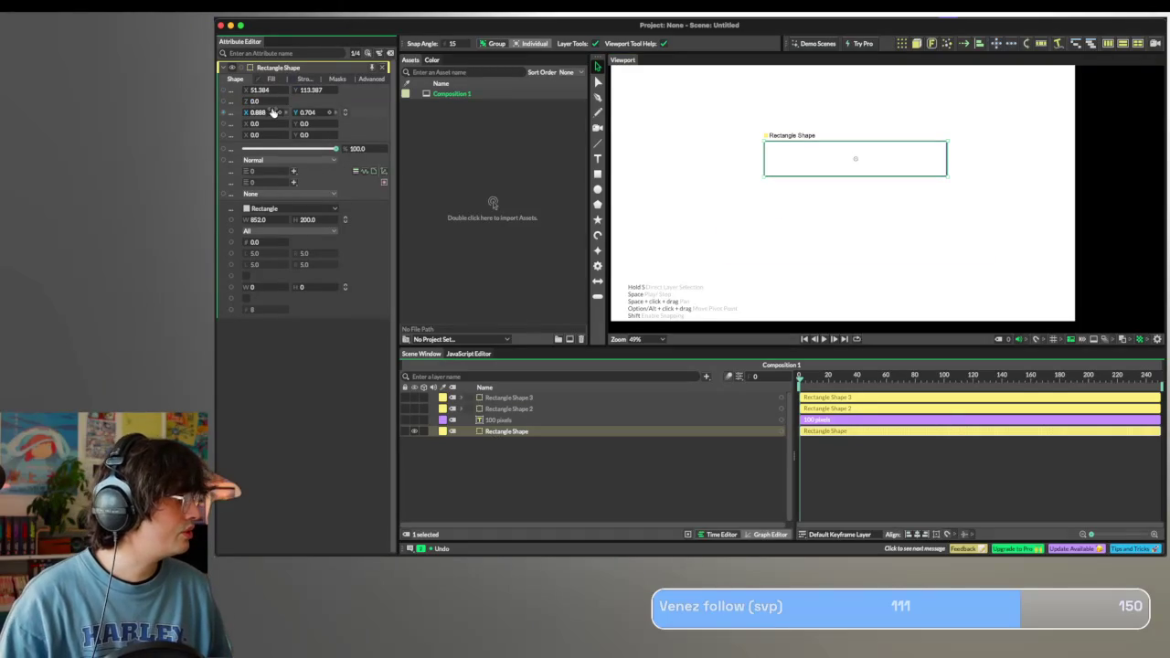
# Set the rectangle's Scale X to 0 and keyframe it at frame 0.
pyautogui.moveTo(260, 111)
pyautogui.mouseDown()
pyautogui.moveTo(216, 110)
pyautogui.moveTo(249, 112)
pyautogui.mouseUp()
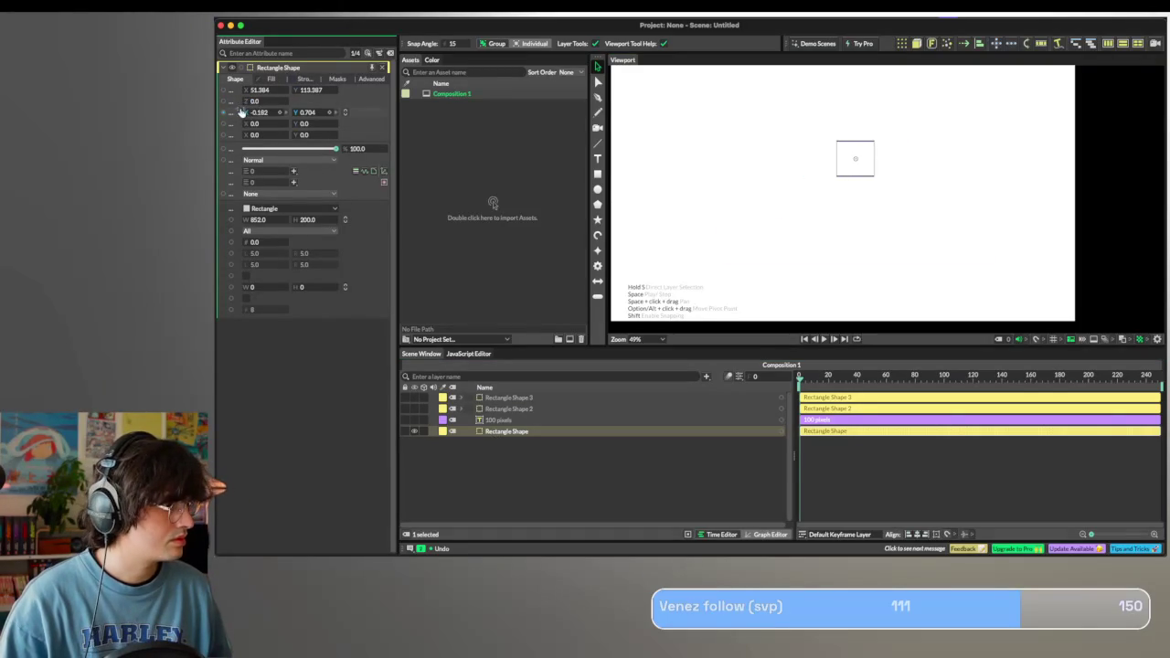
pyautogui.write('0')
pyautogui.press('Return')
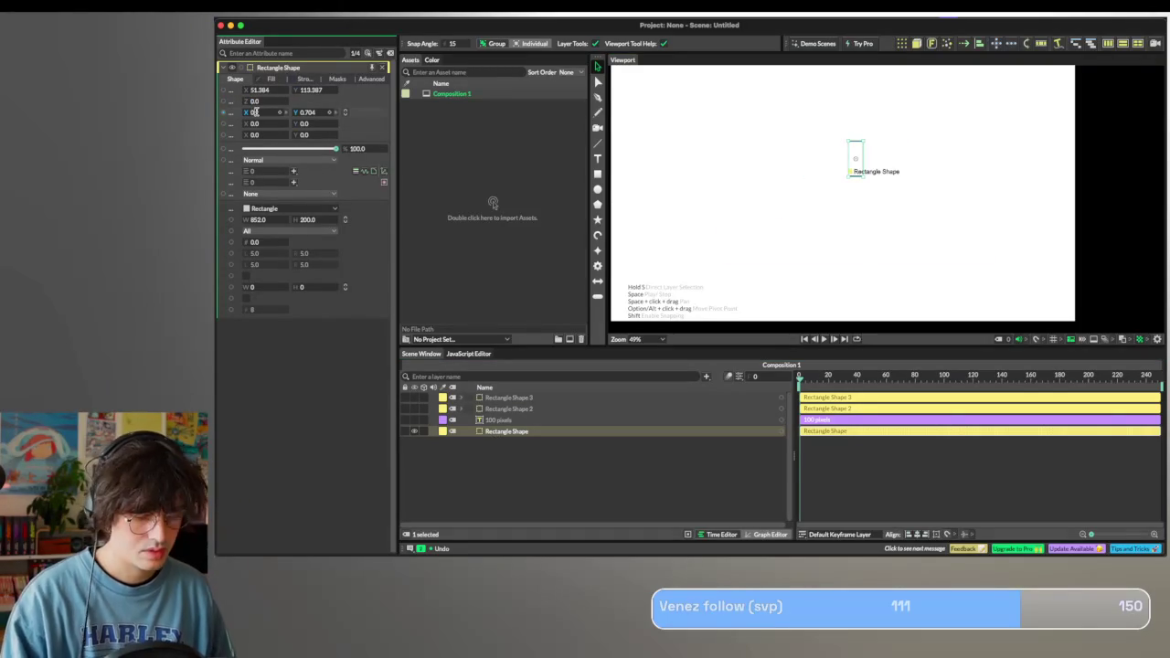
pyautogui.click(690, 237)
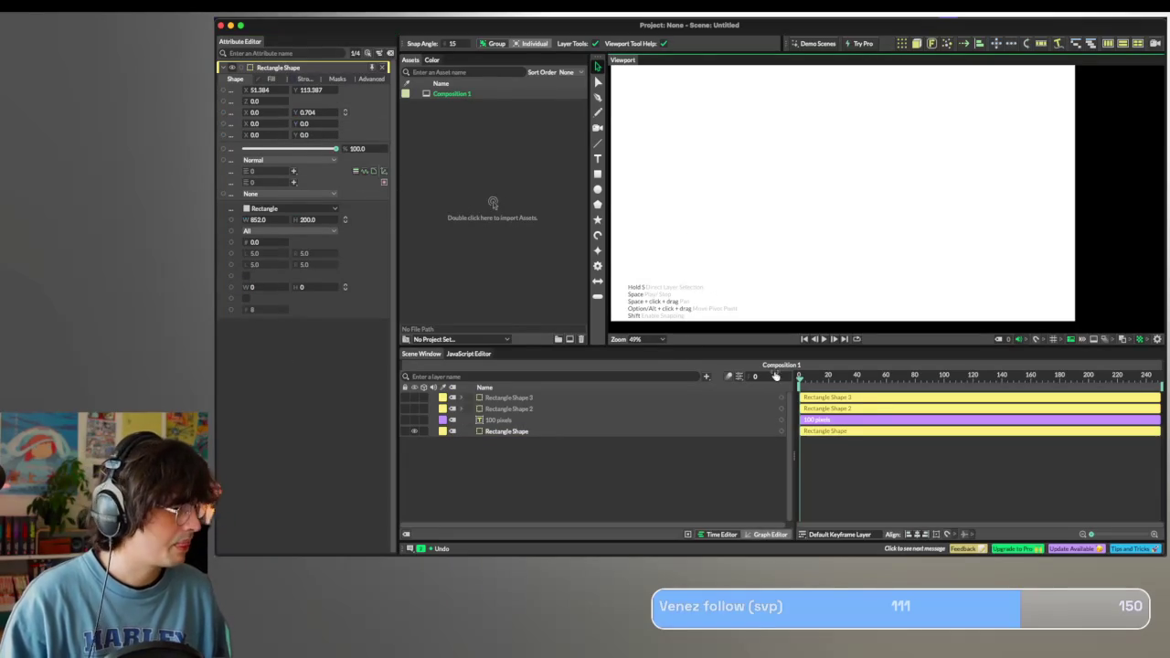
pyautogui.press('space')
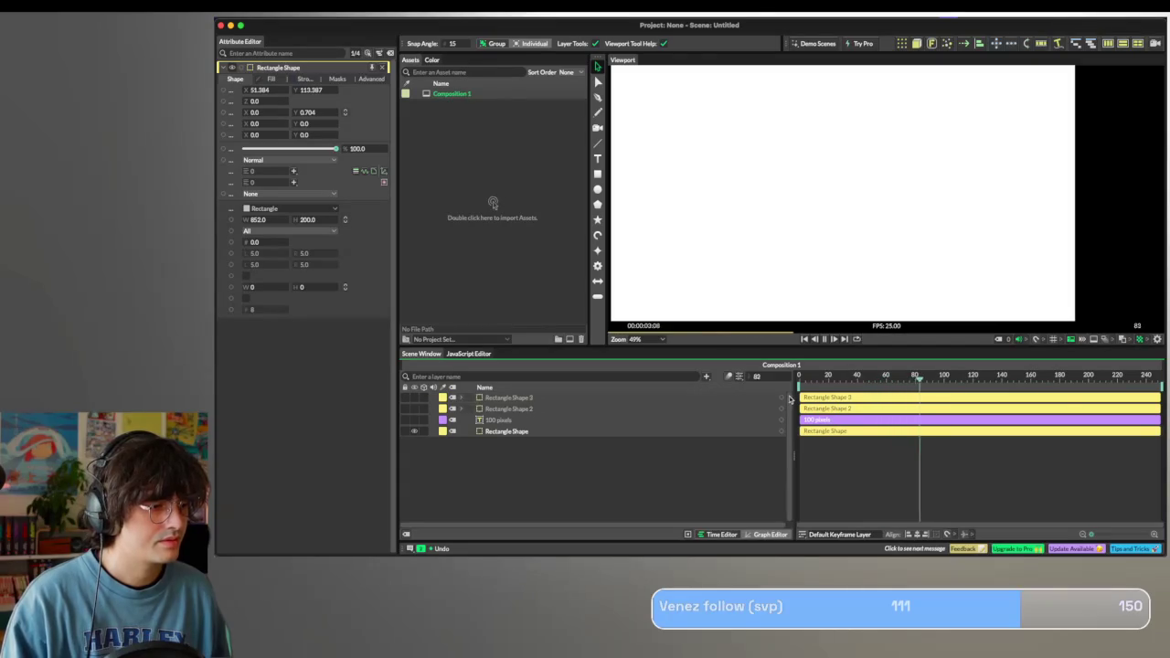
pyautogui.press('space')
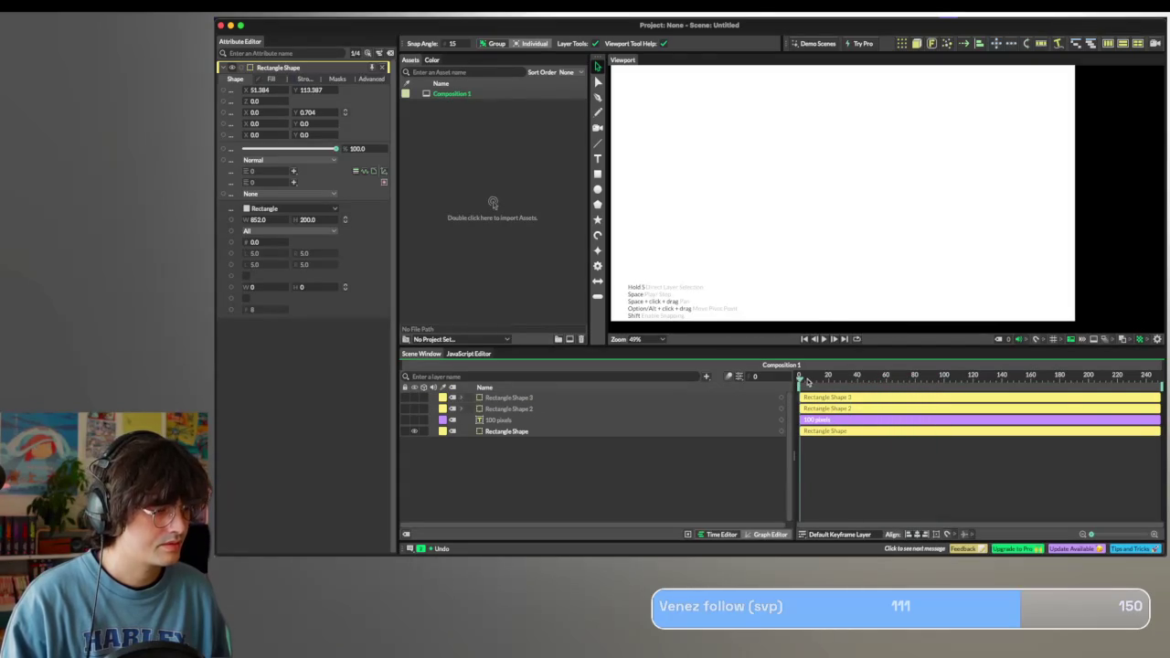
pyautogui.click(280, 112)
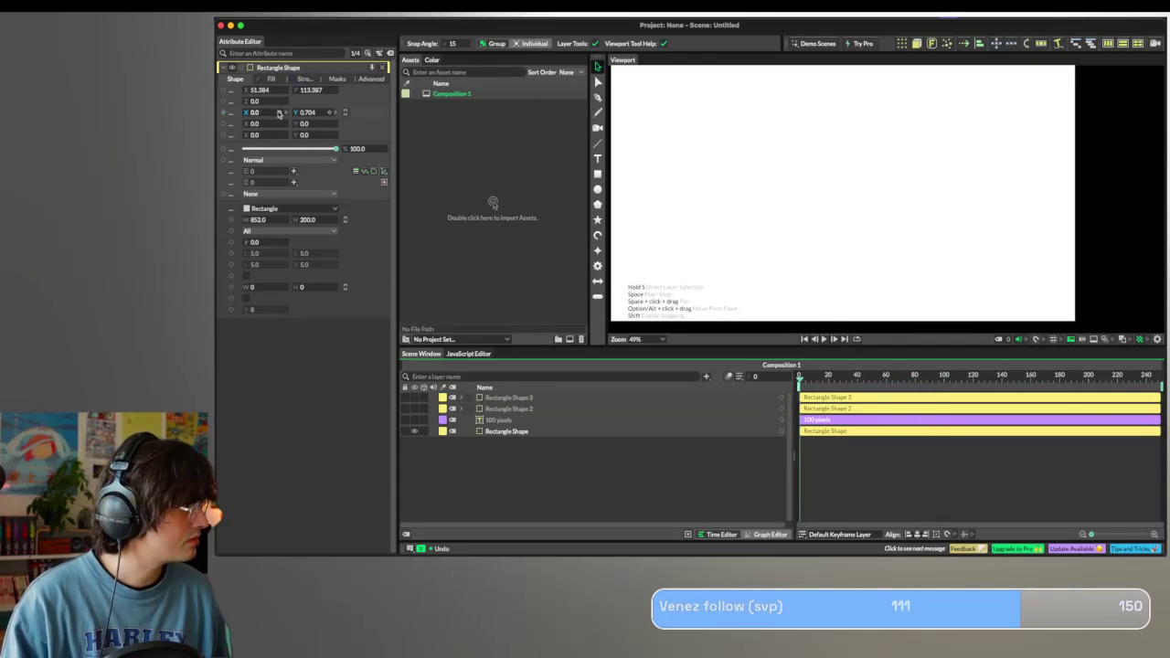
pyautogui.press('space')
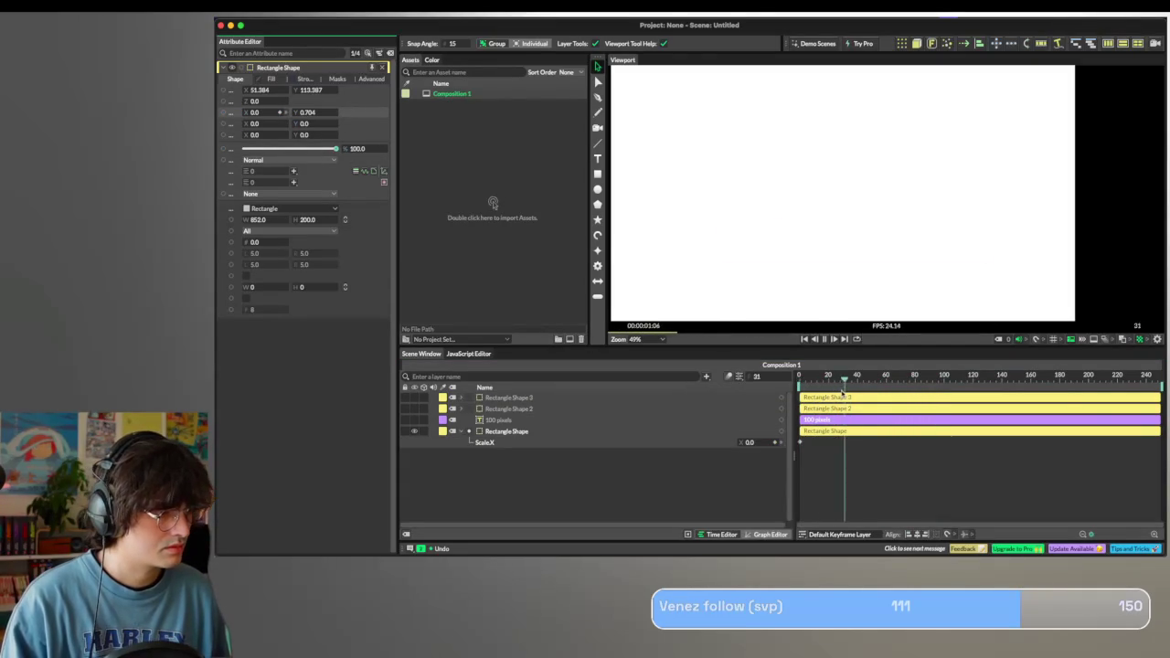
pyautogui.press('space')
# Keyframe Scale X at 0.75 around frame 39 and preview the scale-up.
pyautogui.moveTo(866, 381); pyautogui.dragTo(885, 382)
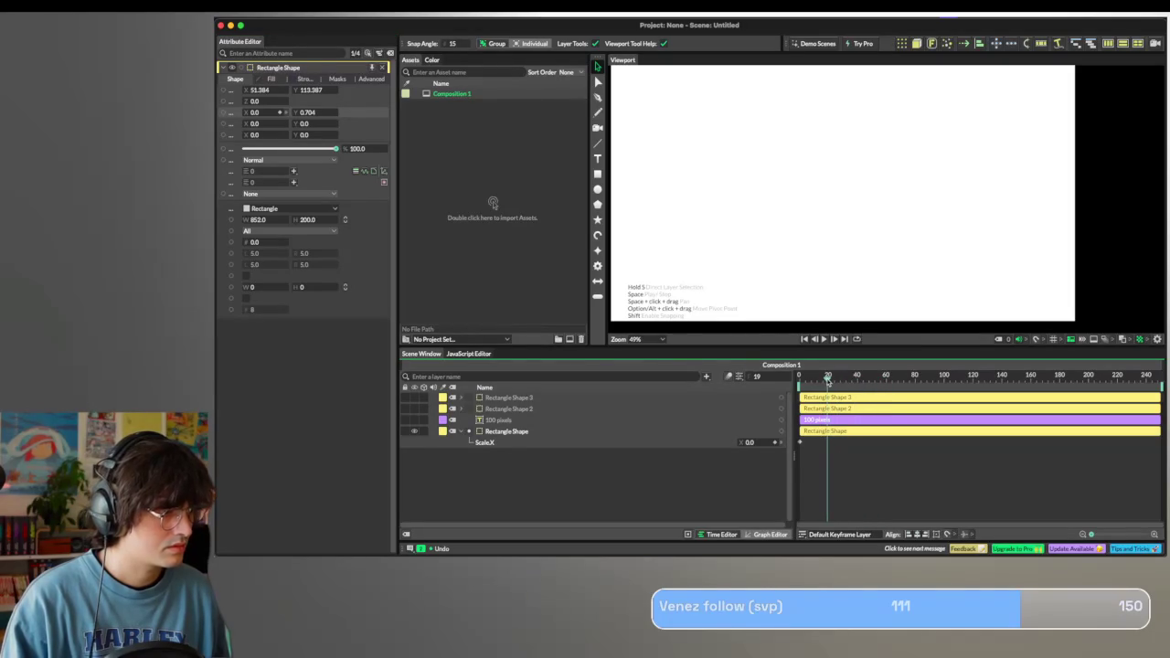
pyautogui.moveTo(256, 116); pyautogui.dragTo(309, 116)
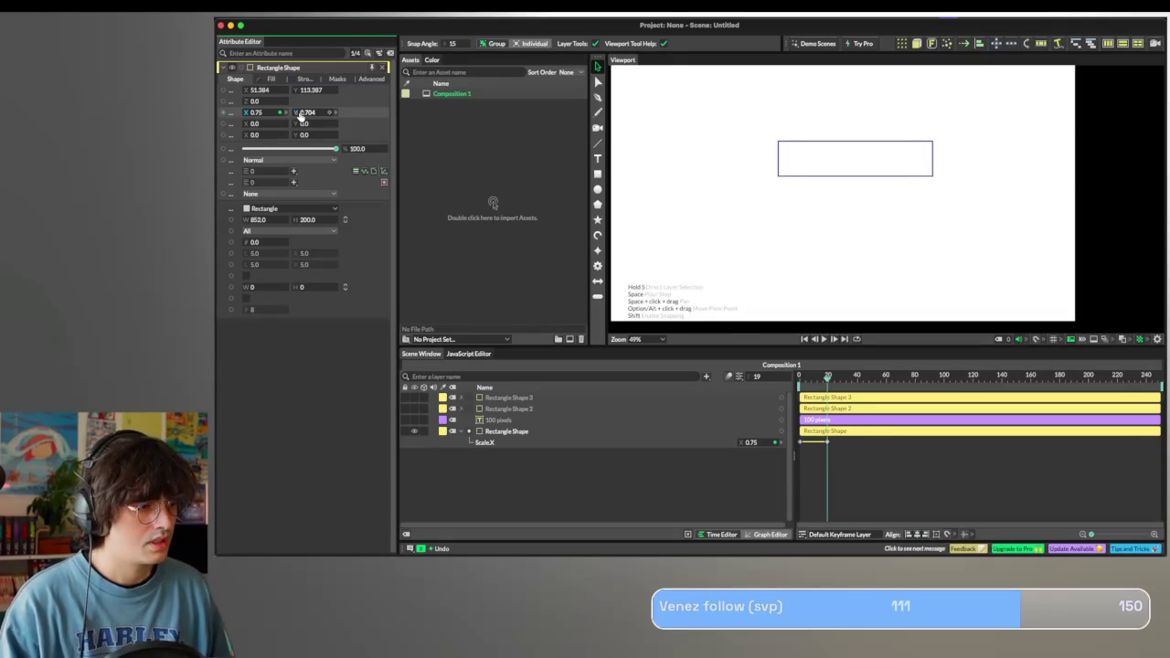
pyautogui.moveTo(847, 383); pyautogui.dragTo(858, 384)
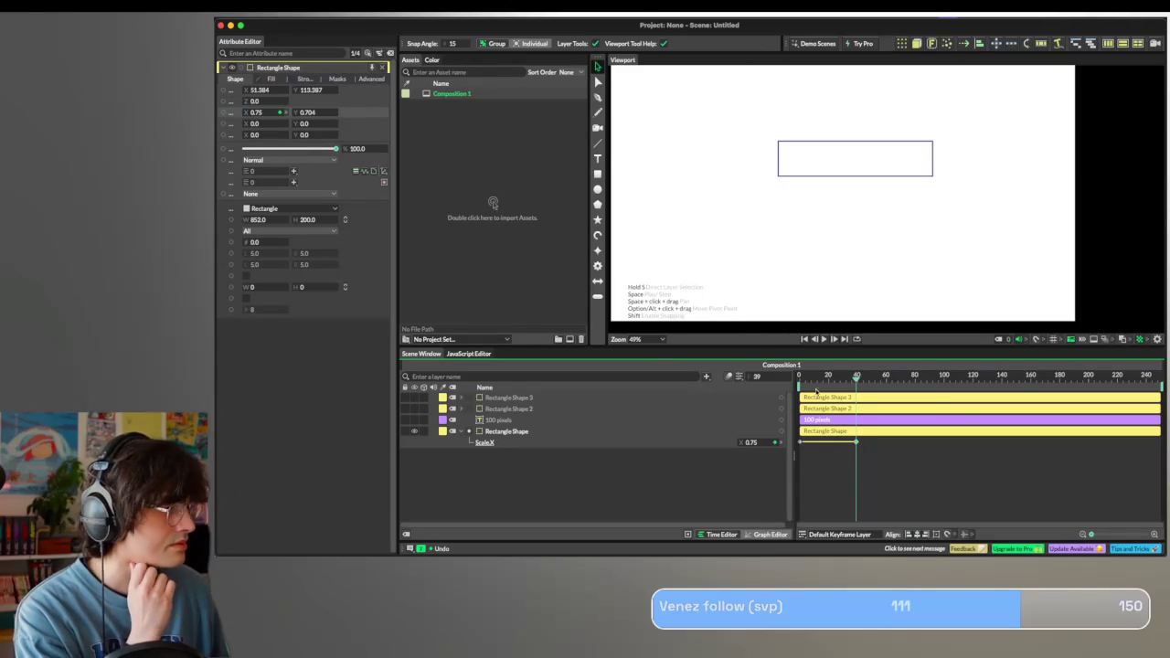
pyautogui.press('space')
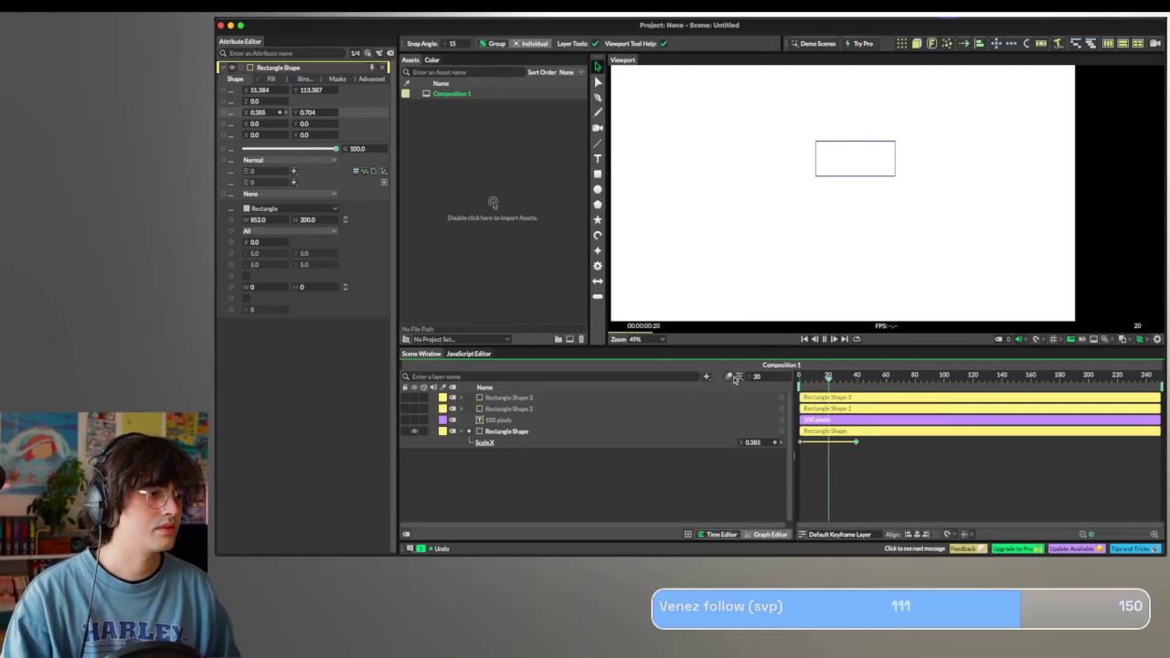
pyautogui.press('space')
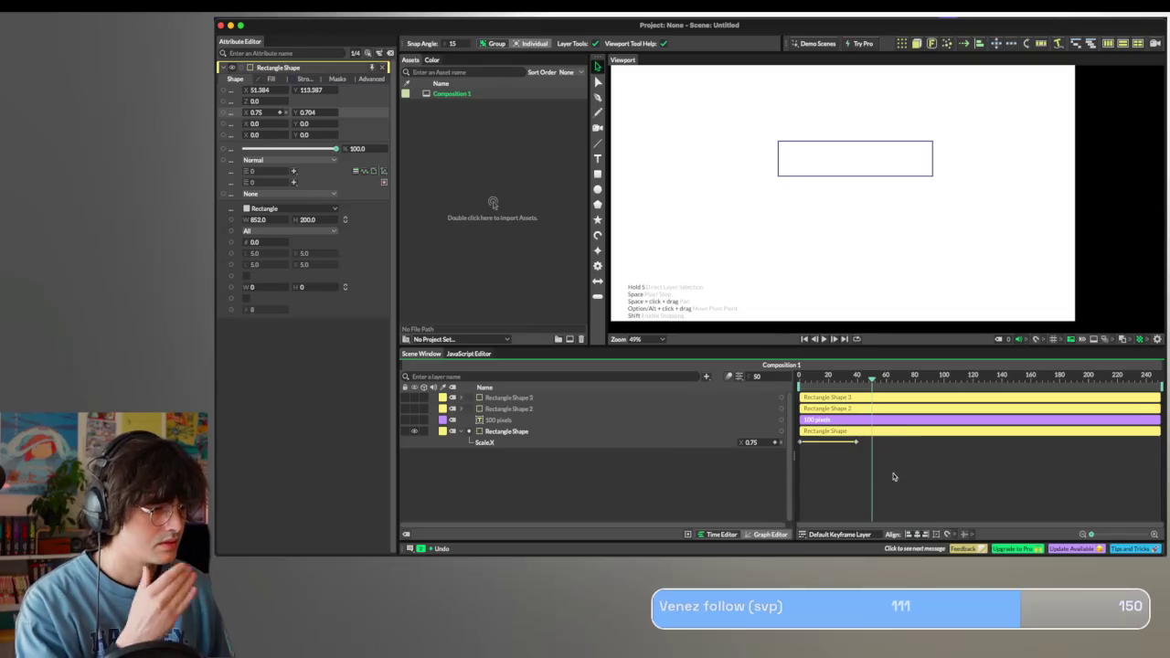
pyautogui.rightClick(918, 446)
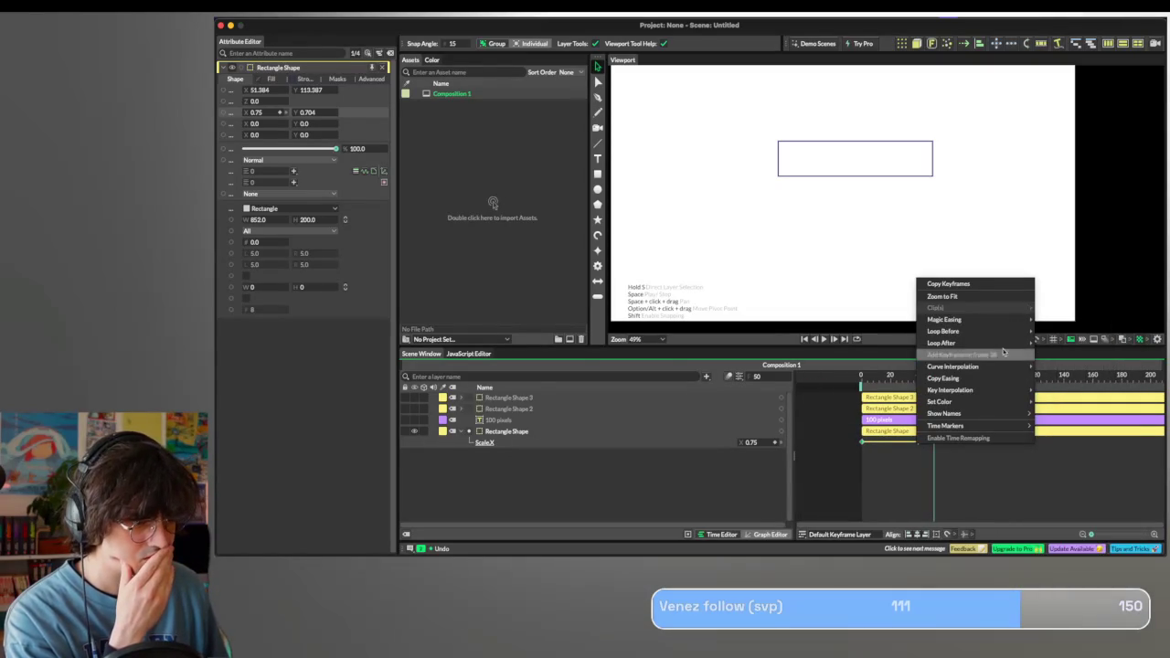
pyautogui.moveTo(945, 319)
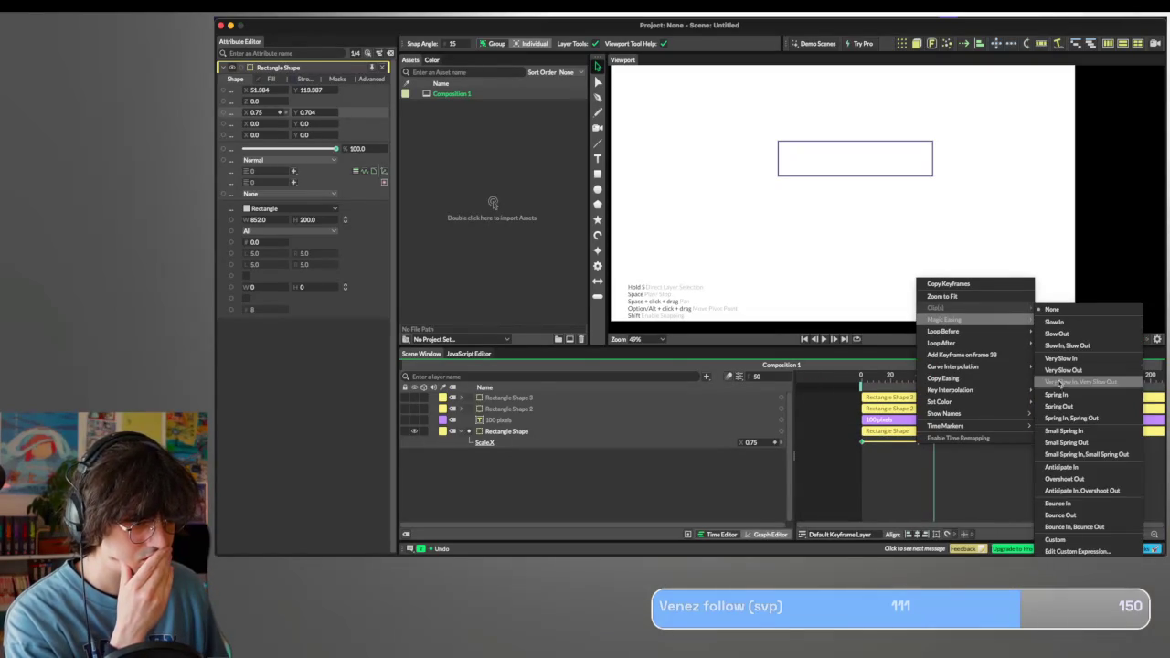
# Apply Small Spring Out easing to the Scale X keyframes and preview the springy widening.
pyautogui.click(1070, 454)
pyautogui.moveTo(930, 378); pyautogui.dragTo(835, 378)
pyautogui.press('space')
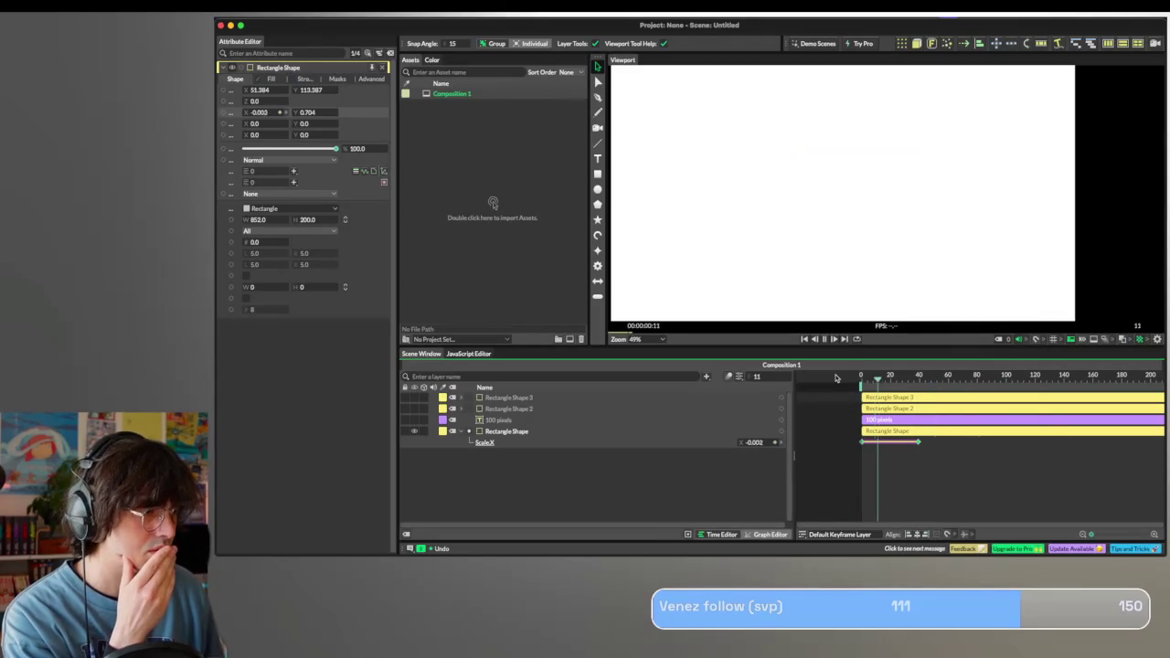
pyautogui.press('space')
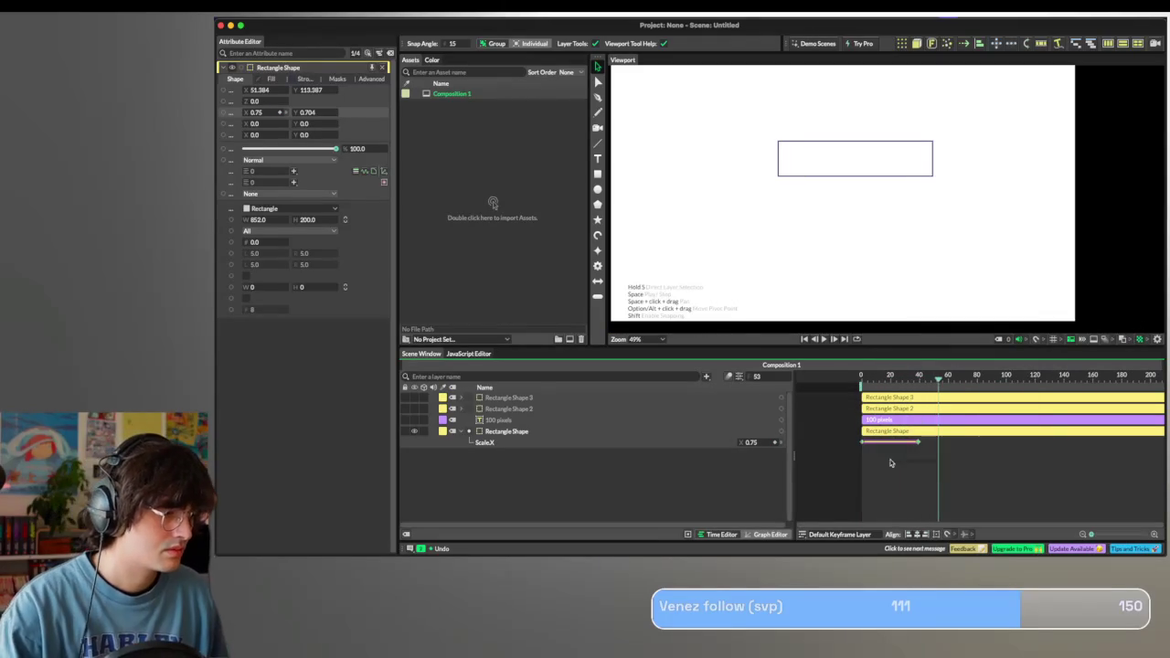
pyautogui.rightClick(918, 442)
pyautogui.moveTo(950, 318)
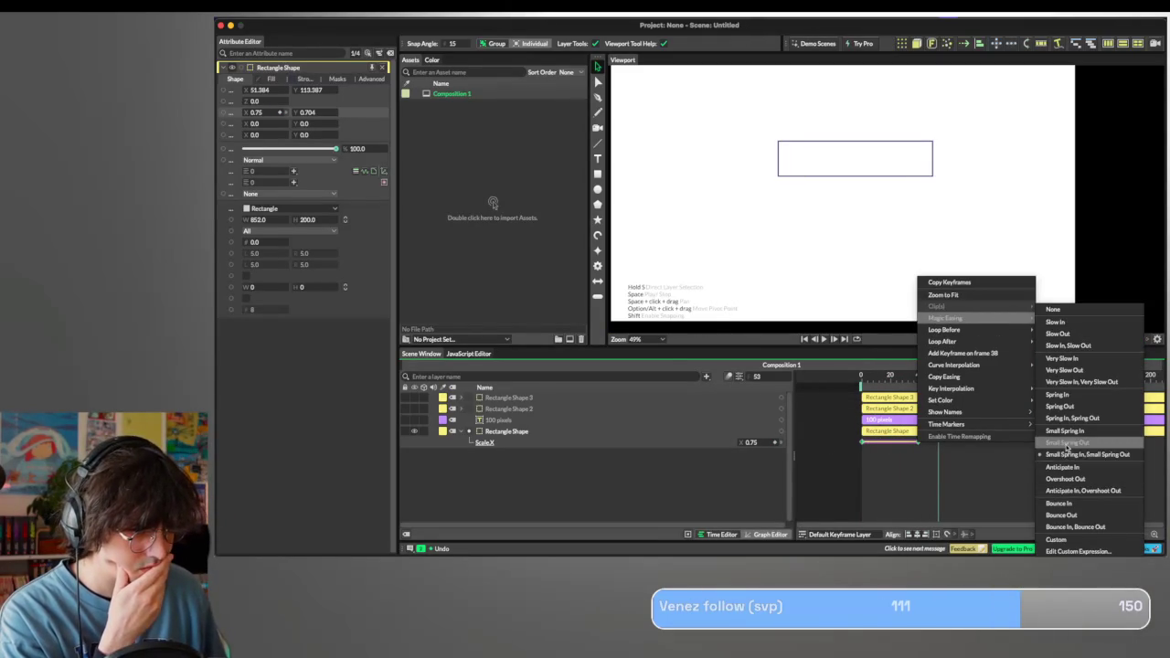
pyautogui.click(1066, 442)
pyautogui.press('space')
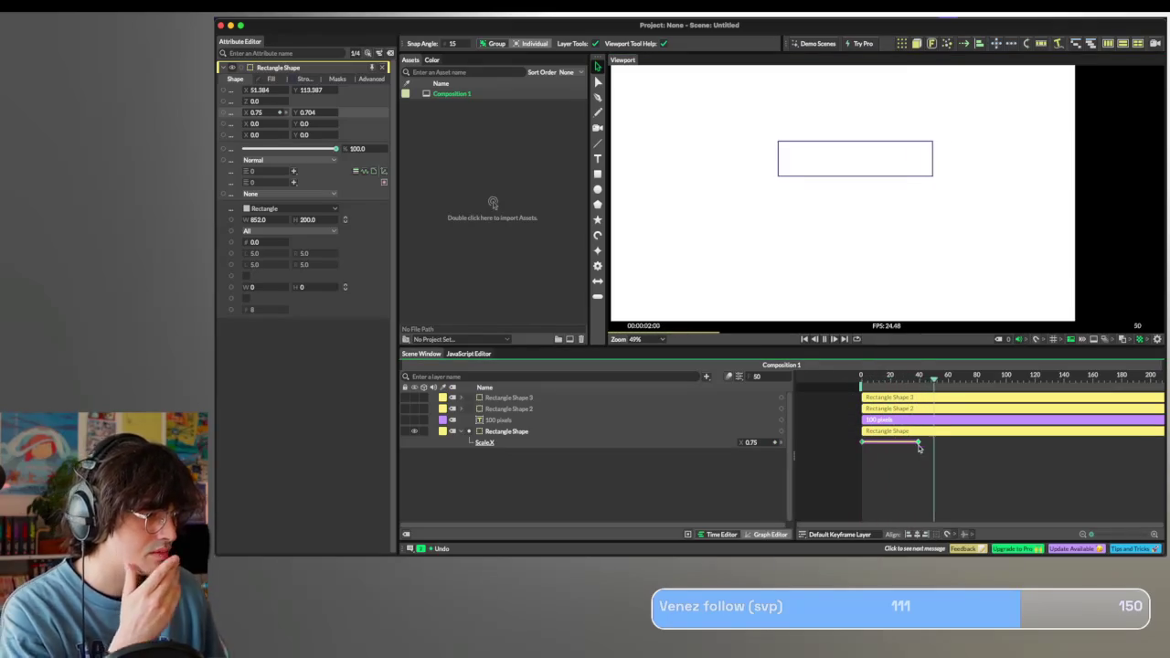
pyautogui.press('space')
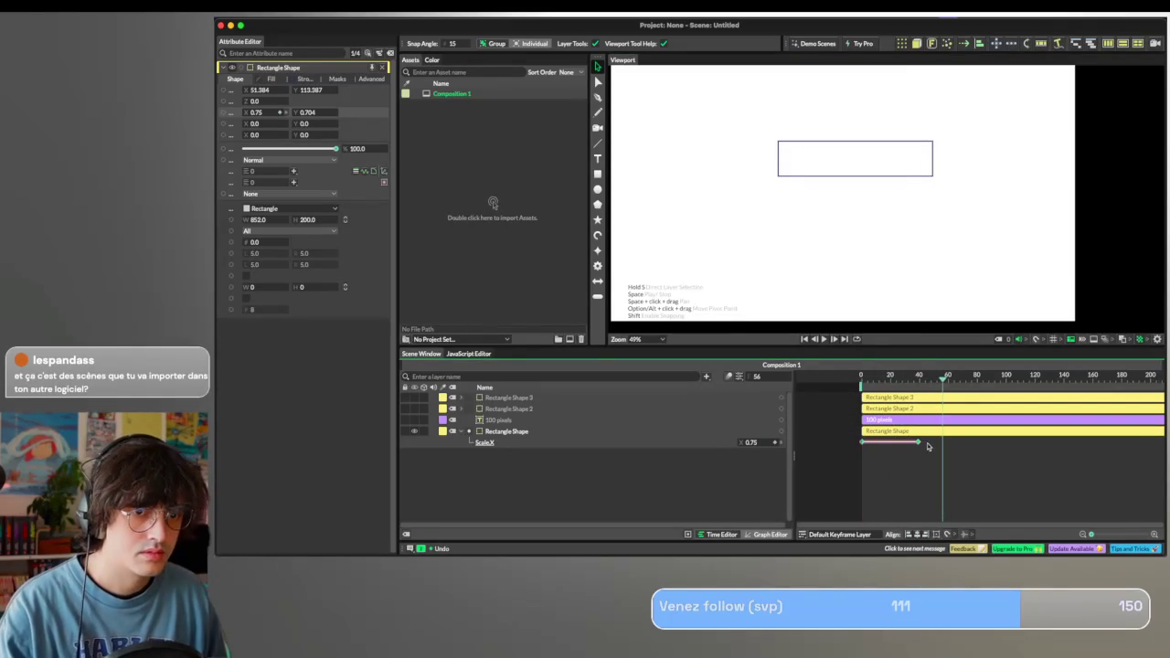
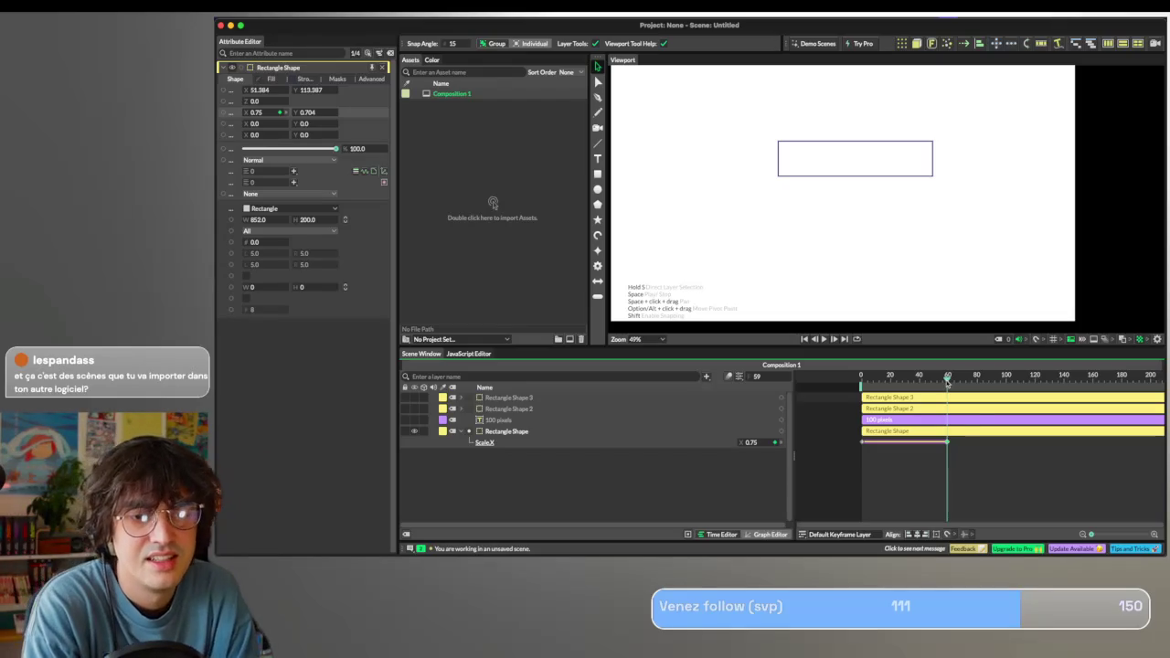
# Preview the rectangle's scale-up animation, then set the time back to about frame 59.
pyautogui.moveTo(945, 383); pyautogui.dragTo(859, 383)
pyautogui.press('space')
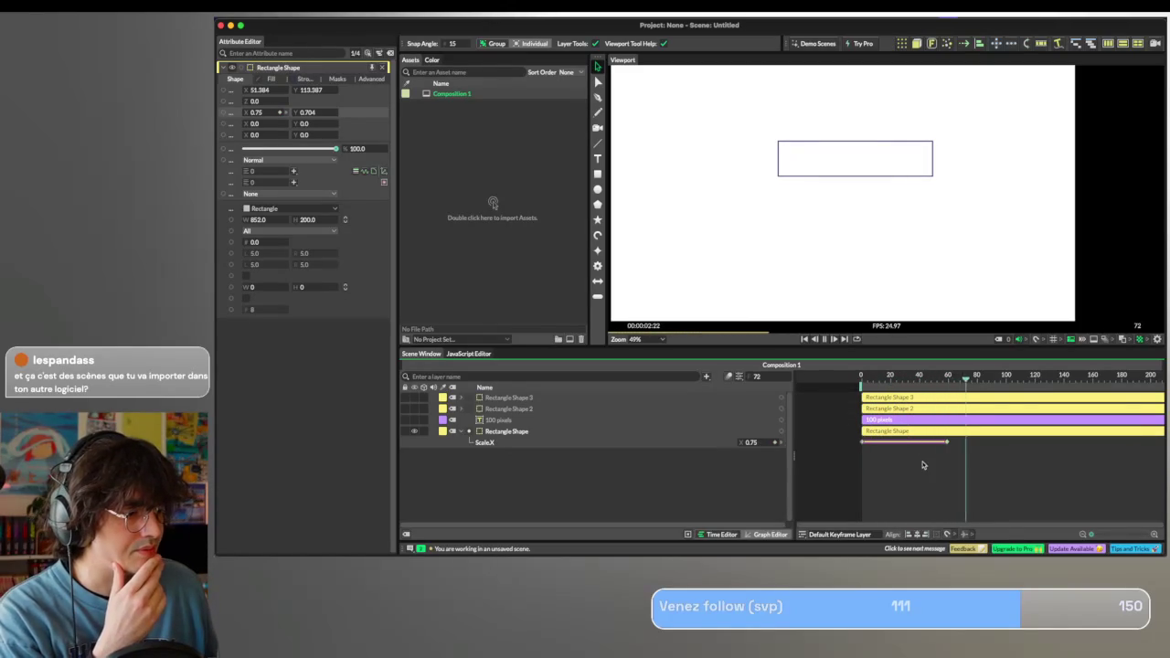
pyautogui.click(849, 383)
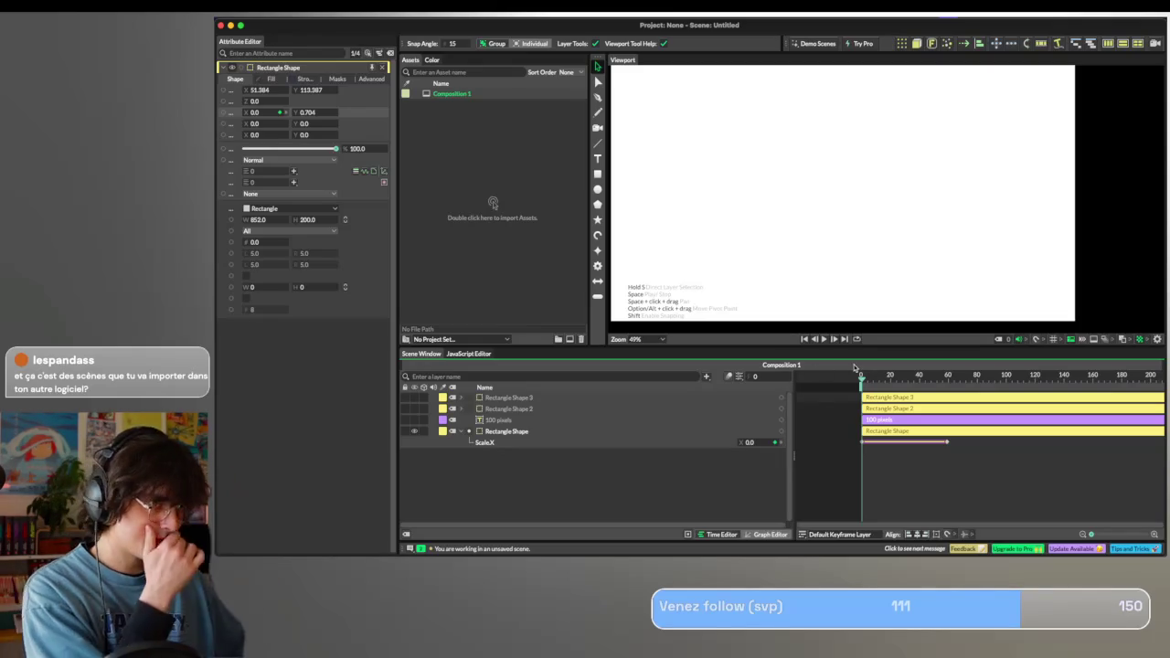
pyautogui.press('space')
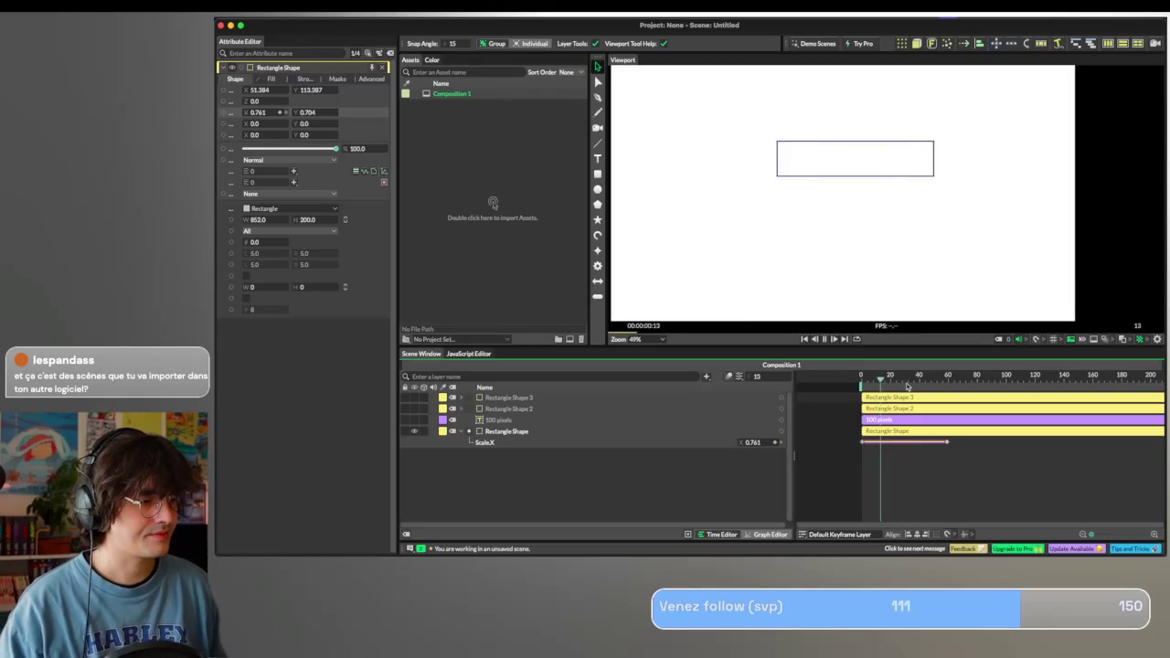
pyautogui.press('space')
pyautogui.press('space')
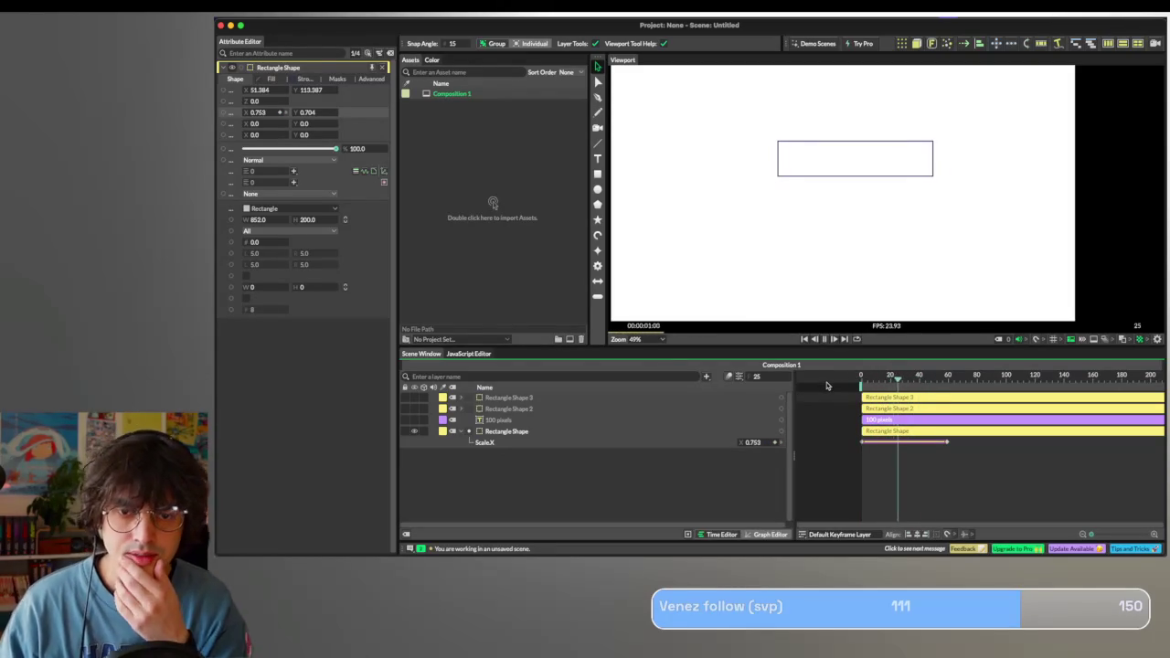
pyautogui.press('space')
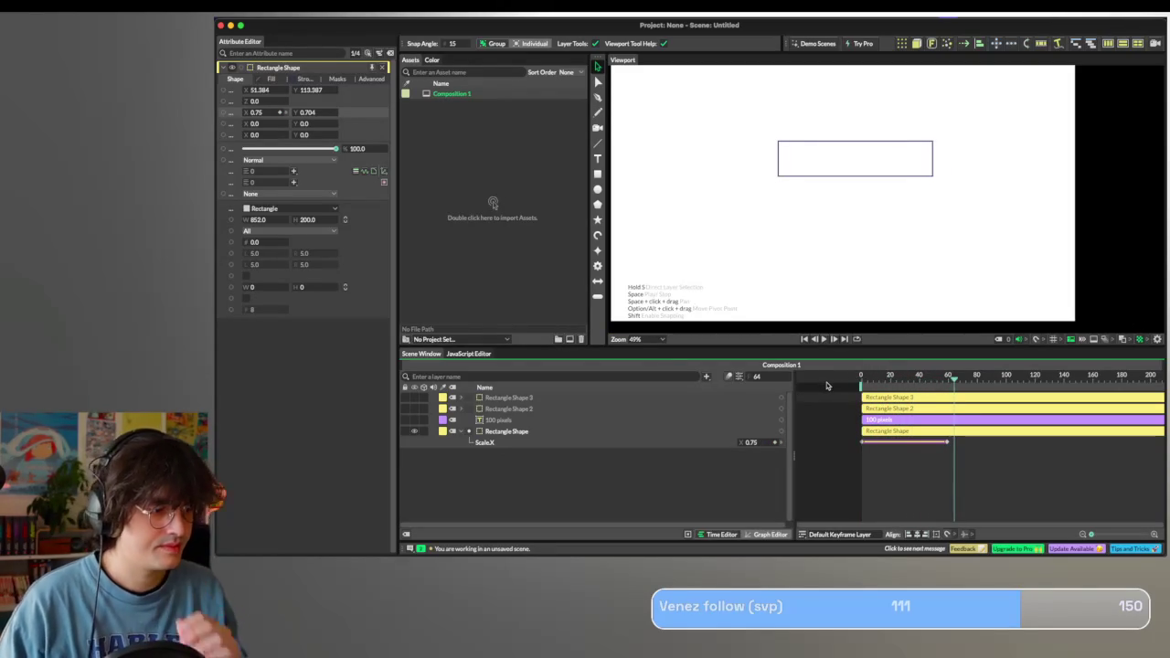
pyautogui.moveTo(970, 382); pyautogui.dragTo(948, 384)
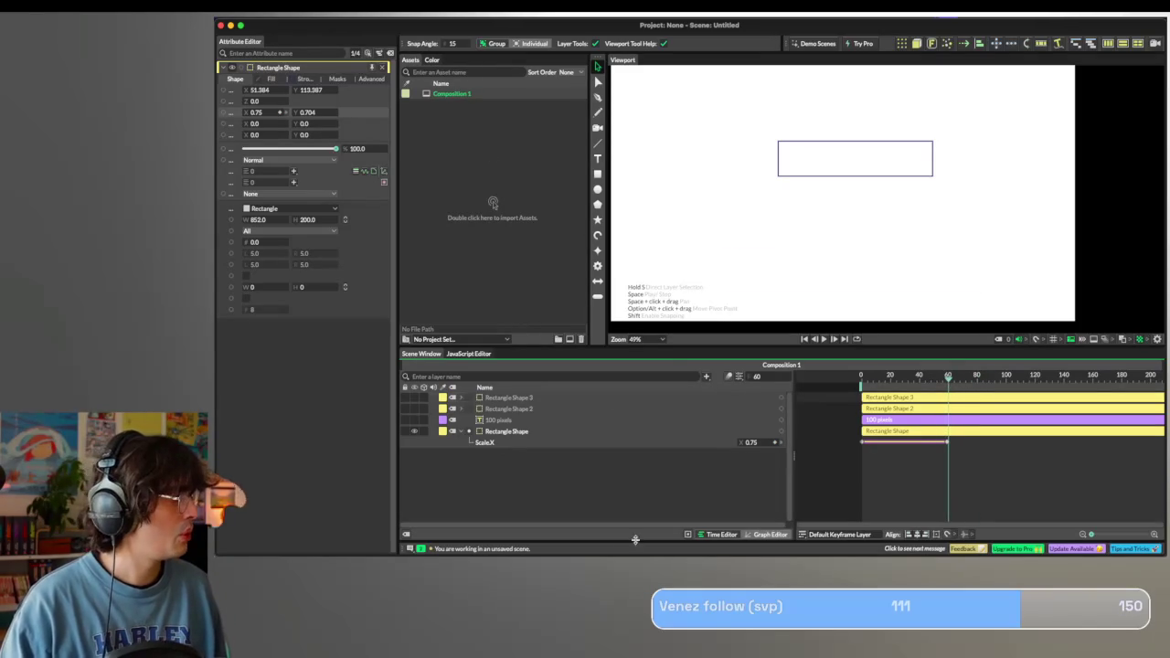
# Unhide the '100 pixels' text layer and fit the canvas in the viewport.
pyautogui.click(411, 421)
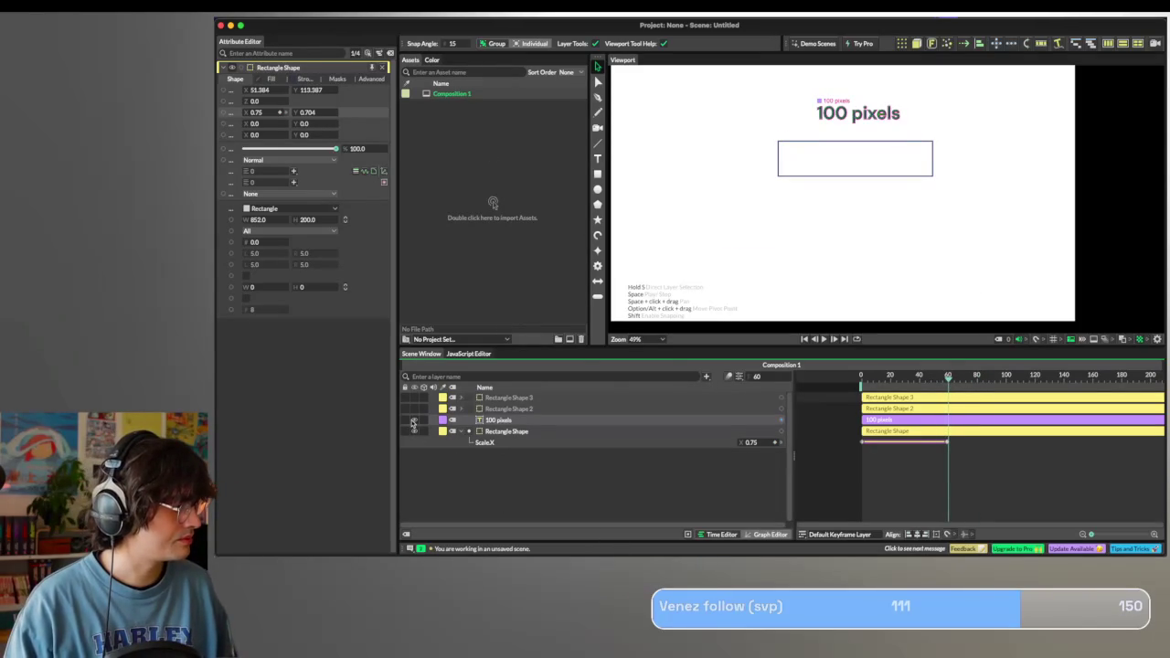
pyautogui.scroll(-2, 760, 86)
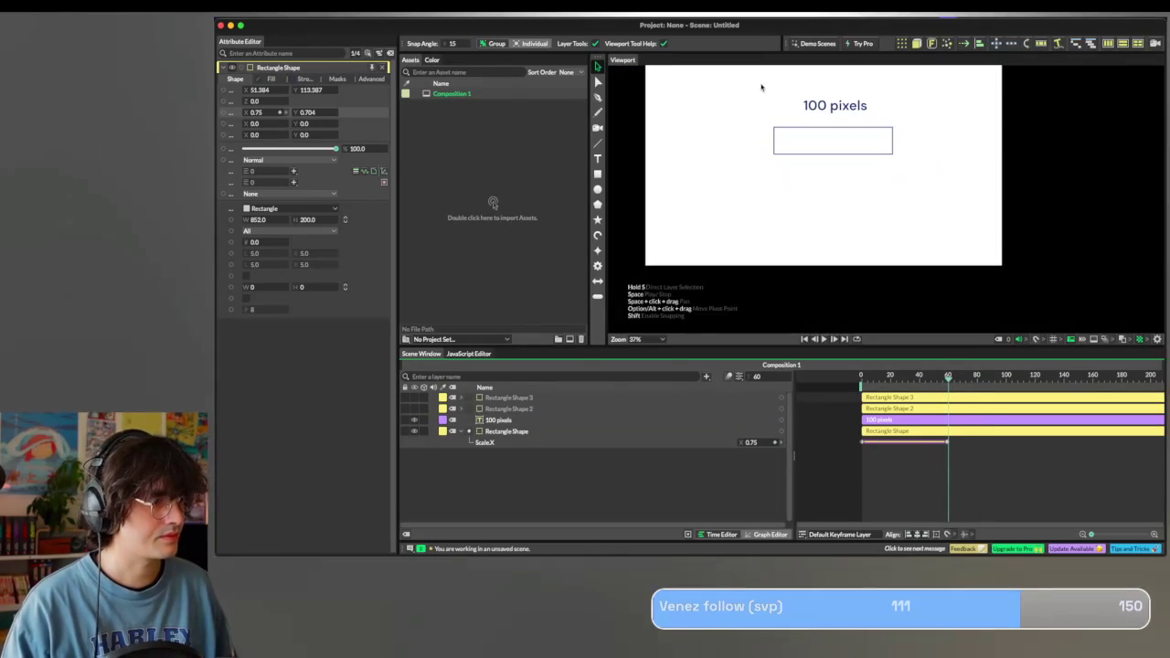
pyautogui.scroll(-1, 771, 201)
pyautogui.rightClick(711, 198)
pyautogui.click(631, 213)
# Adjust the canvas view, select the '100 pixels' text layer, and set the time near frame 53.
pyautogui.scroll(2, 631, 213)
pyautogui.scroll(-1, 631, 213)
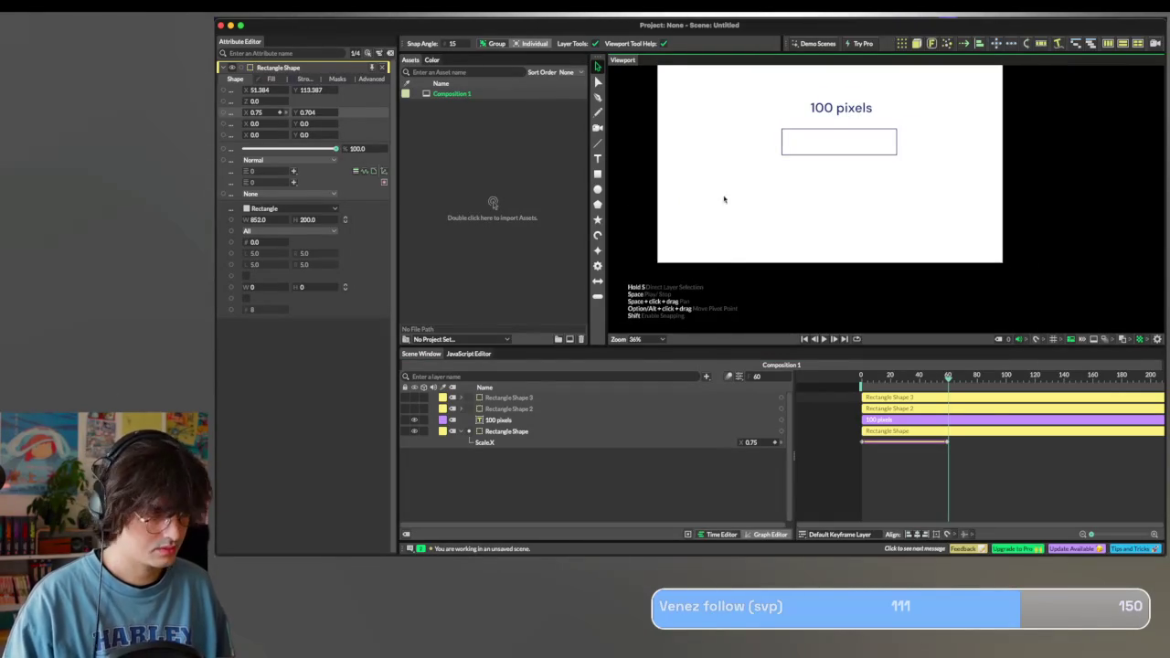
pyautogui.scroll(1, 767, 219)
pyautogui.scroll(-1, 767, 220)
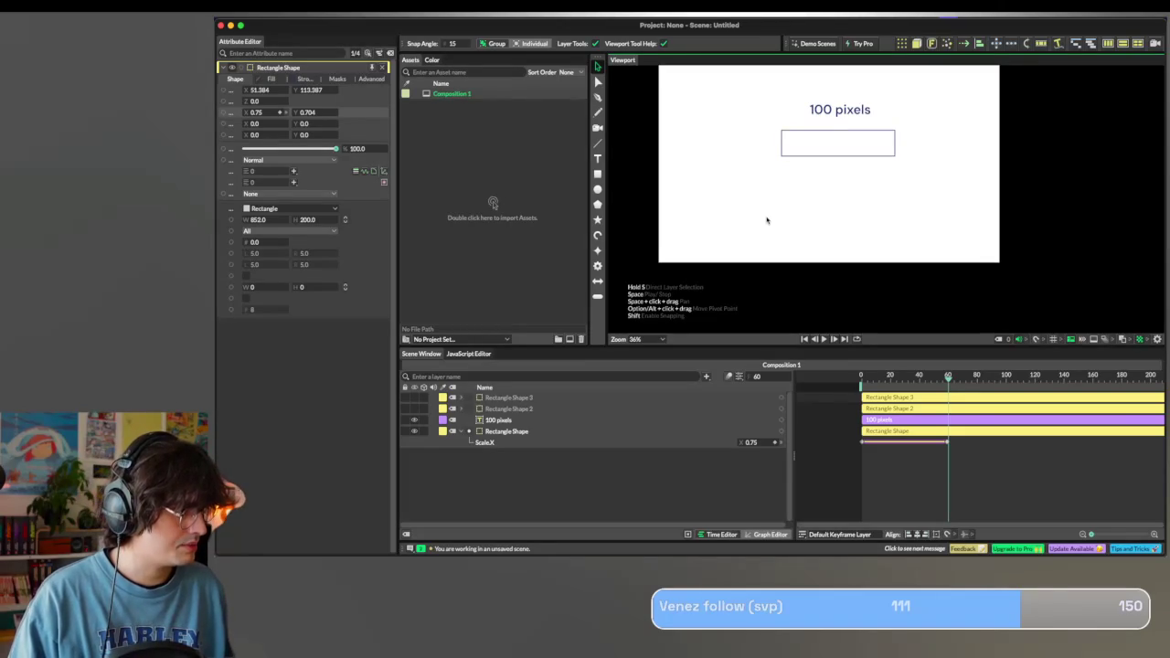
pyautogui.moveTo(766, 216)
pyautogui.mouseDown()
pyautogui.moveTo(787, 266)
pyautogui.moveTo(755, 246)
pyautogui.mouseUp()
pyautogui.moveTo(792, 178)
pyautogui.mouseDown()
pyautogui.moveTo(805, 209)
pyautogui.moveTo(807, 186)
pyautogui.mouseUp()
pyautogui.click(807, 186)
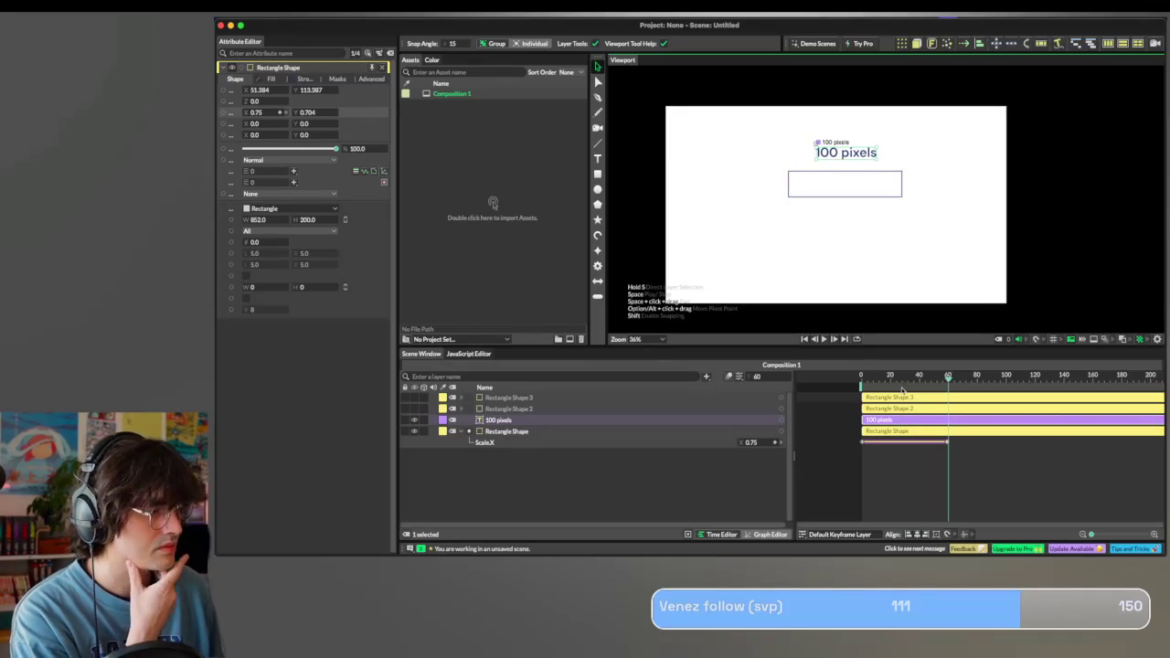
pyautogui.moveTo(945, 378); pyautogui.dragTo(938, 379)
# Set the text's opacity to 0 at frame 40 and 100 around frame 59.
pyautogui.moveTo(930, 378); pyautogui.dragTo(920, 376)
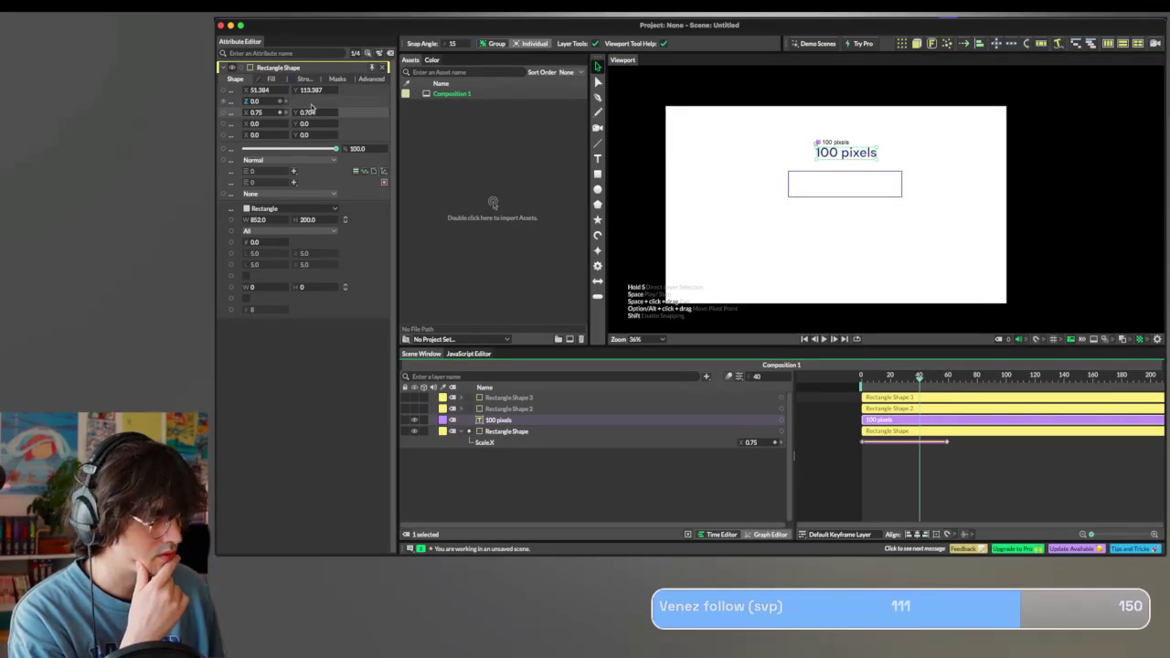
pyautogui.click(498, 420)
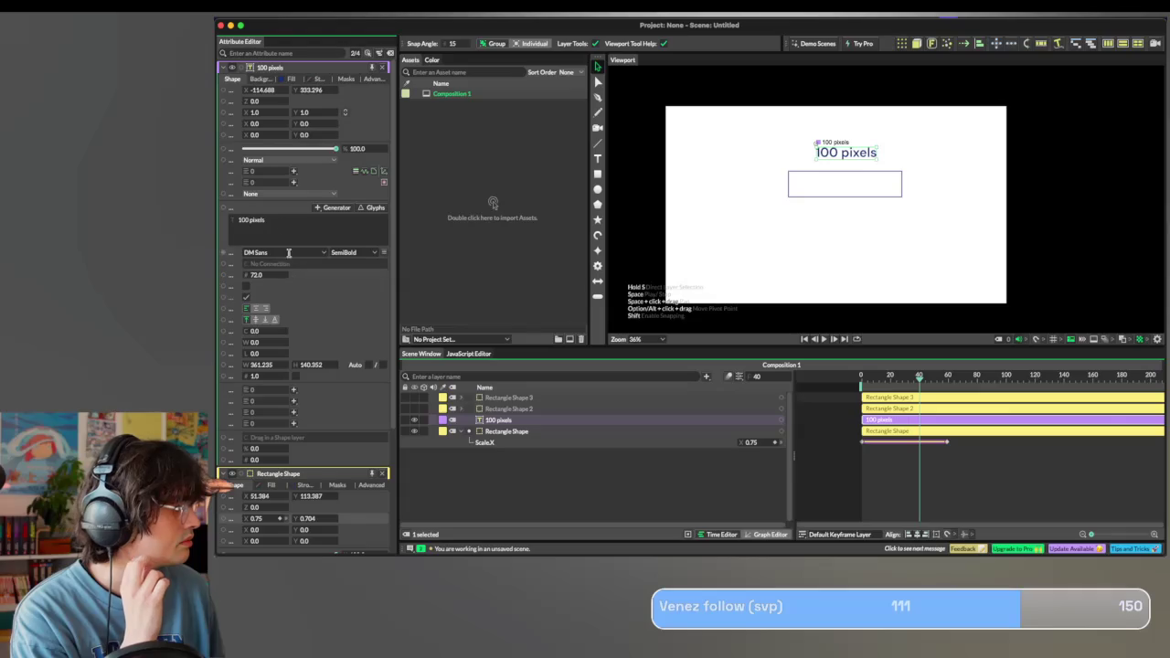
pyautogui.click(383, 473)
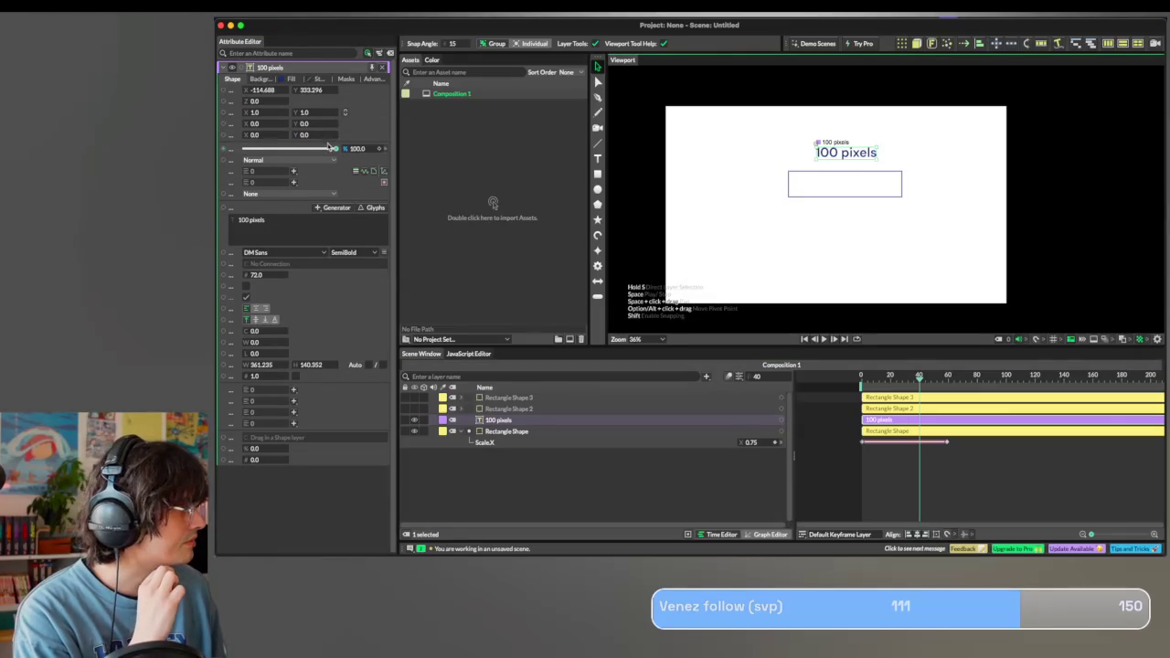
pyautogui.moveTo(335, 149); pyautogui.dragTo(215, 150)
pyautogui.click(948, 382)
pyautogui.doubleClick(359, 149)
pyautogui.write('100')
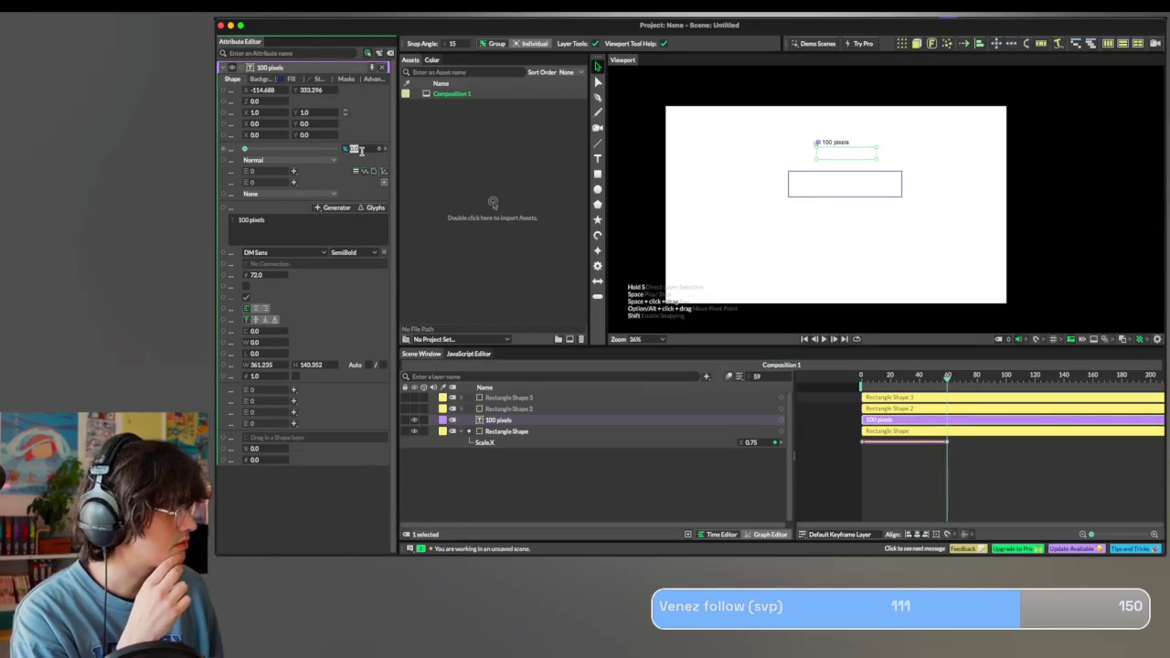
pyautogui.press('BackSpace')
pyautogui.press('BackSpace')
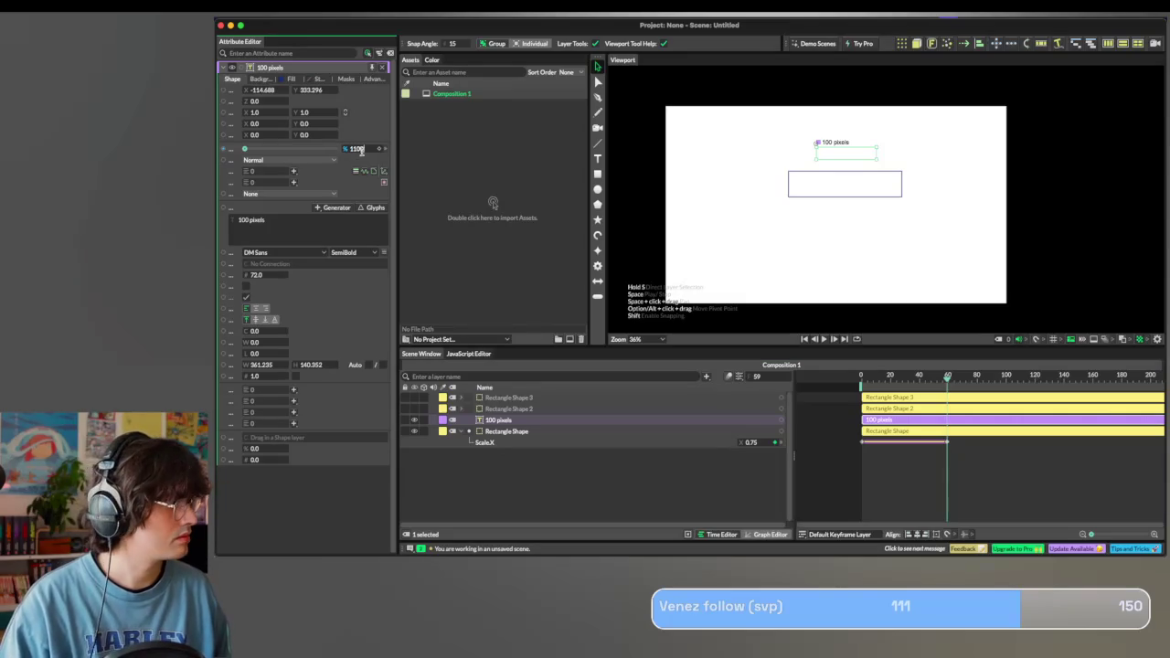
pyautogui.press('Return')
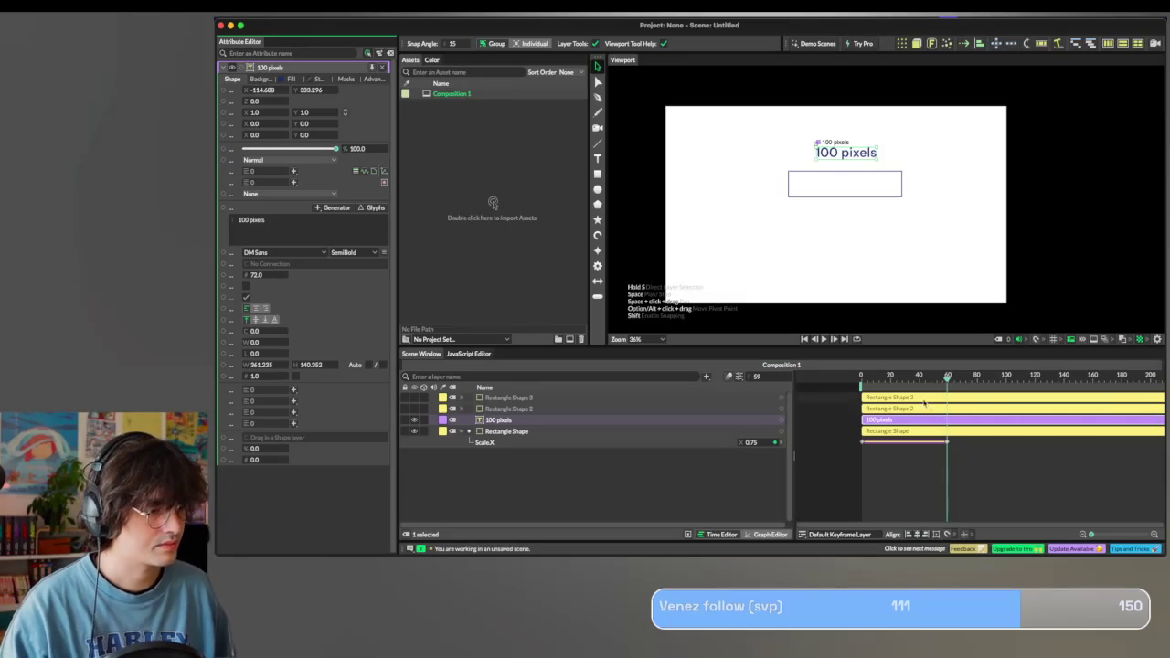
# Preview the animation, then keyframe the text's opacity at 0 on frame 40.
pyautogui.moveTo(947, 377); pyautogui.dragTo(804, 425)
pyautogui.press('space')
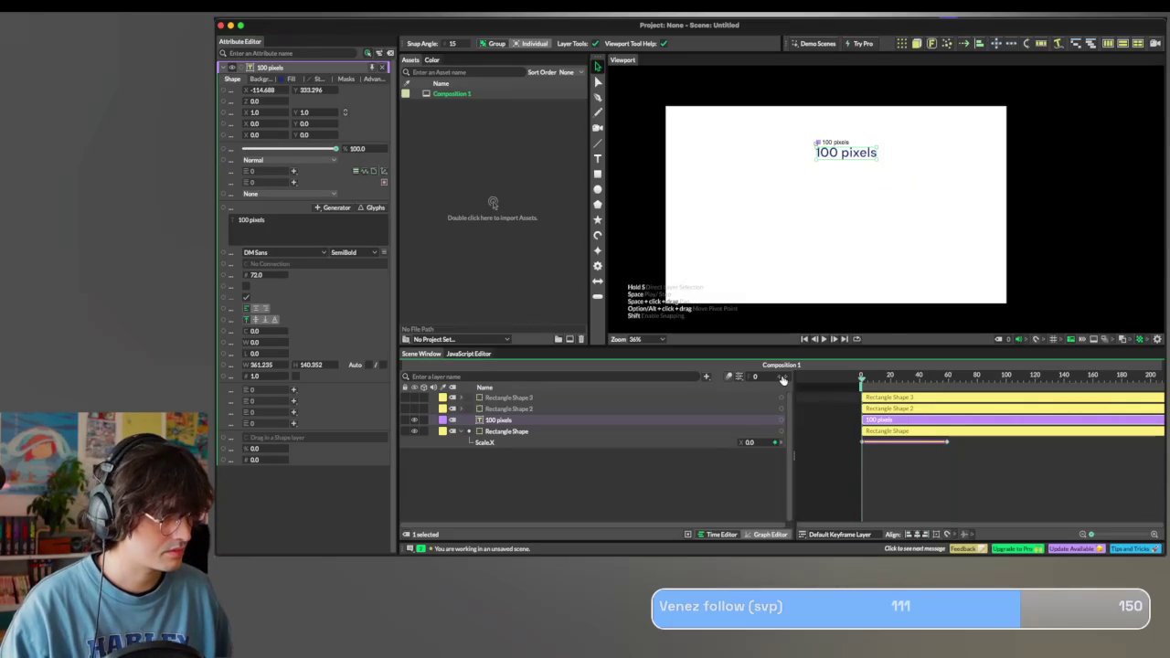
pyautogui.press('space')
pyautogui.click(918, 379)
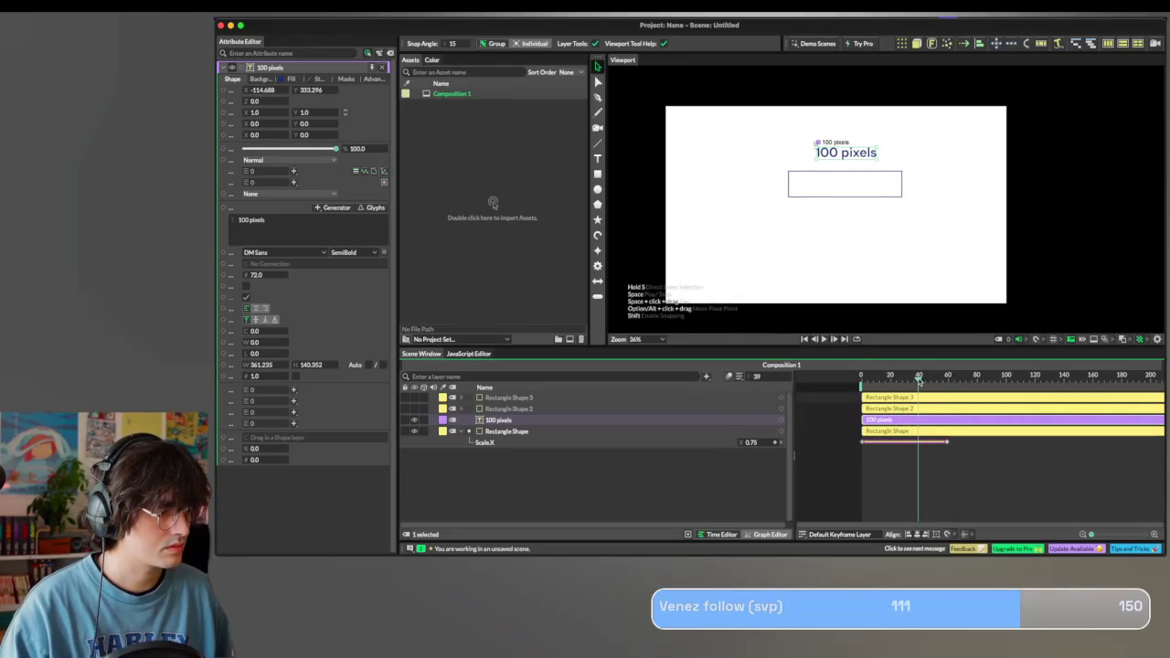
pyautogui.click(379, 149)
pyautogui.write('0')
pyautogui.press('Return')
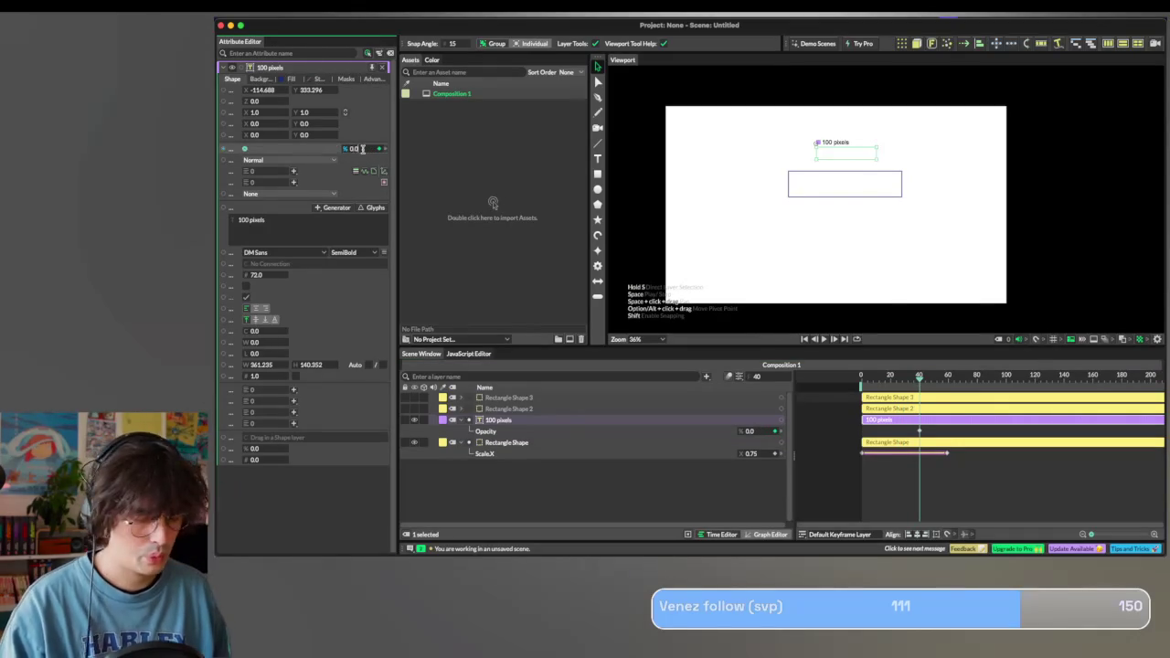
# Keyframe full 100 opacity near frame 60 and preview the text fade-in.
pyautogui.click(946, 377)
pyautogui.write('100')
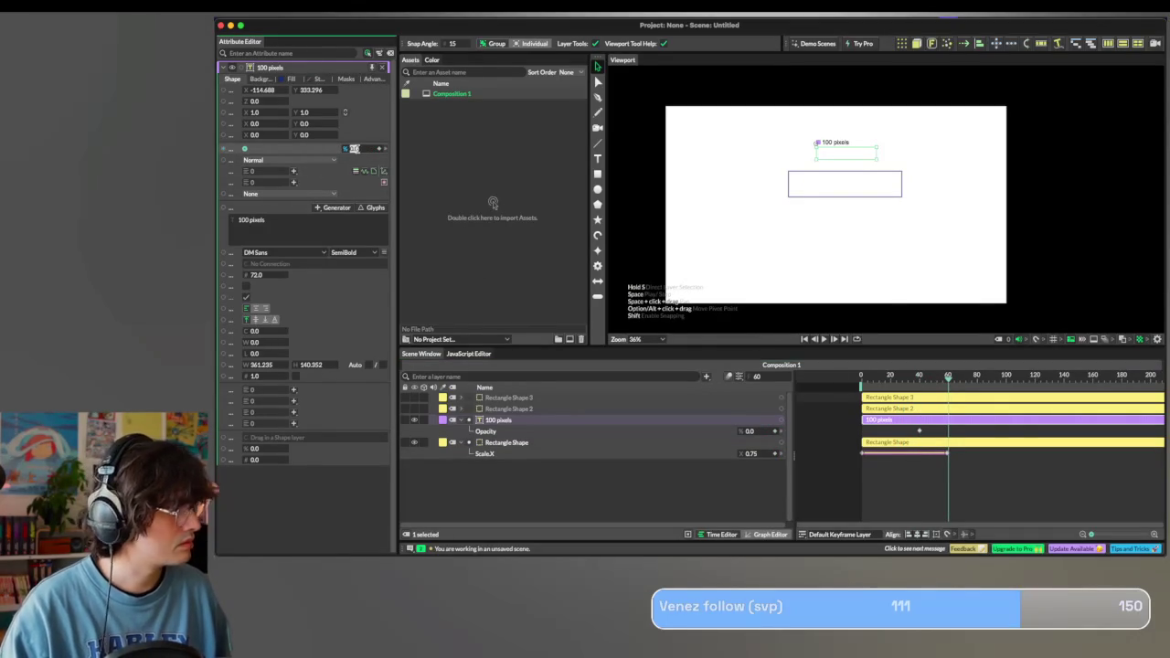
pyautogui.press('Return')
pyautogui.press('space')
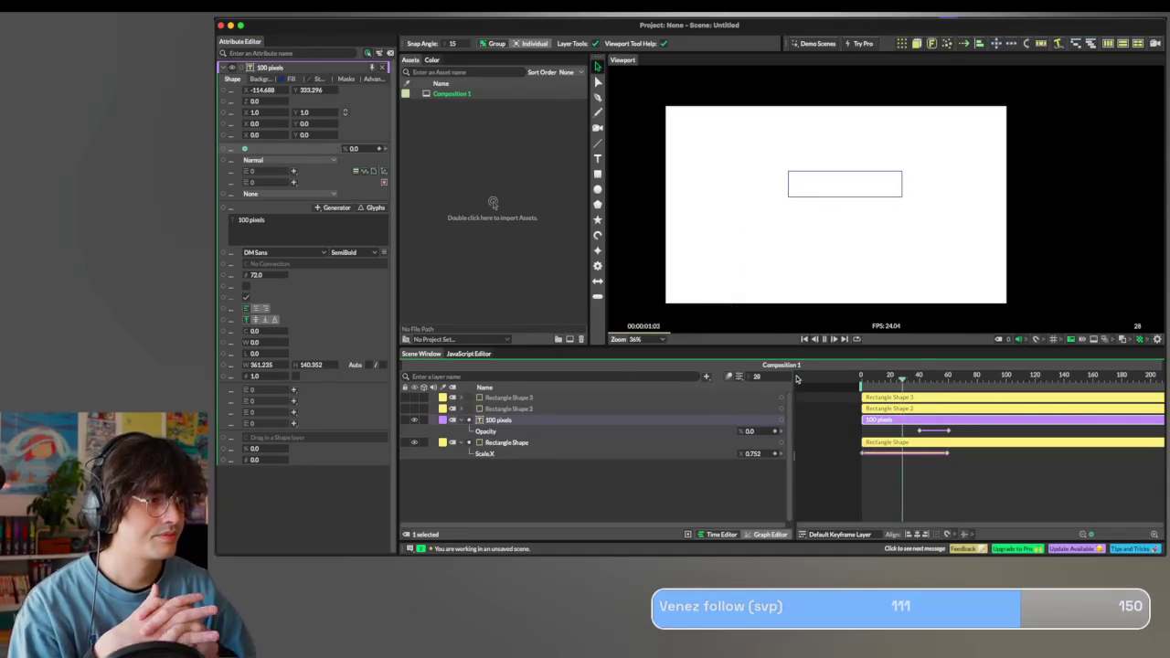
pyautogui.press('space')
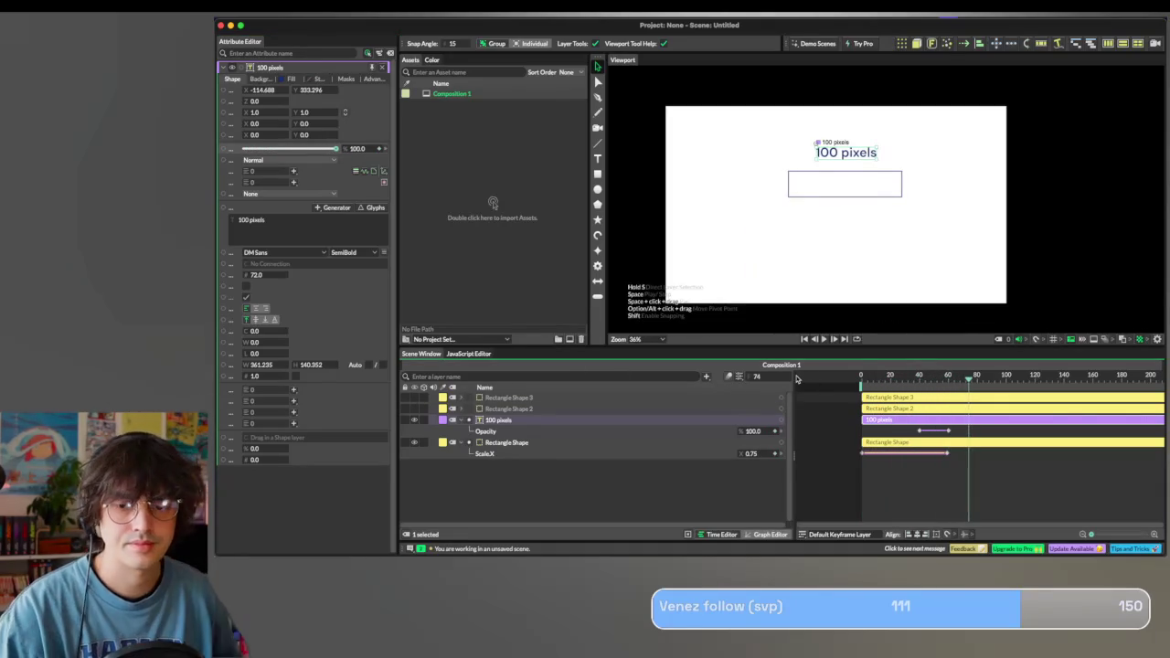
pyautogui.press('space')
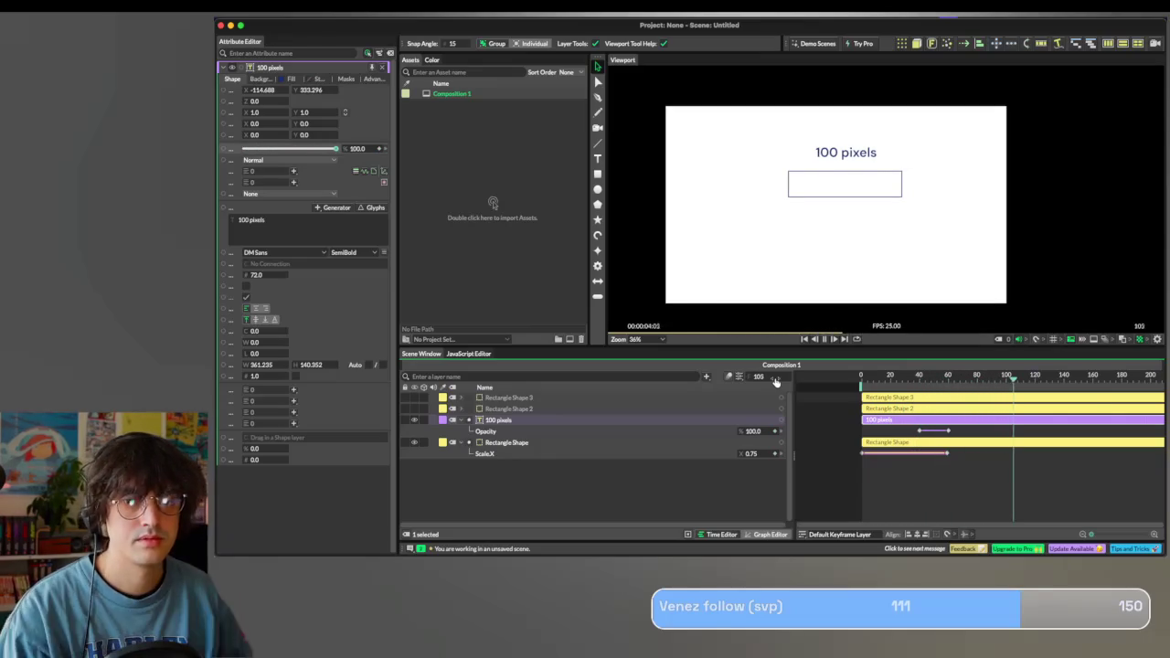
pyautogui.press('space')
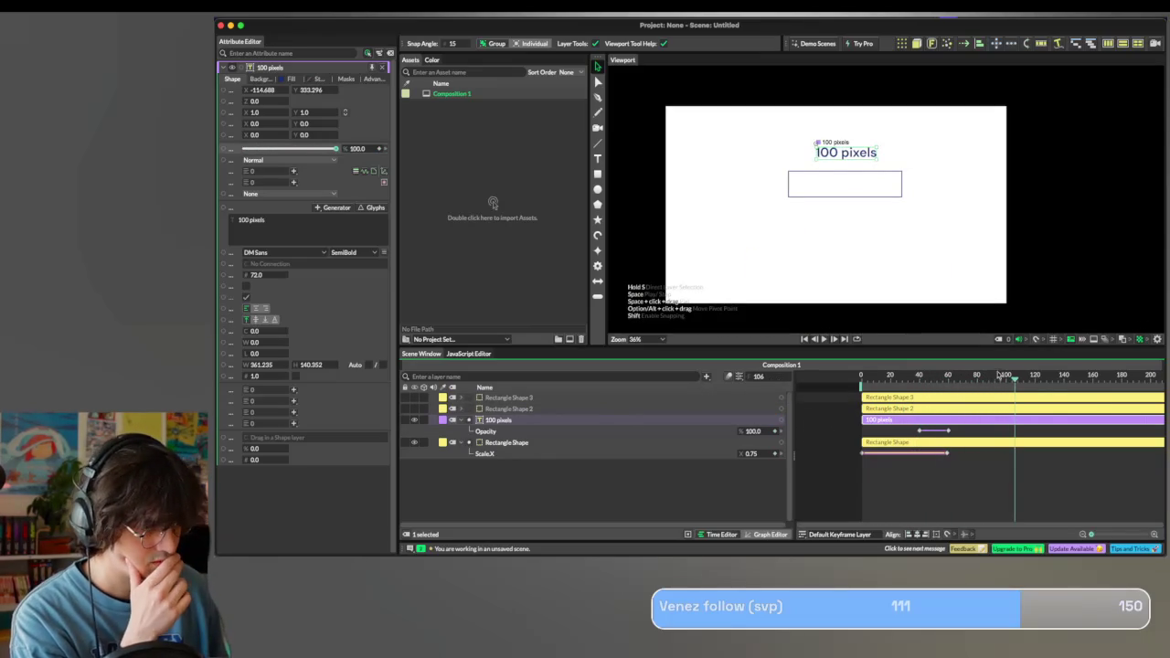
pyautogui.click(1006, 382)
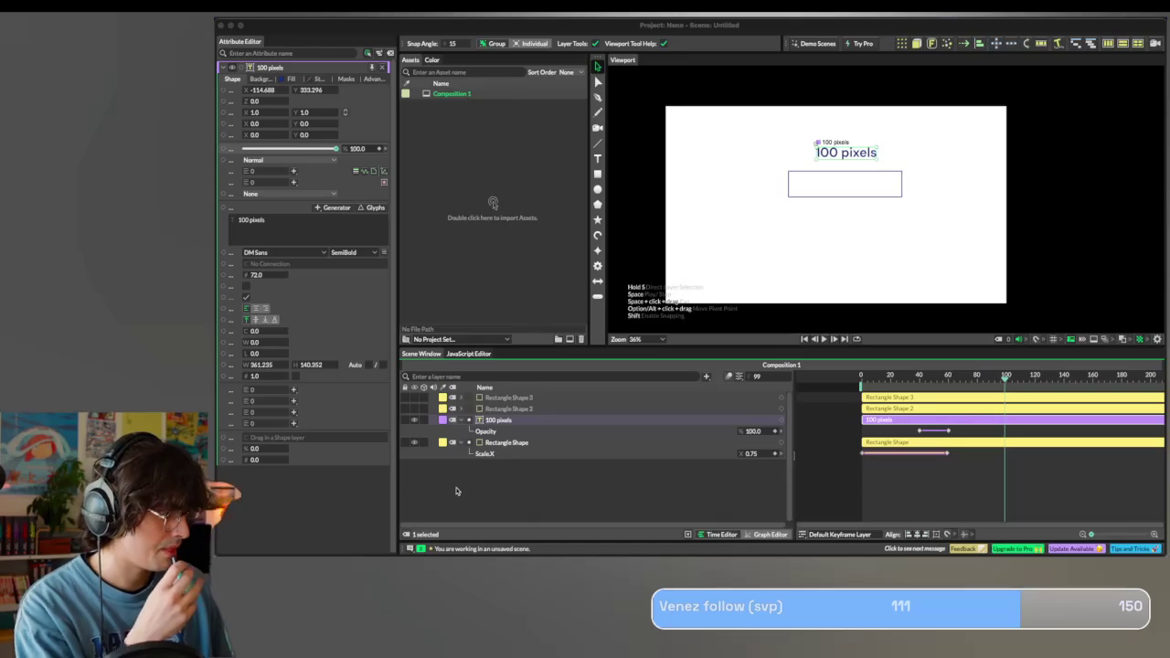
# Unhide the Rectangle Shape 2 and 3 PECHE boxes, preview from frame 0, and stop at frame 79.
pyautogui.click(414, 409)
pyautogui.click(414, 398)
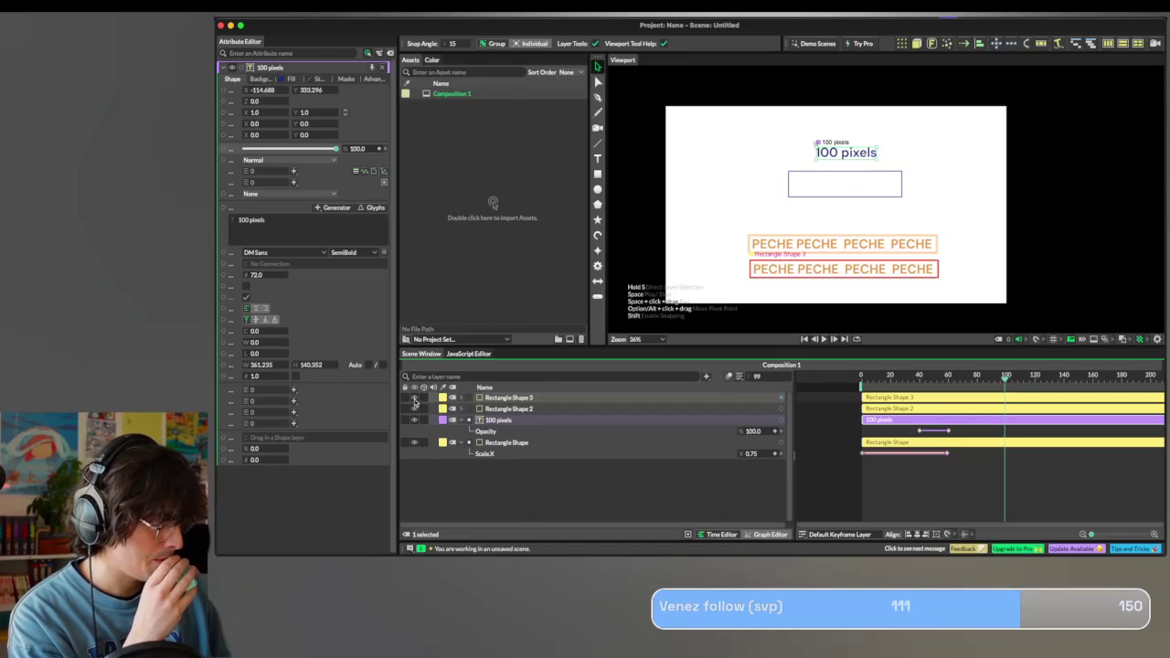
pyautogui.click(977, 380)
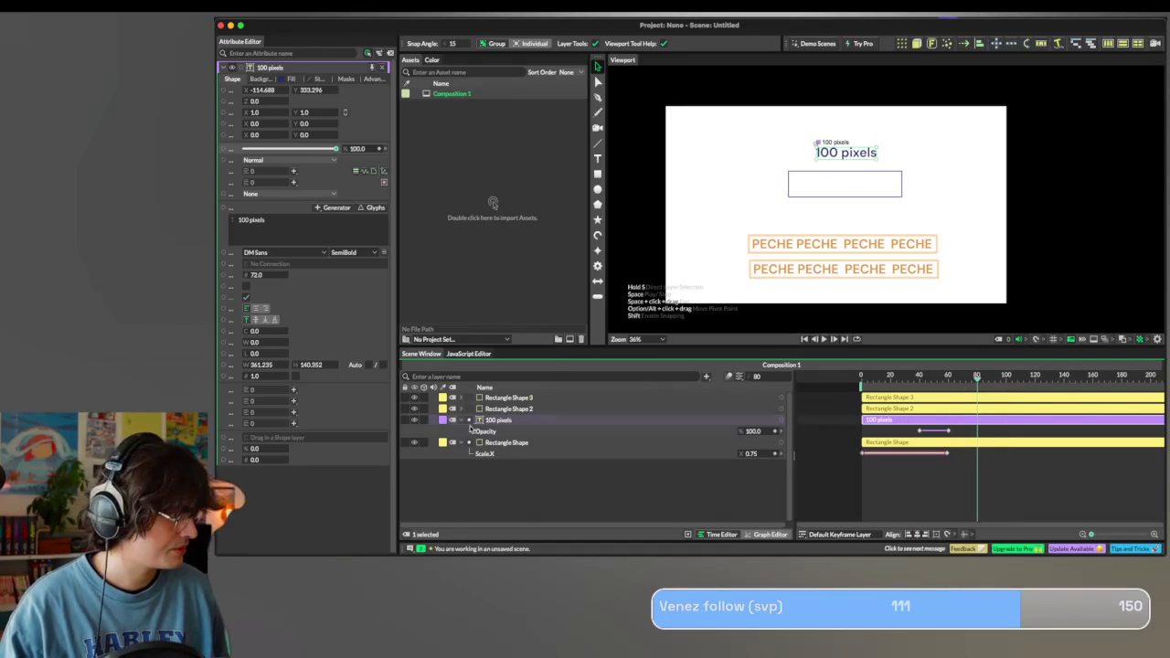
pyautogui.moveTo(965, 380); pyautogui.dragTo(860, 384)
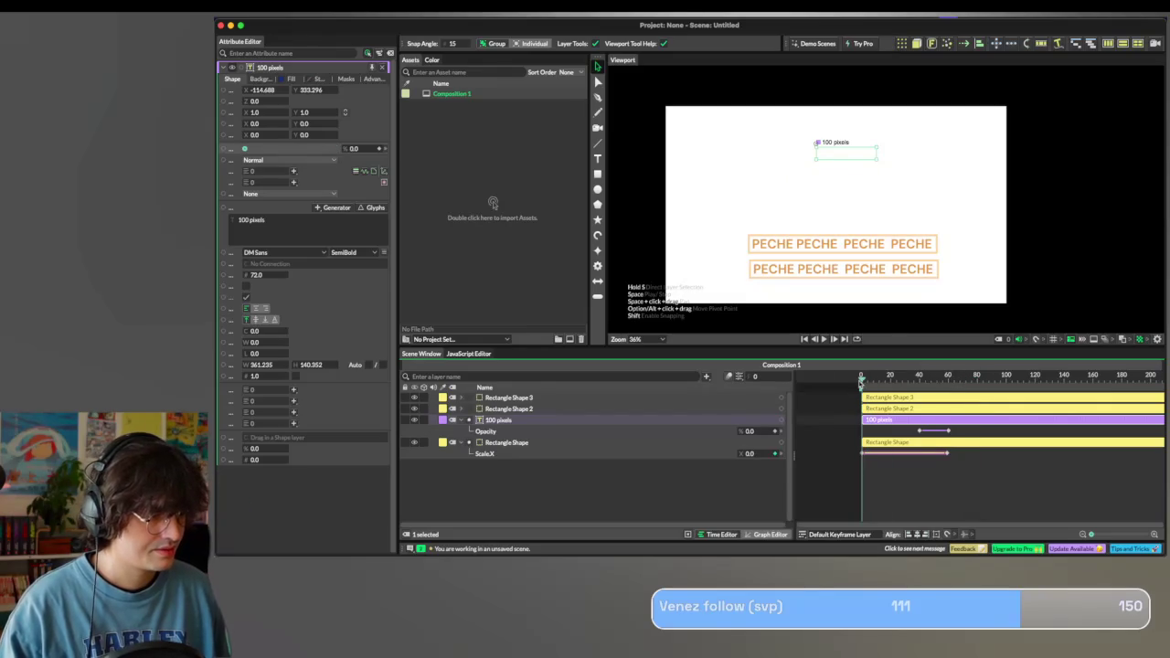
pyautogui.press('space')
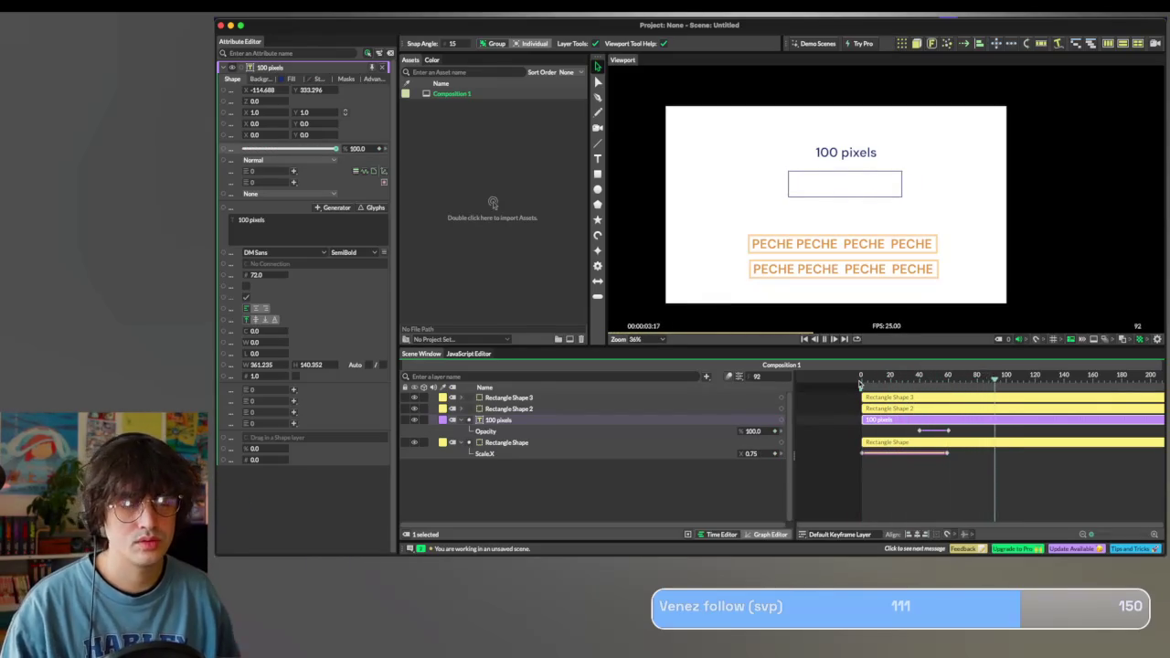
pyautogui.press('space')
pyautogui.click(977, 378)
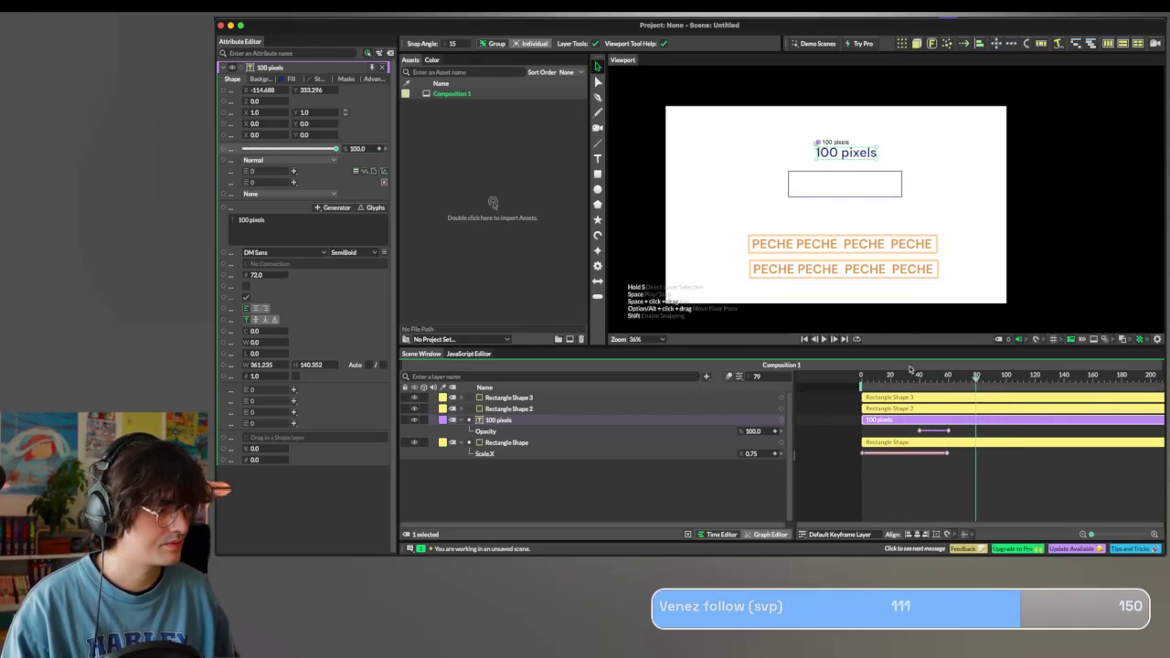
pyautogui.click(828, 244)
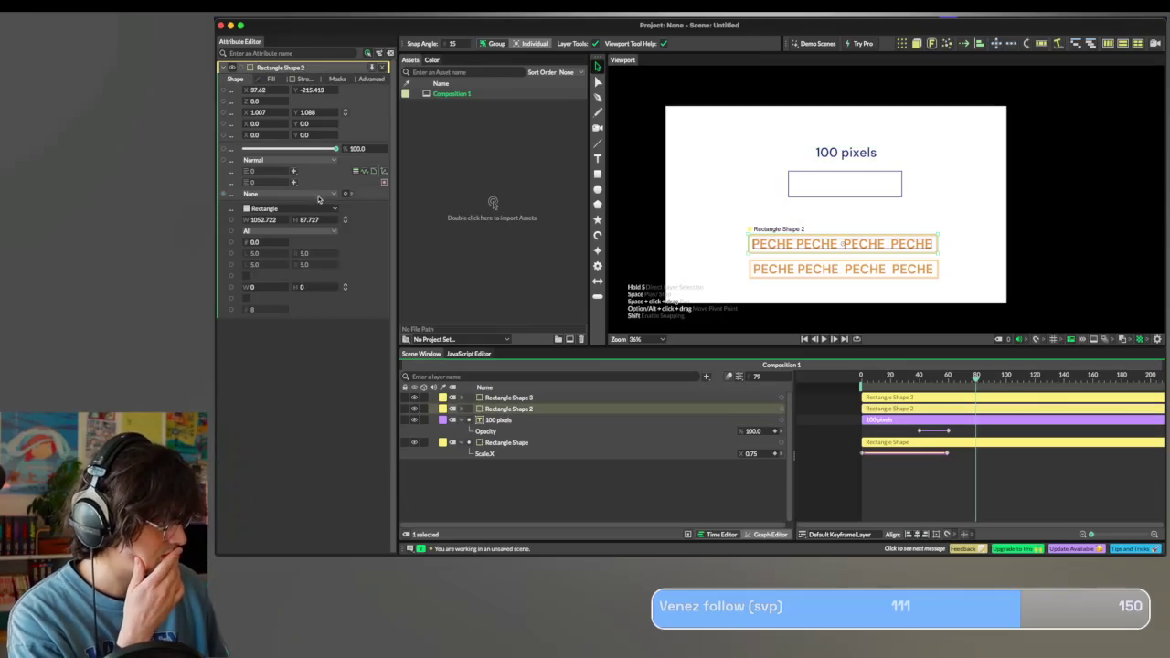
pyautogui.moveTo(293, 124)
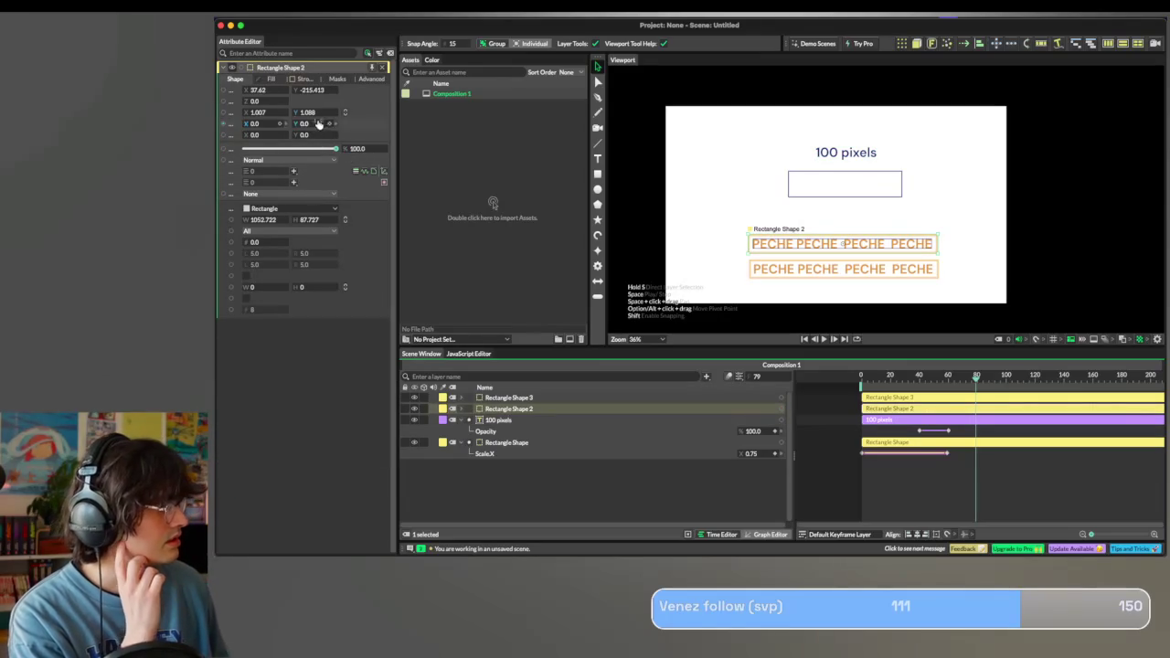
# Keyframe the top PECHE box's Scale X at 0 on frame 79 and 1.0 on frame 90.
pyautogui.moveTo(257, 112); pyautogui.dragTo(216, 113)
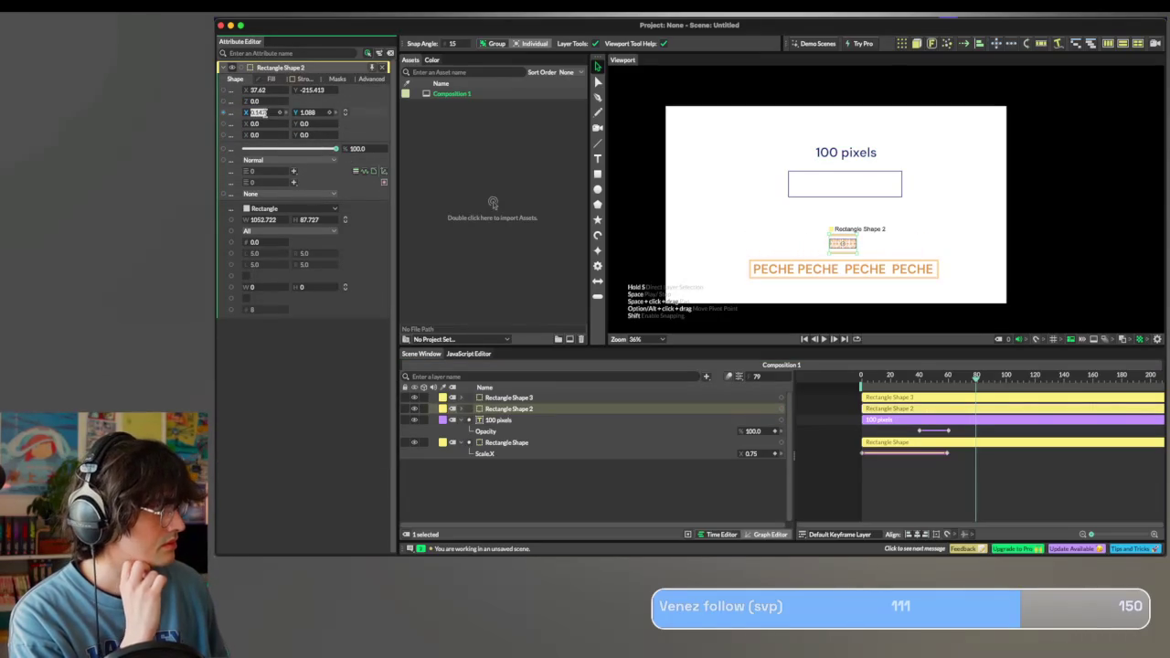
pyautogui.write('0')
pyautogui.press('Return')
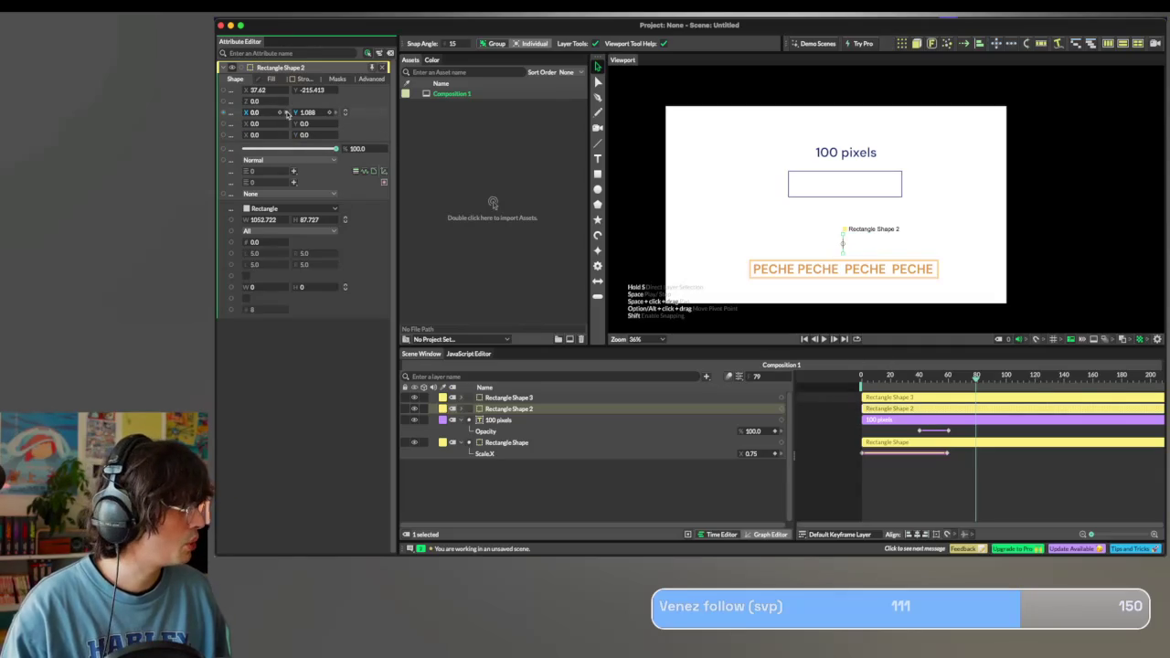
pyautogui.click(995, 379)
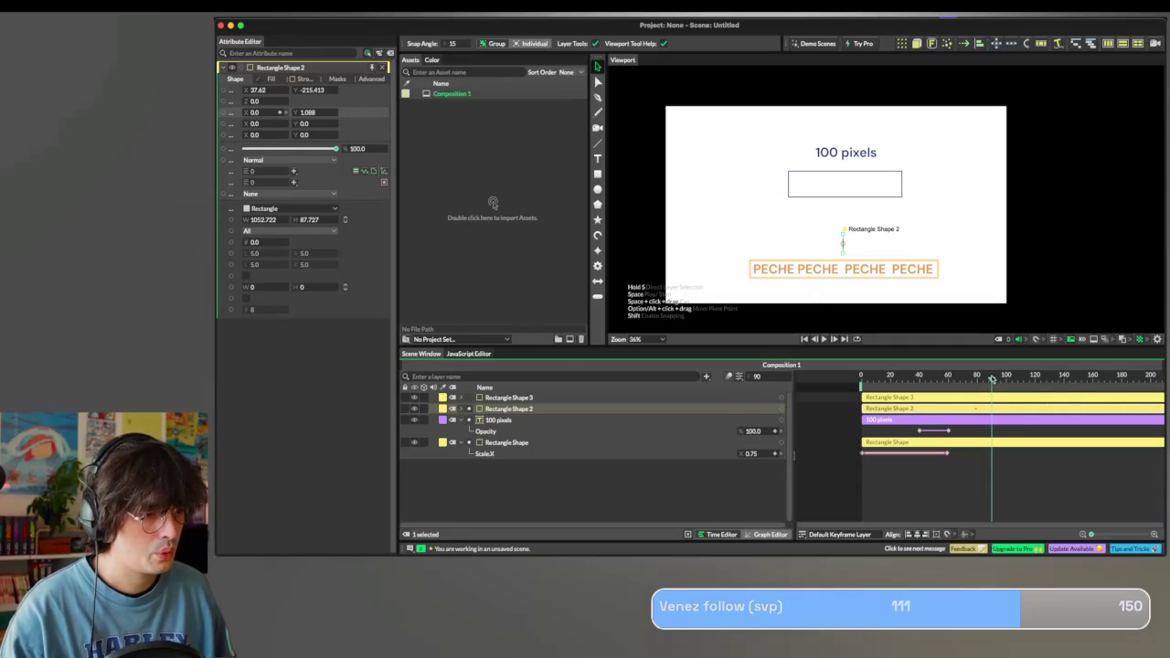
pyautogui.click(270, 111)
pyautogui.write('100')
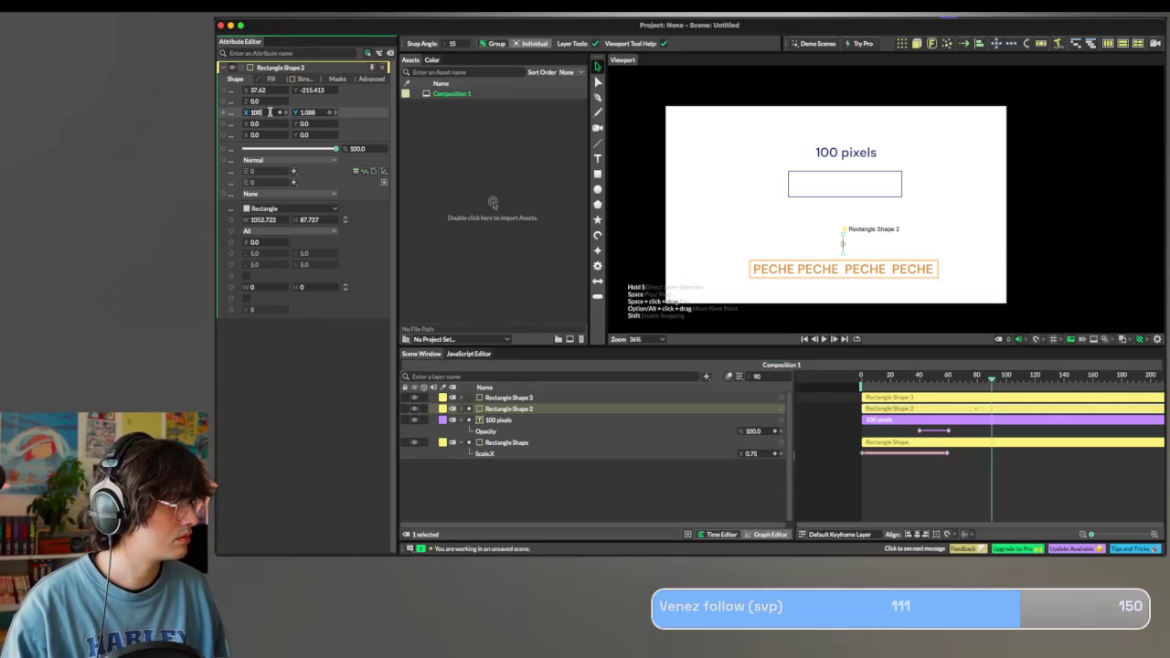
pyautogui.press('Return')
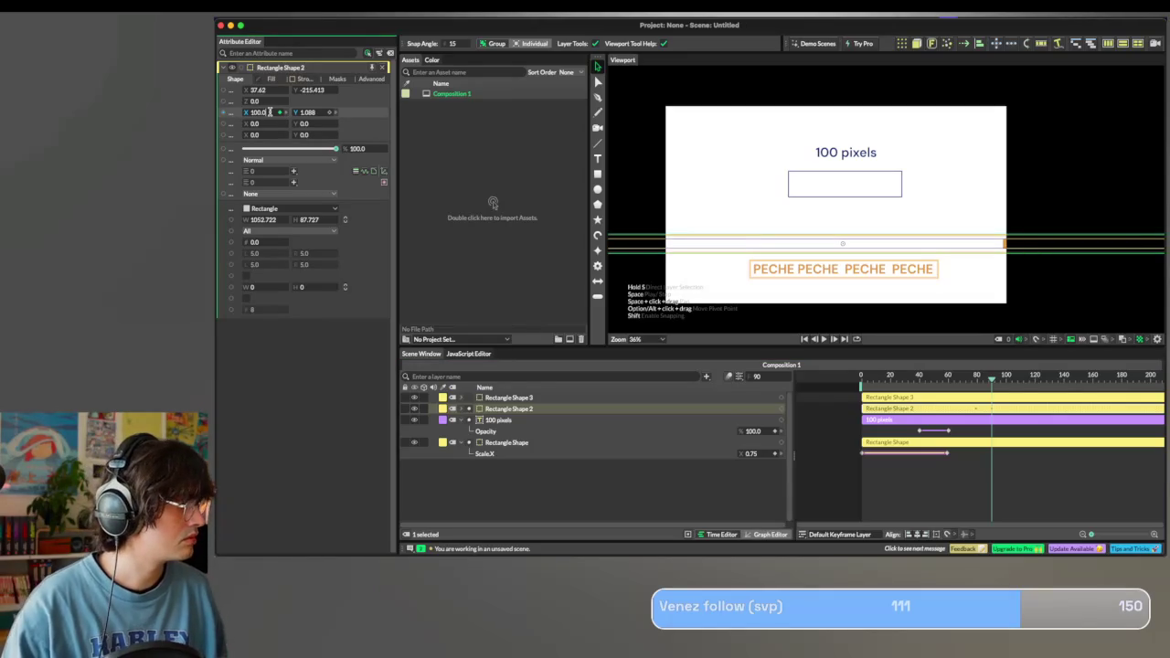
pyautogui.press('Return')
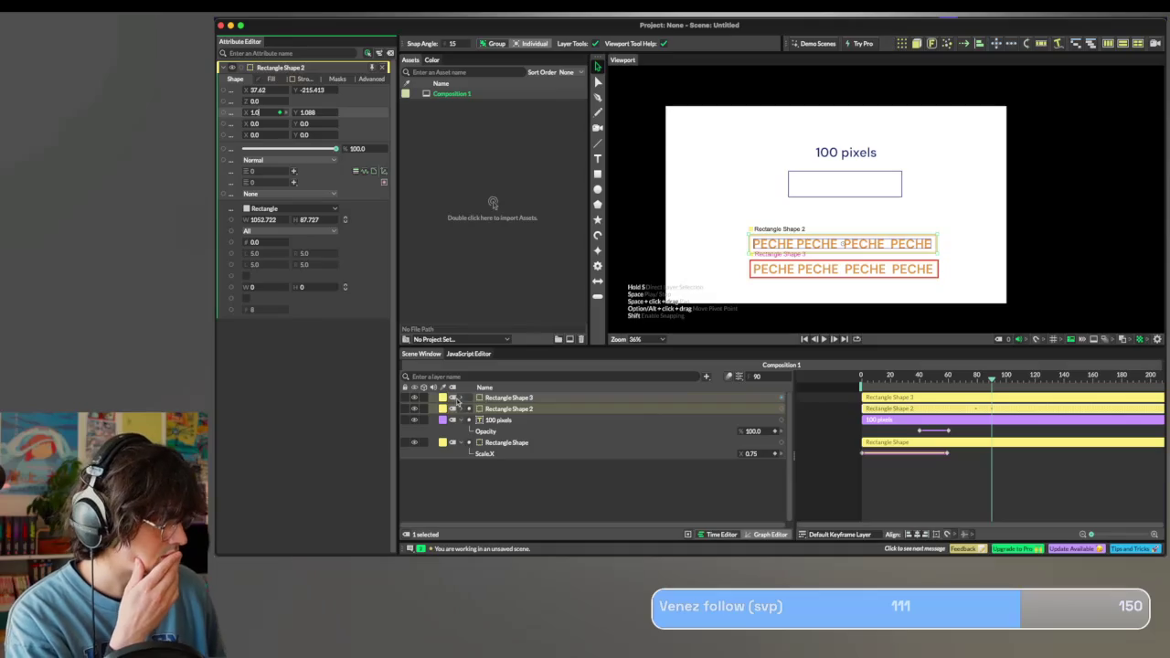
# Apply Small Spring Out easing to a ScaleX keyframe and preview the result.
pyautogui.click(453, 408)
pyautogui.click(462, 409)
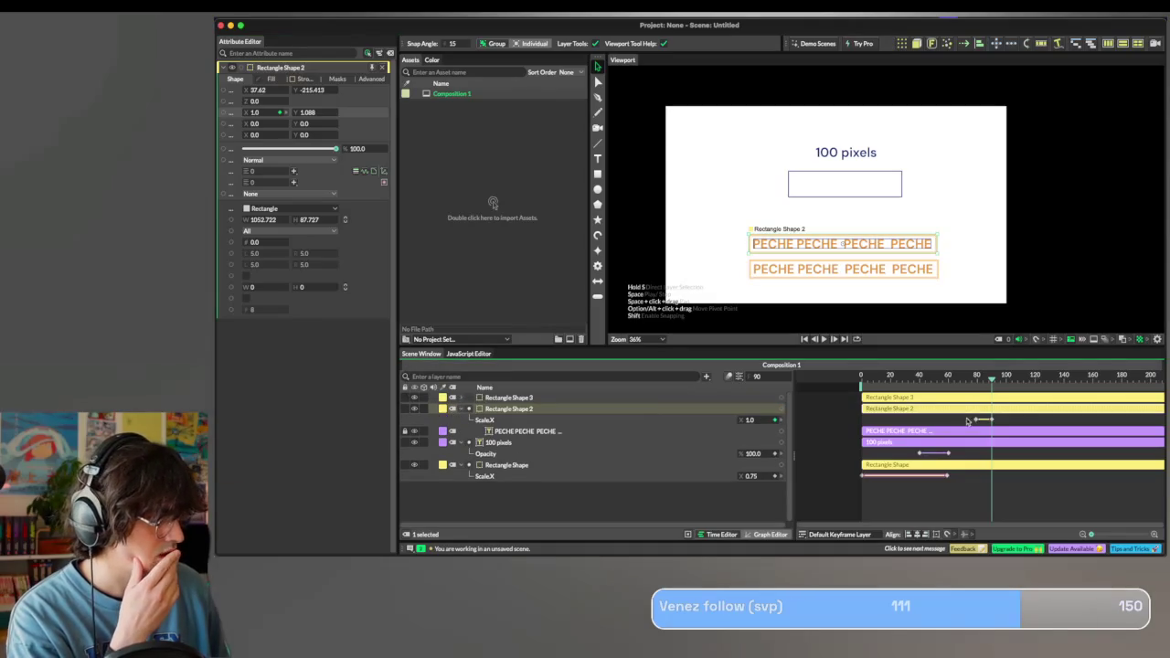
pyautogui.moveTo(1011, 422); pyautogui.dragTo(960, 420)
pyautogui.press('super+z')
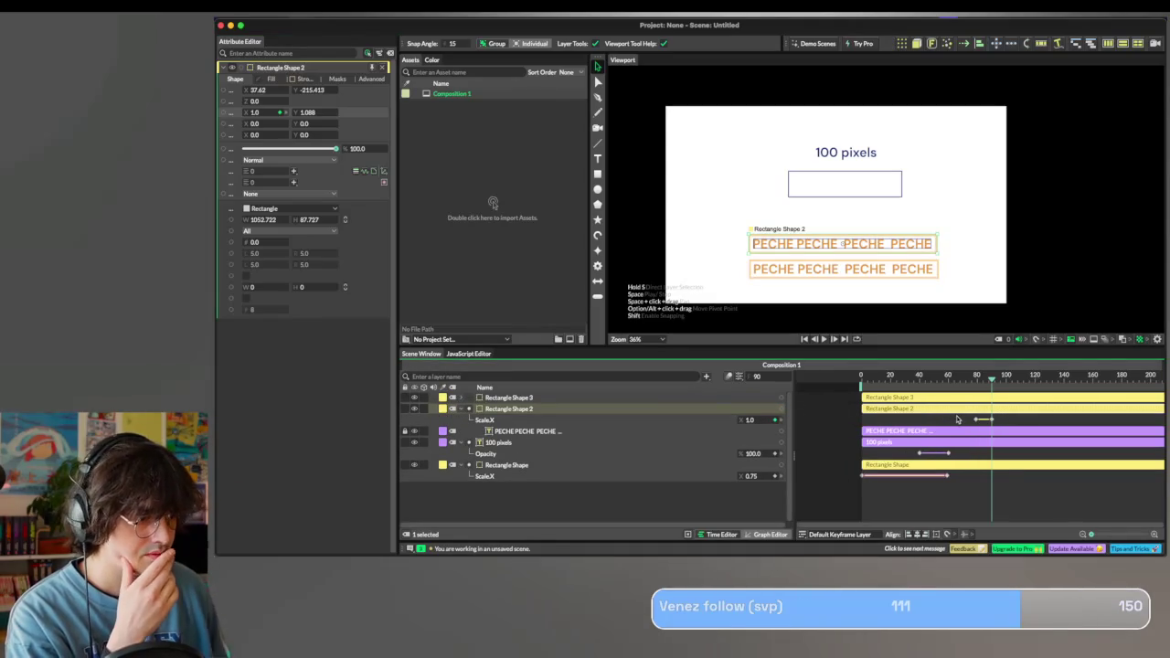
pyautogui.click(960, 420)
pyautogui.click(993, 420)
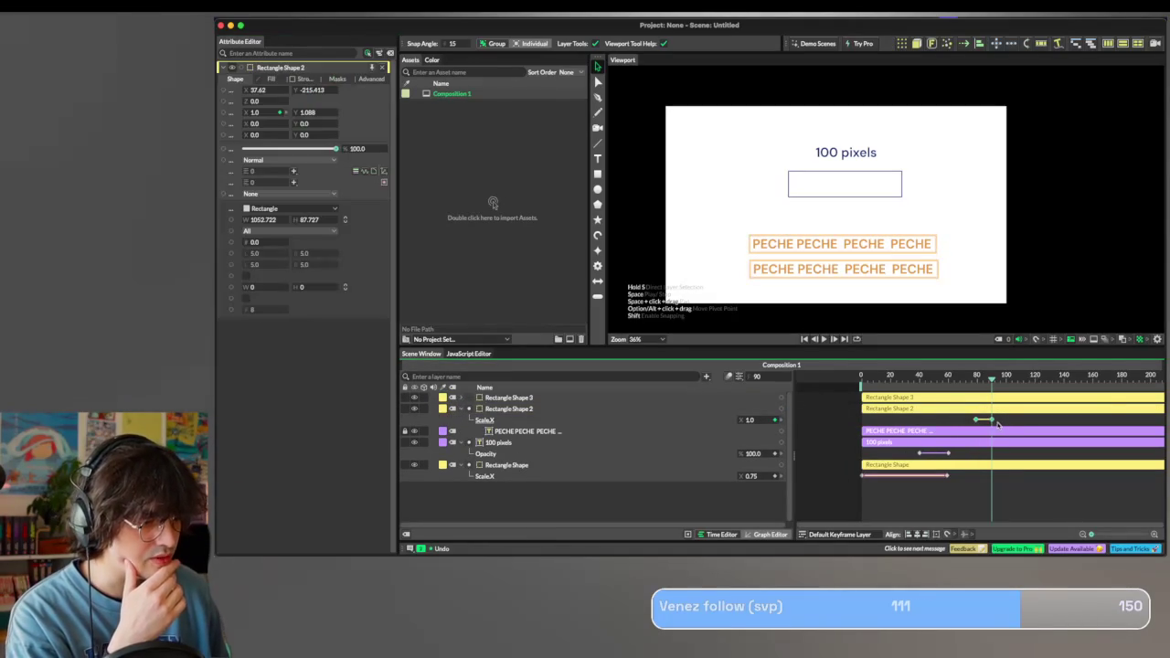
pyautogui.rightClick(993, 421)
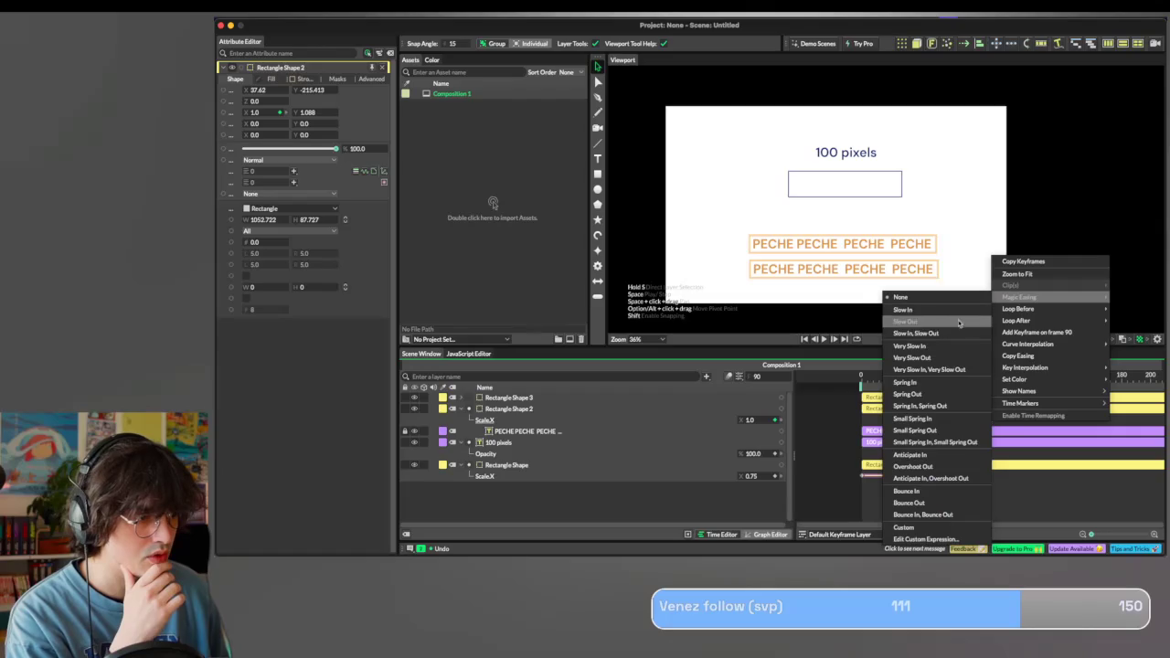
pyautogui.click(931, 435)
pyautogui.press('space')
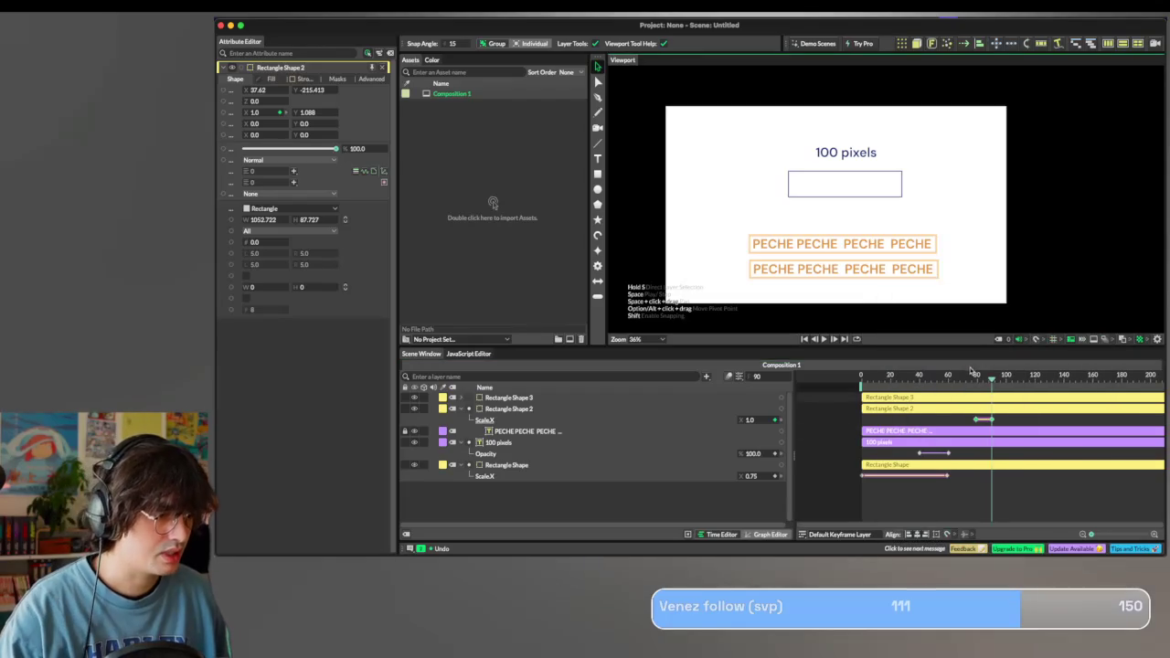
pyautogui.press('space')
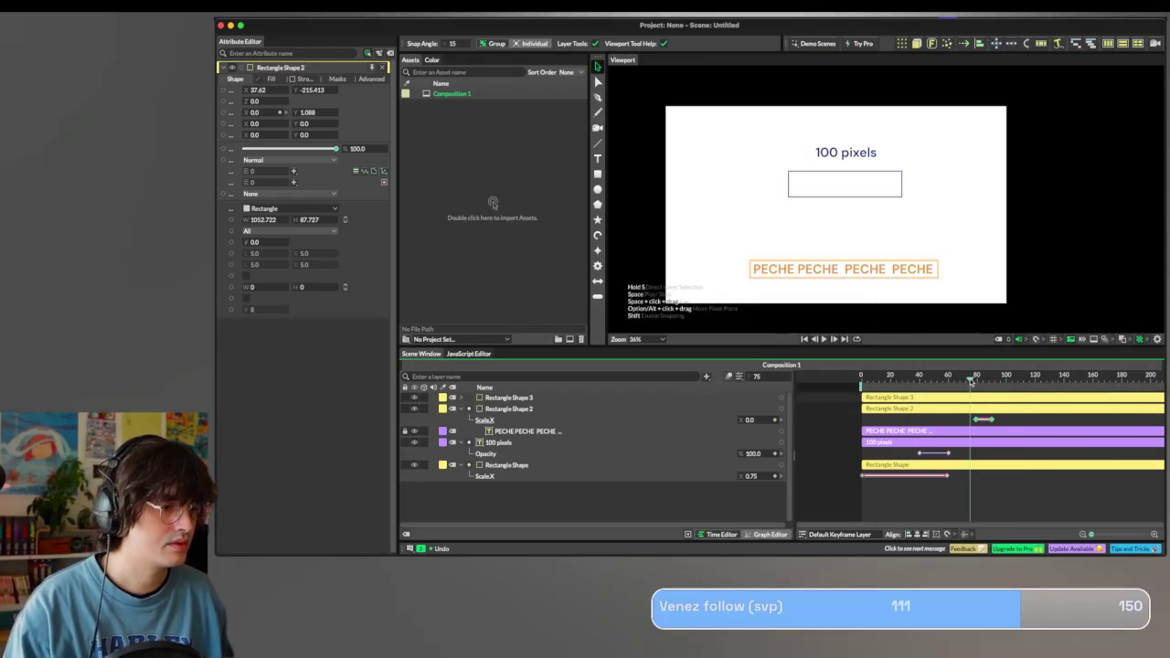
# Apply Slow Out easing to both ScaleX keyframes of the top PECHE box.
pyautogui.click(998, 421)
pyautogui.rightClick(974, 421)
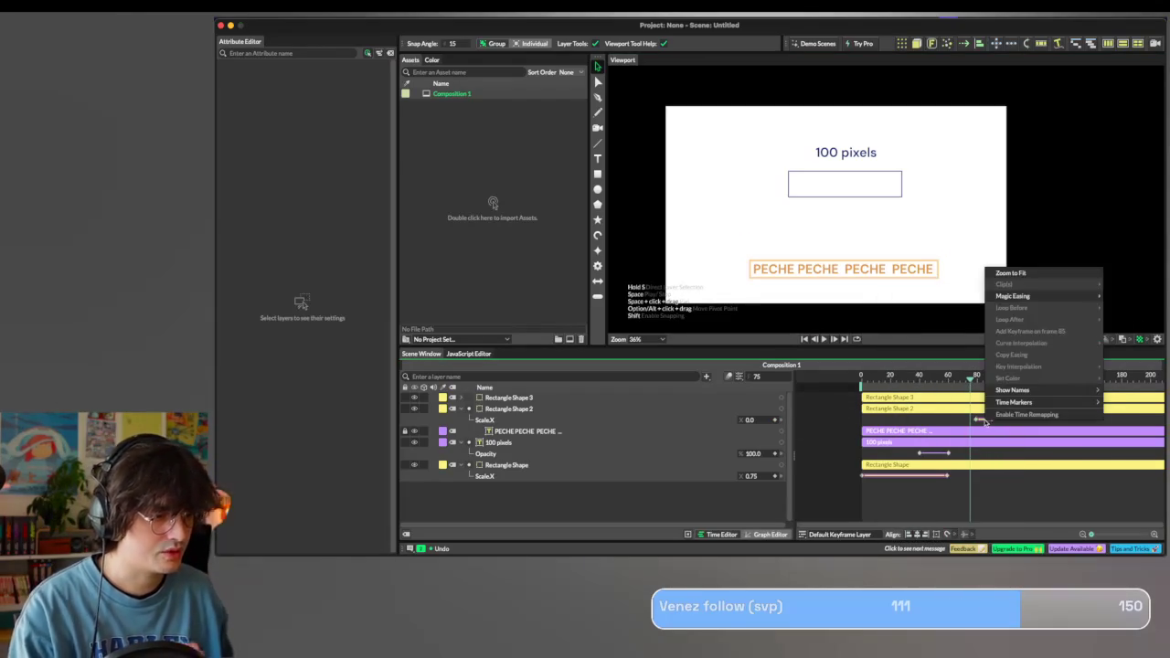
pyautogui.click(954, 402)
pyautogui.moveTo(955, 408); pyautogui.dragTo(996, 415)
pyautogui.click(983, 421)
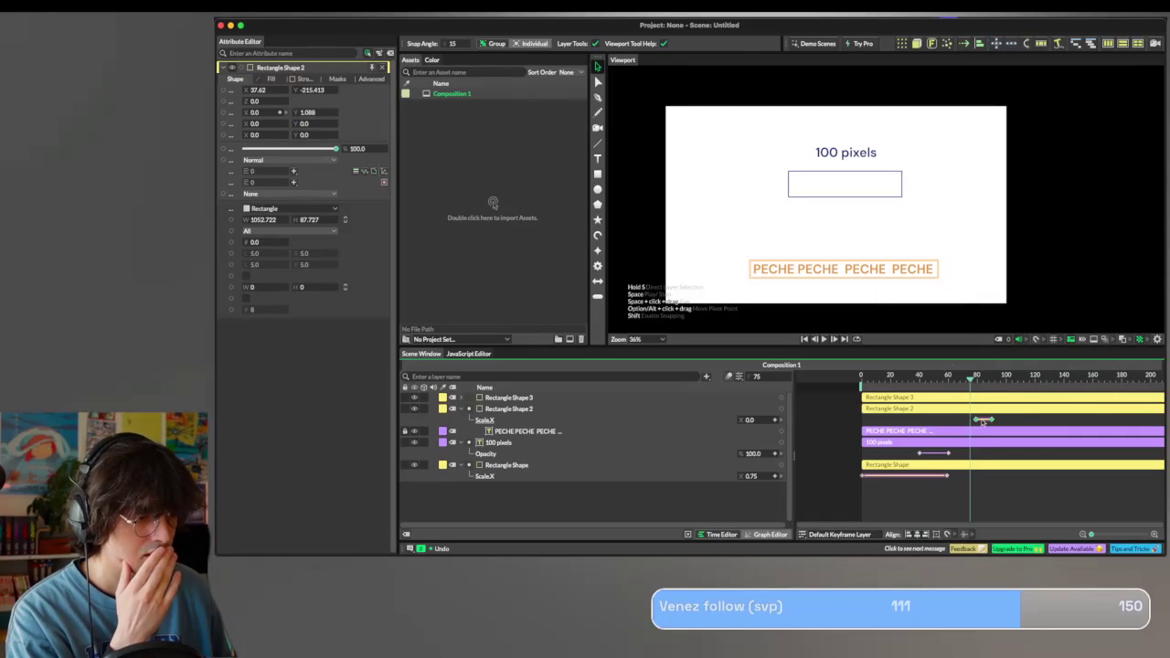
pyautogui.rightClick(983, 422)
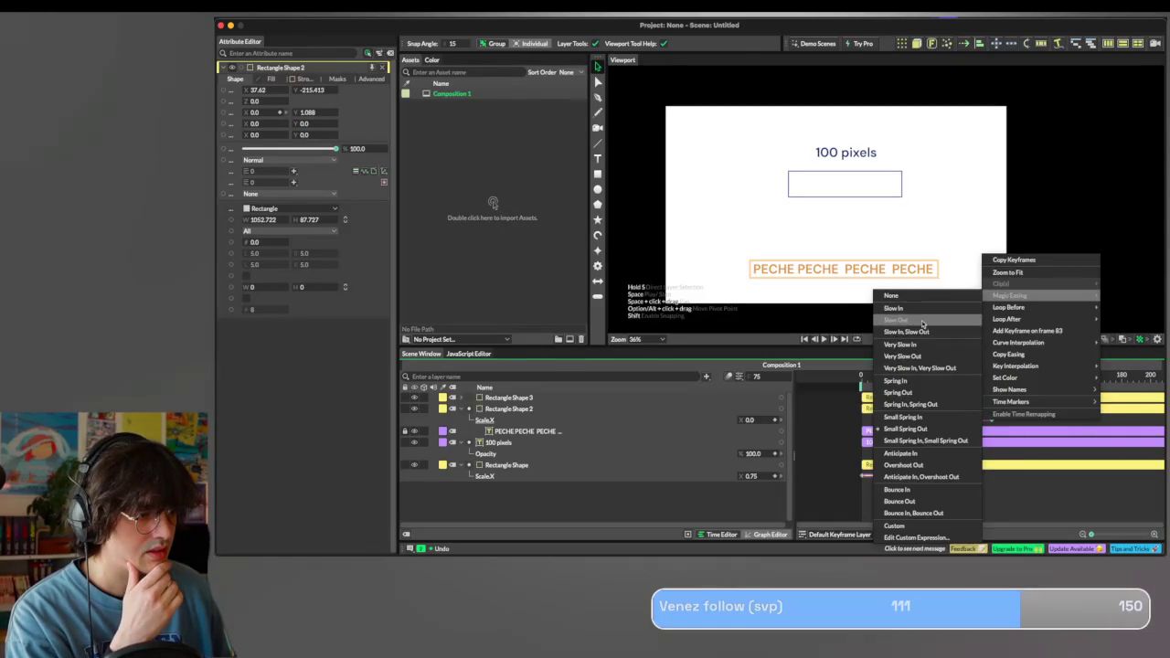
pyautogui.click(922, 324)
# Step through the scale-in animation and collapse the ScaleX keyframe track.
pyautogui.click(957, 375)
pyautogui.press('space')
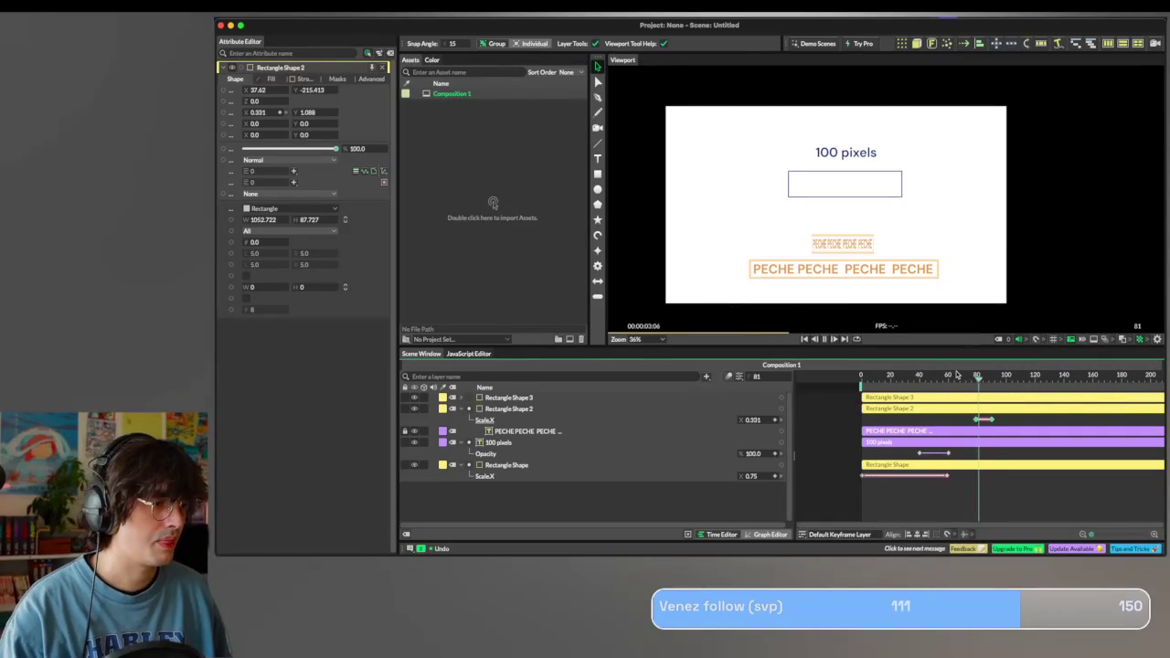
pyautogui.moveTo(971, 375)
pyautogui.mouseDown()
pyautogui.moveTo(996, 375)
pyautogui.moveTo(976, 377)
pyautogui.mouseUp()
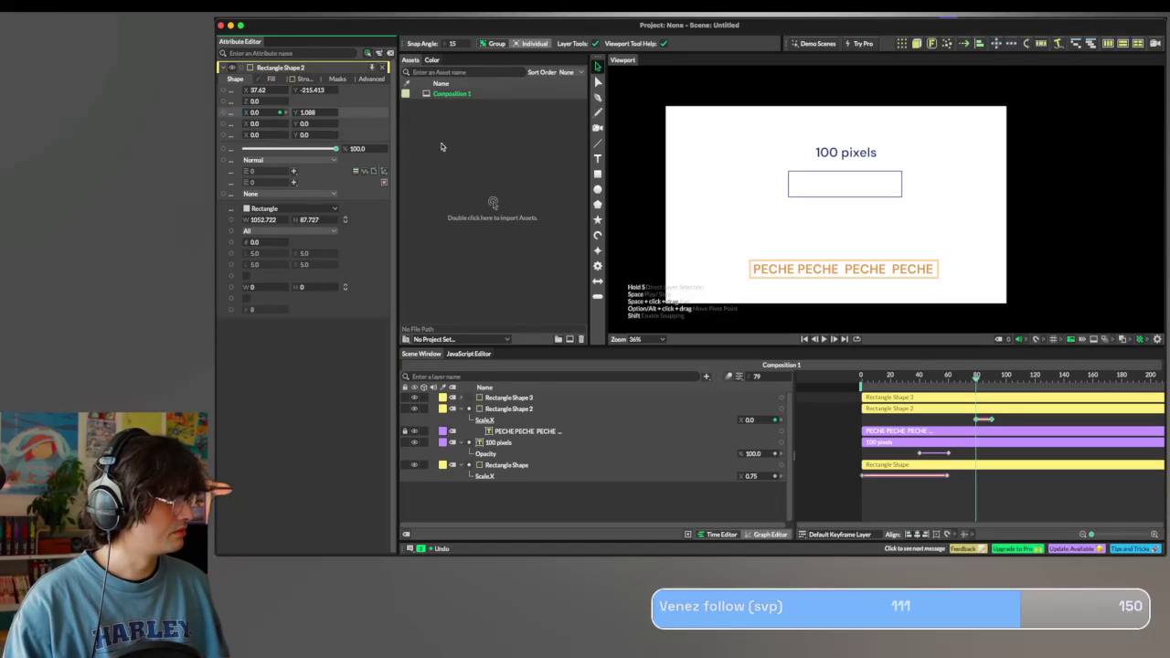
pyautogui.click(983, 420)
pyautogui.click(959, 426)
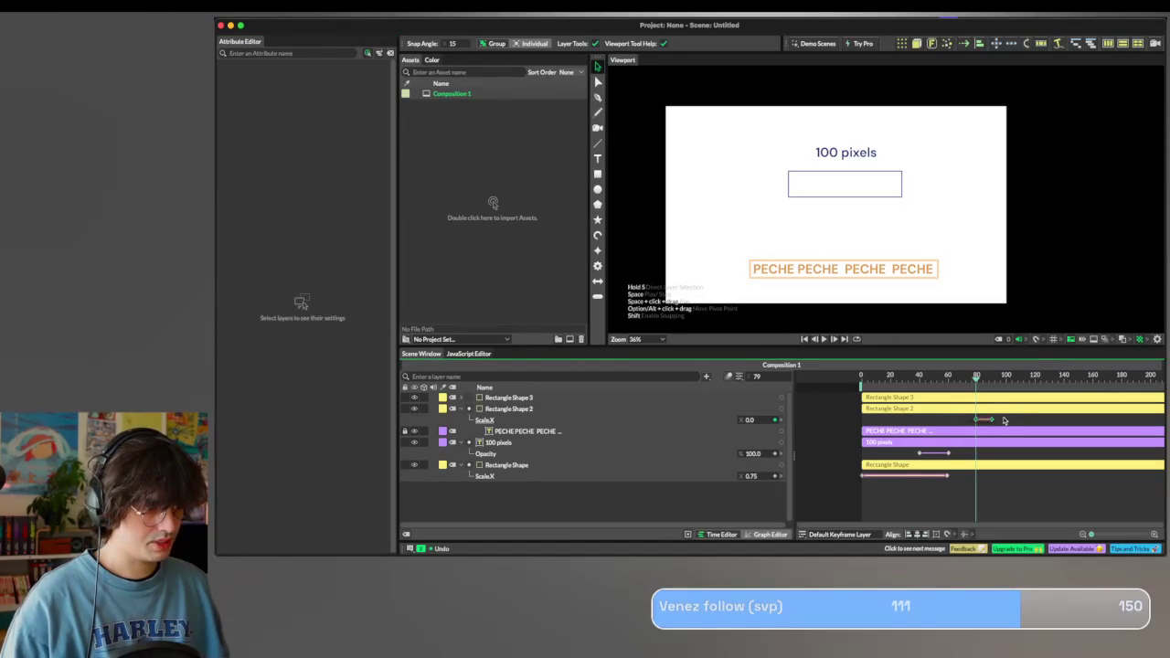
pyautogui.click(508, 409)
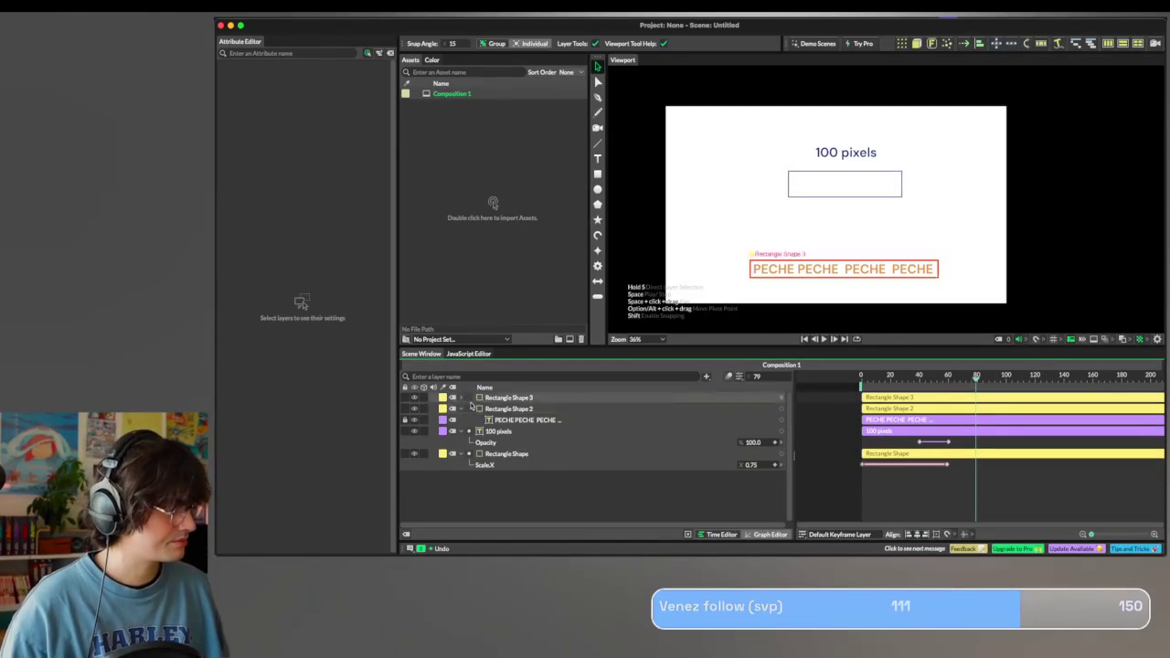
# Undo an accidental opacity change and set the upper box's Scale X to 1 at frame 90.
pyautogui.moveTo(336, 149); pyautogui.dragTo(244, 149)
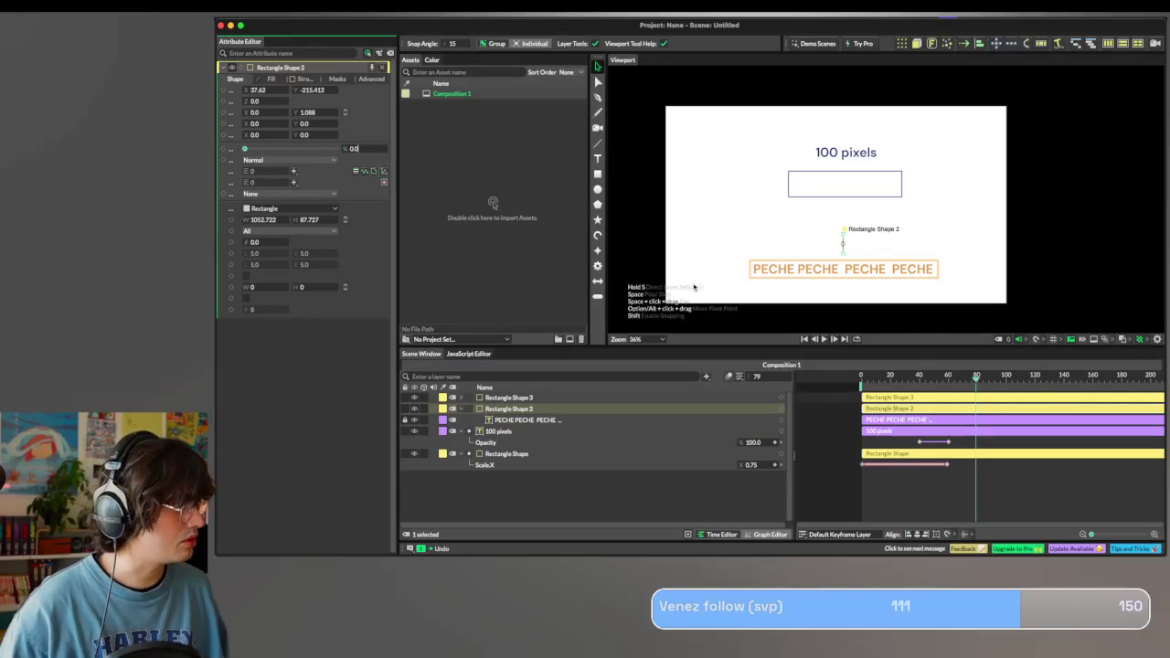
pyautogui.click(993, 377)
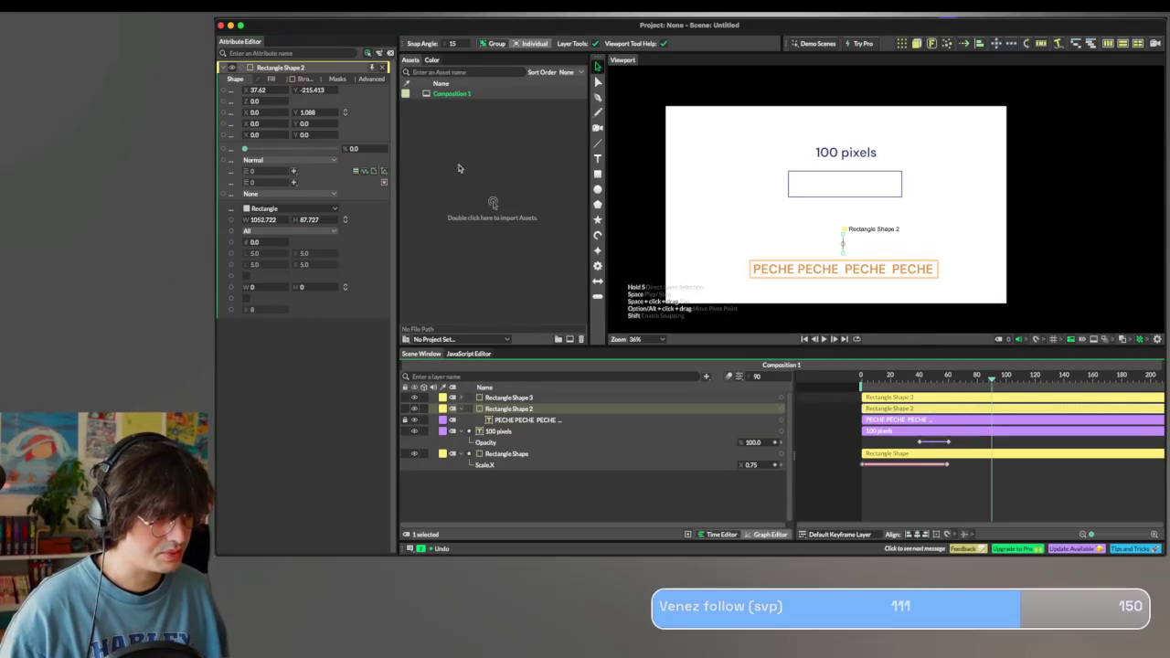
pyautogui.hotkey('ctrl', 'z')
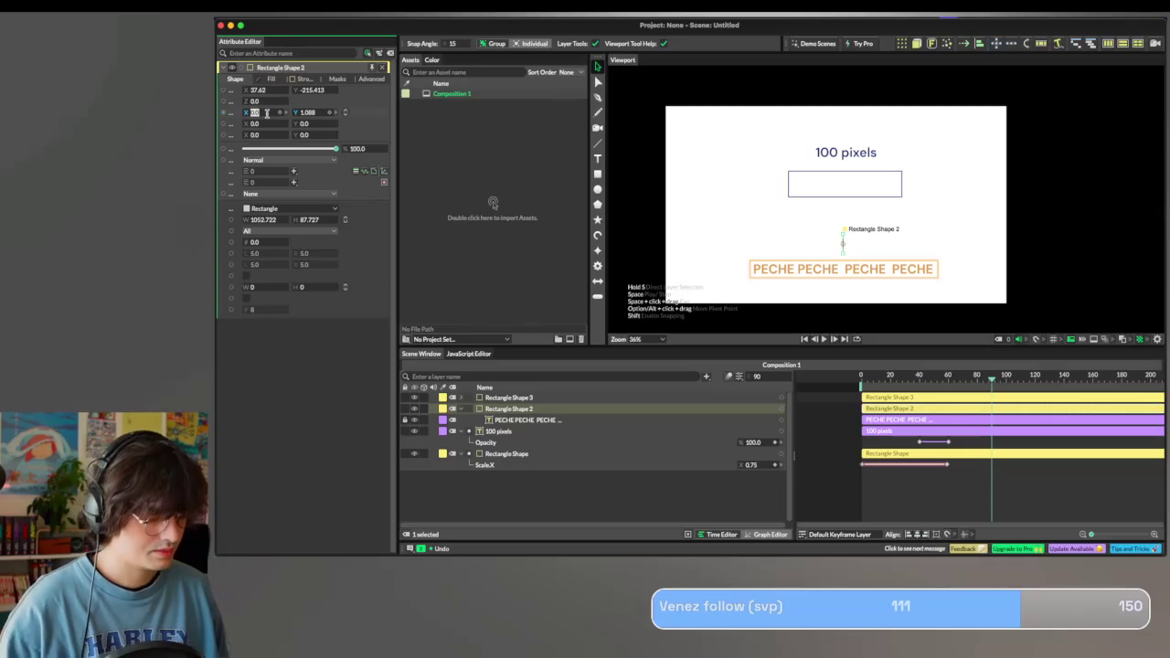
pyautogui.write('1')
pyautogui.press('Return')
# Keyframe the lower PECHE box's opacity from 0 at frame 79 to 100 at frame 91, shifted slightly later.
pyautogui.click(508, 397)
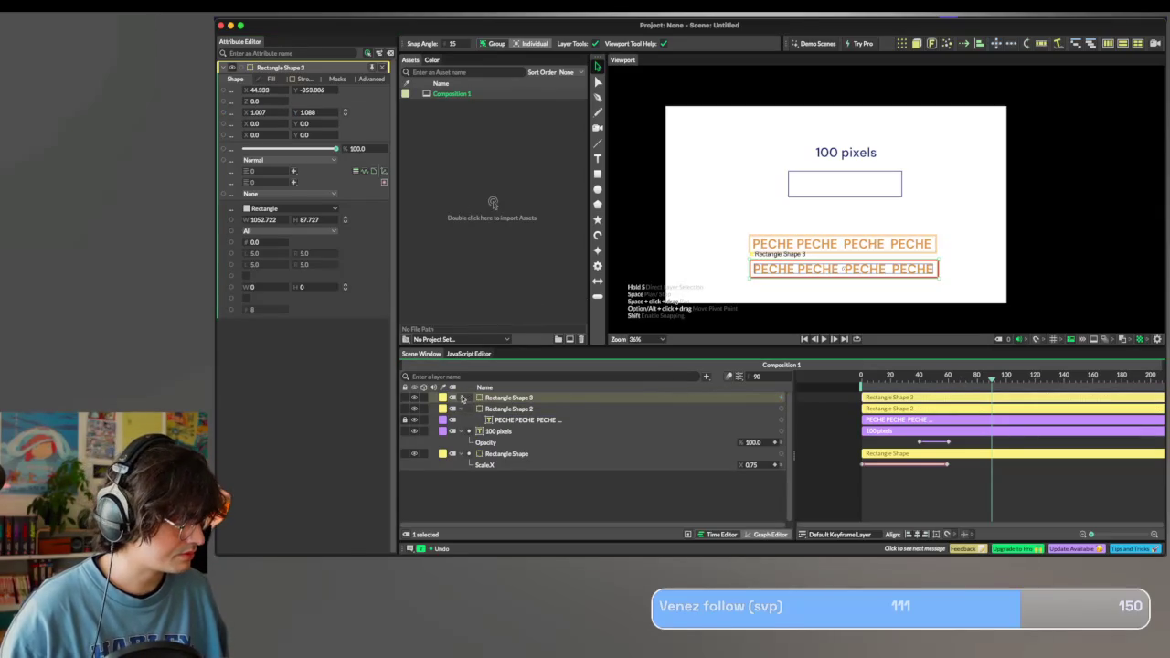
pyautogui.click(463, 398)
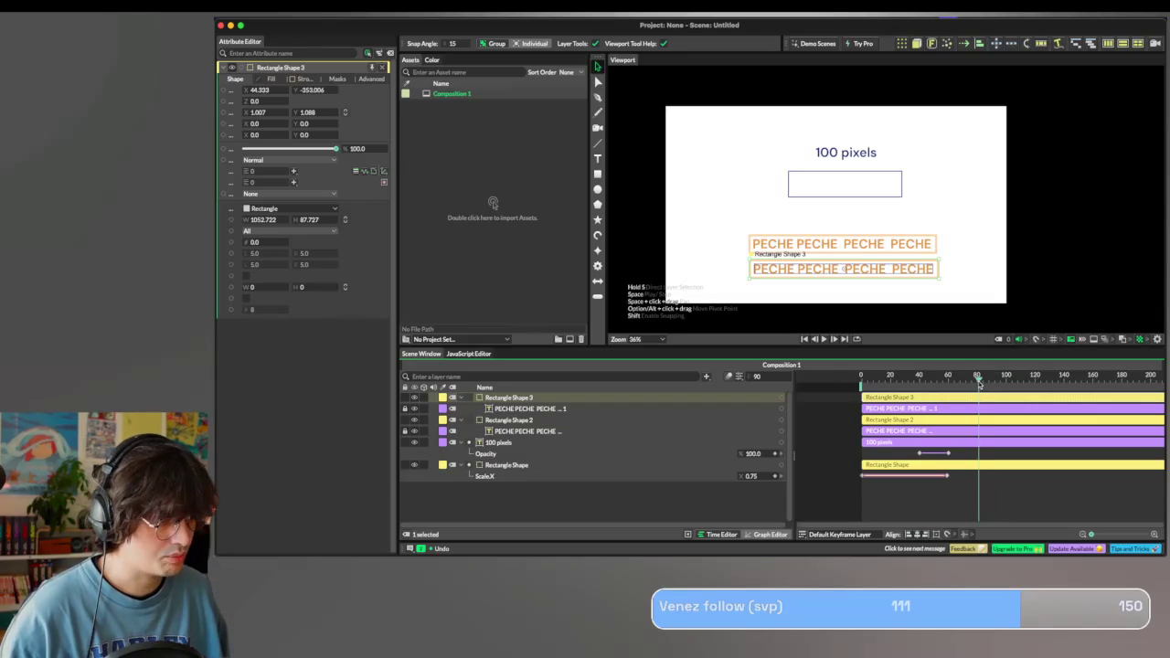
pyautogui.doubleClick(356, 149)
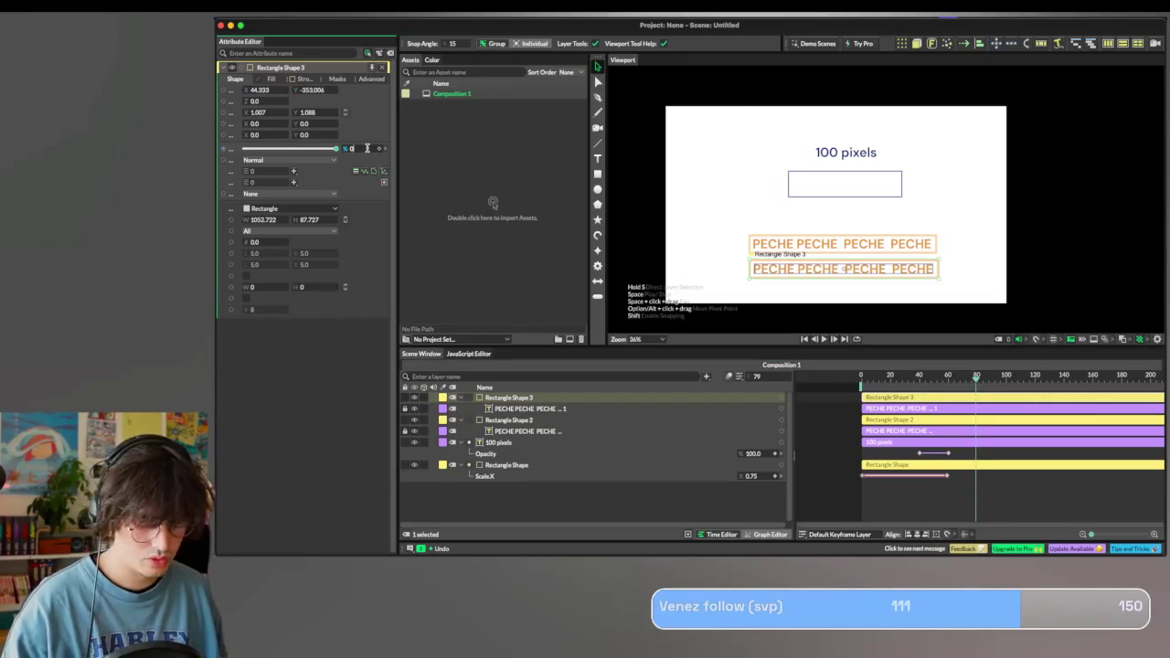
pyautogui.write('0')
pyautogui.press('Return')
pyautogui.click(381, 150)
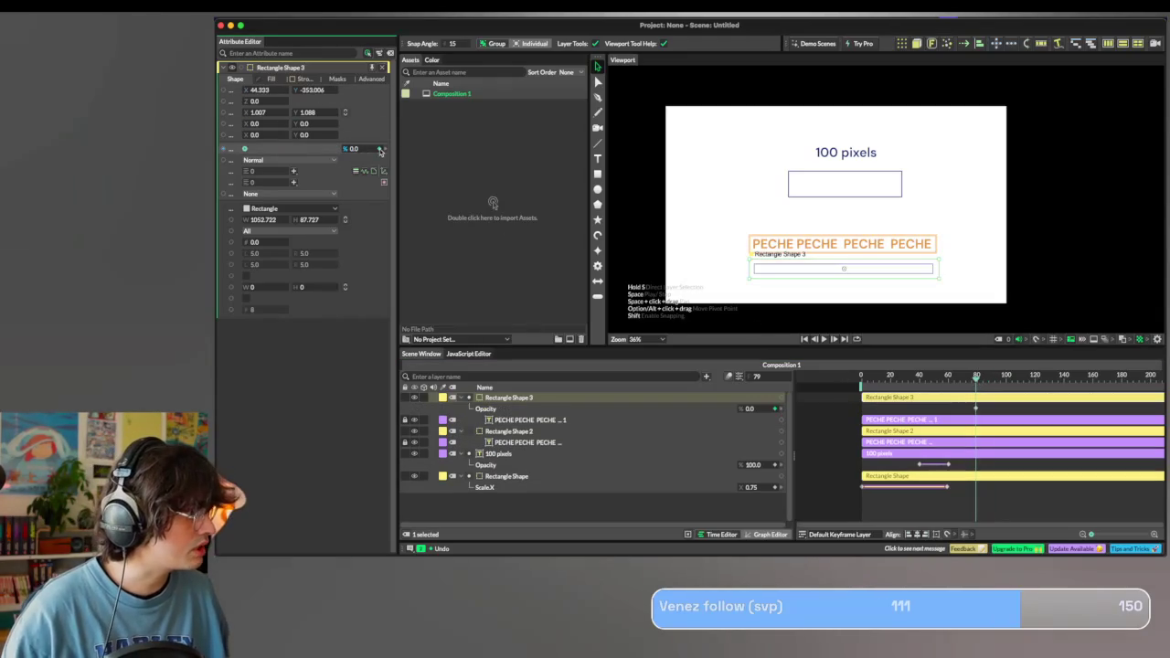
pyautogui.click(994, 379)
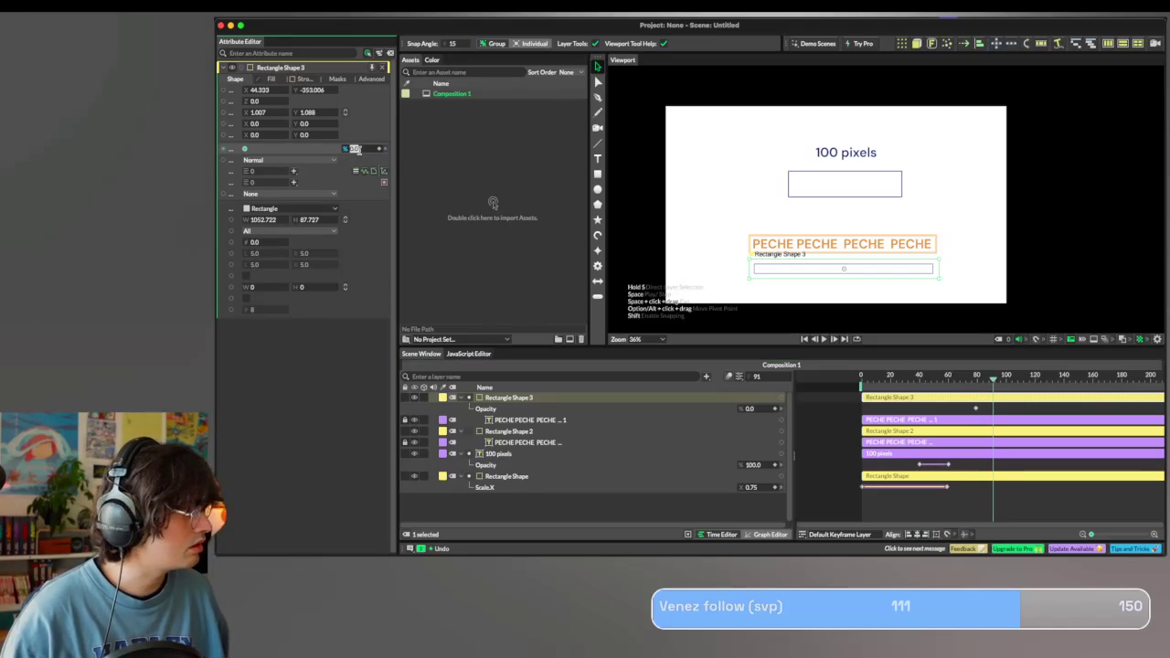
pyautogui.write('1')
pyautogui.doubleClick(356, 149)
pyautogui.write('100')
pyautogui.press('Return')
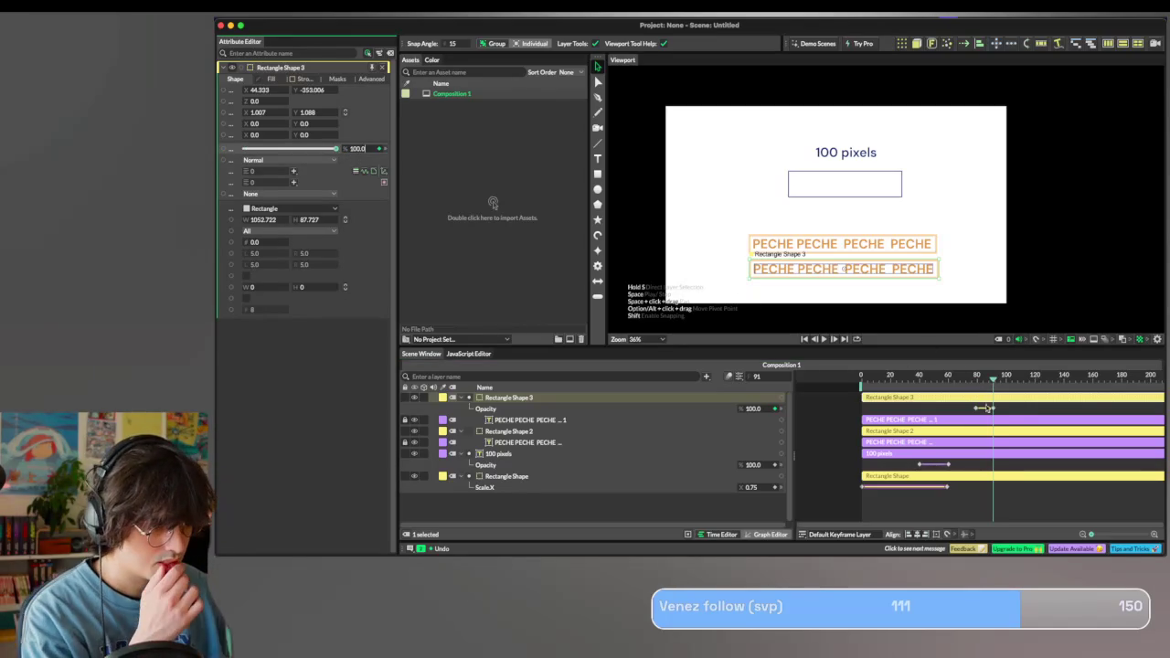
pyautogui.click(980, 408)
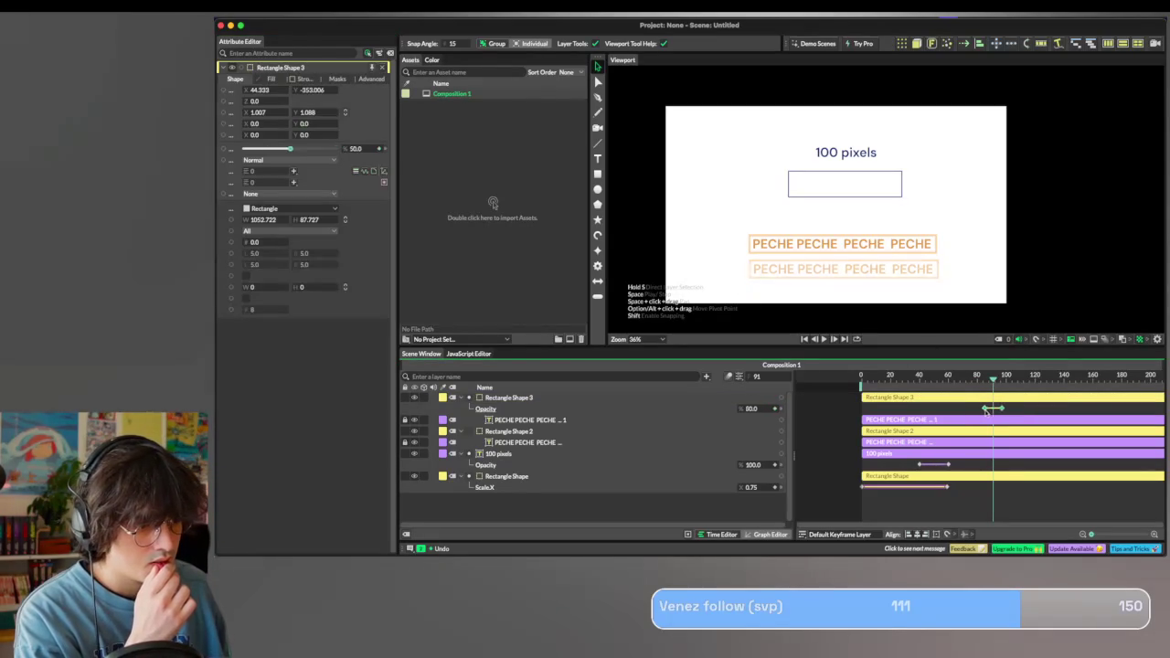
pyautogui.moveTo(981, 412)
pyautogui.mouseDown()
pyautogui.moveTo(992, 410)
pyautogui.moveTo(987, 376)
pyautogui.mouseUp()
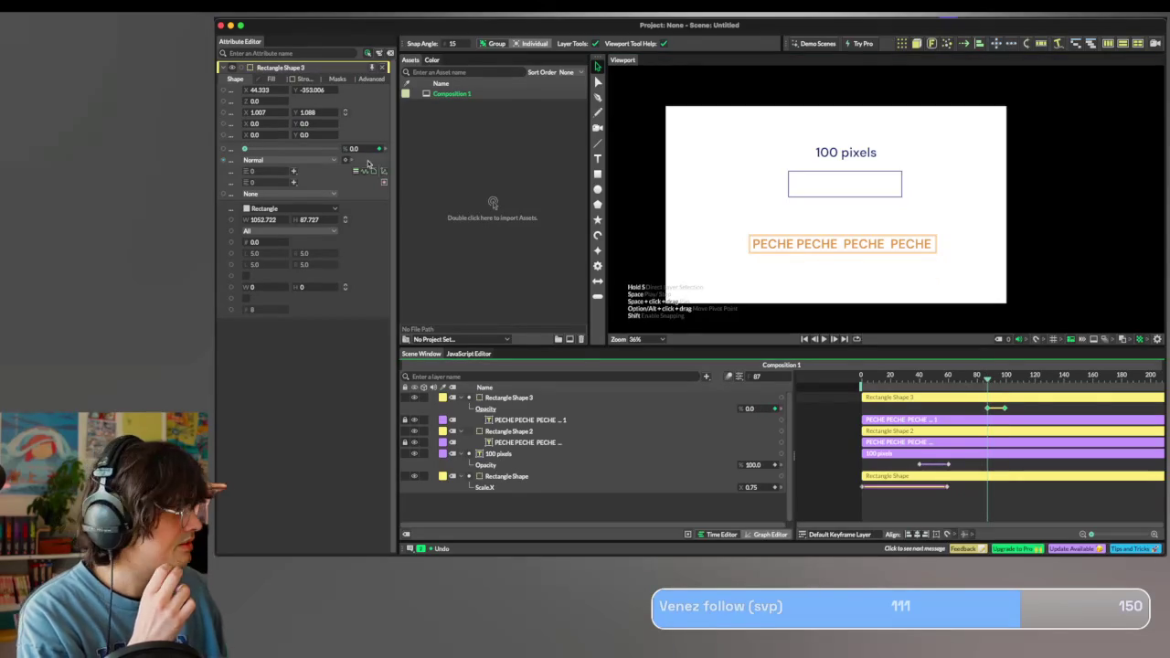
# Keyframe the upper PECHE box's opacity from 0 at frame 76 to 100, then play.
pyautogui.click(517, 431)
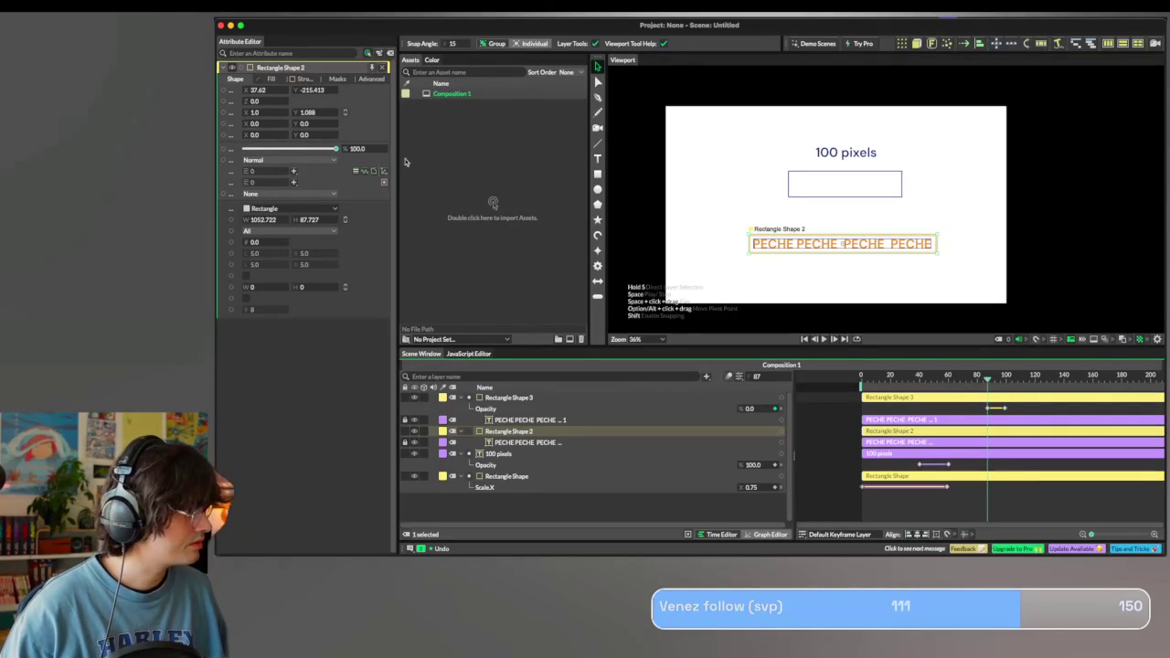
pyautogui.click(380, 151)
pyautogui.click(971, 385)
pyautogui.moveTo(971, 385); pyautogui.dragTo(974, 385)
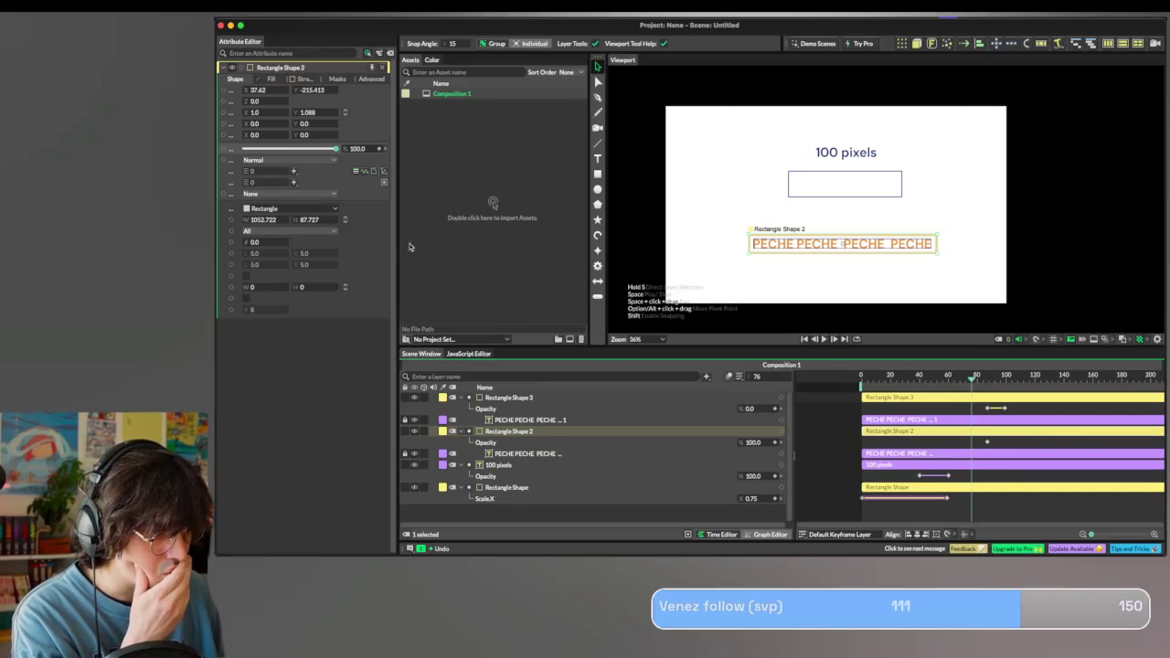
pyautogui.click(358, 149)
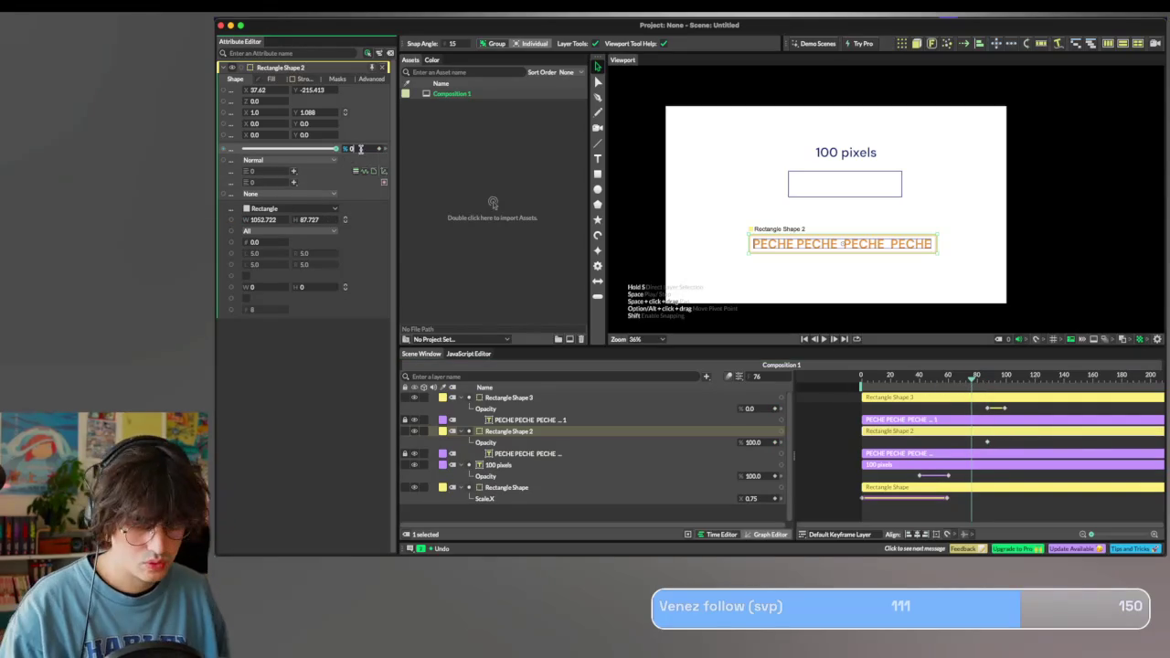
pyautogui.press('Return')
pyautogui.click(864, 382)
pyautogui.press('space')
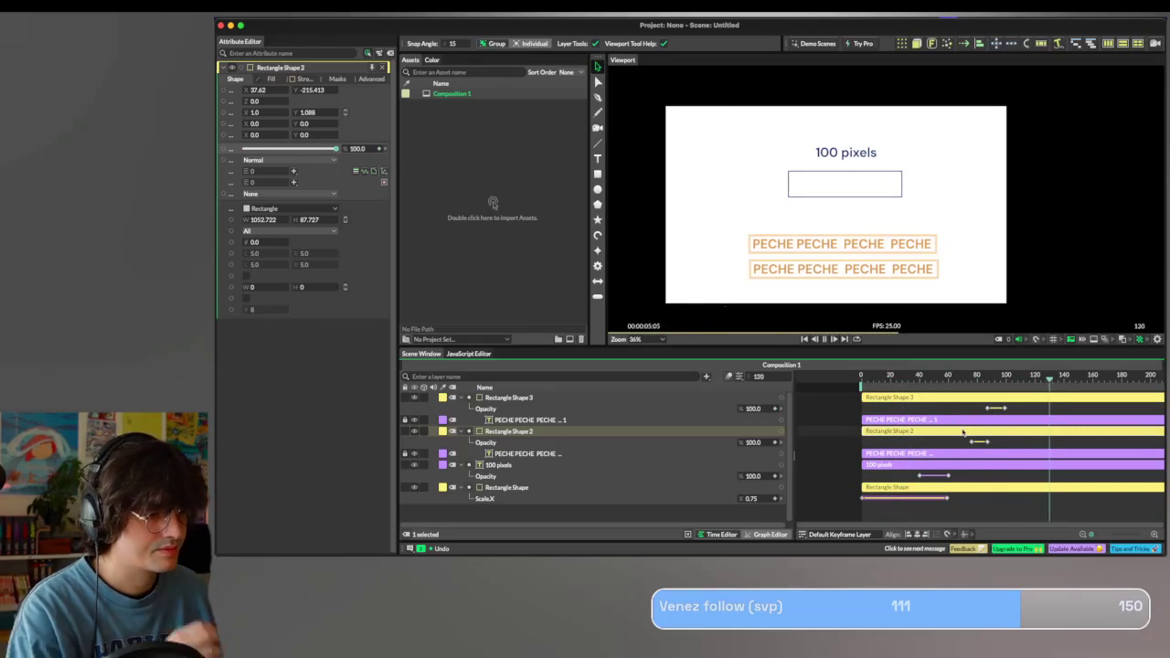
# Stop playback, replay from frame 0, and collapse the two PECHE box layers.
pyautogui.press('space')
pyautogui.hscroll(1, 979, 420)
pyautogui.moveTo(879, 377); pyautogui.dragTo(788, 380)
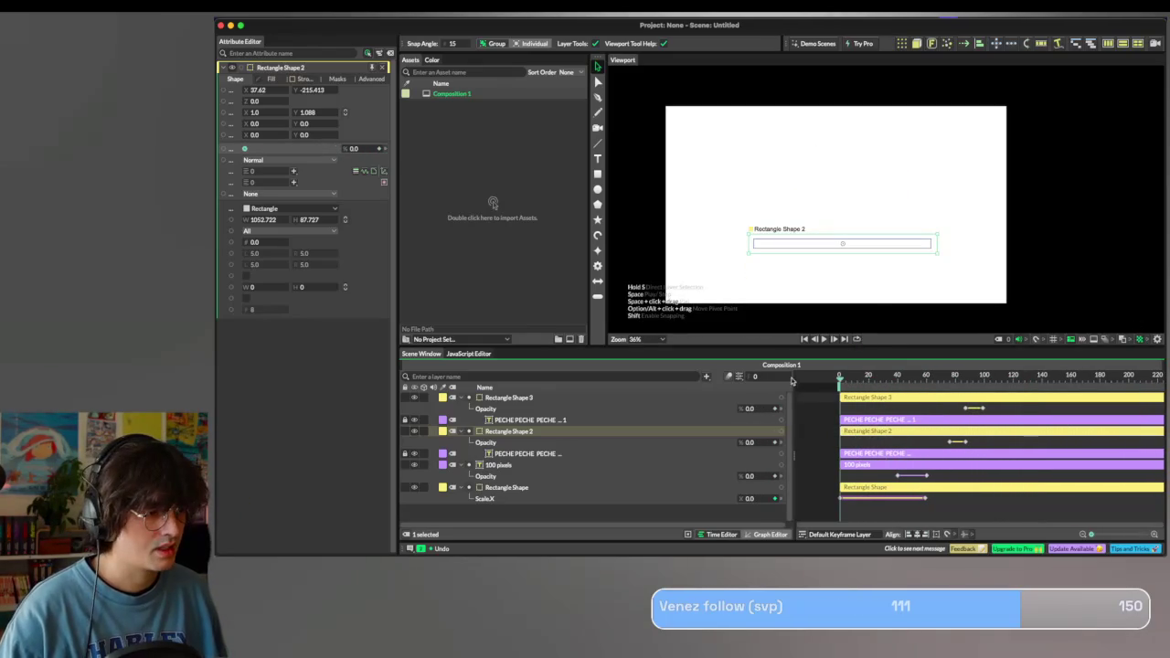
pyautogui.press('space')
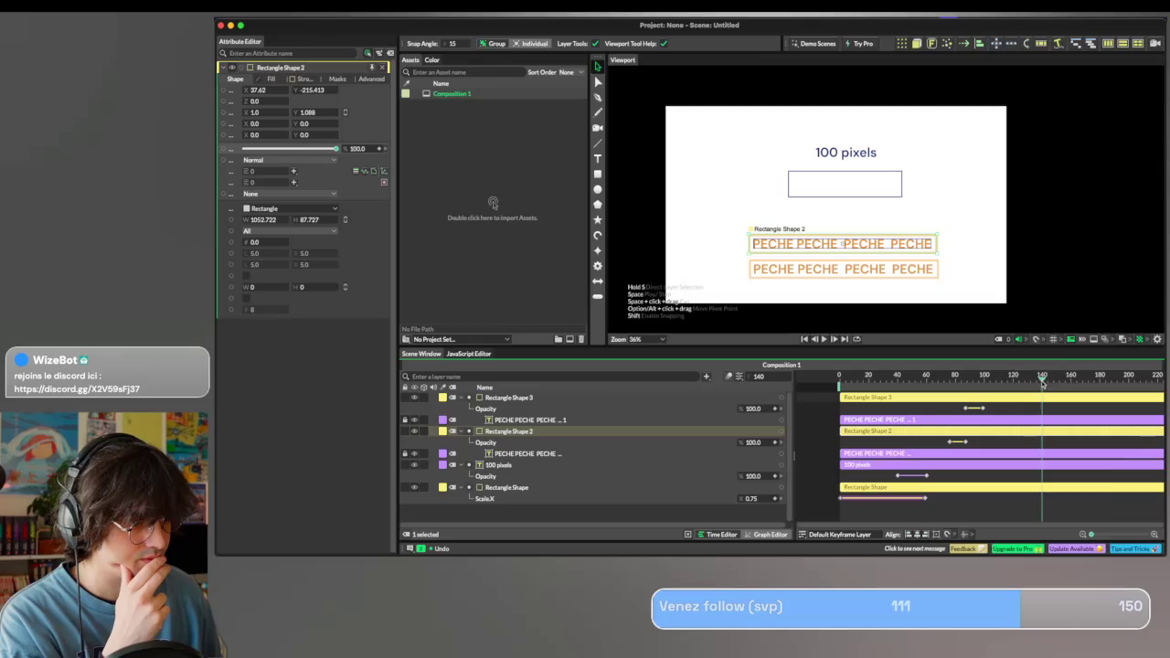
pyautogui.click(469, 398)
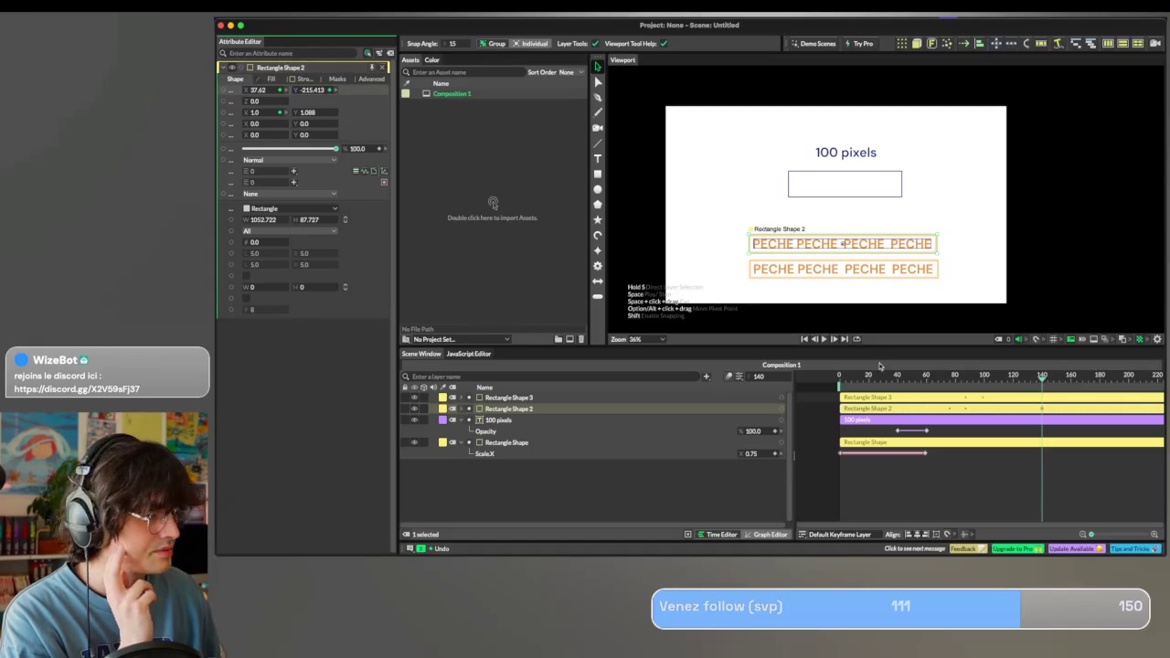
# Remove the upper box's ScaleX keyframe at frame 140, preview, and park the time near frame 175.
pyautogui.press('u')
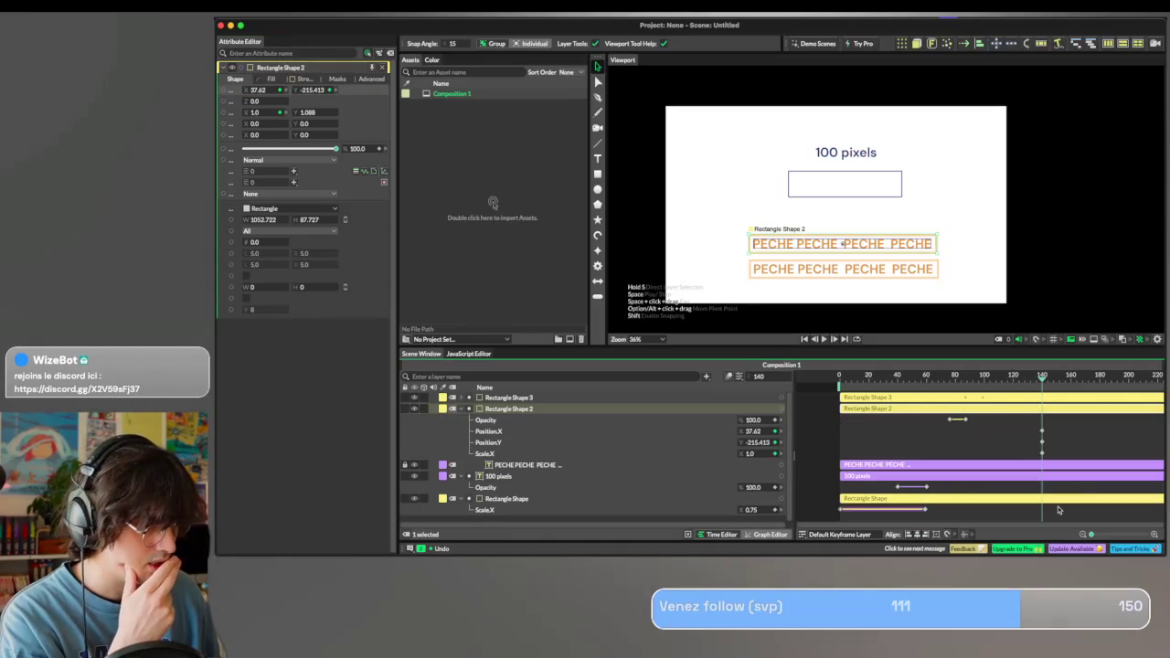
pyautogui.click(1040, 435)
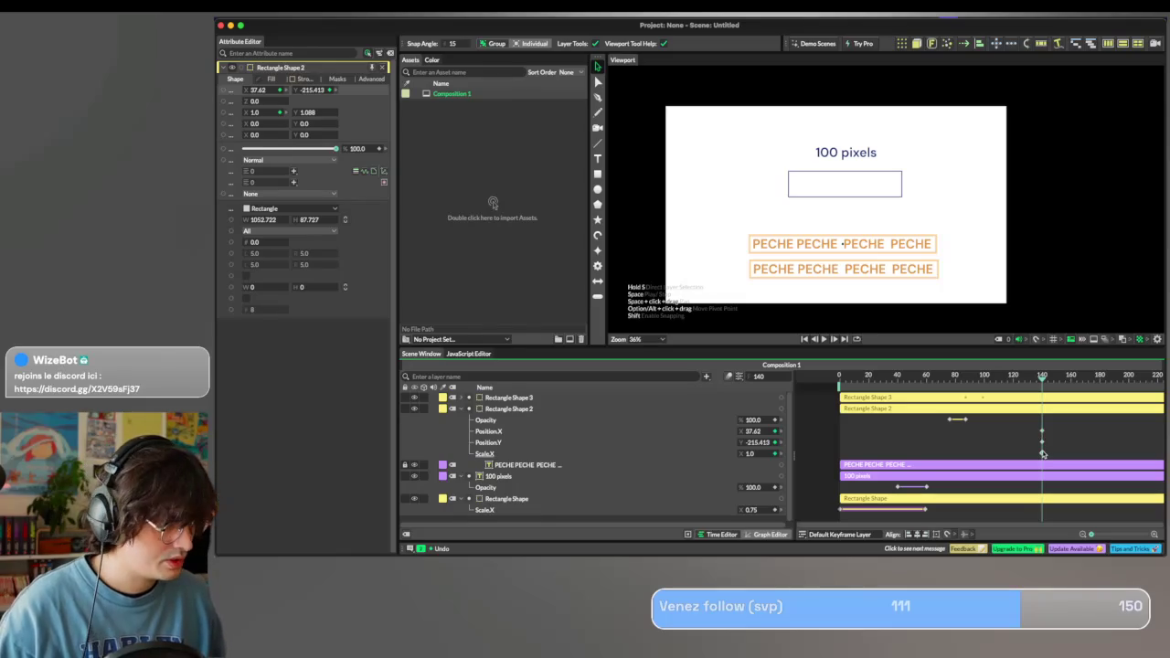
pyautogui.click(1040, 430)
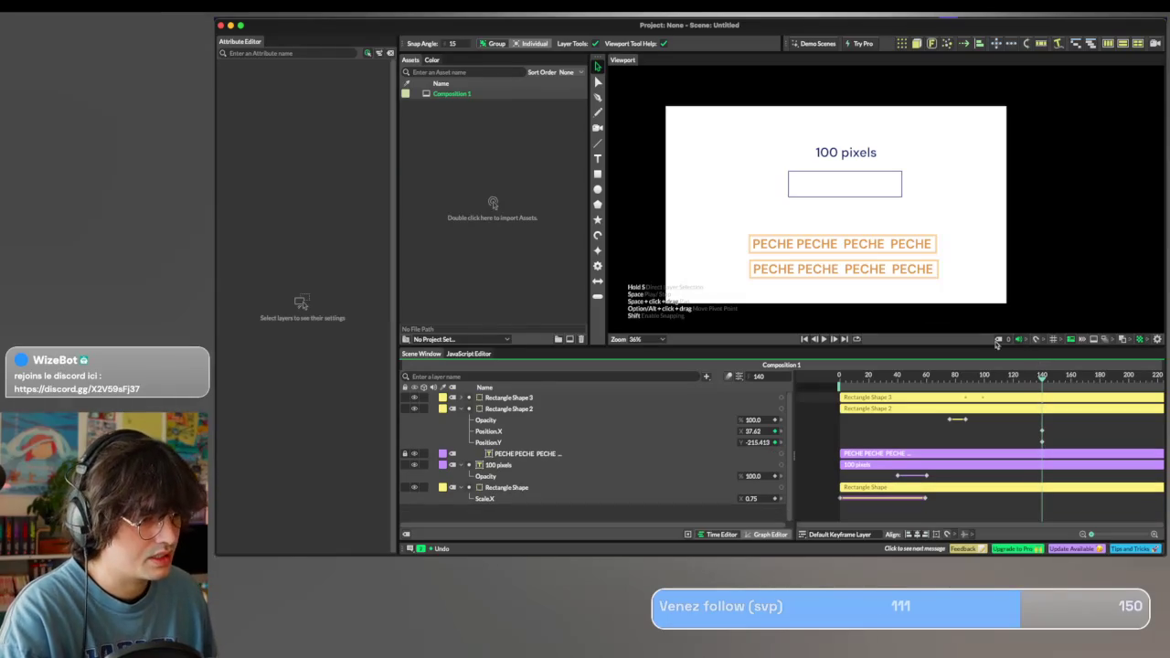
pyautogui.press('space')
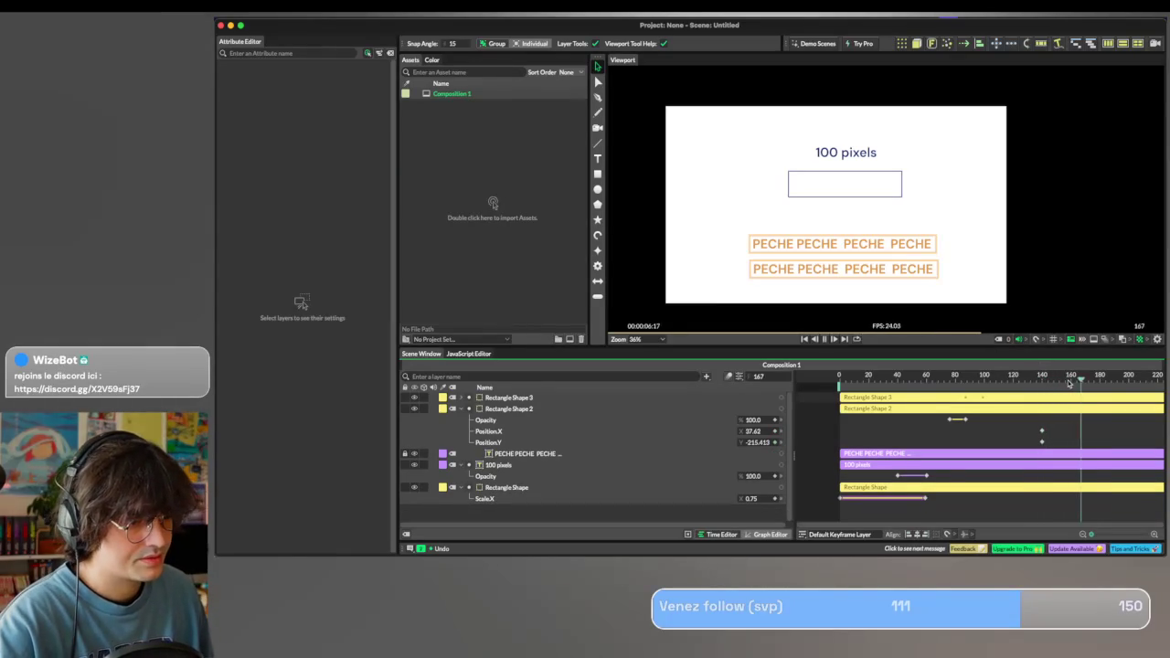
pyautogui.press('space')
pyautogui.press('space')
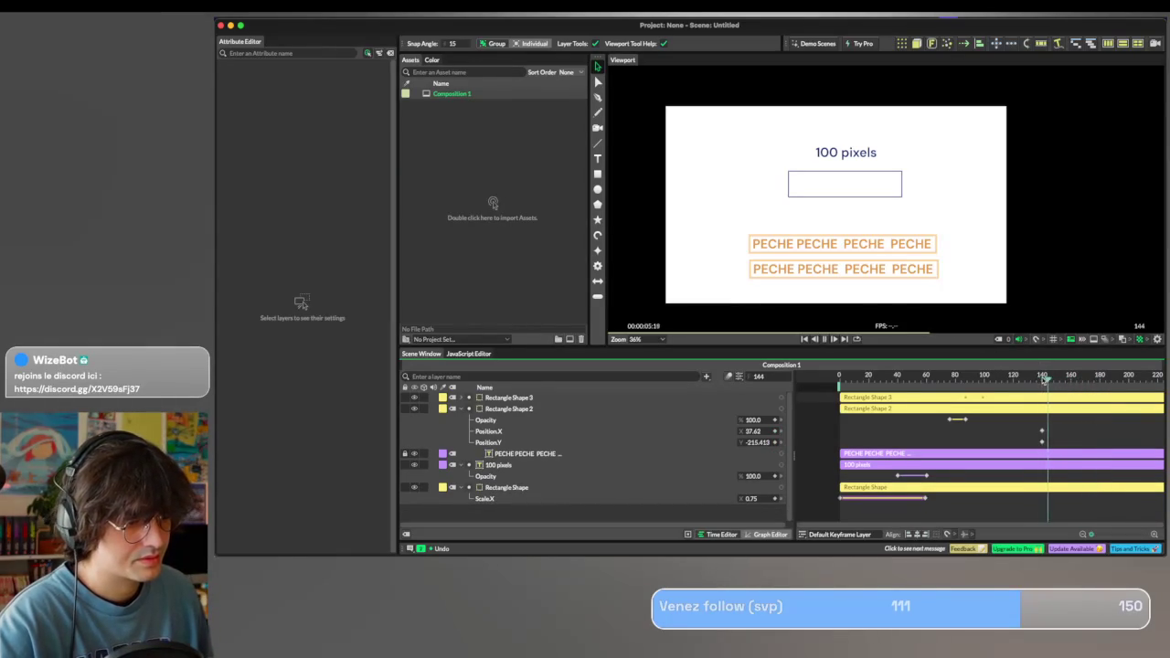
pyautogui.click(1042, 378)
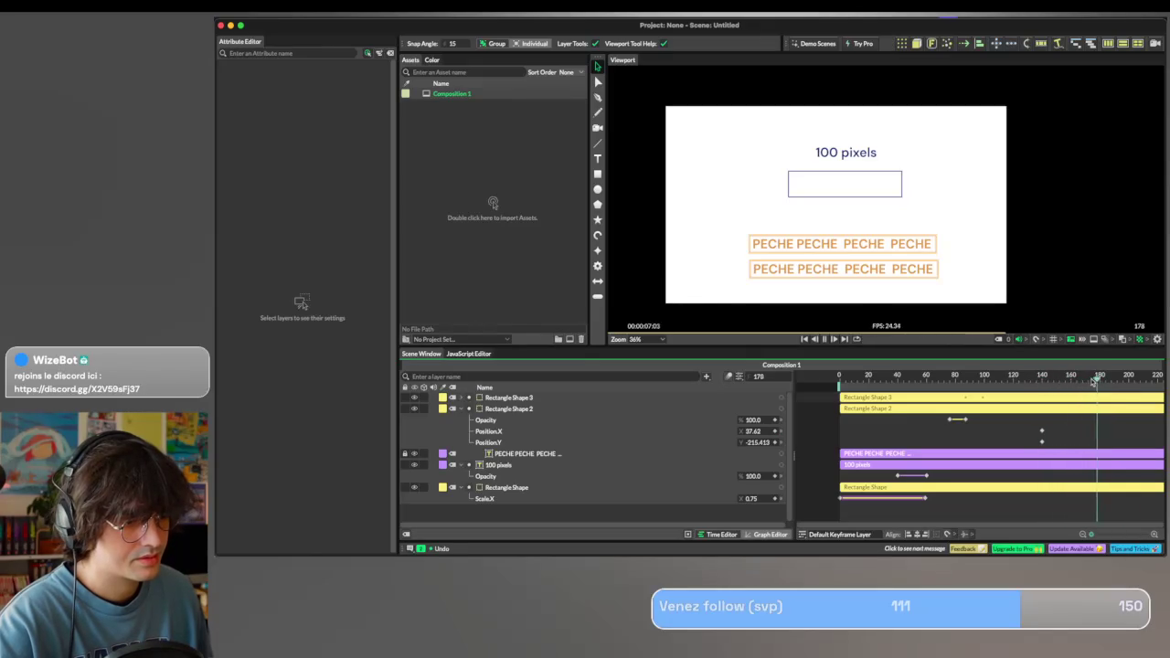
pyautogui.click(1094, 378)
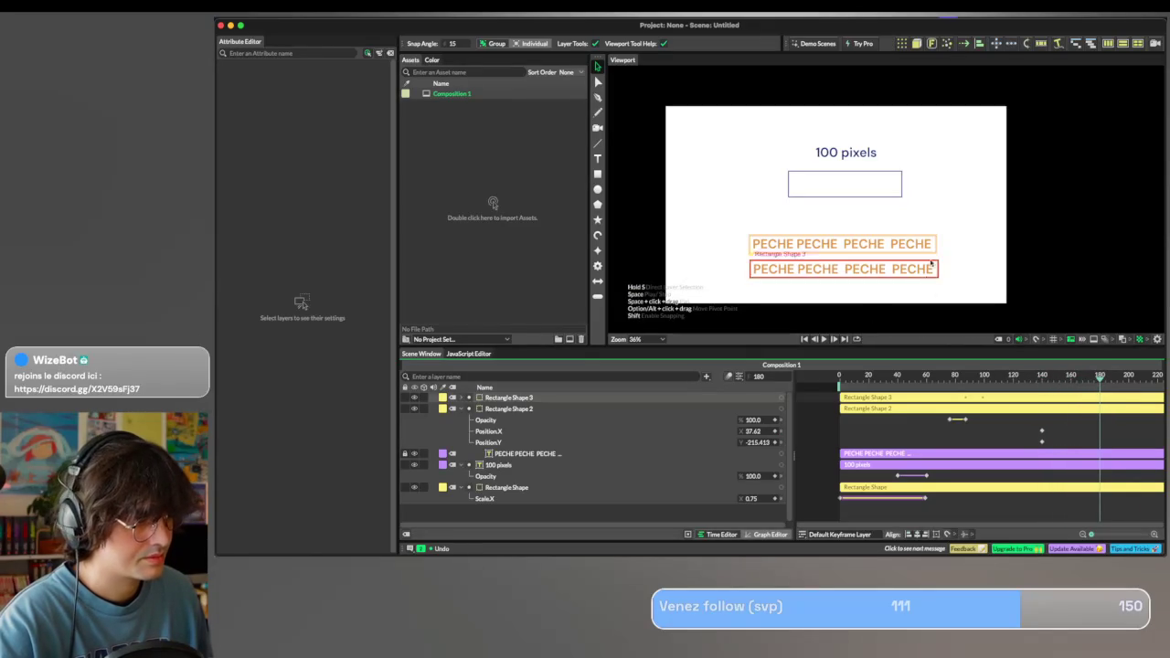
# Drag the upper PECHE box onto the outlined rectangle at frame 180, replay, and return to frame 140.
pyautogui.moveTo(807, 238); pyautogui.dragTo(851, 177)
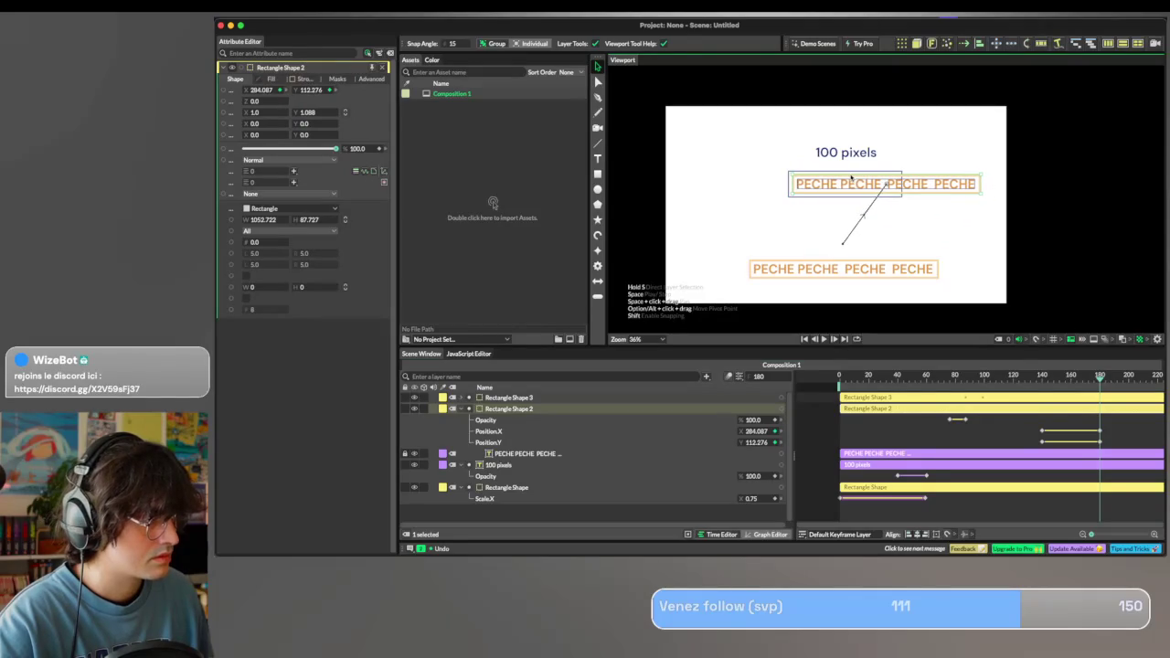
pyautogui.click(868, 221)
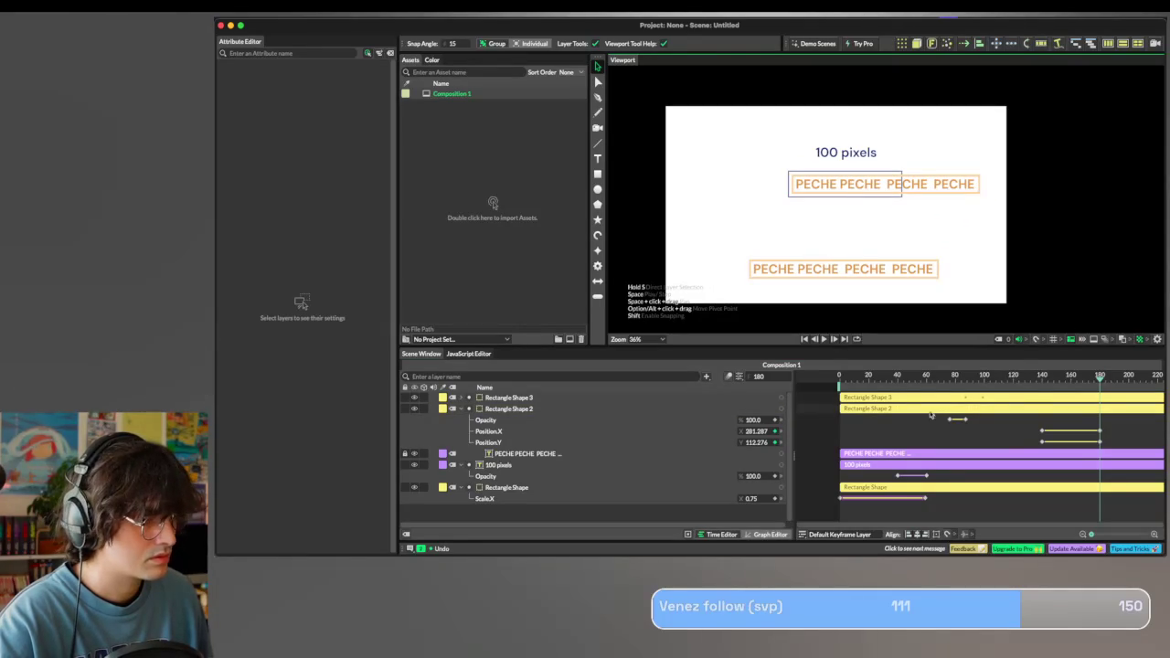
pyautogui.click(1034, 374)
pyautogui.press('space')
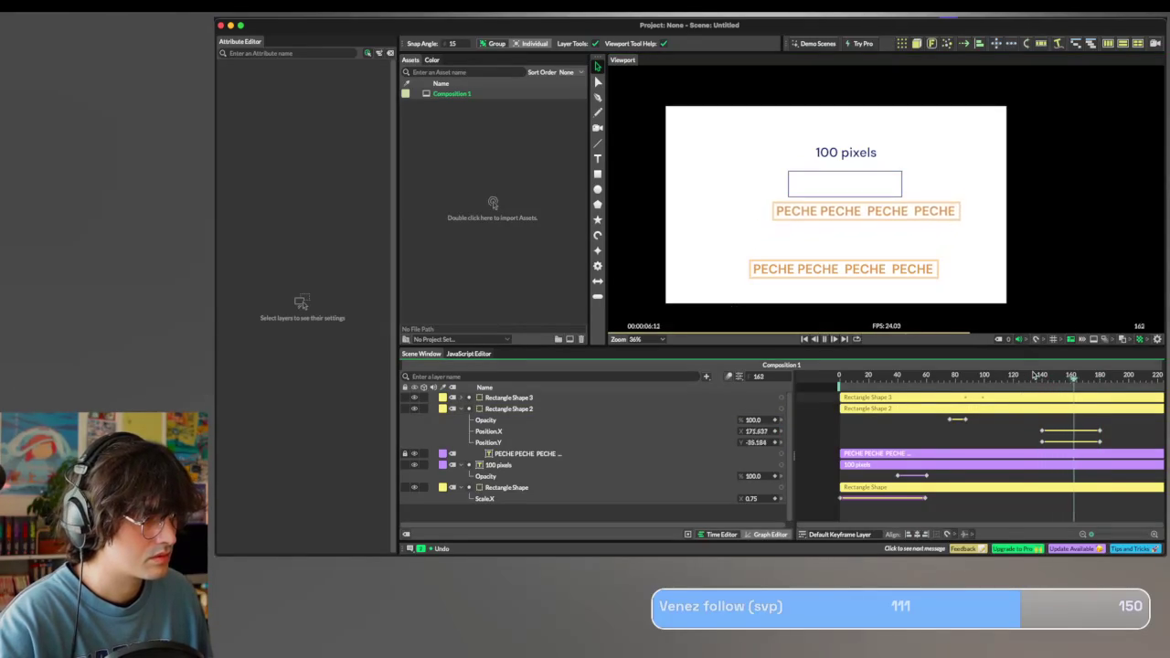
pyautogui.press('space')
pyautogui.hscroll(3, 974, 398)
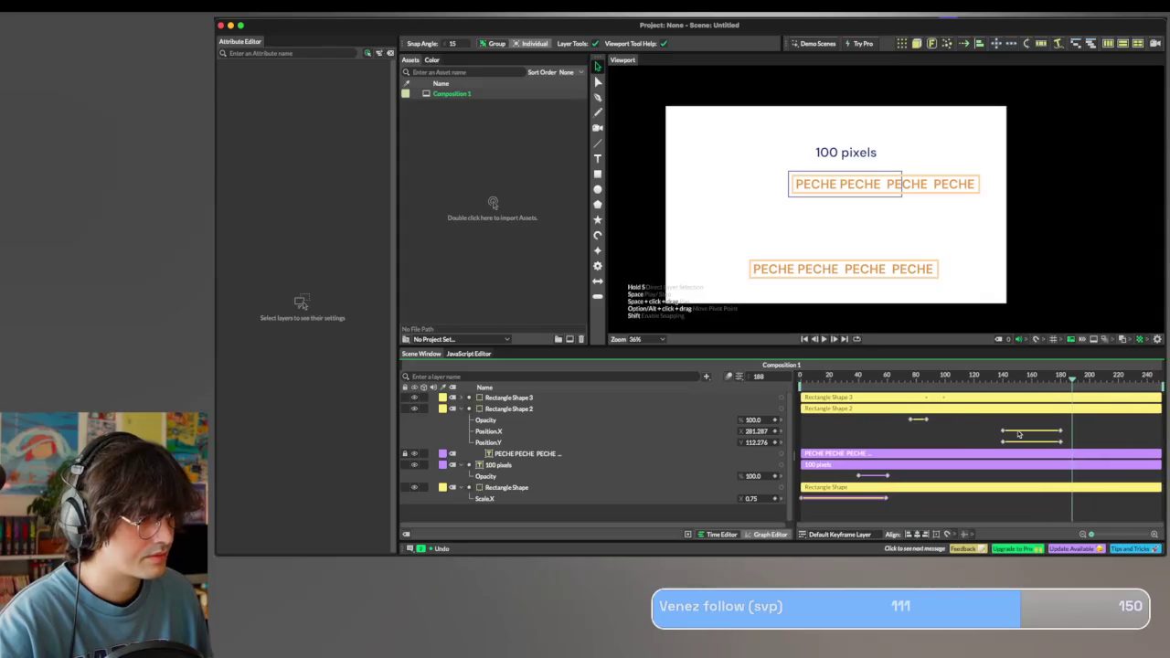
pyautogui.click(958, 376)
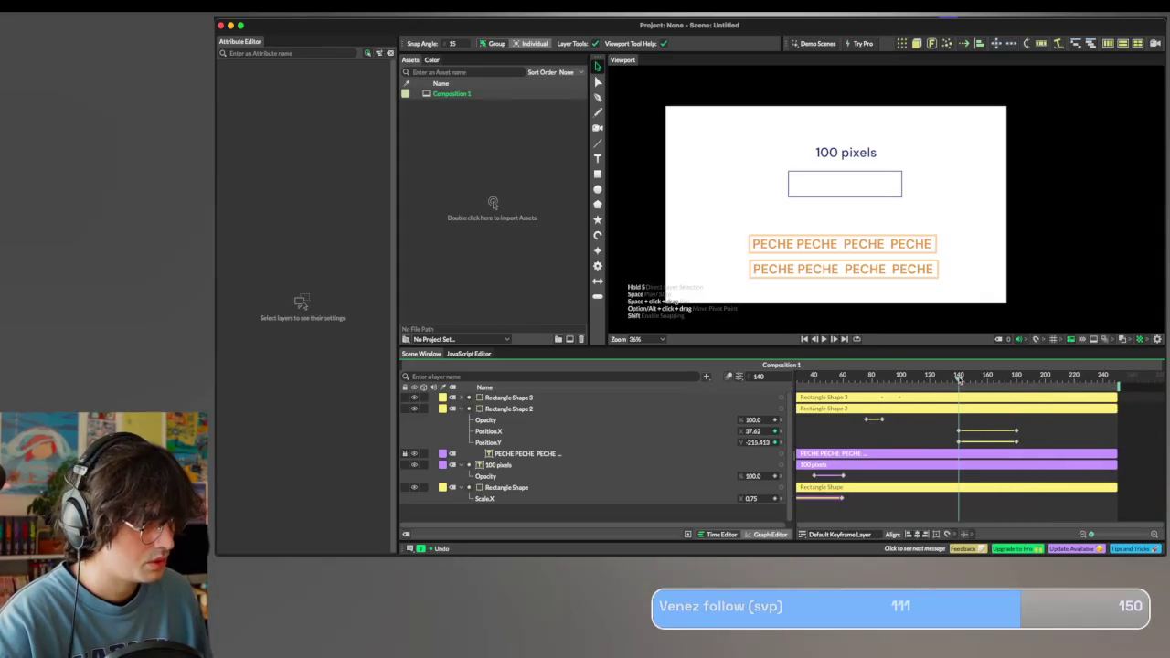
# Keyframe Rectangle Shape 3's Position at frame 140, then drag it right of the top row at frame 180.
pyautogui.click(462, 398)
pyautogui.click(690, 398)
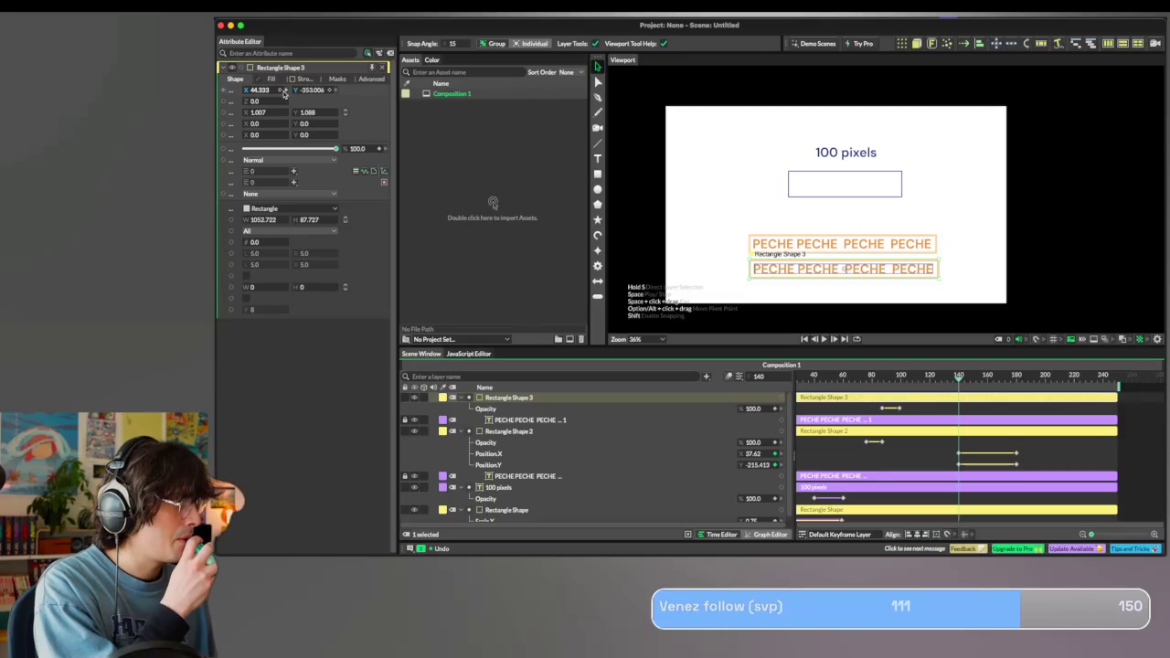
pyautogui.click(285, 90)
pyautogui.click(334, 90)
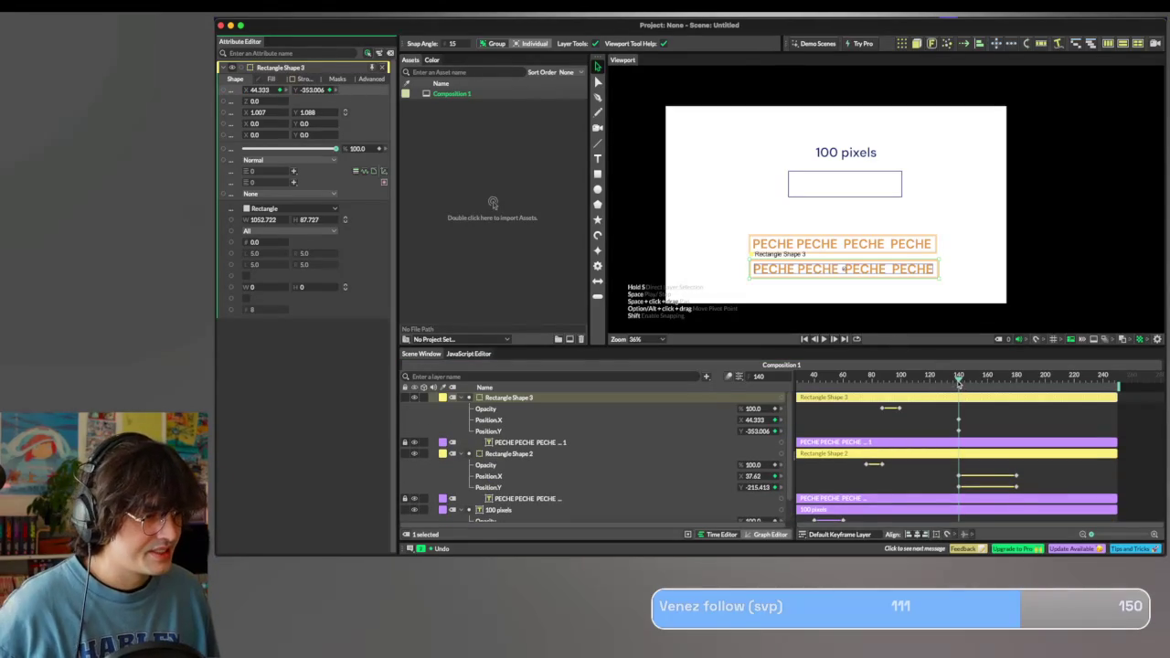
pyautogui.moveTo(956, 384); pyautogui.dragTo(1017, 382)
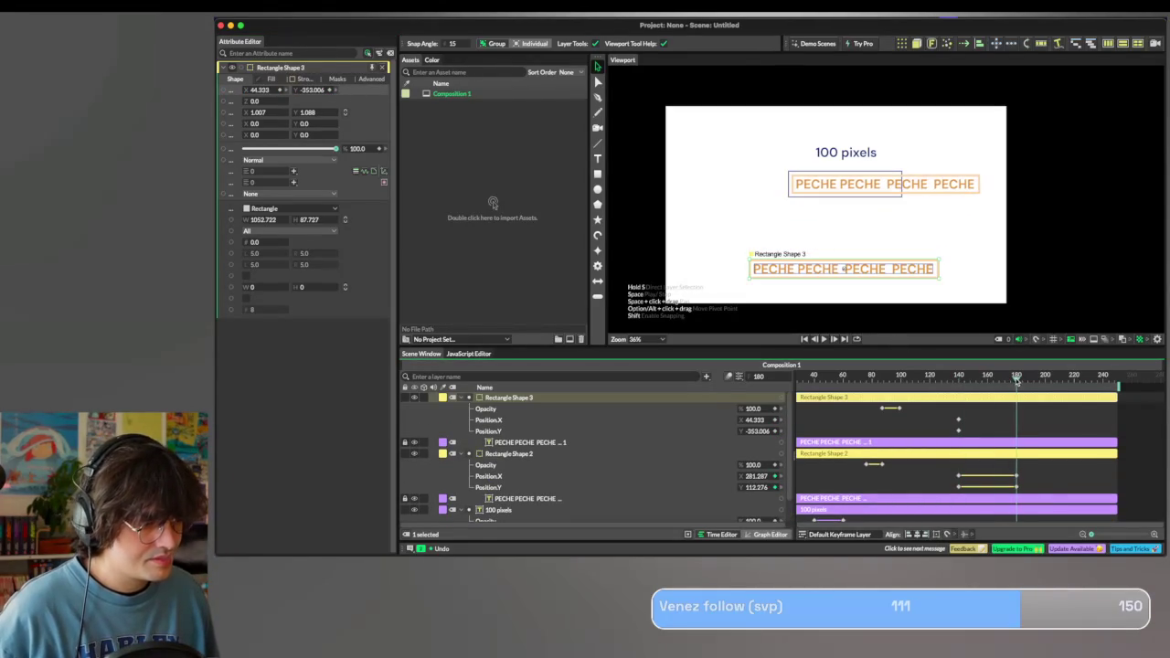
pyautogui.moveTo(972, 236)
pyautogui.mouseDown()
pyautogui.moveTo(759, 289)
pyautogui.moveTo(1000, 201)
pyautogui.mouseUp()
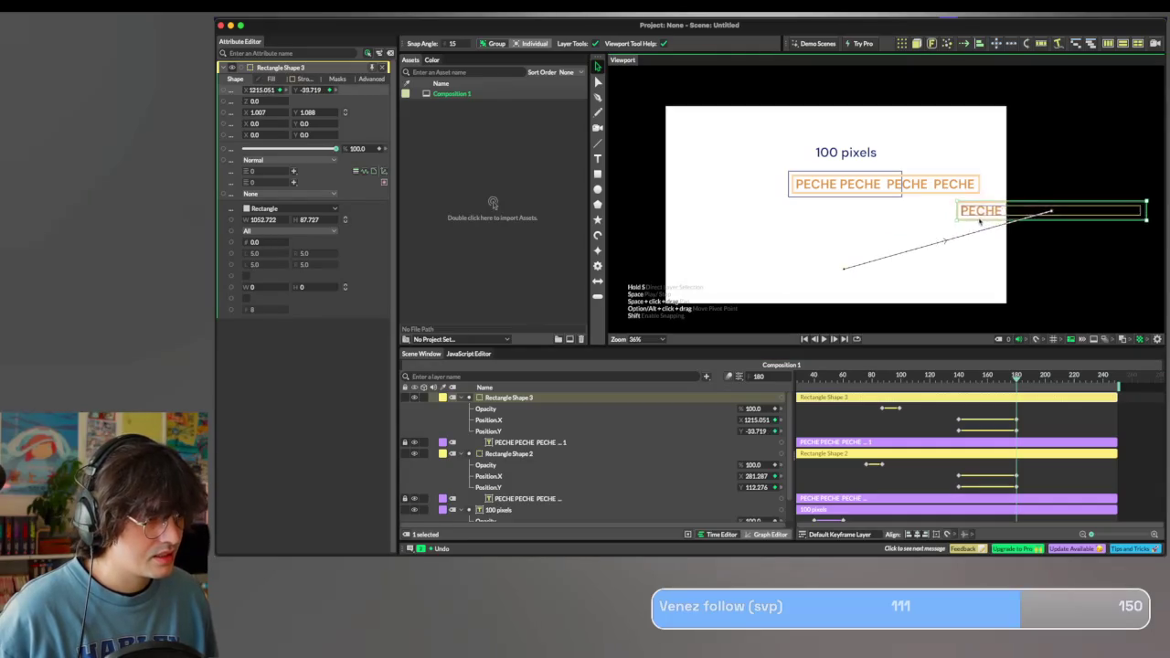
pyautogui.moveTo(1000, 201); pyautogui.dragTo(1008, 194)
pyautogui.click(819, 257)
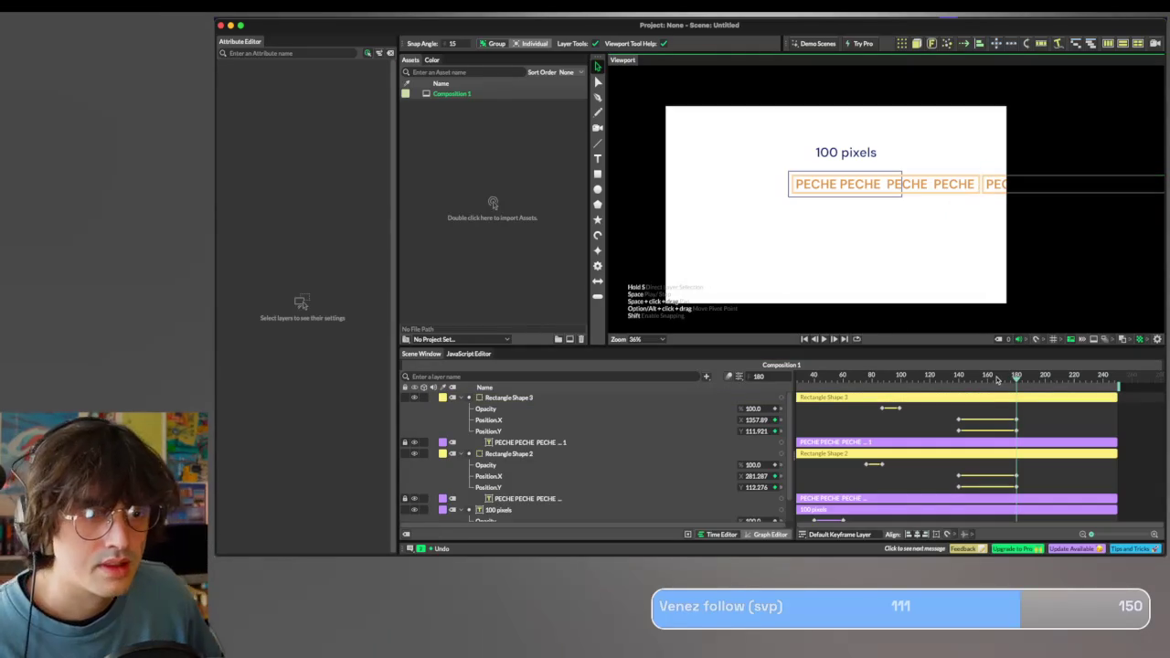
pyautogui.click(968, 420)
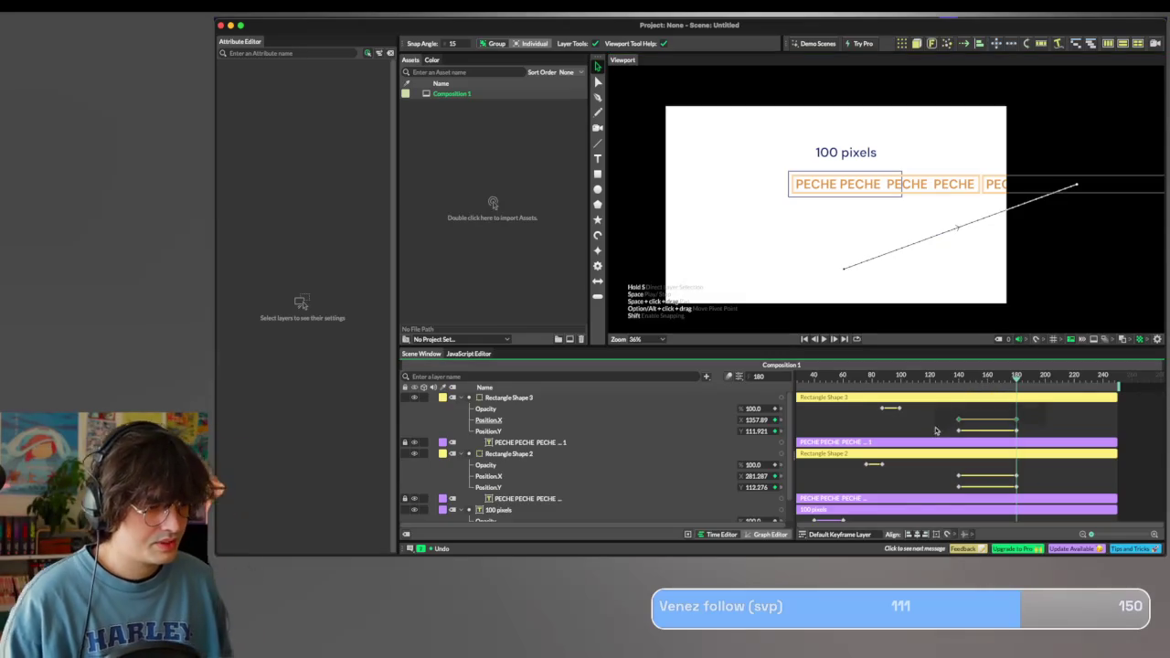
# Apply a Magic Easing preset to the position keyframes of Rectangle Shapes 3 and 2.
pyautogui.rightClick(968, 420)
pyautogui.moveTo(996, 293)
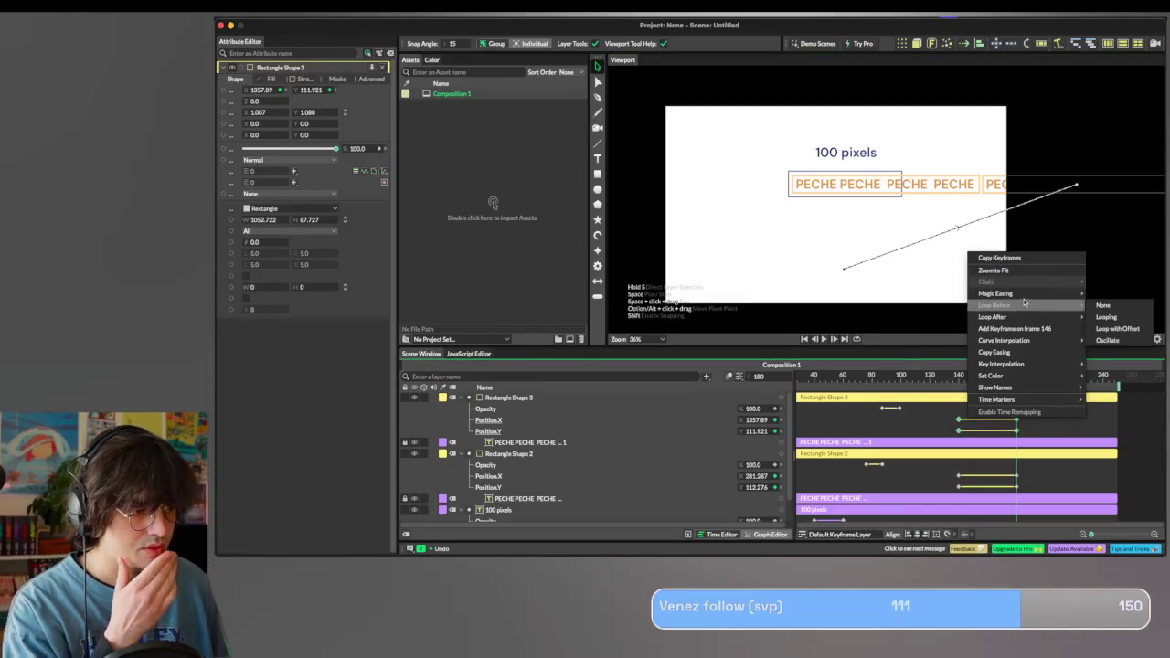
pyautogui.click(909, 330)
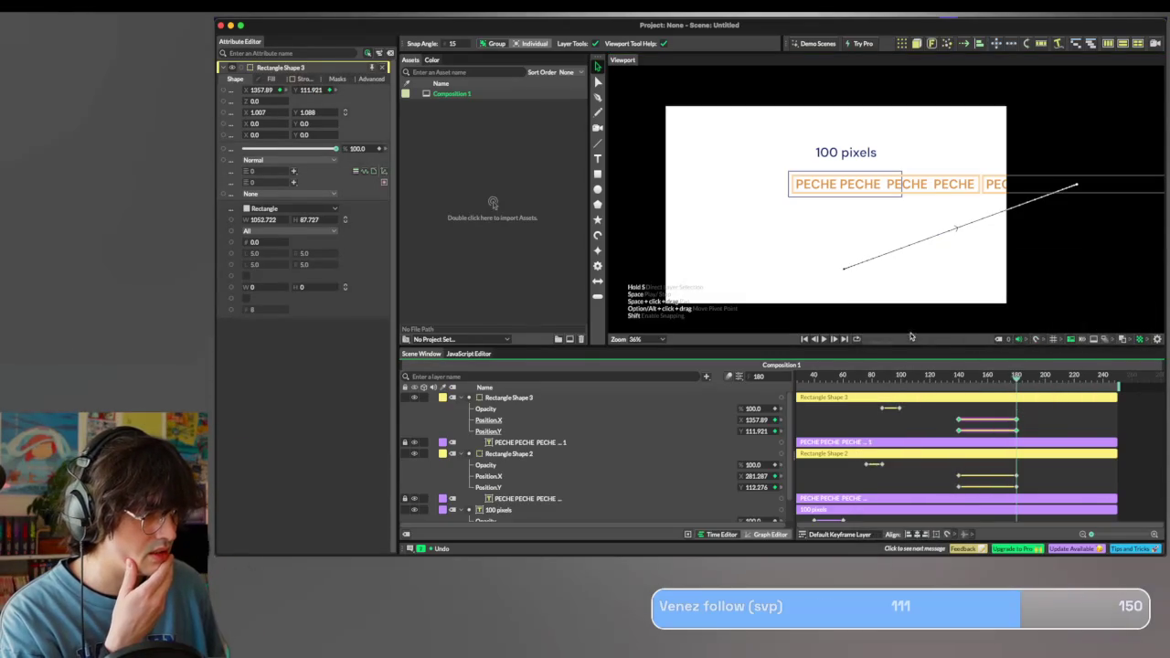
pyautogui.rightClick(977, 476)
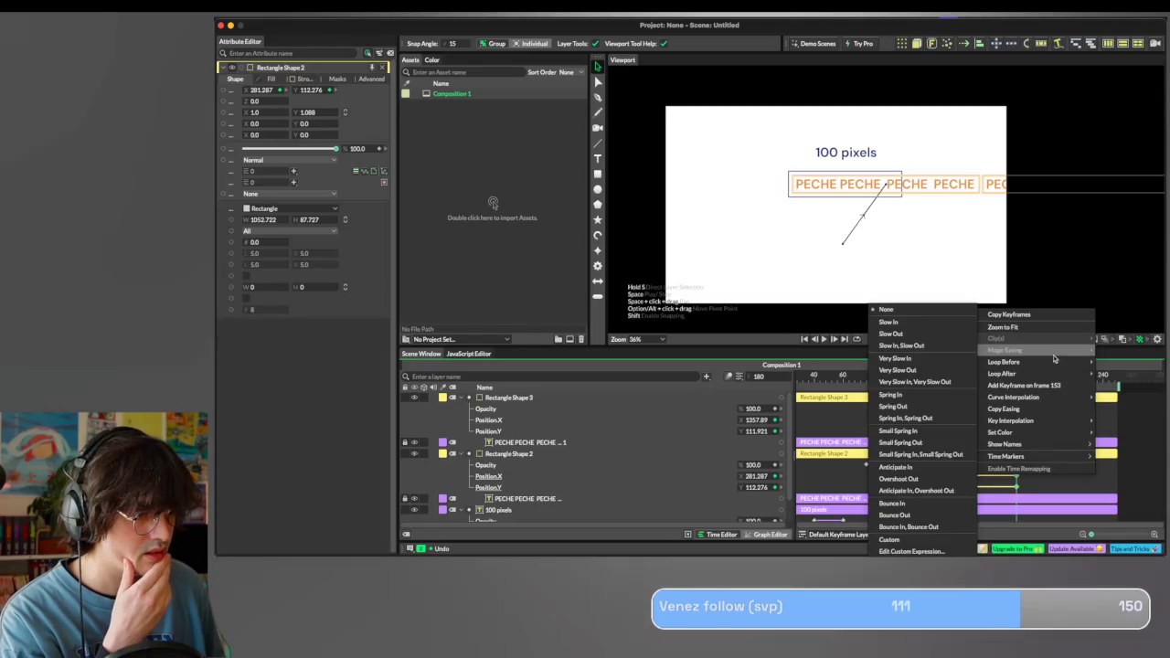
pyautogui.moveTo(1006, 350)
pyautogui.click(916, 348)
# Play back the eased motion to check it, then stop playback.
pyautogui.press('space')
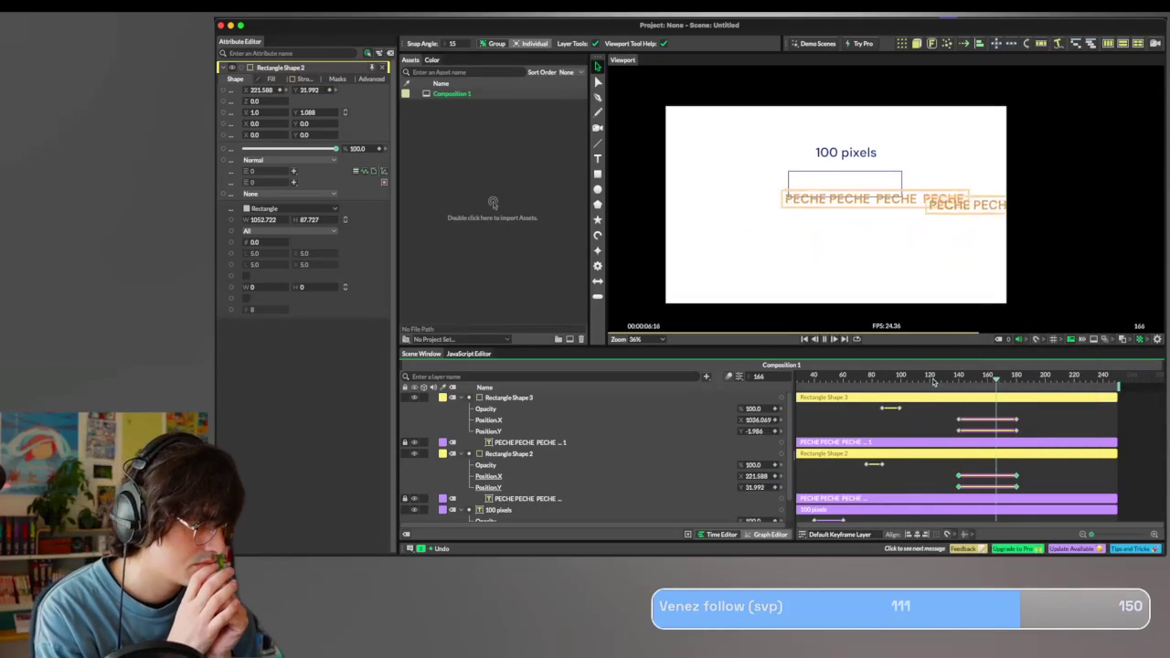
pyautogui.press('space')
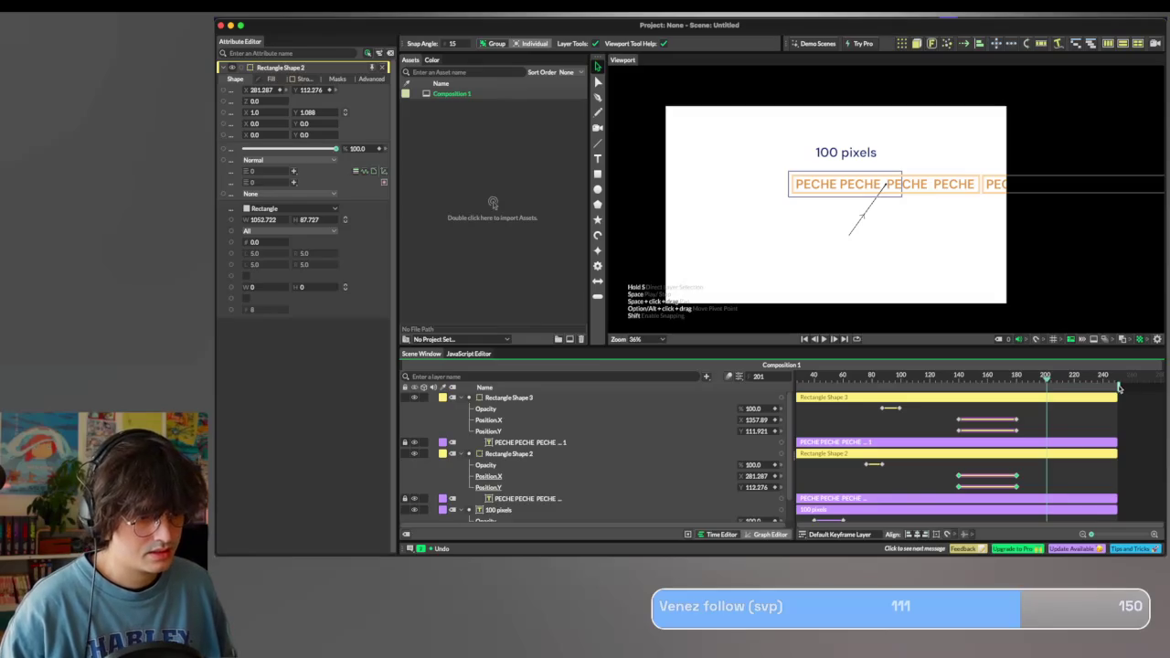
pyautogui.click(1060, 396)
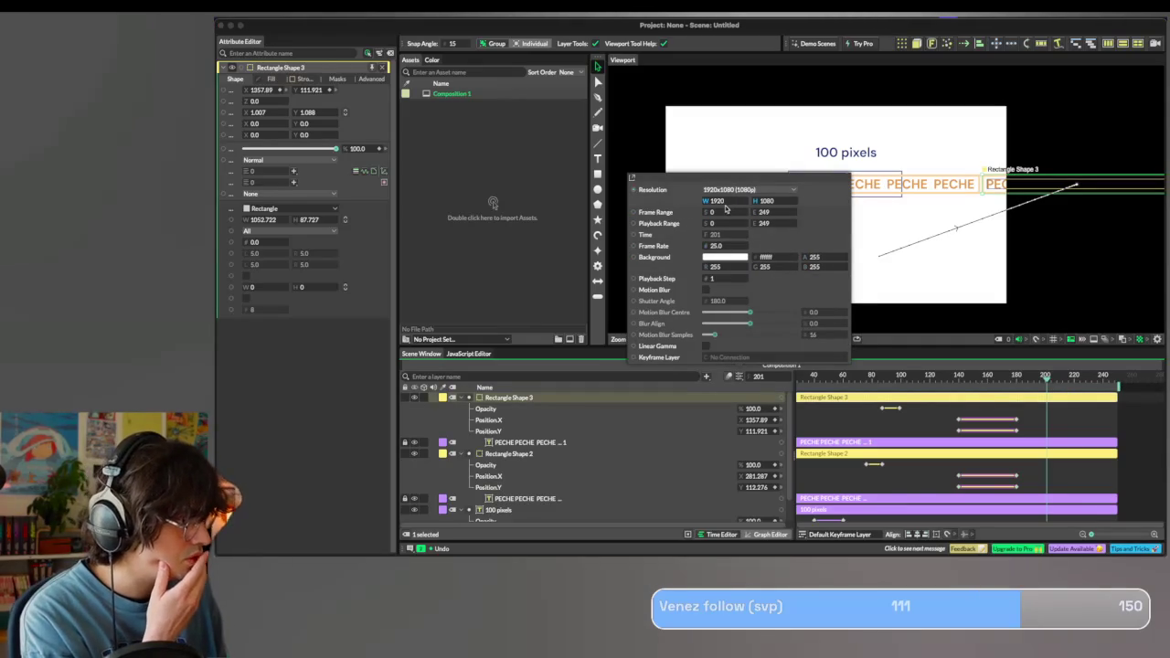
# Extend Composition 1's frame range end from 249 to 340 and widen the timeline area.
pyautogui.moveTo(763, 212); pyautogui.dragTo(825, 230)
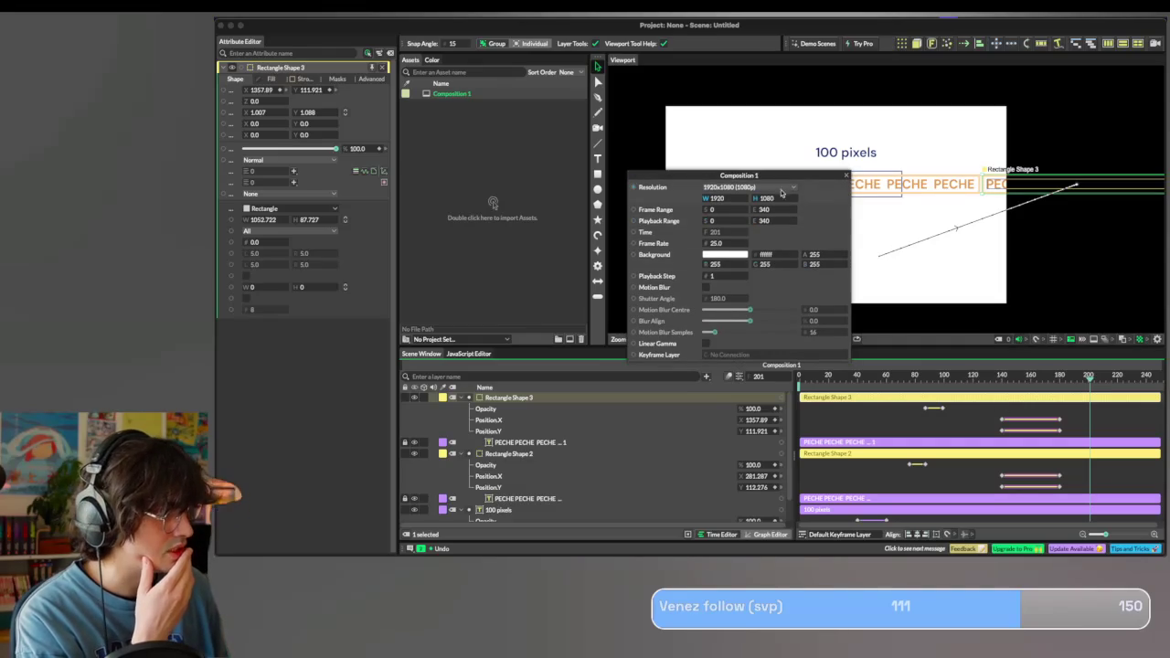
pyautogui.click(947, 357)
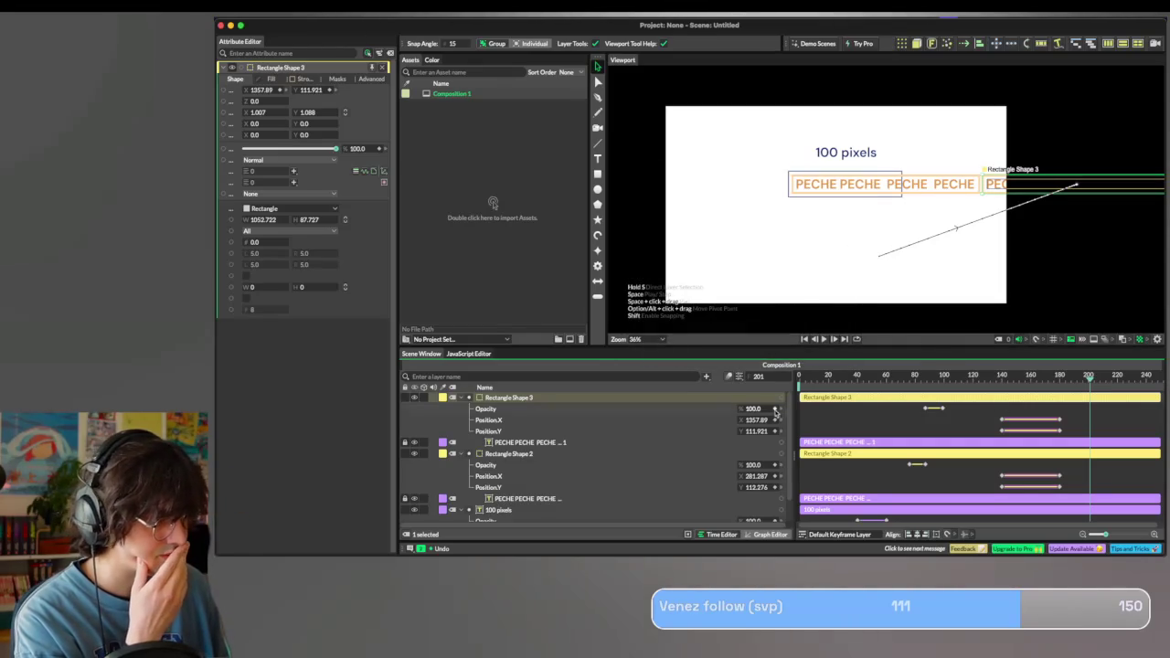
pyautogui.moveTo(791, 413); pyautogui.dragTo(654, 417)
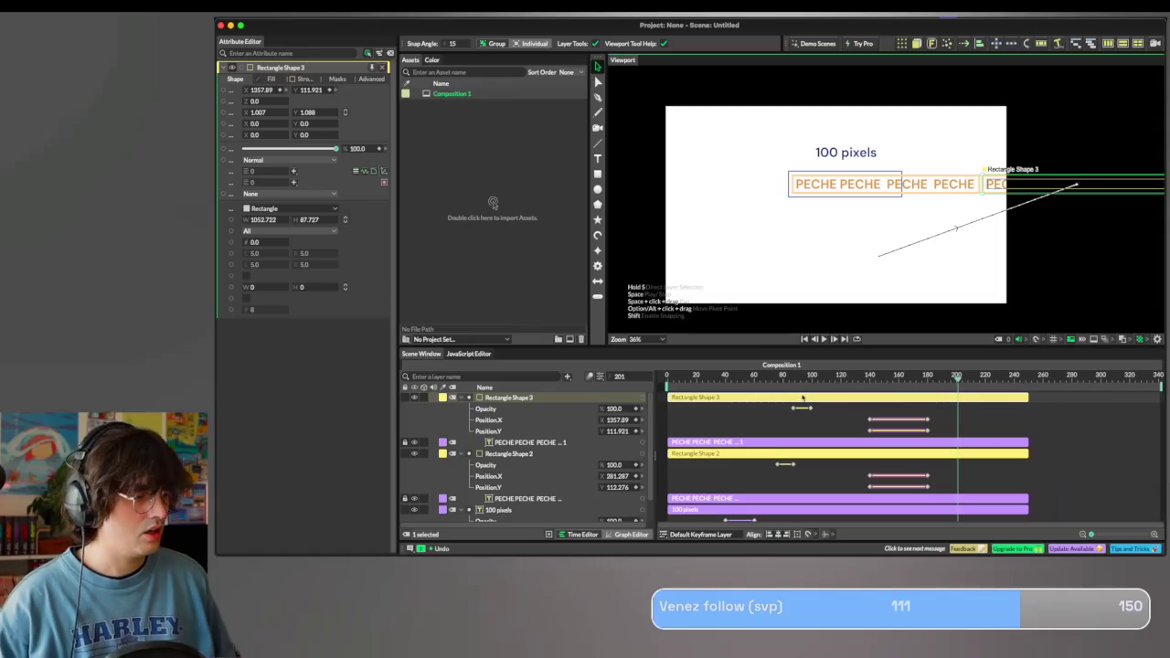
# Select the PECHE and '100 pixels' layers and extend their bars to frame 340.
pyautogui.press('space')
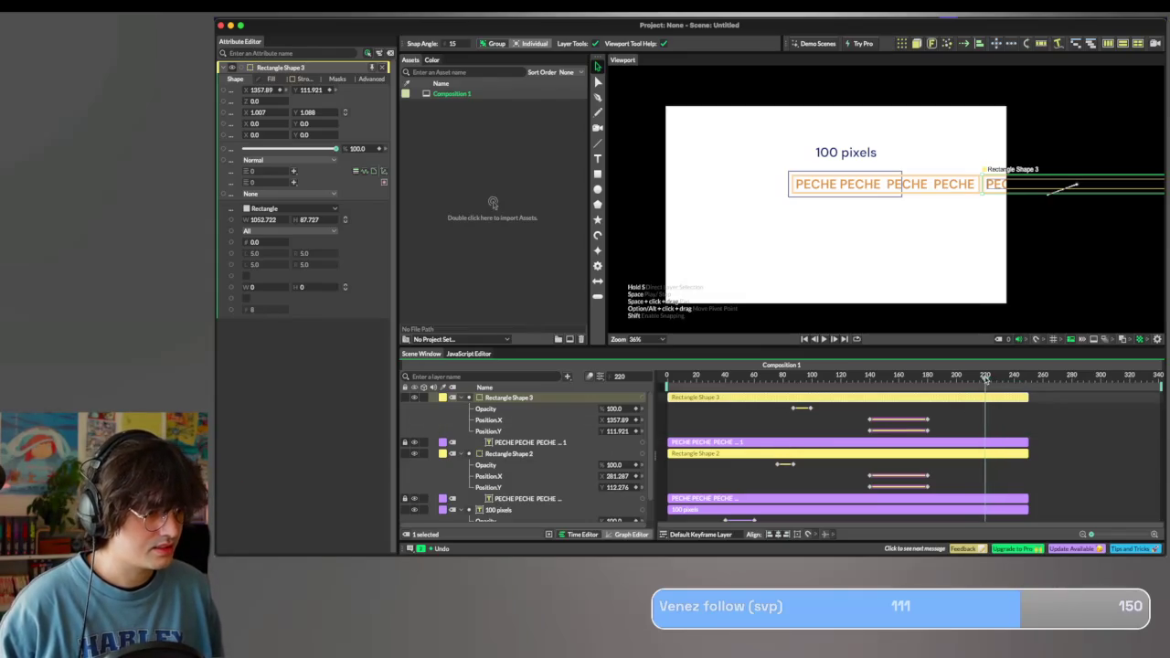
pyautogui.click(1012, 377)
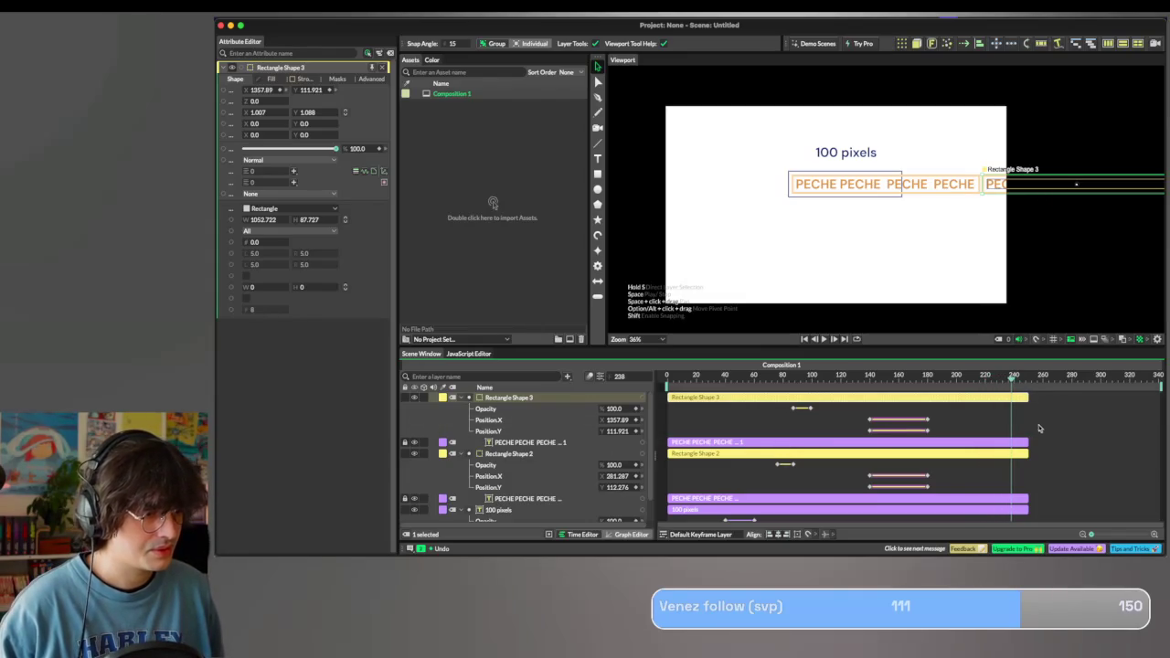
pyautogui.keyDown('shift'); pyautogui.click(1022, 443); pyautogui.keyUp('shift')
pyautogui.keyDown('shift'); pyautogui.click(1022, 498); pyautogui.keyUp('shift')
pyautogui.keyDown('shift'); pyautogui.click(1022, 509); pyautogui.keyUp('shift')
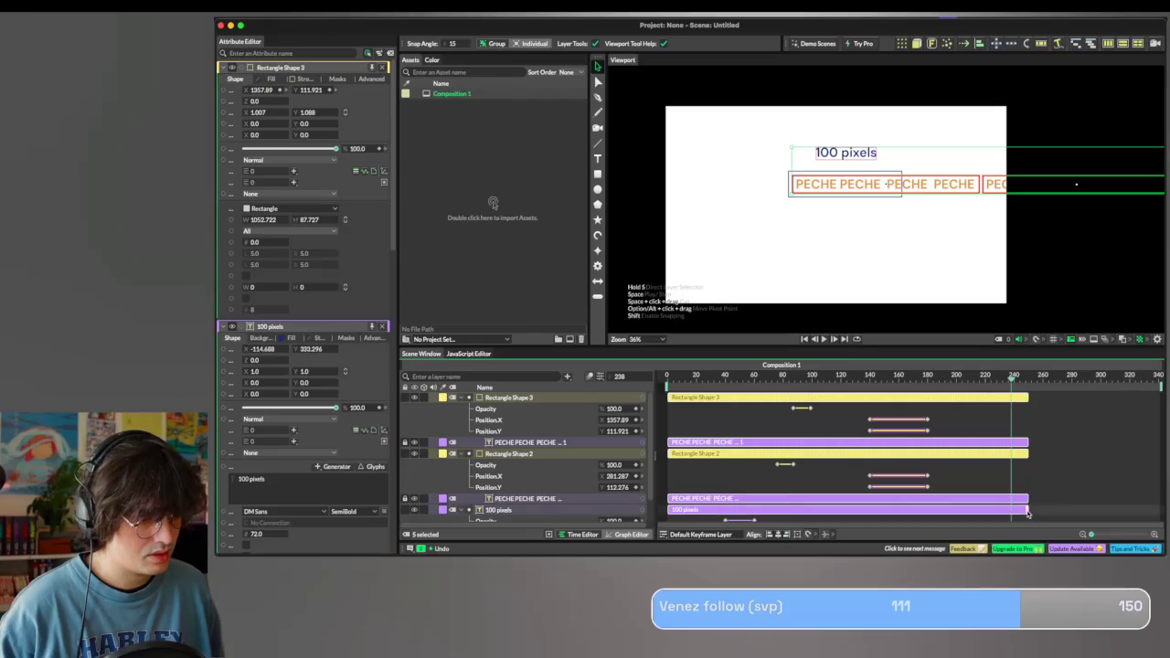
pyautogui.moveTo(1023, 510); pyautogui.dragTo(1161, 510)
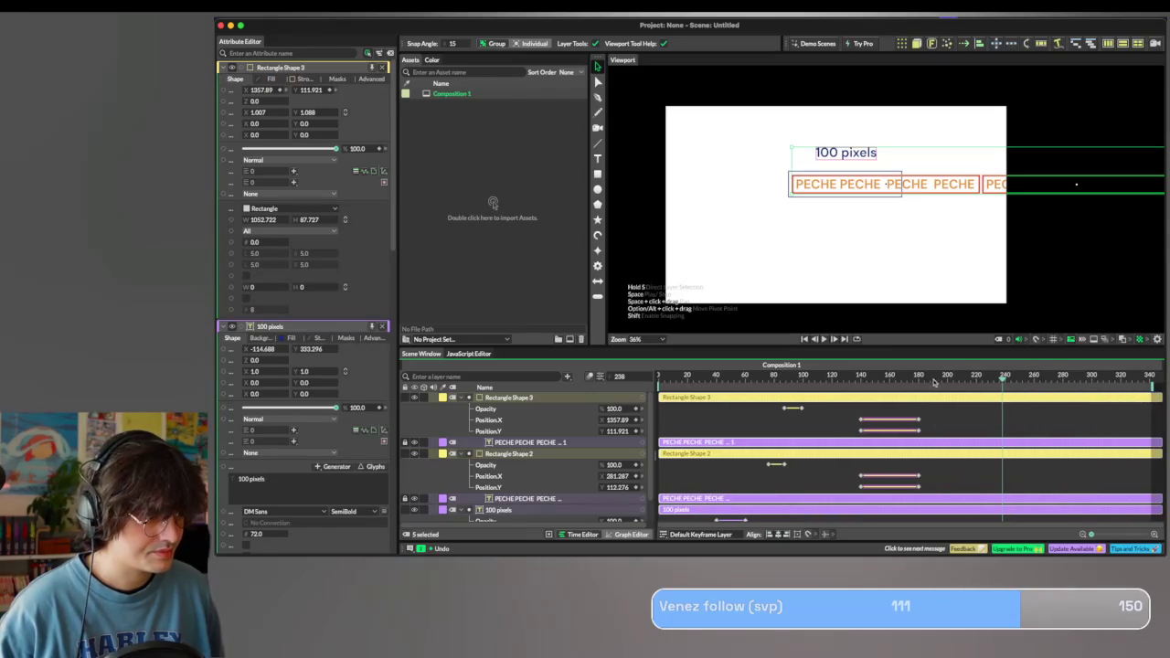
# Replay the animation from before the motion and stop at frame 219.
pyautogui.click(847, 382)
pyautogui.press('space')
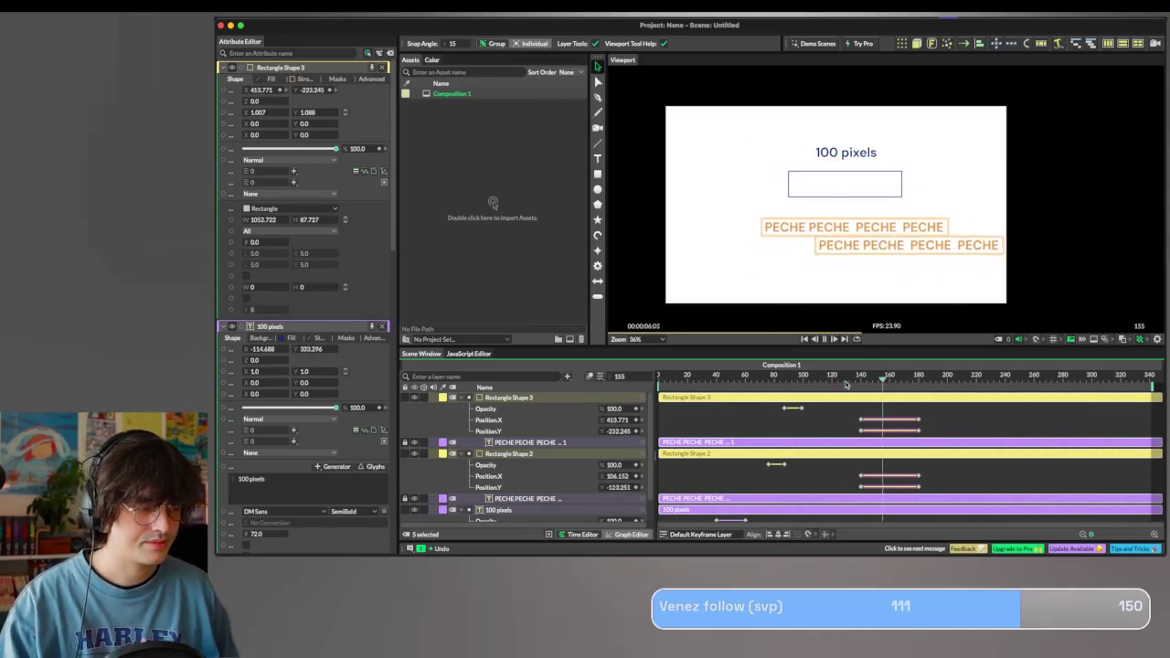
pyautogui.click(974, 382)
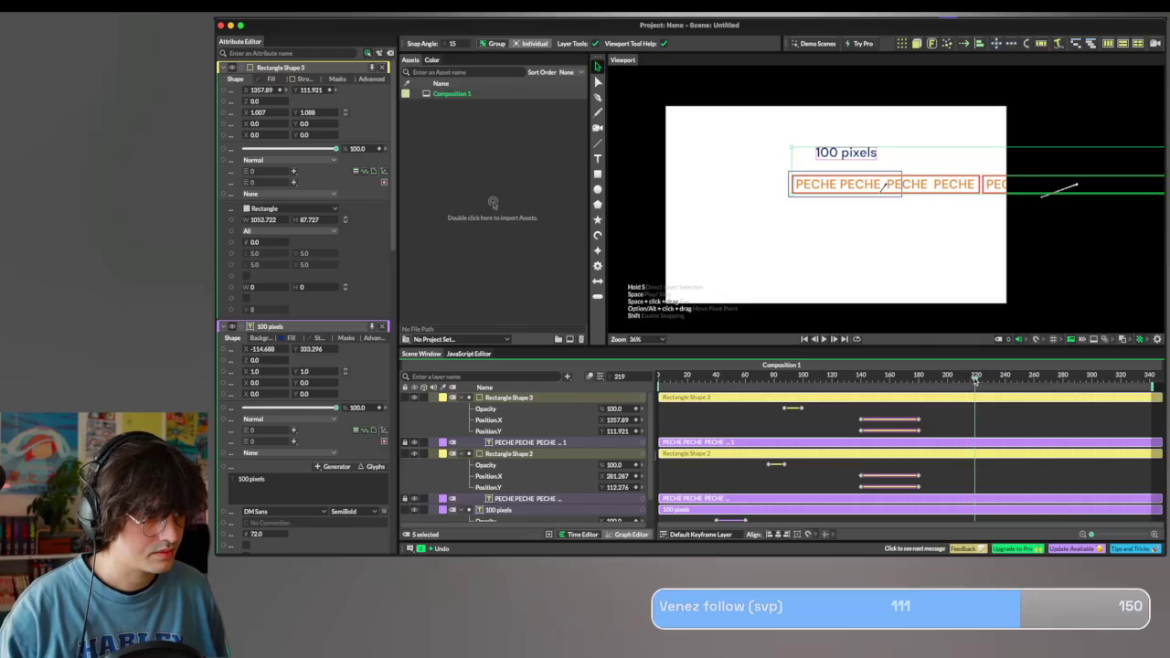